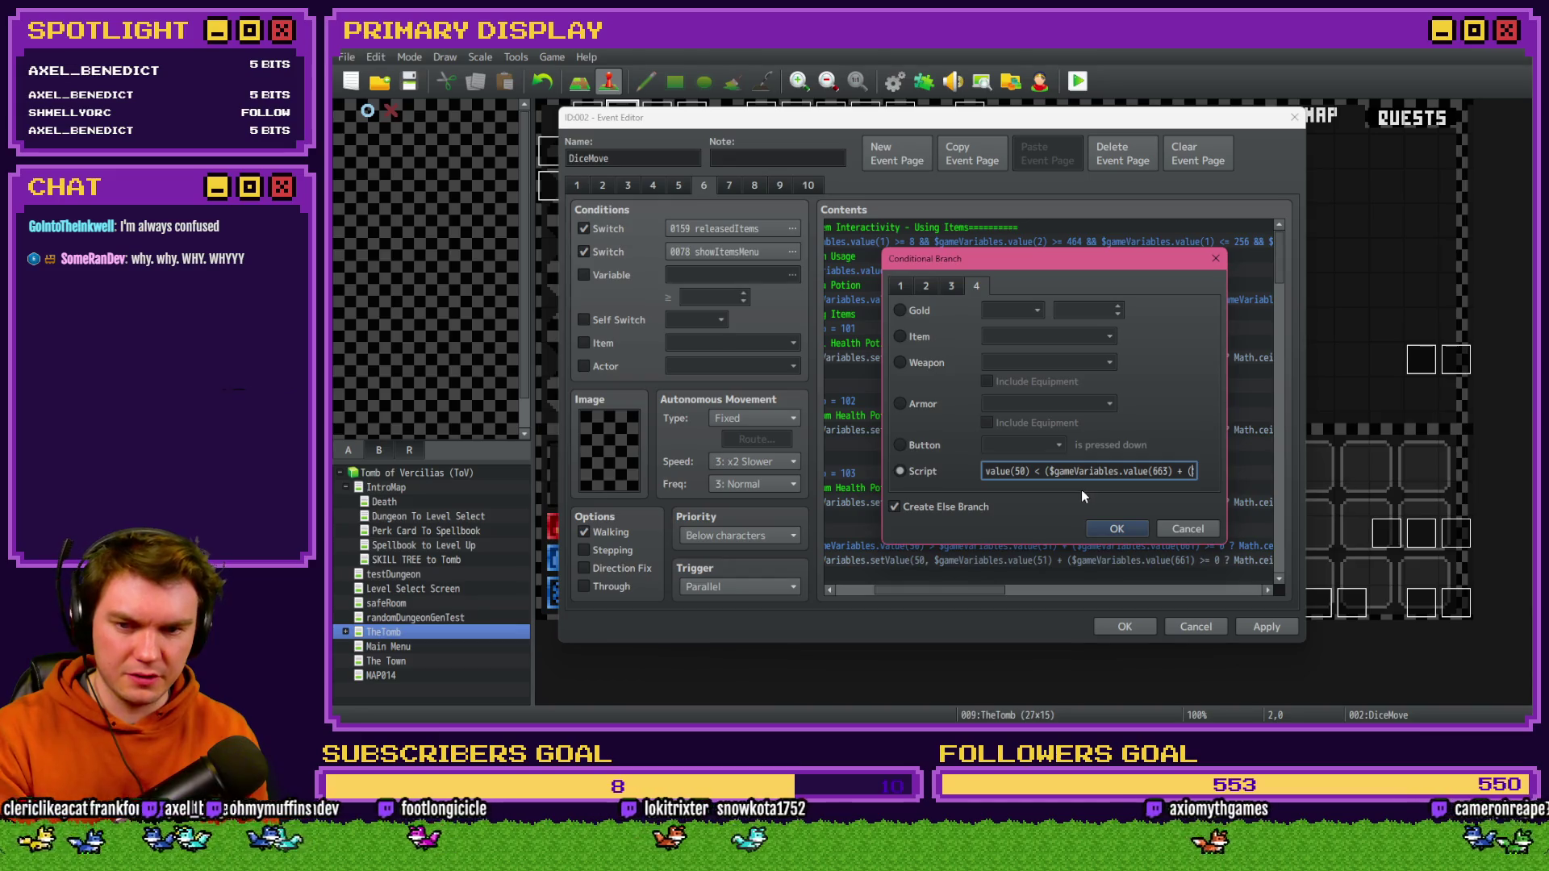
- Insert '>= 0 ? Math.ceil()' after value(663) in the Script condition and paste the revised expression
click(1172, 471)
drag(1126, 260, 1144, 177)
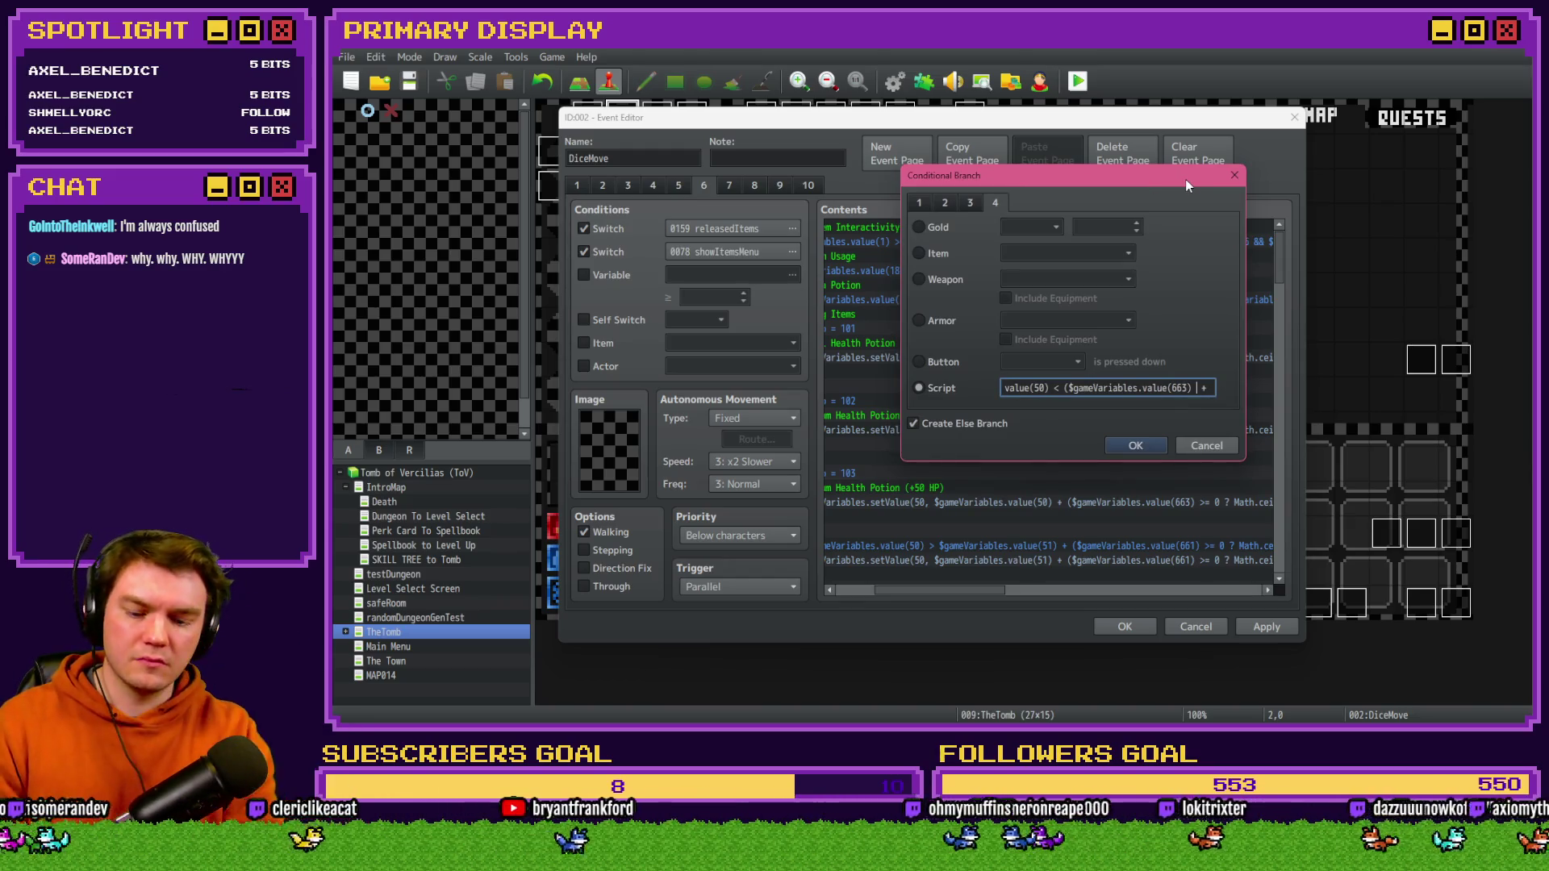
text(>=)
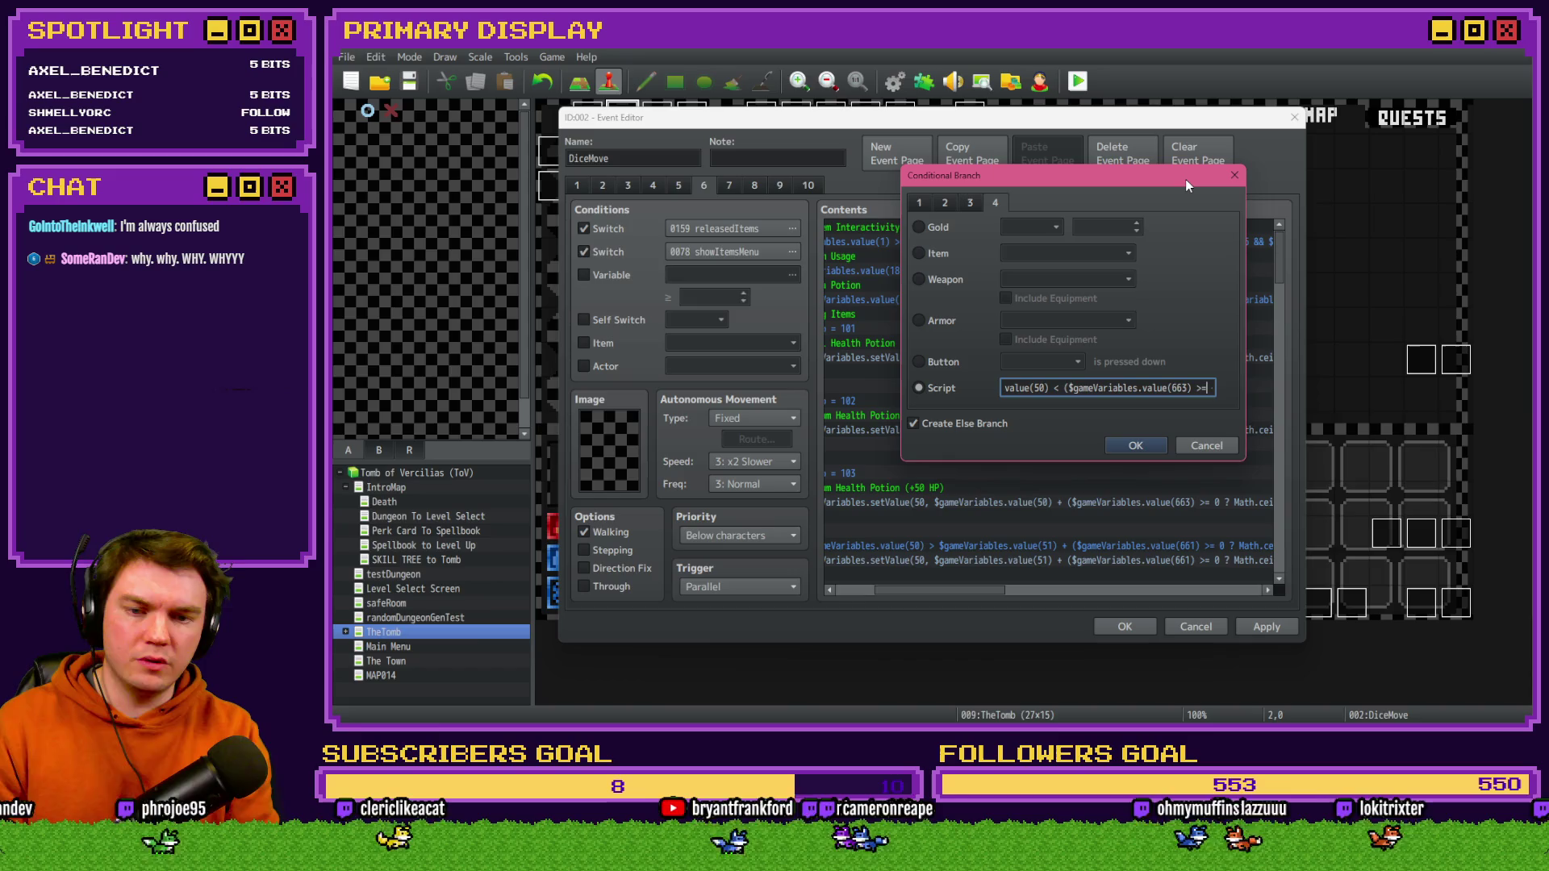
text( 0)
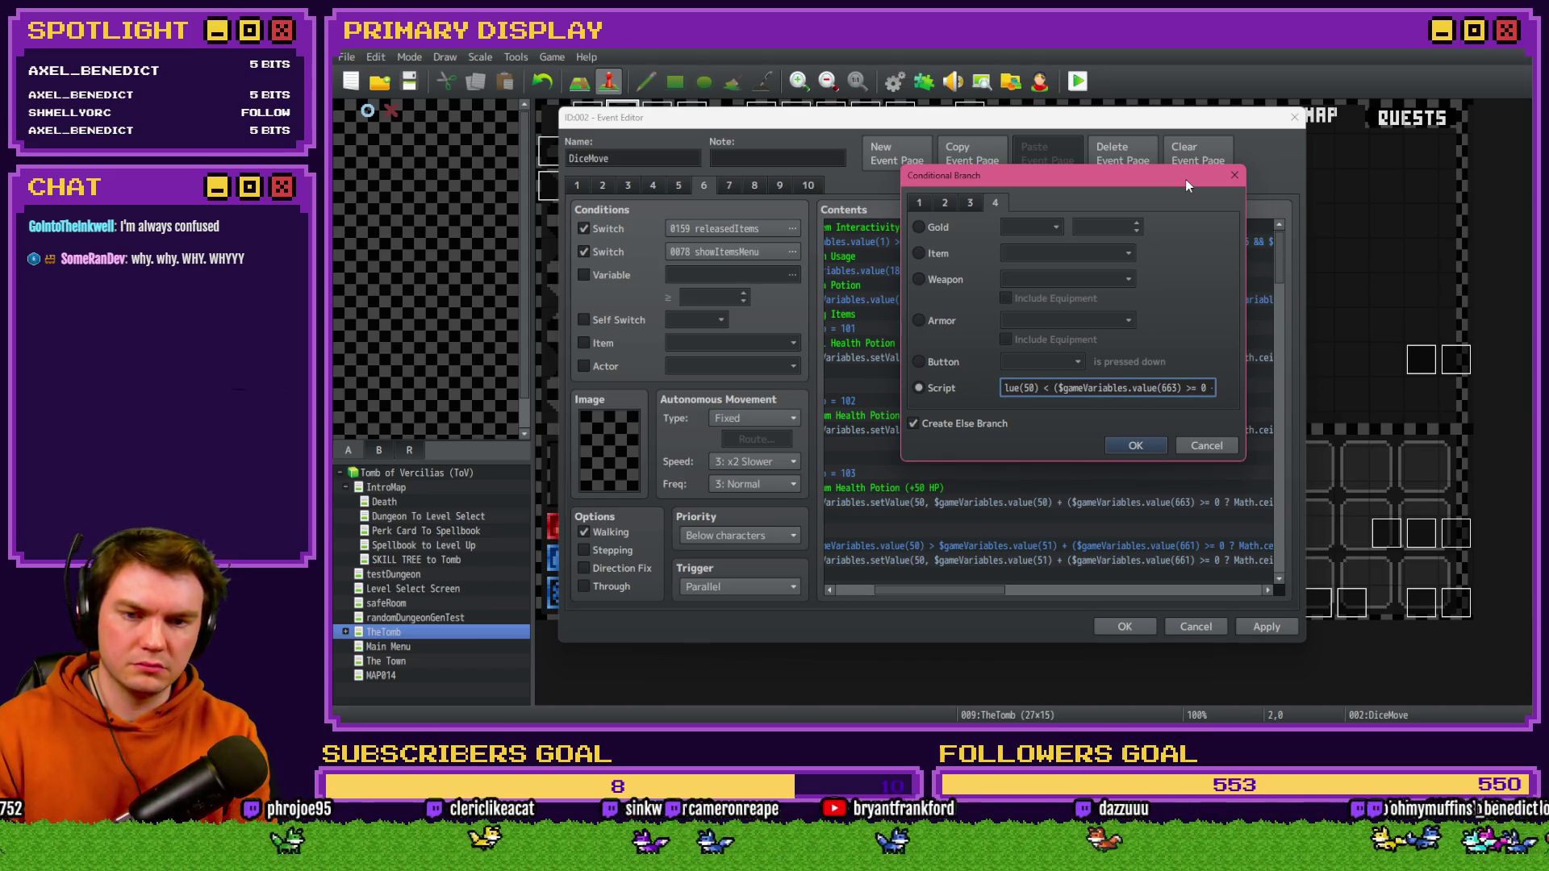
text( ?)
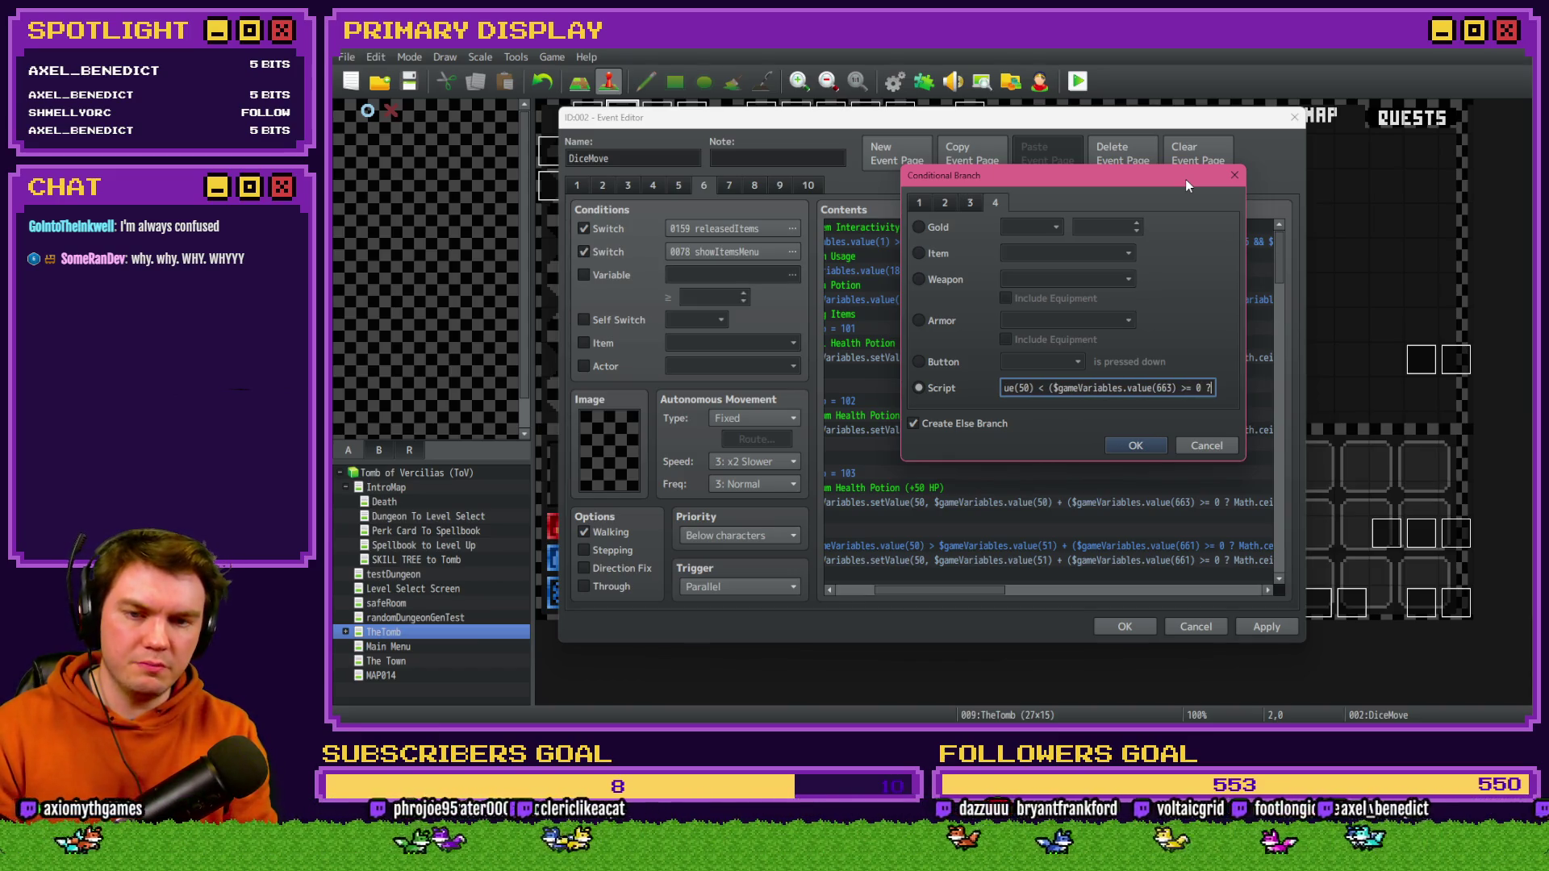
text( Math.ceil)
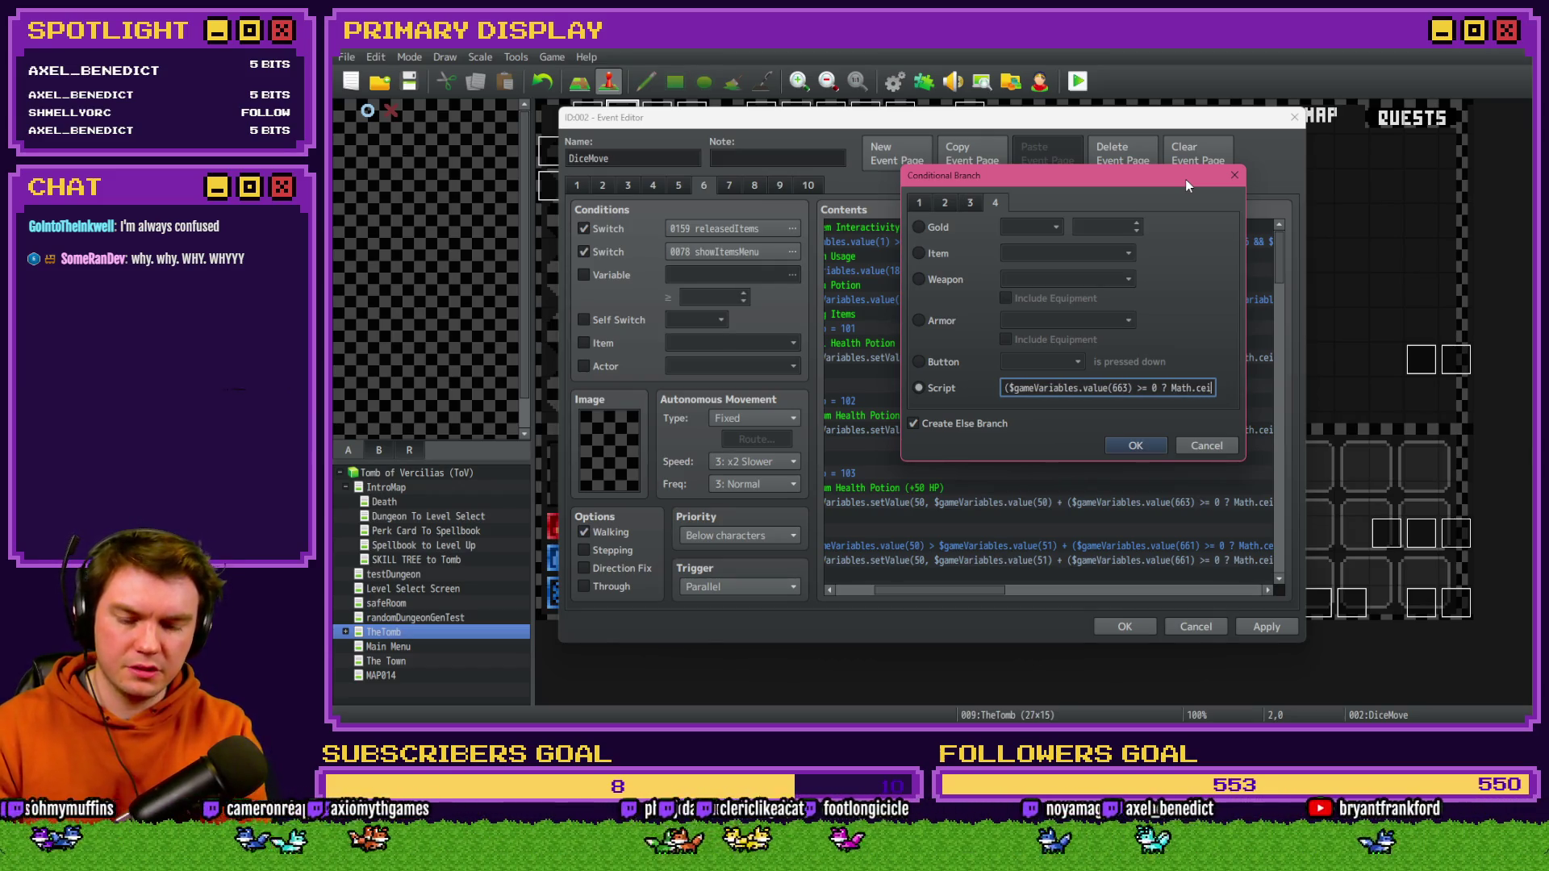
text(())
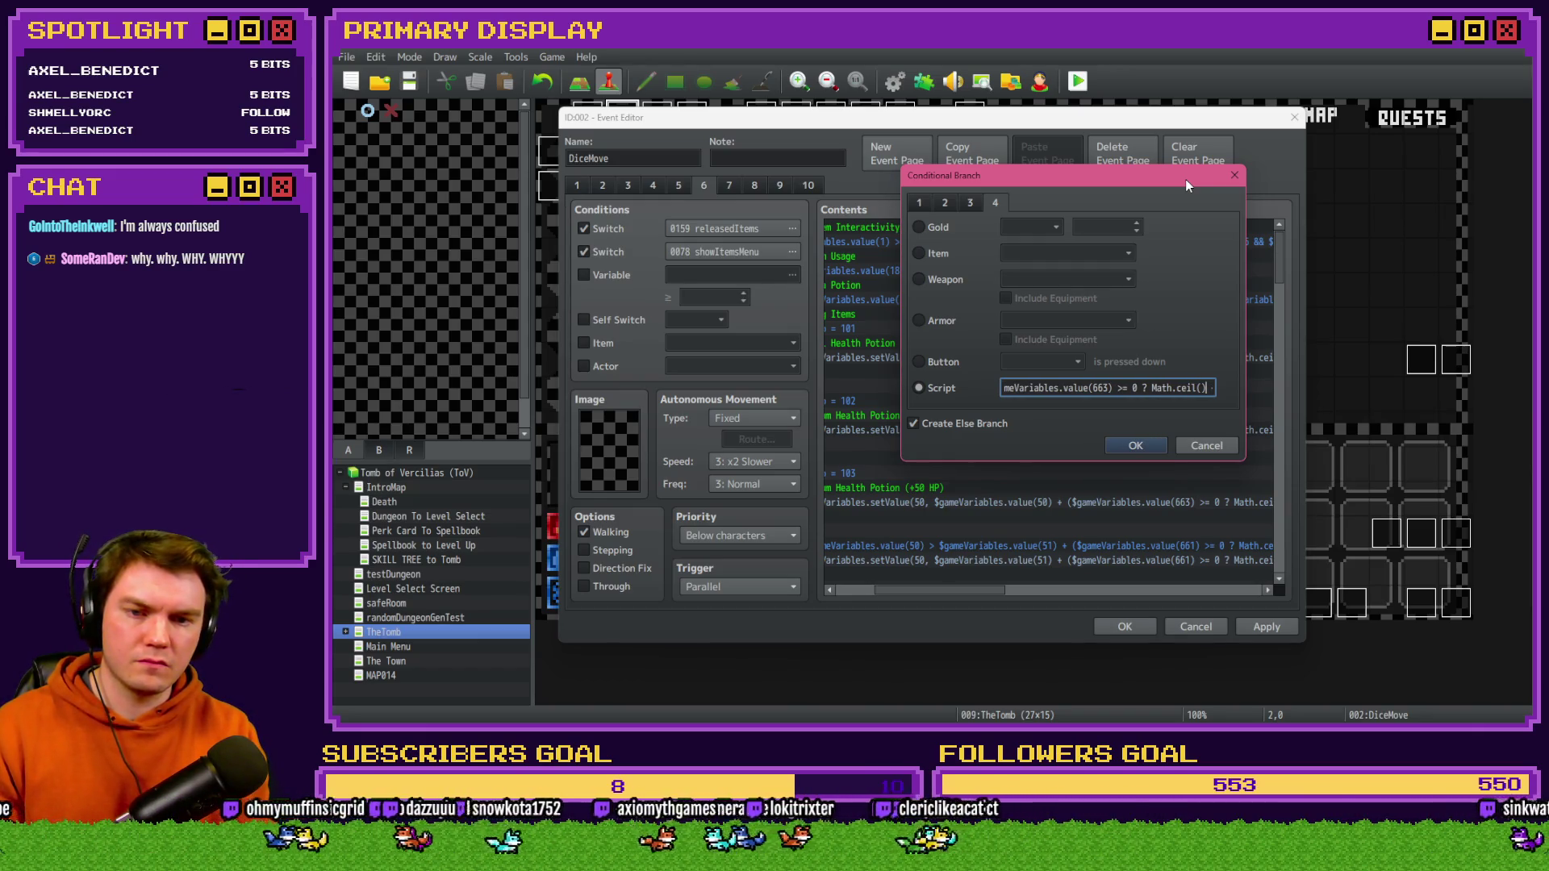
key(ctrl+a)
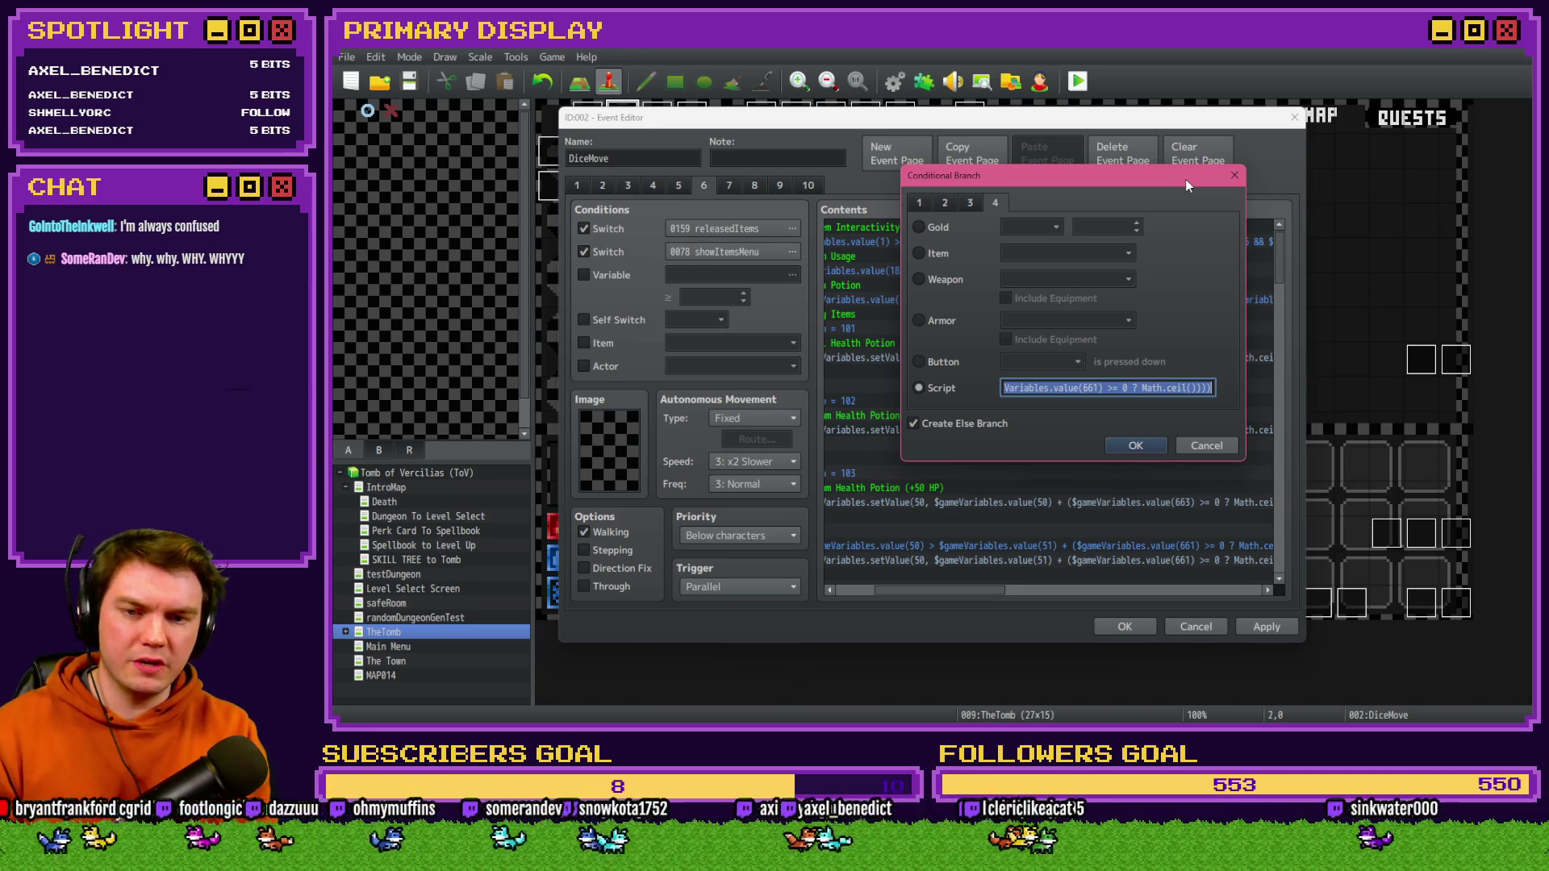
key(ctrl+v)
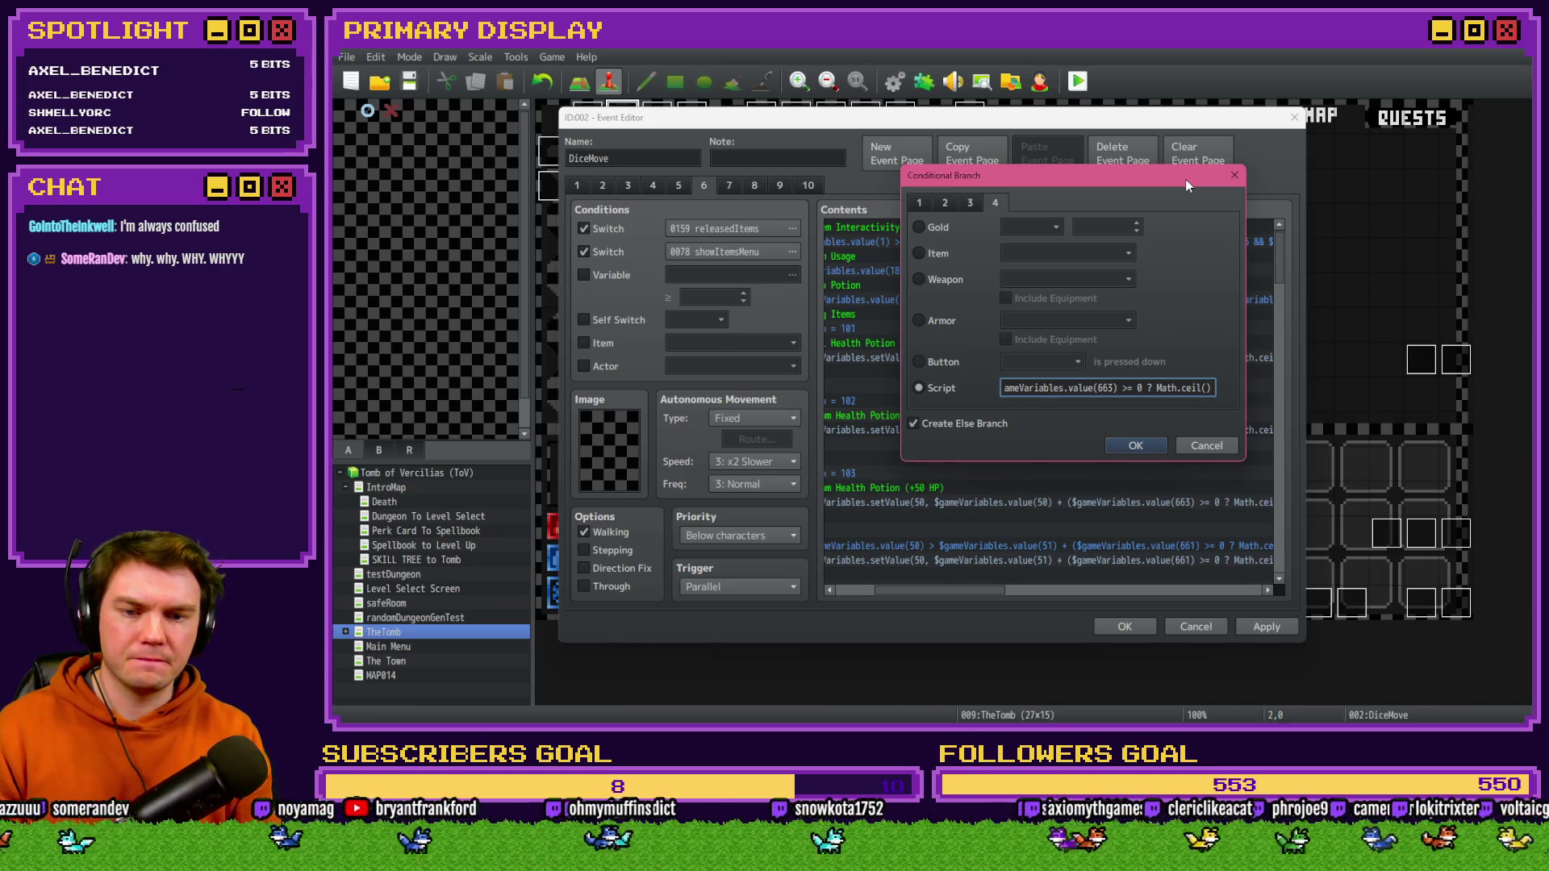
key(ctrl+z)
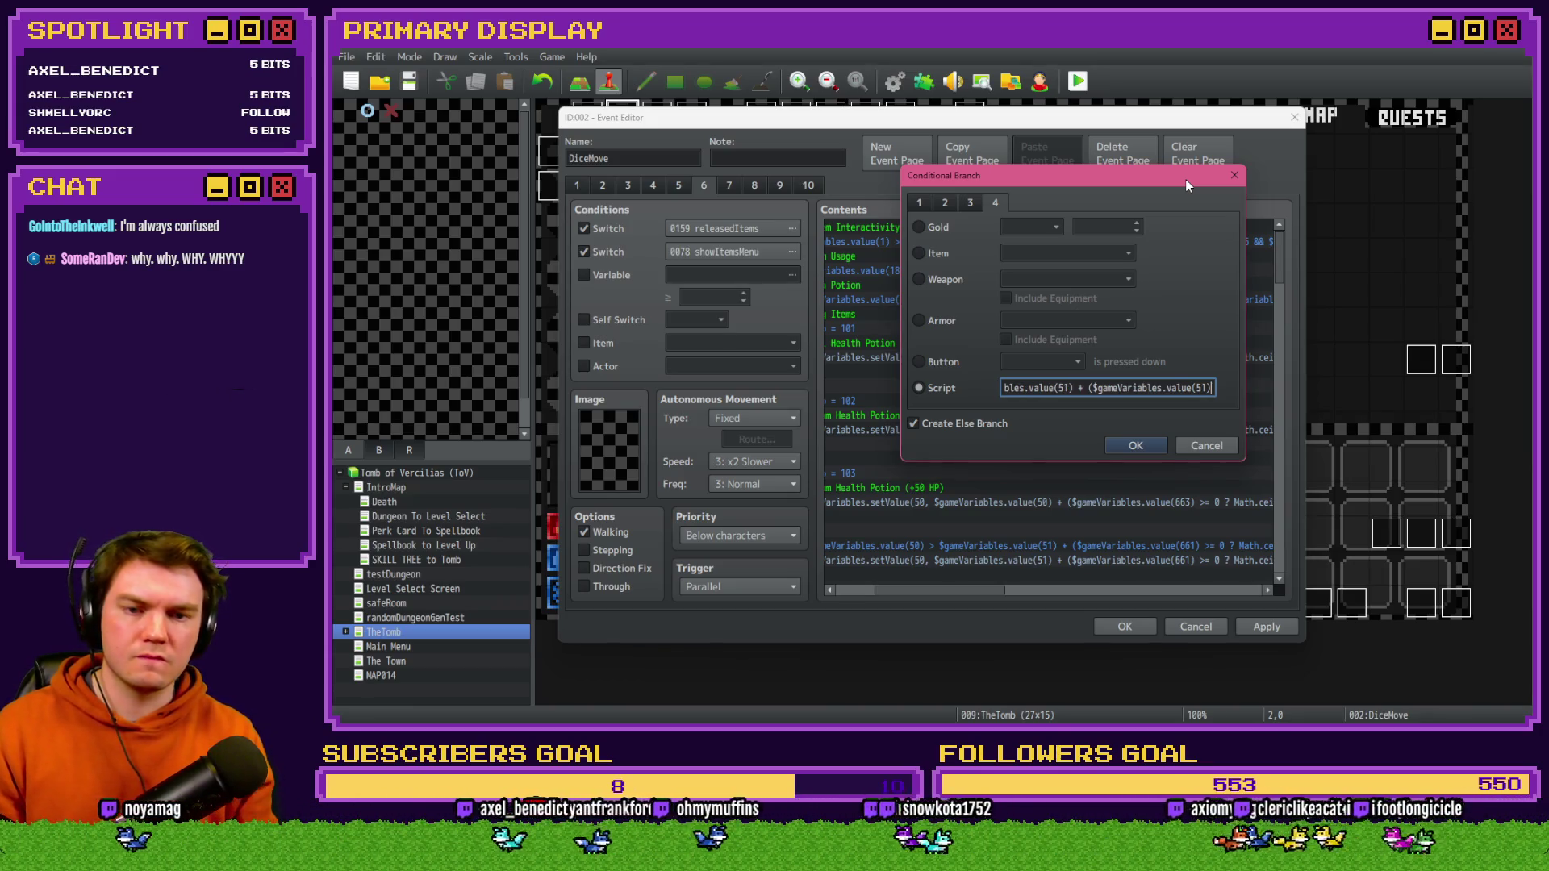
key(shift+Home)
- Append '.value(663) >= 0 ? Math.ceil($gameVariables.val' to the end of the script condition
click(1055, 388)
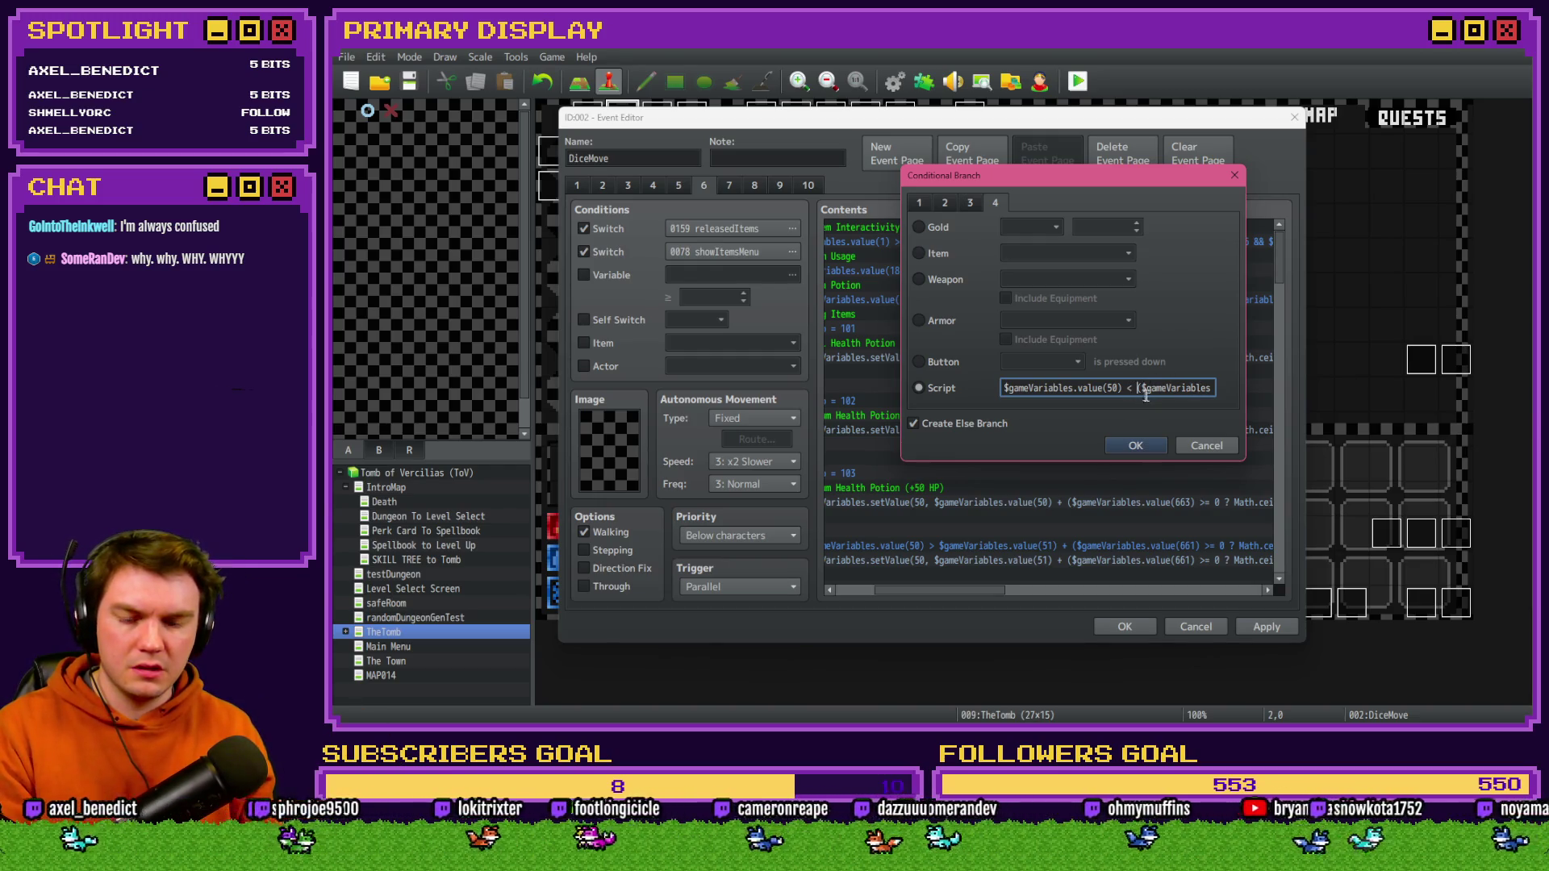
key(Right)
key(Right)
key(Right)
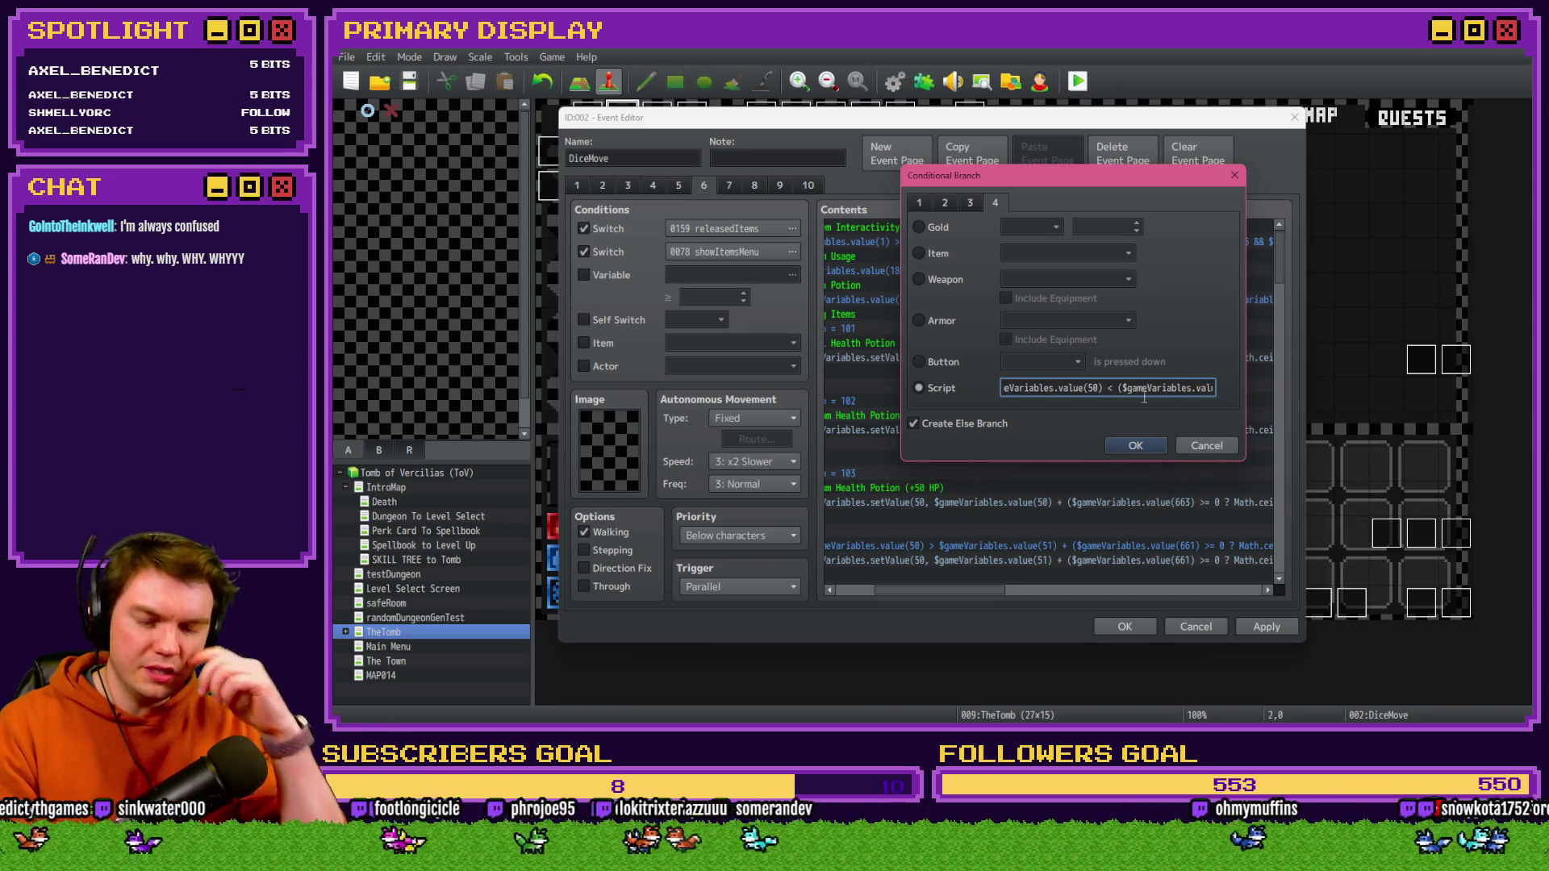
key(Right)
key(Right)
key(Right)
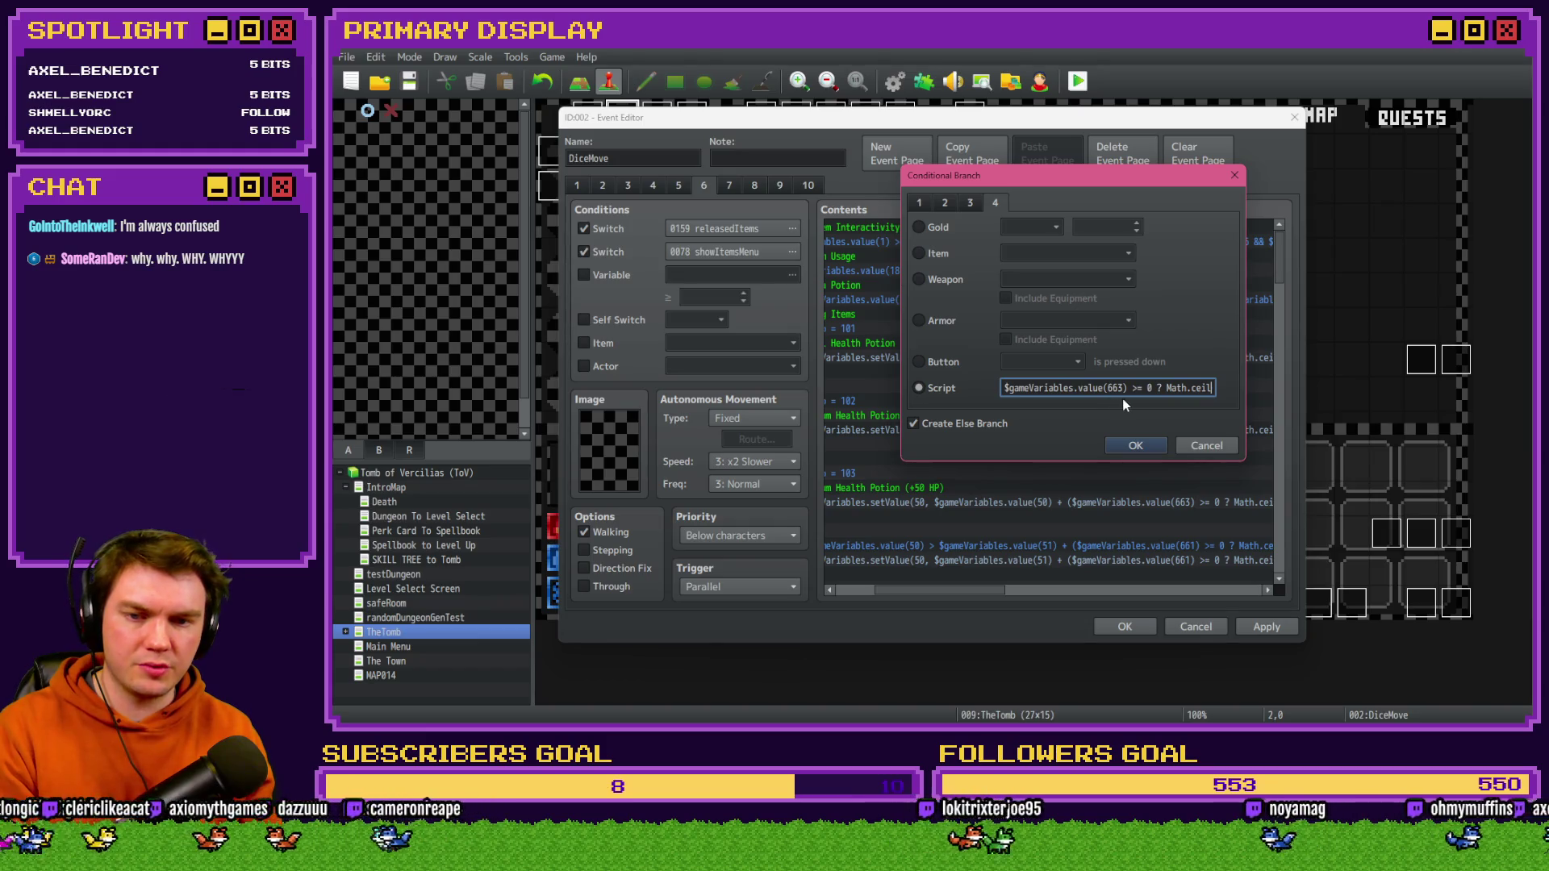
key(Home)
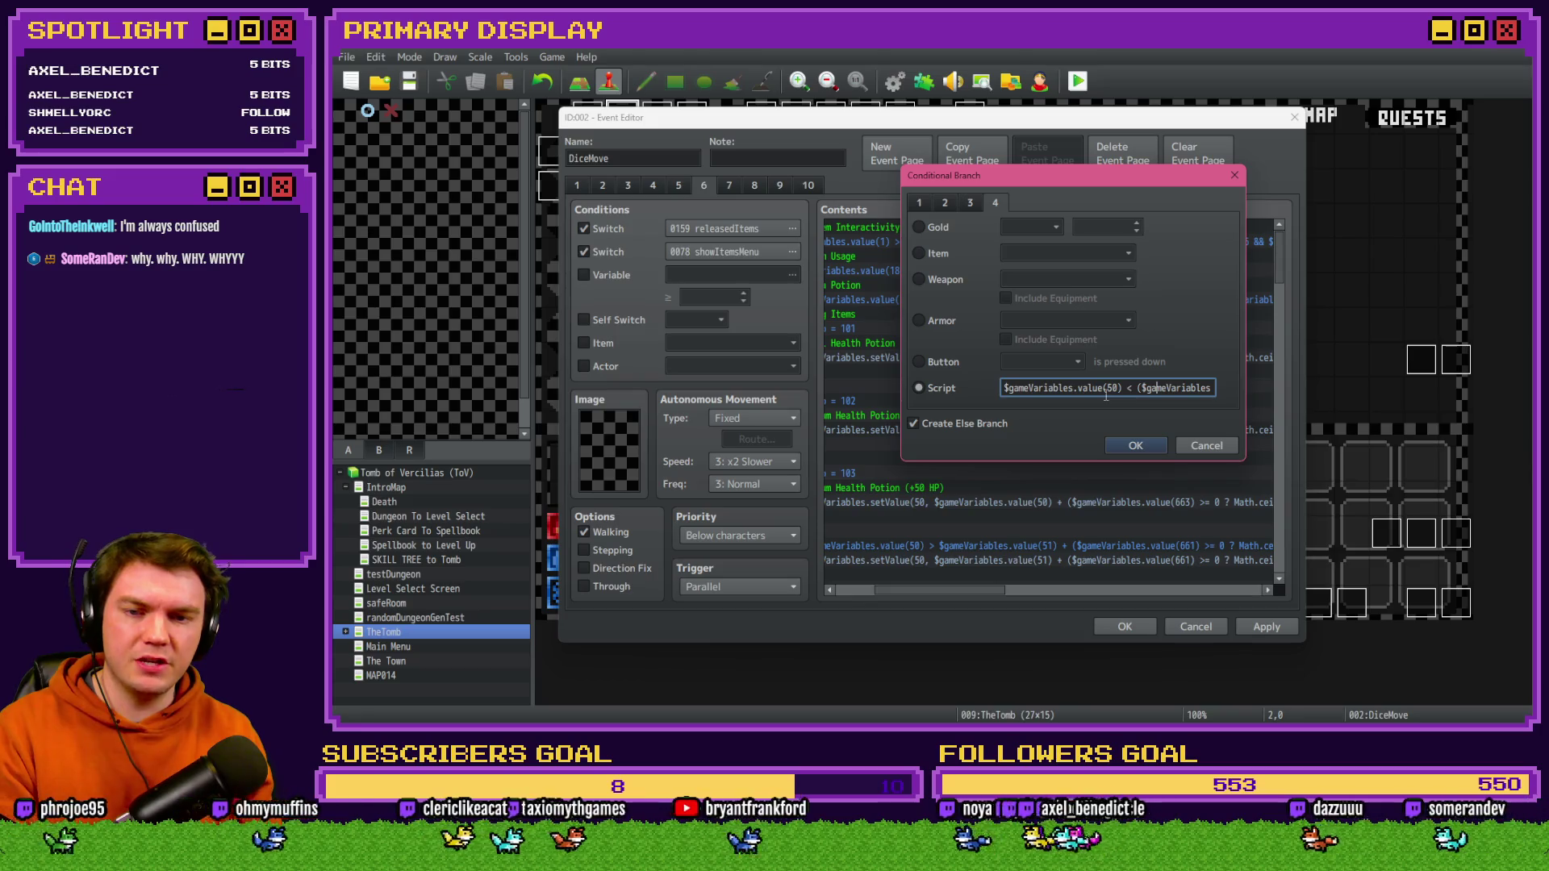
key(End)
text(.value(663) >= 0 ? Math.ceil($gameVa)
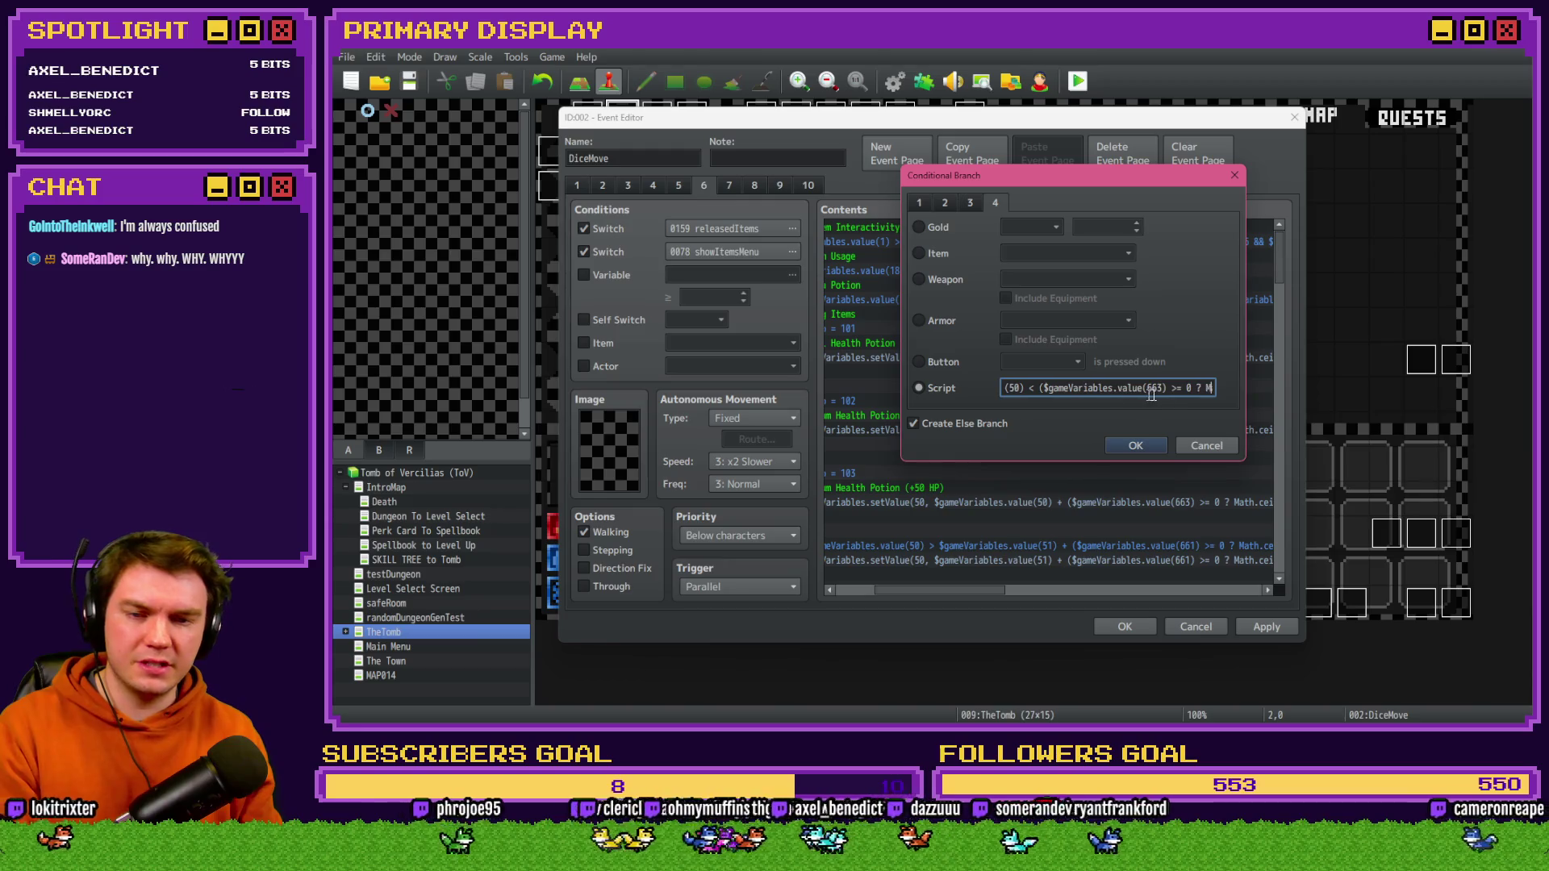
text(riables.val)
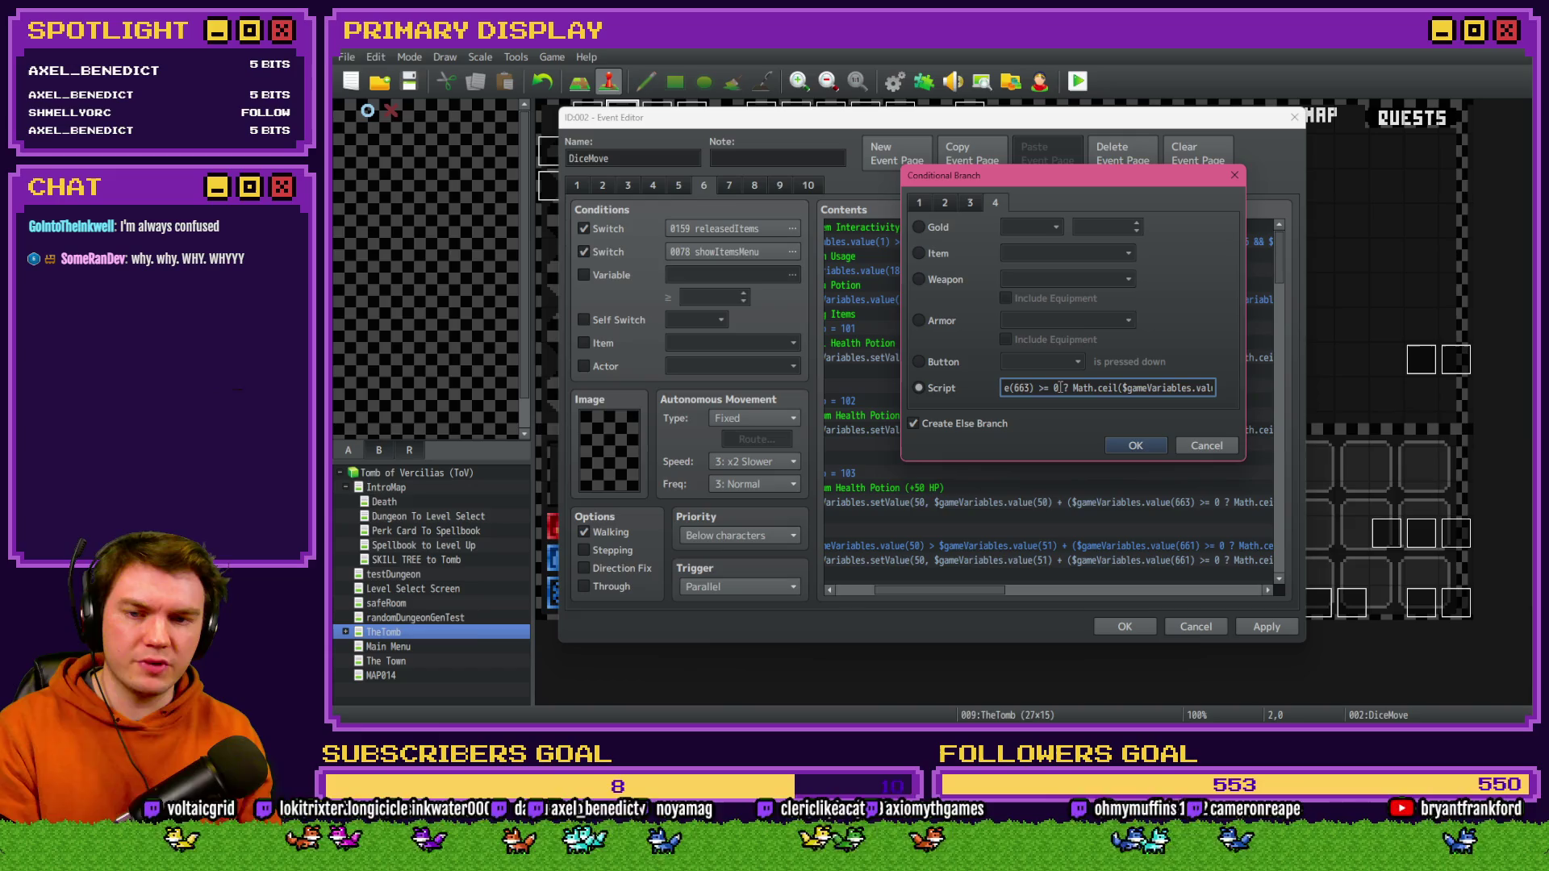
mouse_move(1060, 388)
mouse_down()
mouse_move(1003, 390)
mouse_move(1136, 391)
mouse_up()
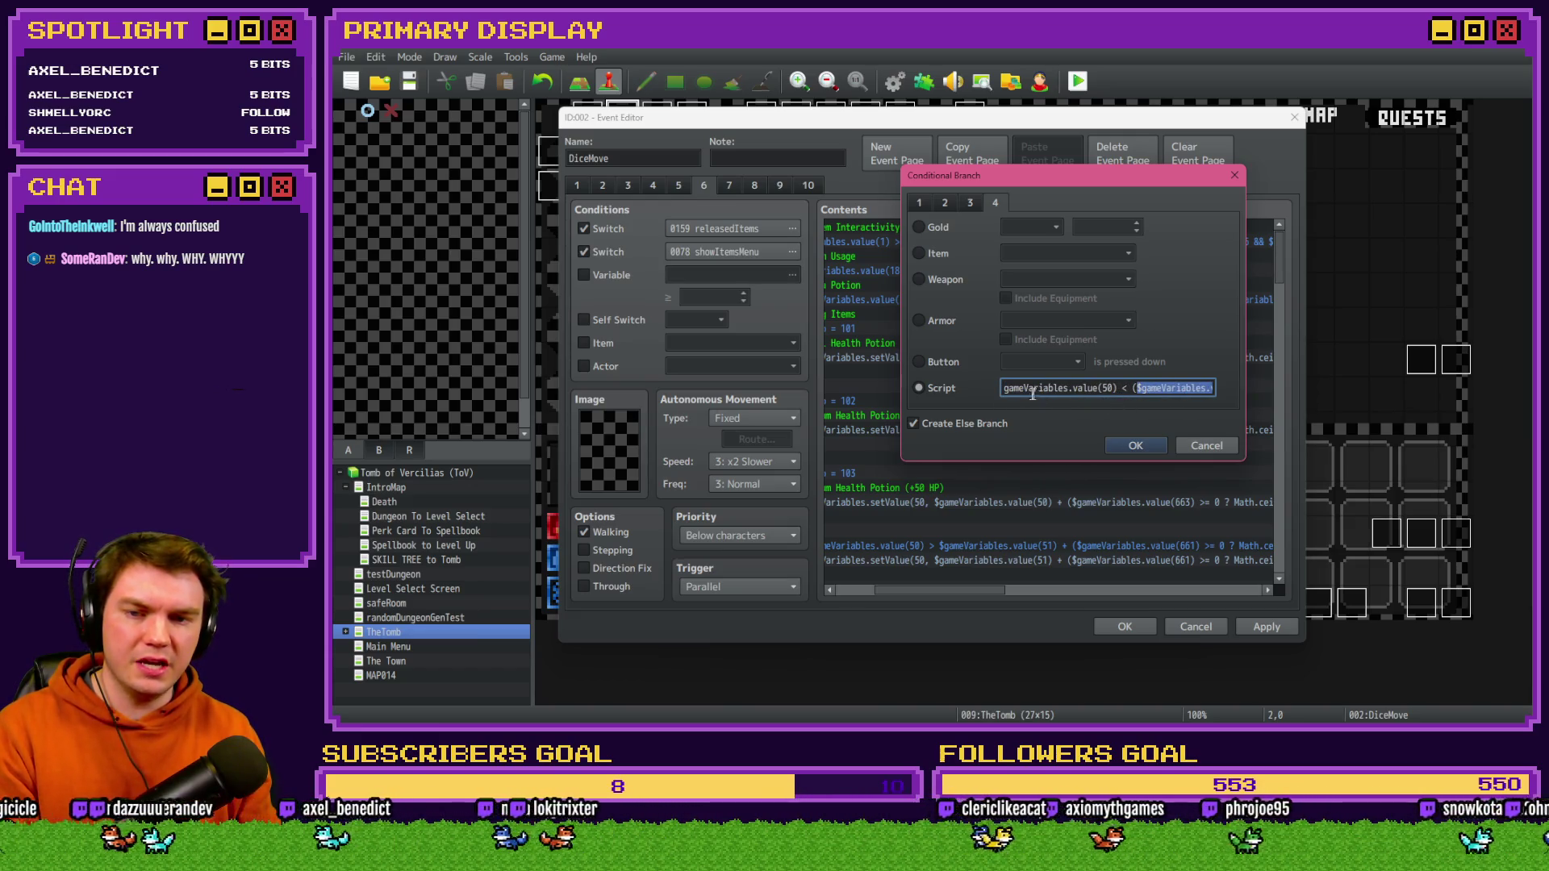
- Finish the script with '* ($gameVariables.value(661) / 100)))', correcting the typos
click(1168, 389)
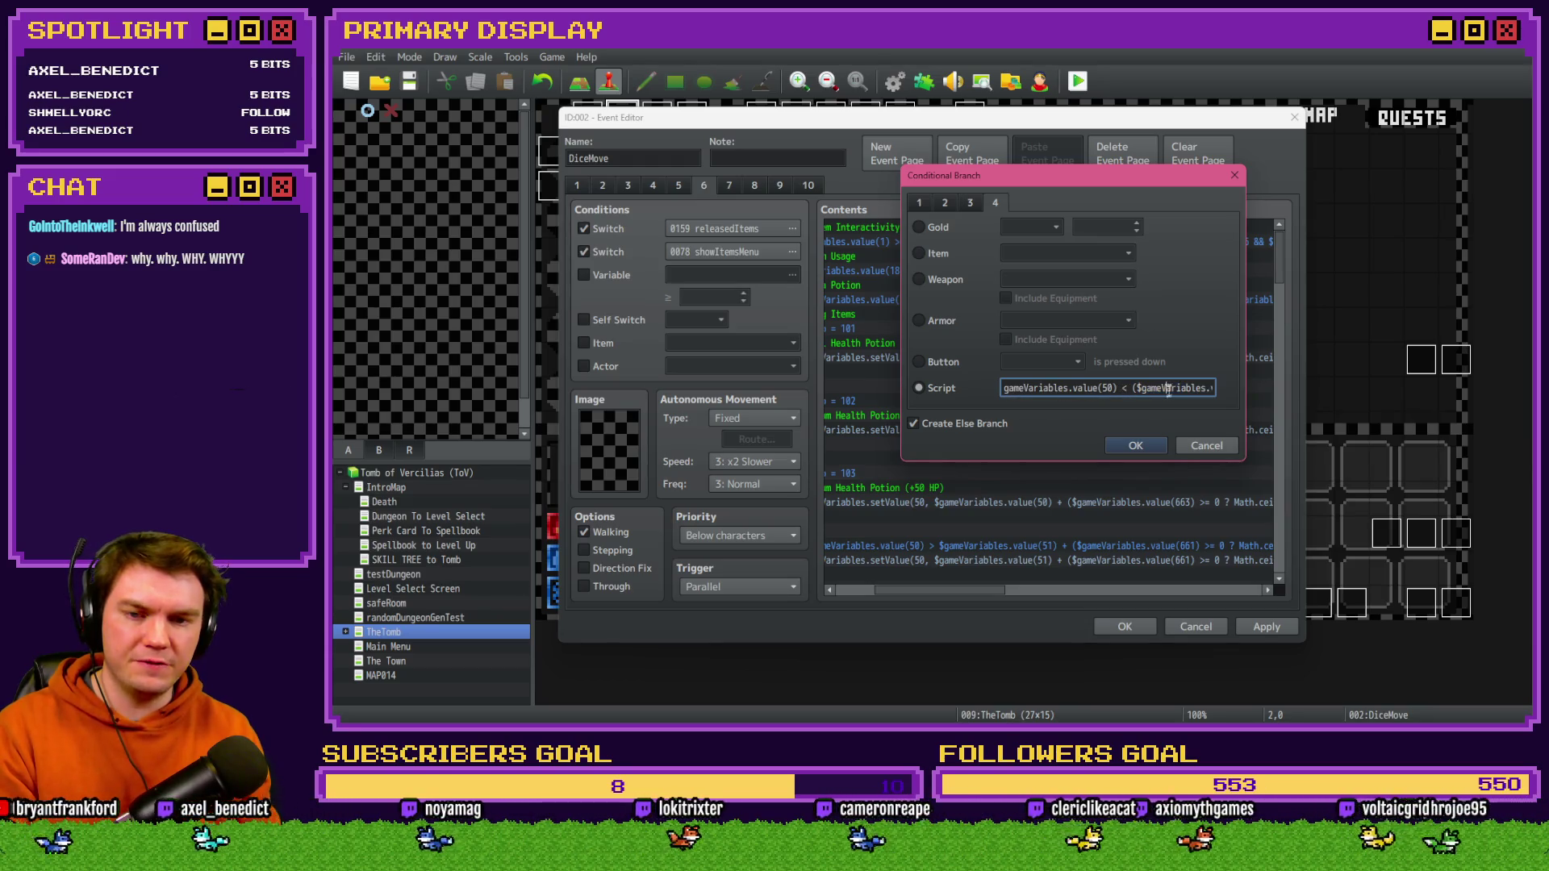
key(Right)
key(Right)
key(Right)
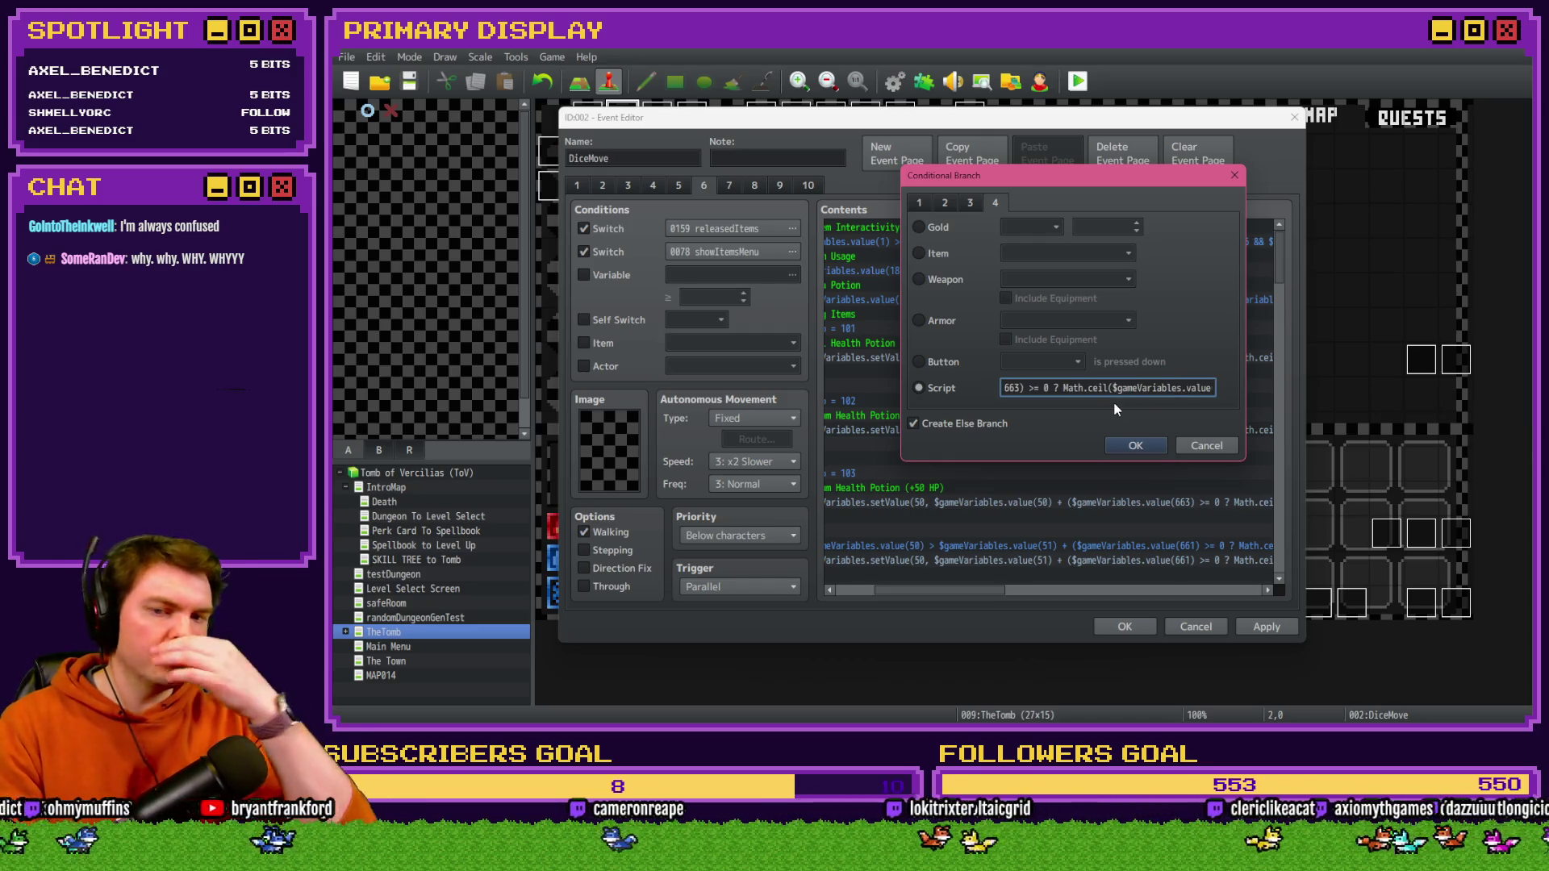
key(Right)
key(Right)
key(Right)
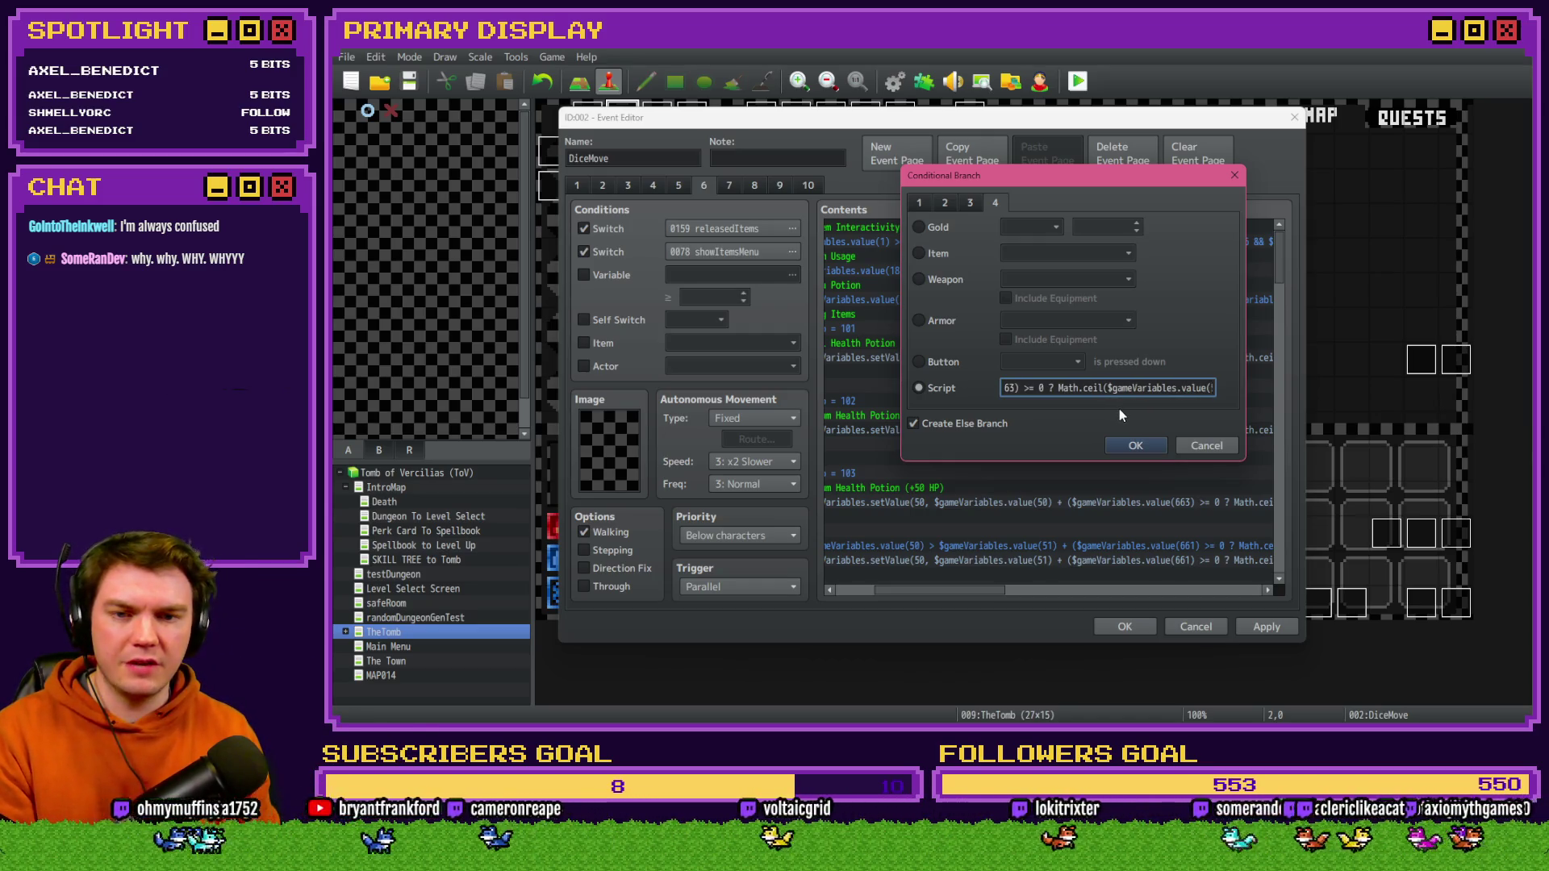
key(Right)
key(Right)
key(Right)
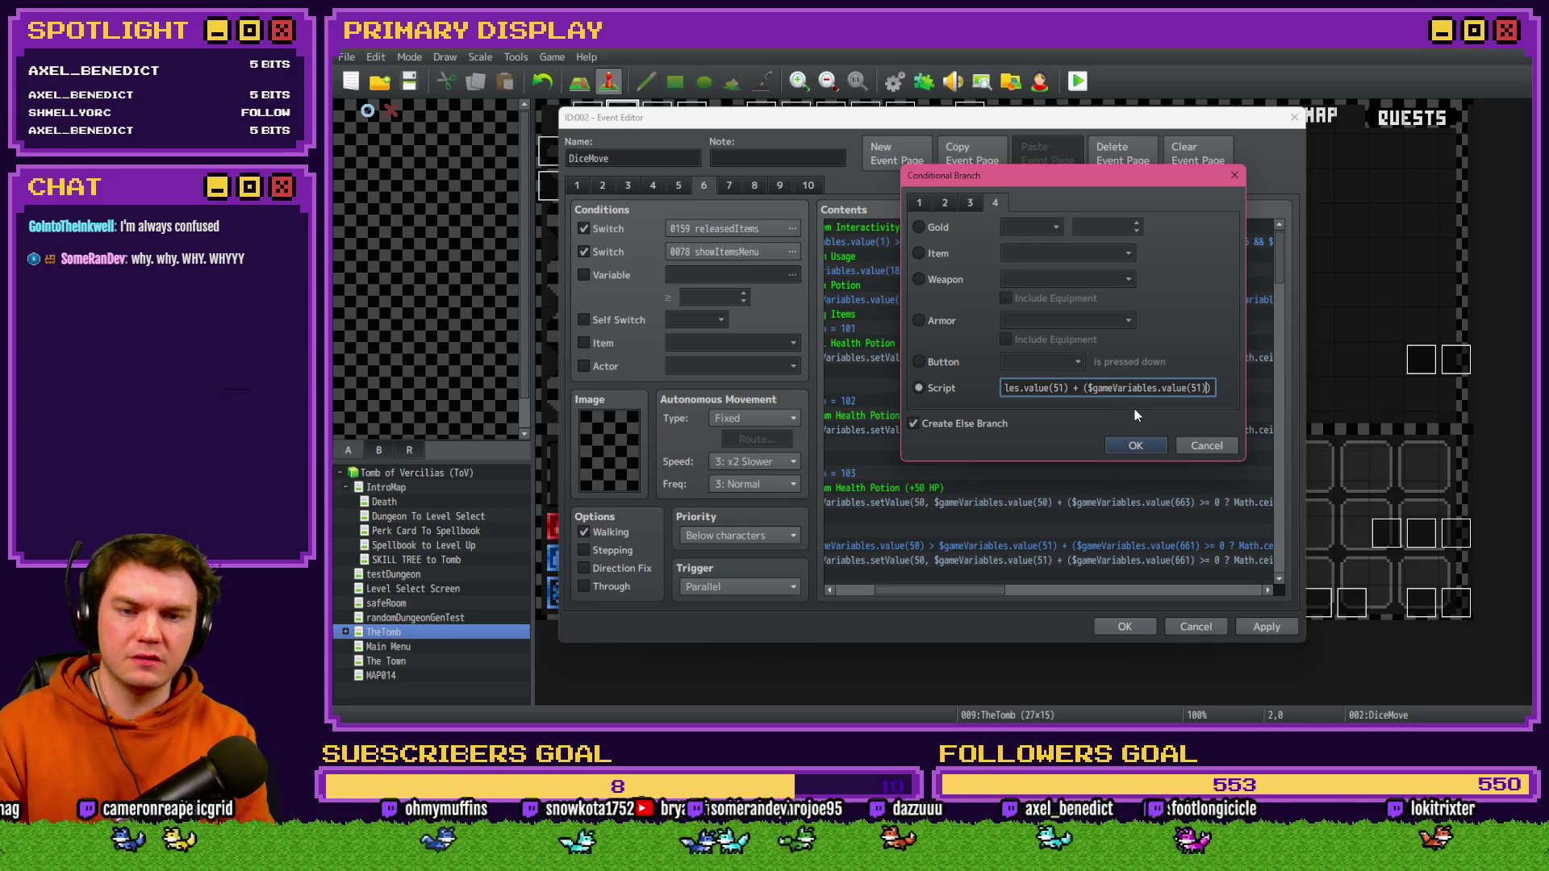
text(*)
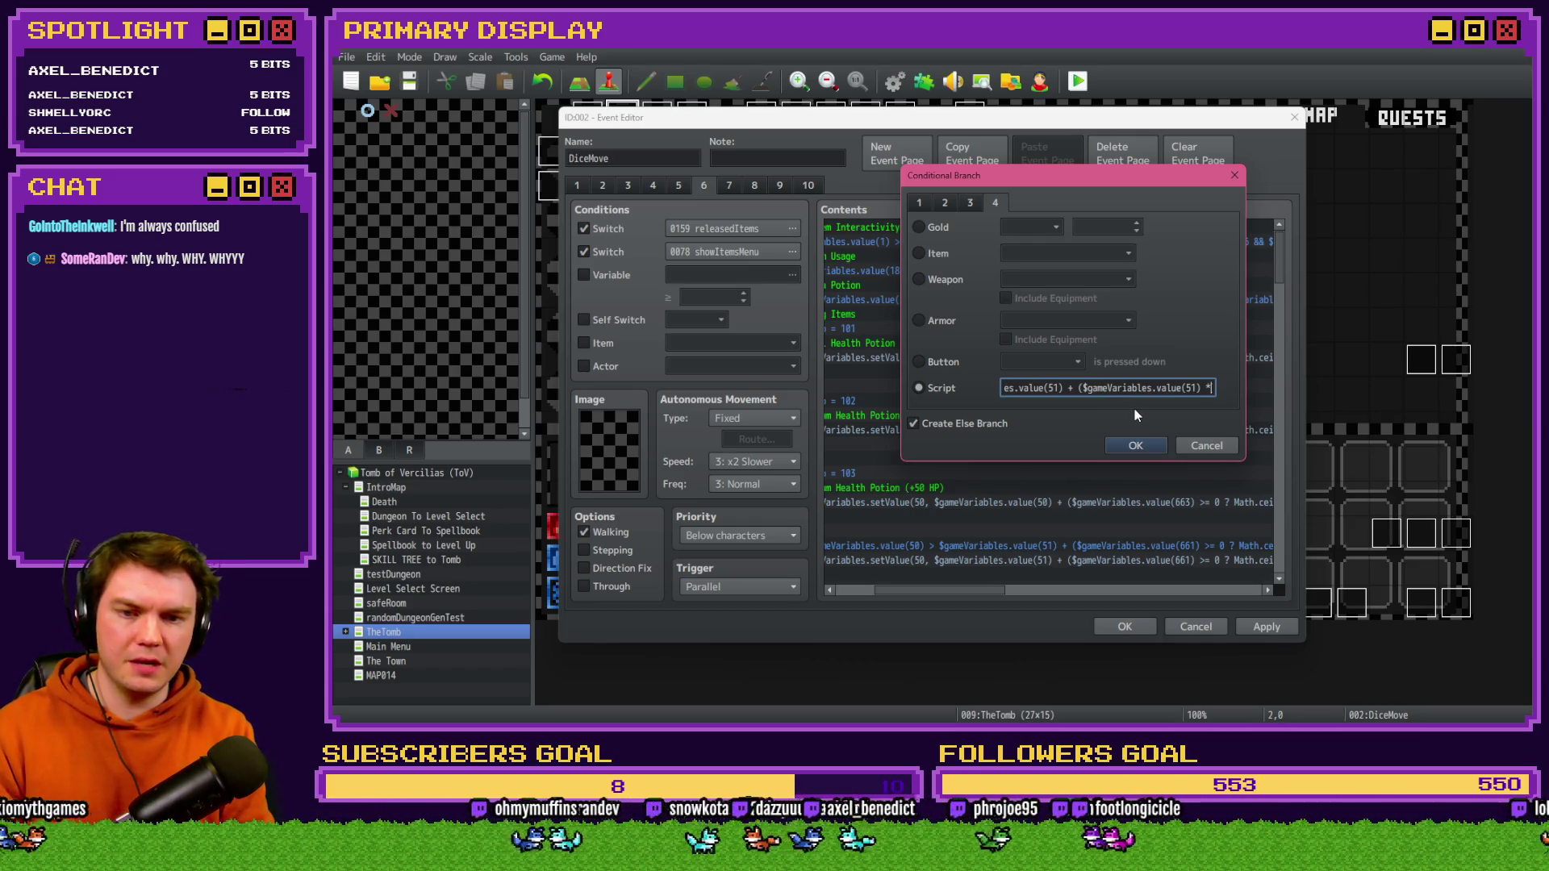
text( ())
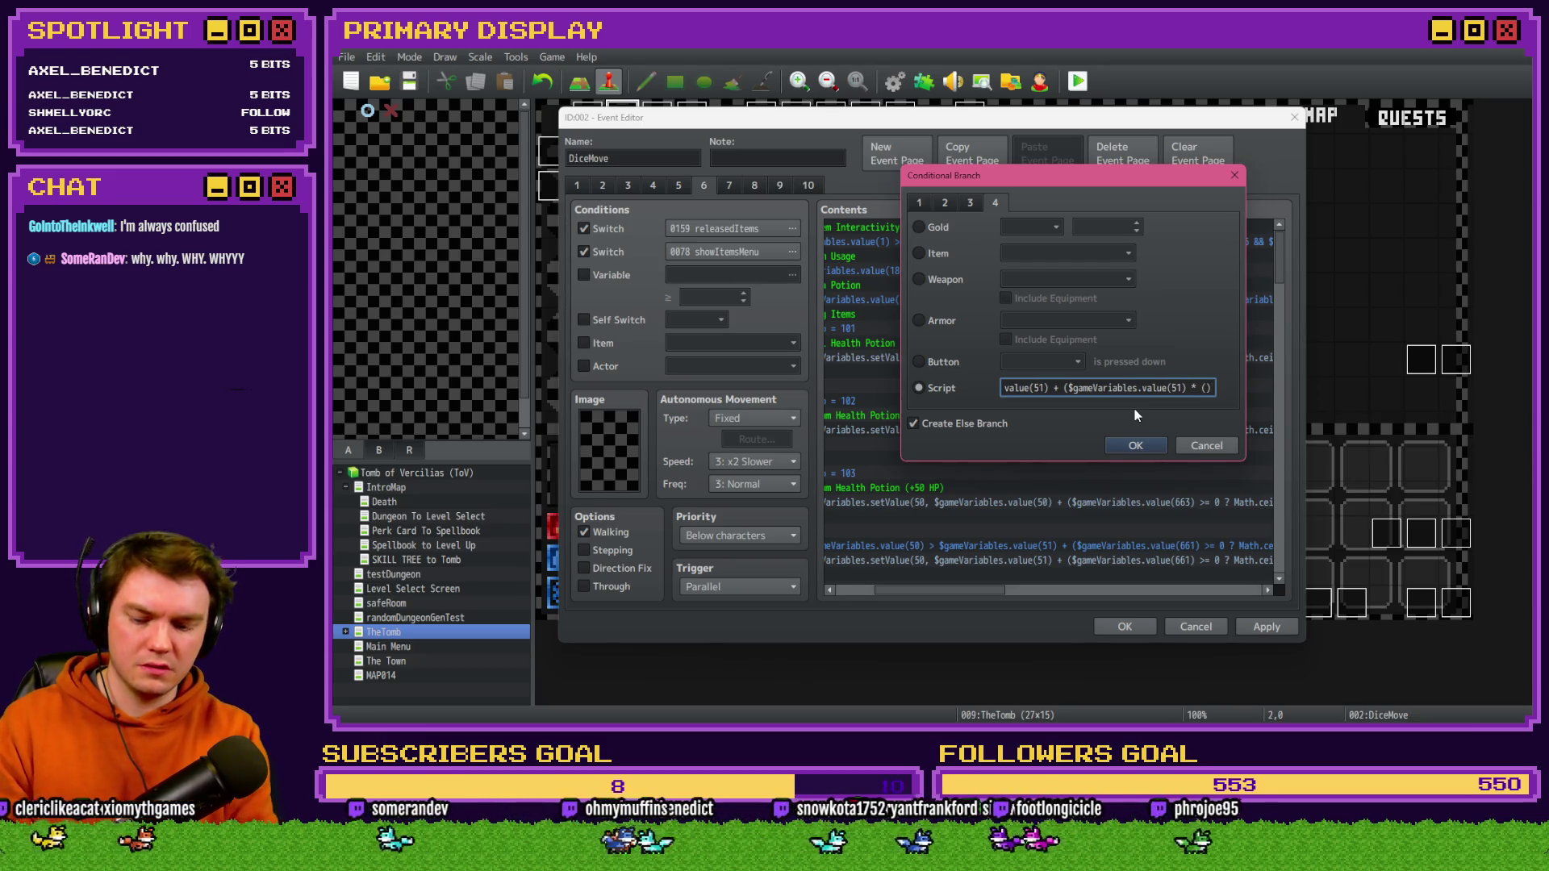
text($gas)
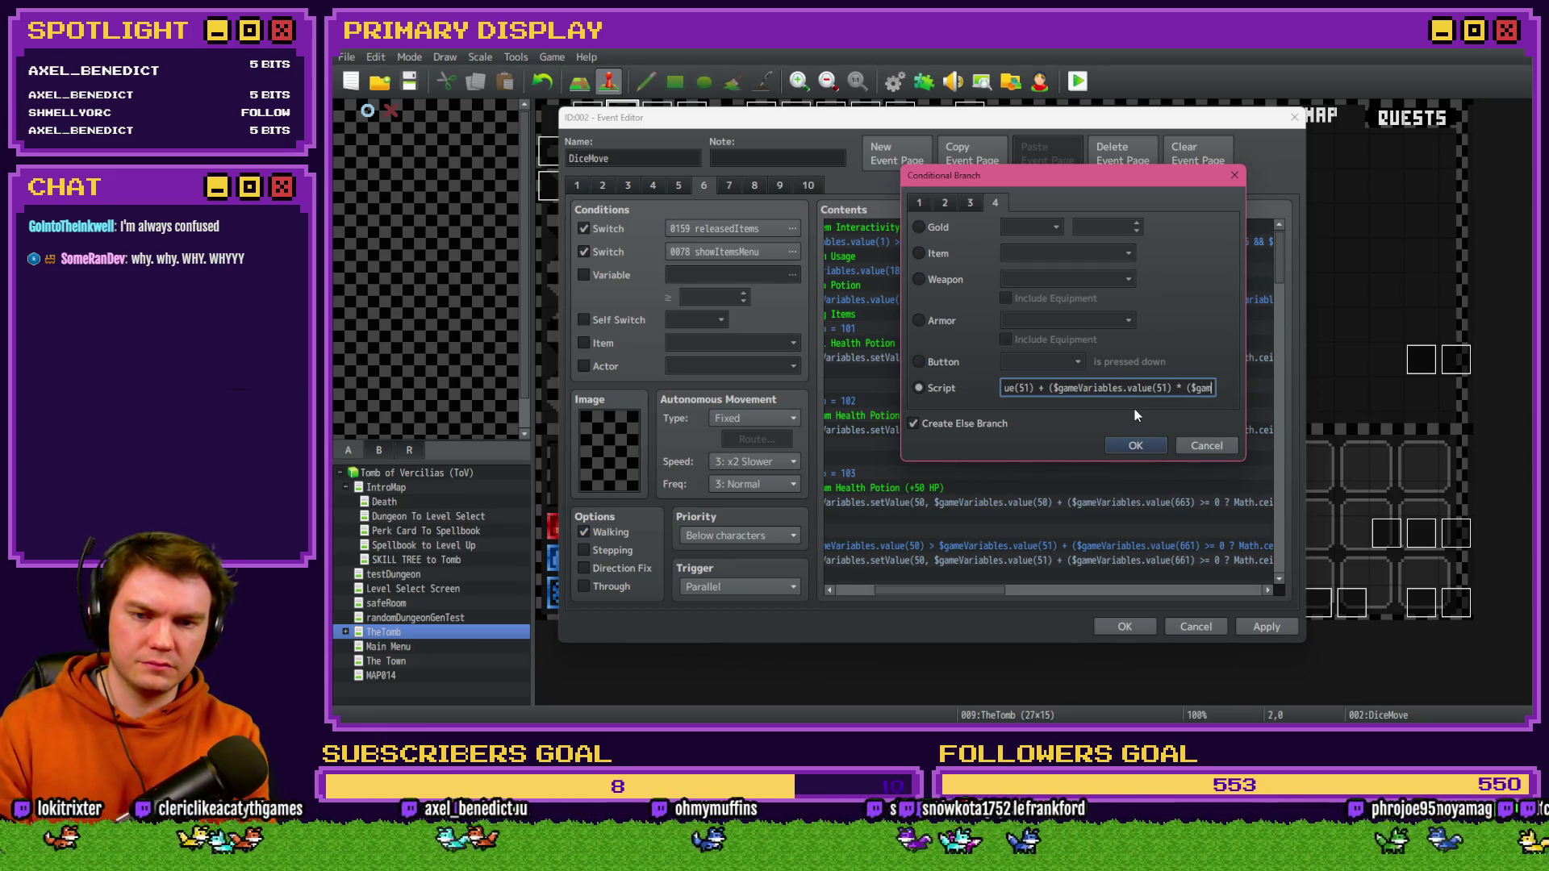
text(eVariables.value())
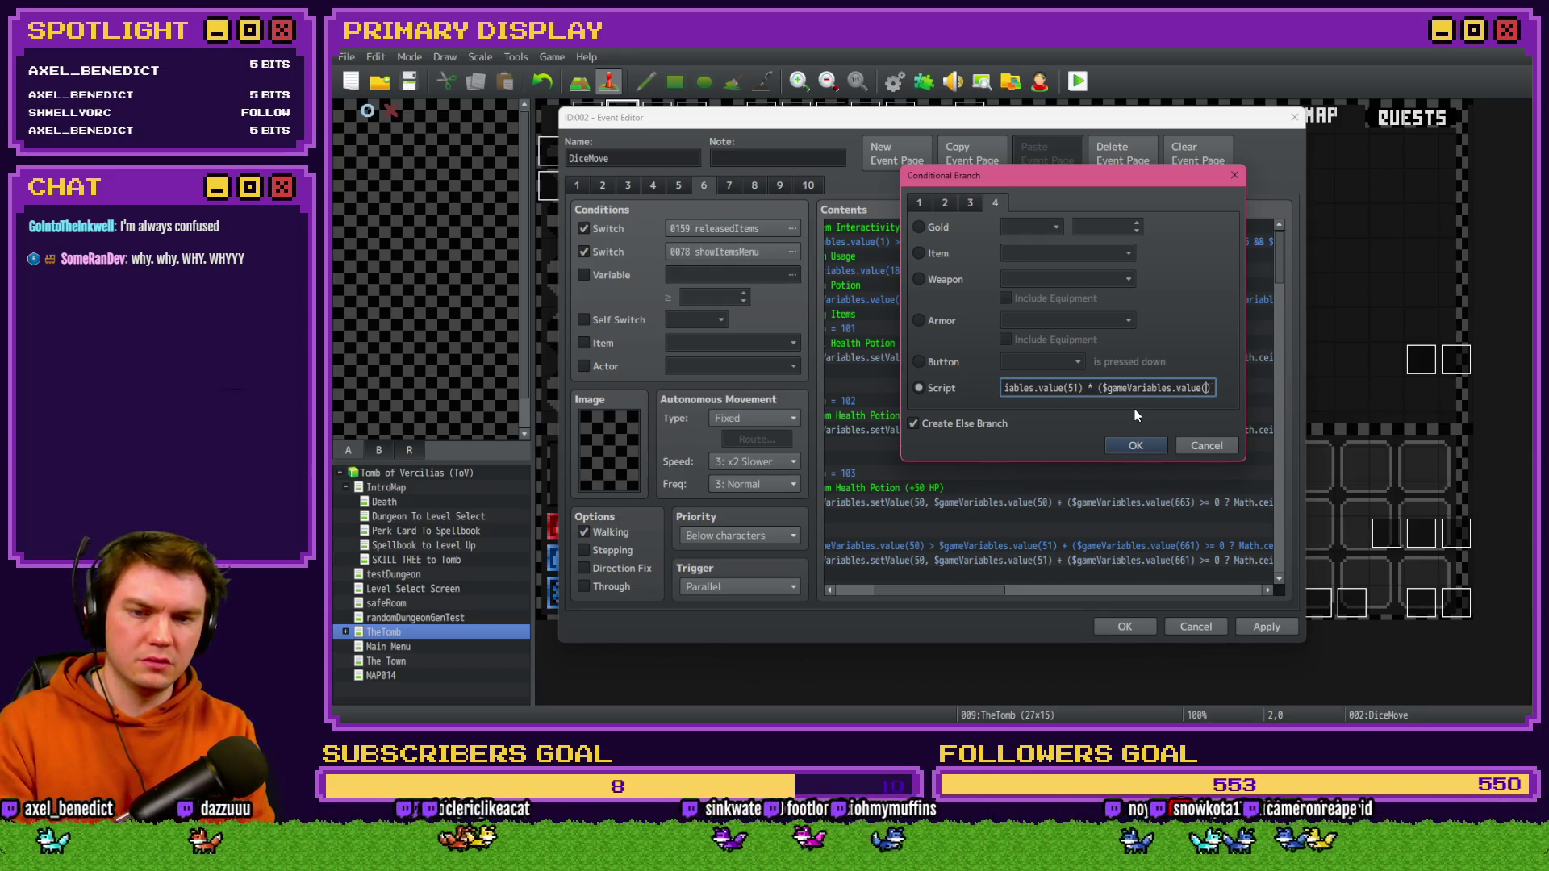
text(661)
key(Right)
text(/ 14)
key(BackSpace)
text(00)
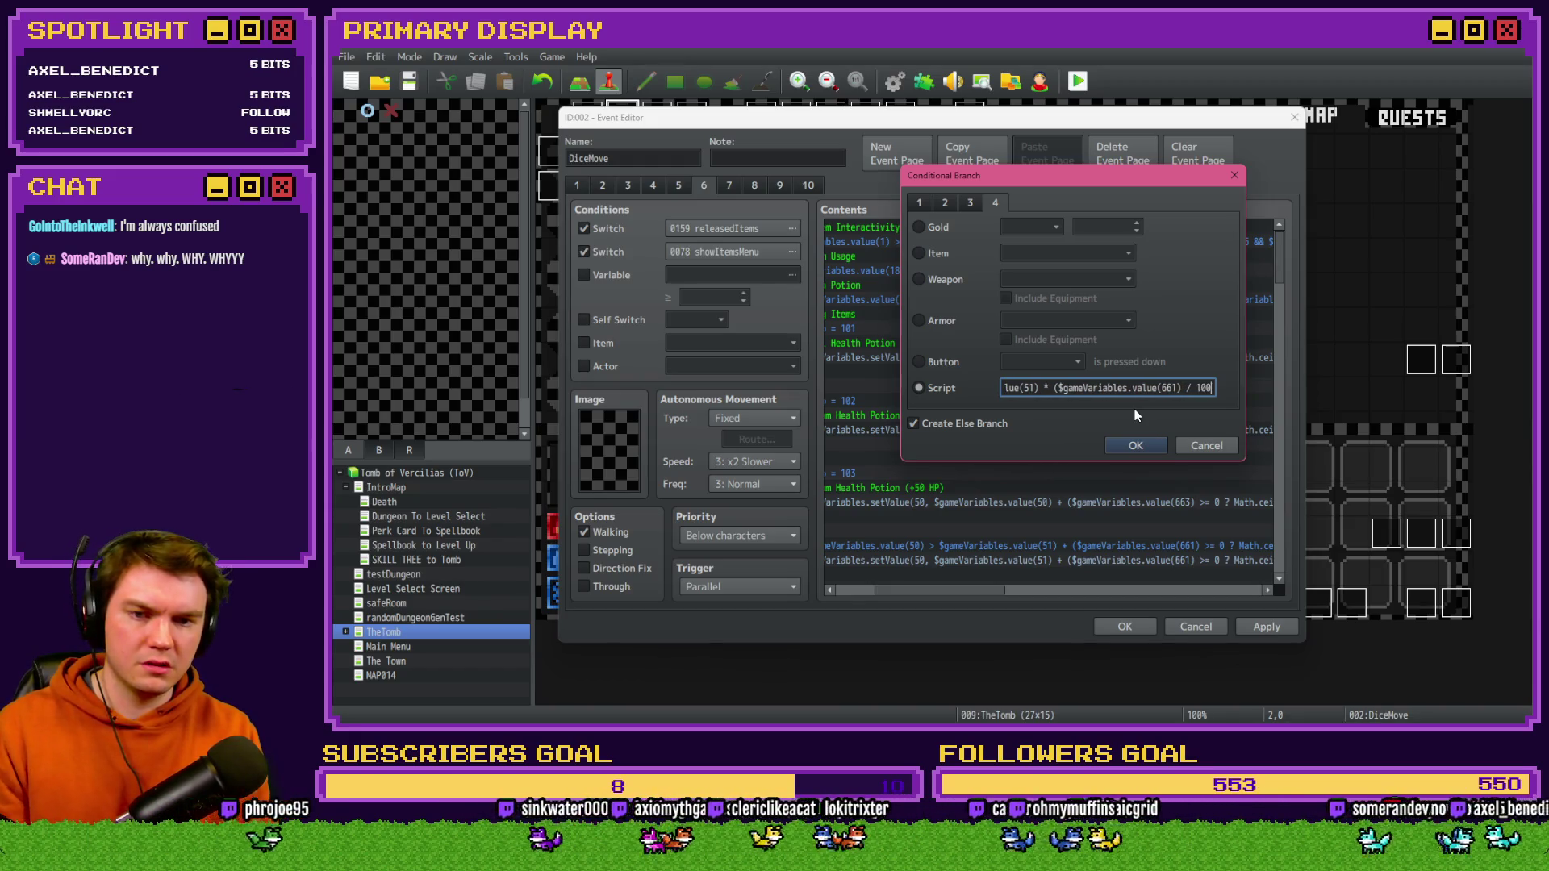
text()))
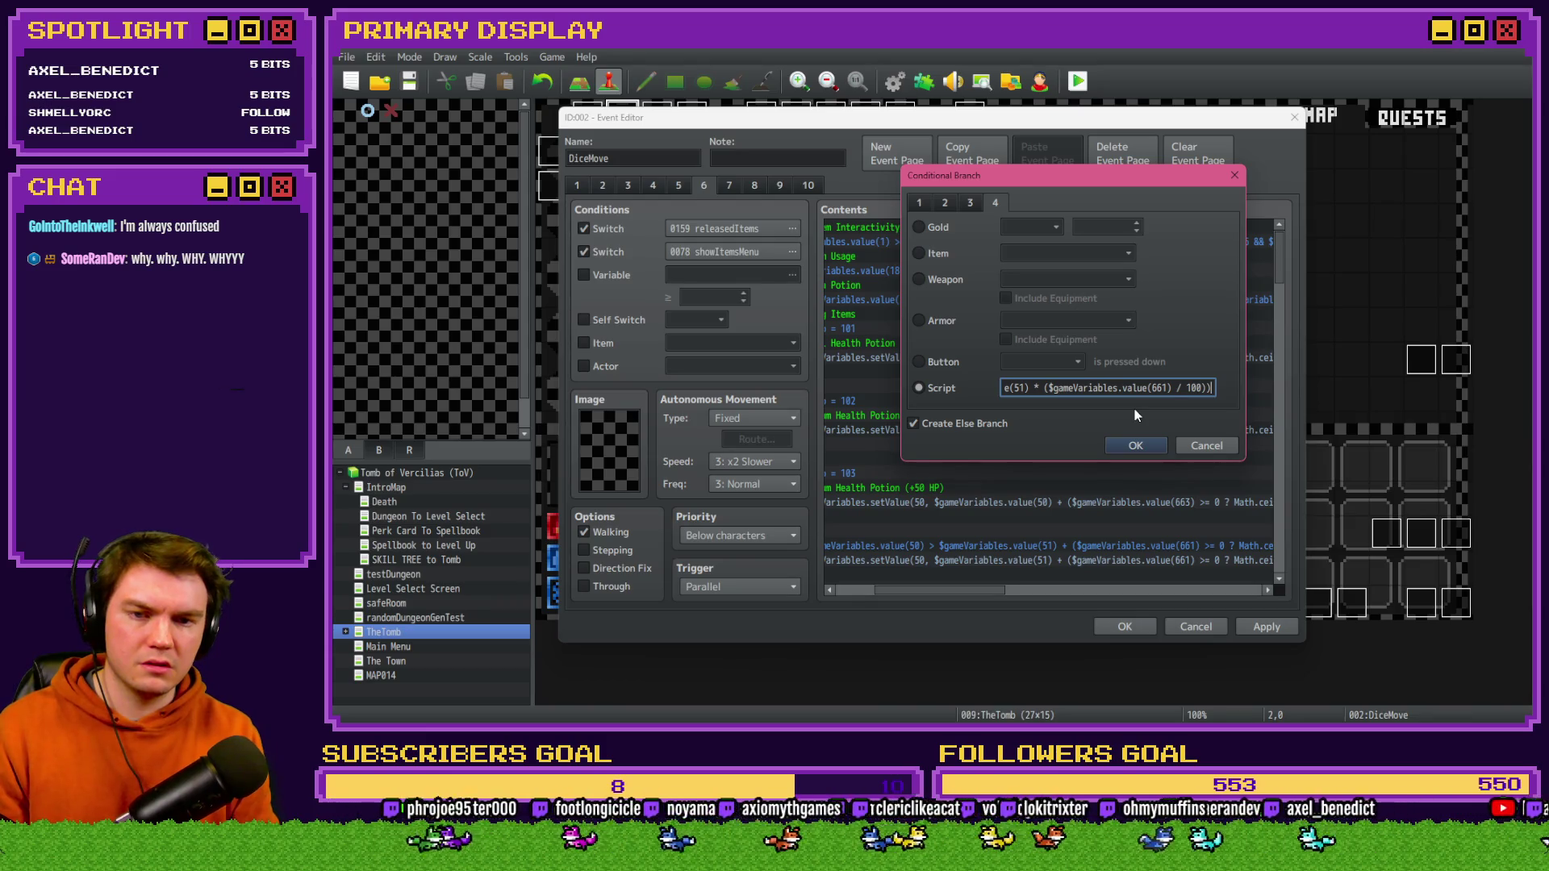
key(Home)
key(End)
text(:)
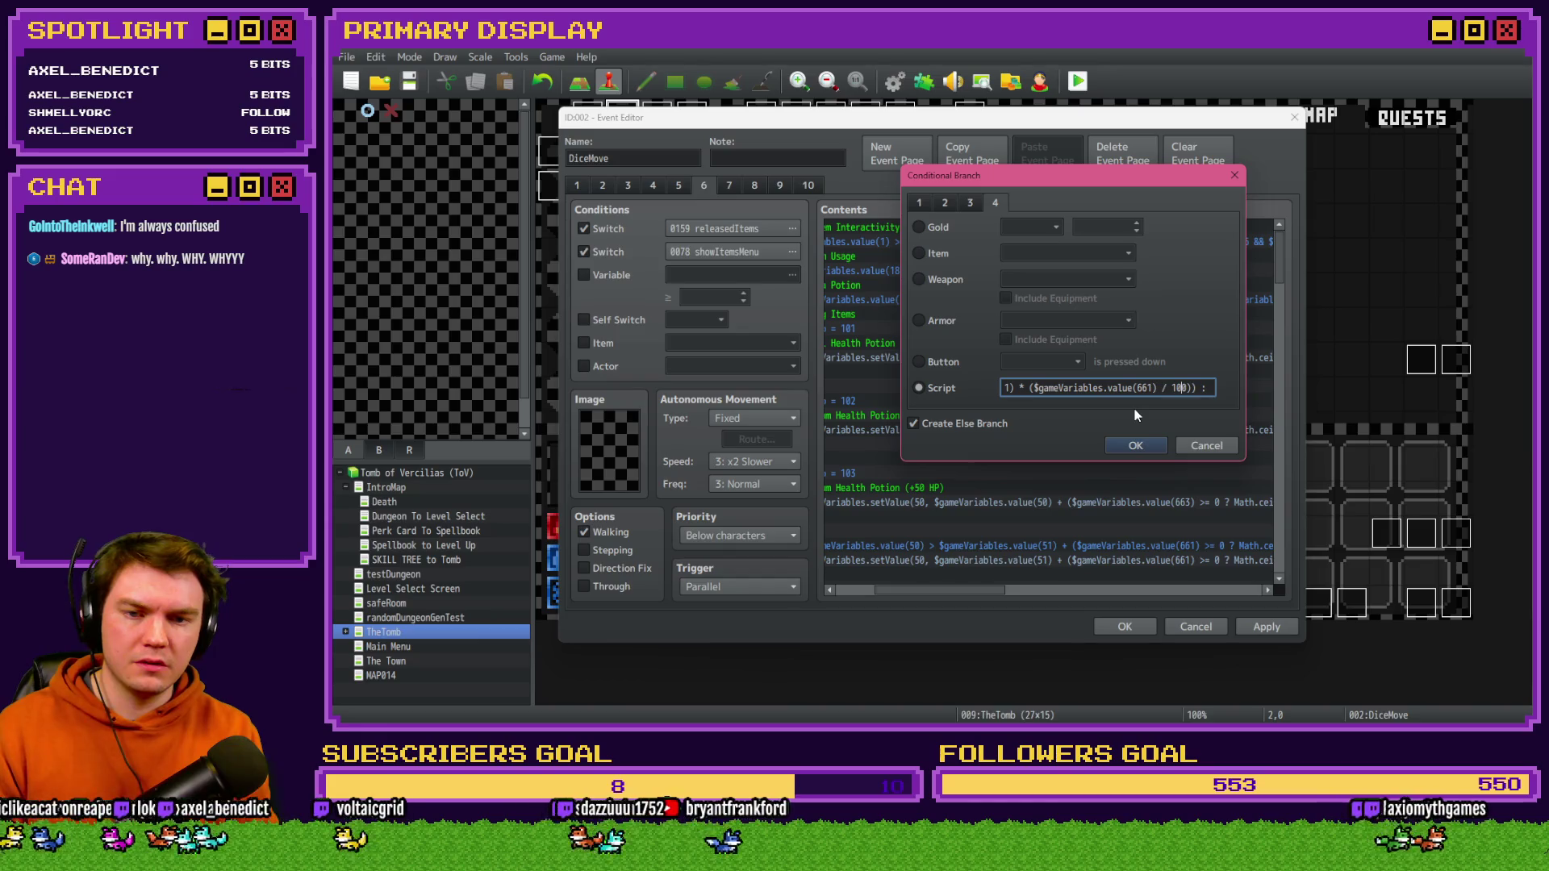
key(shift+Left)
key(shift+Left)
key(shift+Left)
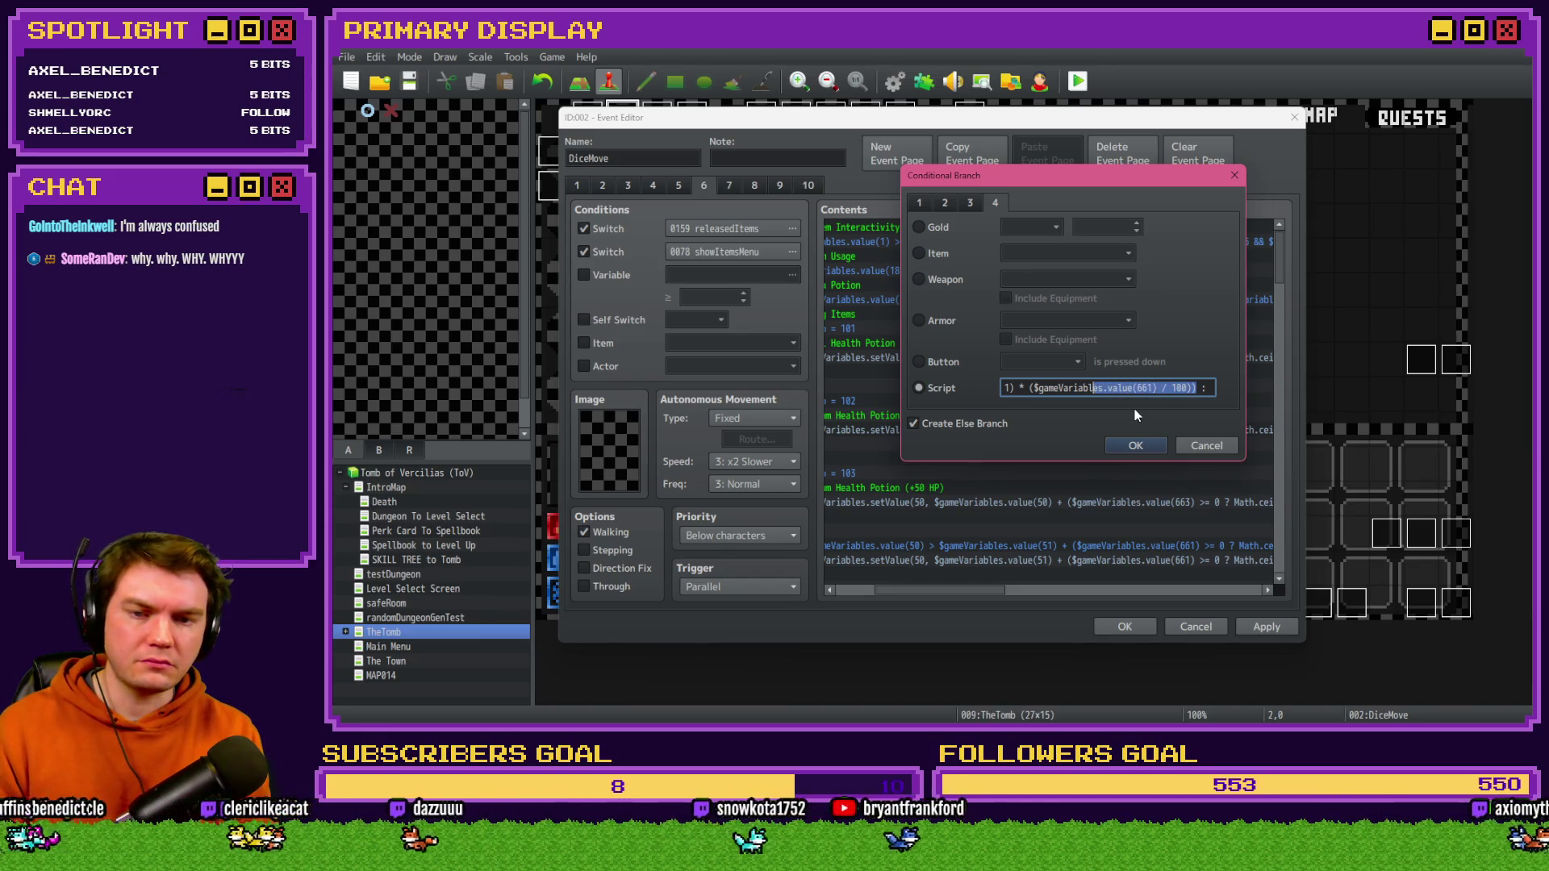
key(shift+Left)
key(shift+Left)
key(shift+Left)
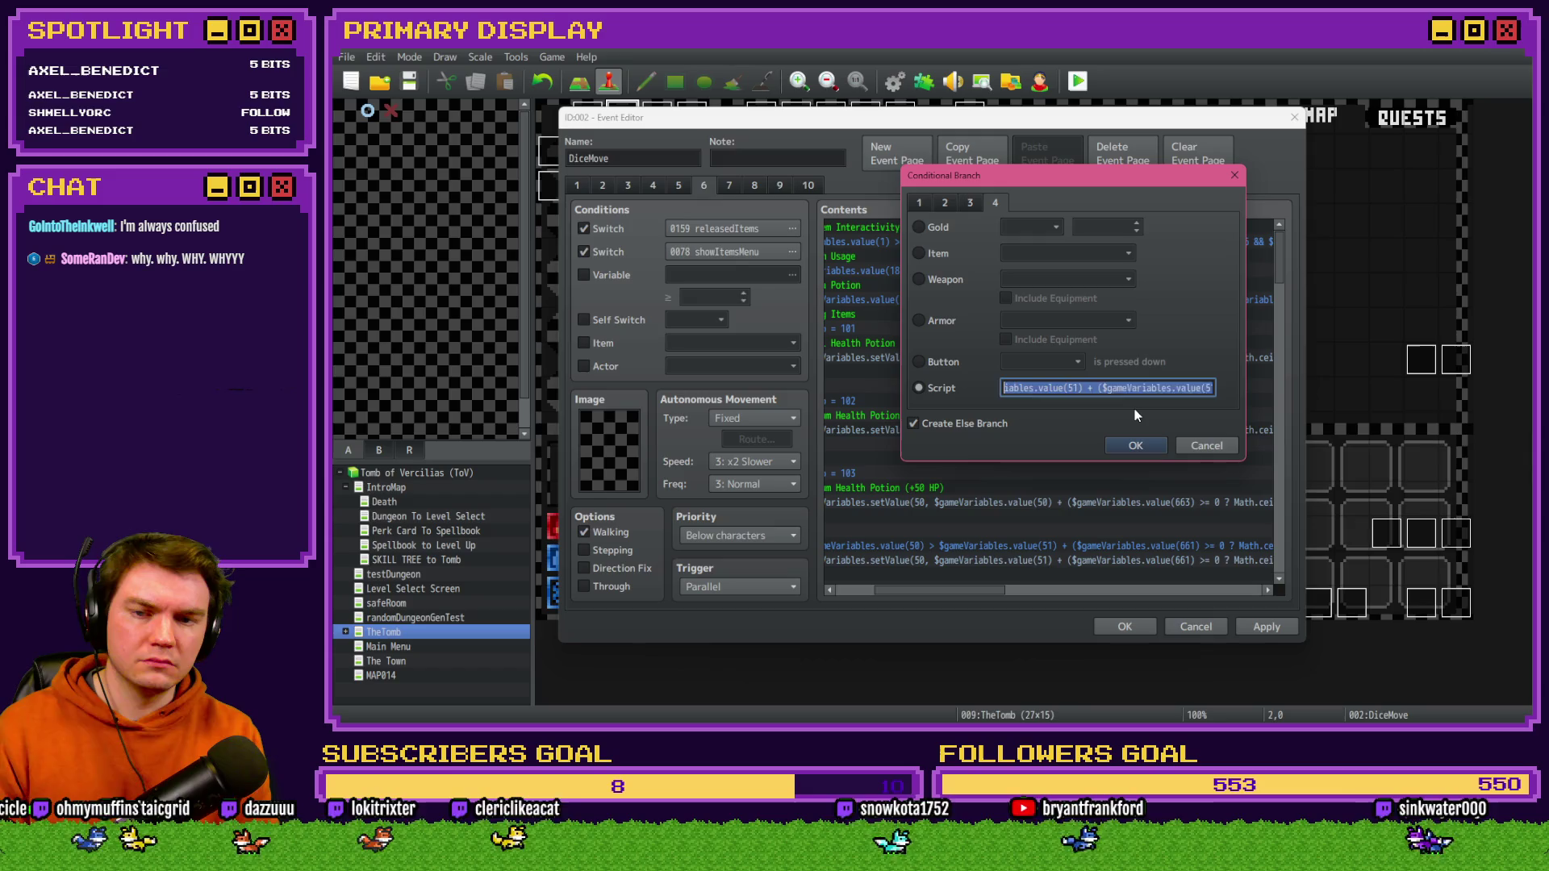
key(shift+Left)
key(shift+Left)
key(shift+Left)
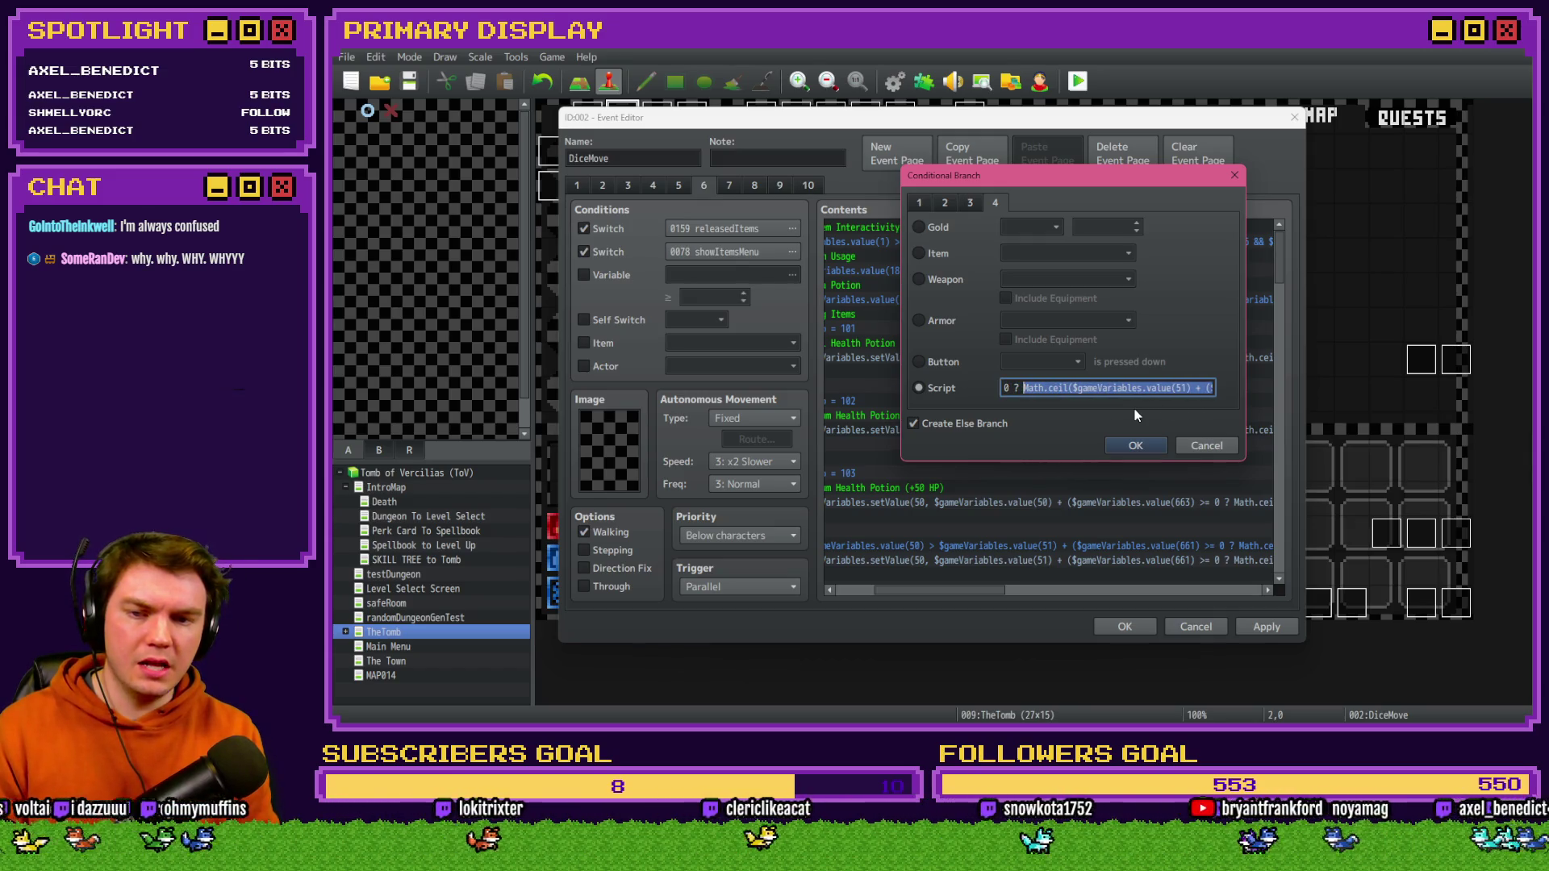
key(End)
key(BackSpace)
key(BackSpace)
key(BackSpace)
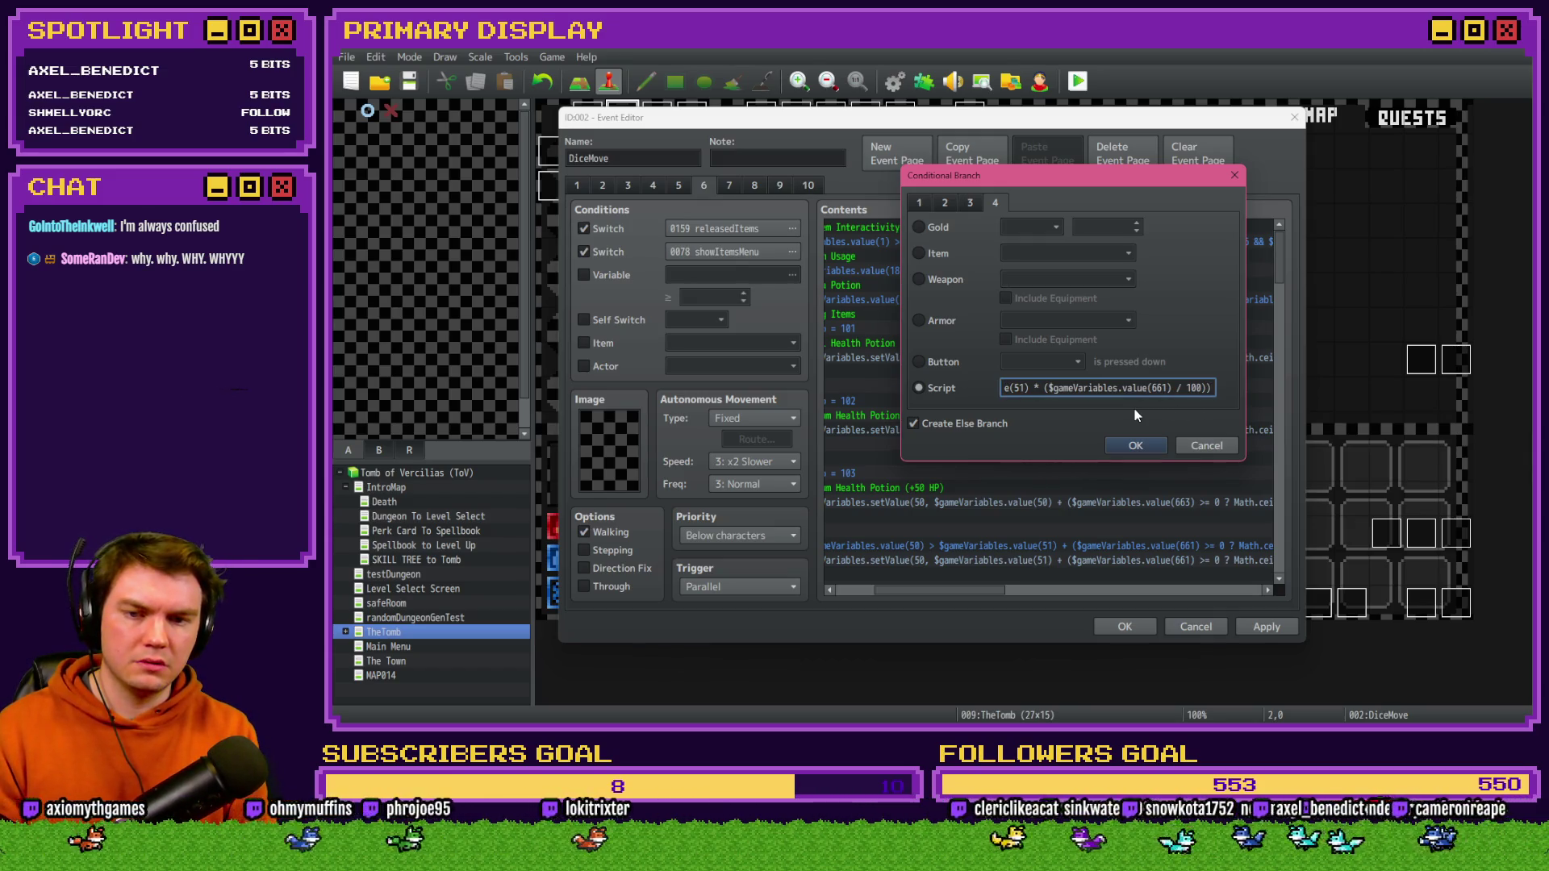
key(Left)
key(Left)
key(Left)
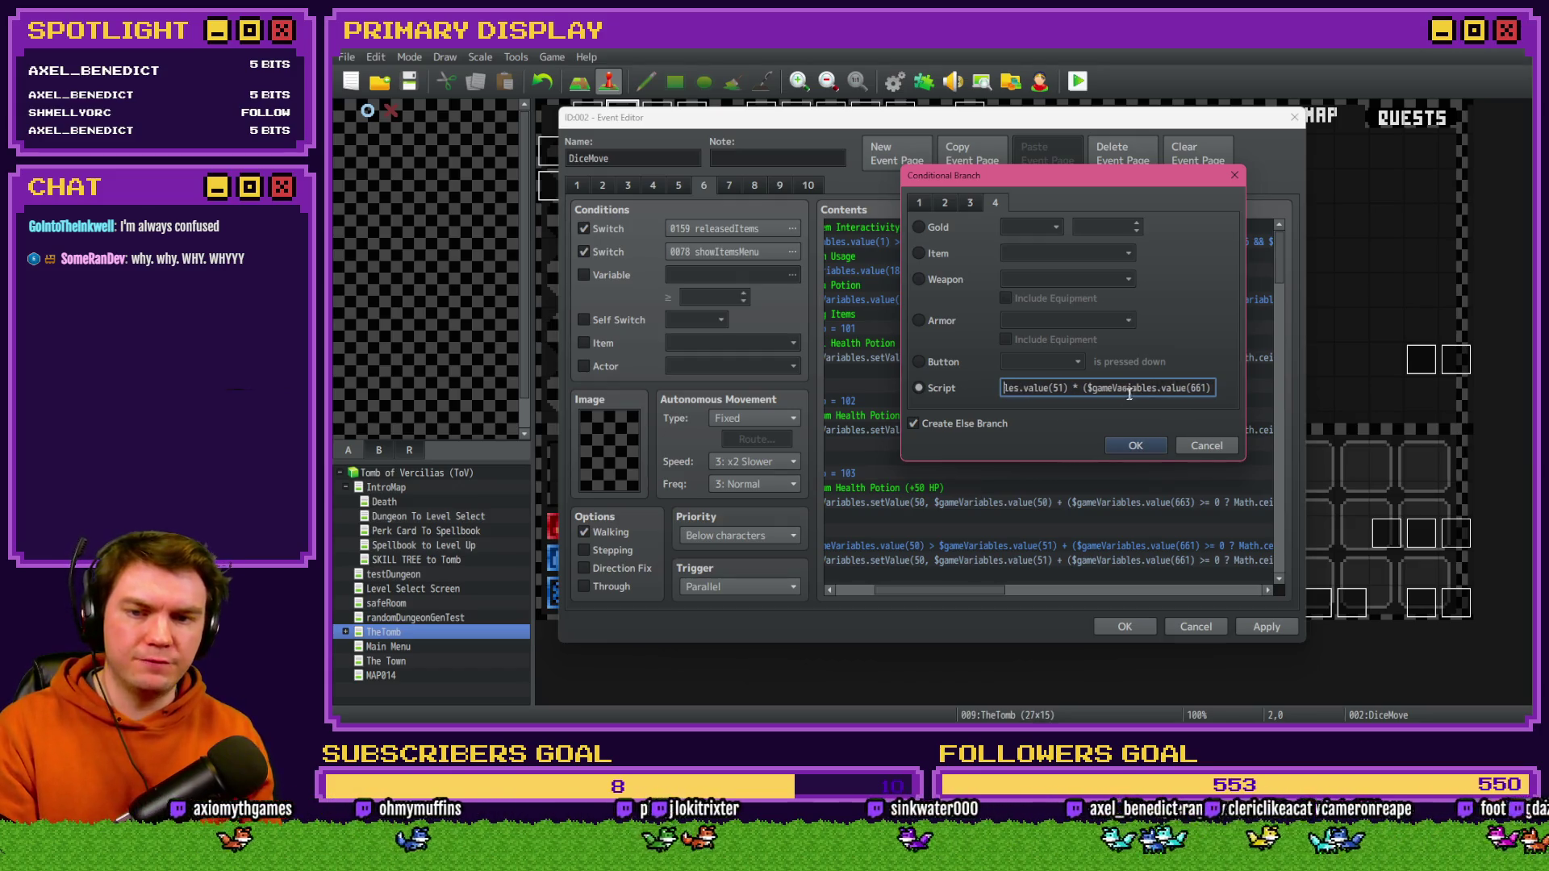
key(Left)
key(Left)
key(Left)
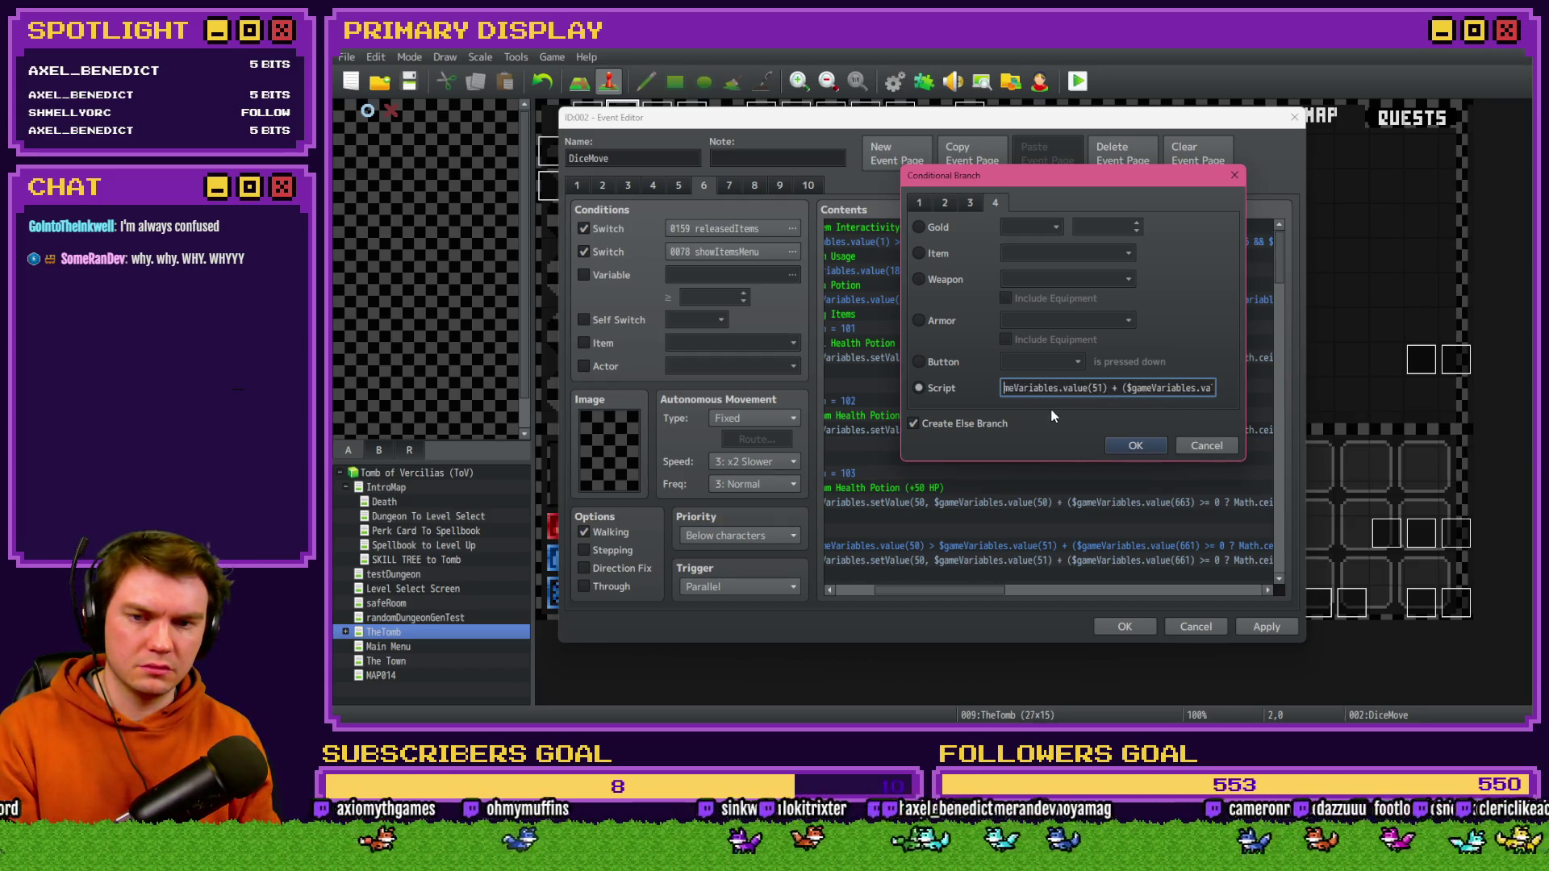
- Change ceil to floor and insert the value(663) >= 0 ? Math.ceil : Math.floor ternary
double_click(1067, 388)
text(floor($ga)
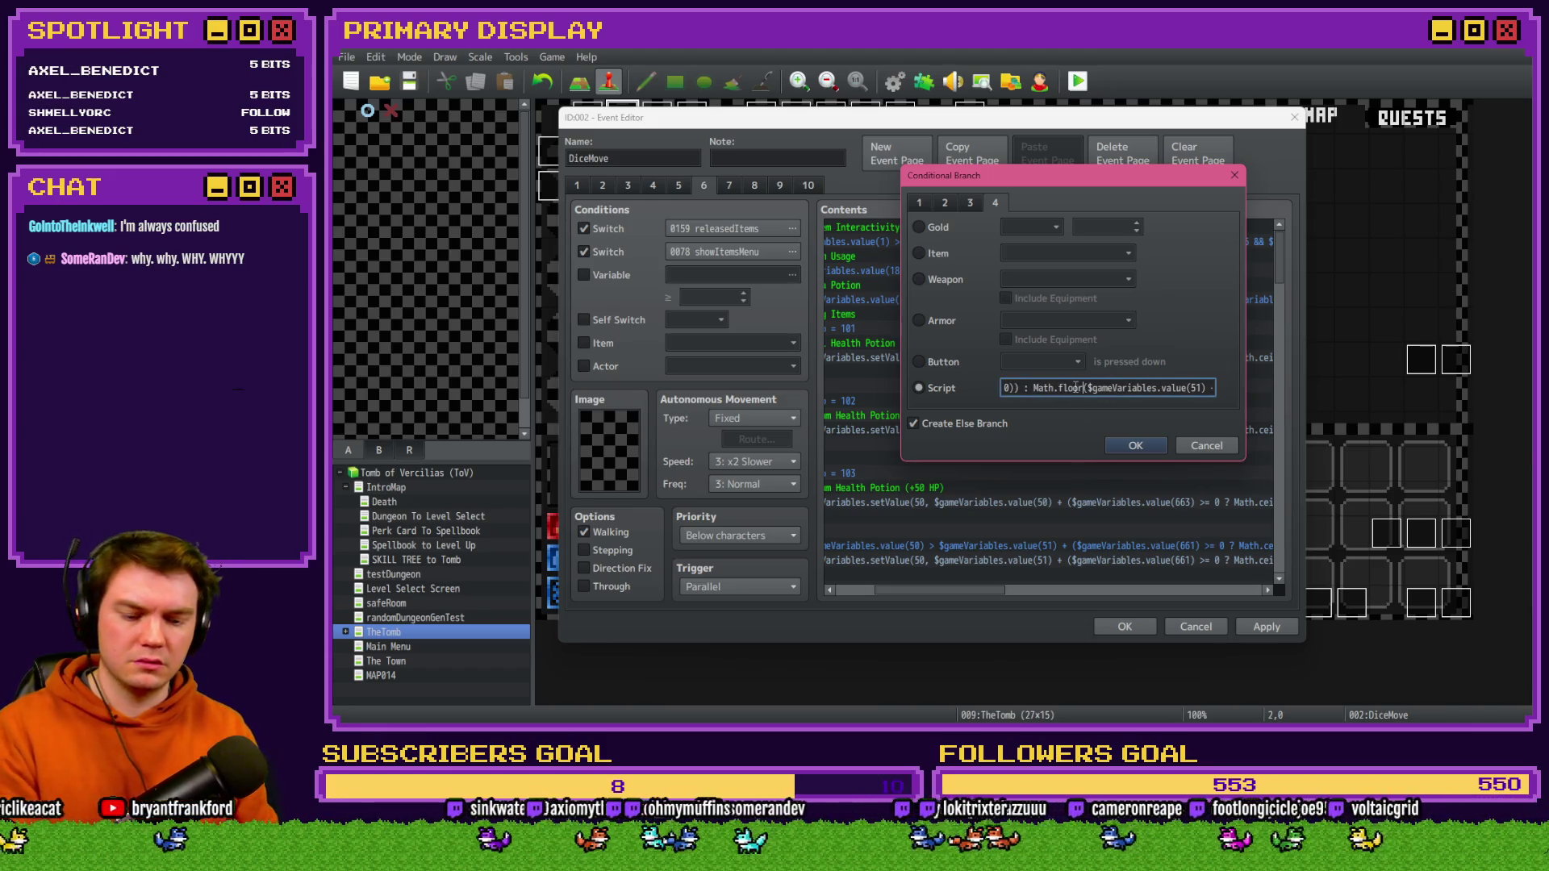
key(Home)
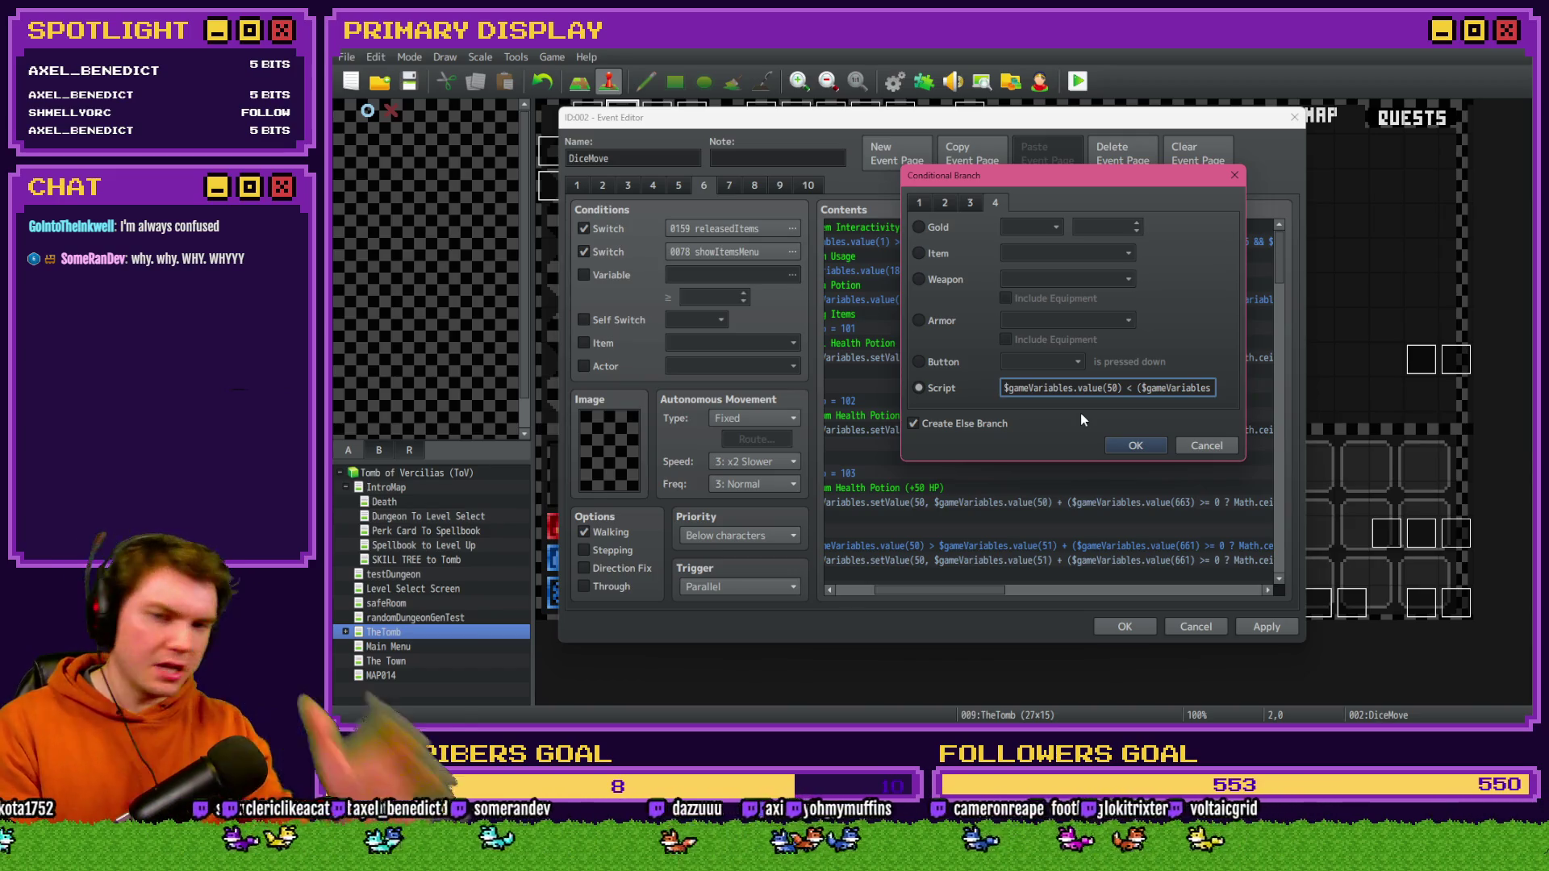
key(Right)
key(Right)
key(Right)
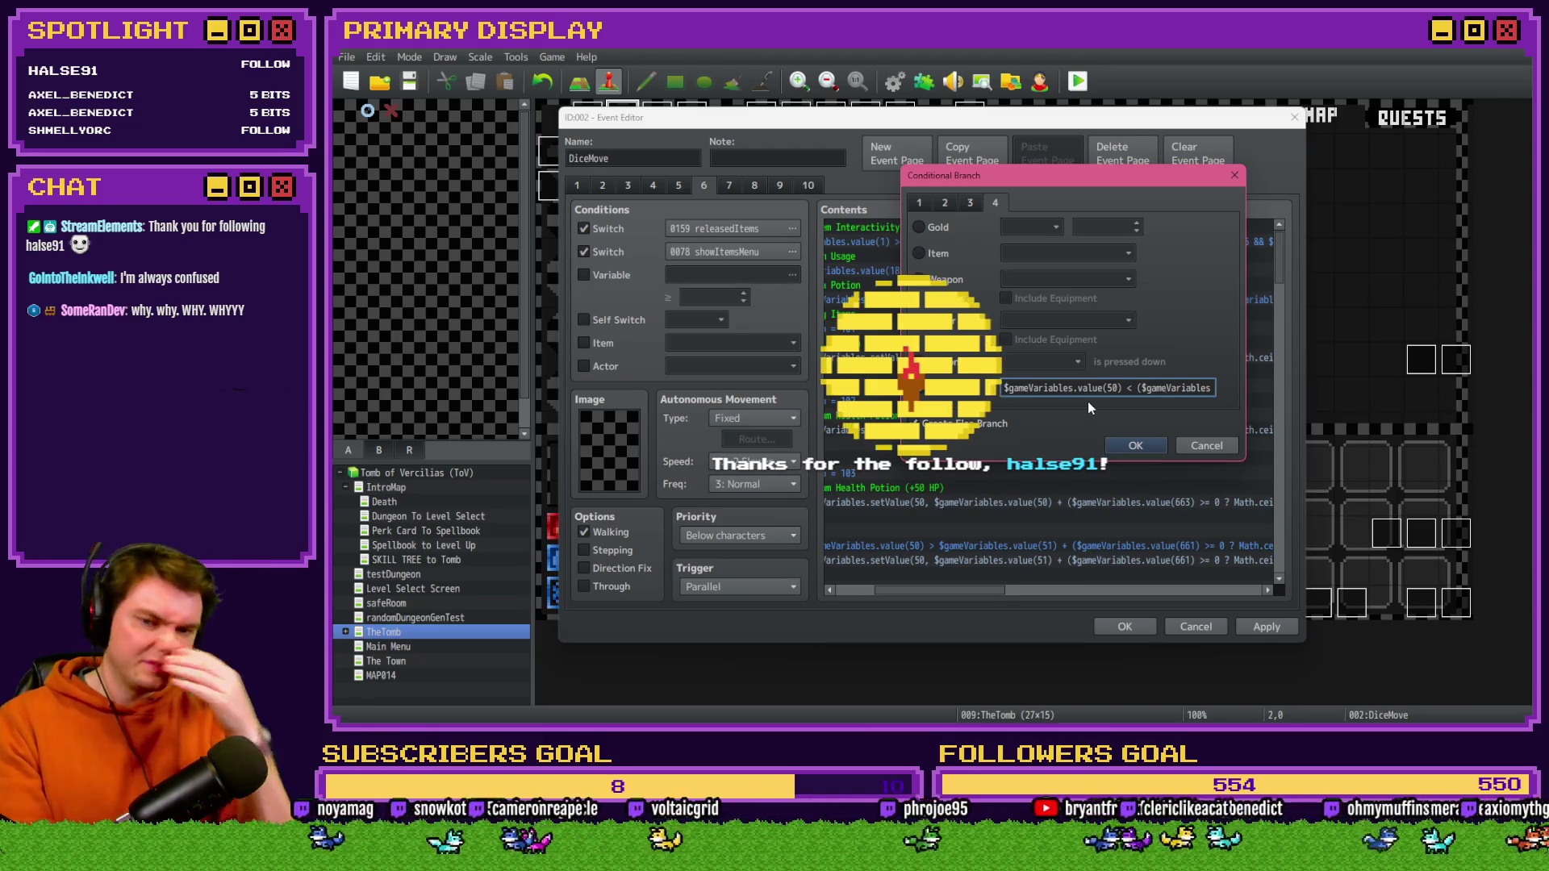
text(.value(663) >= 0 )
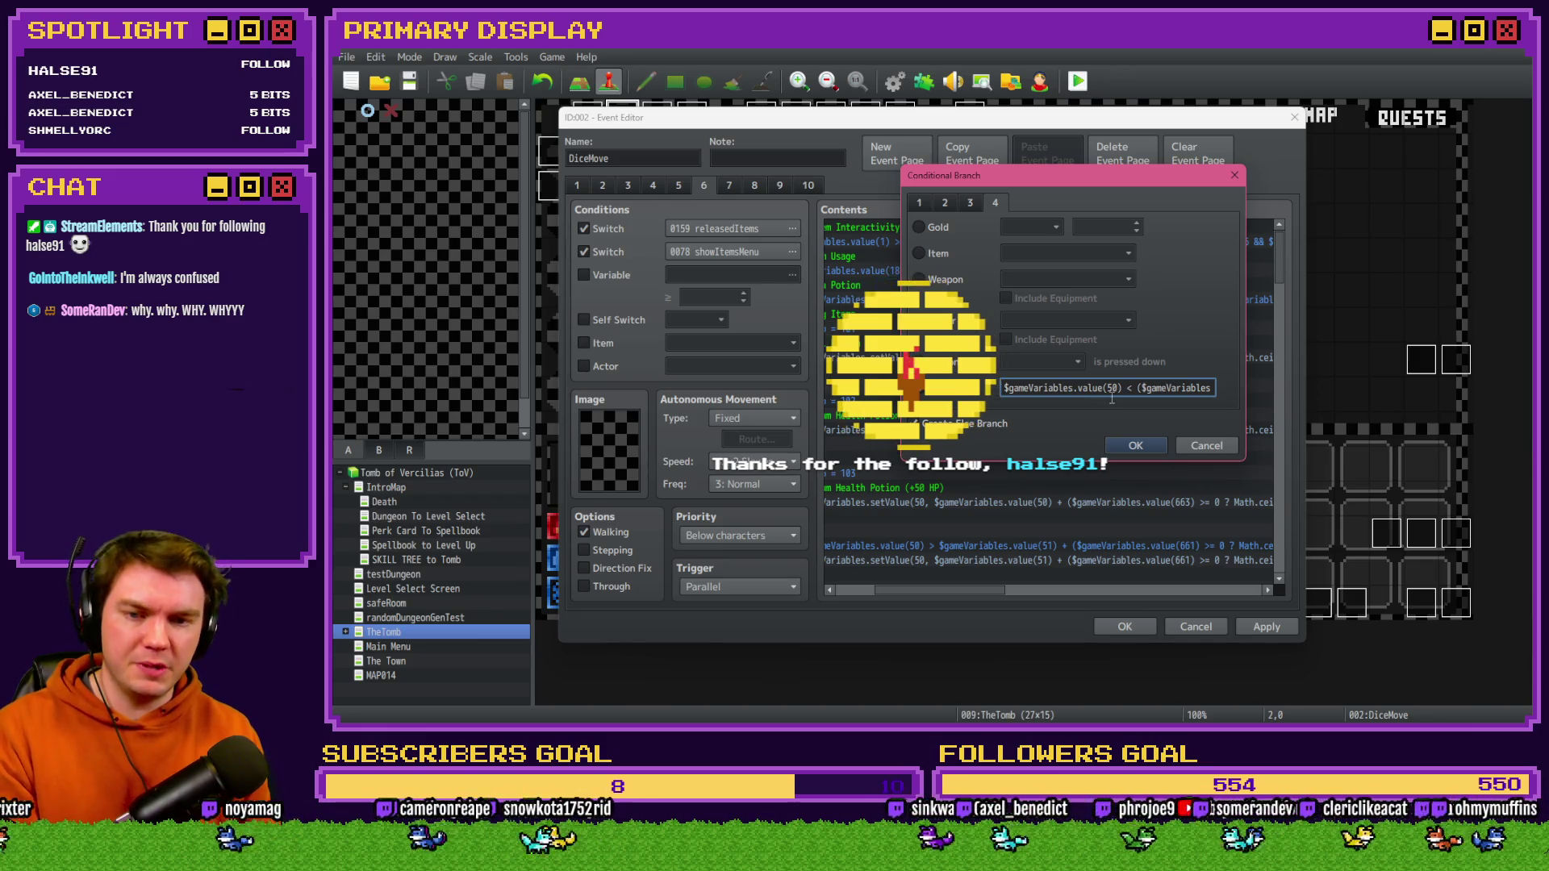
text(? Math.ceil($gameVariables.val)
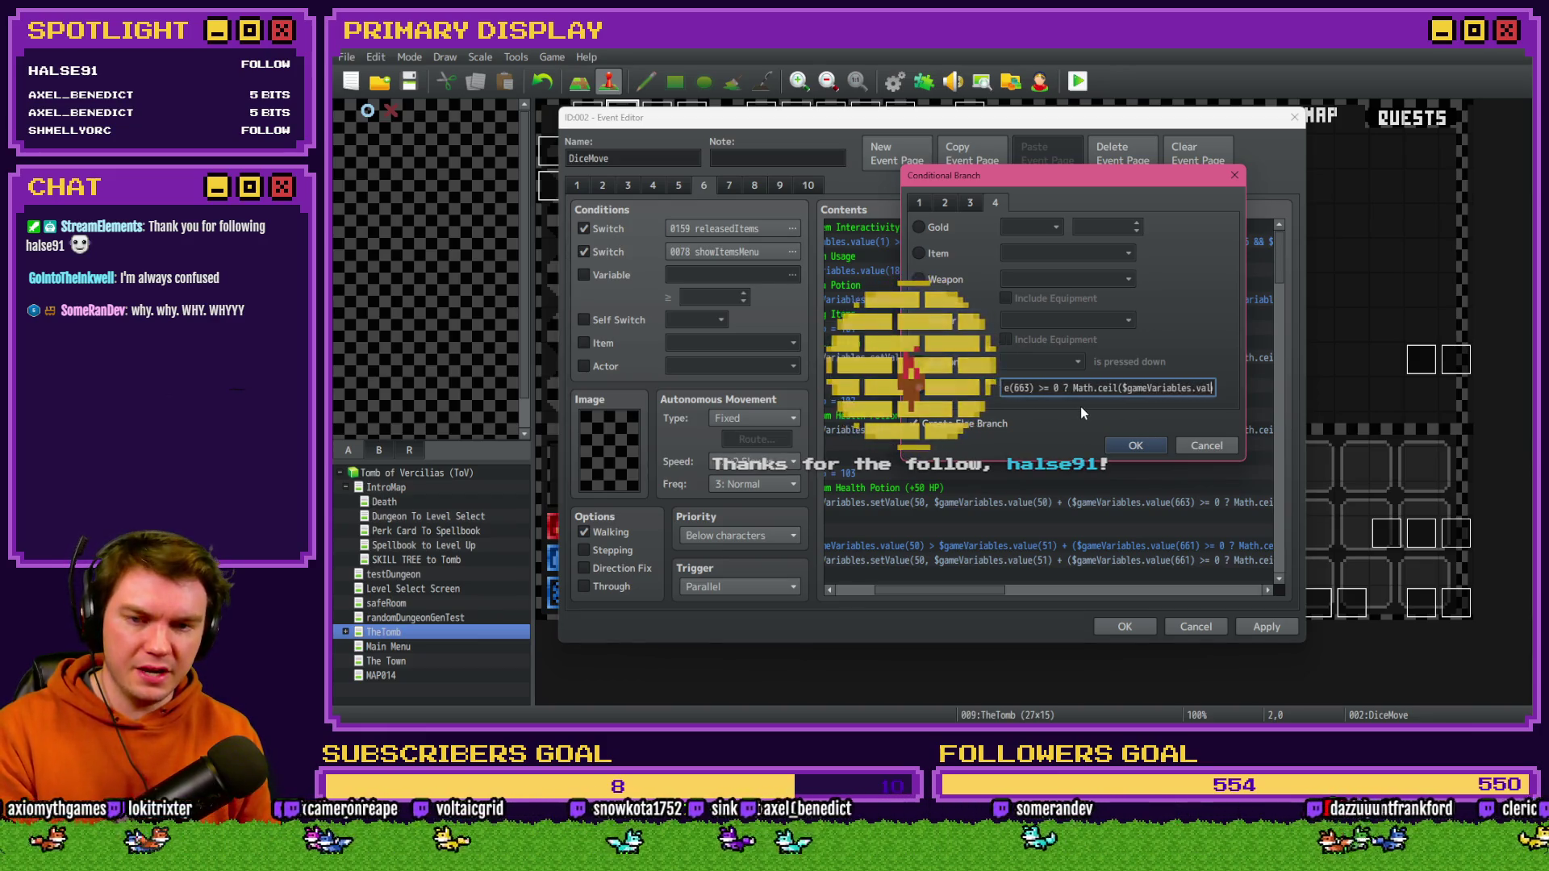
text(ue(51) + ($gameVari)
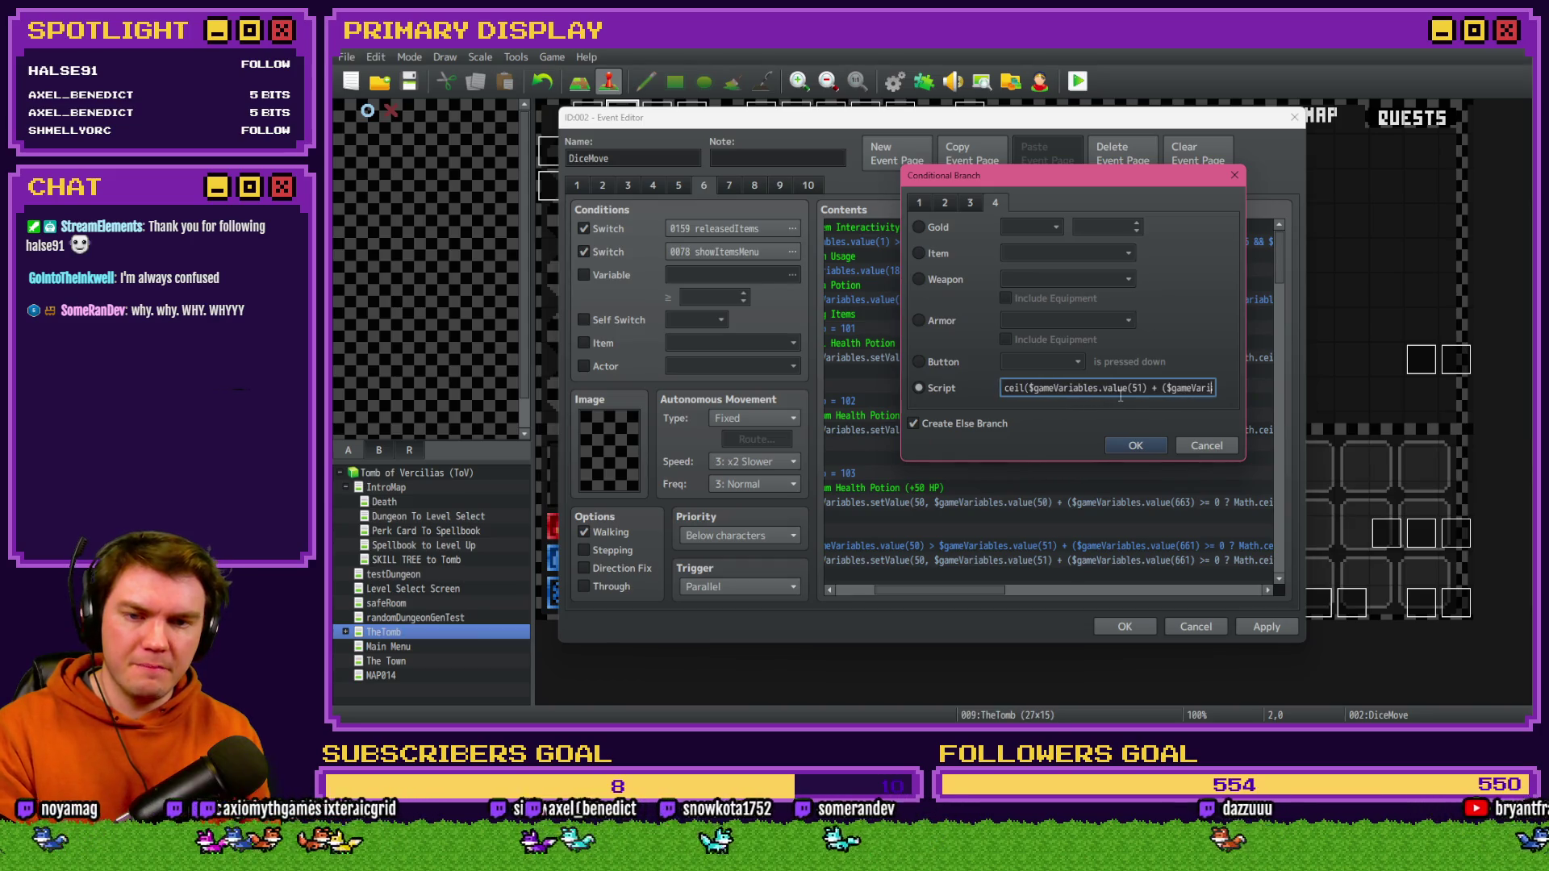
text(ables.value(51) * ($gameVari)
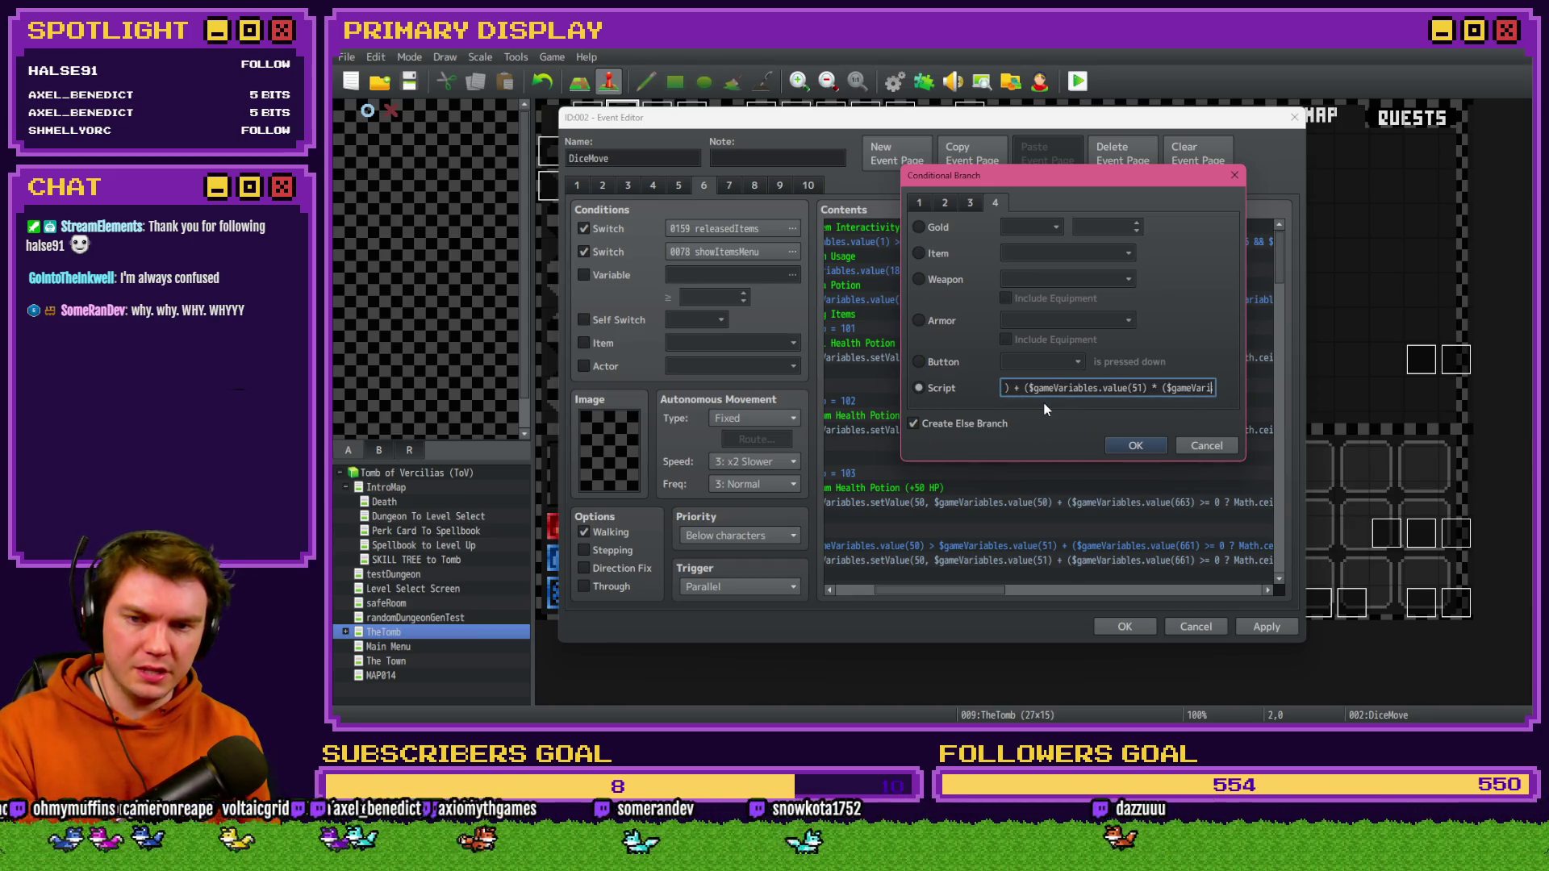
text(ables.value(661) / 100)) : Math.)
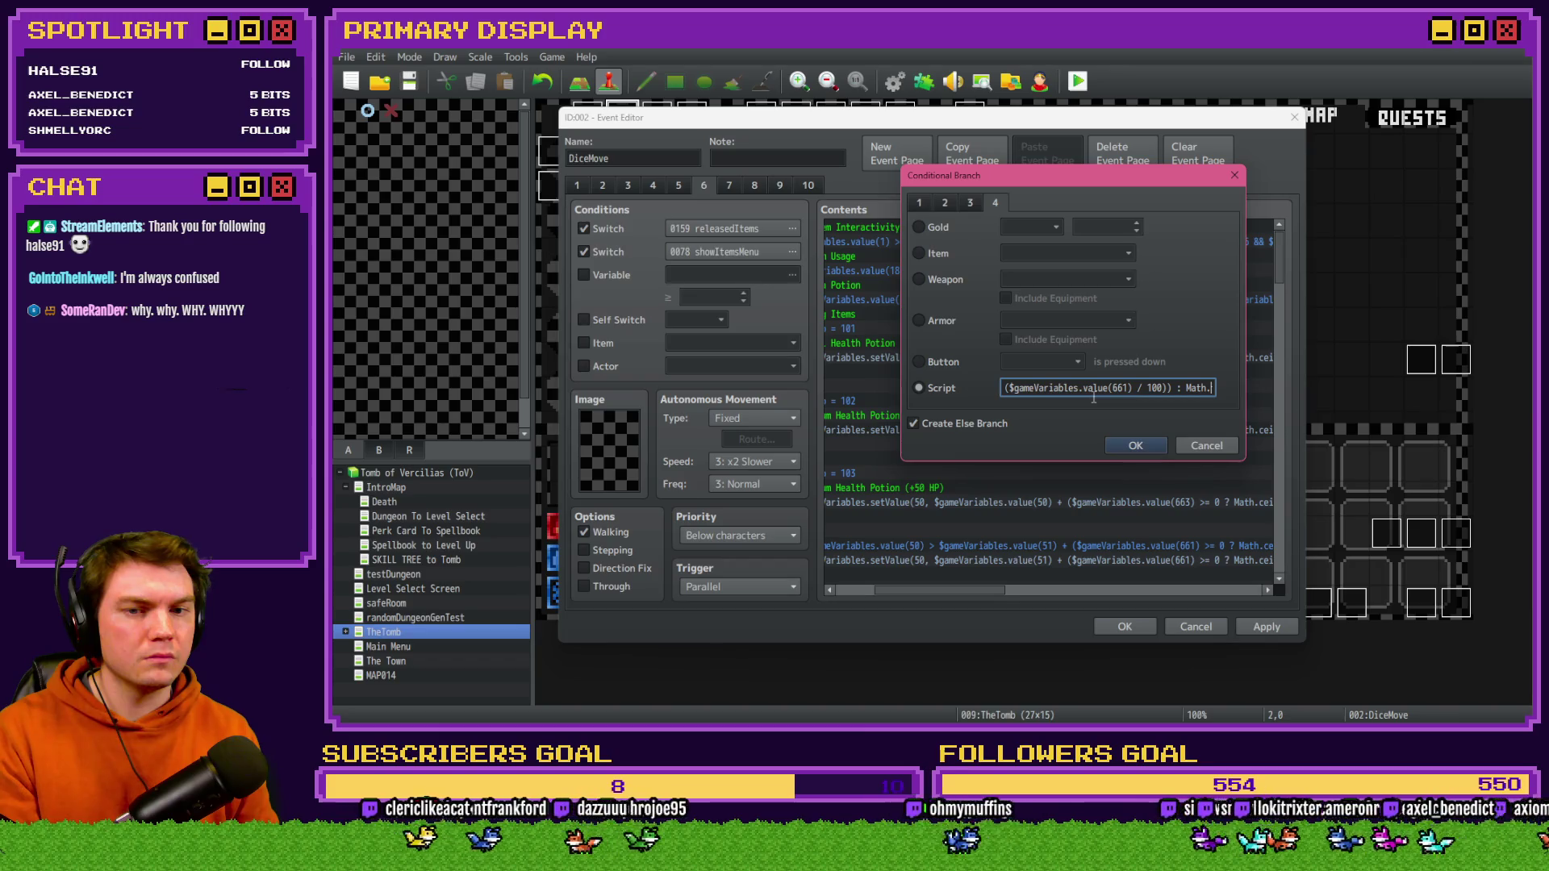
text(floor($gameVariables.)
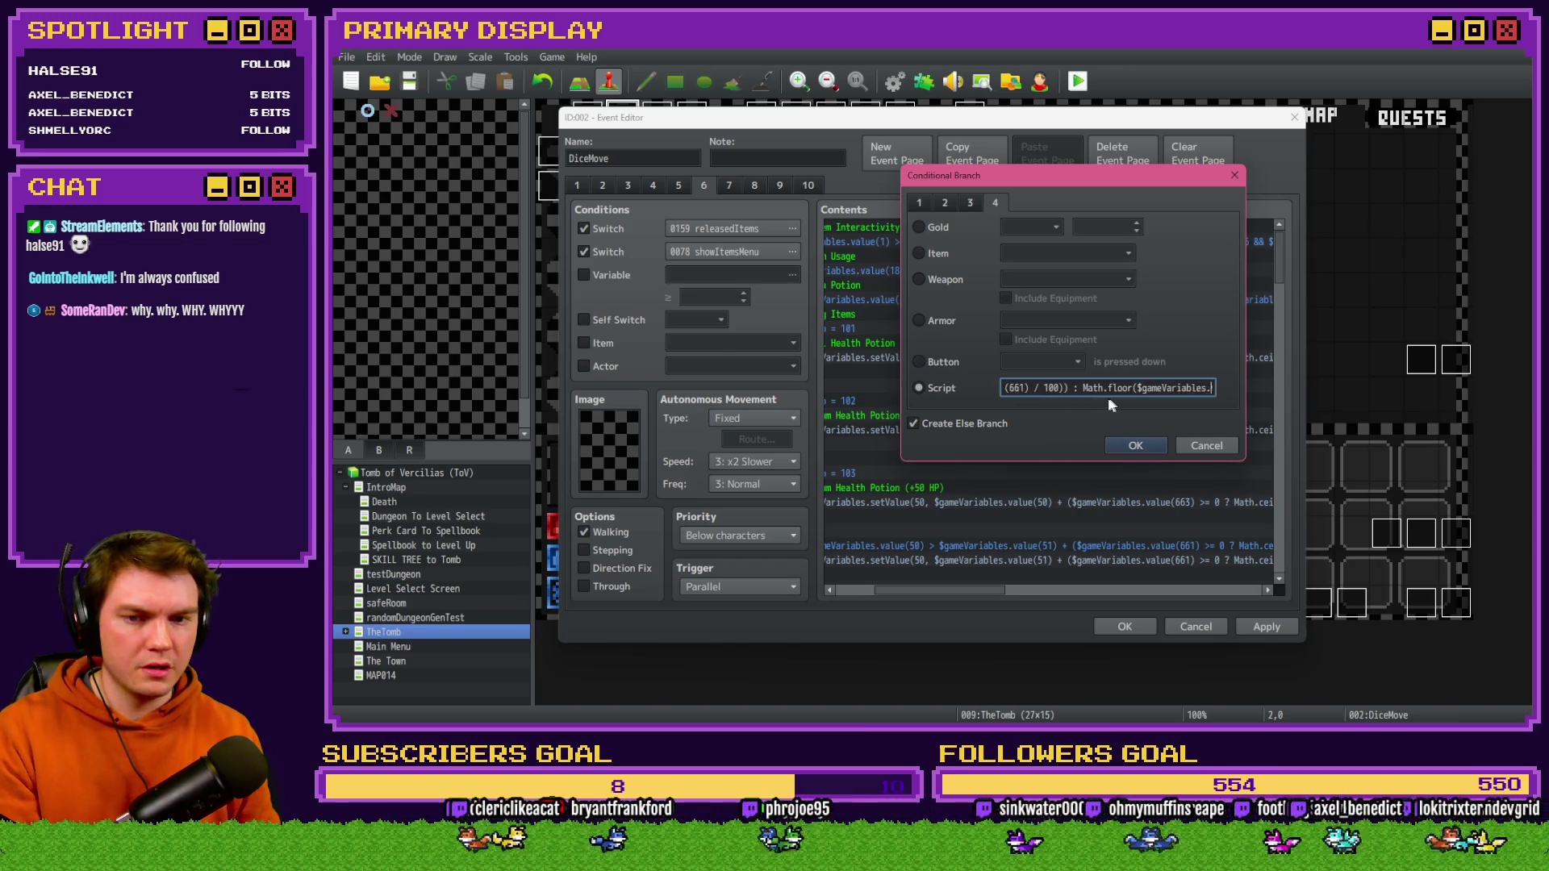
text(value(51) + ($gameVariables)
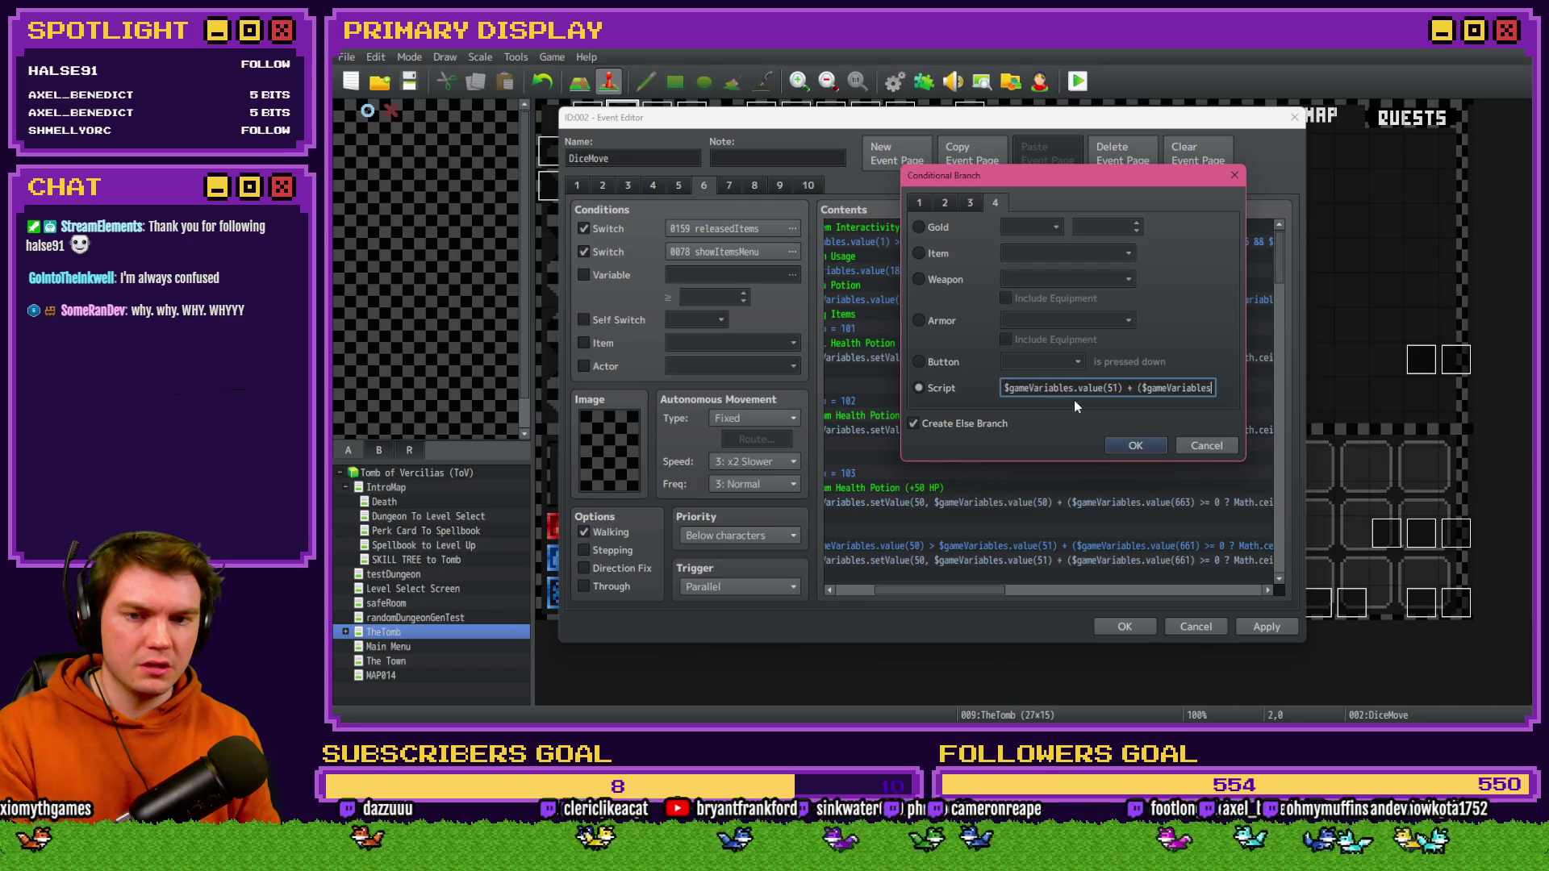
text(.value(51) * ($gameVariables.value(661) / 100)))
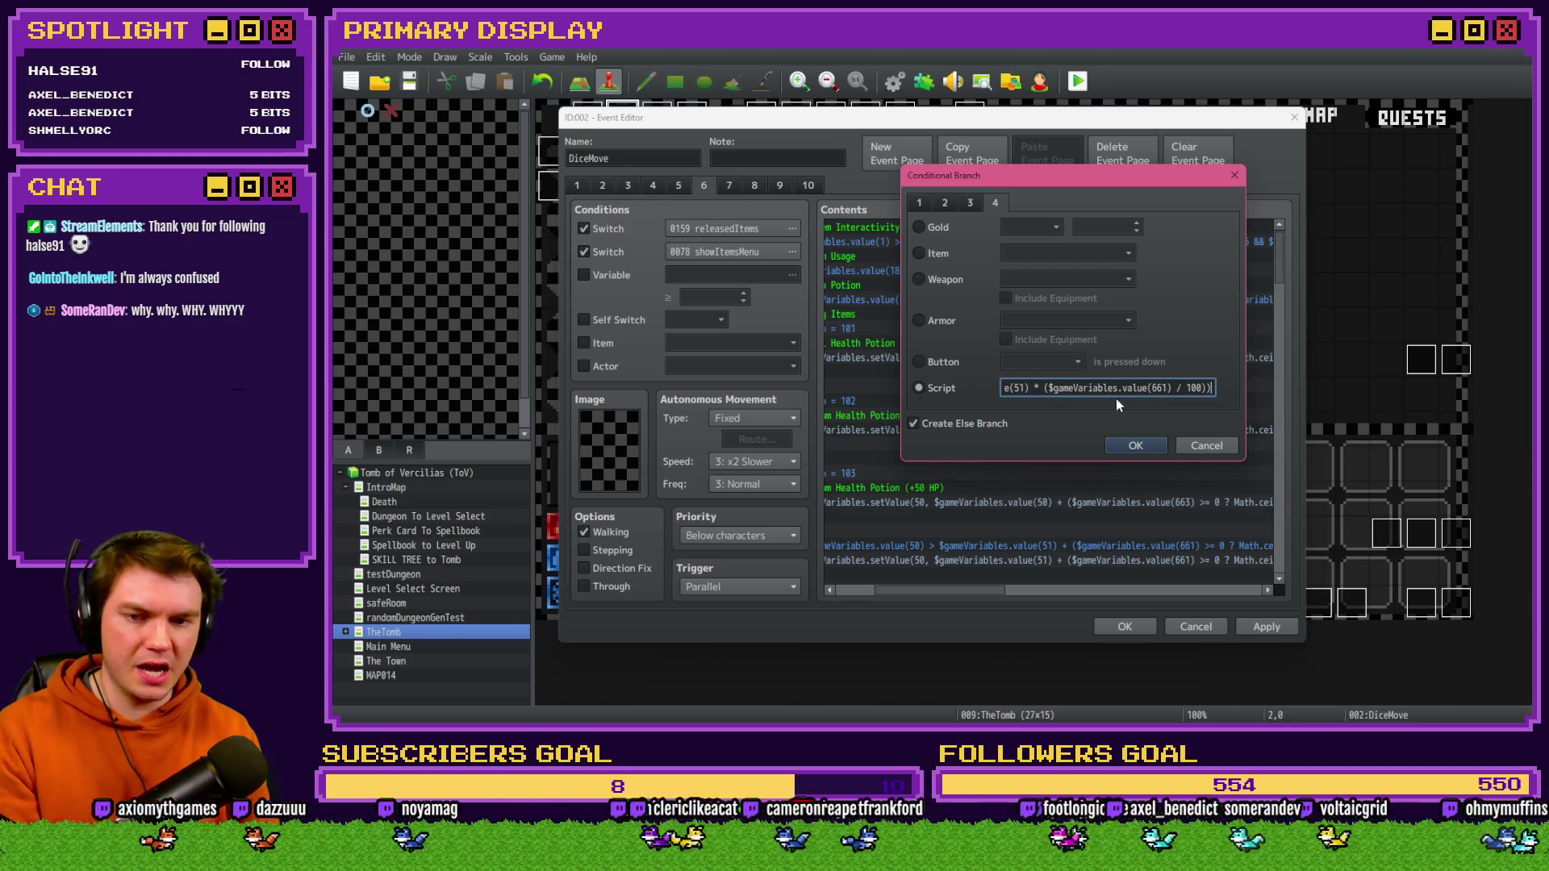
- Add the missing closing parentheses so the script ends 'value(661) / 100)))', and confirm it
drag(1134, 389, 934, 393)
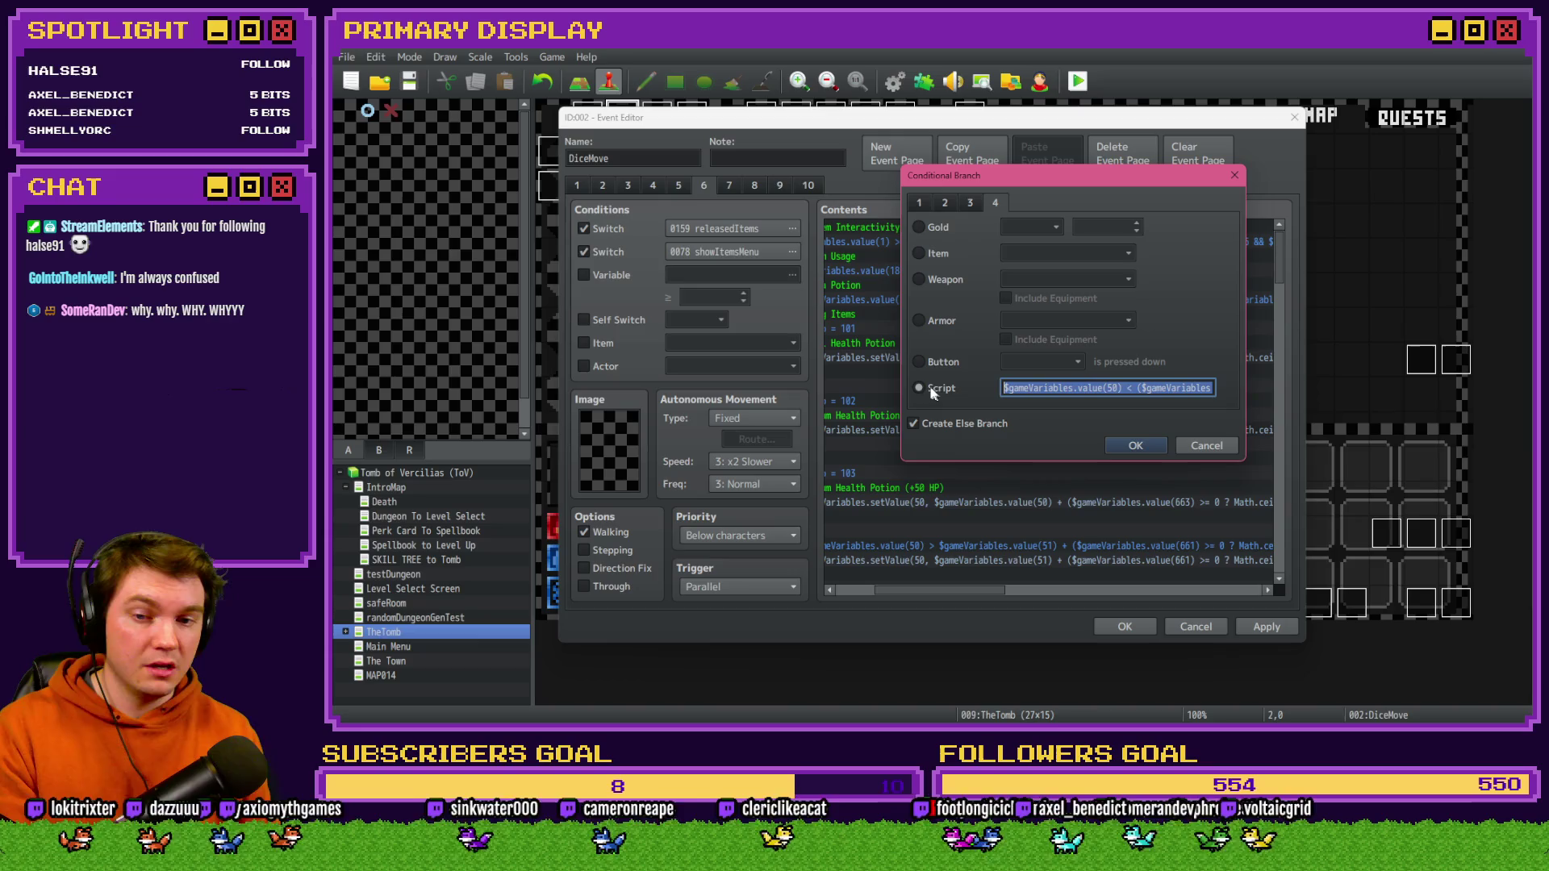
click(1133, 388)
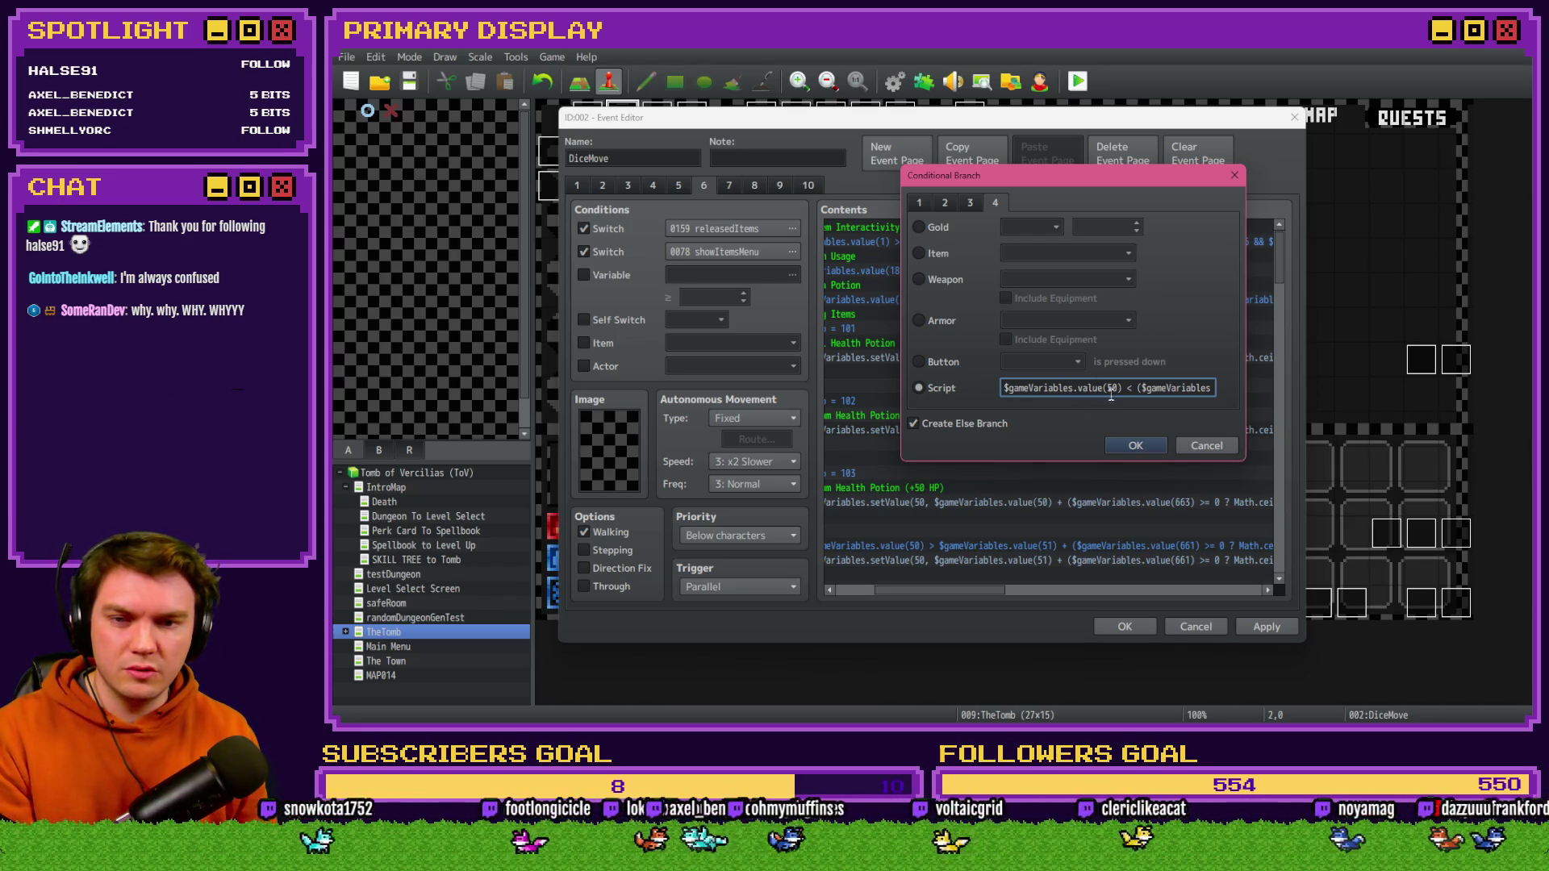
key(Right)
key(Right)
key(Right)
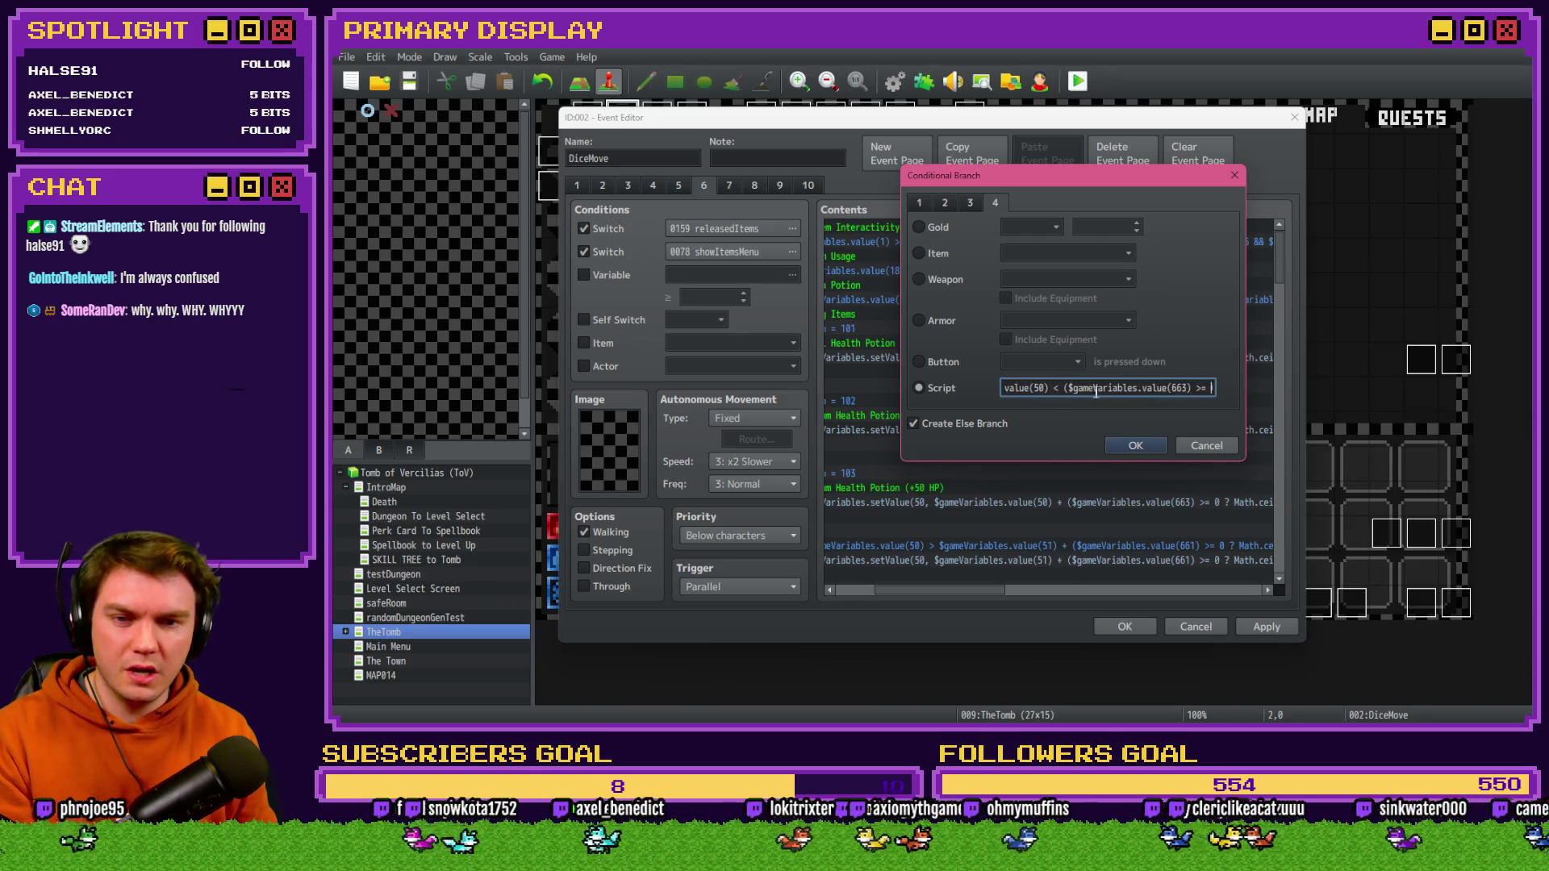
key(Right)
key(Right)
key(Right)
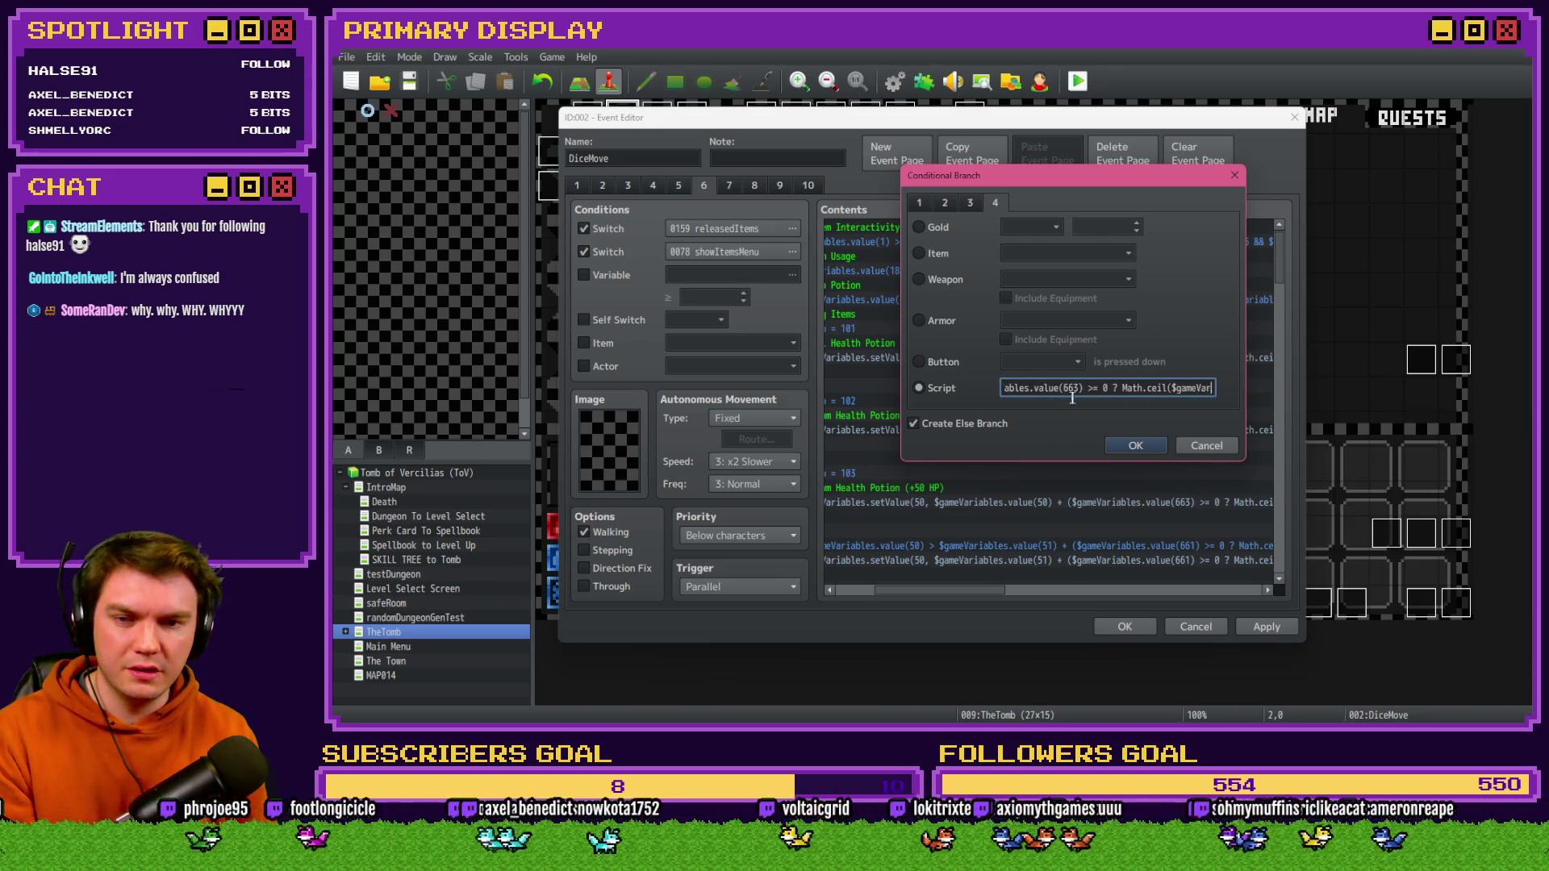
key(Right)
key(Right)
key(Right)
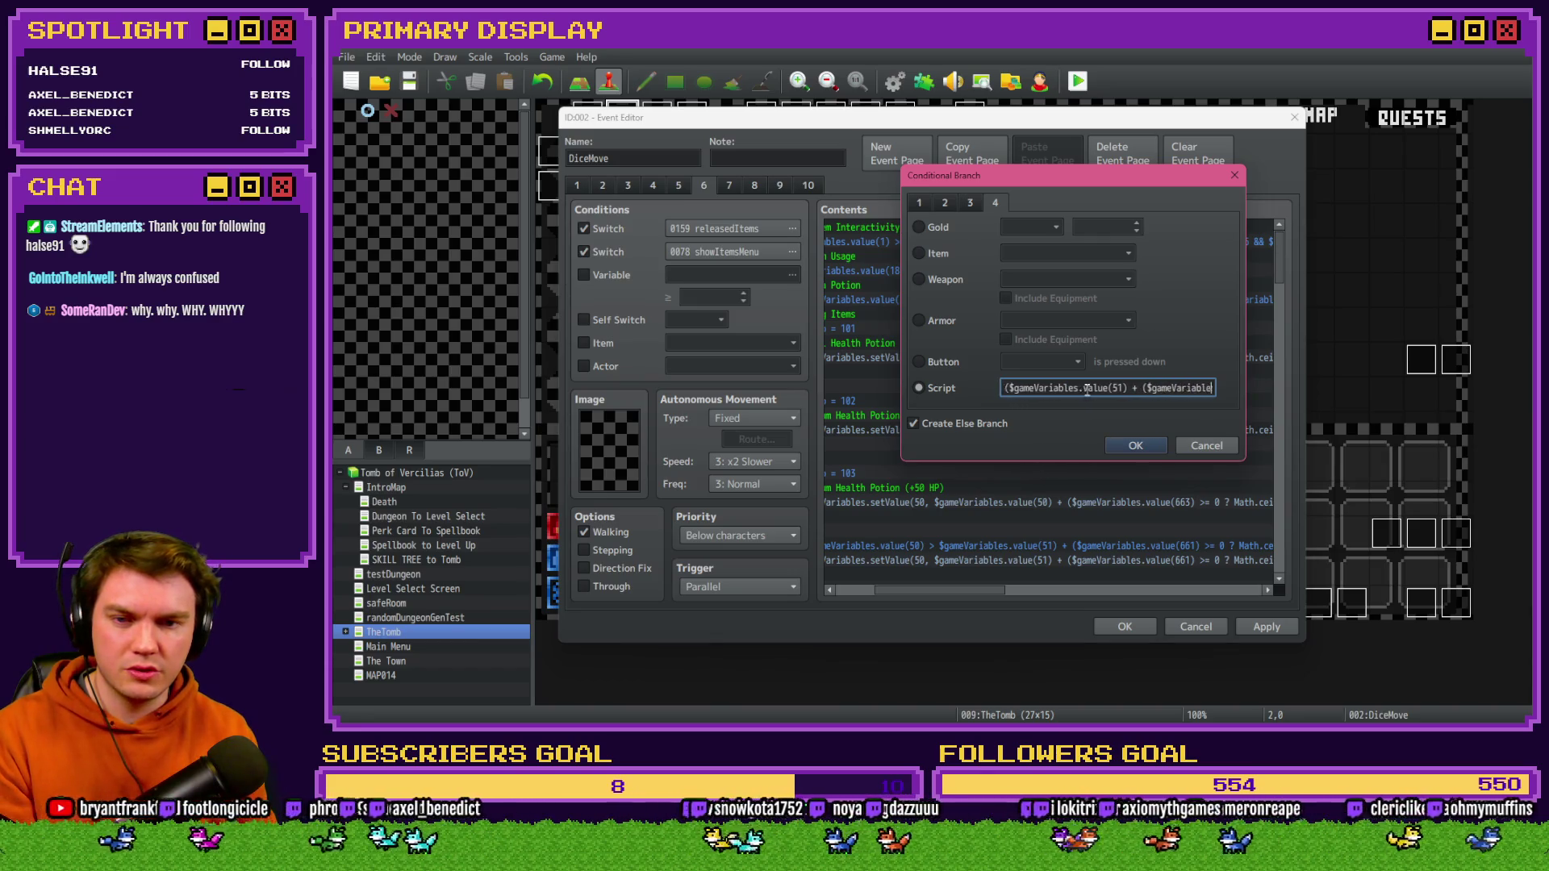
key(Right)
key(Right)
key(Right)
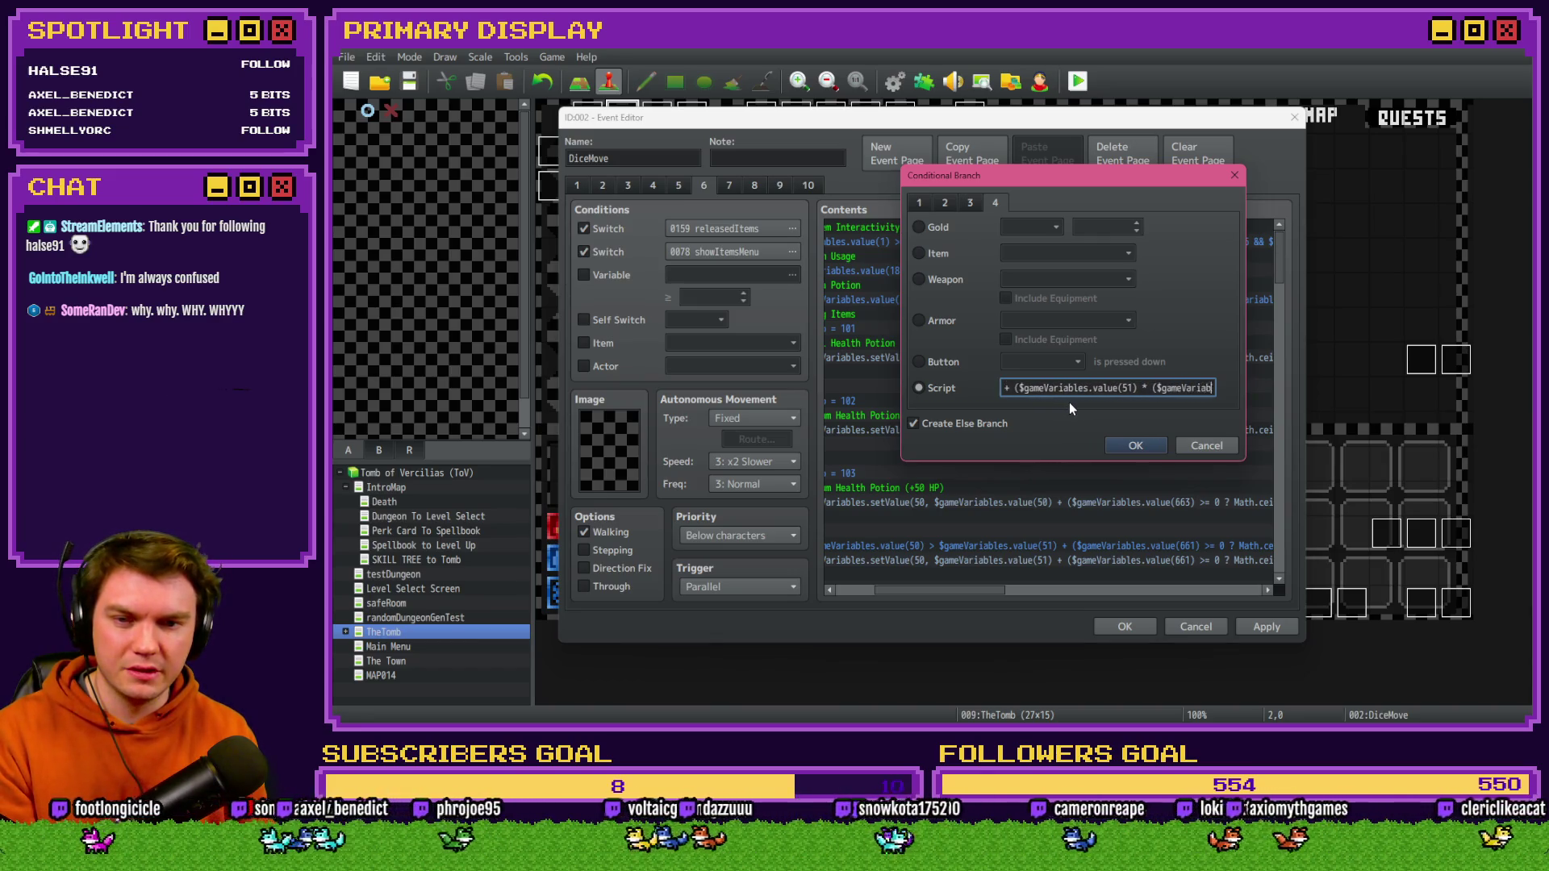
key(Right)
key(Right)
key(Right)
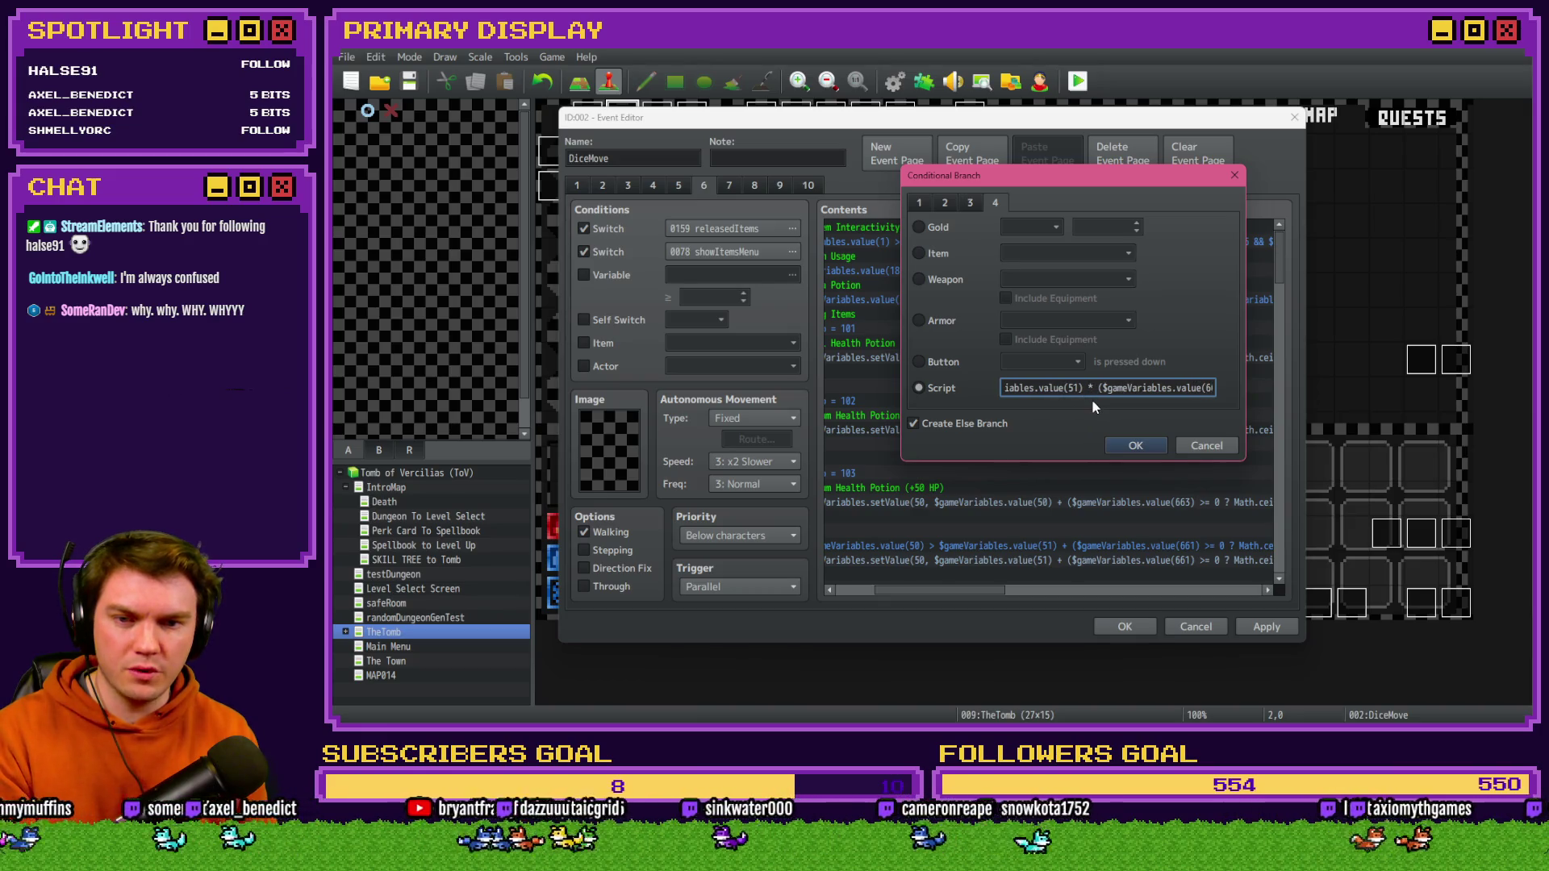
key(Right)
key(Right)
key(Right)
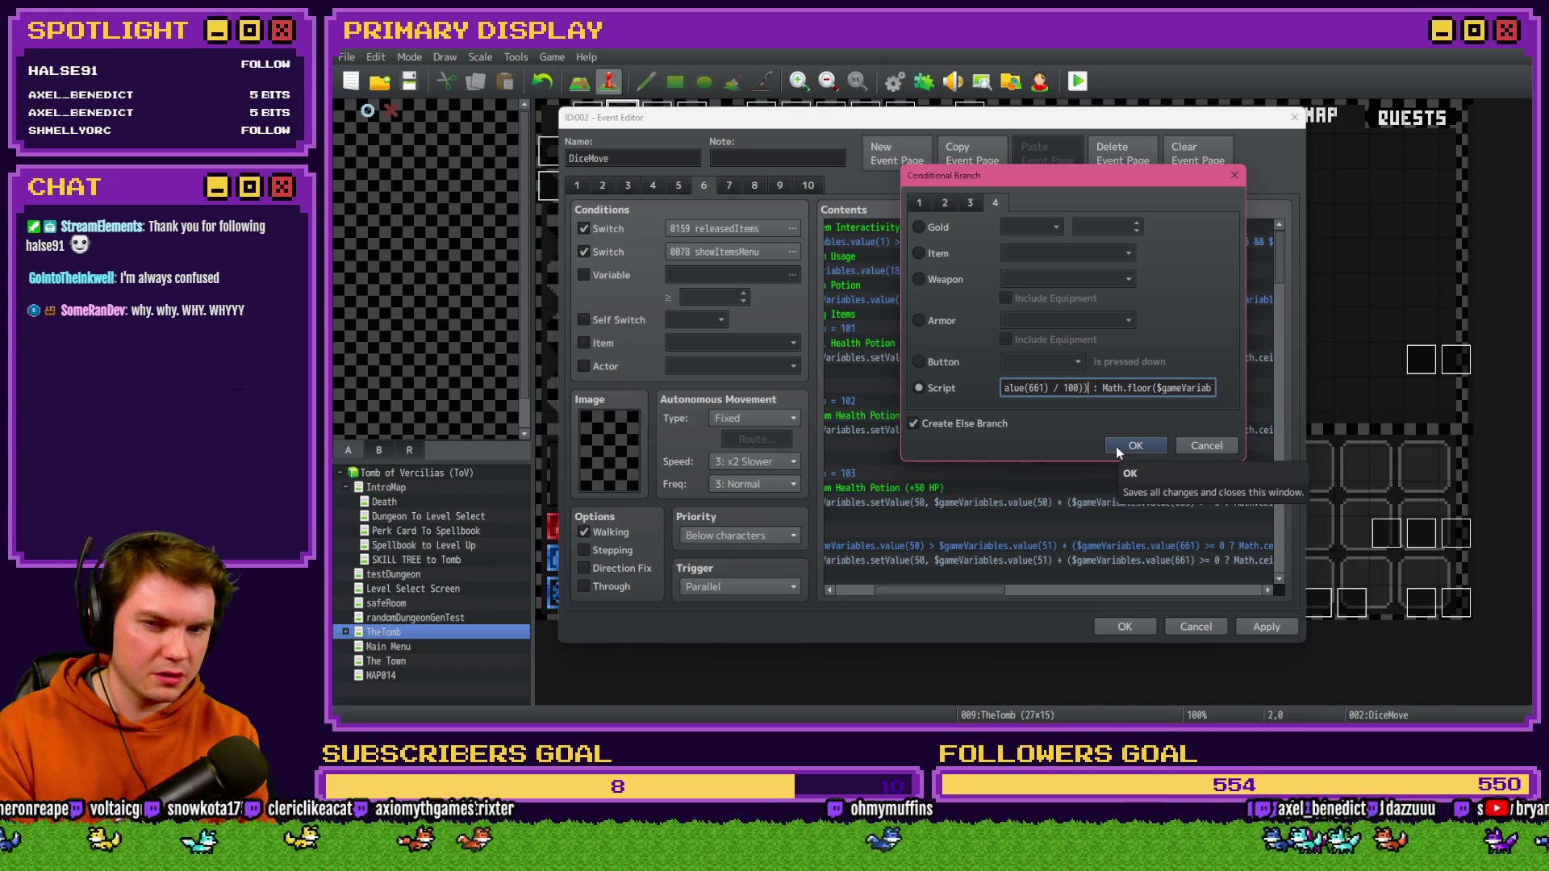
text())
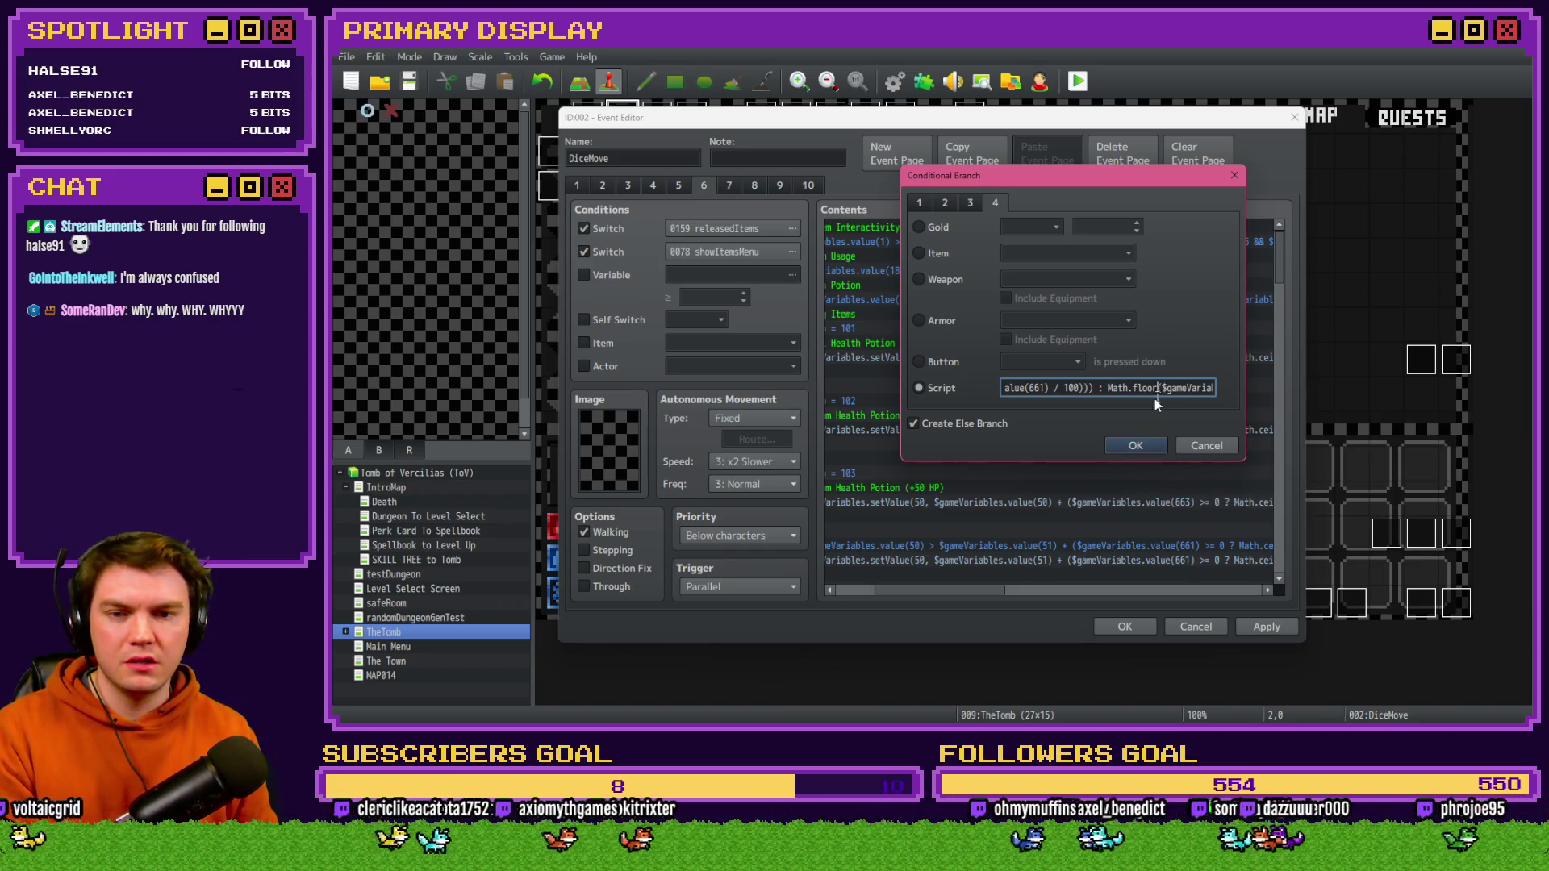
key(Right)
key(Right)
key(Right)
key(Right)
key(Right)
key(Right)
key(Right)
key(Right)
key(Right)
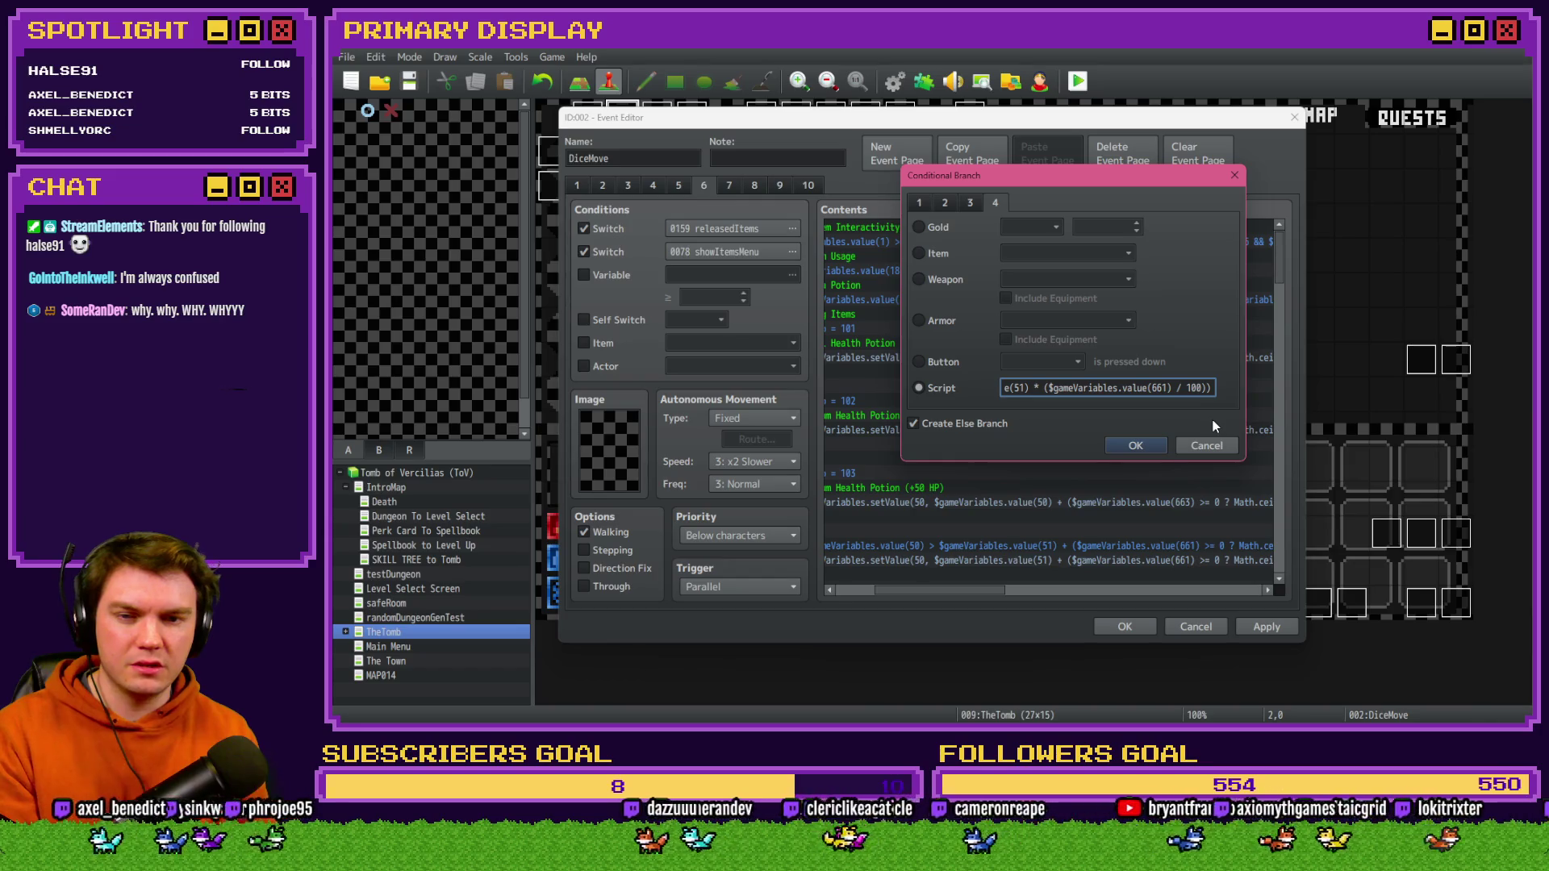
text())
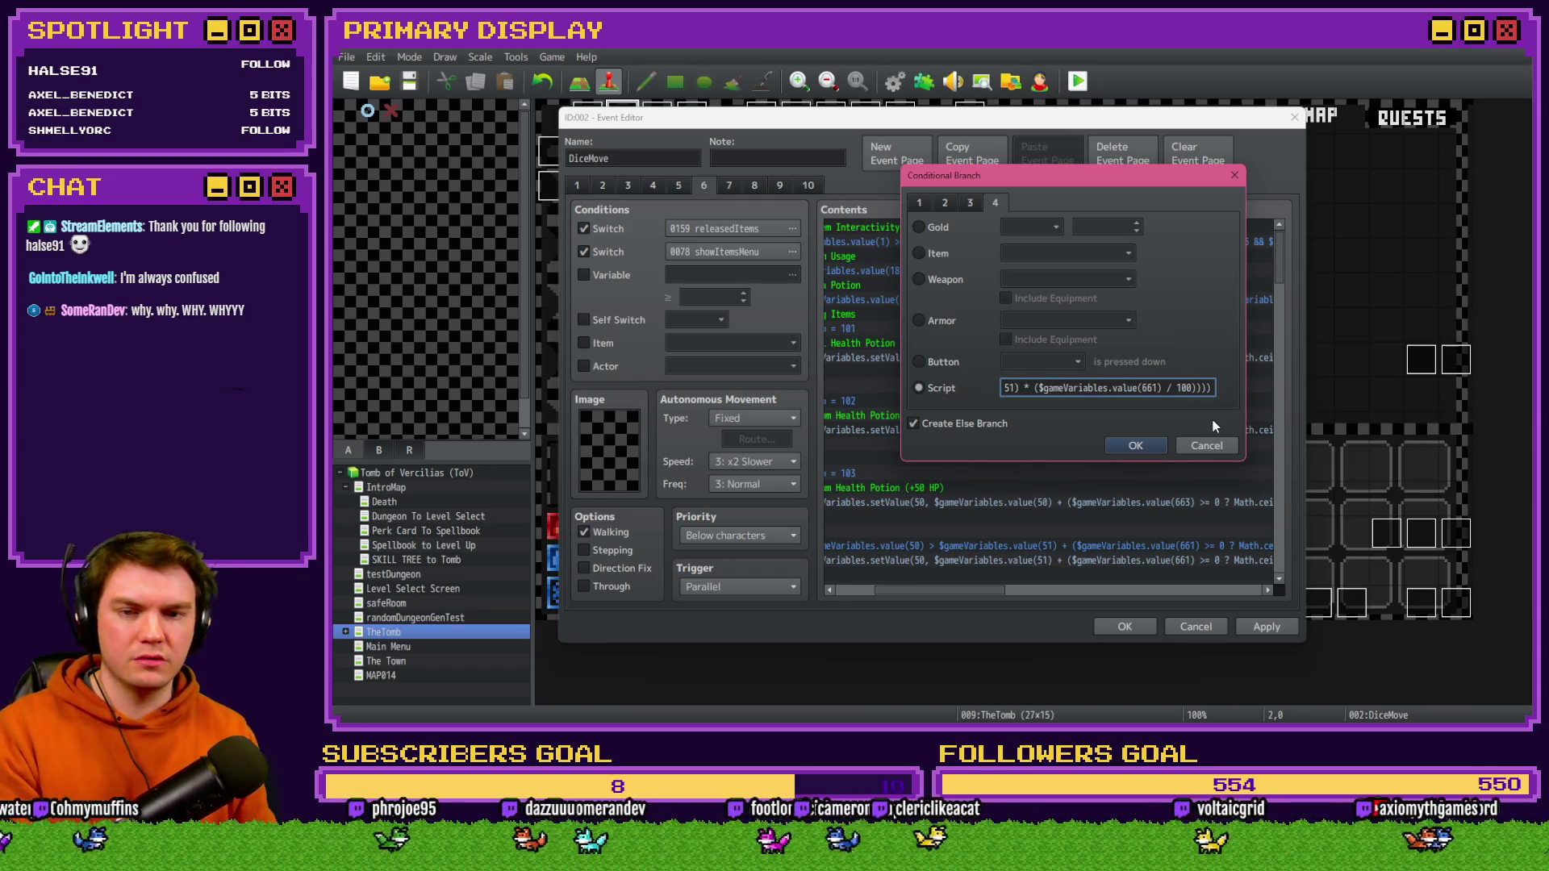
click(1150, 449)
drag(1000, 595, 942, 597)
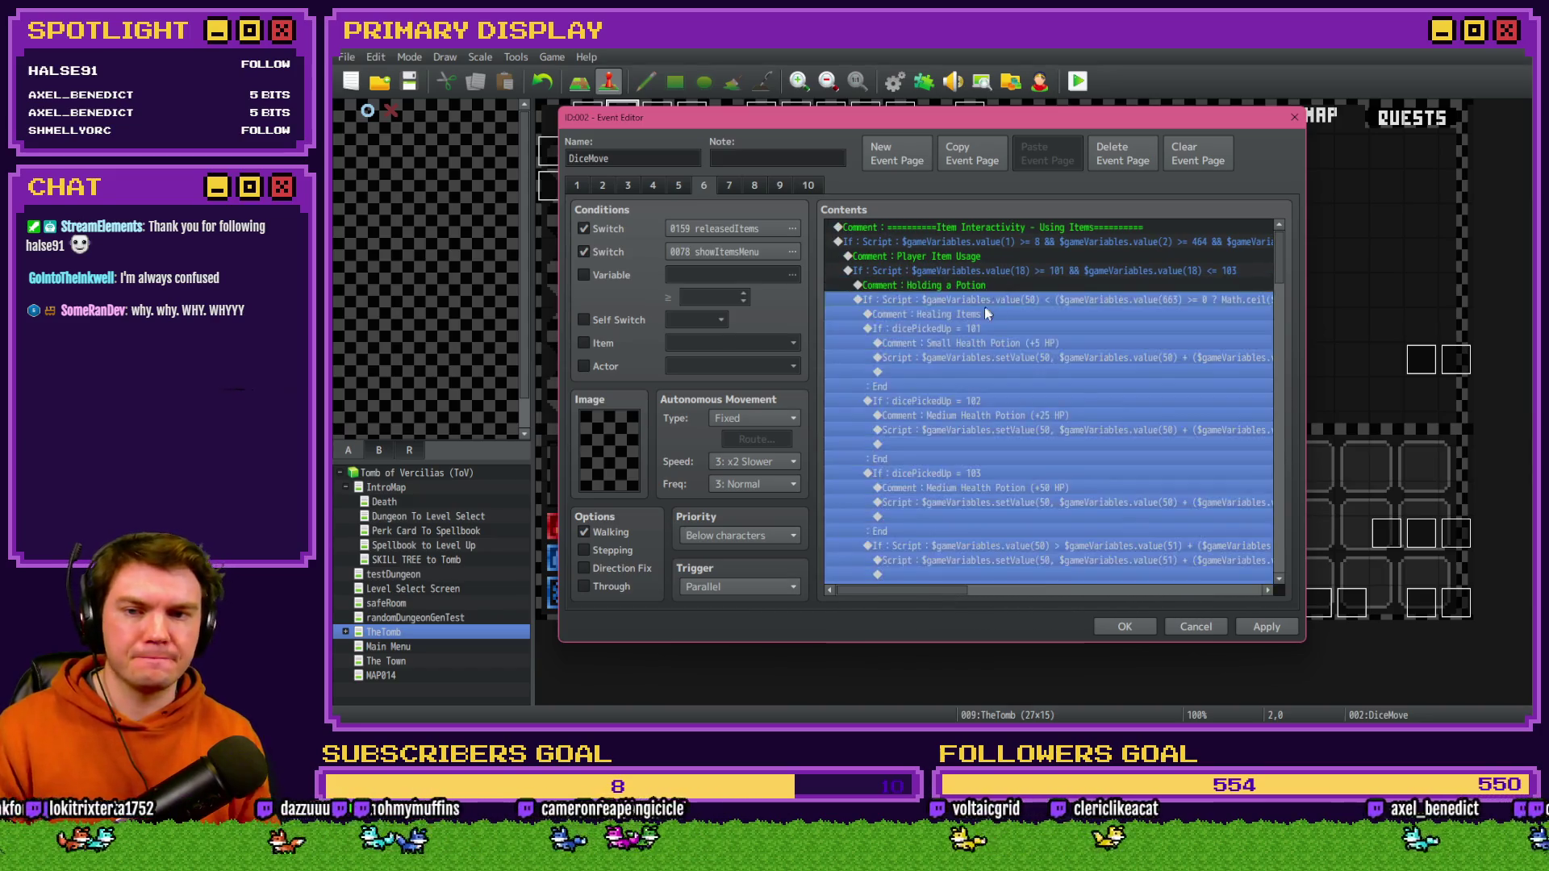
- Insert a 60-frame white Flash Screen under the potion If, then close the DiceMove event editor
click(981, 307)
key(Insert)
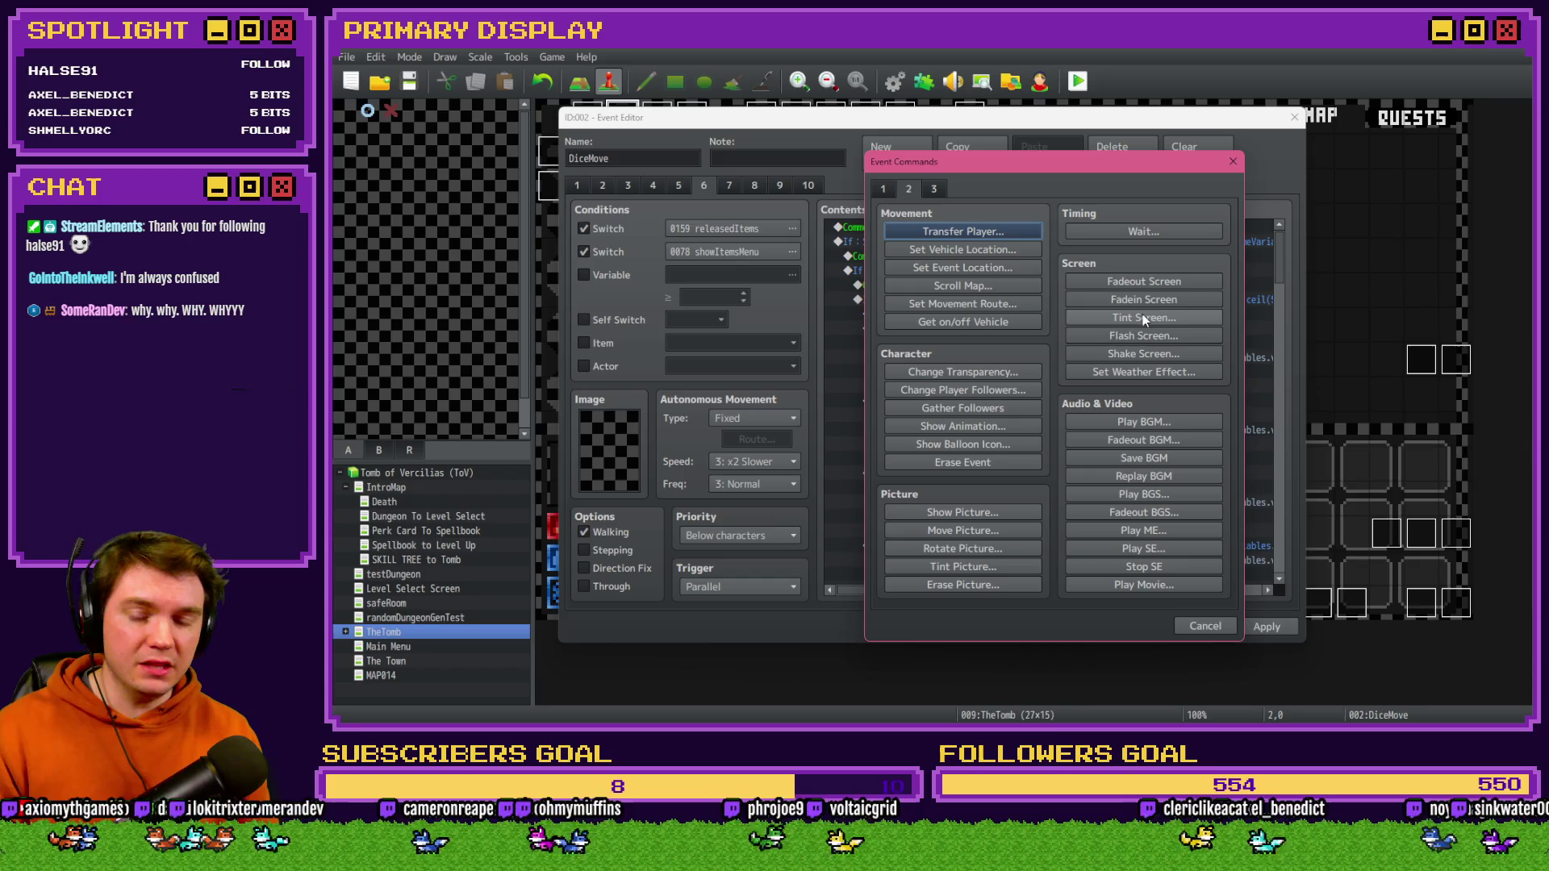
click(1141, 337)
click(1106, 489)
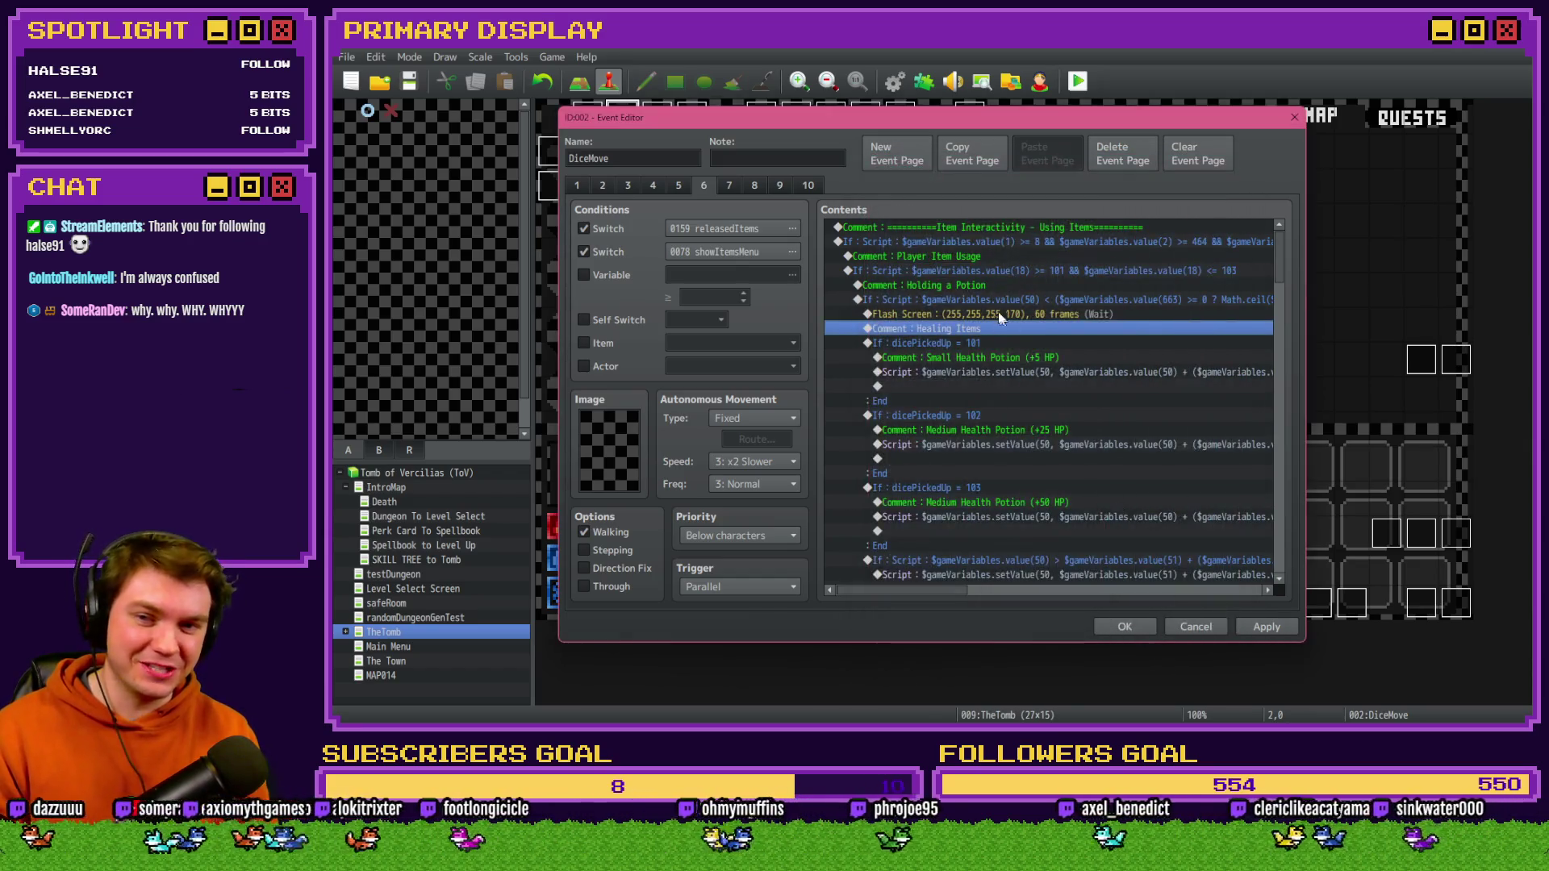
click(999, 315)
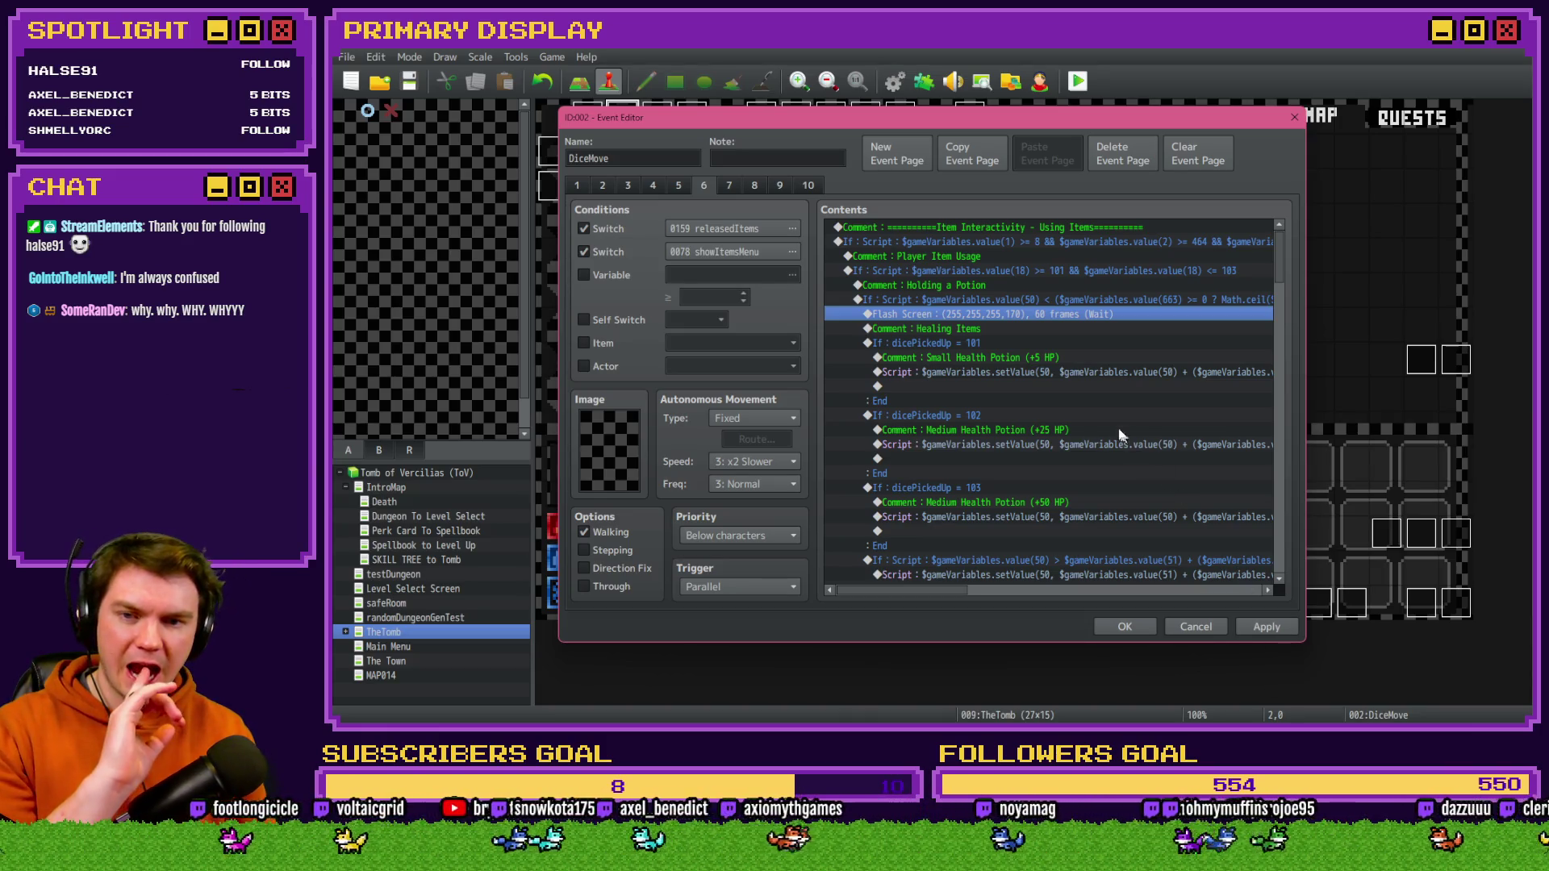
click(1040, 299)
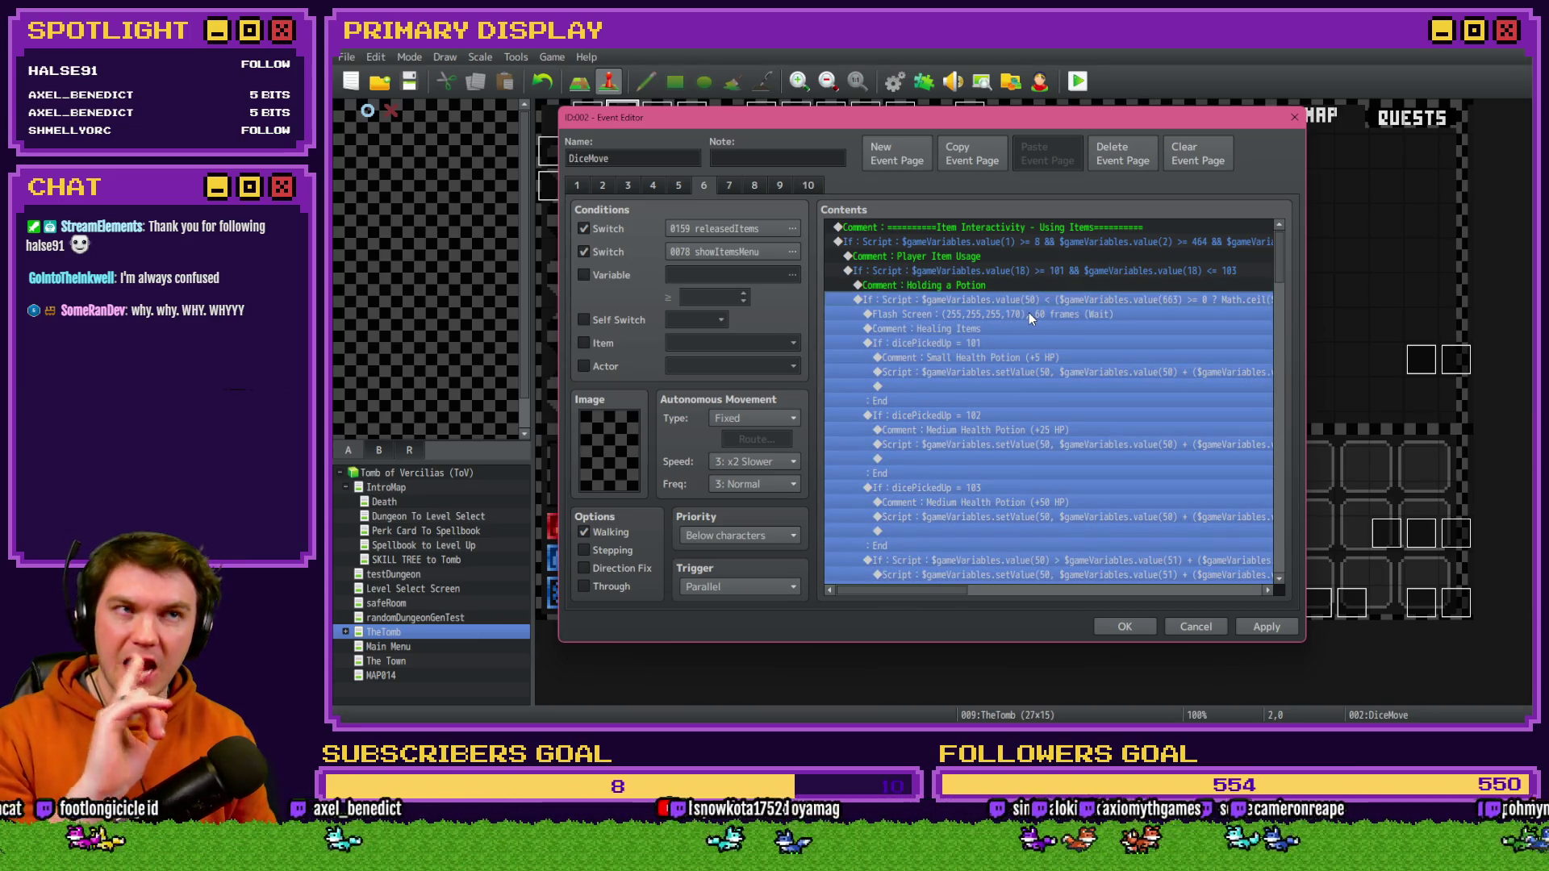
click(1125, 623)
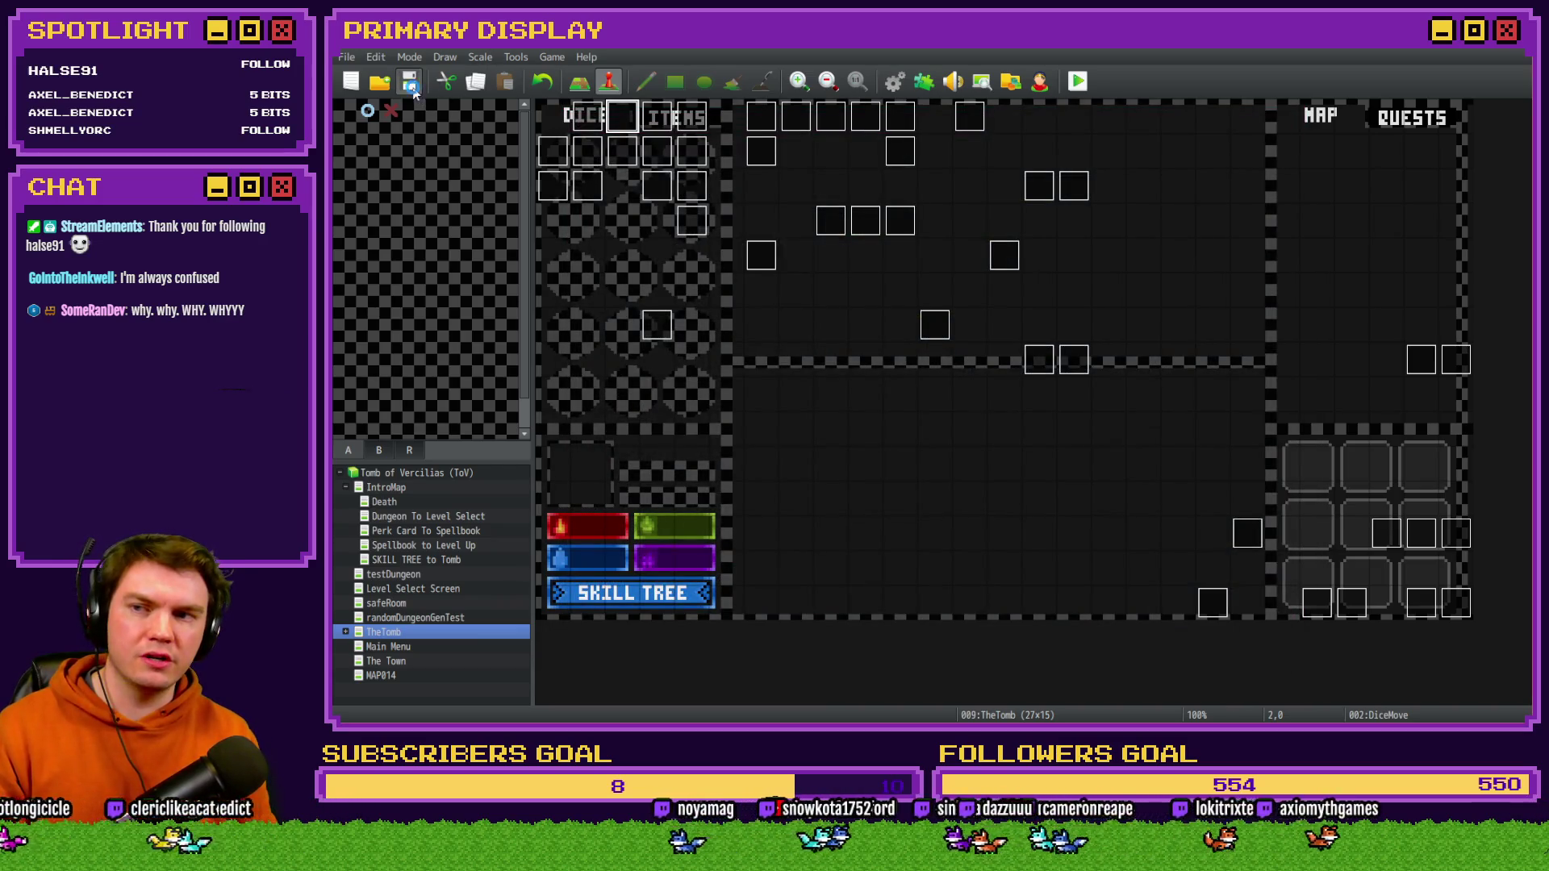
- Center the game window, take the Spiked Pauldron perk card, and show the inventory items
drag(1349, 267, 730, 129)
click(846, 341)
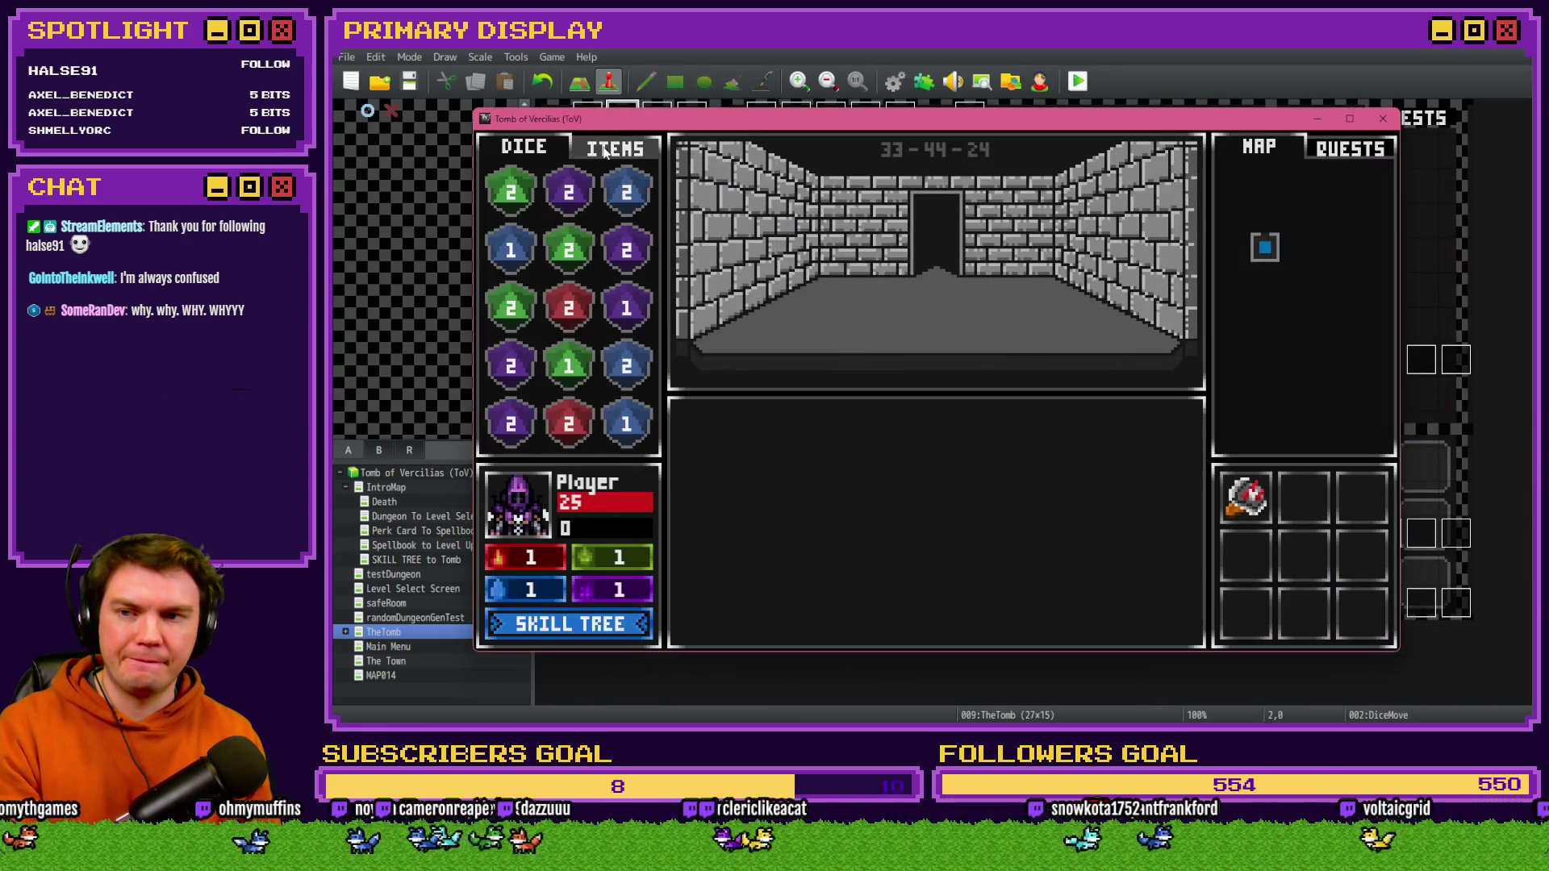
click(613, 147)
mouse_move(583, 206)
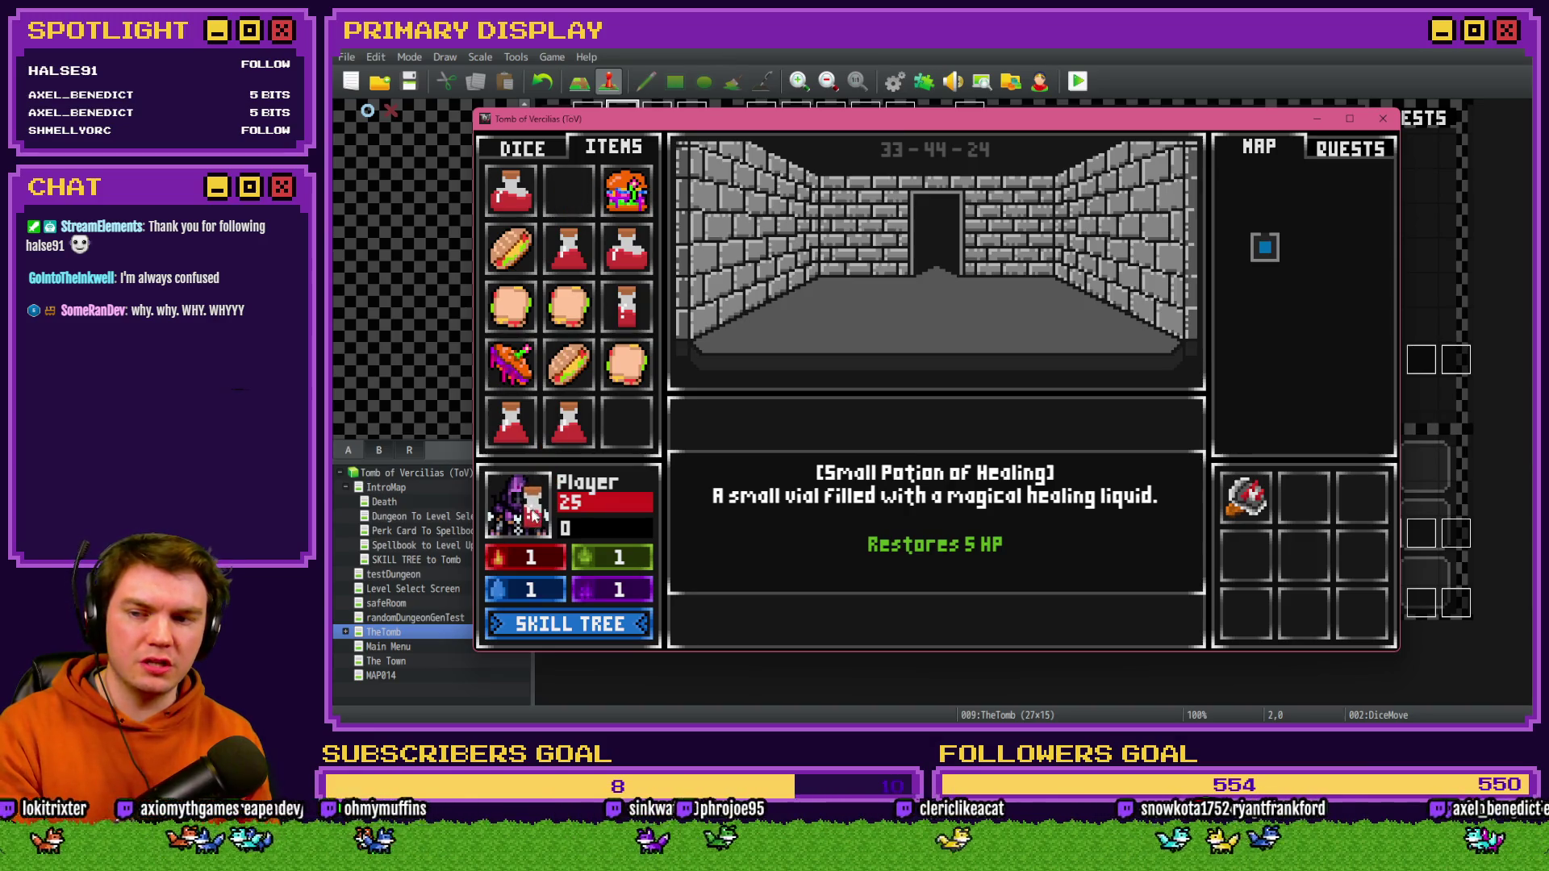
- Find playerHP in debug range 0041-0050, then give a healing potion to the player
key(F9)
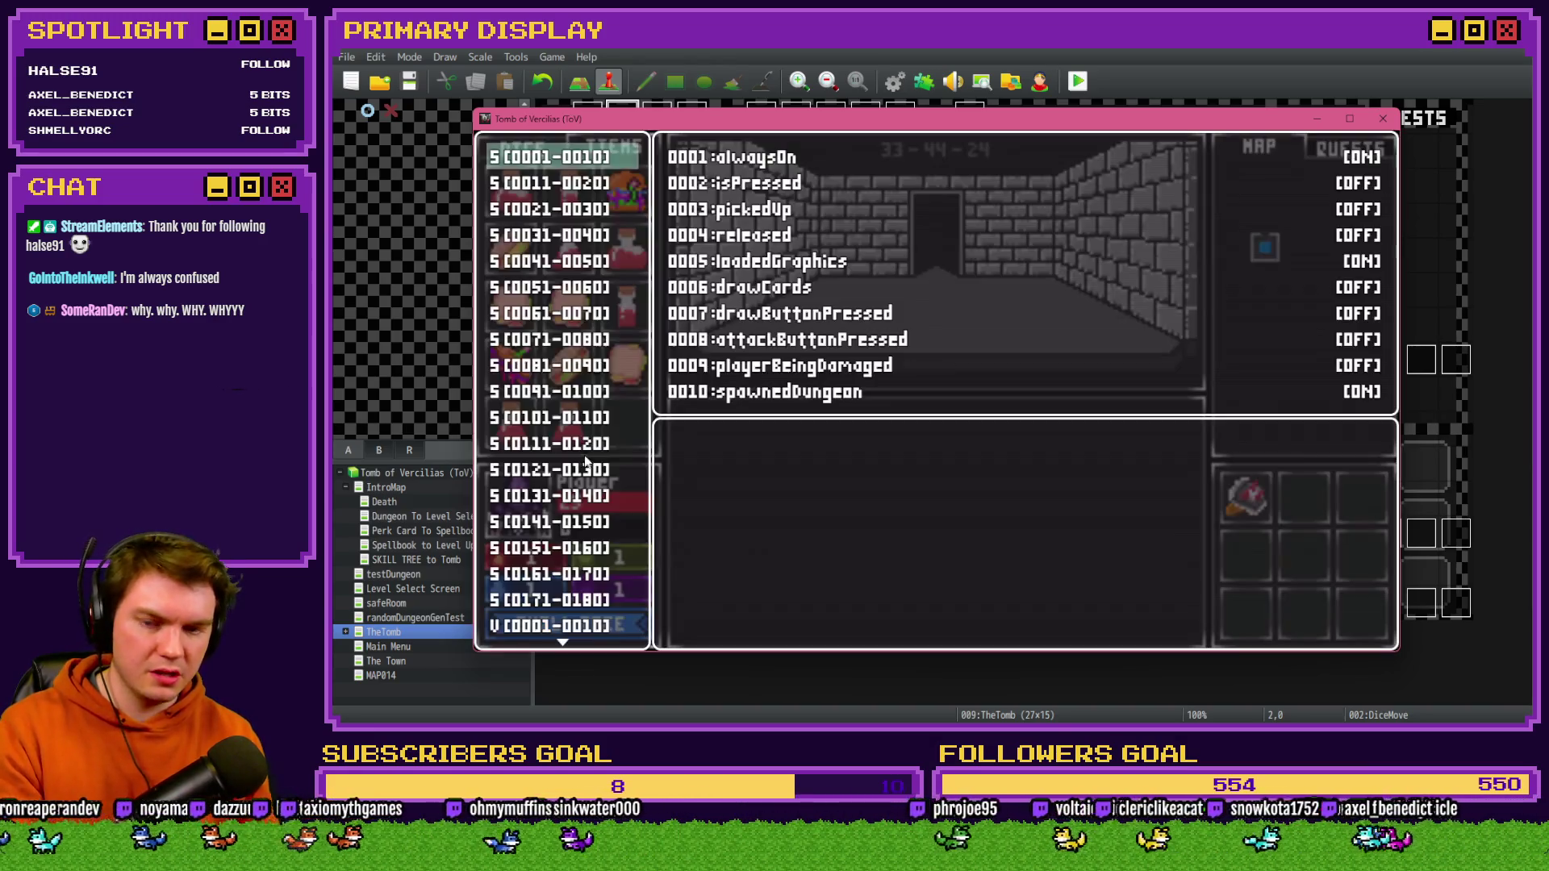
click(597, 626)
key(Down)
key(Down)
key(Down)
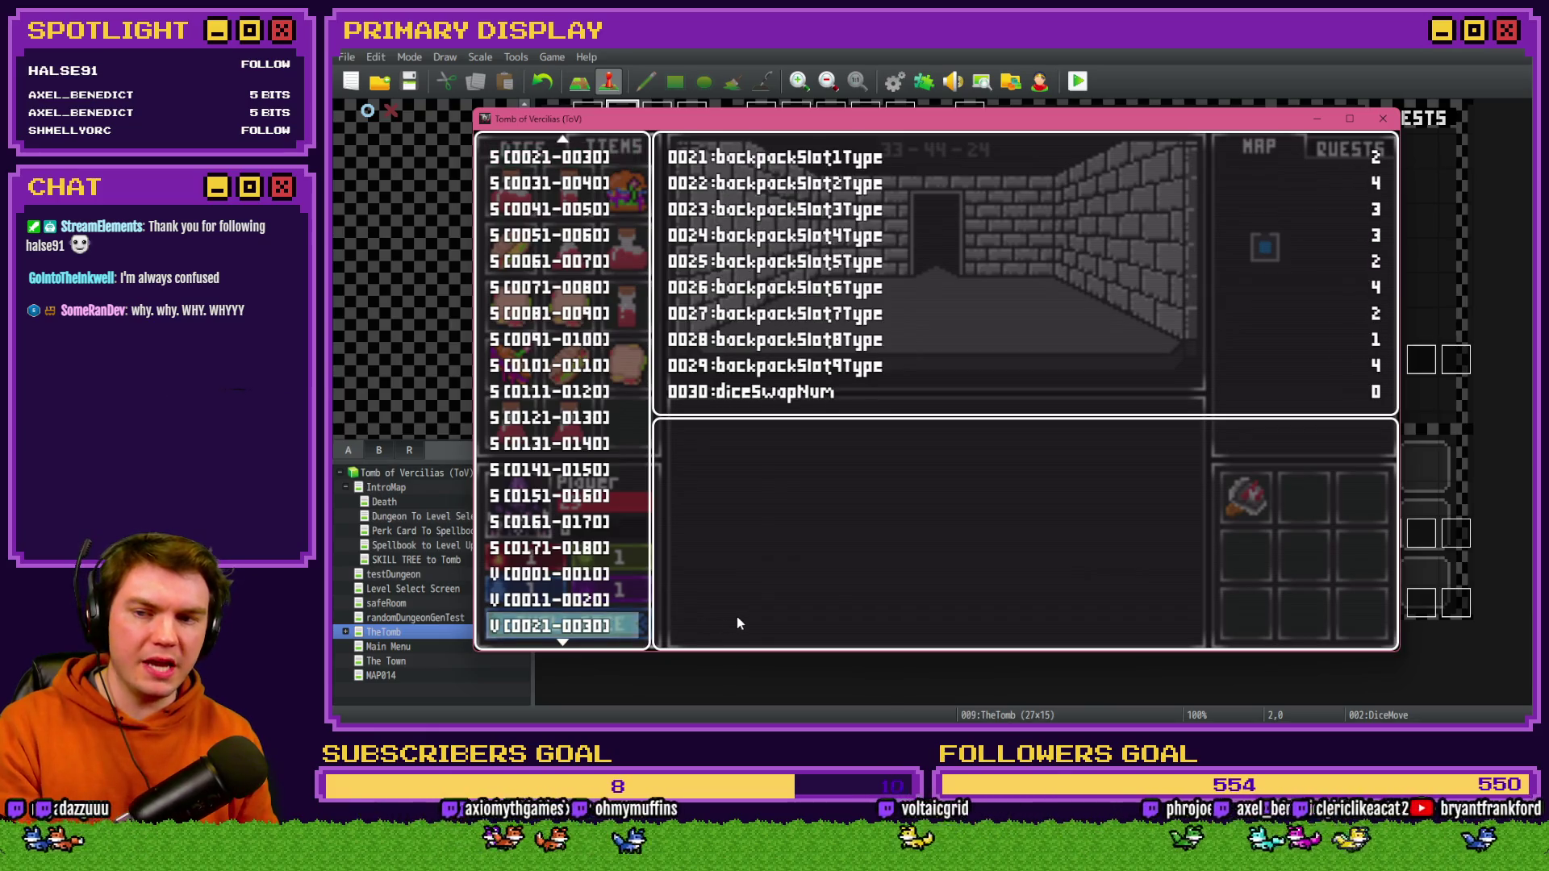
key(Down)
key(Return)
key(Up)
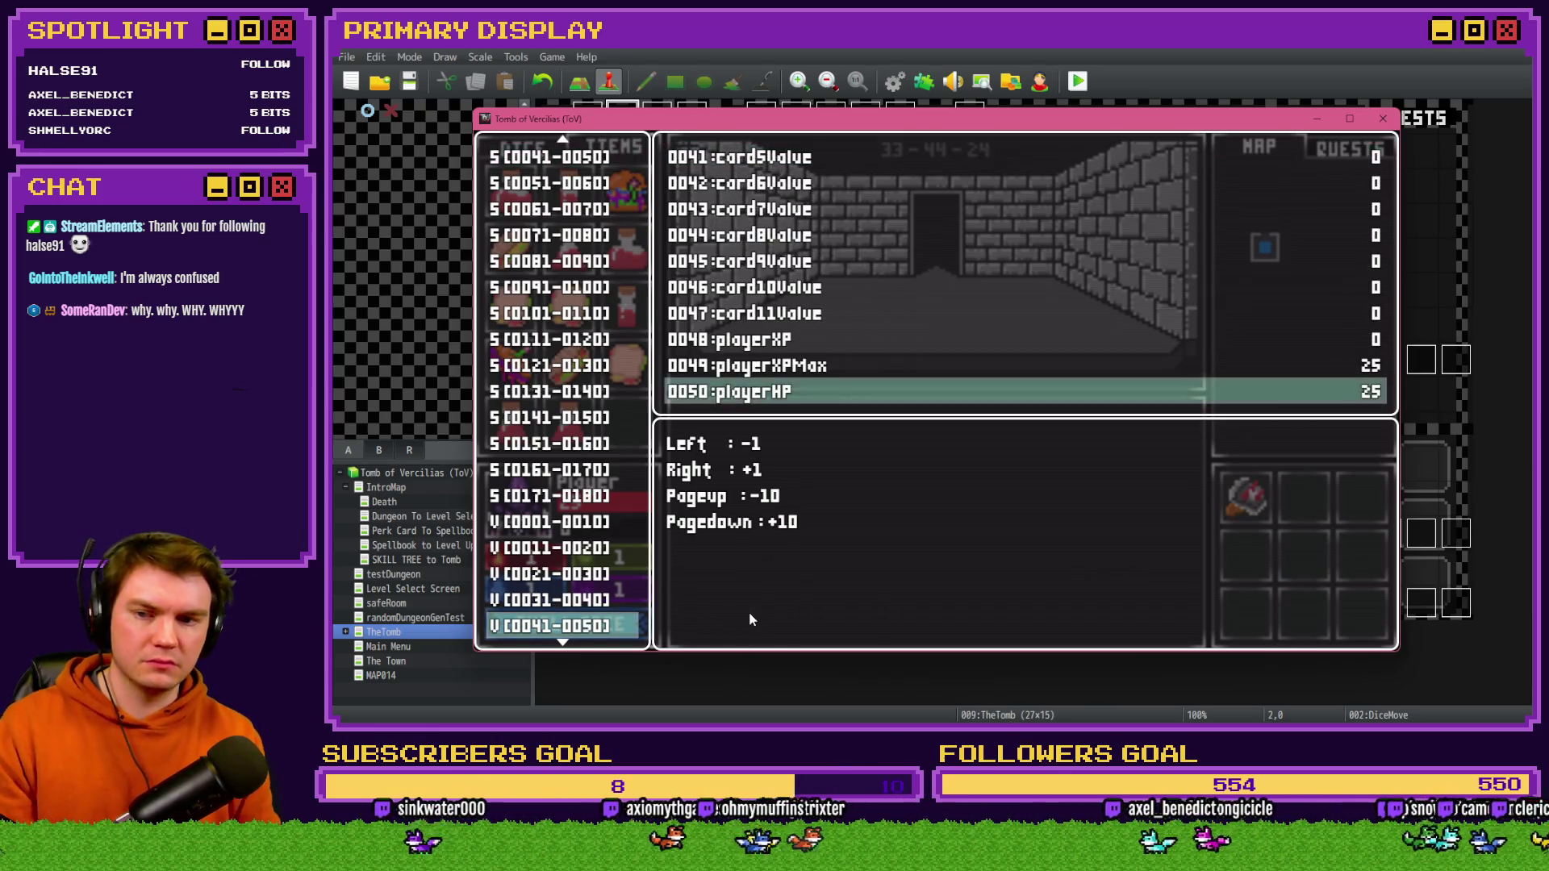
key(Escape)
key(Escape)
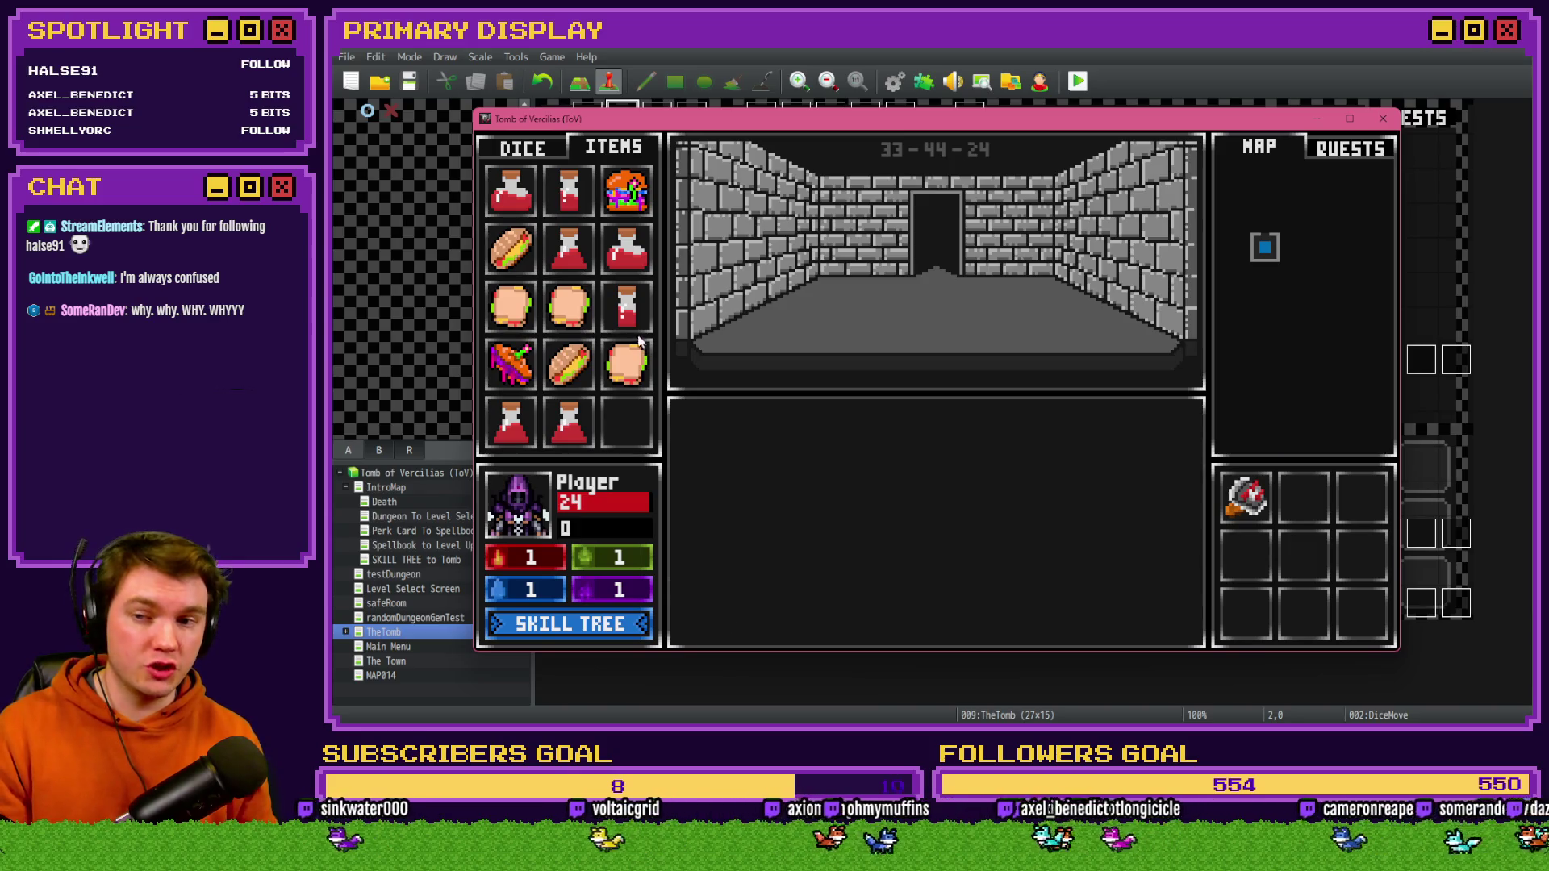
drag(626, 307, 587, 434)
drag(534, 521, 535, 520)
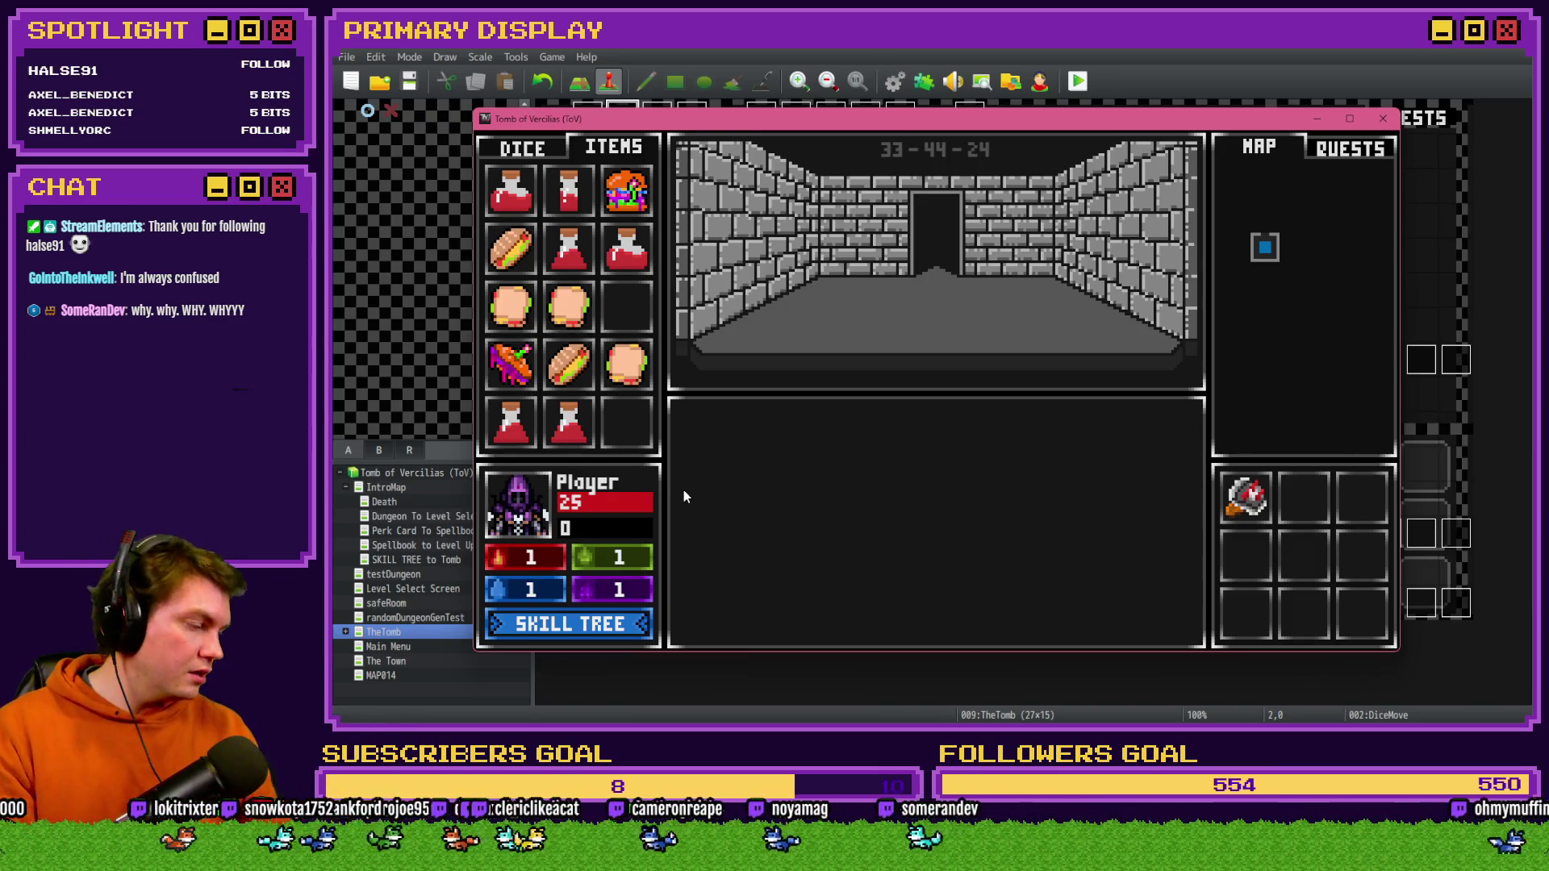
- Lower playerHP to 5 in the F9 debug variables
key(F9)
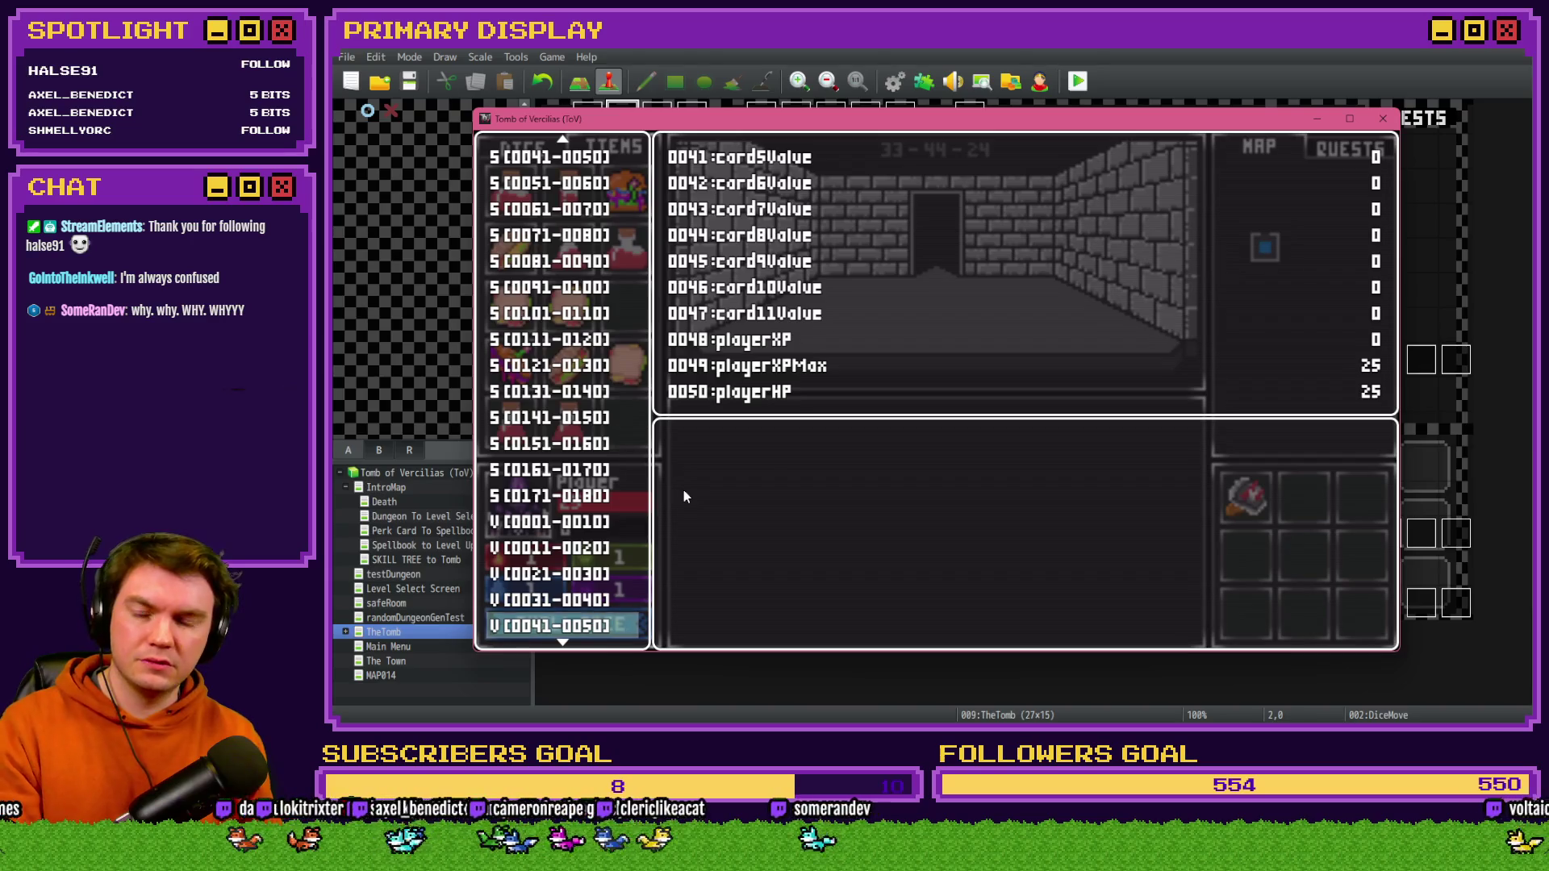
key(Return)
key(Up)
key(Page_Down)
key(Page_Down)
key(Page_Up)
key(Page_Up)
key(Page_Up)
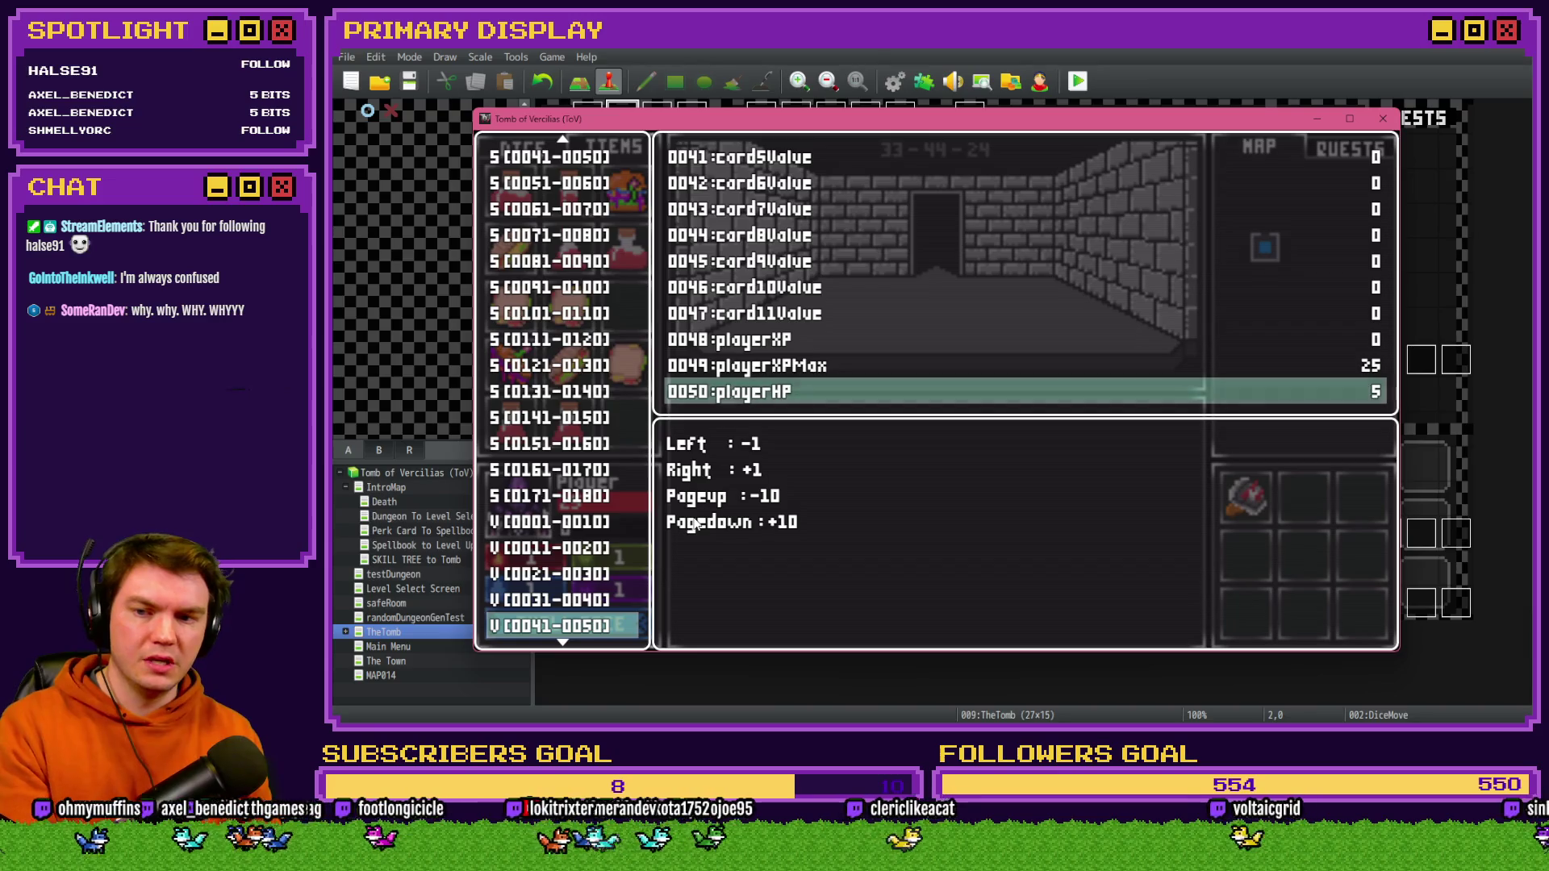
key(Escape)
key(Escape)
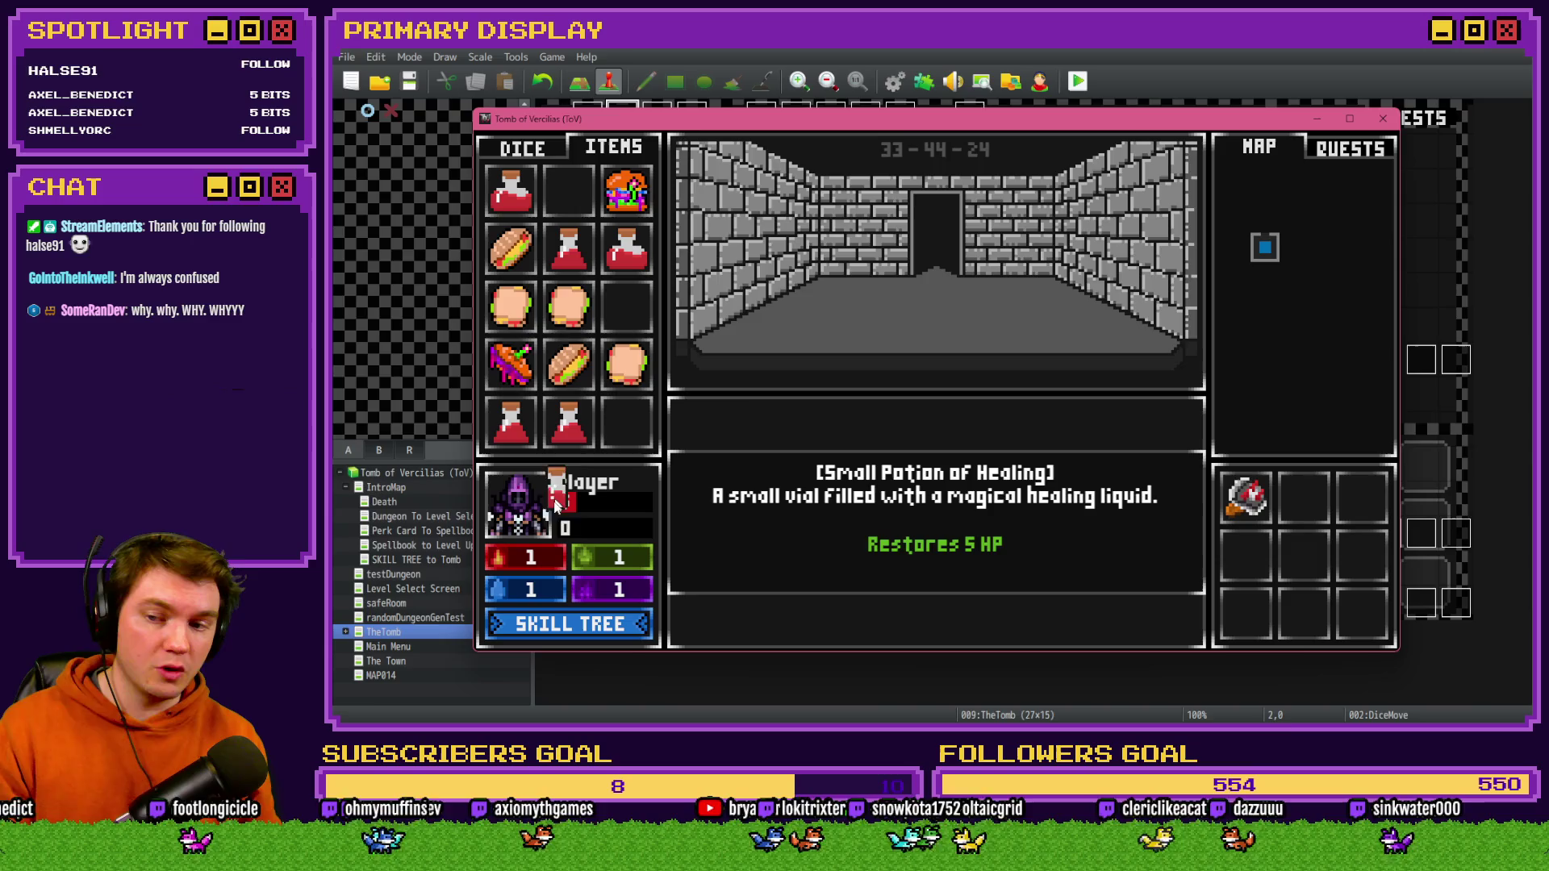
- Use a small potion, then set playerHP to 5 and playerHPMax to 36 in debug
drag(534, 522, 534, 523)
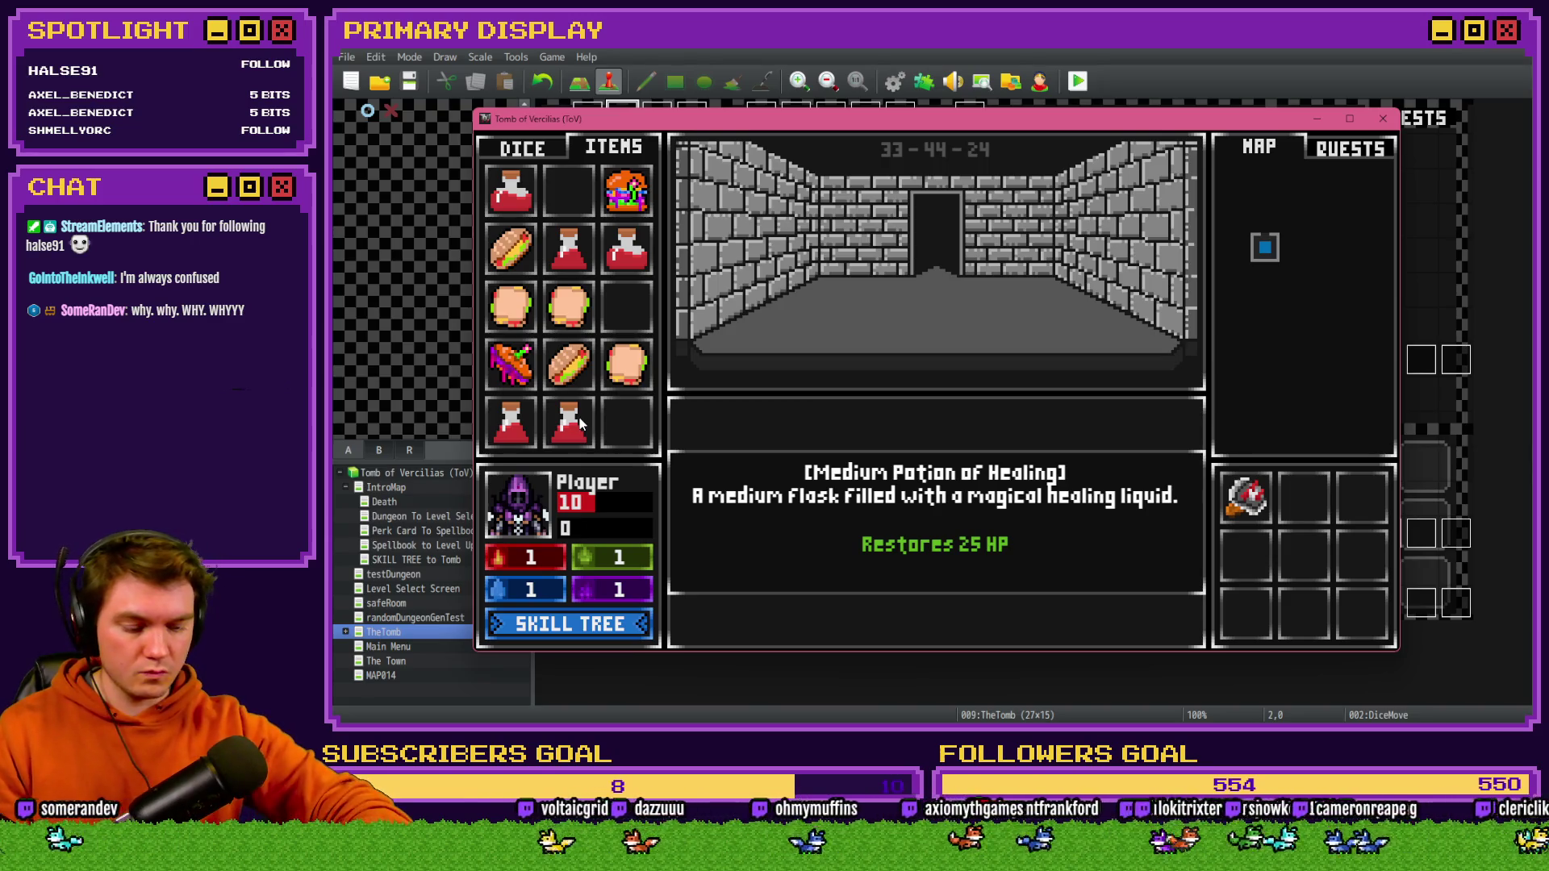
key(F9)
key(Return)
key(Up)
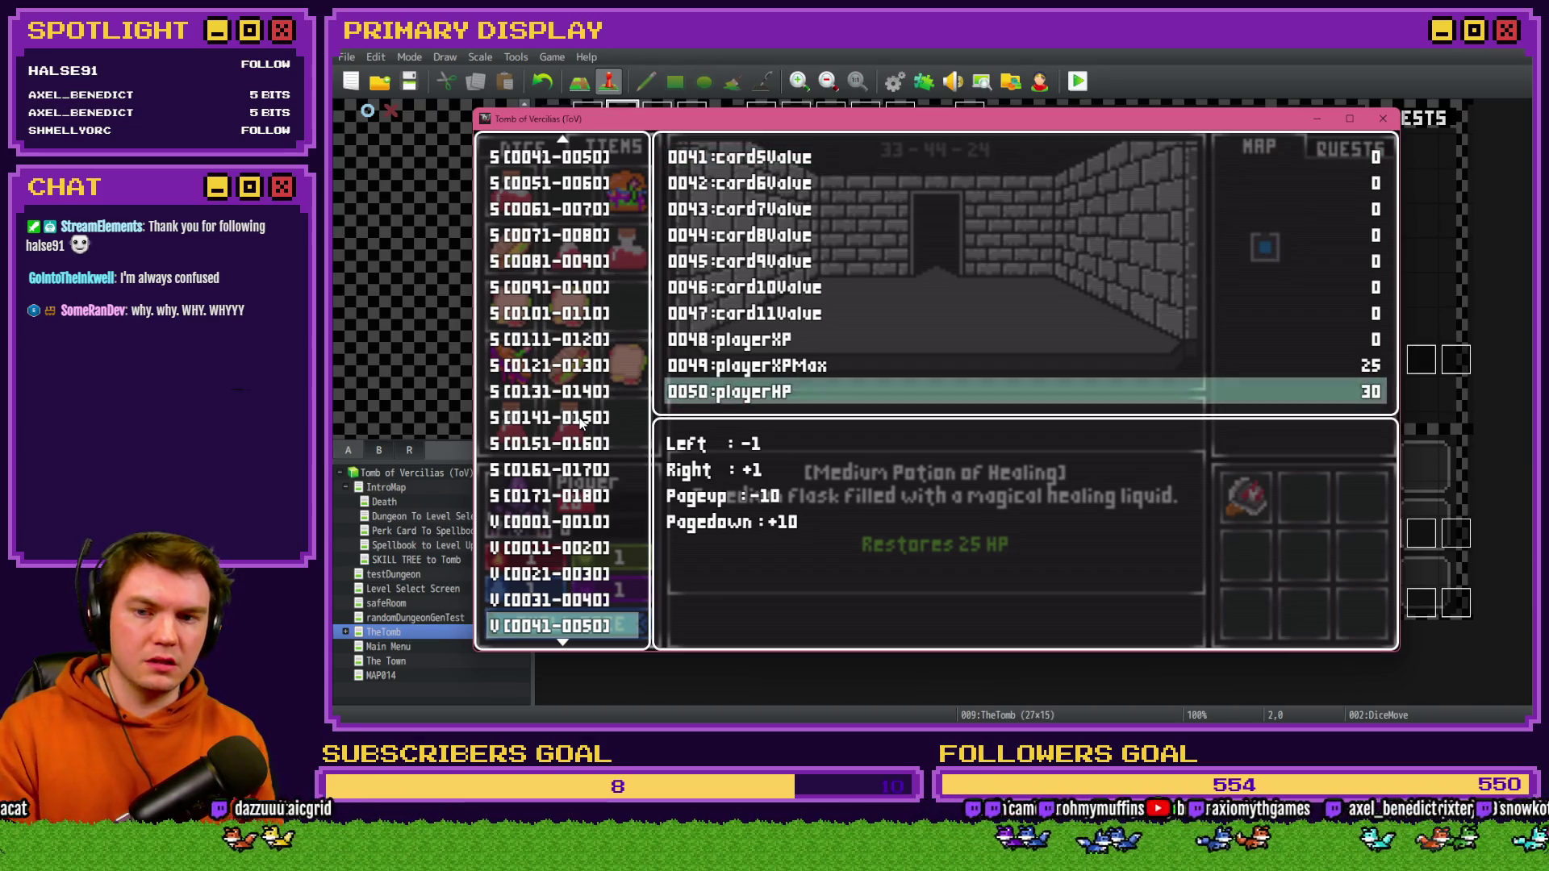
key(Left)
key(Left)
key(Left)
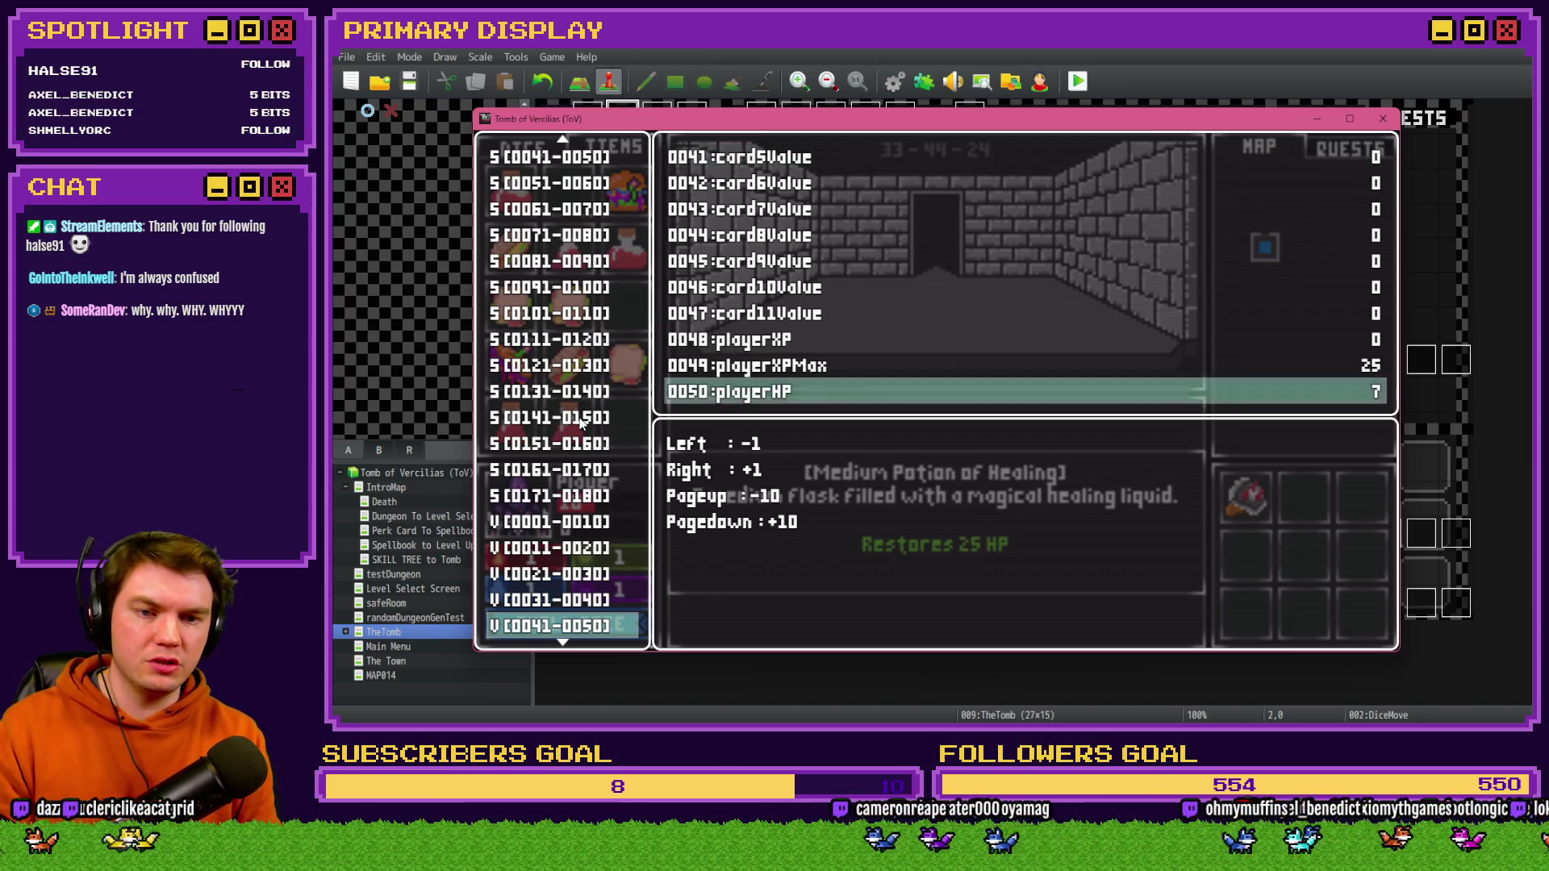
key(Down)
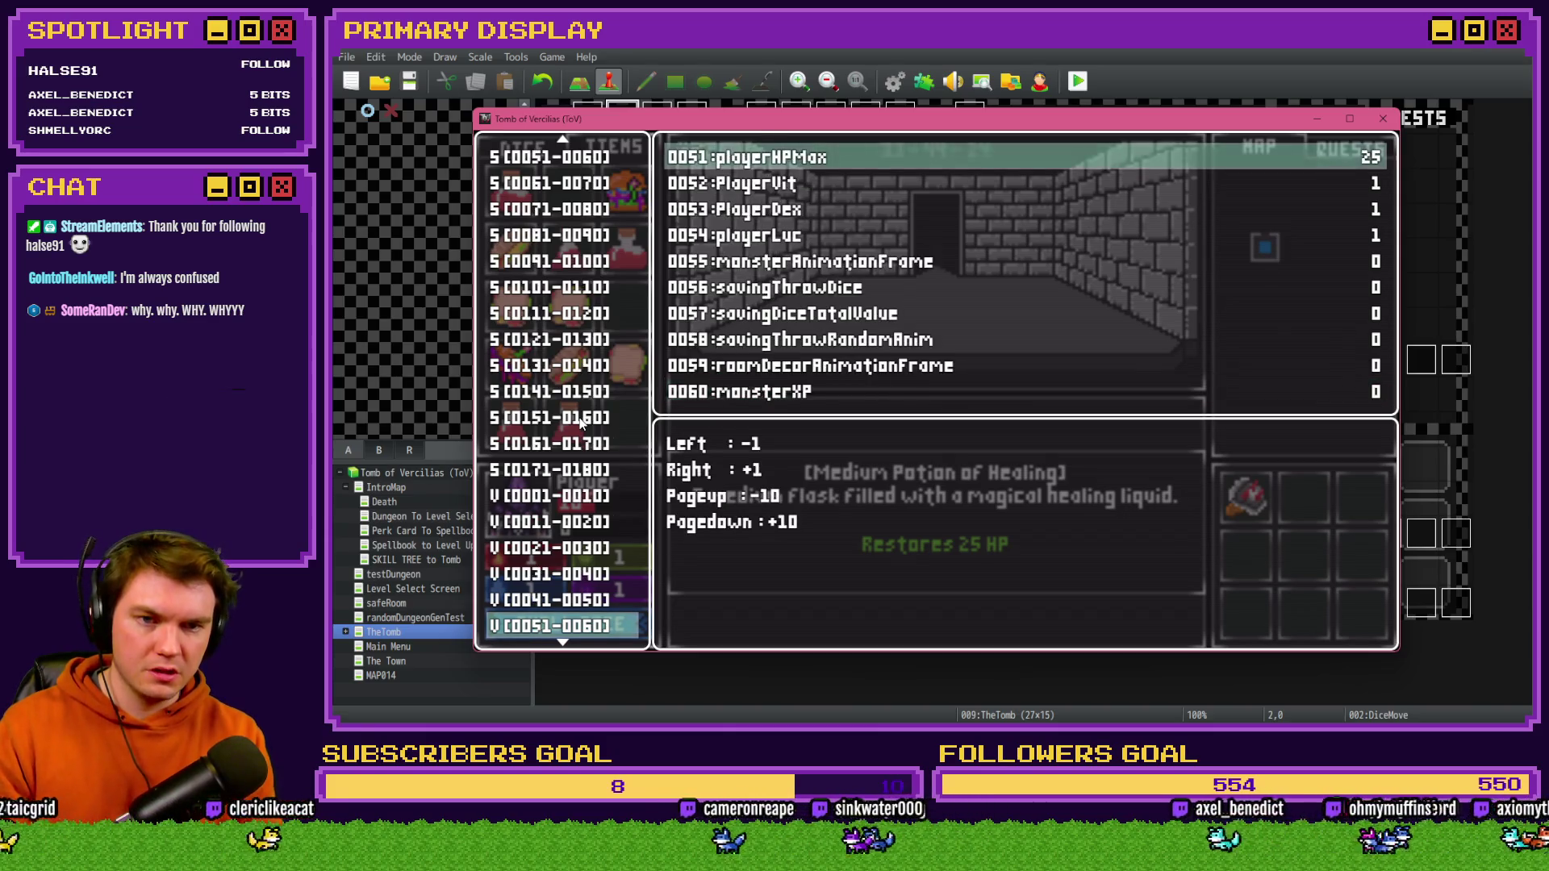
key(Right)
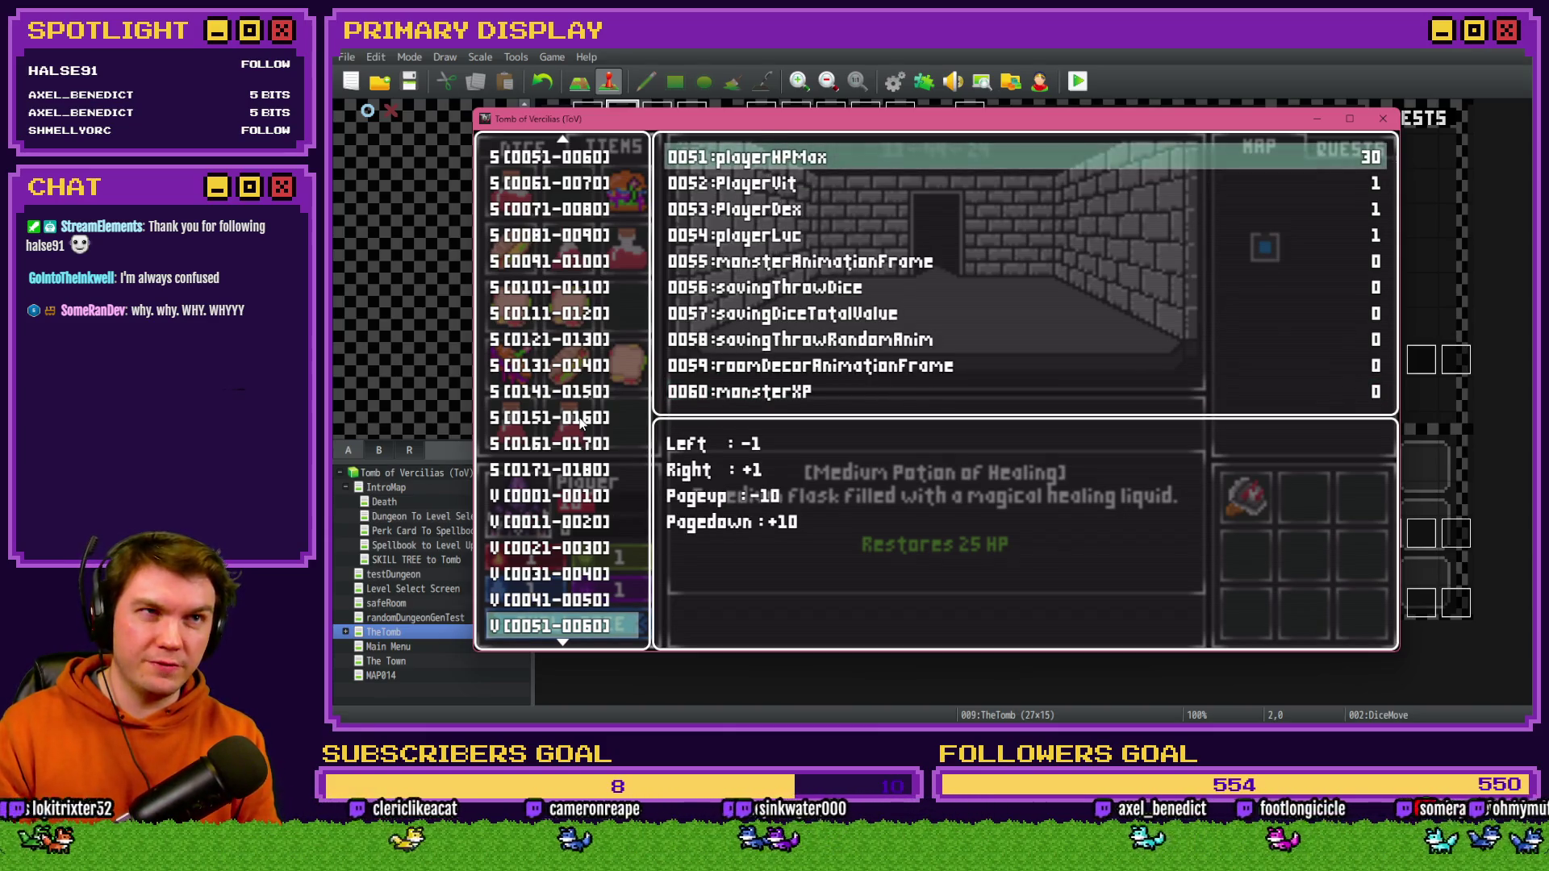
key(Right)
key(Right)
key(Right)
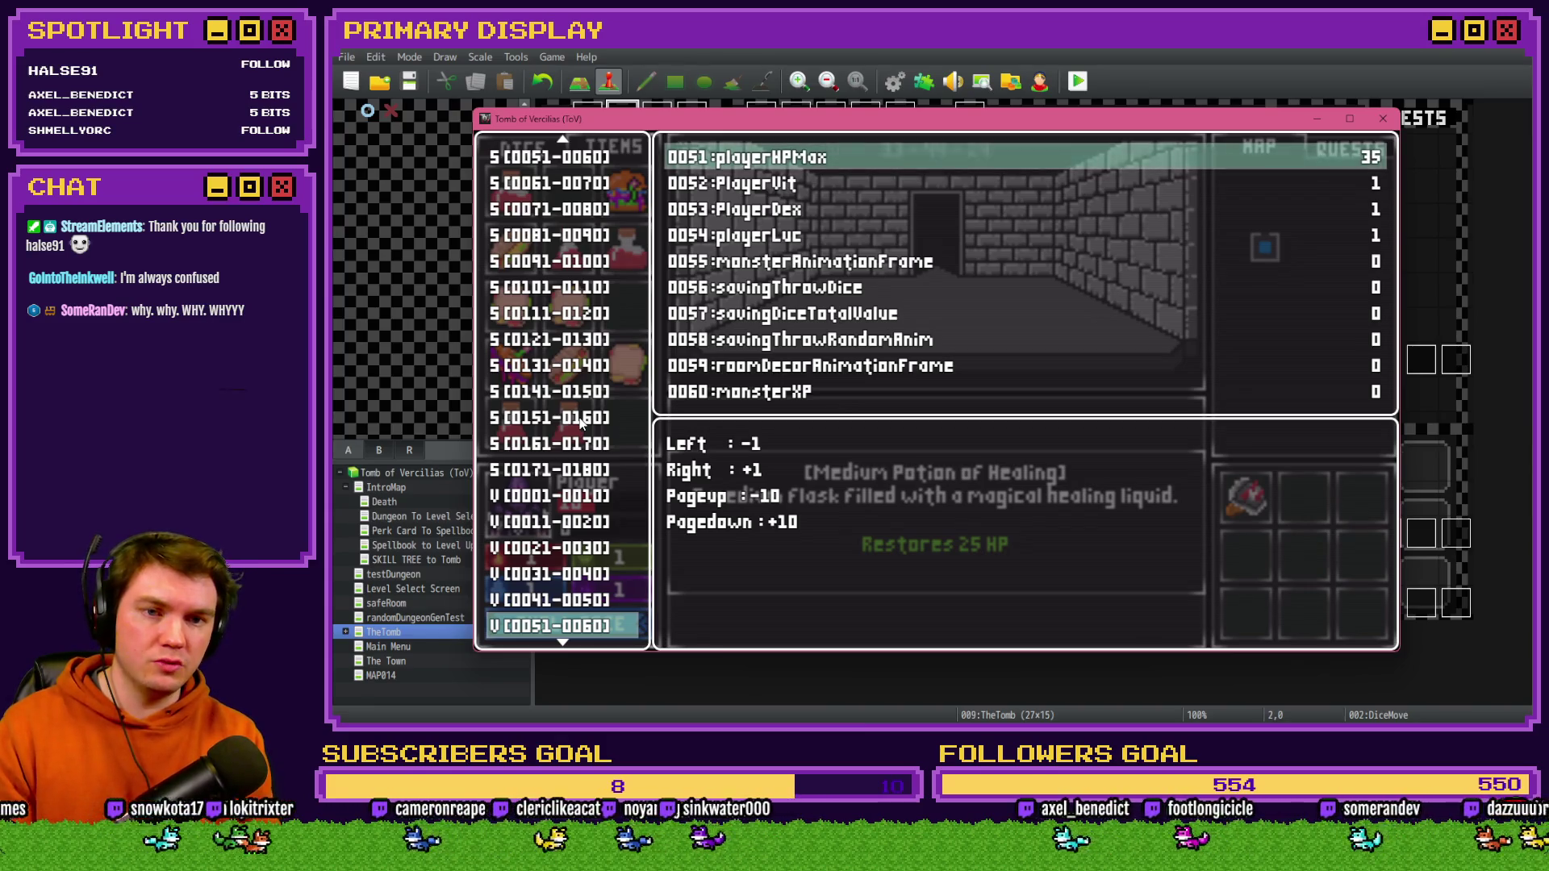
key(Escape)
key(Escape)
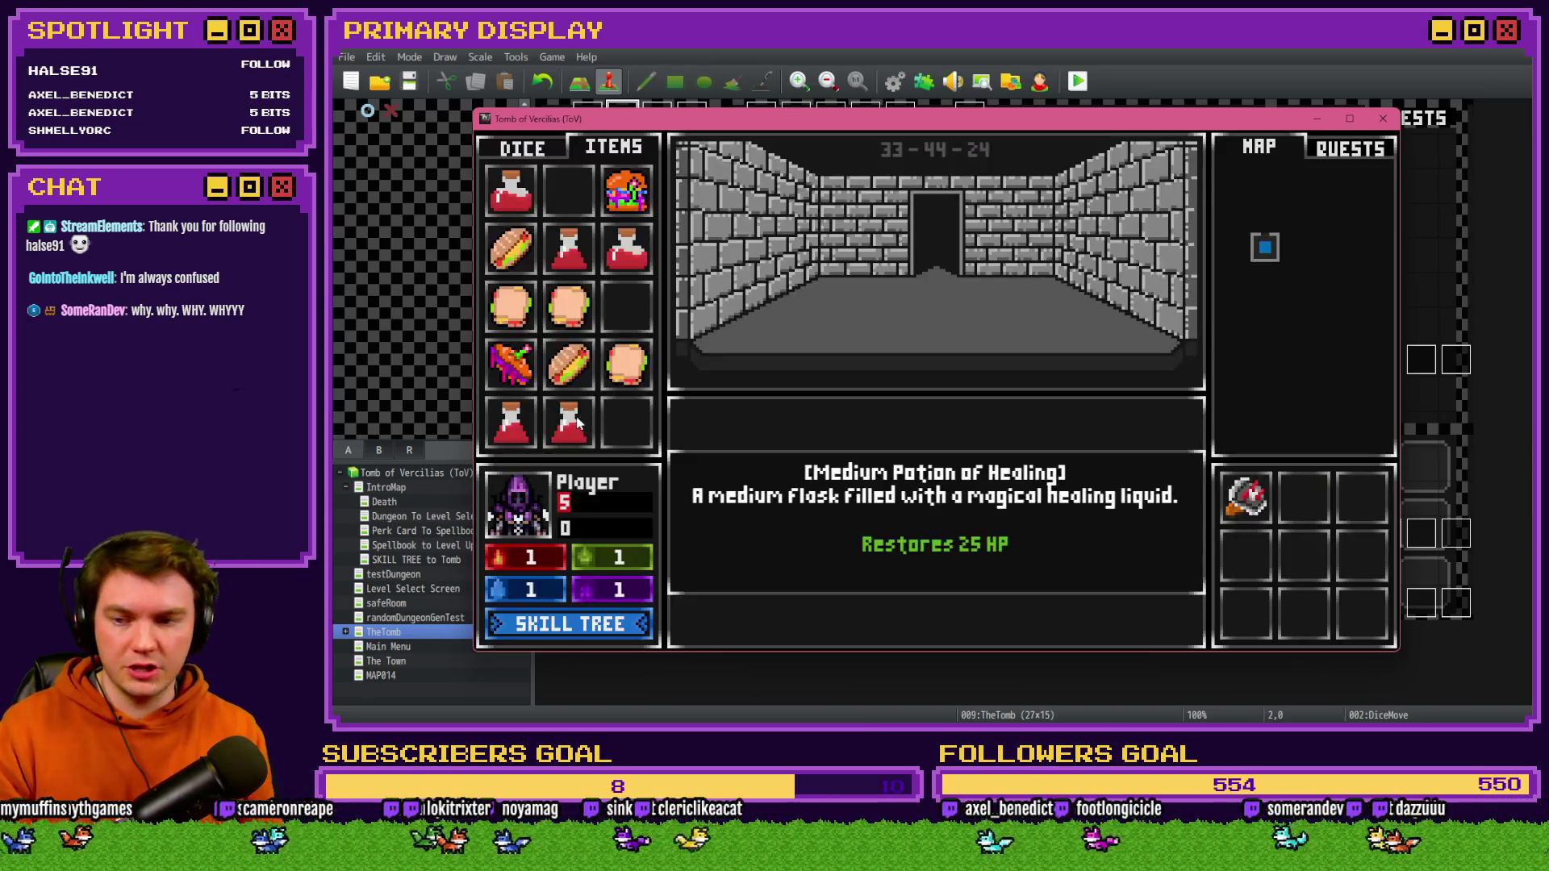
- Heal the player with two Medium Potions of Healing
mouse_move(573, 256)
drag(529, 484, 529, 486)
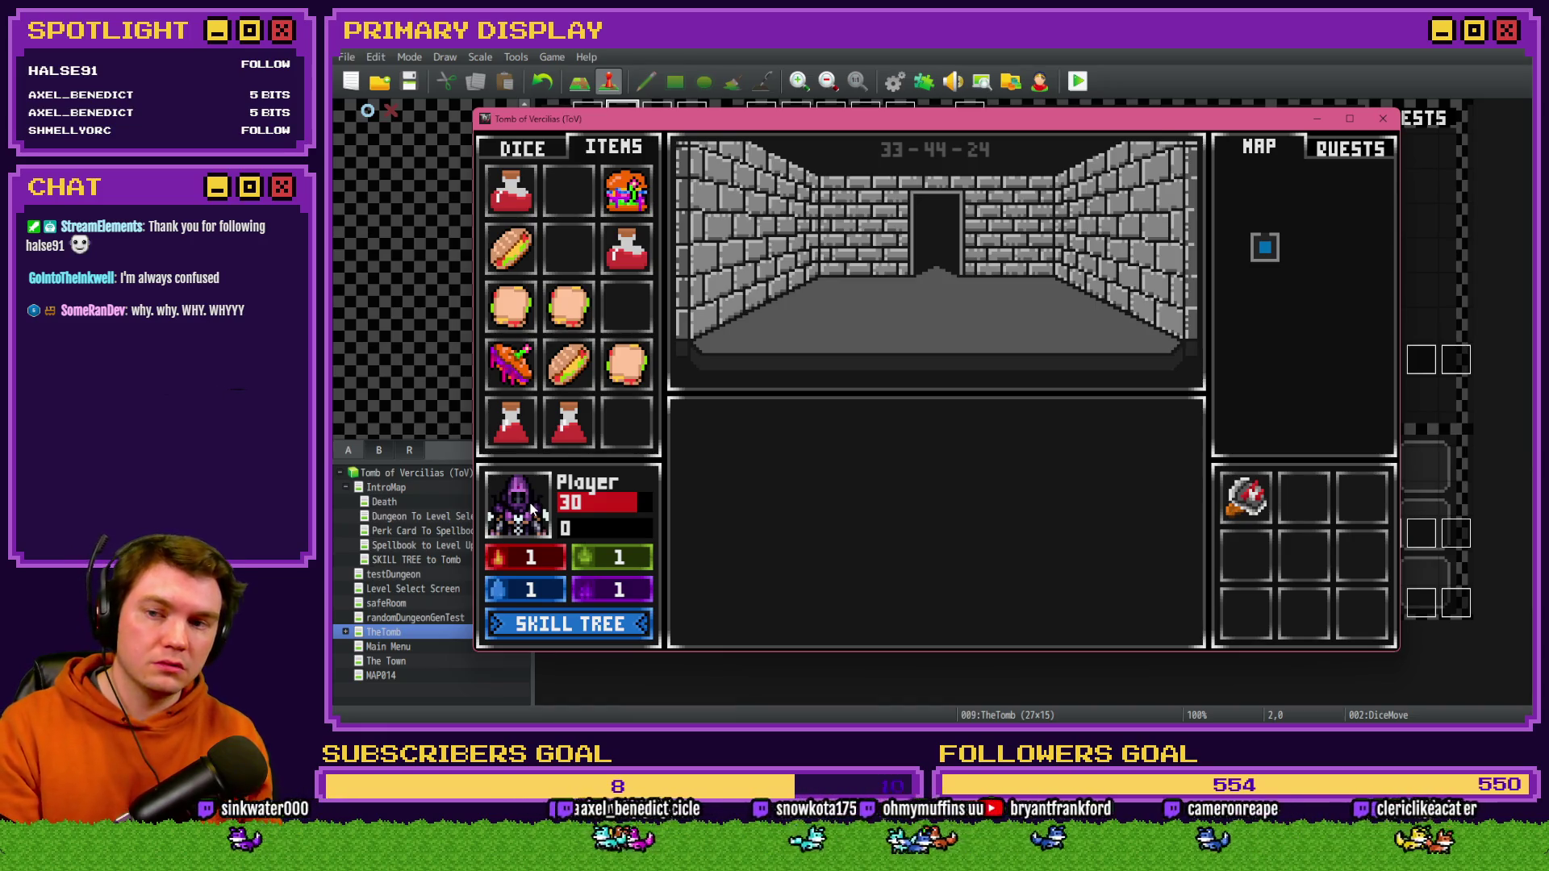
mouse_move(568, 441)
drag(532, 522, 523, 523)
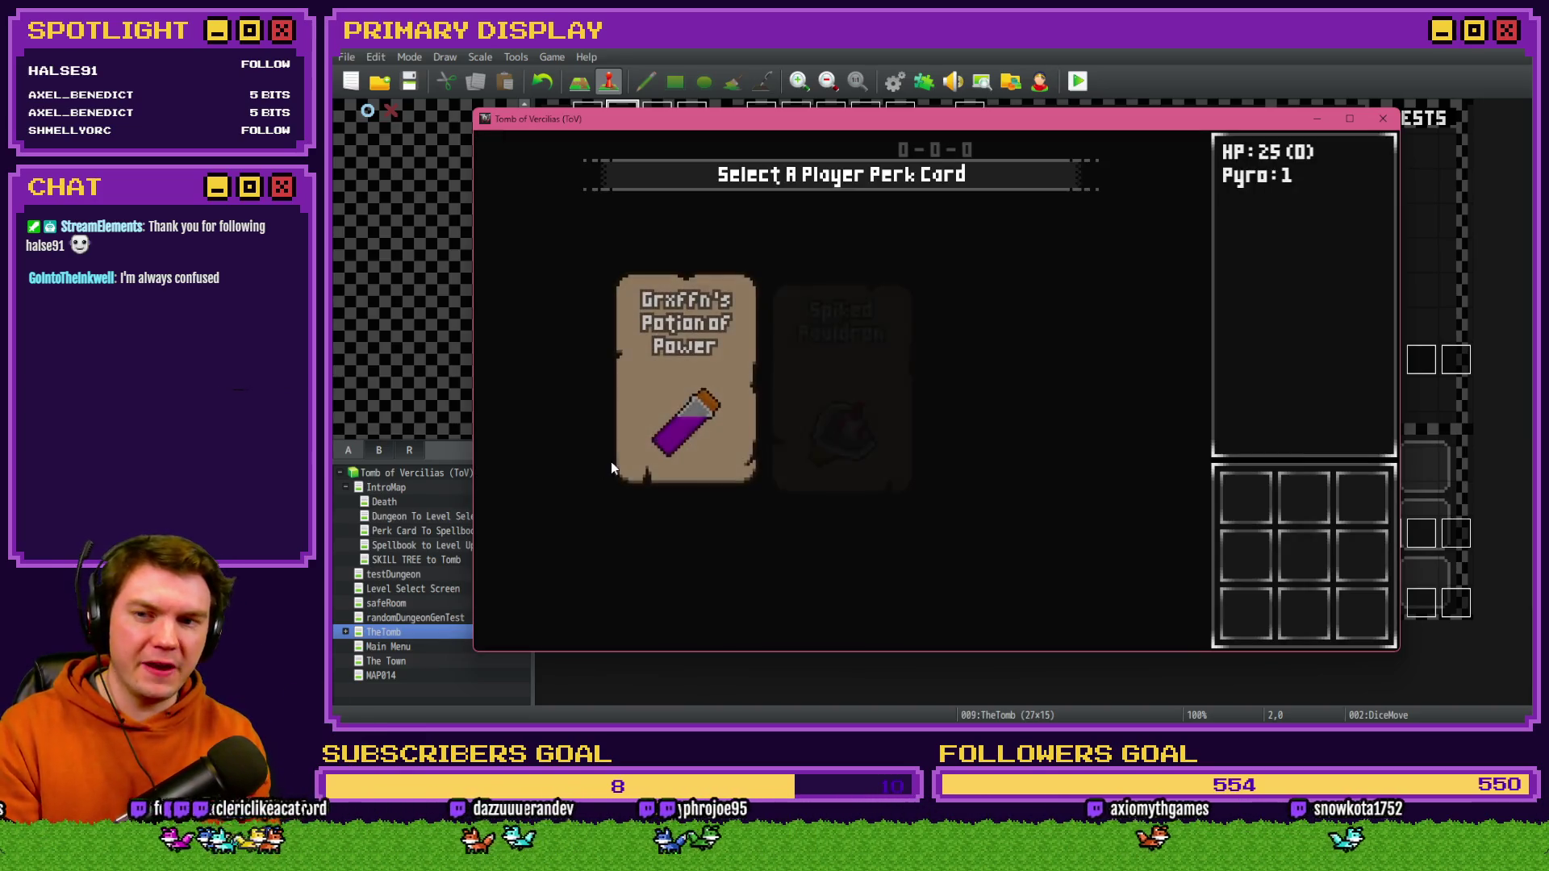
- Take the potion perk card, show the item inventory and try a potion on the player
mouse_move(686, 435)
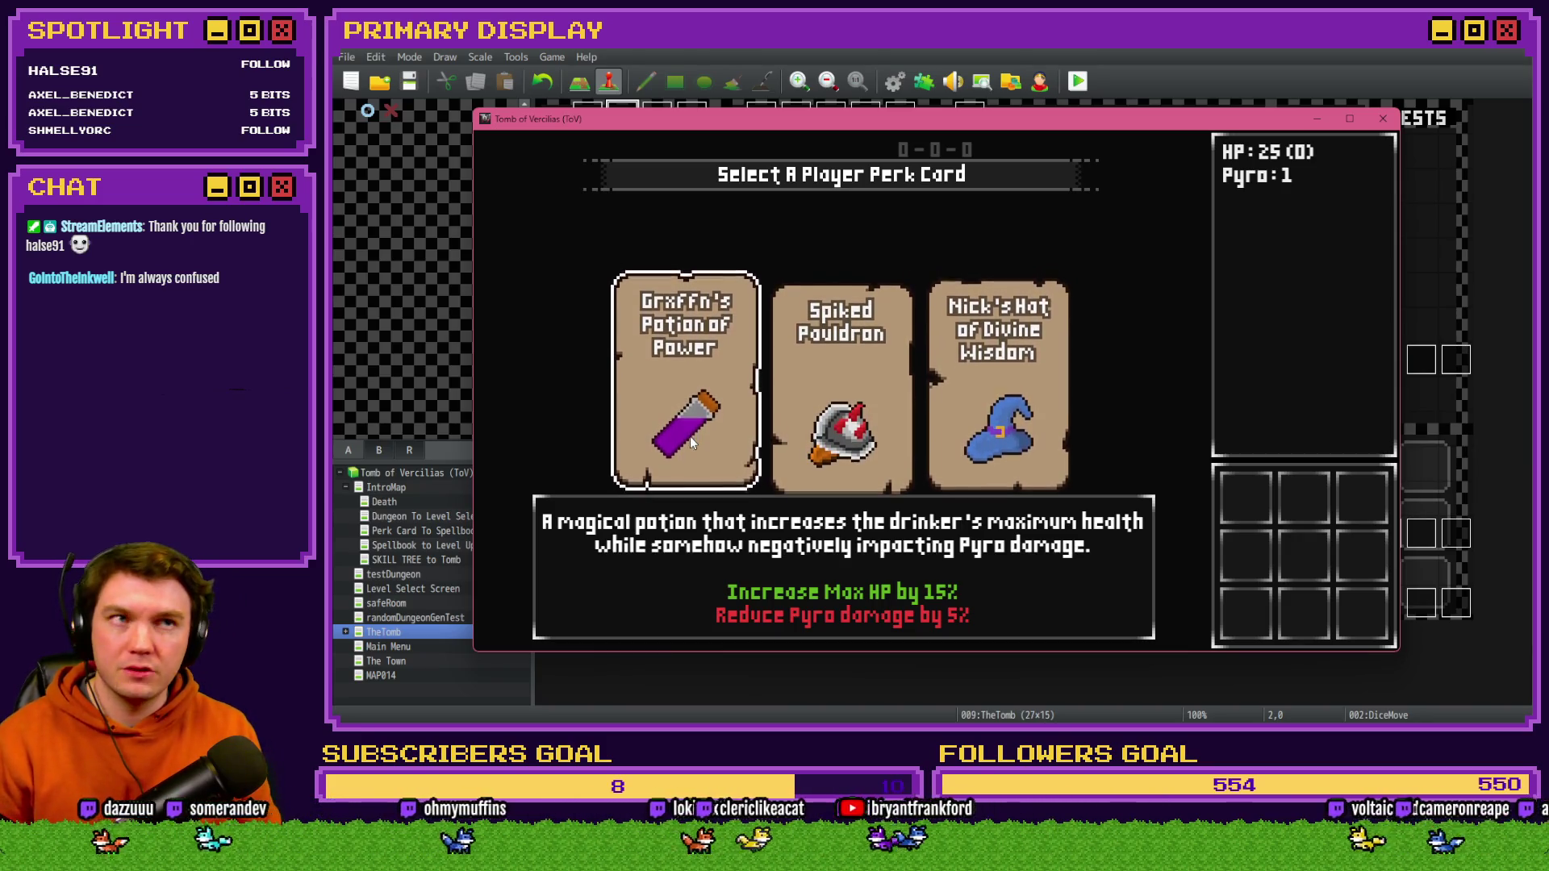
click(690, 437)
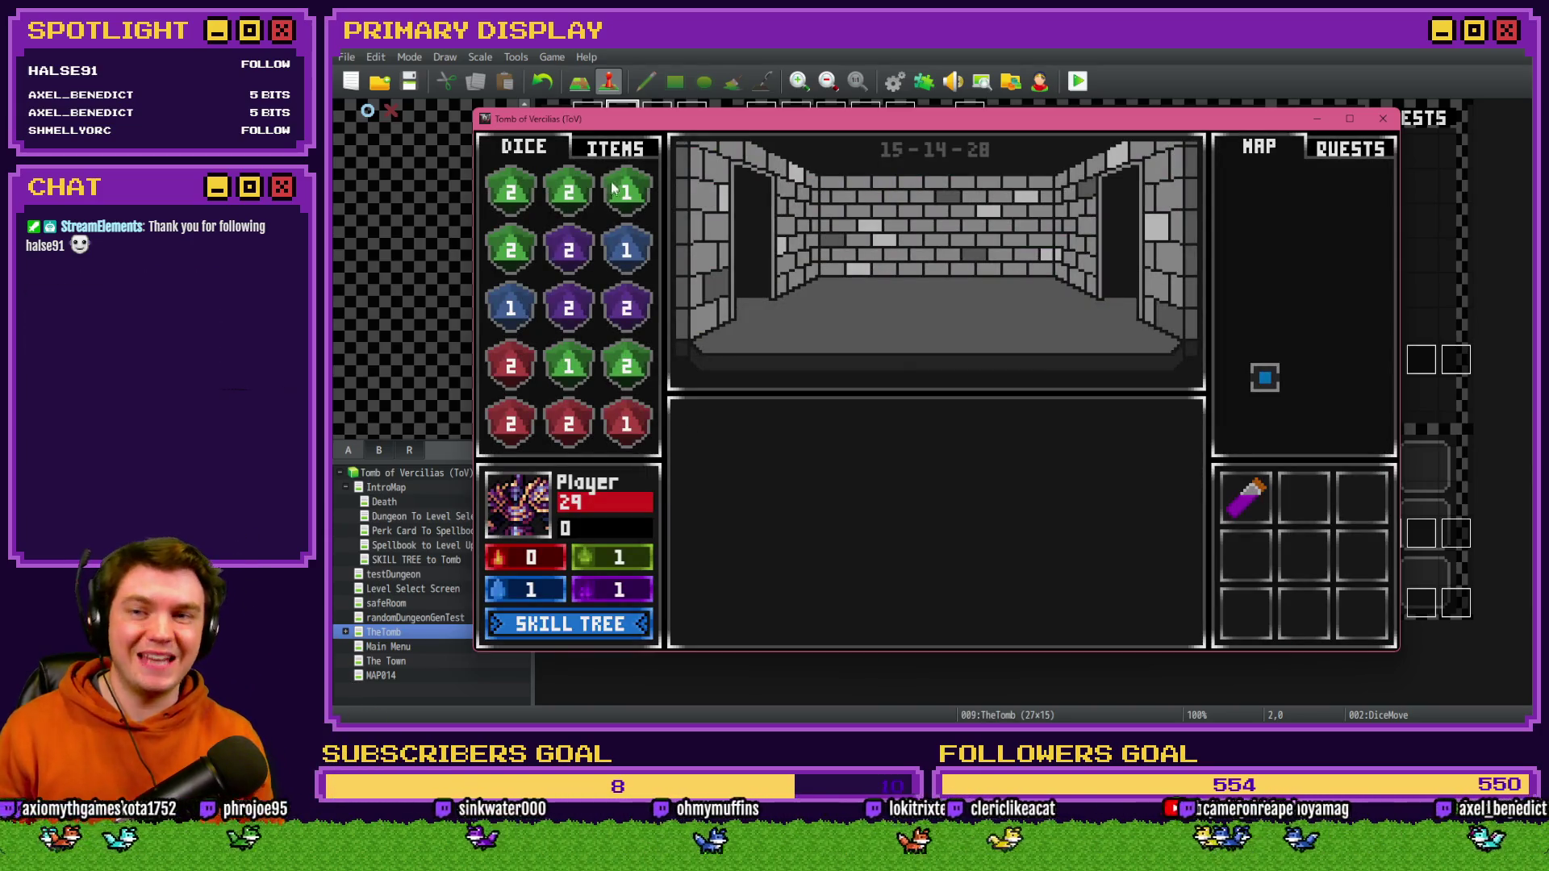
click(616, 150)
mouse_move(582, 433)
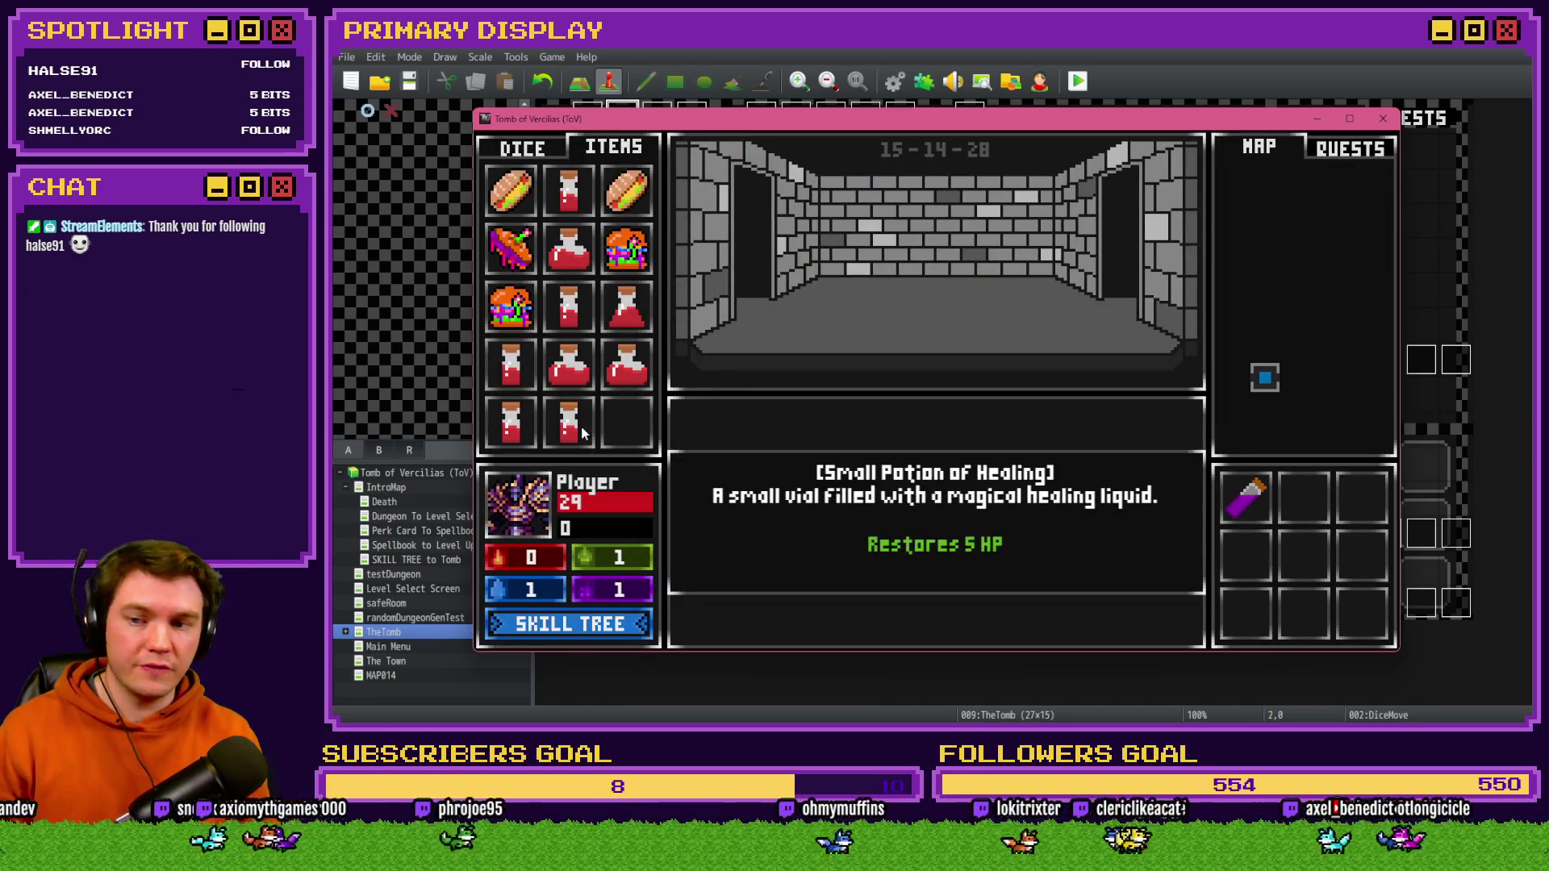
drag(530, 520, 530, 520)
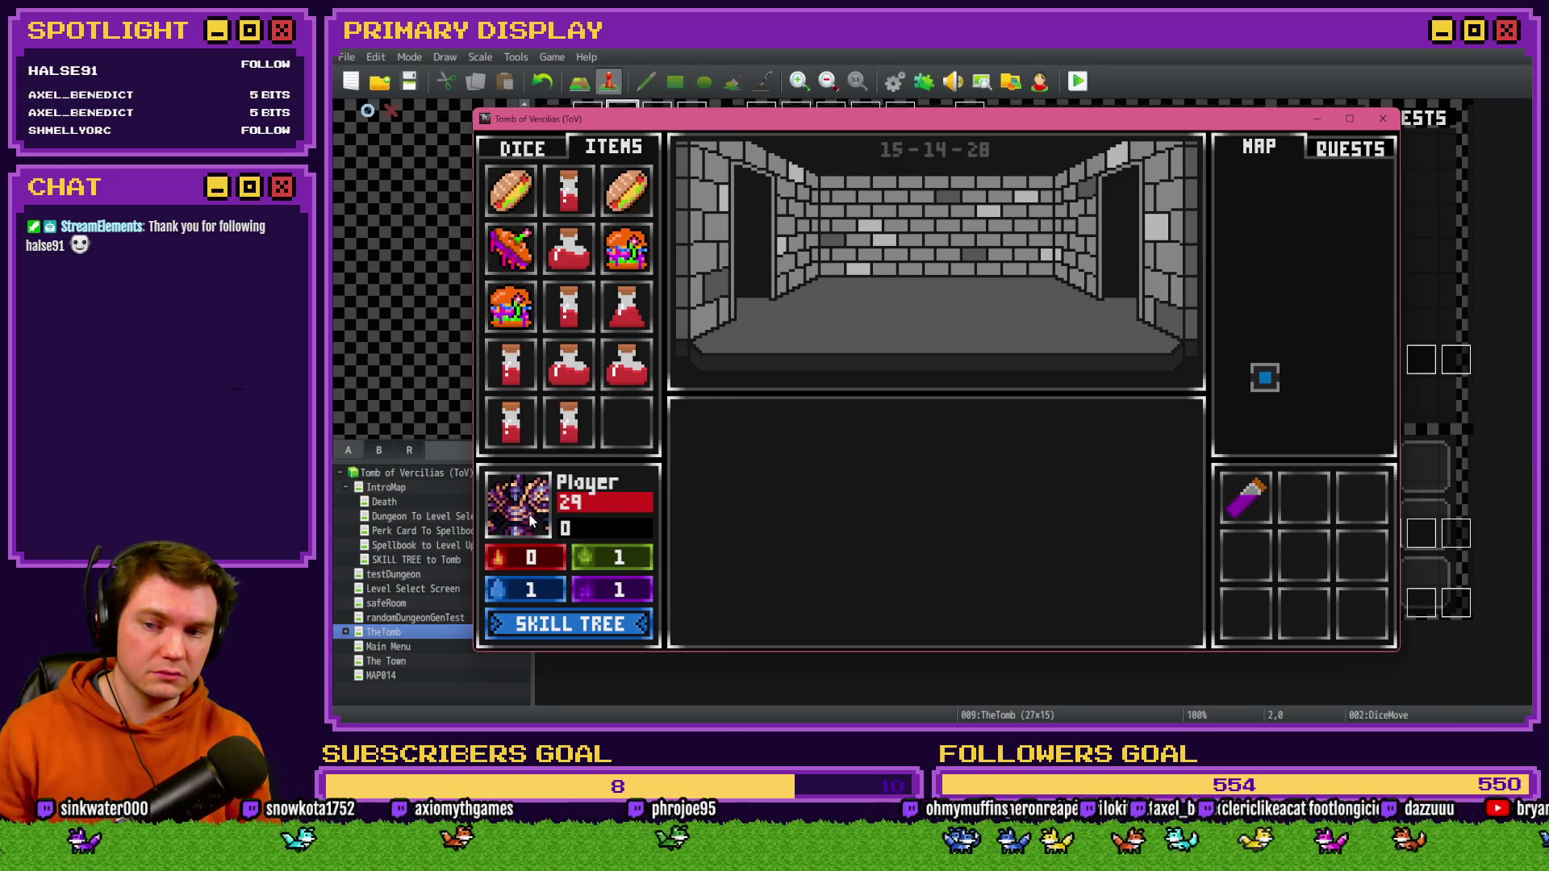
- Lower playerHP from 29 to 28 in debug, then use a Small Potion of Healing
key(F9)
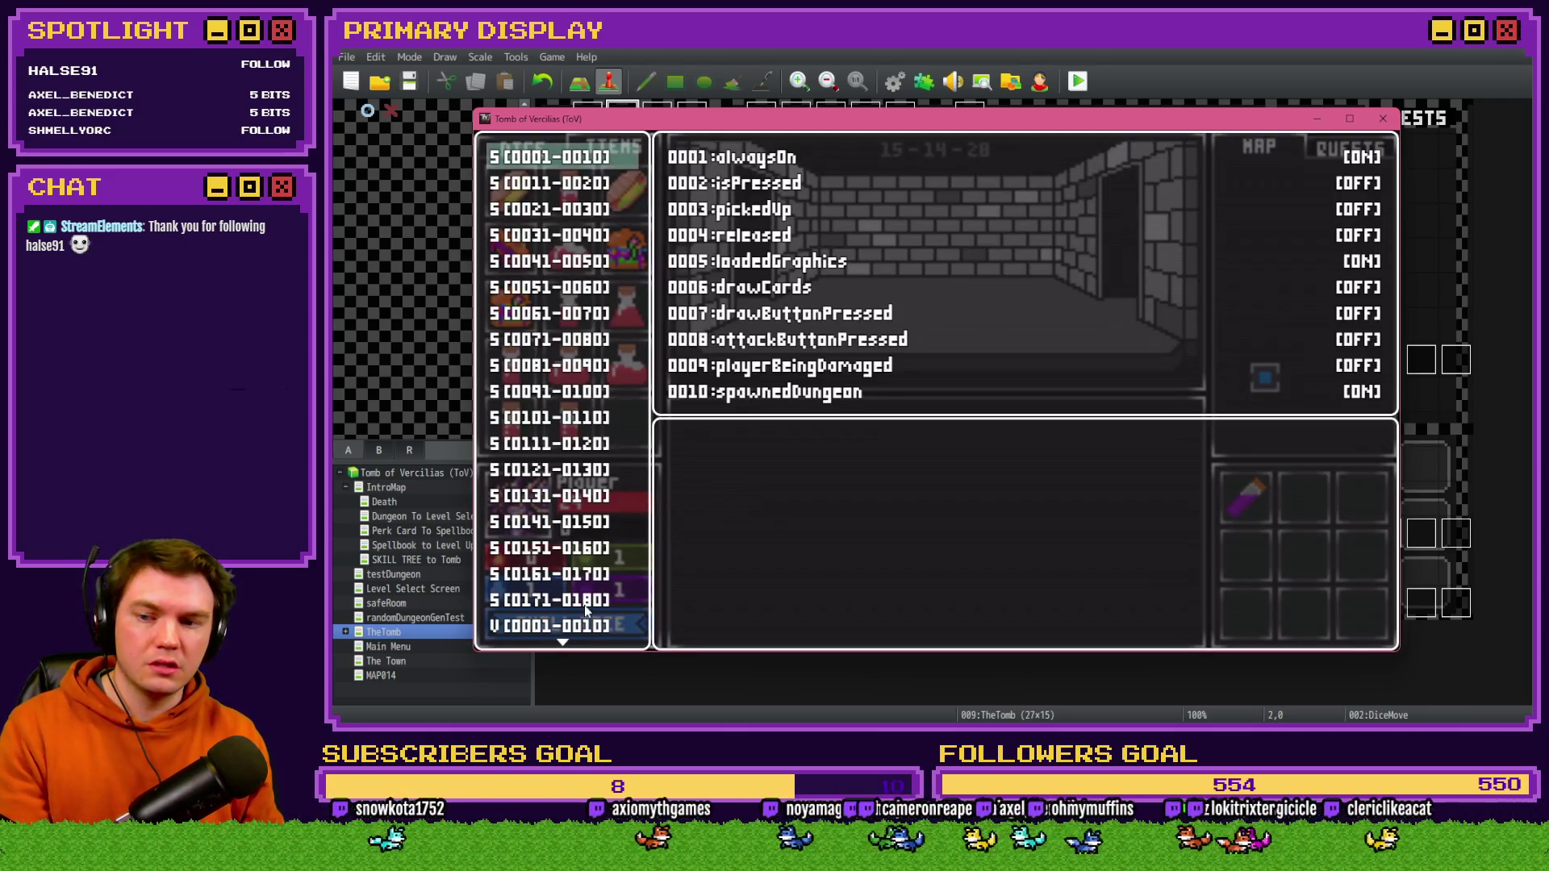
key(Up)
key(Down)
key(Down)
key(Down)
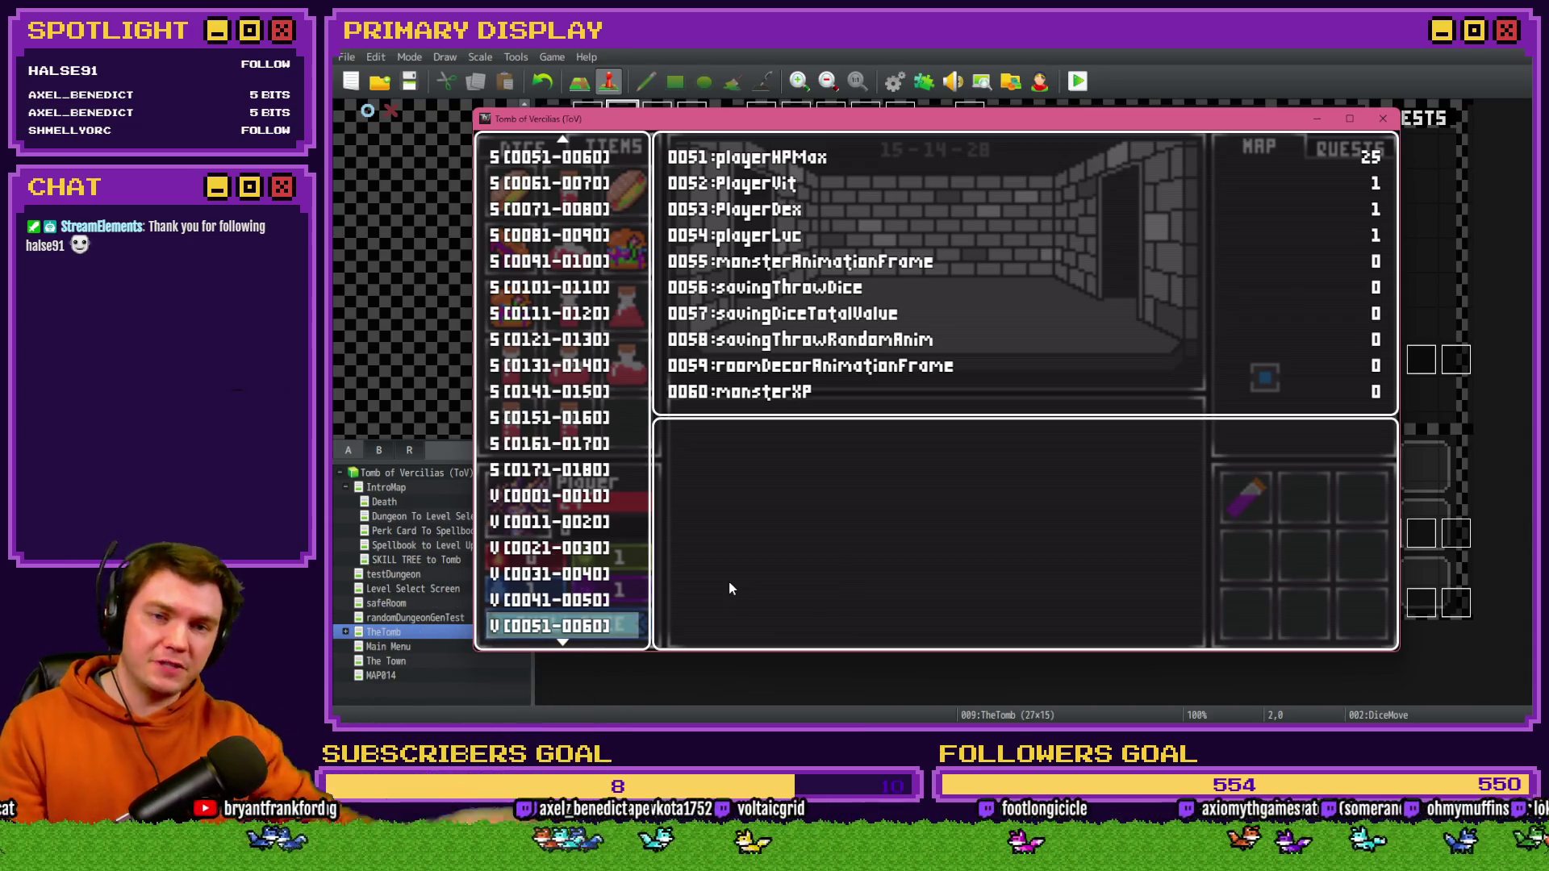
key(Up)
key(Return)
key(Up)
key(Left)
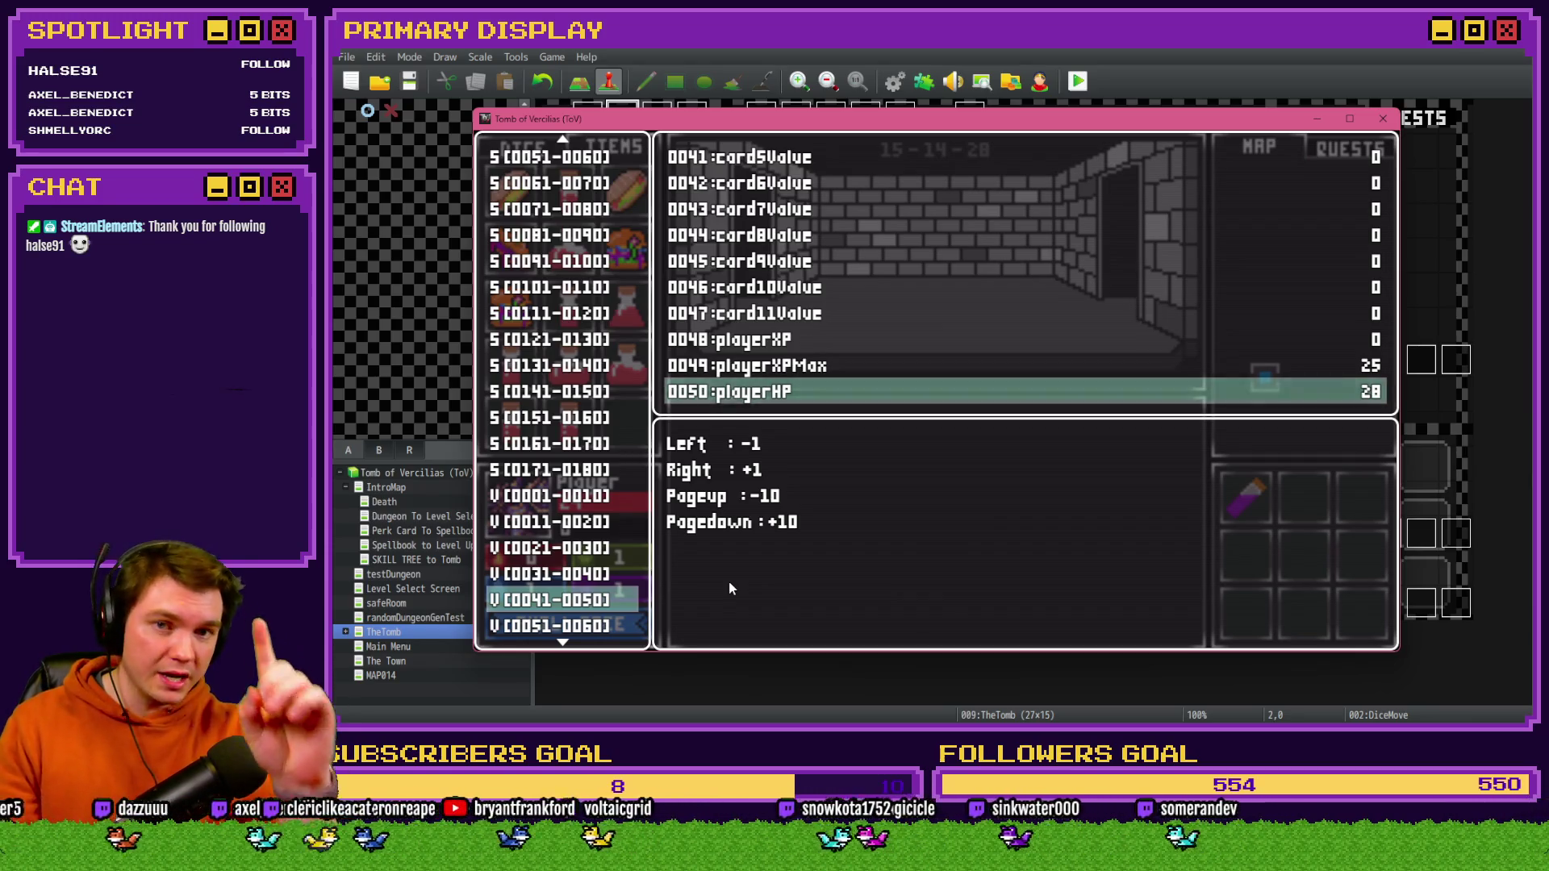
key(Escape)
key(Escape)
mouse_move(578, 443)
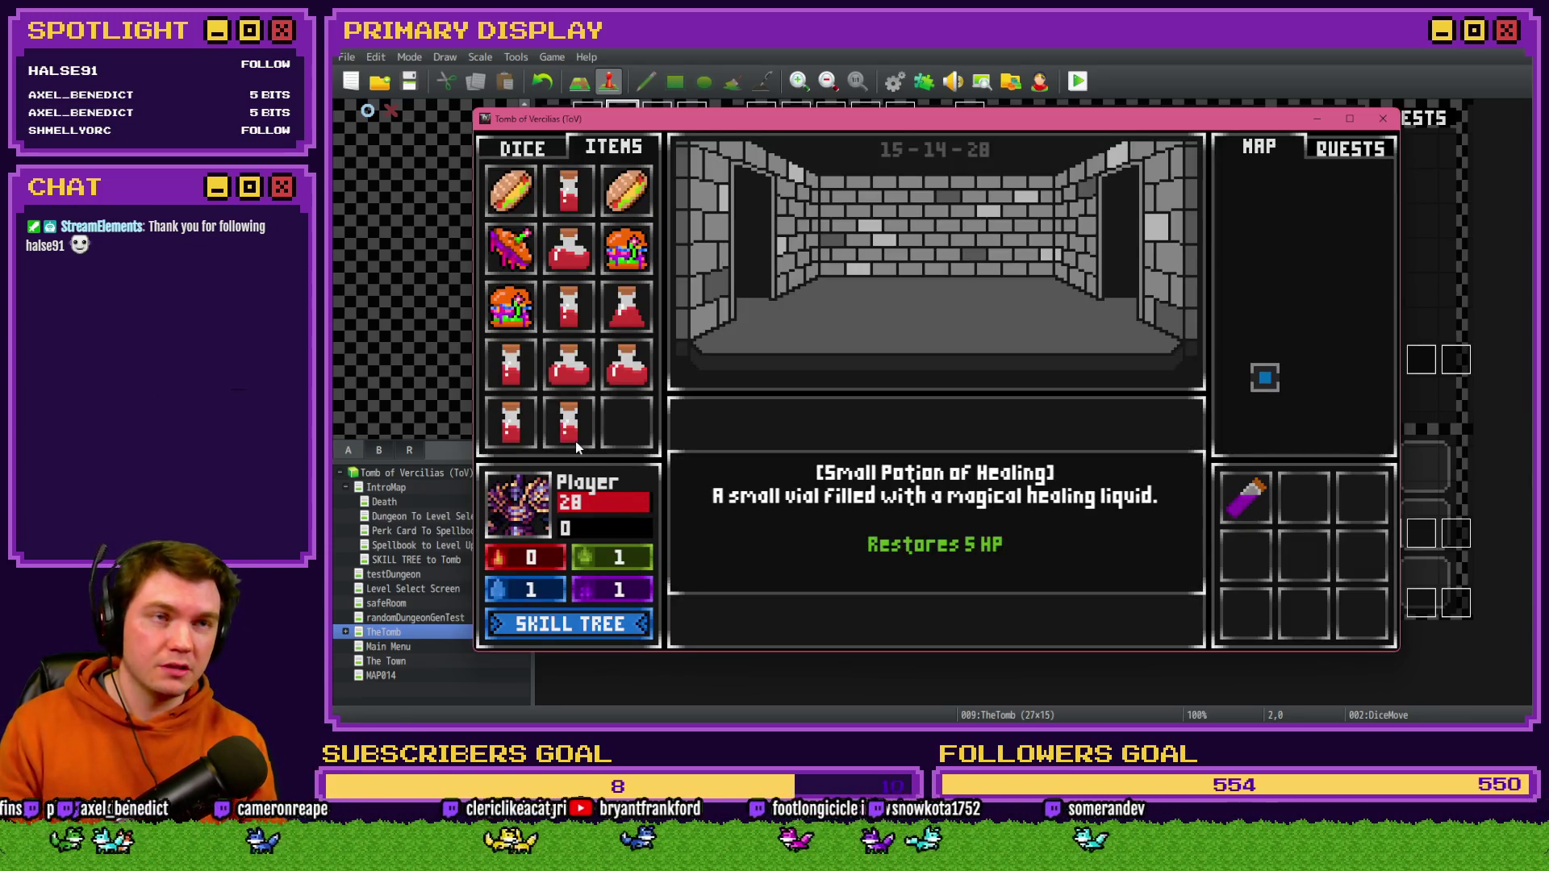
drag(574, 442, 534, 499)
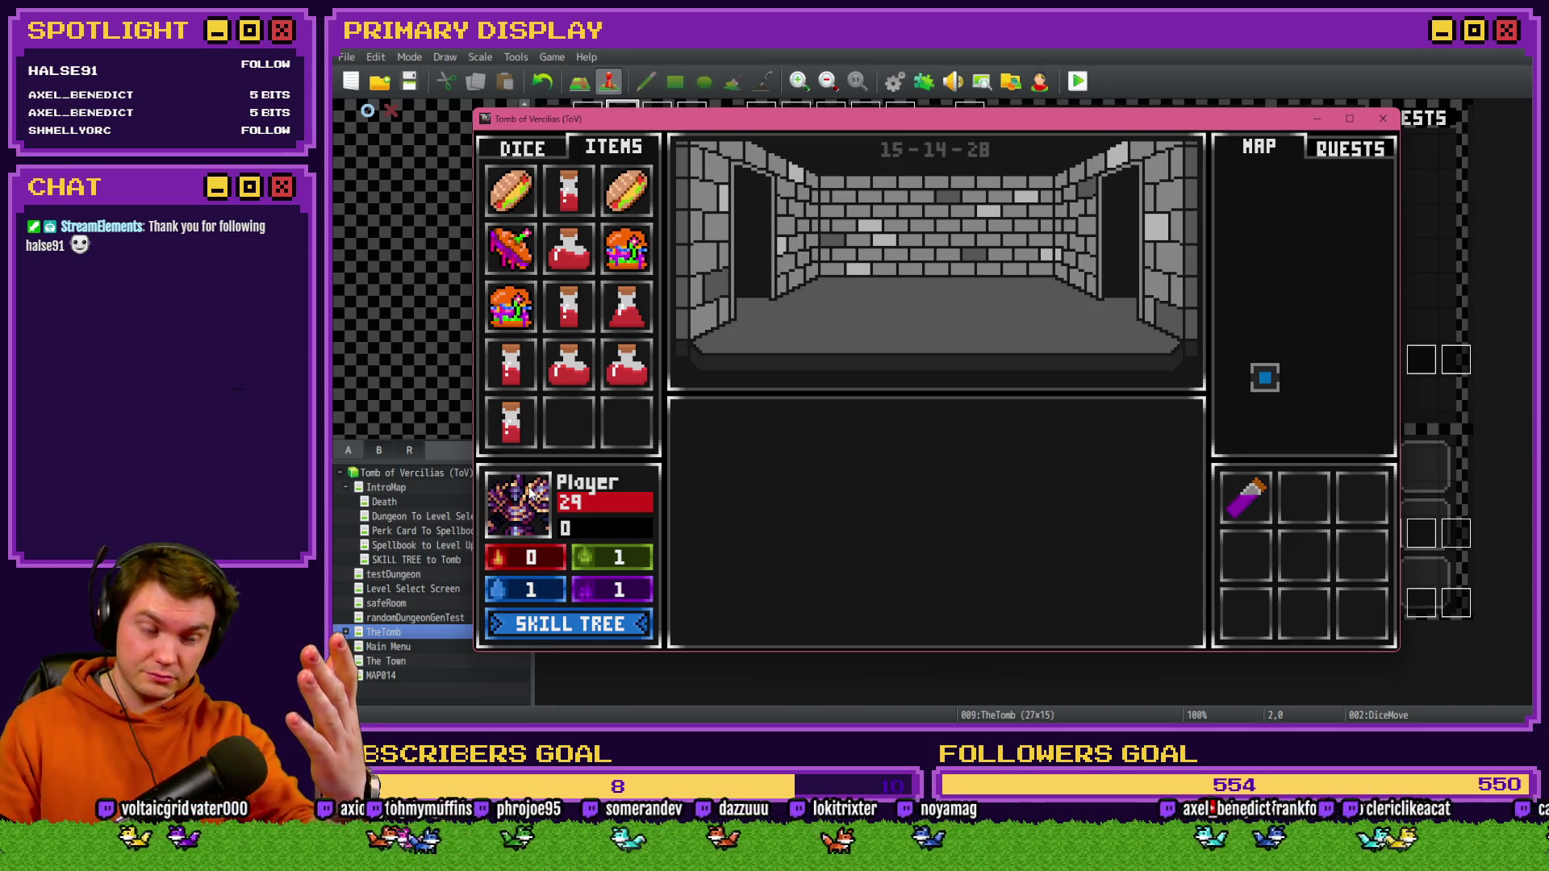
- Try more potions at full health, set playerHP to 9, and heal to 14 with a small potion
drag(511, 423, 520, 516)
drag(569, 364, 524, 517)
key(F9)
key(Return)
key(Up)
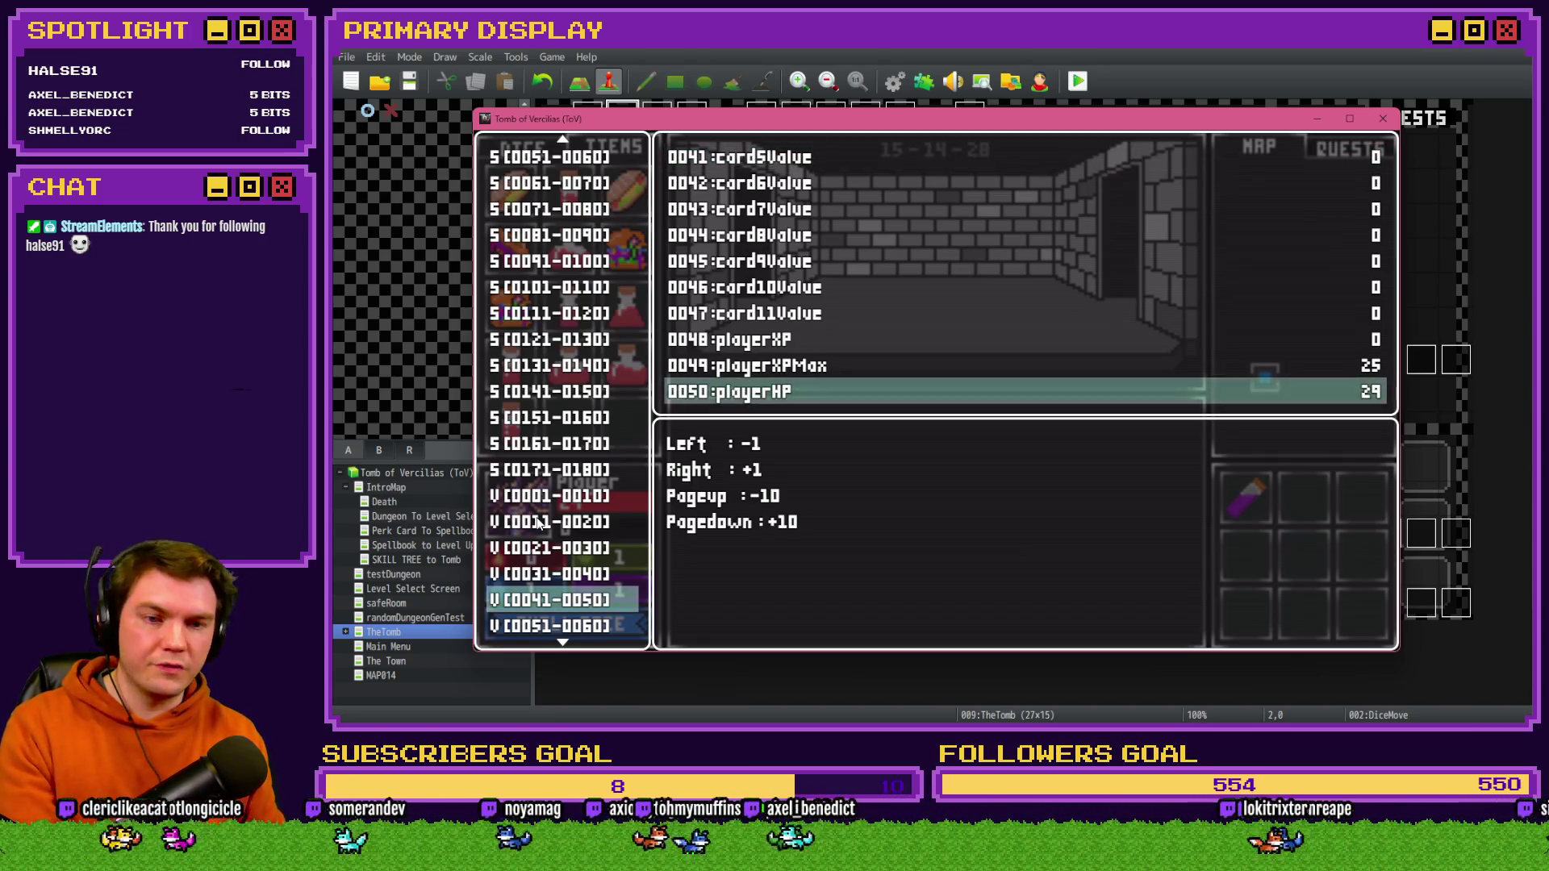
key(Page_Up)
key(Page_Up)
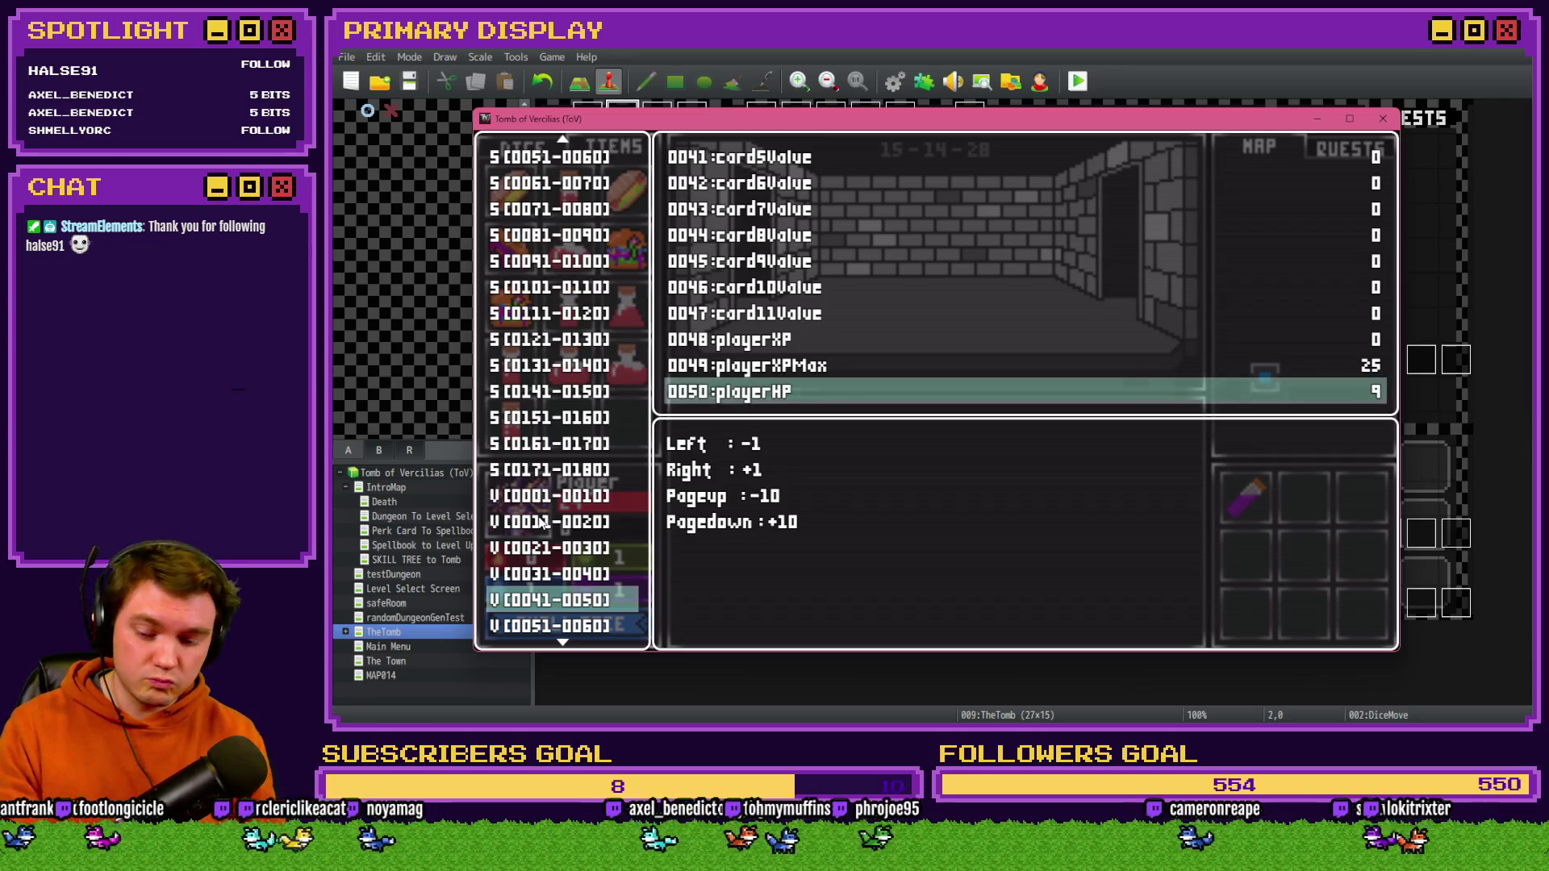
key(Escape)
key(Escape)
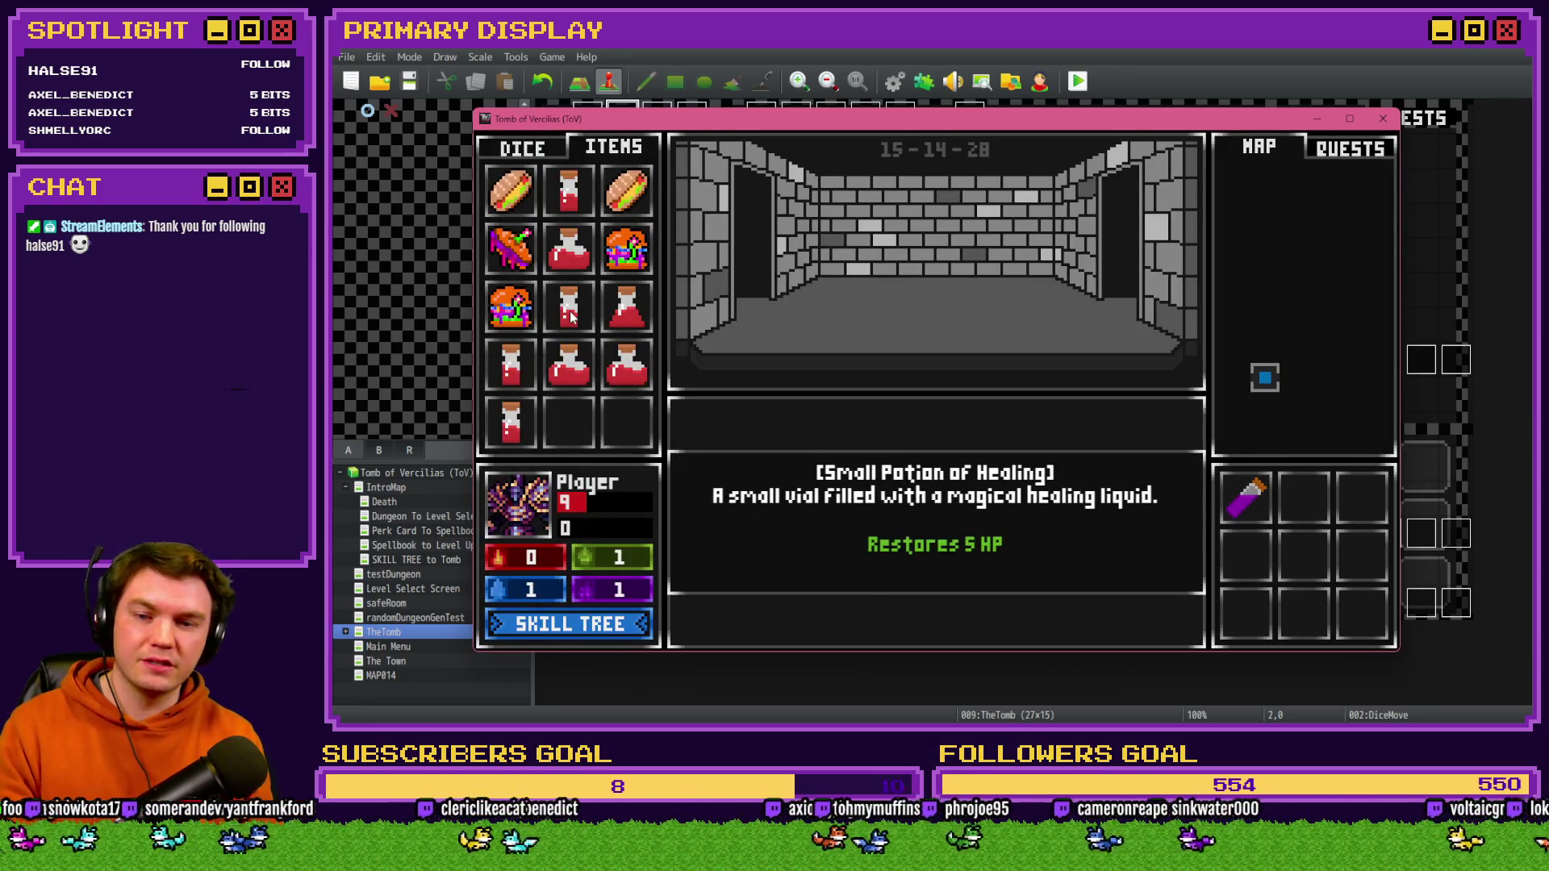
drag(547, 478, 523, 525)
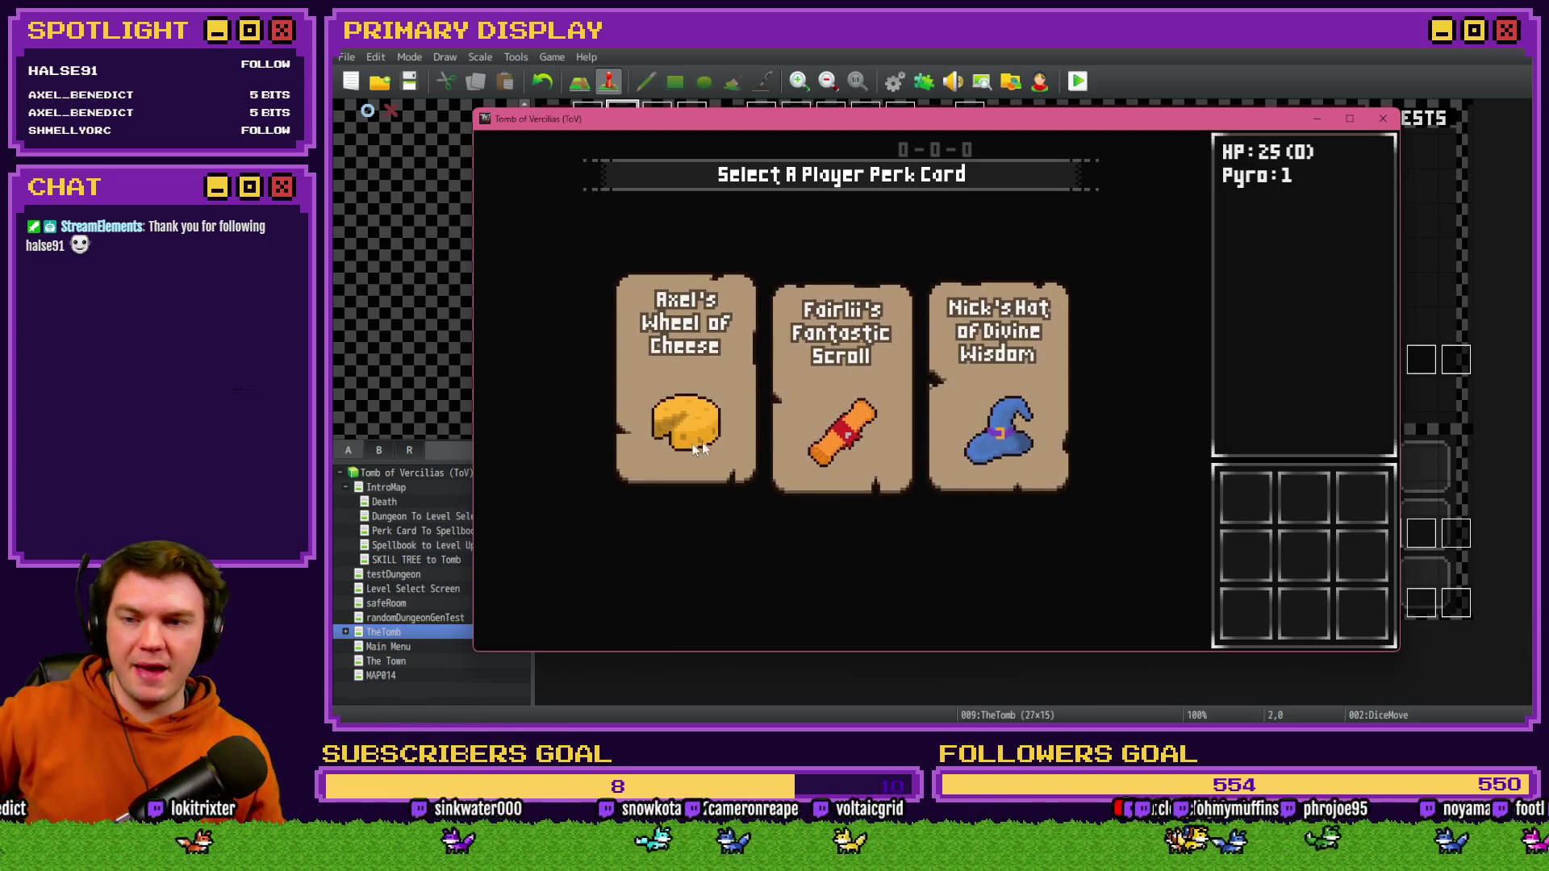
- Take the cheese perk card, check playerHP in debug, and feed a Small Potion of Healing to the player
mouse_move(686, 448)
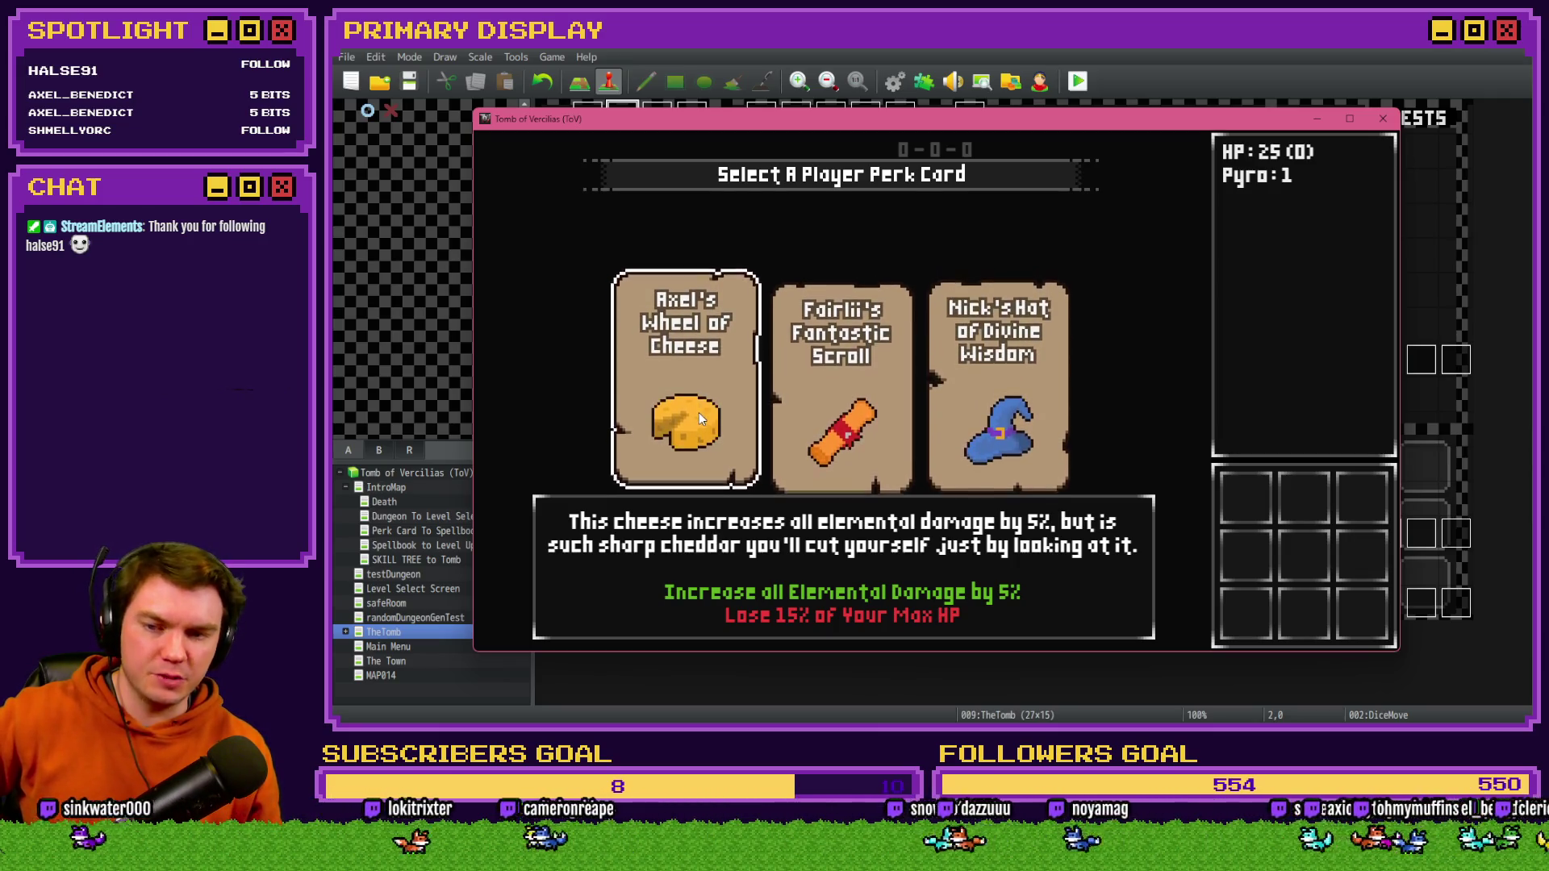
click(699, 413)
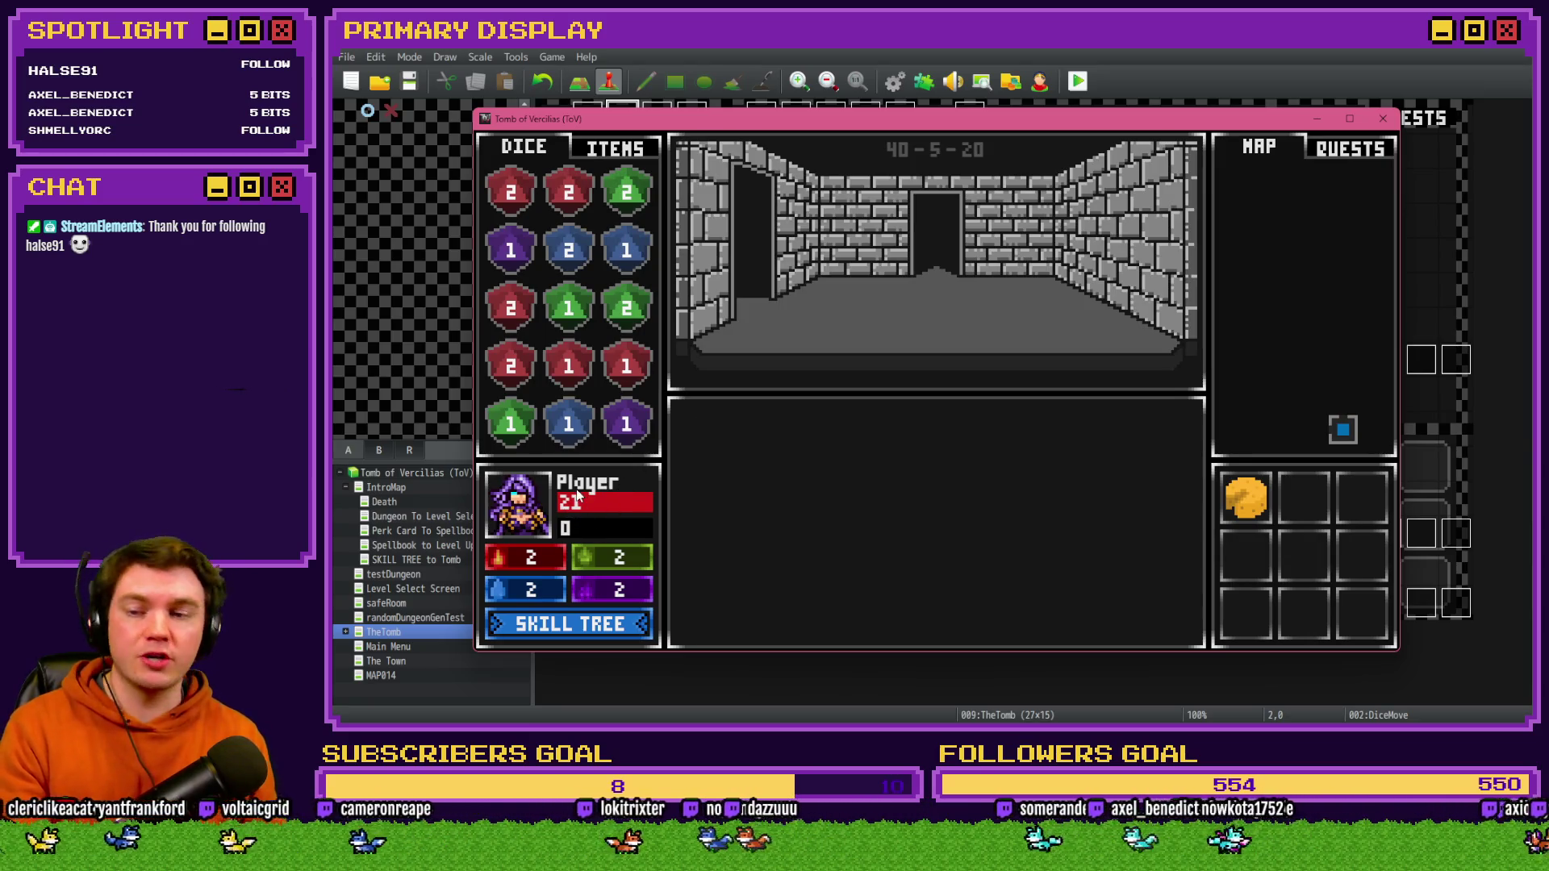
key(F9)
key(Down)
key(Down)
key(Down)
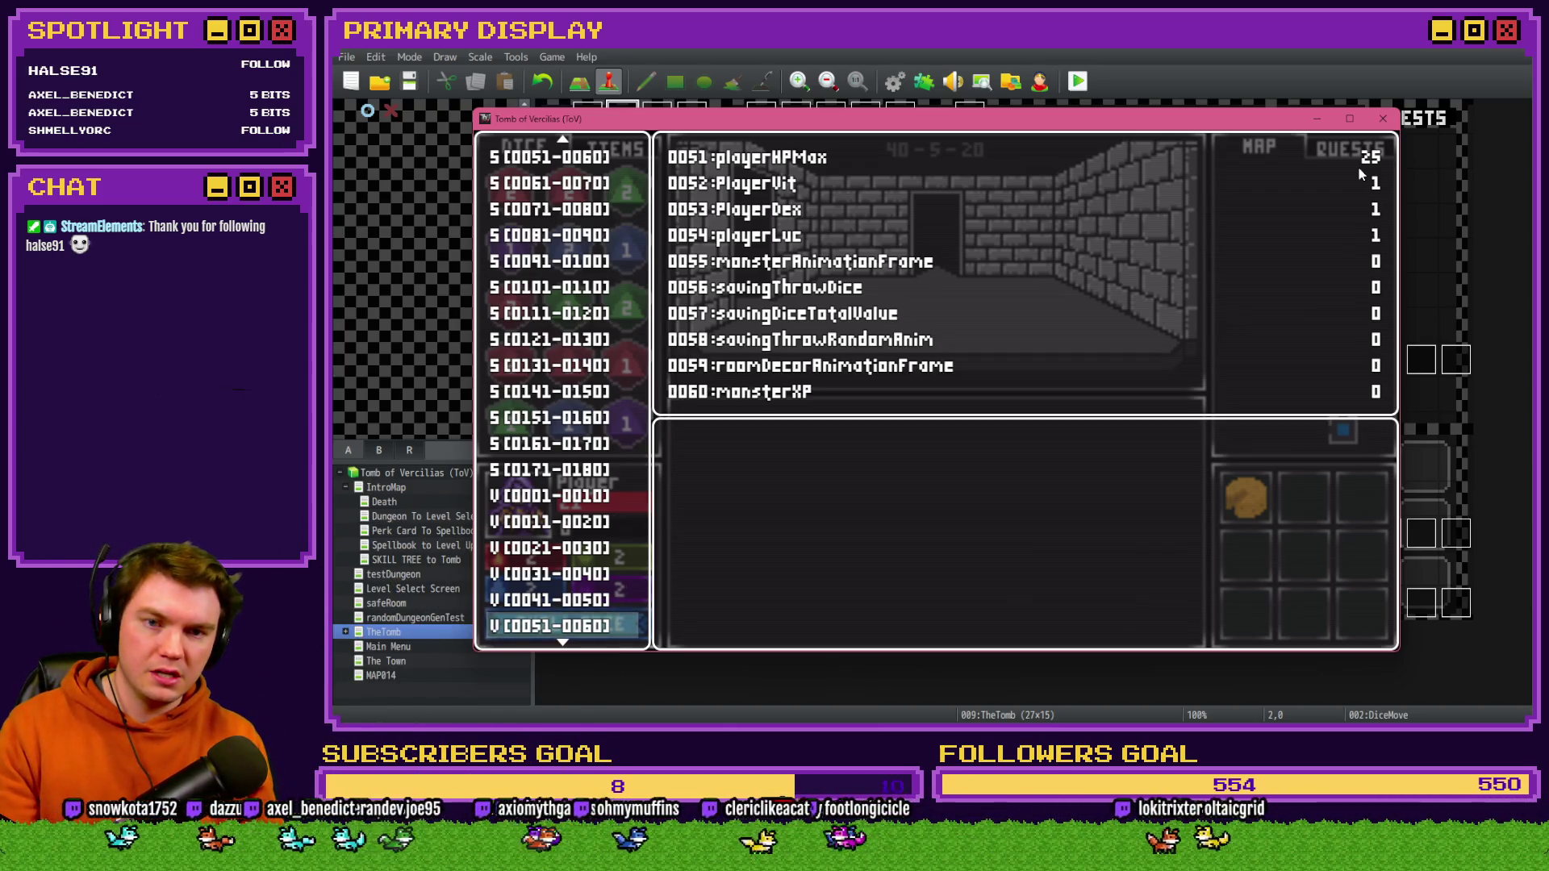
key(Escape)
key(F9)
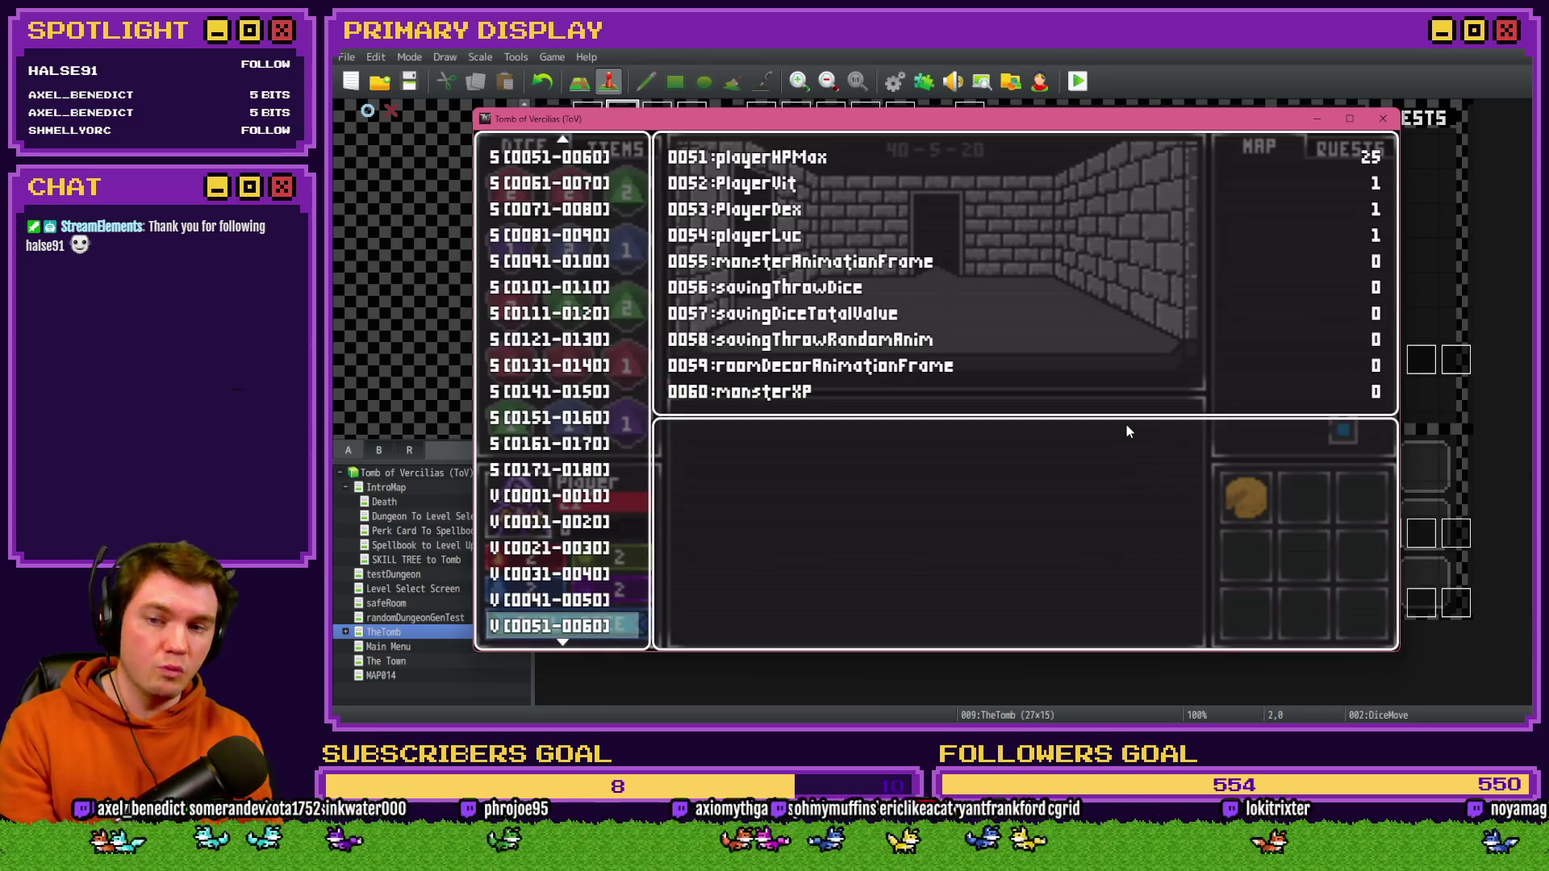
key(Up)
key(Up)
key(Escape)
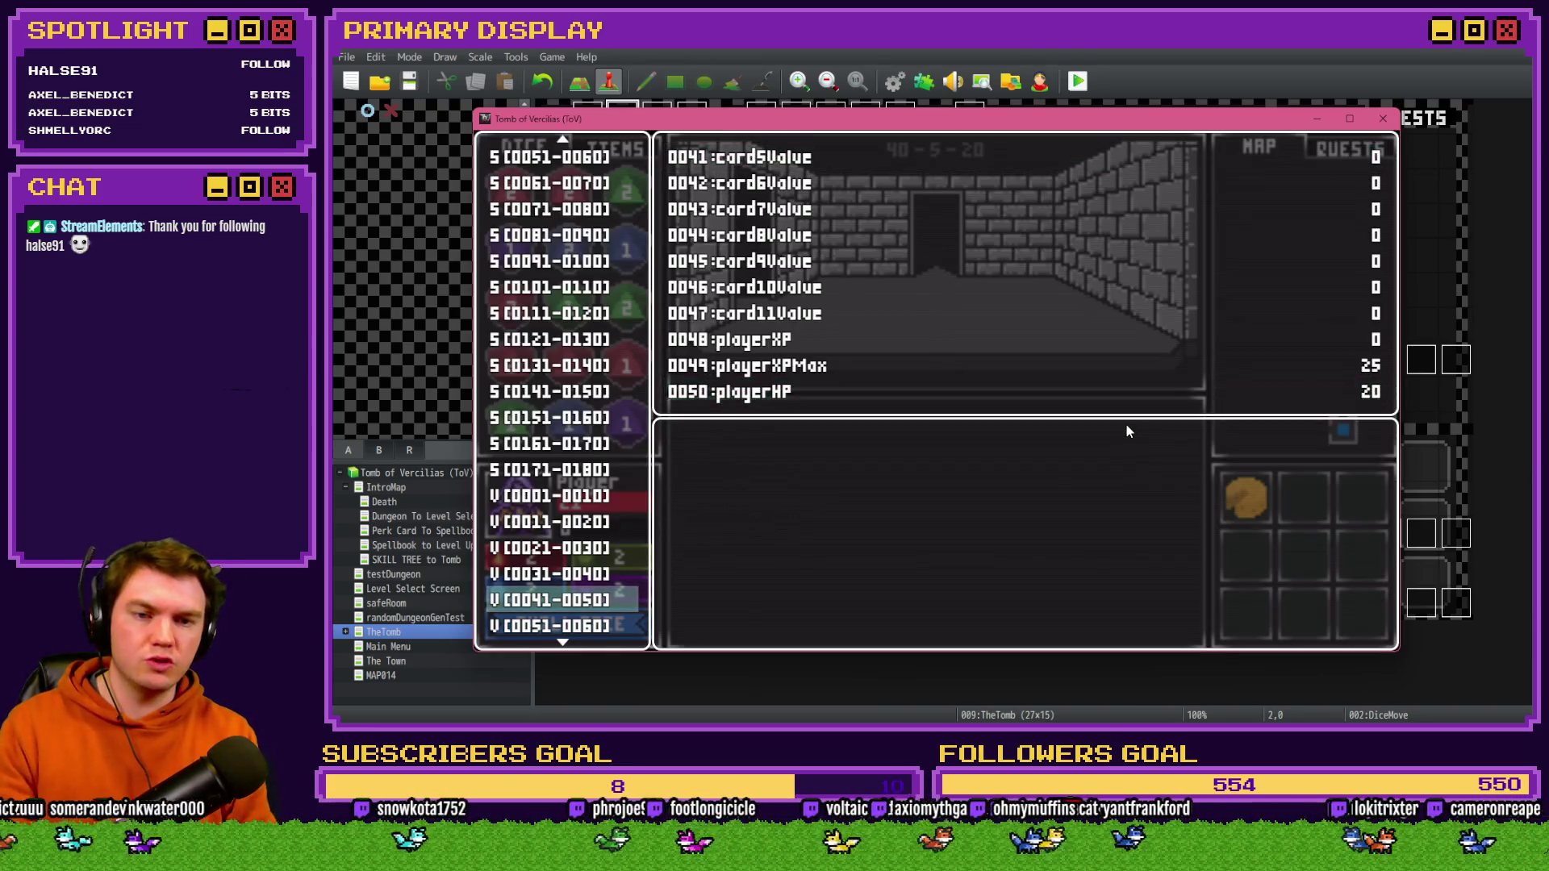
key(Escape)
click(618, 151)
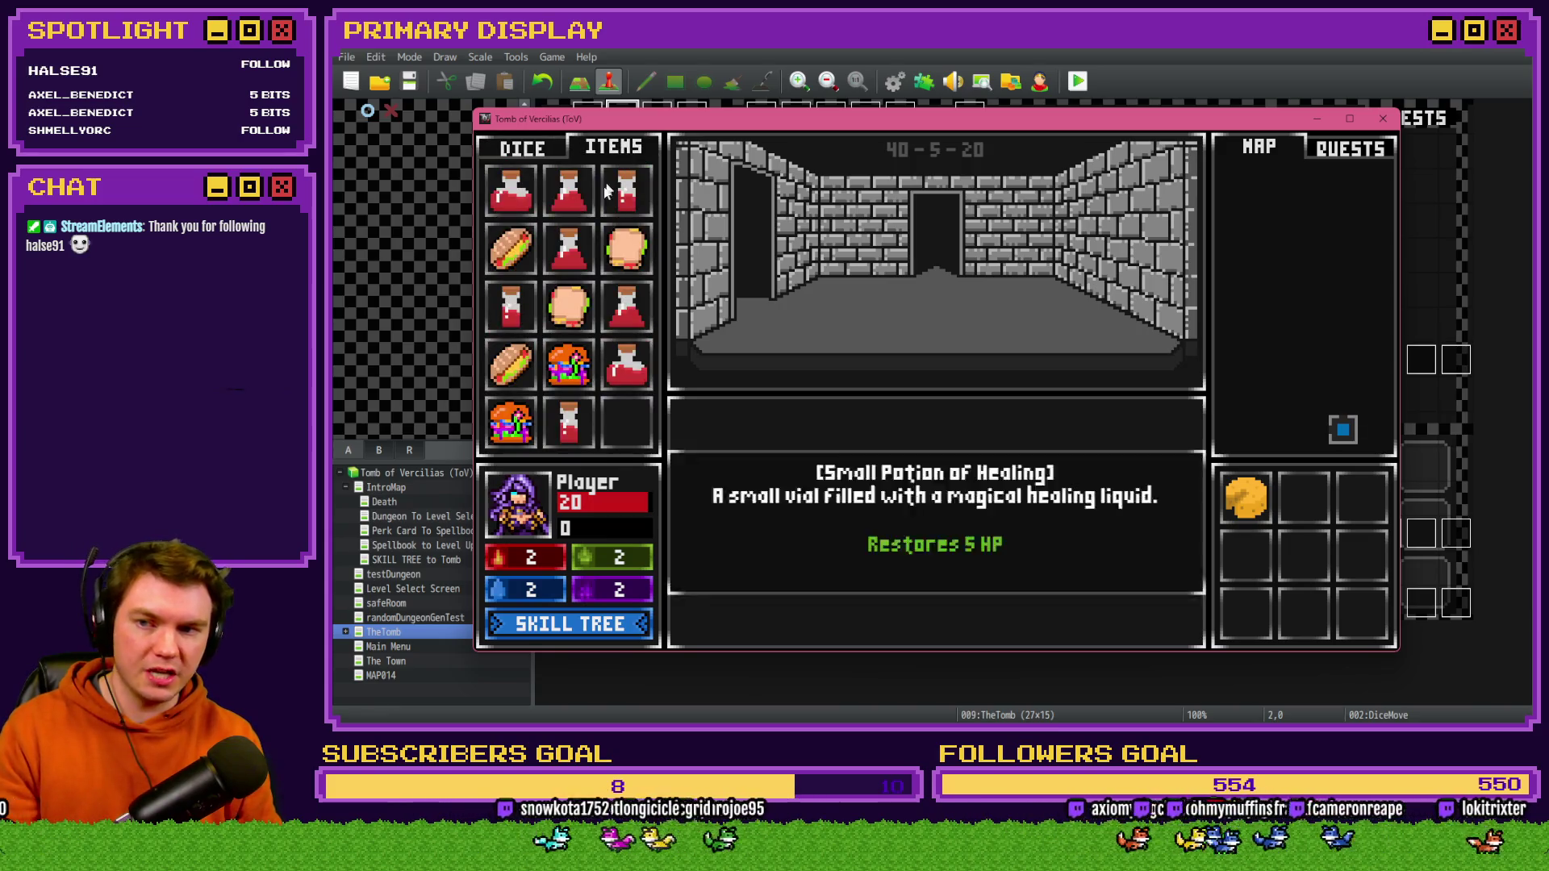
drag(490, 521, 508, 516)
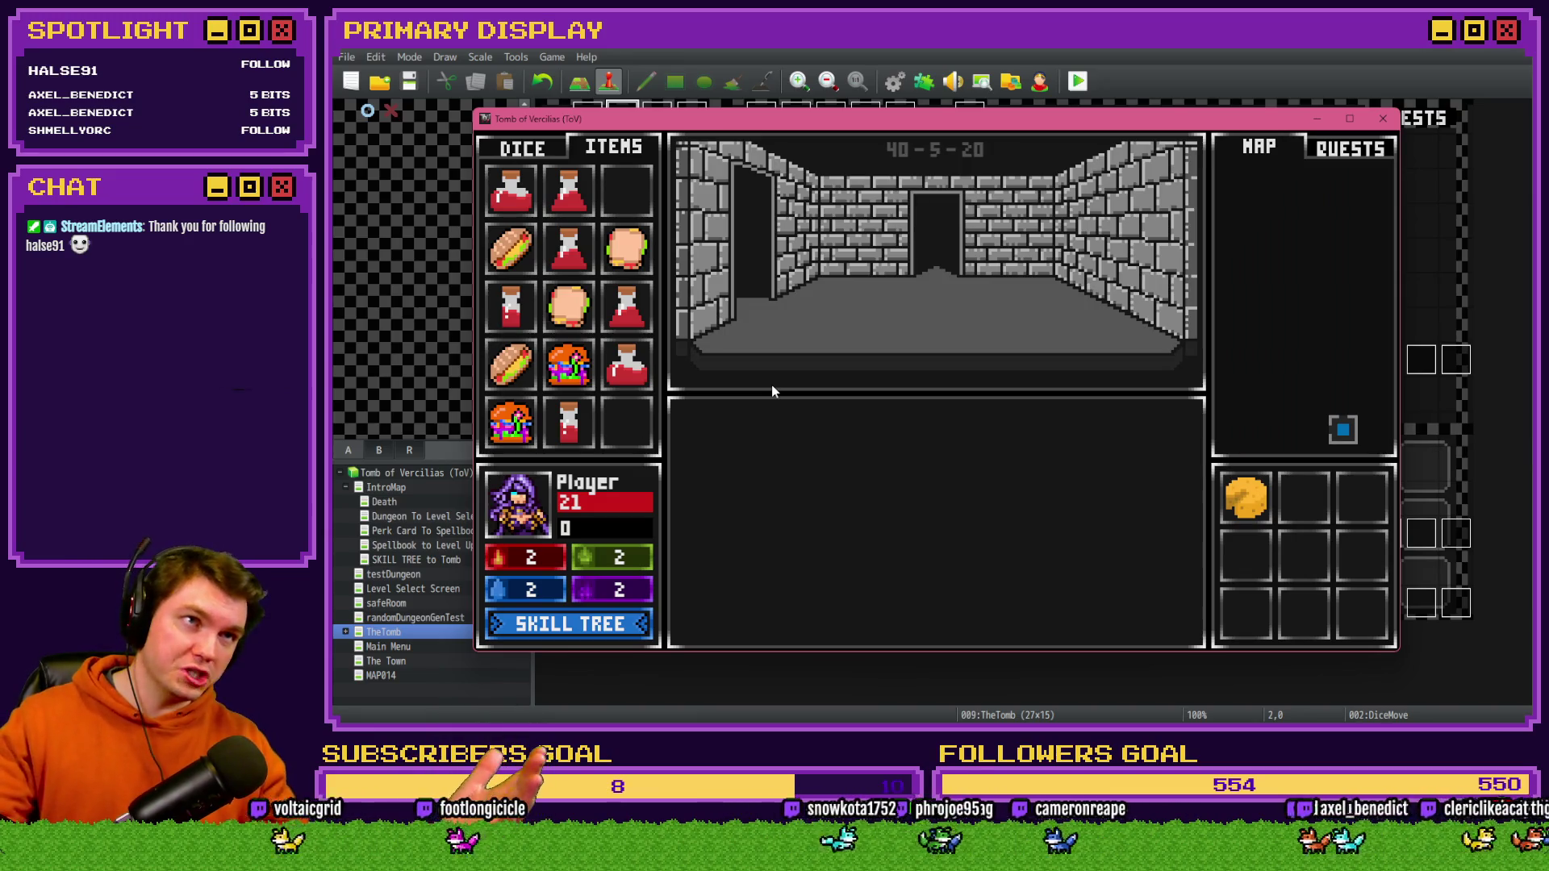
- Lower playerHP from 21 to 1 in the debug variables
key(F9)
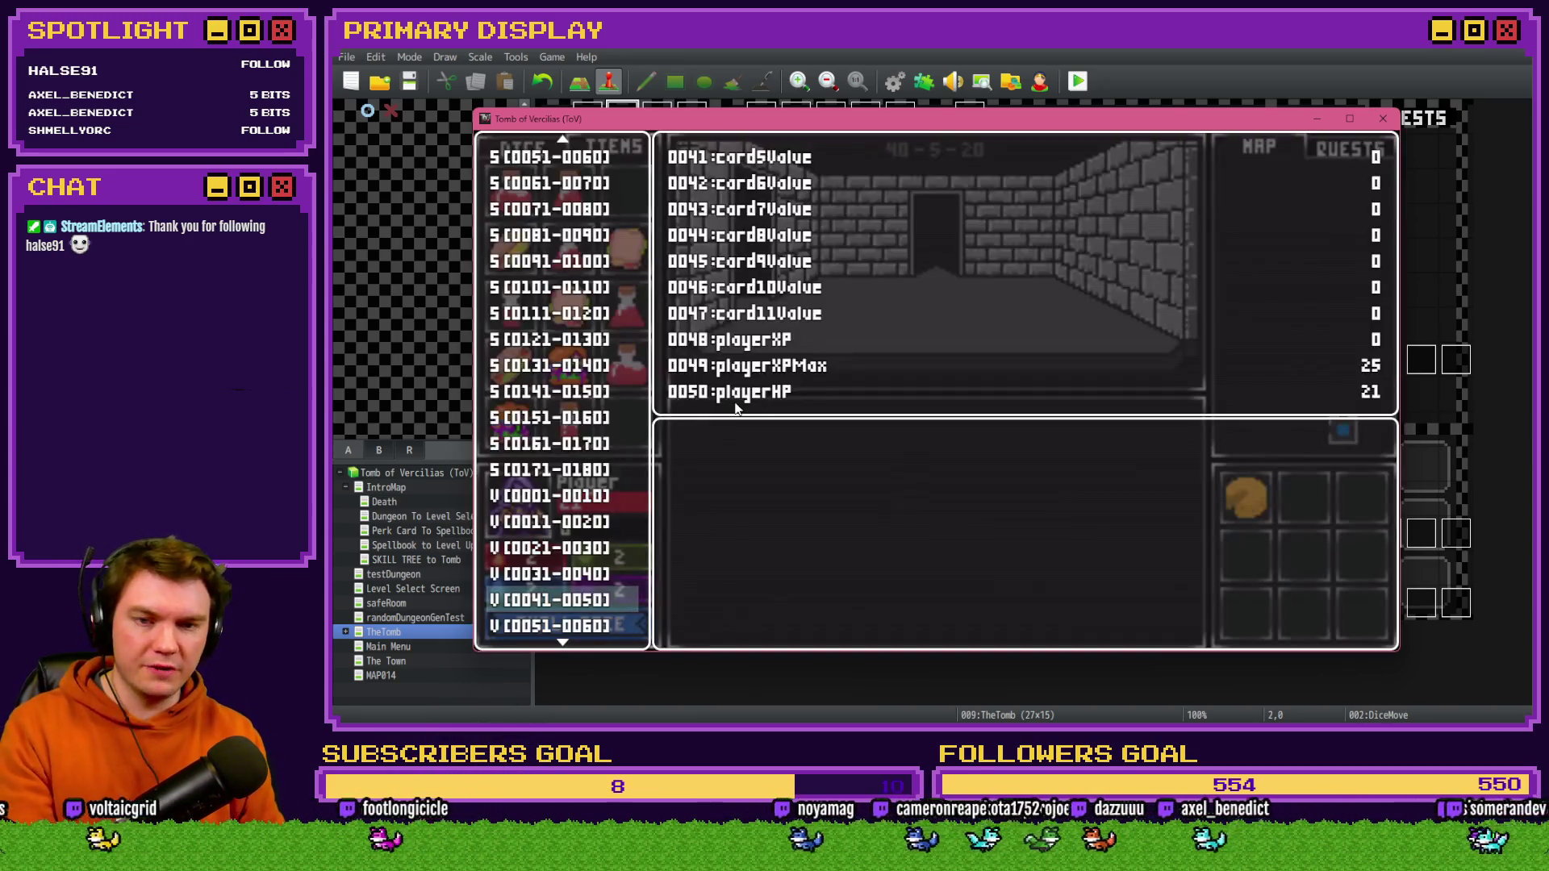
key(Return)
key(Up)
key(Page_Up)
key(Page_Up)
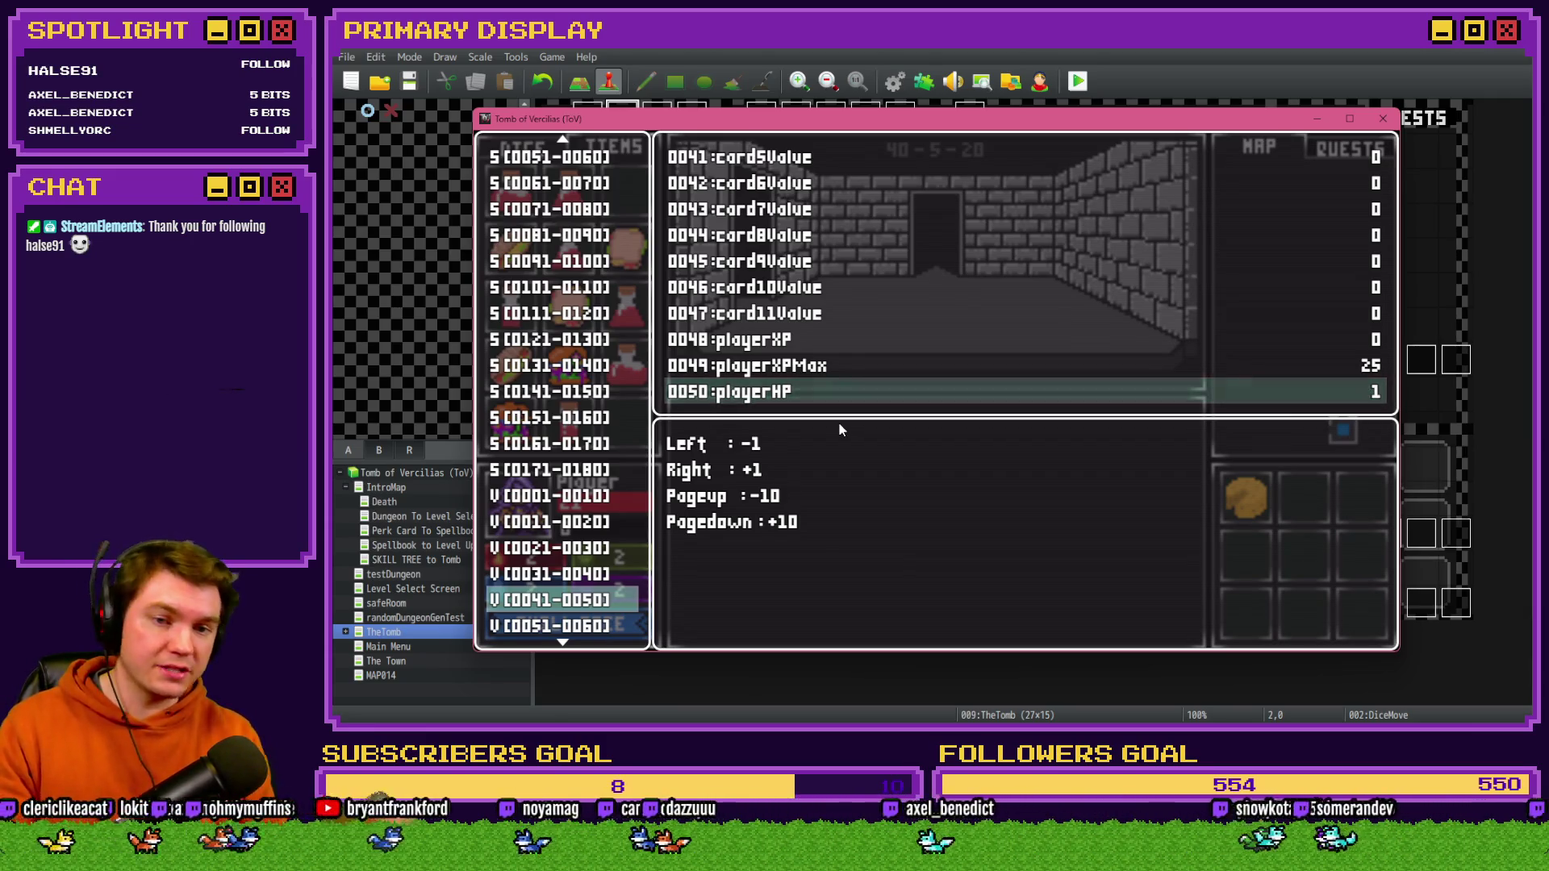
key(Escape)
key(Escape)
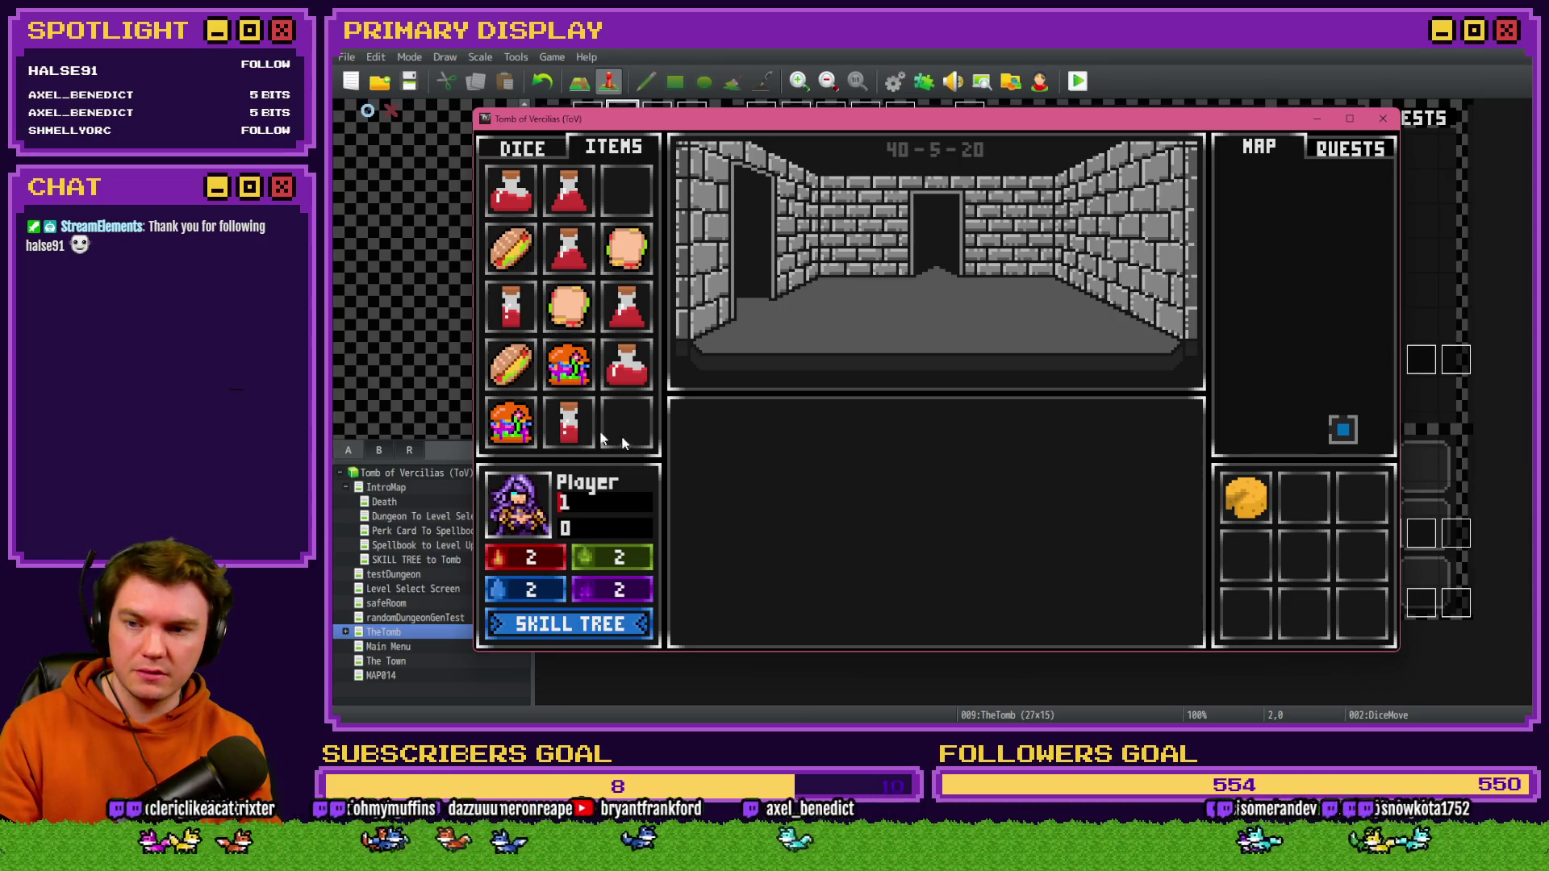
- Use a Medium Potion of Healing, then reset playerHP to 1 in debug
mouse_move(566, 430)
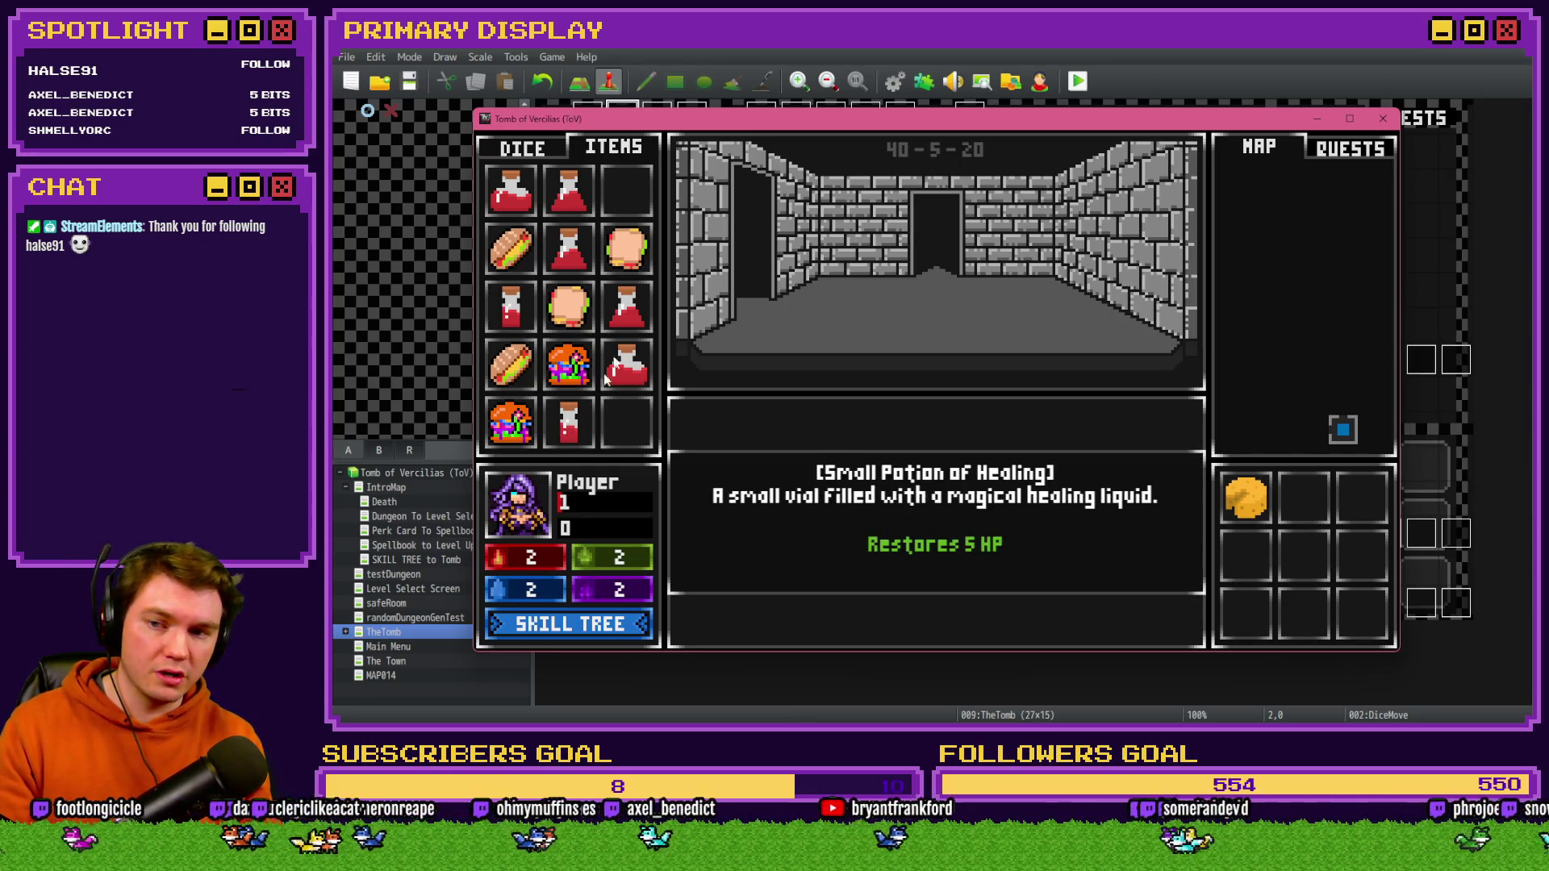
mouse_move(628, 324)
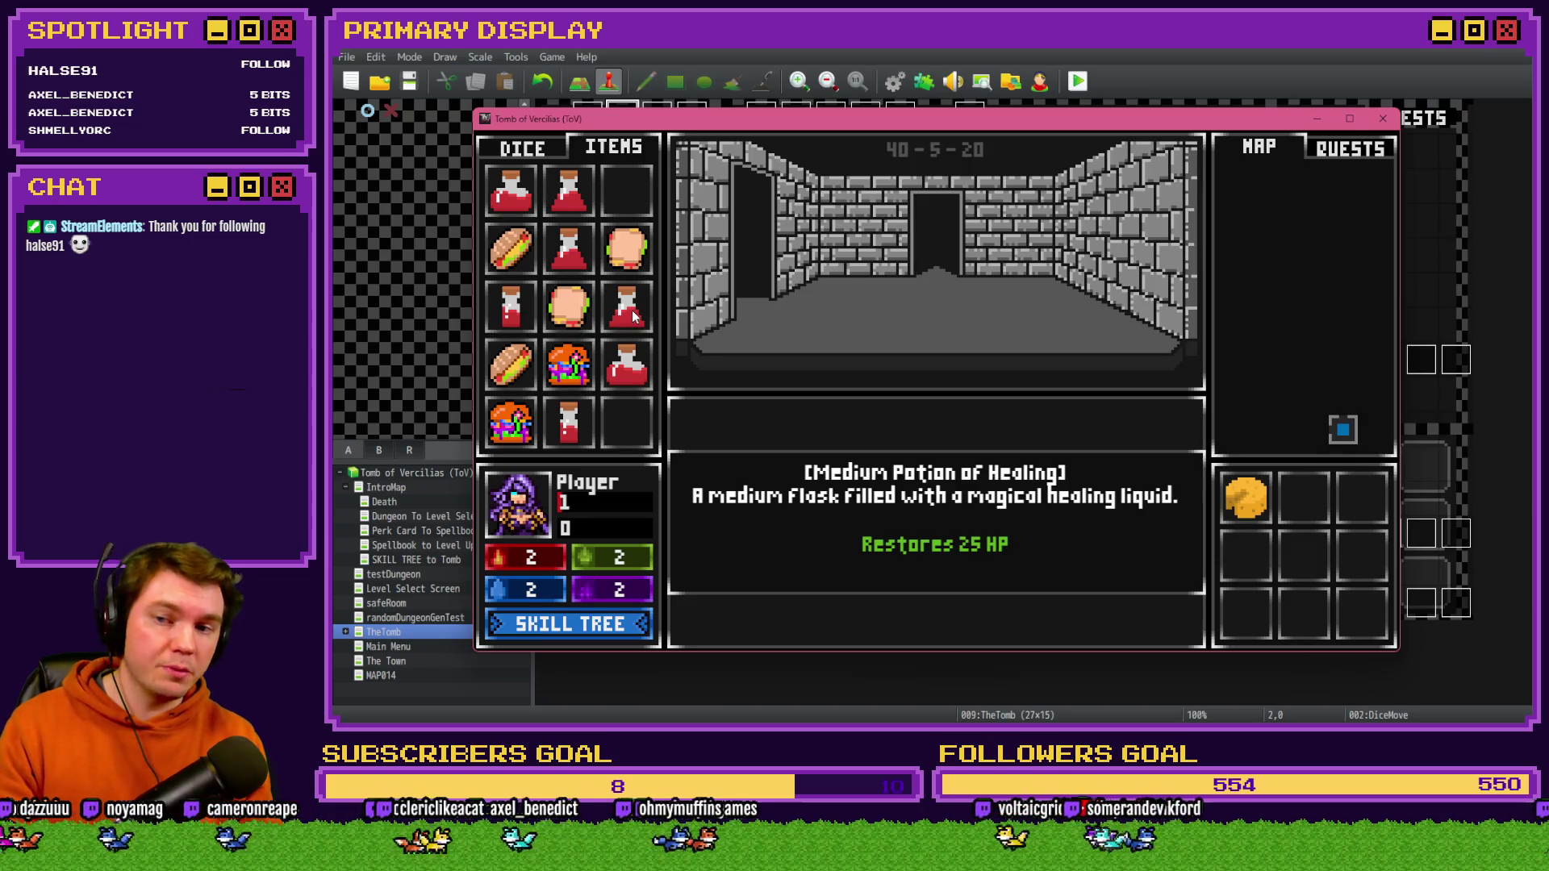
click(633, 316)
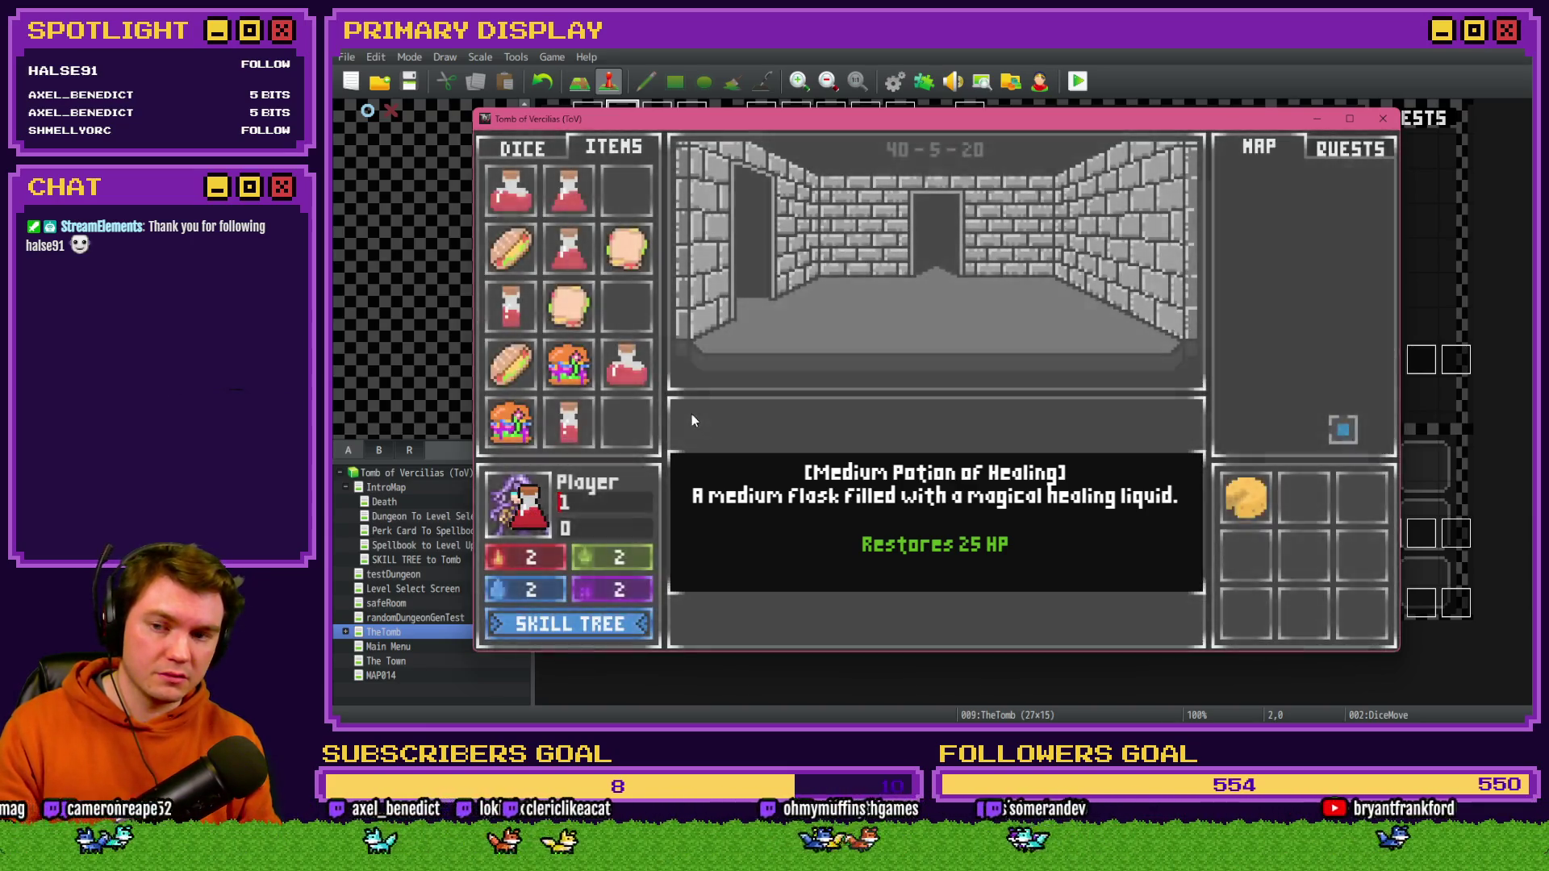
key(F9)
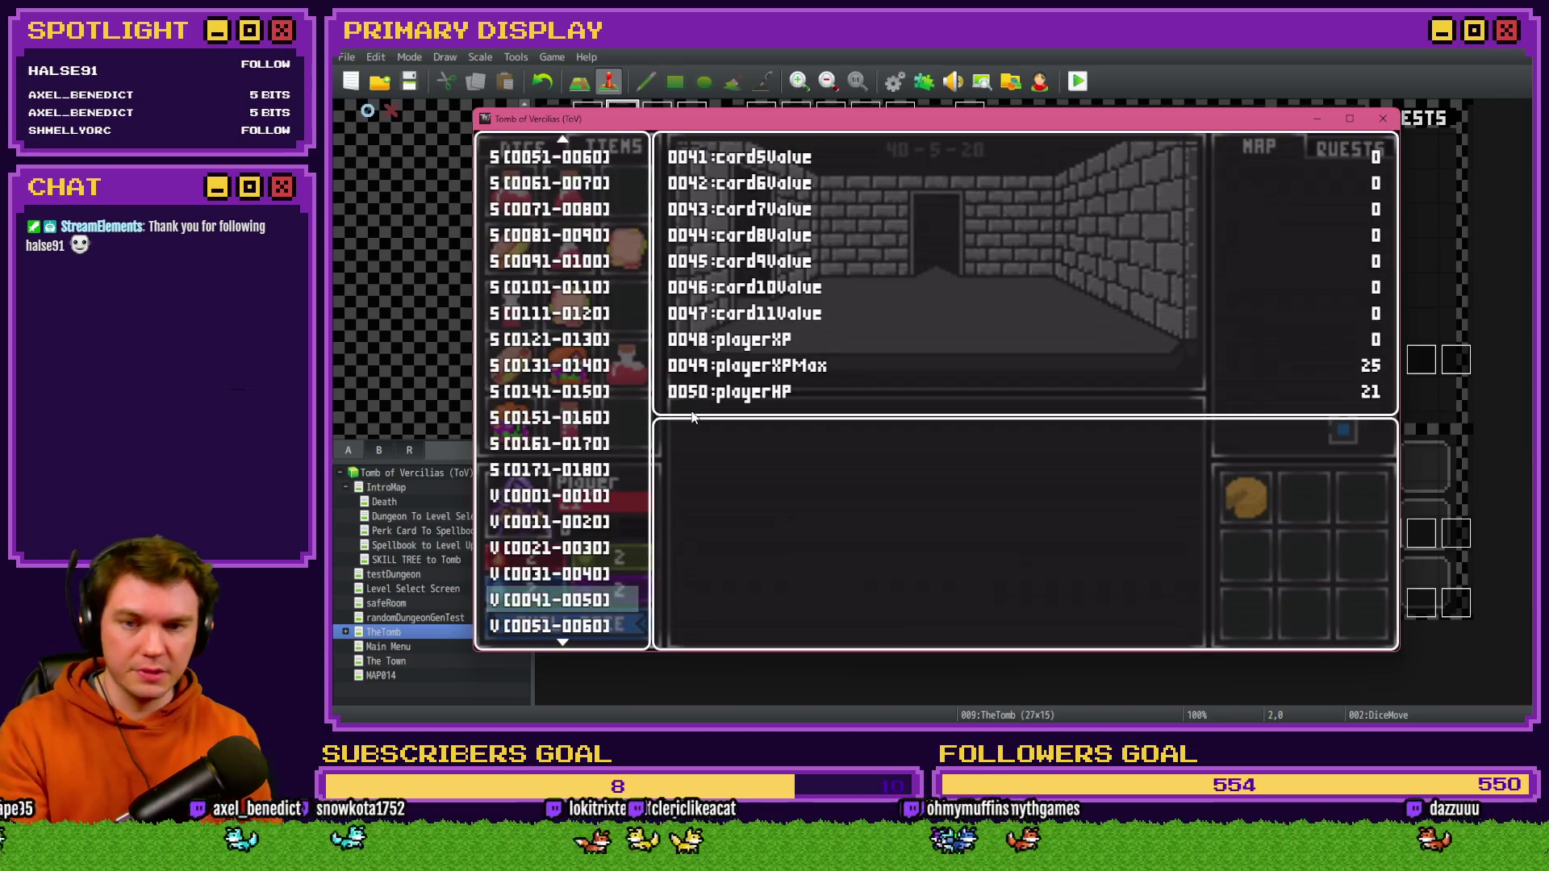
key(Return)
key(Up)
key(Page_Up)
key(Page_Up)
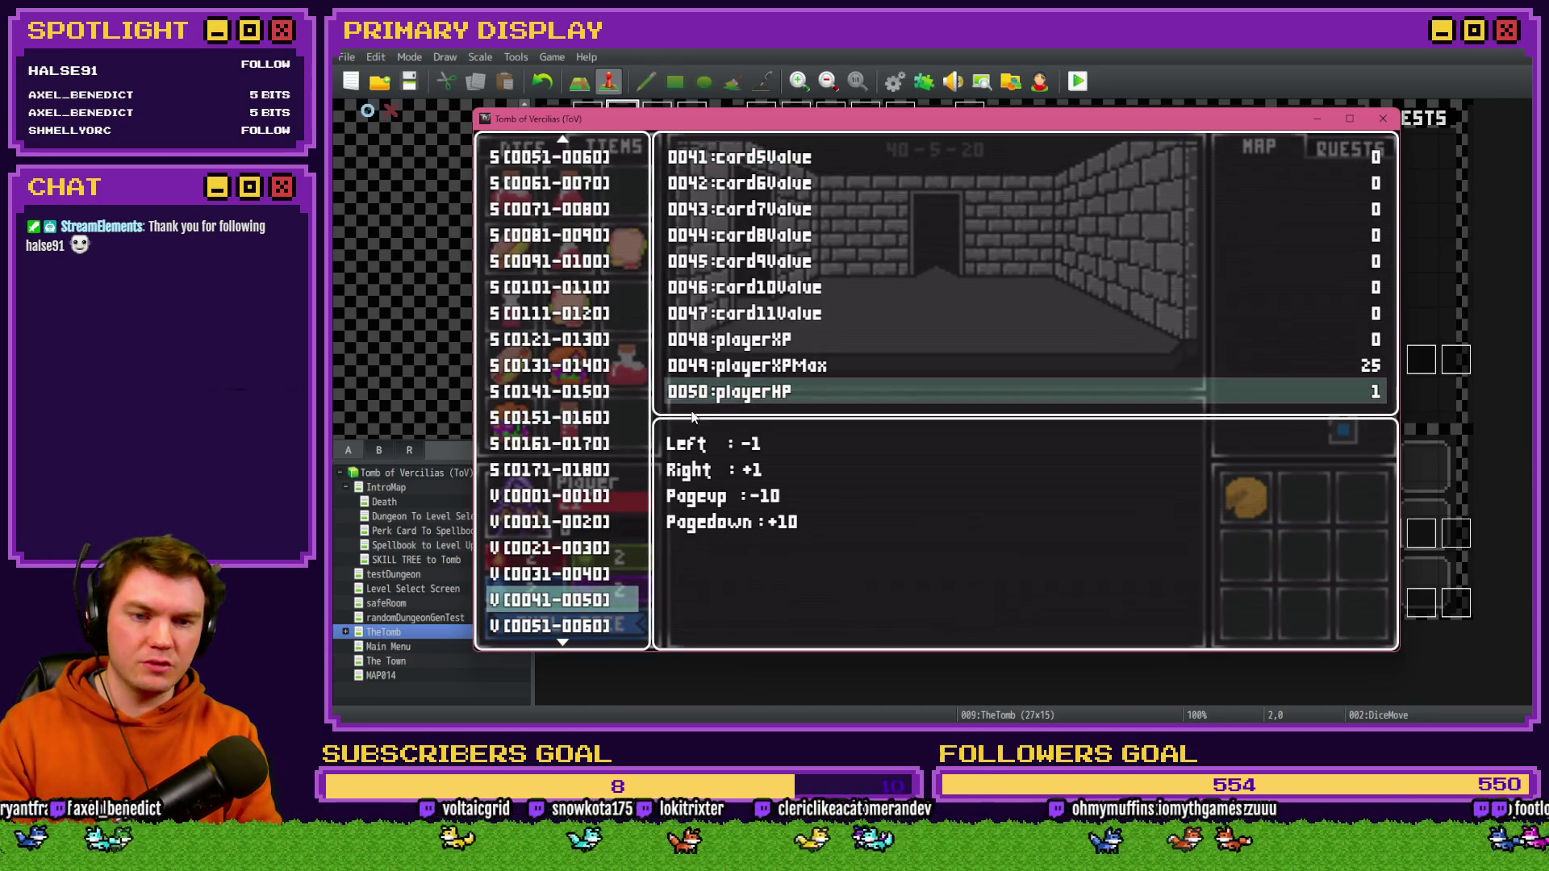
key(Escape)
- Give two small potions and a Large Potion of Healing, then close the playtest
drag(511, 310, 521, 510)
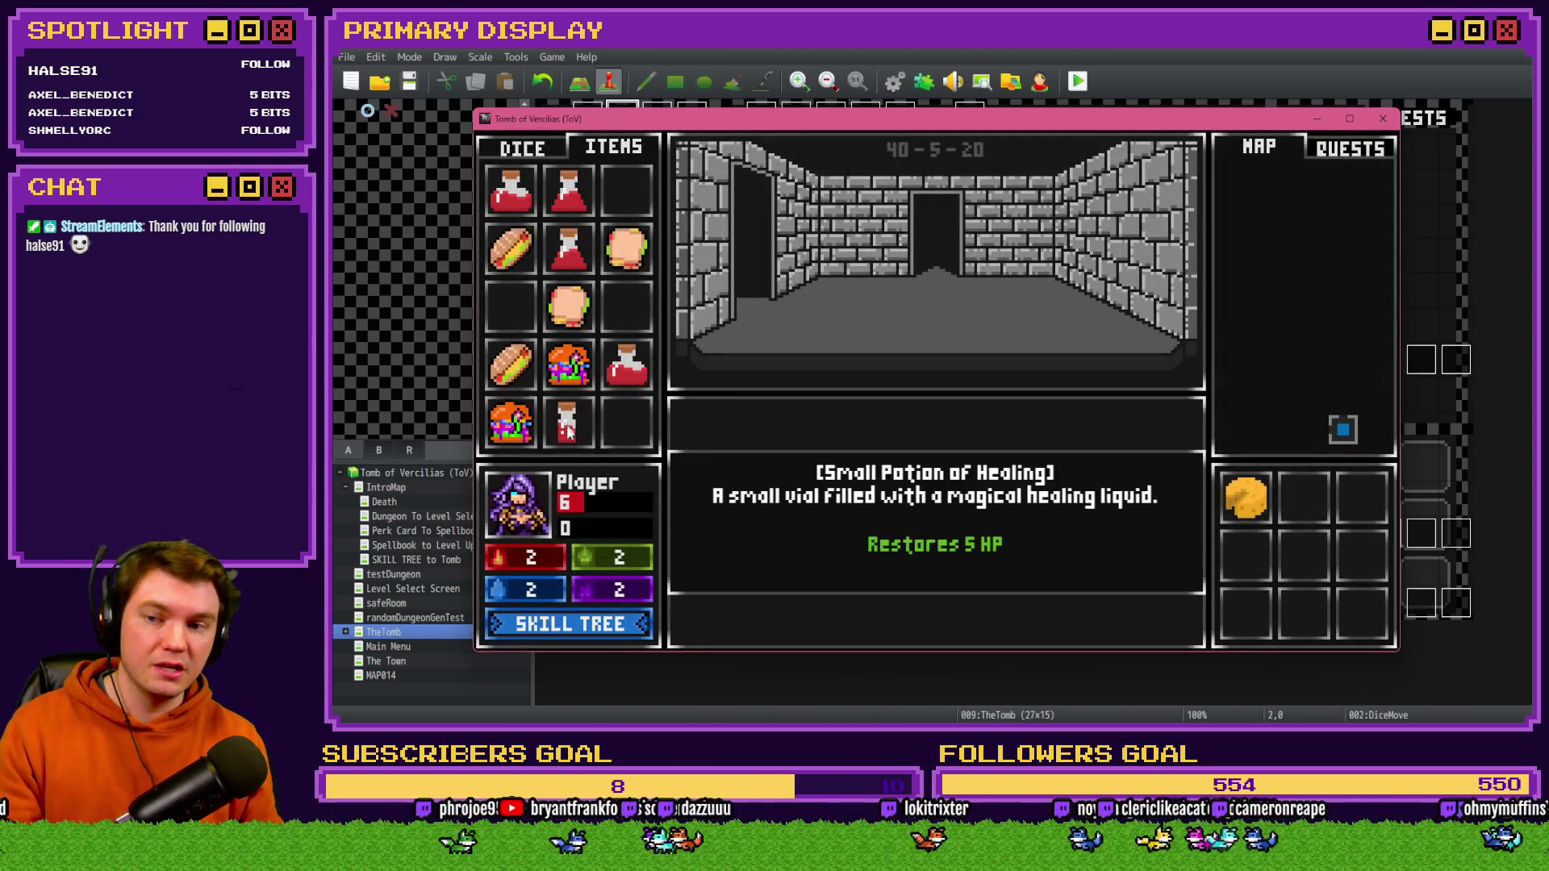
drag(568, 431, 520, 518)
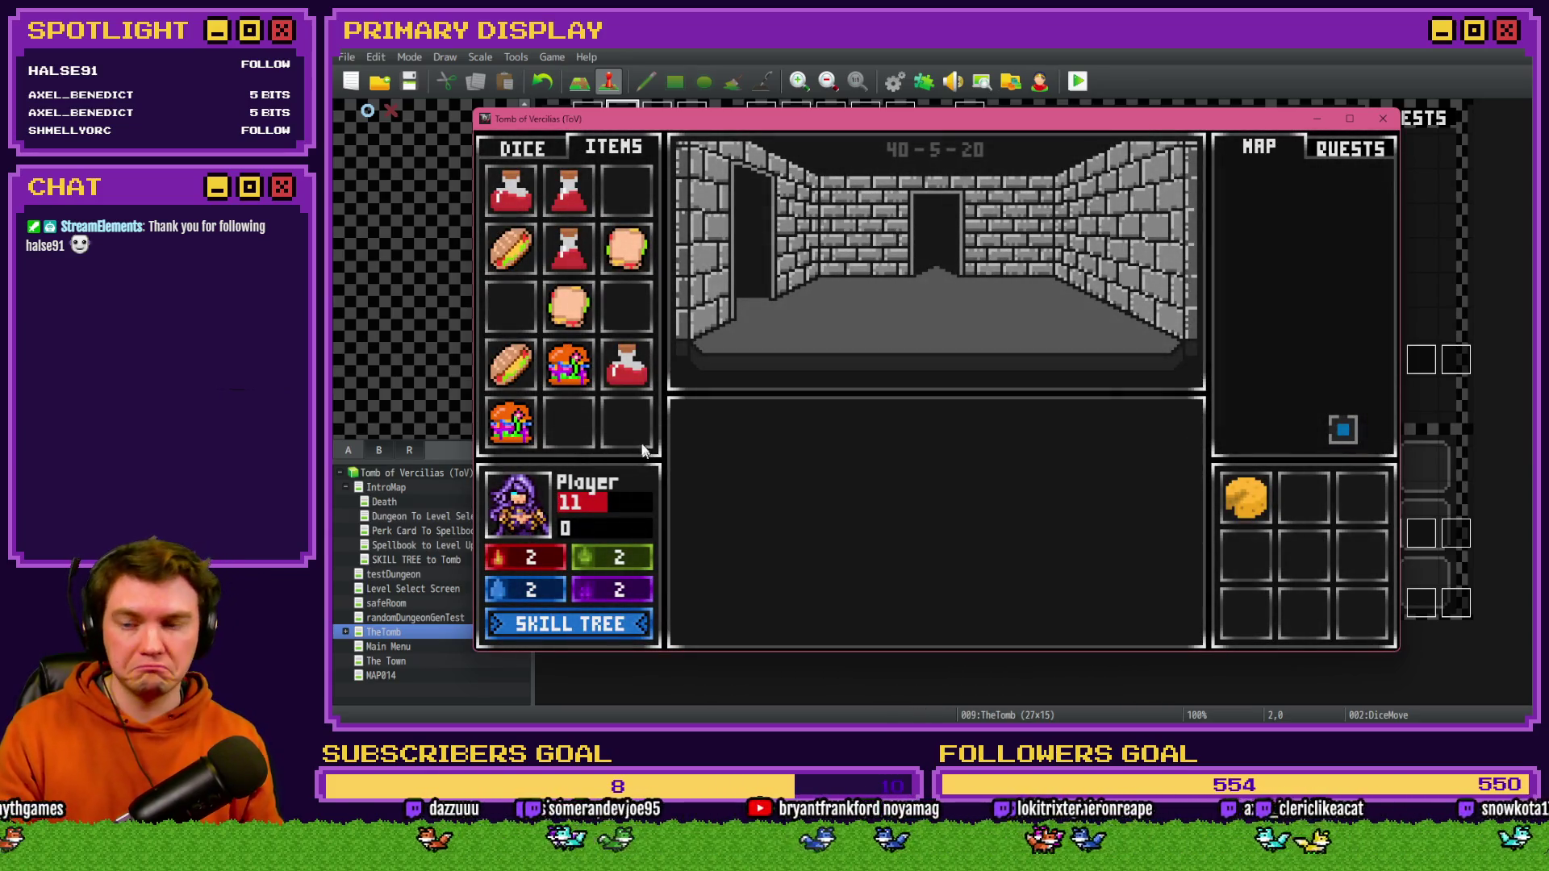
drag(626, 367, 529, 524)
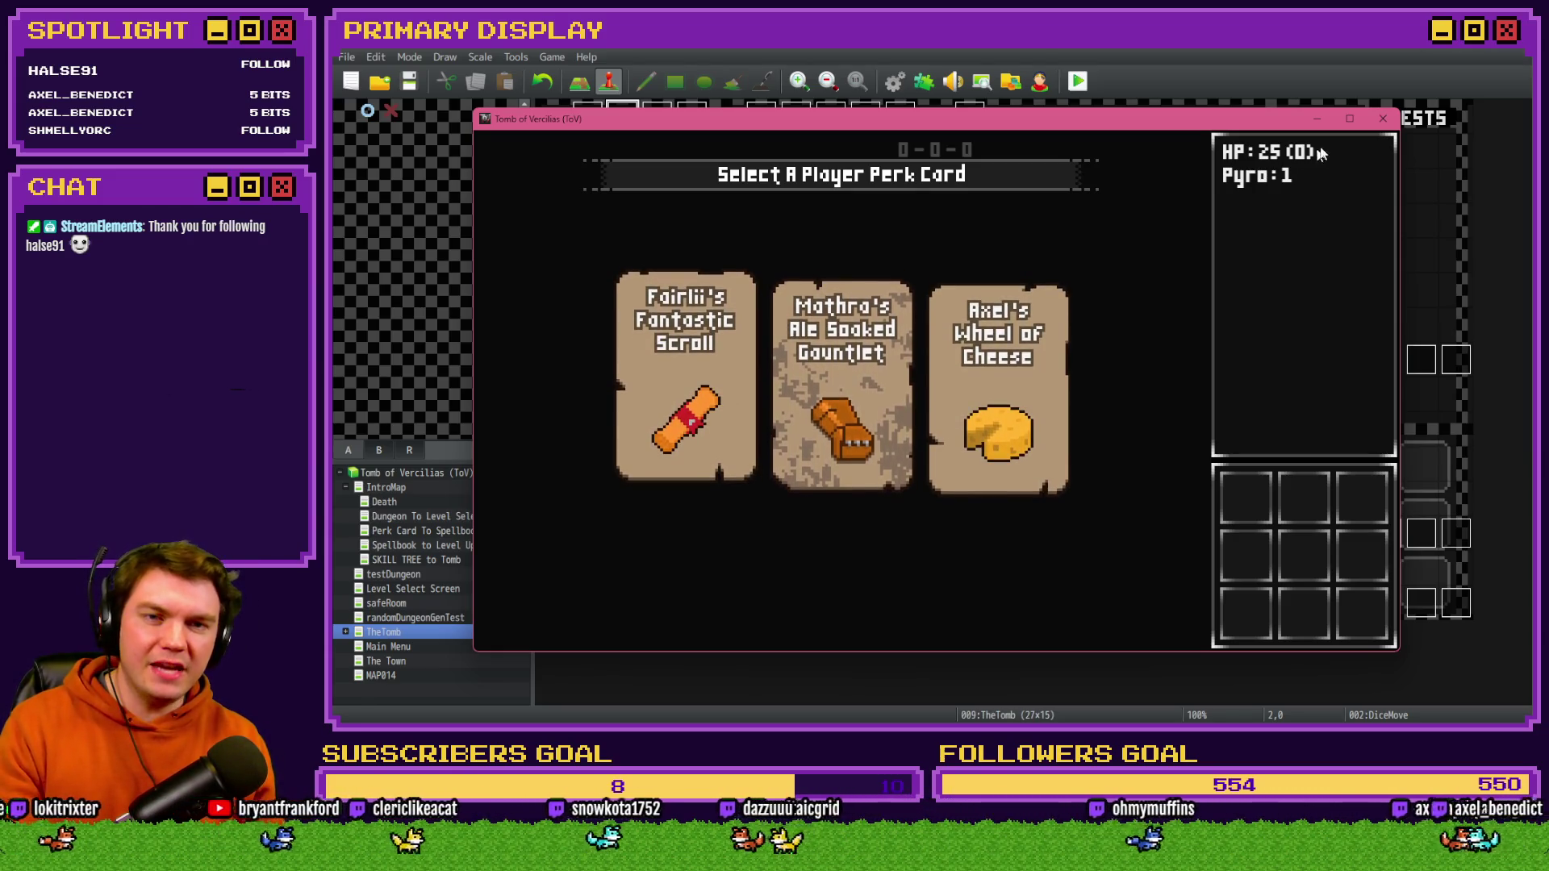
key(alt+F4)
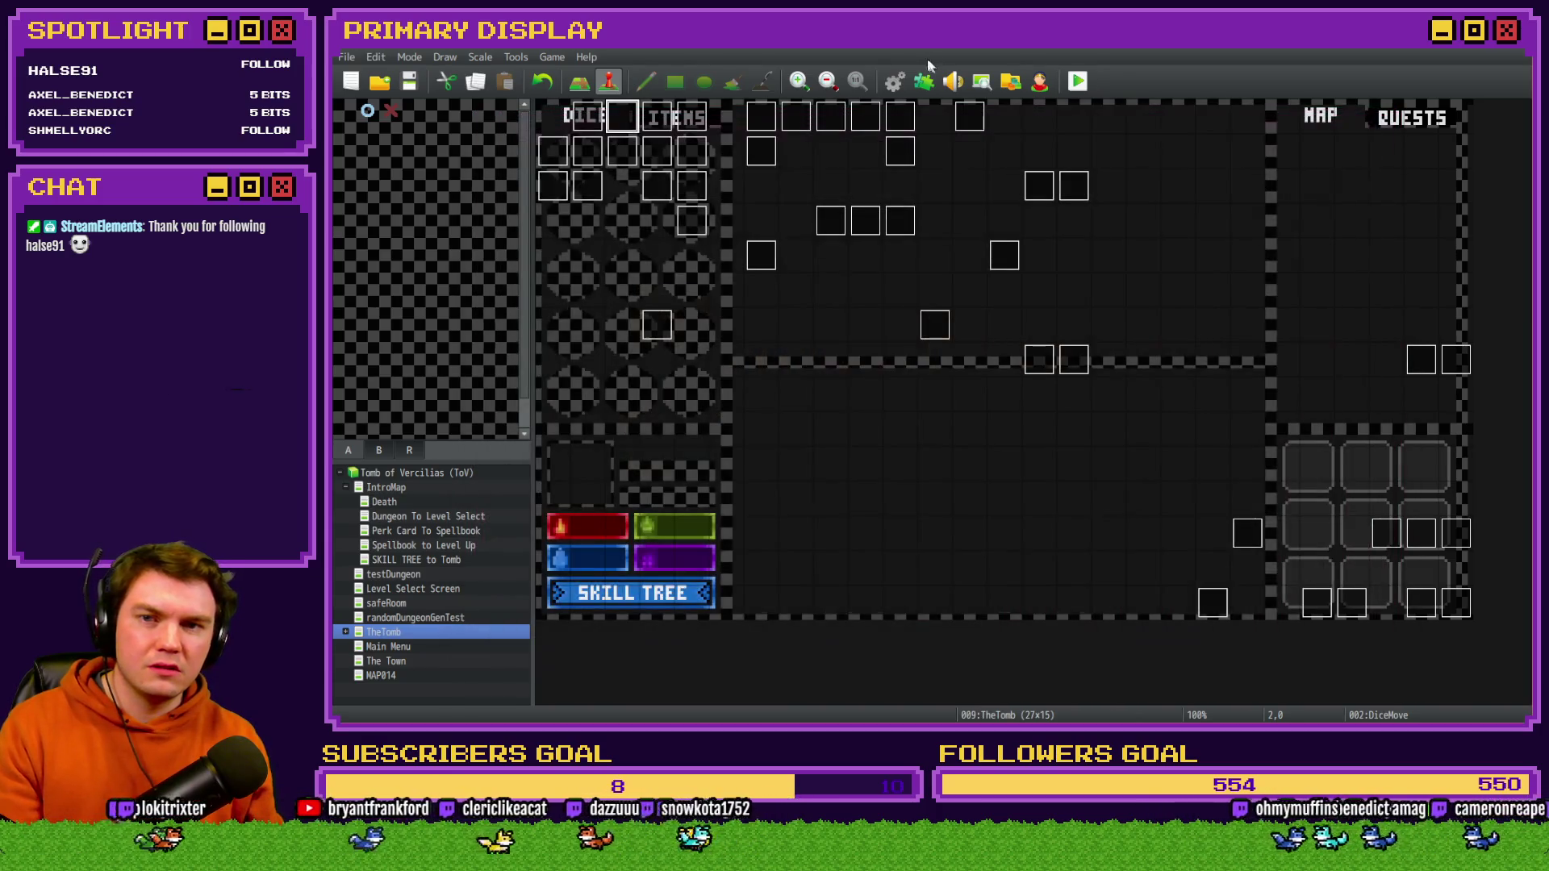
click(892, 82)
click(560, 146)
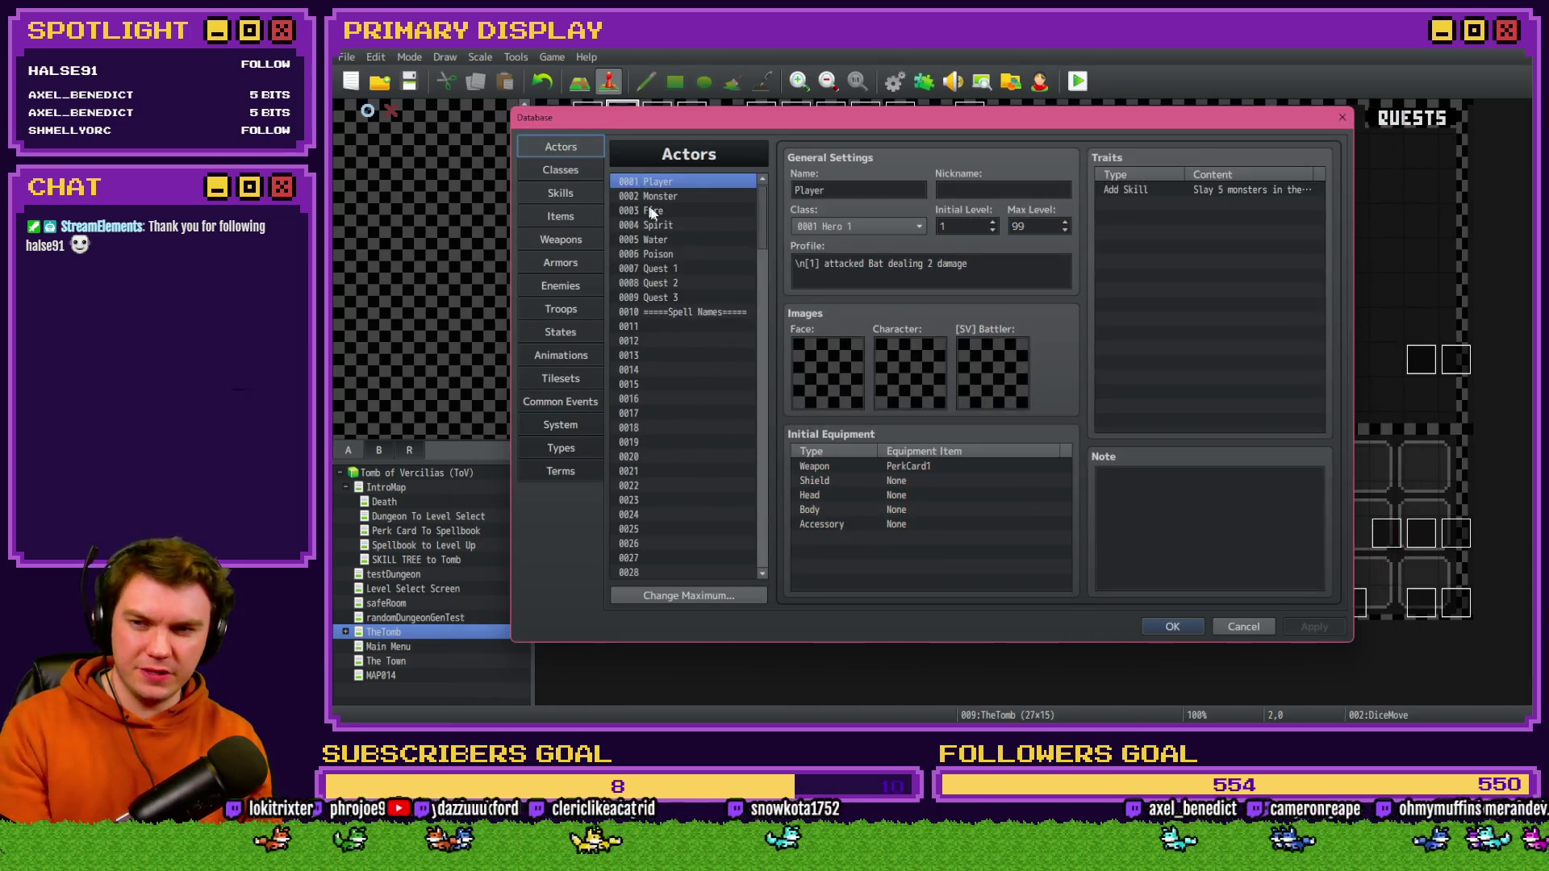
scroll(710, 327, down, 15)
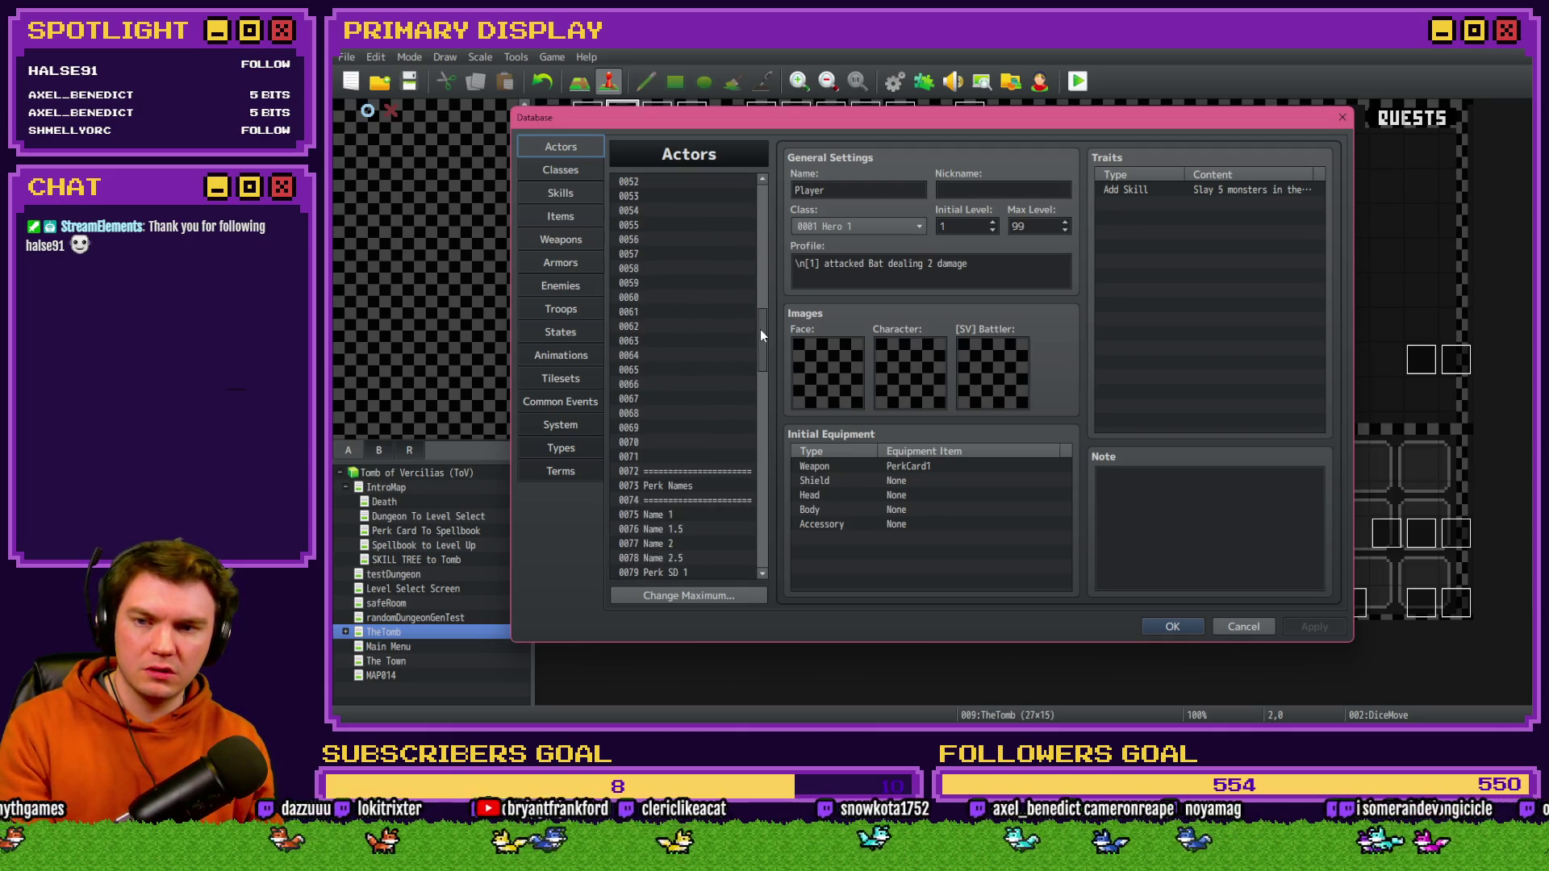
drag(763, 342, 765, 545)
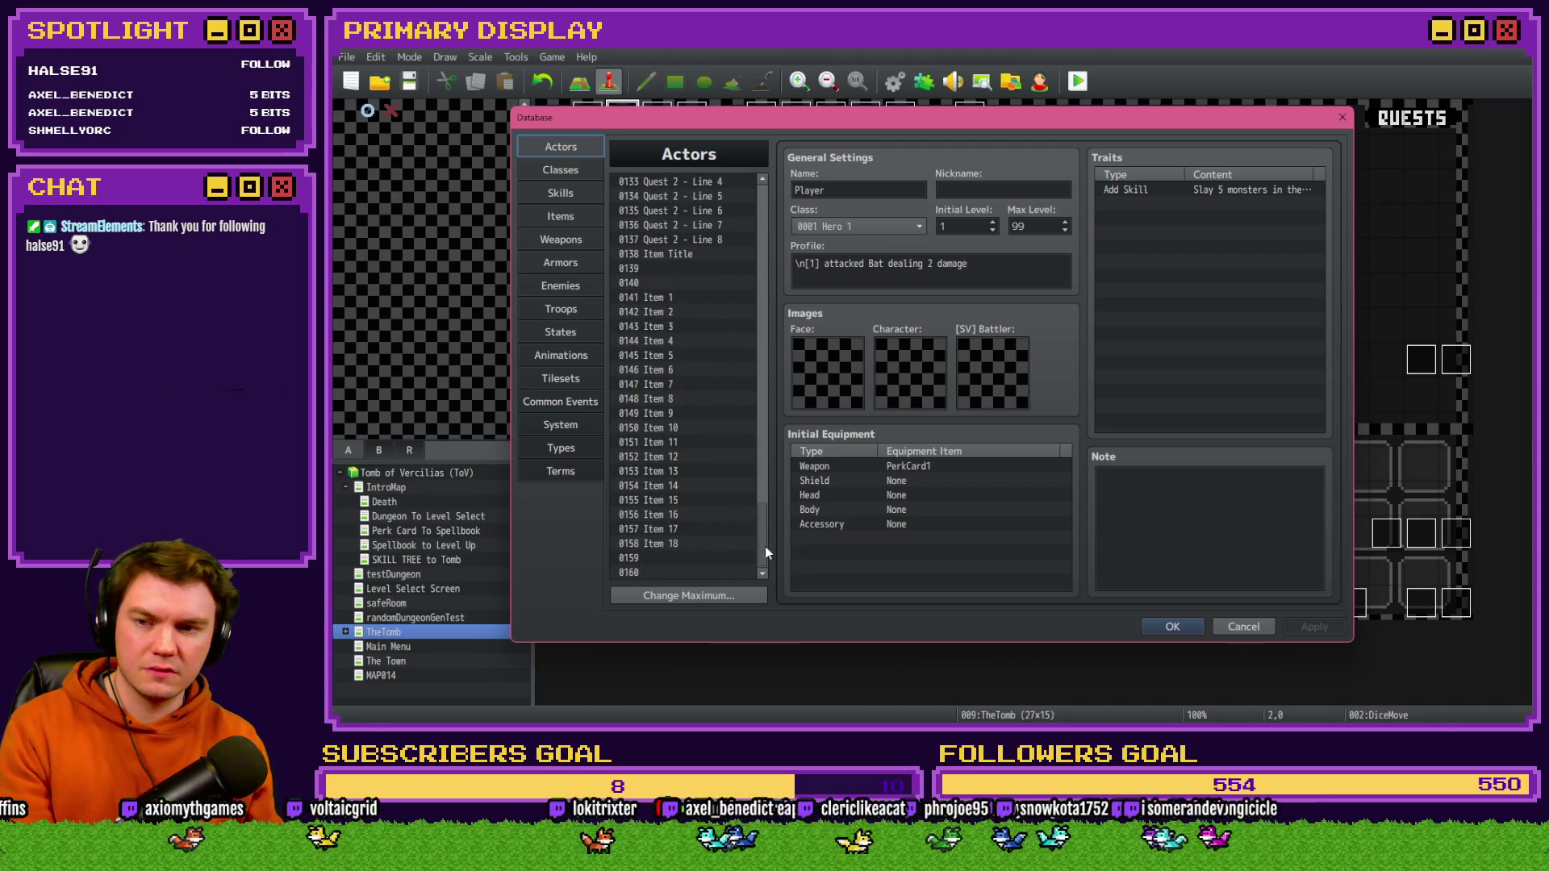
click(690, 289)
key(Down)
key(Down)
key(Down)
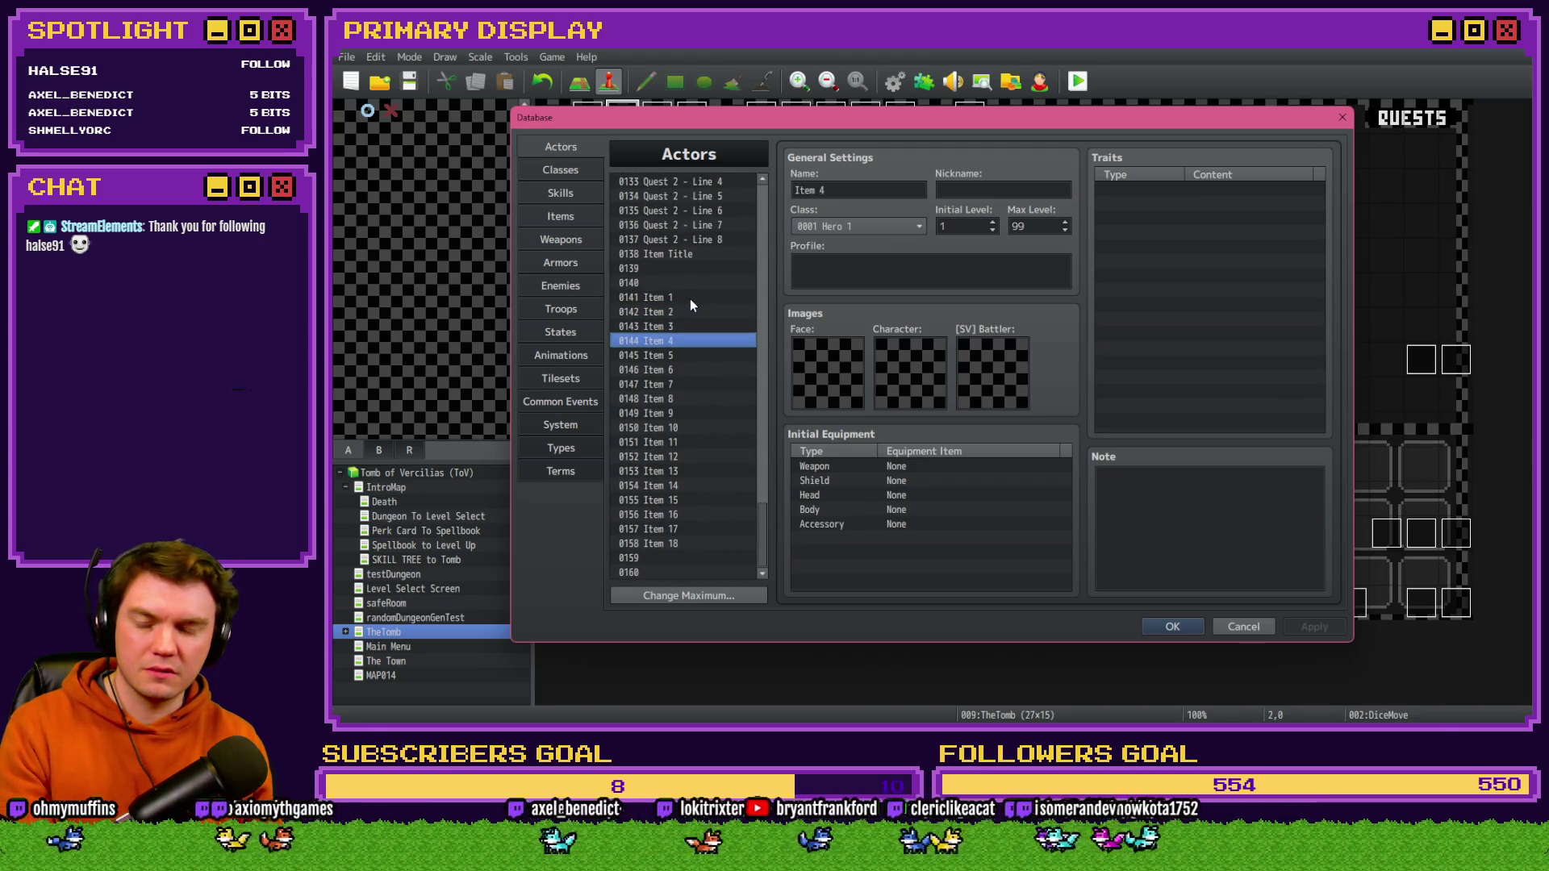
key(Down)
key(Down)
key(Down)
drag(765, 546, 778, 226)
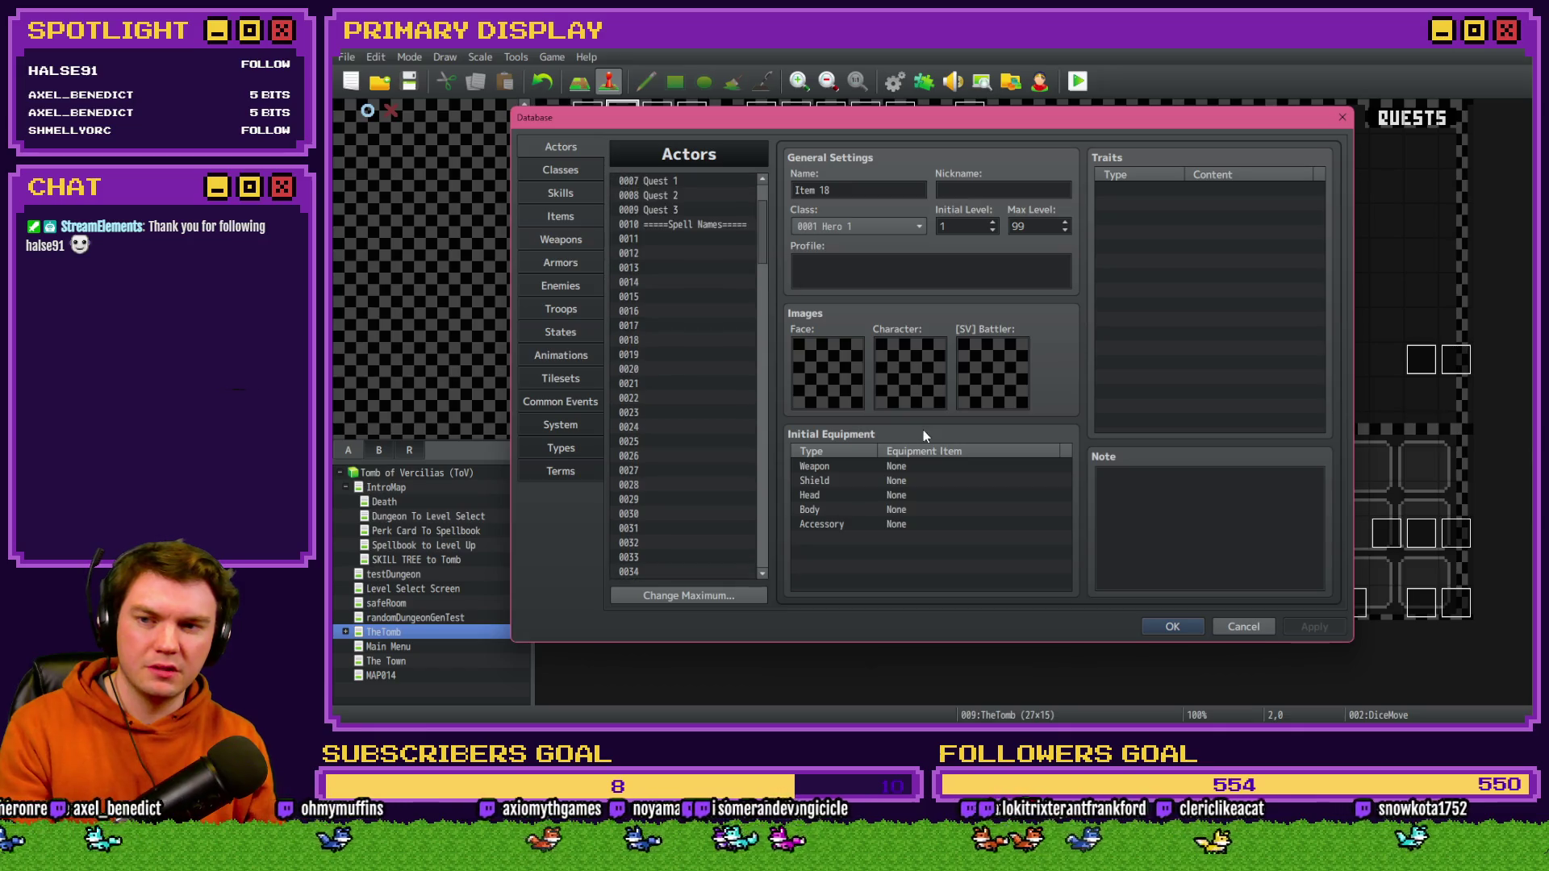
scroll(684, 395, up, 2)
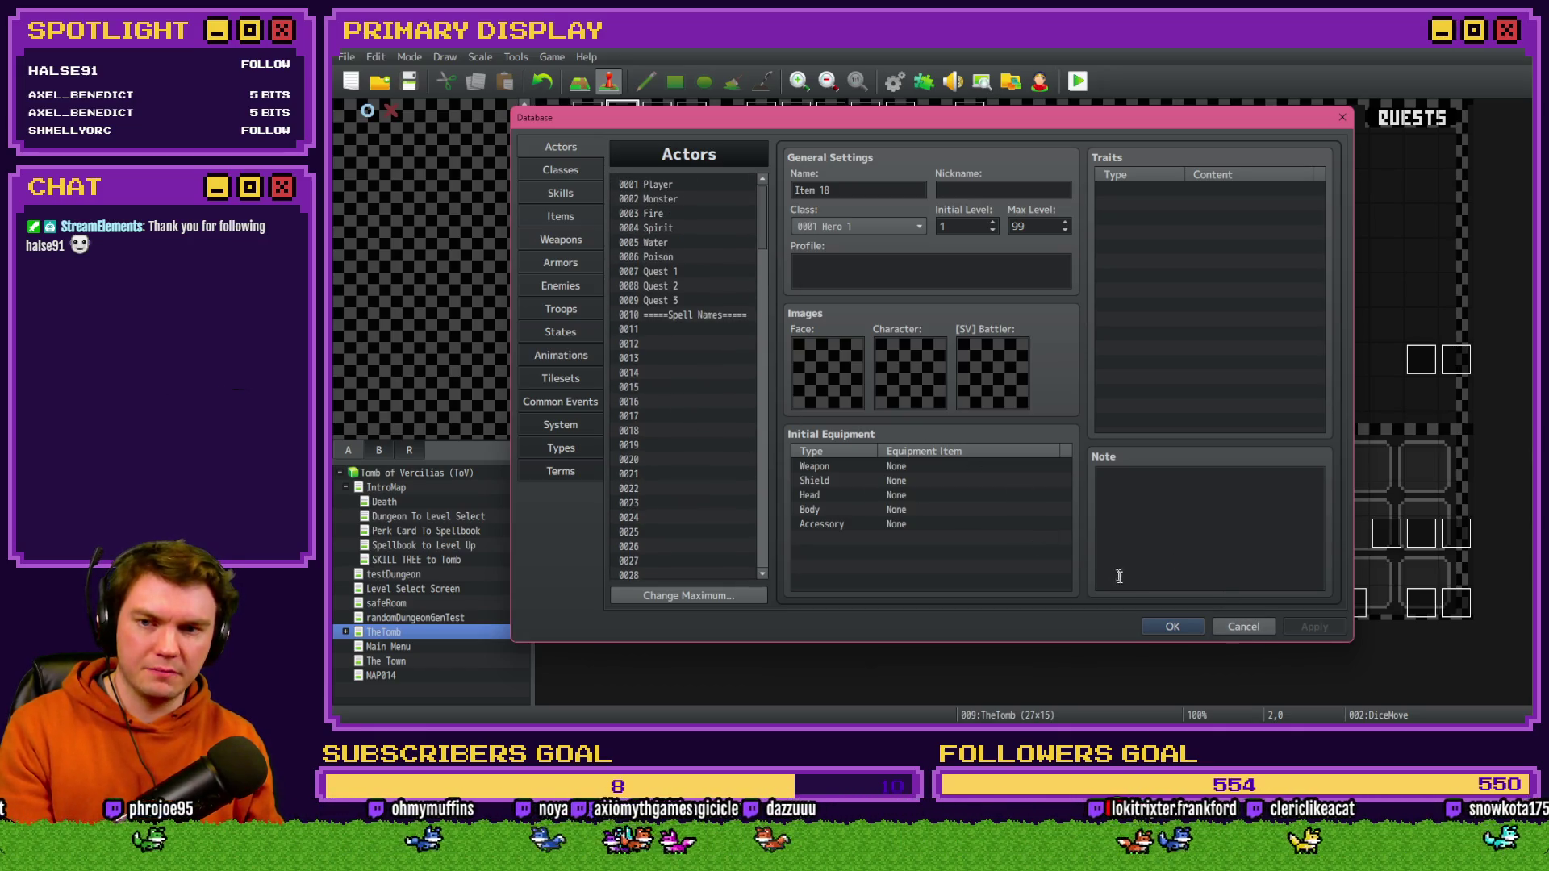
click(1243, 627)
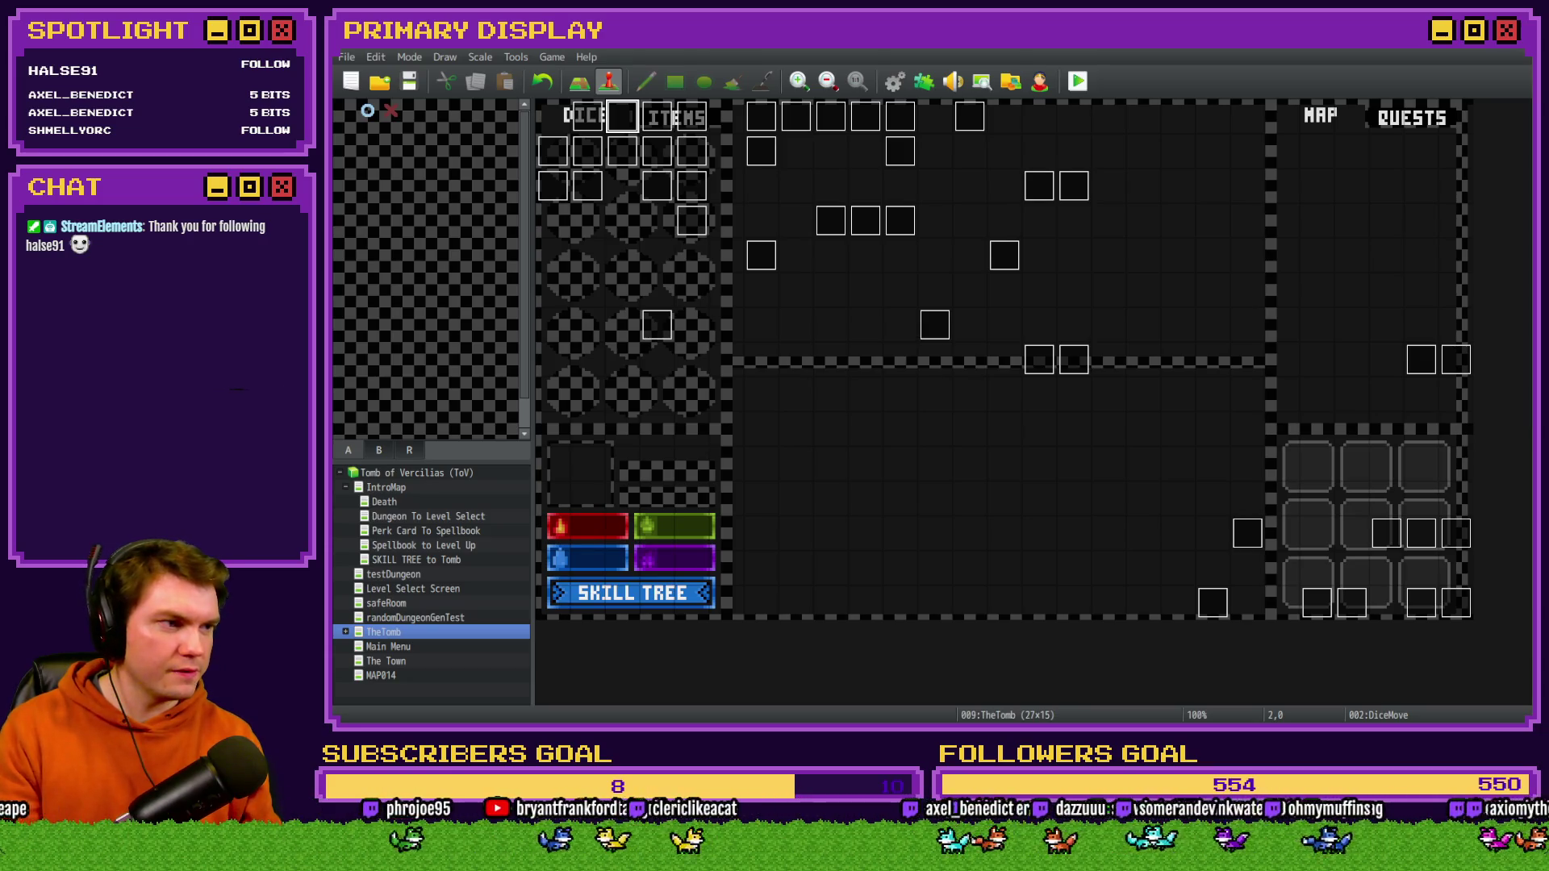
- Load the Perk Card To Spellbook map and review all three pages of the Init/Anim/Wrap-up event
click(419, 530)
double_click(588, 117)
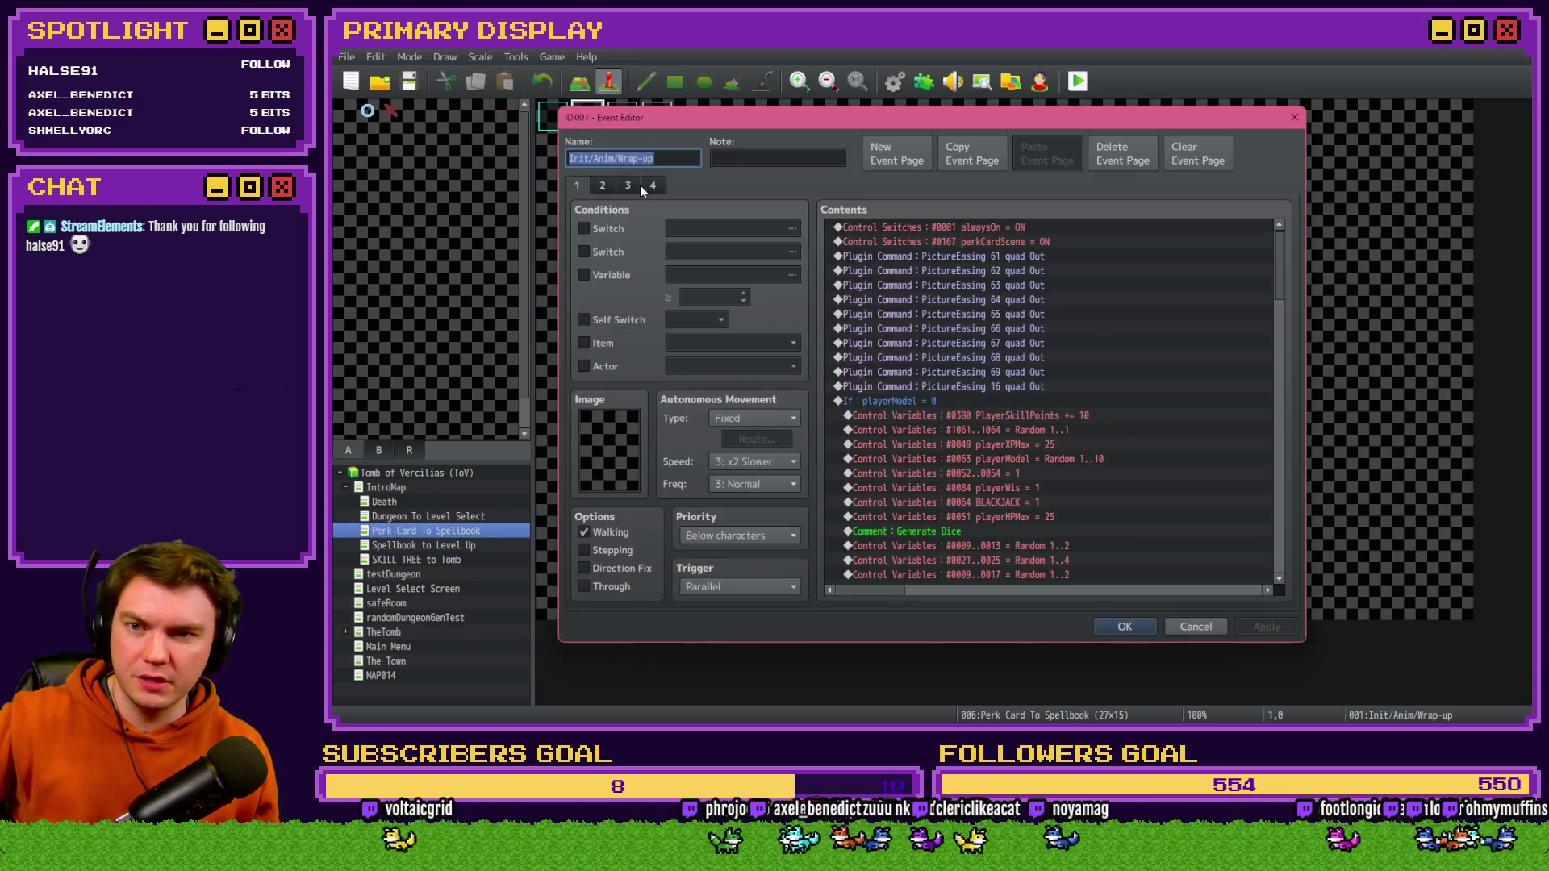
click(603, 187)
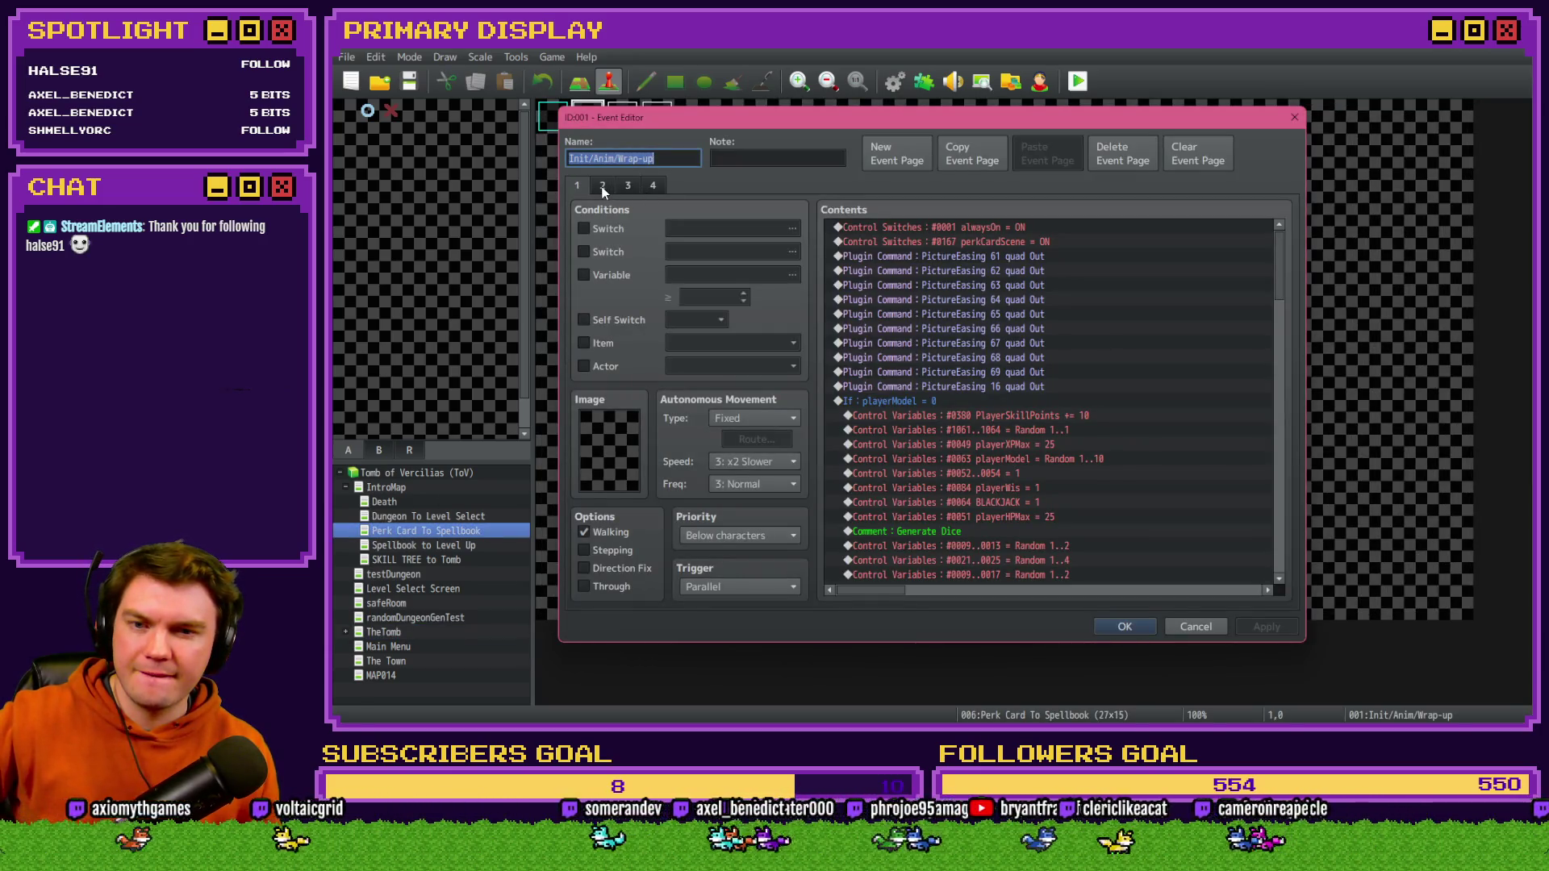
click(628, 186)
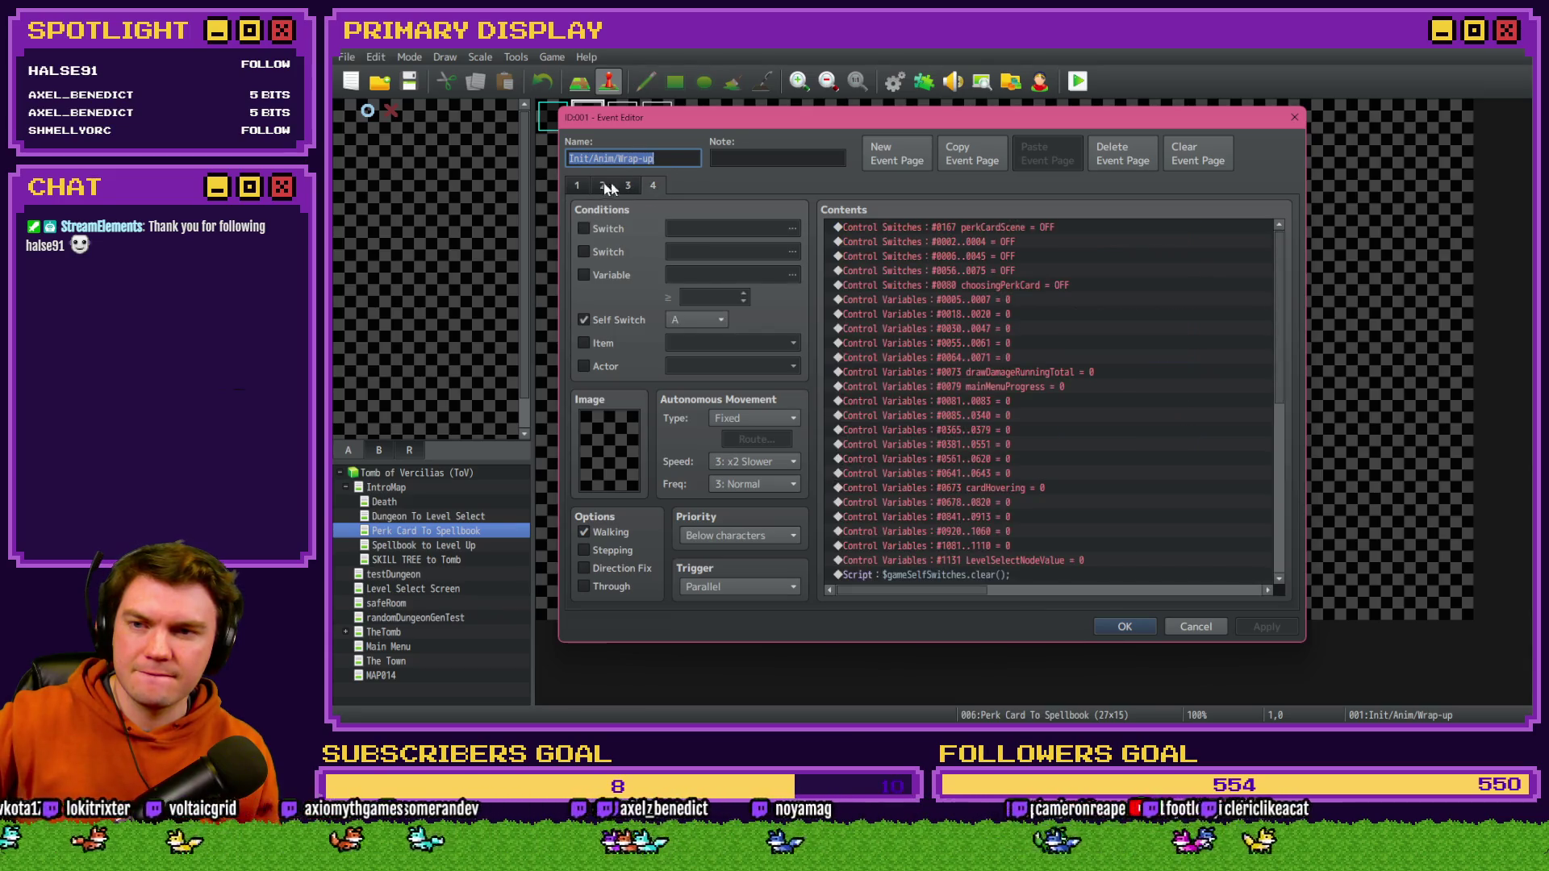
click(588, 187)
scroll(883, 345, down, 12)
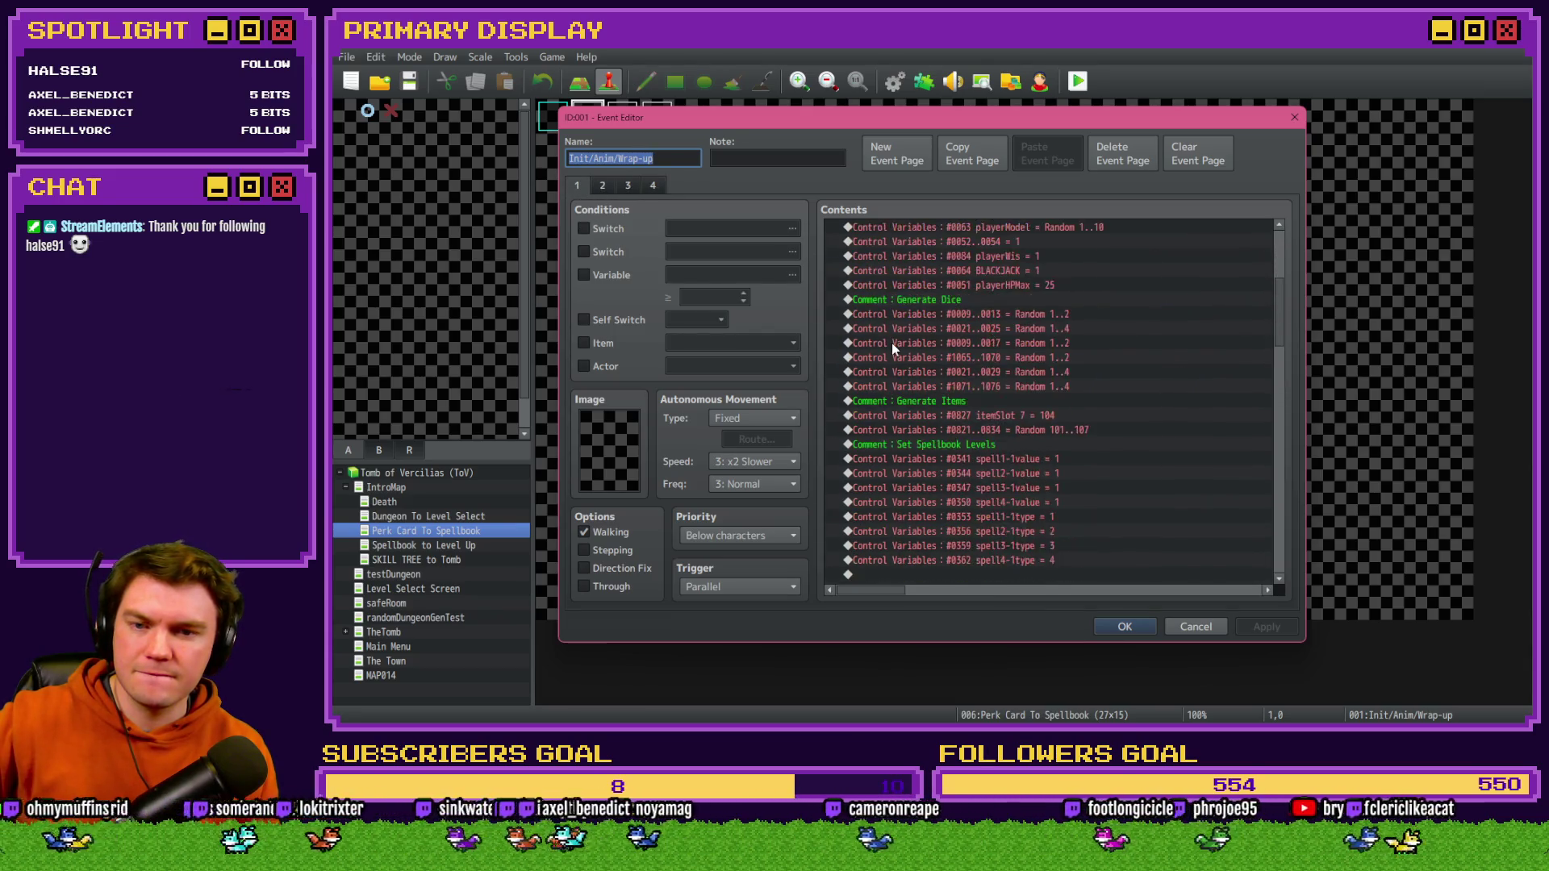
scroll(1253, 485, down, 15)
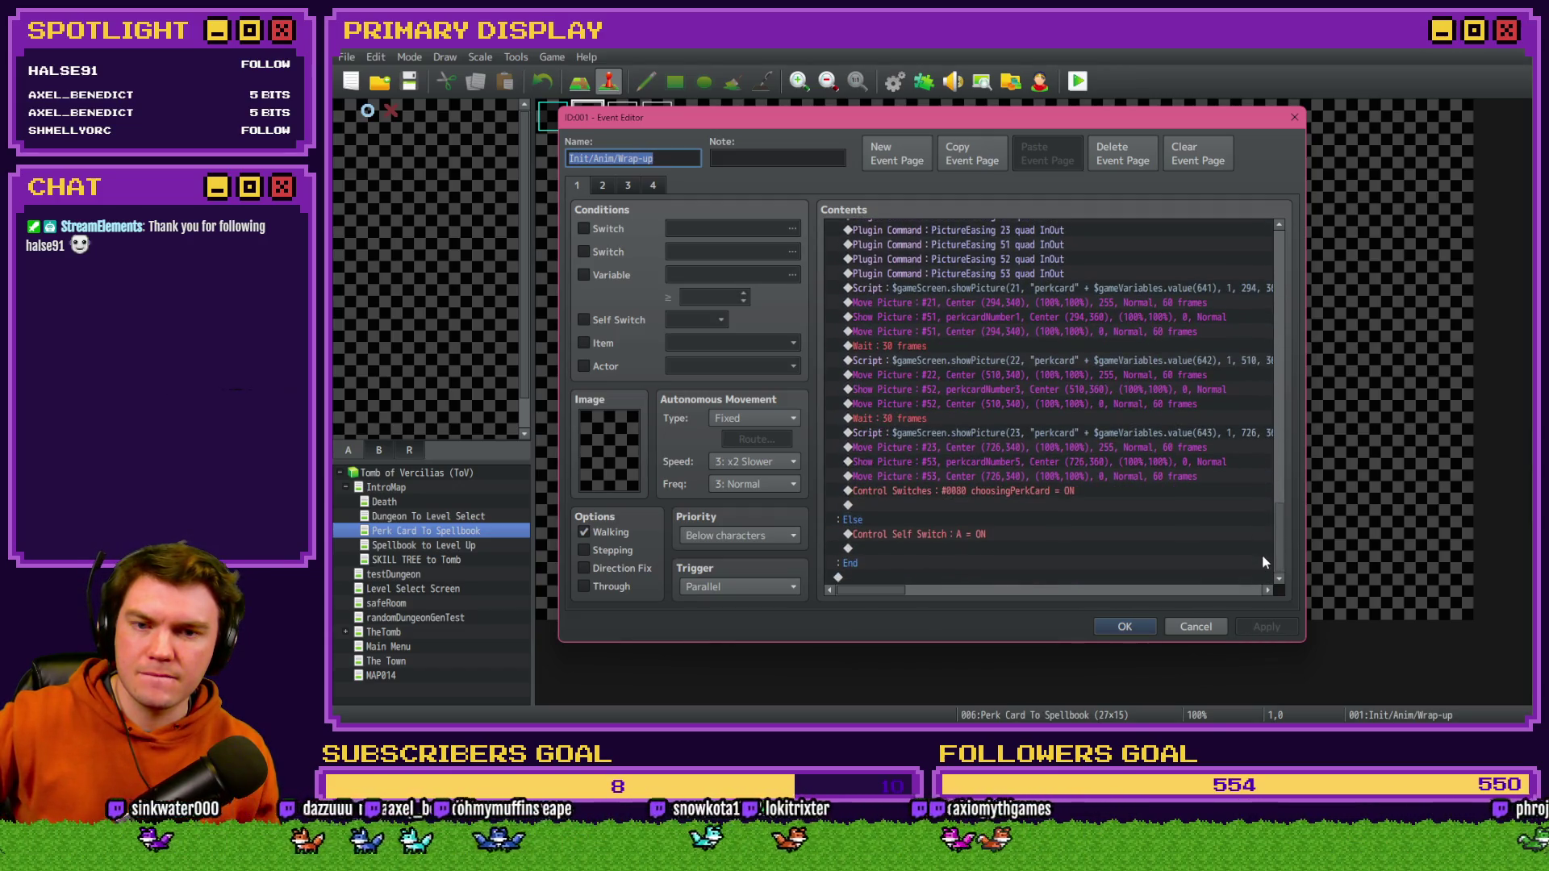
key(Escape)
- Inspect both pages of the Selecting Perk event's commands
double_click(622, 117)
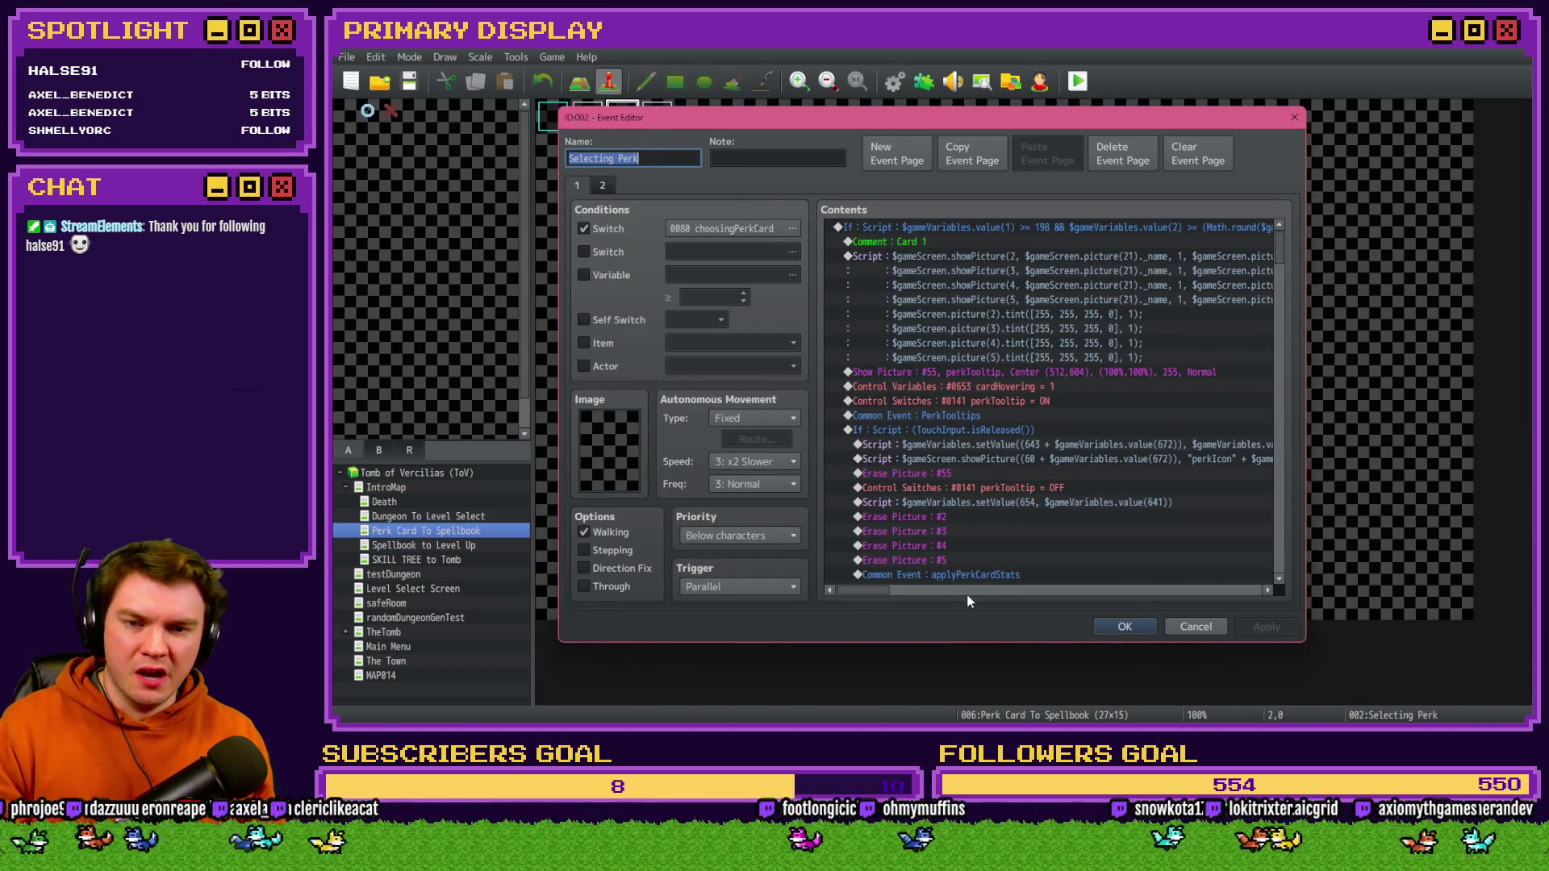
mouse_move(871, 590)
mouse_down()
mouse_move(926, 590)
mouse_move(839, 587)
mouse_up()
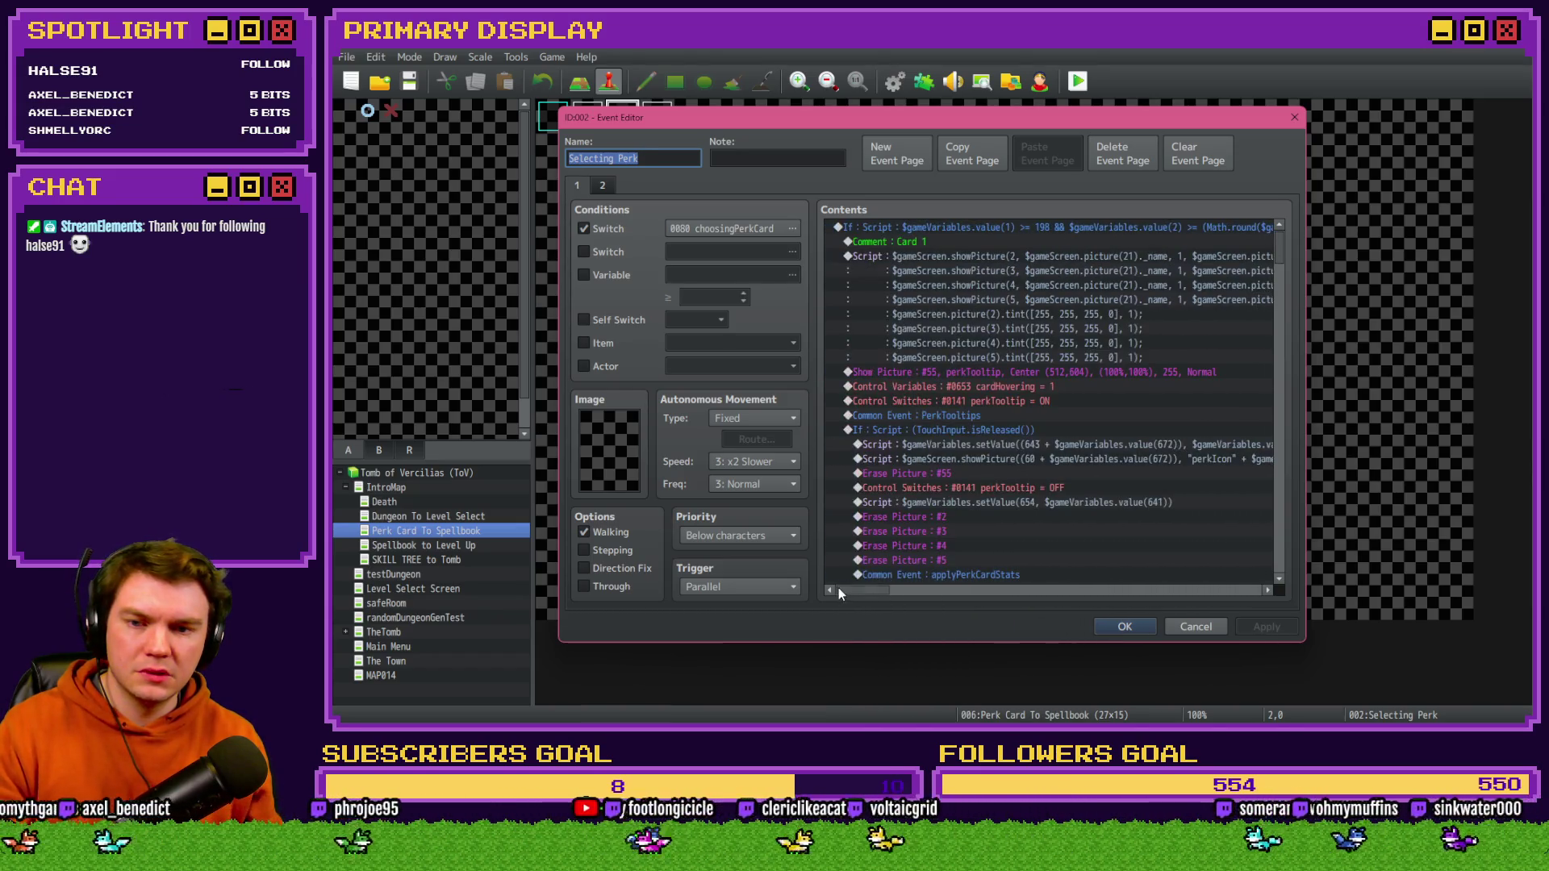
scroll(1009, 395, down, 5)
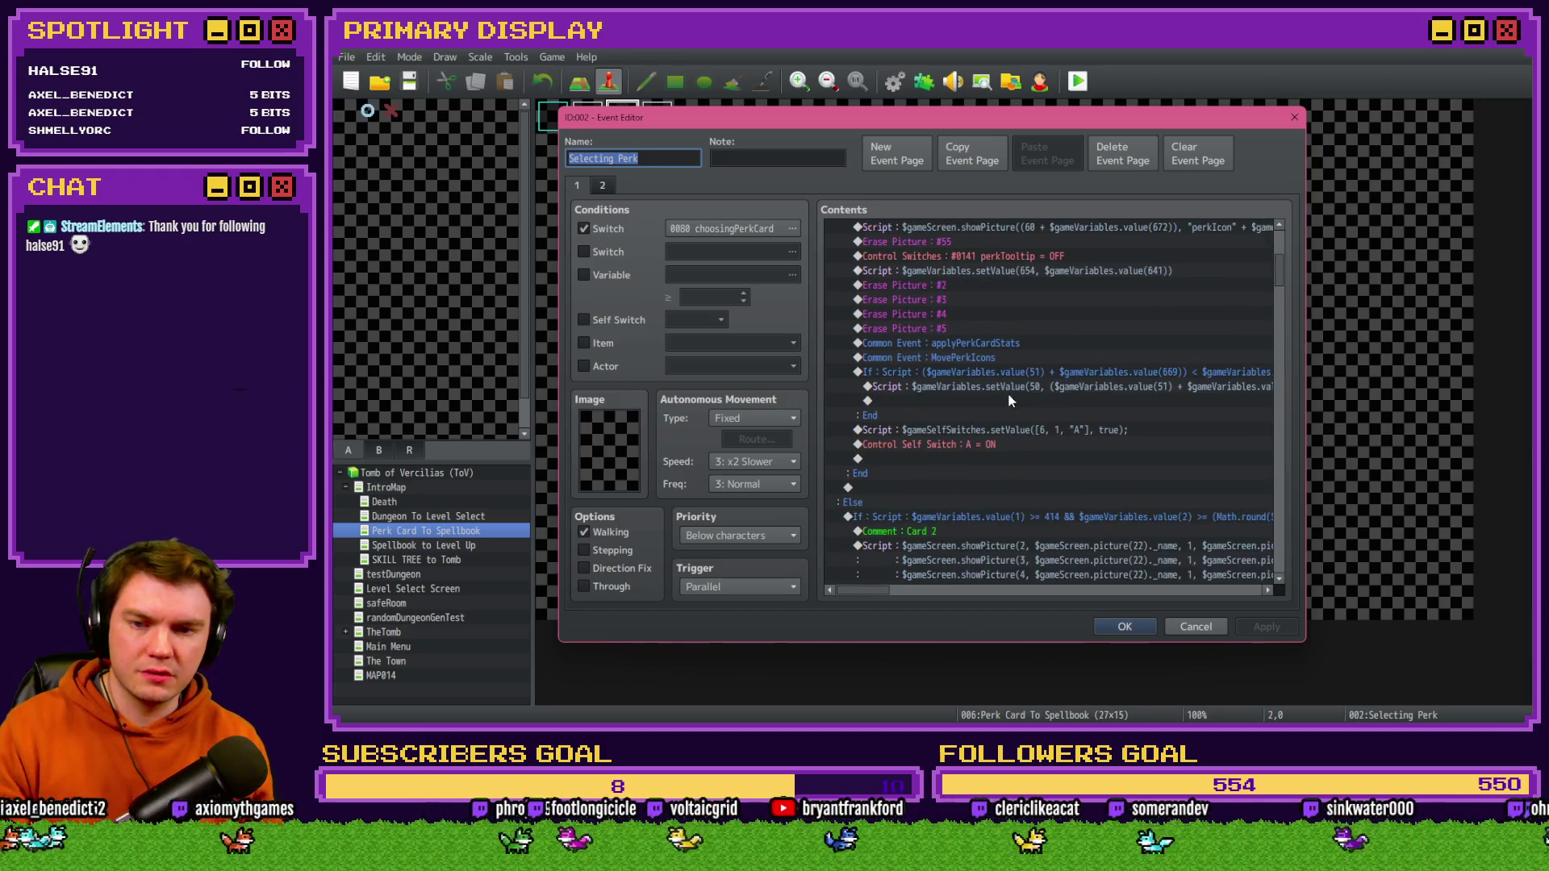
scroll(1008, 398, down, 1)
drag(1277, 282, 1291, 449)
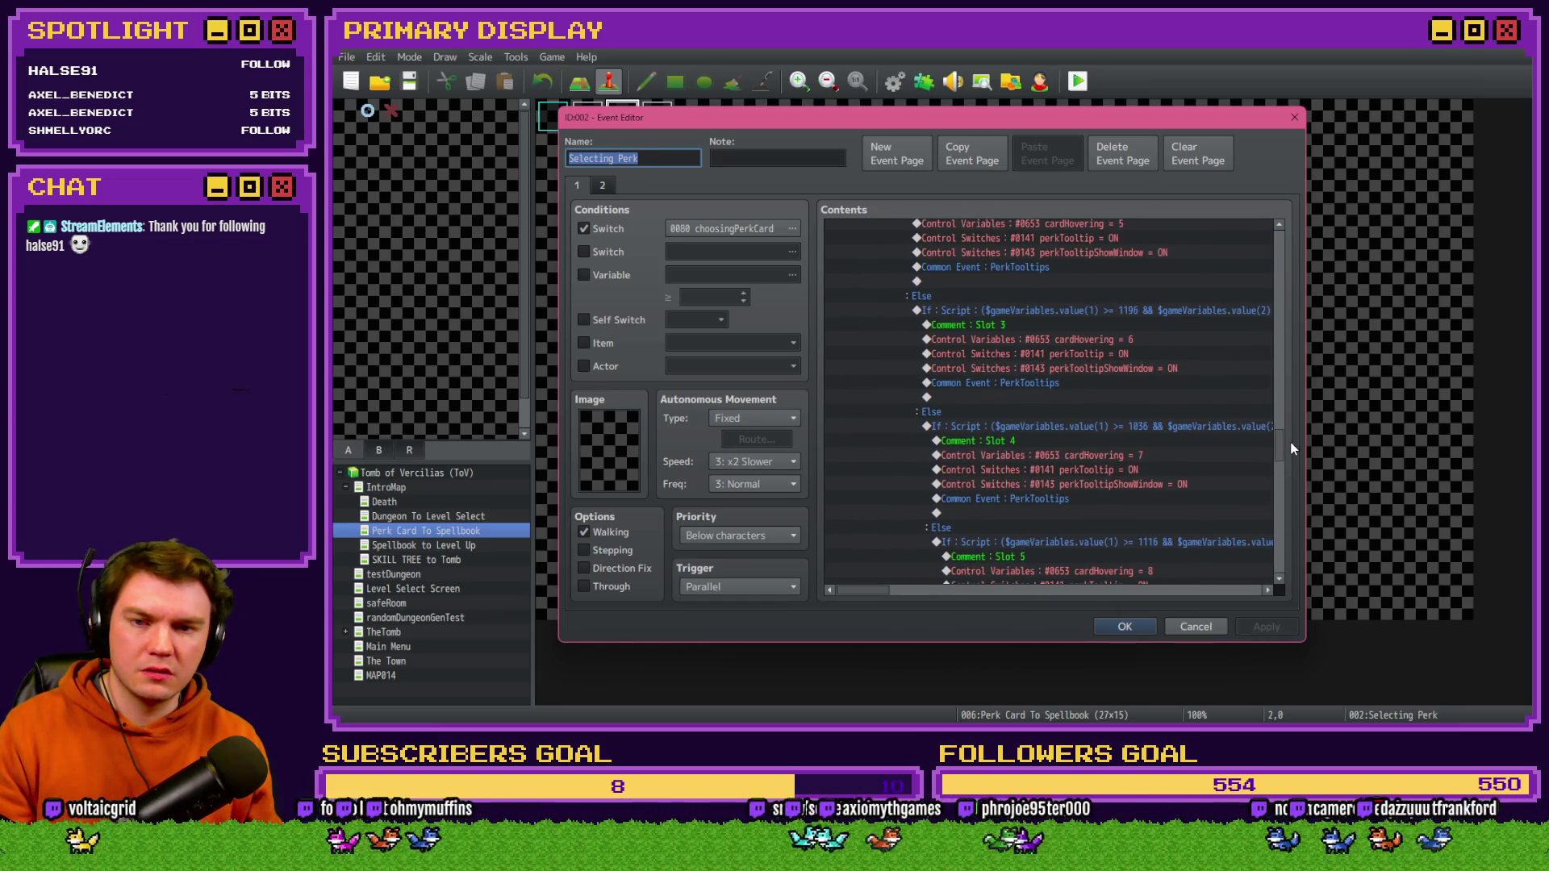
click(597, 184)
click(579, 186)
key(Escape)
- Look over the buttonPressAnimations event and both pages of the keyboardInput event
double_click(645, 117)
key(Escape)
double_click(581, 166)
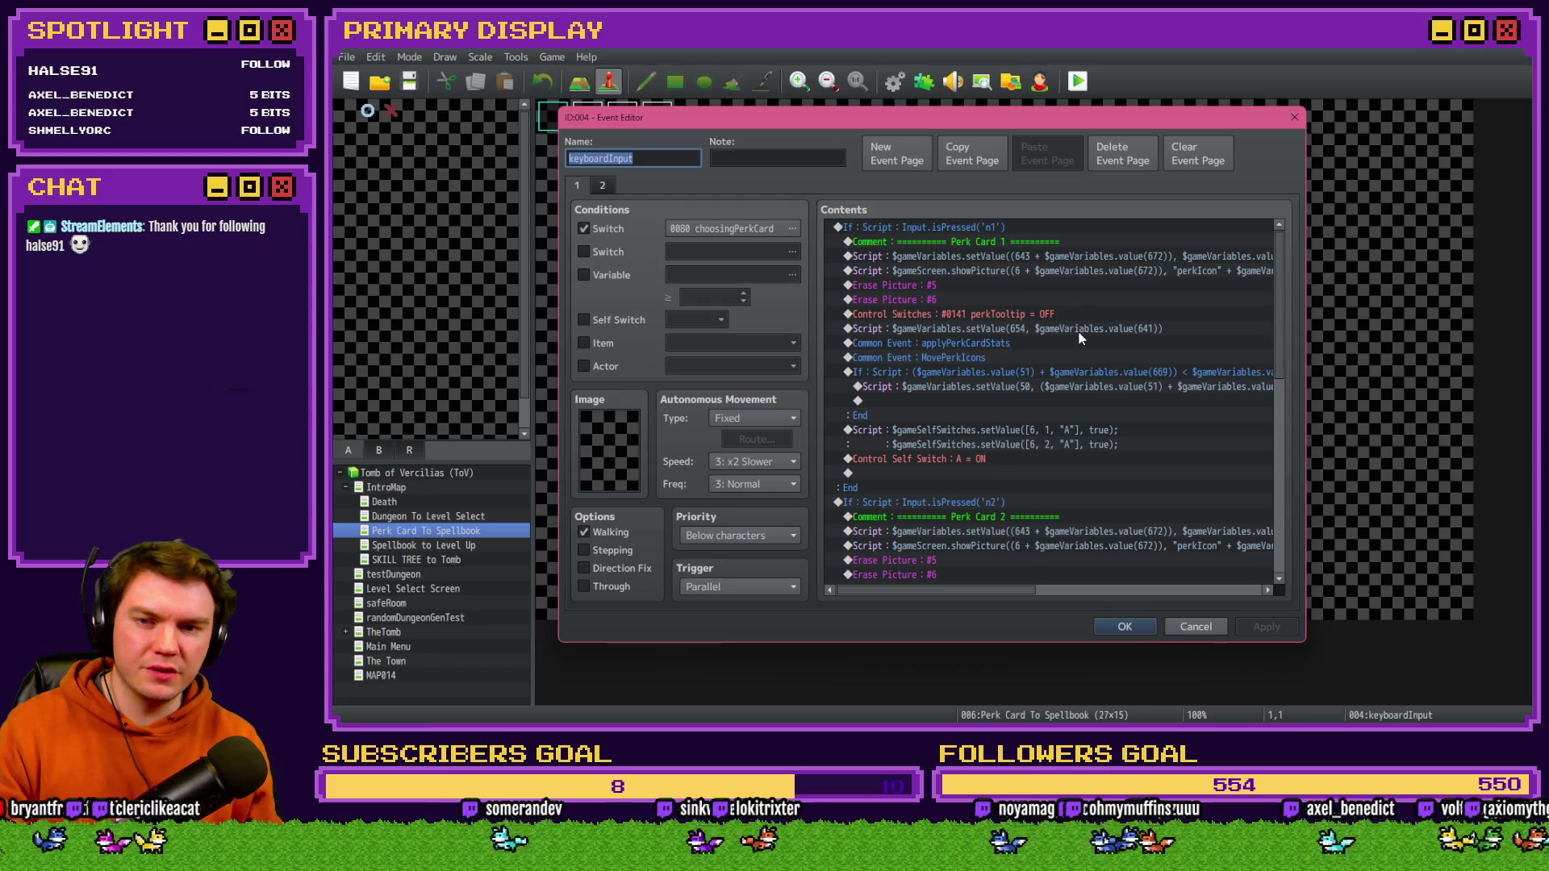
click(601, 185)
click(578, 186)
scroll(1037, 393, down, 10)
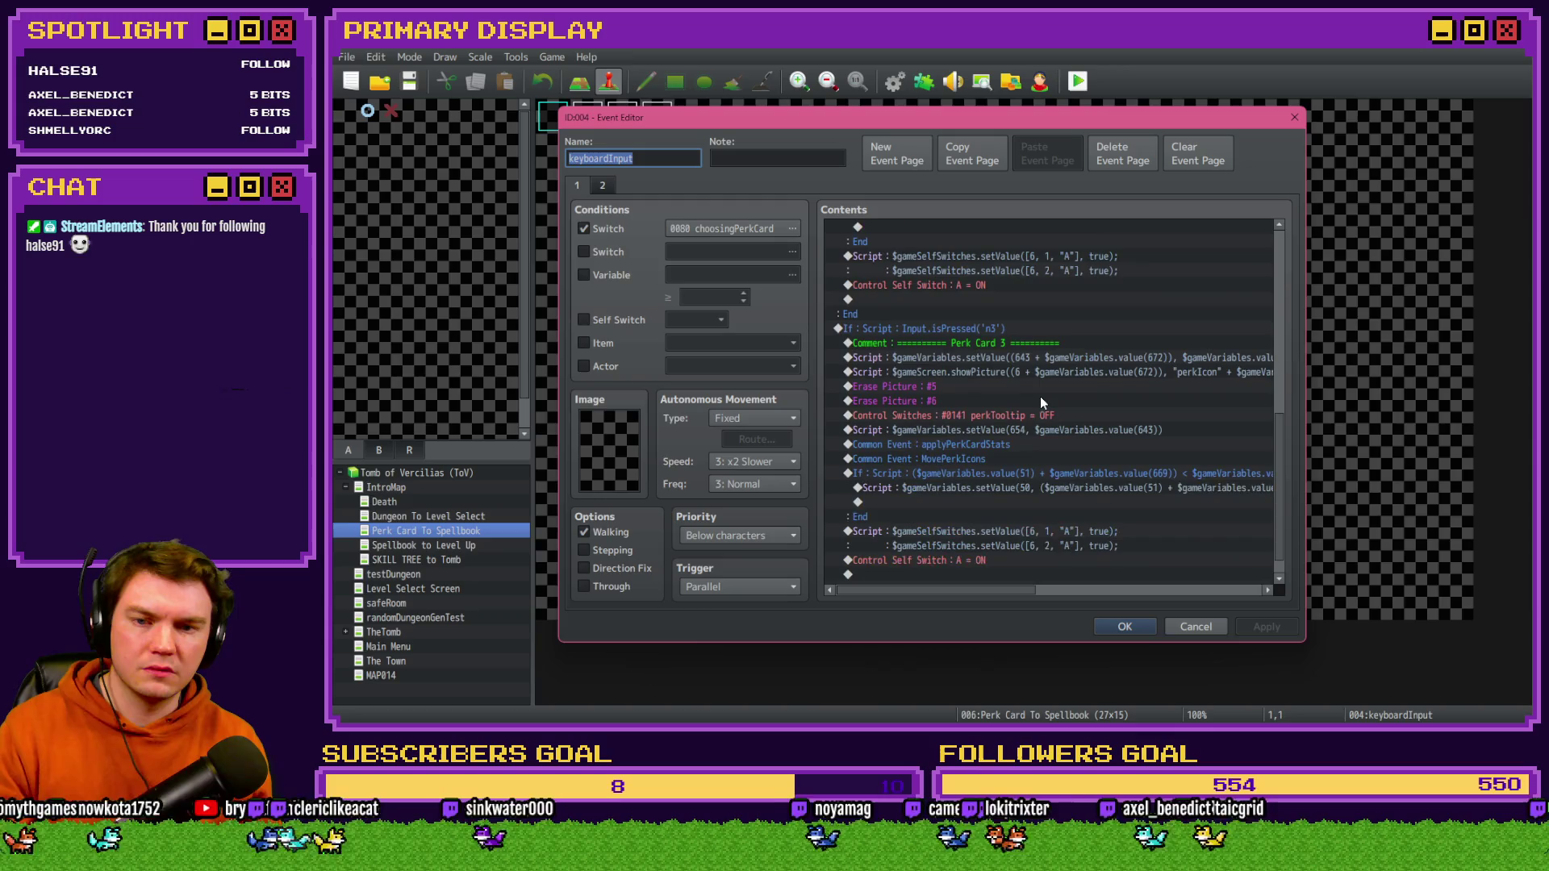
scroll(1041, 395, down, 1)
key(Escape)
- Recheck the Selecting Perk event, then bring up the game Database
double_click(632, 123)
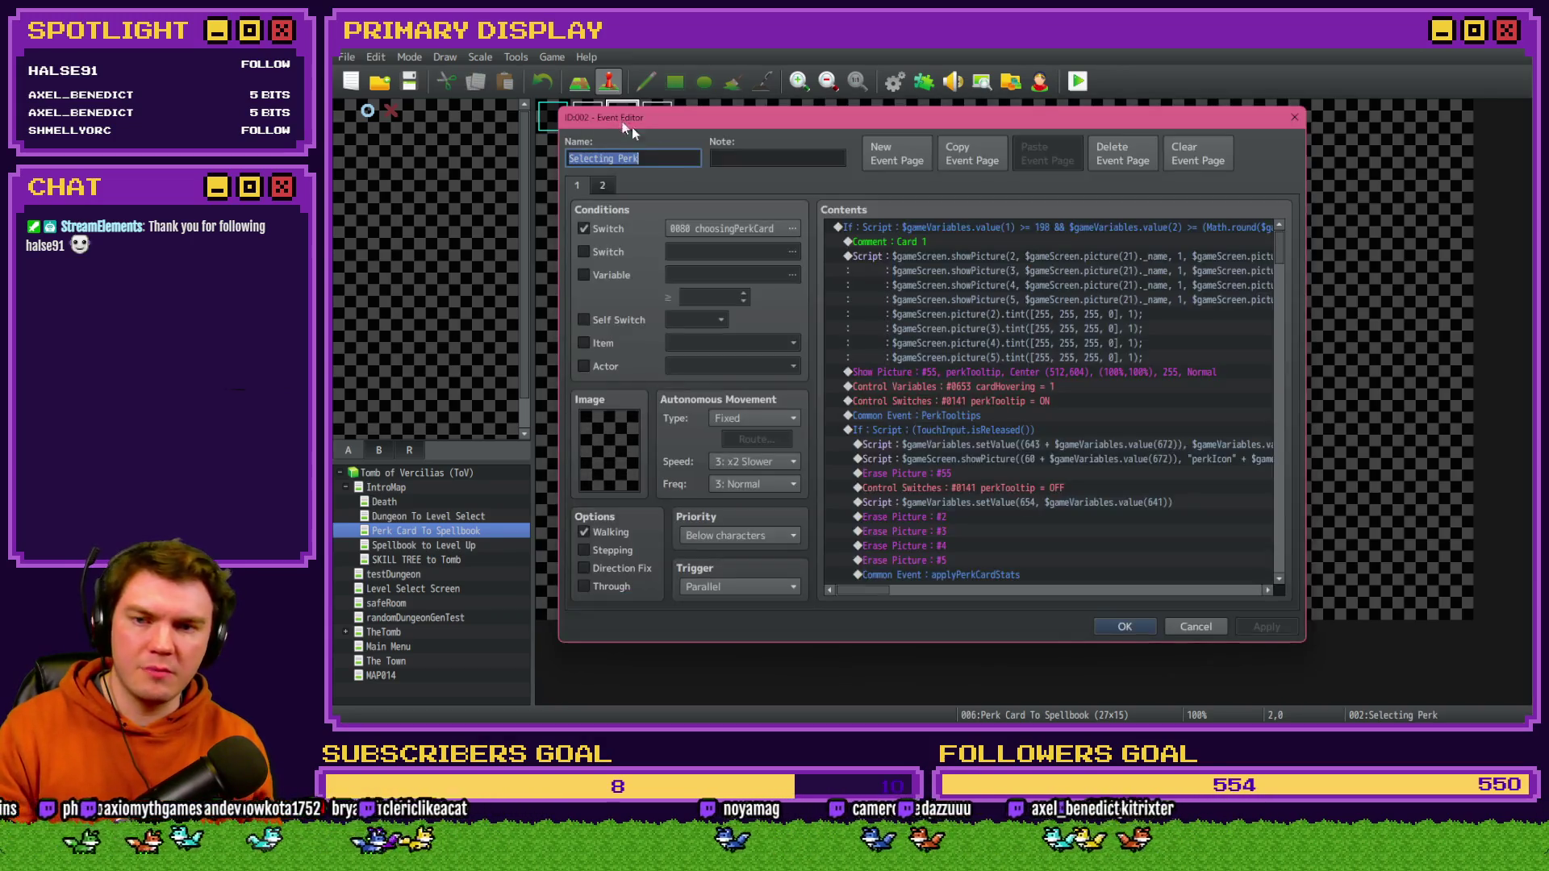
scroll(1067, 381, down, 2)
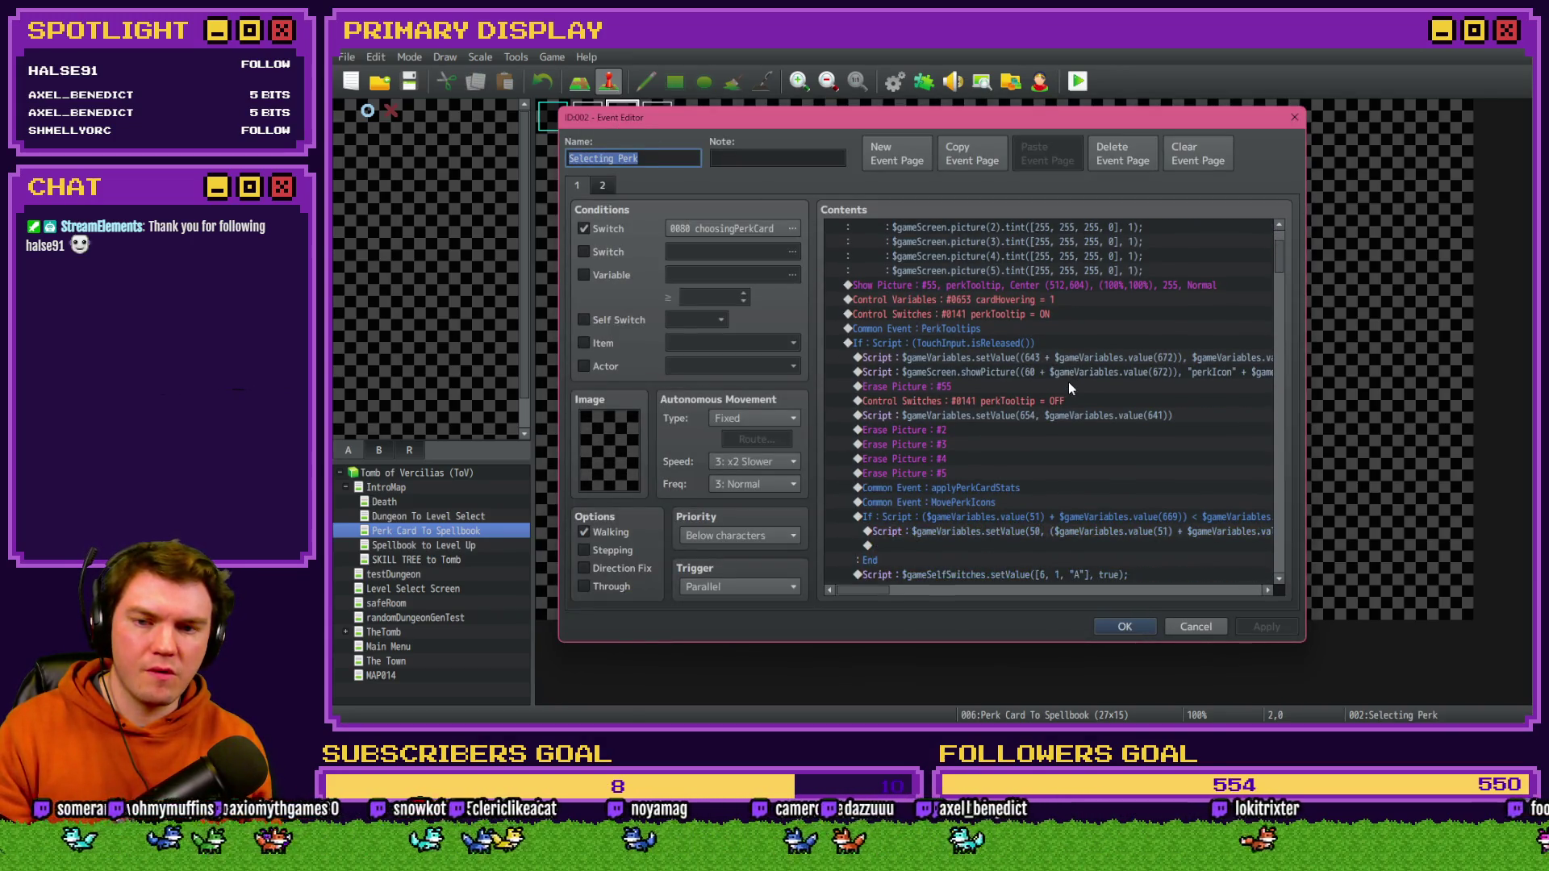
key(Escape)
click(894, 82)
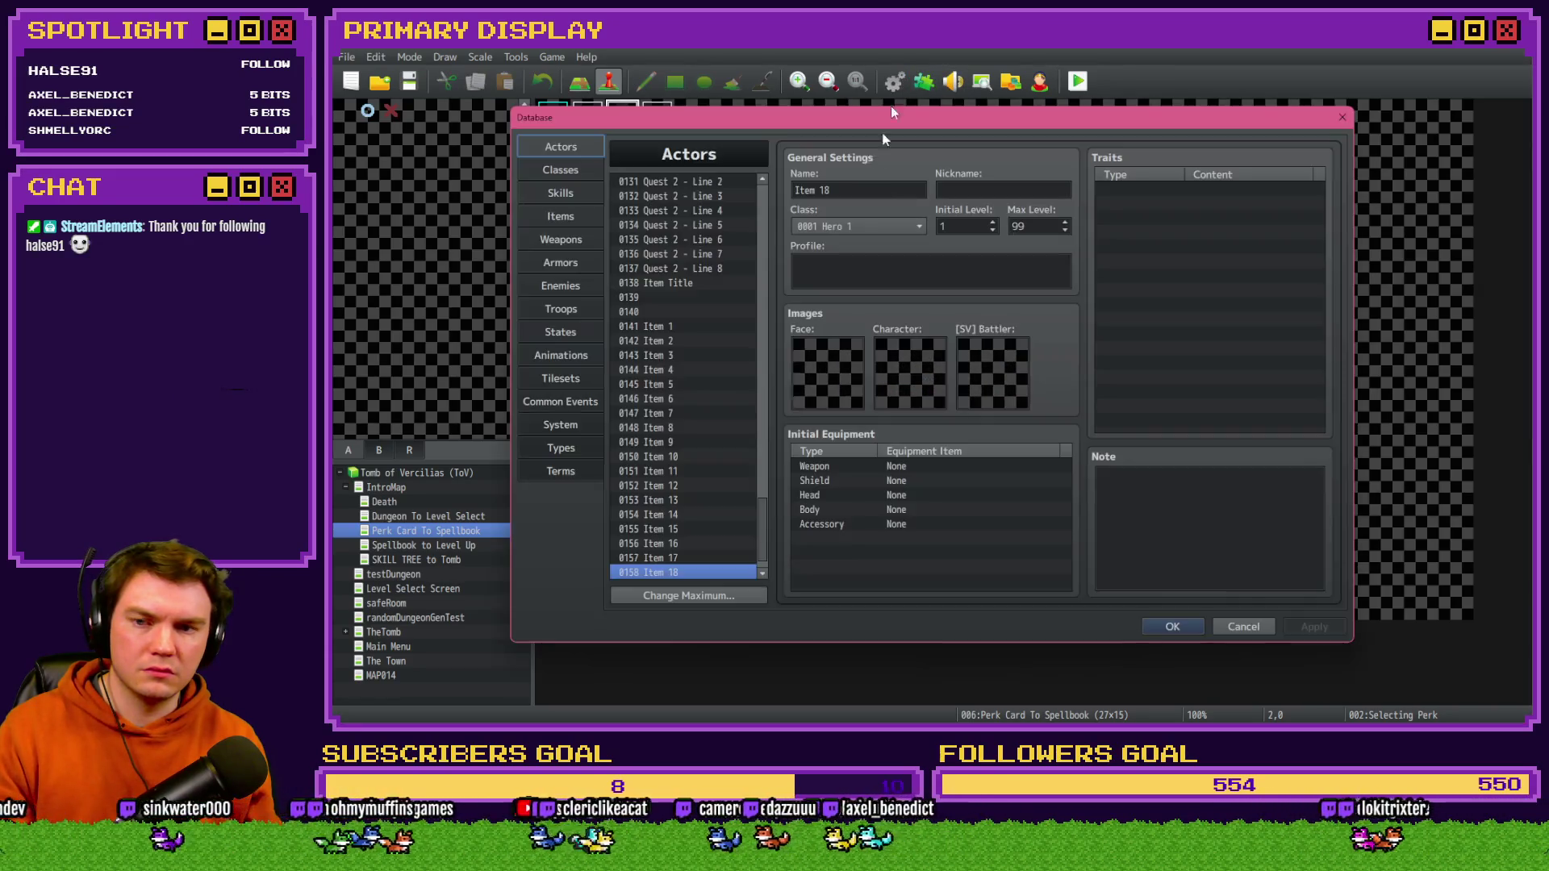
- View the 0017 PerkTooltips common event, then leave the Database and start a playtest
scroll(689, 469, down, 1)
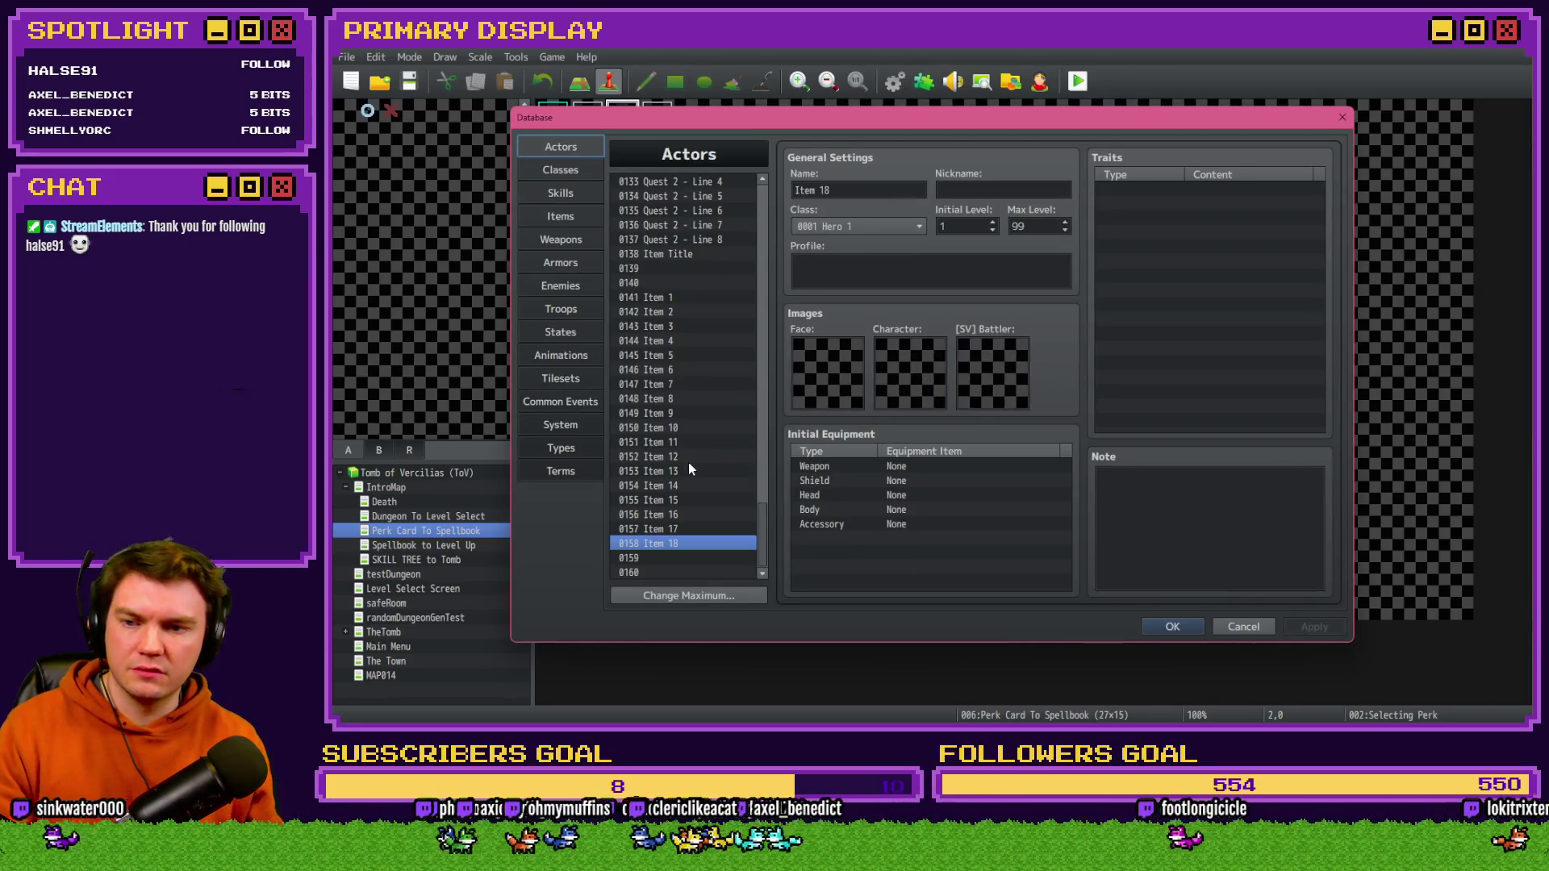
click(561, 402)
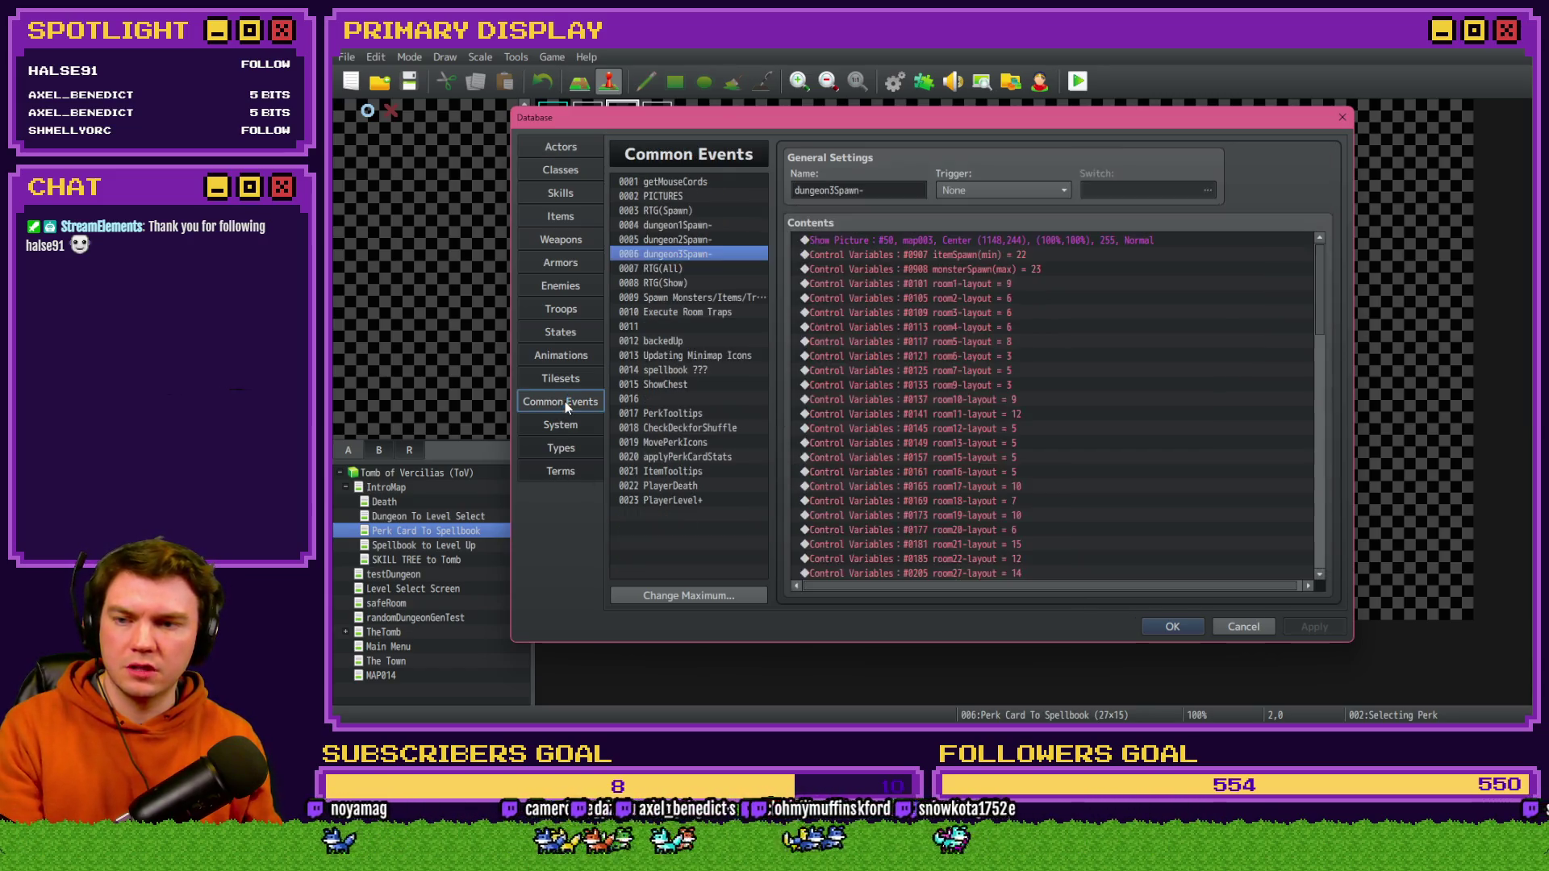
click(686, 415)
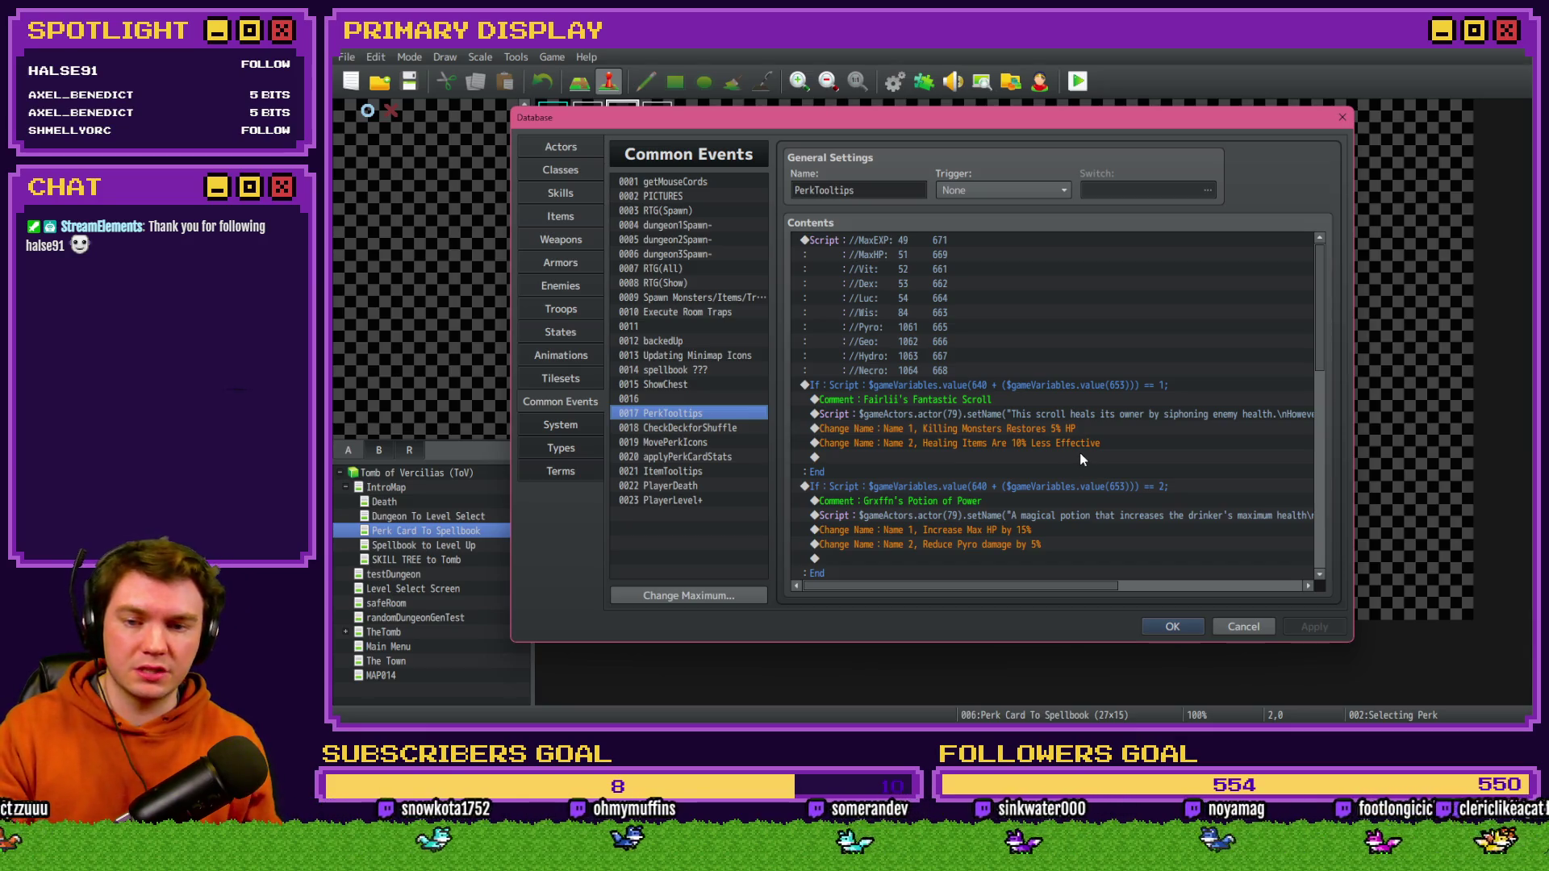
key(Escape)
click(1078, 80)
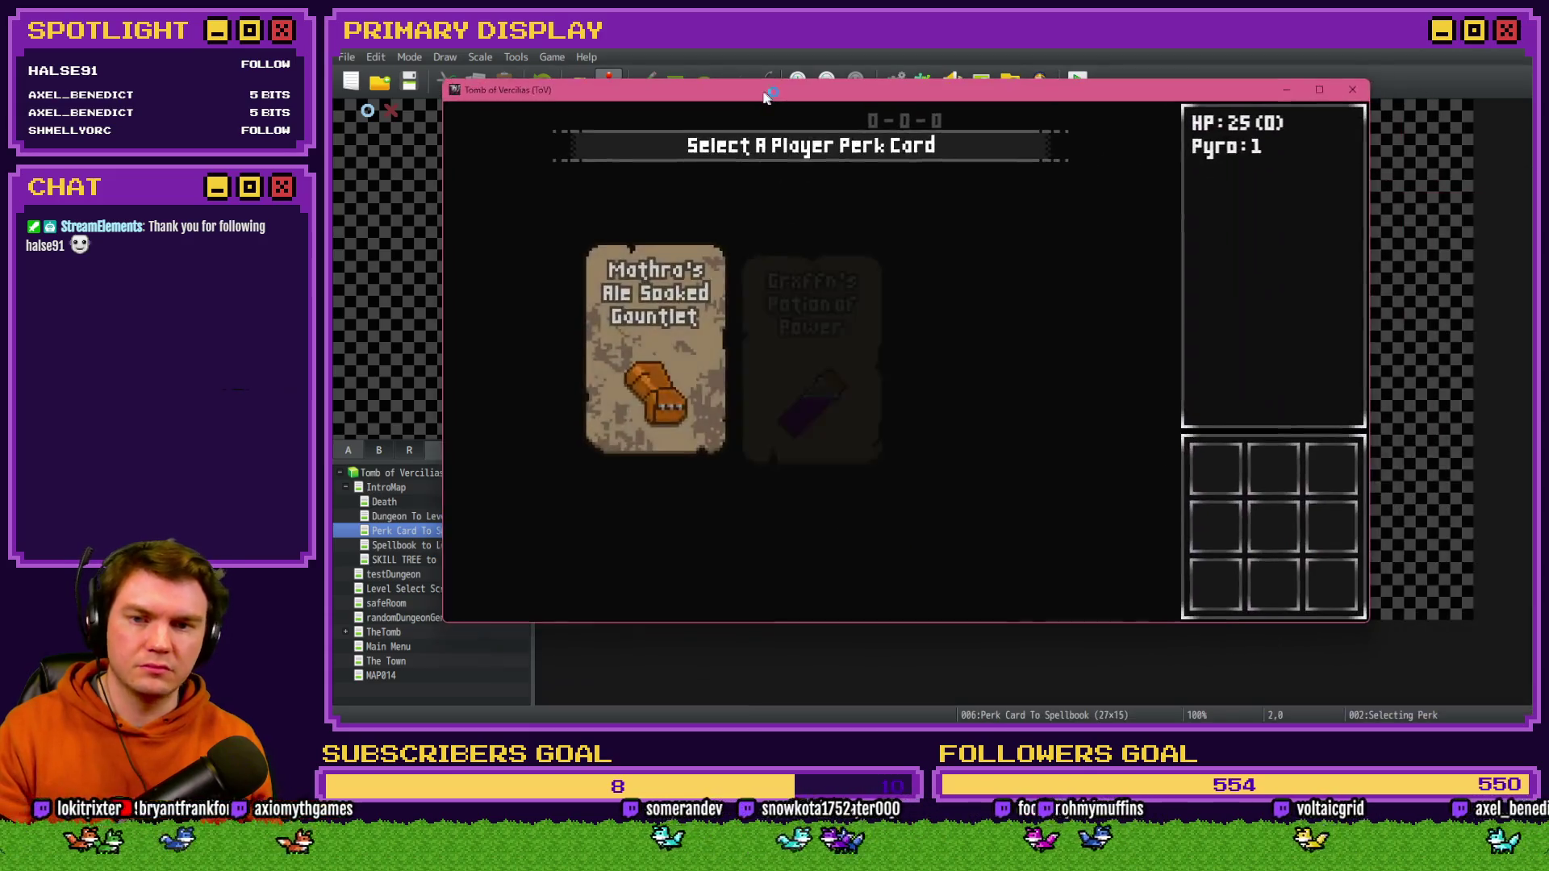
- Pick Fairlii's Fantastic Scroll from the offered perk cards
mouse_move(938, 339)
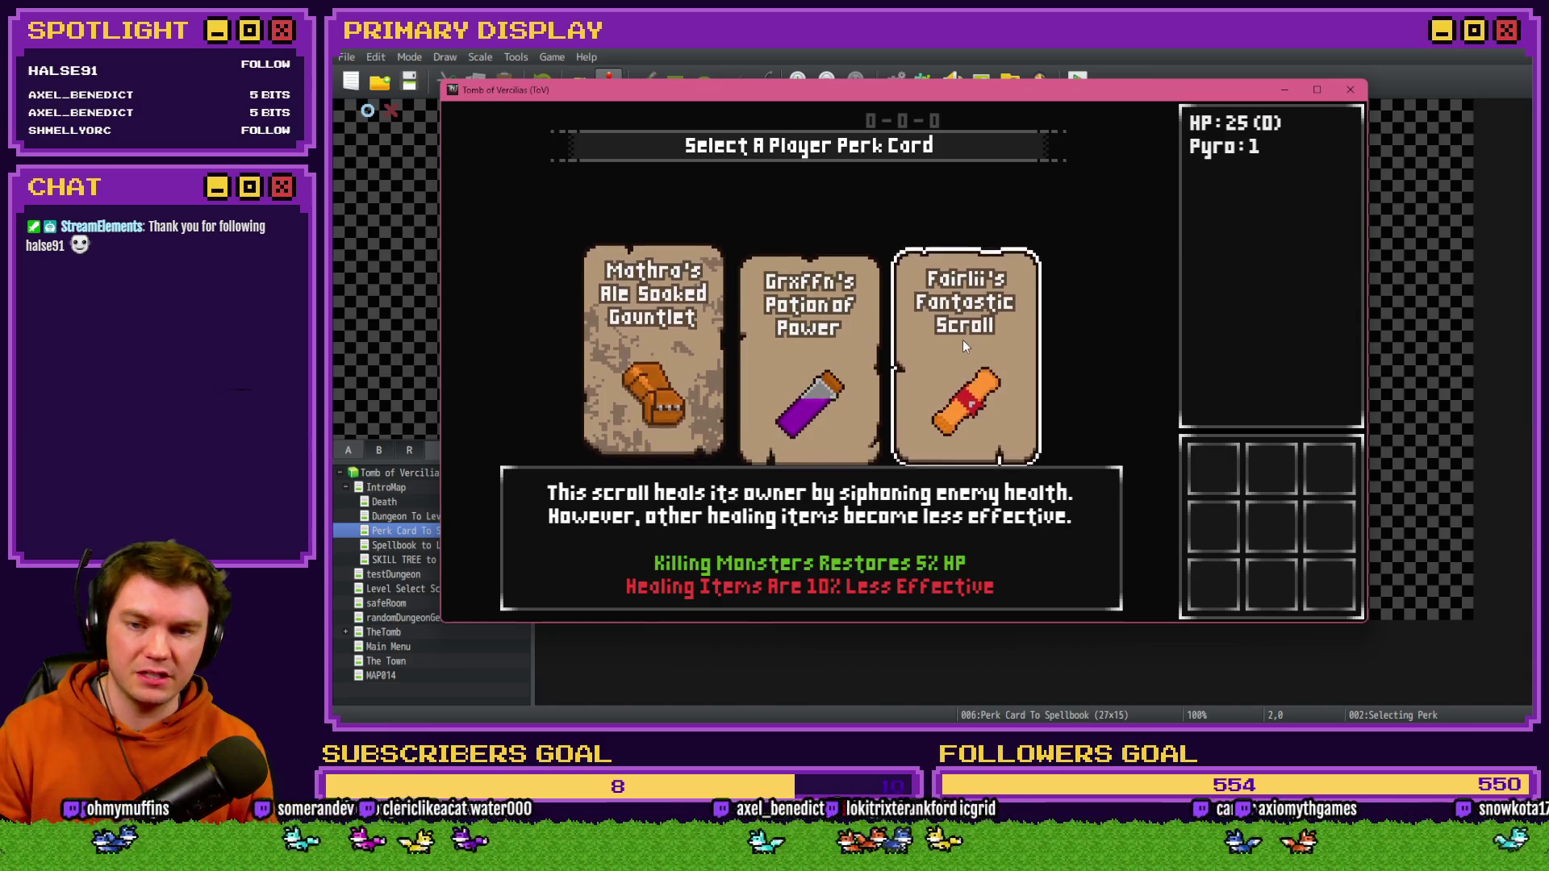
click(961, 341)
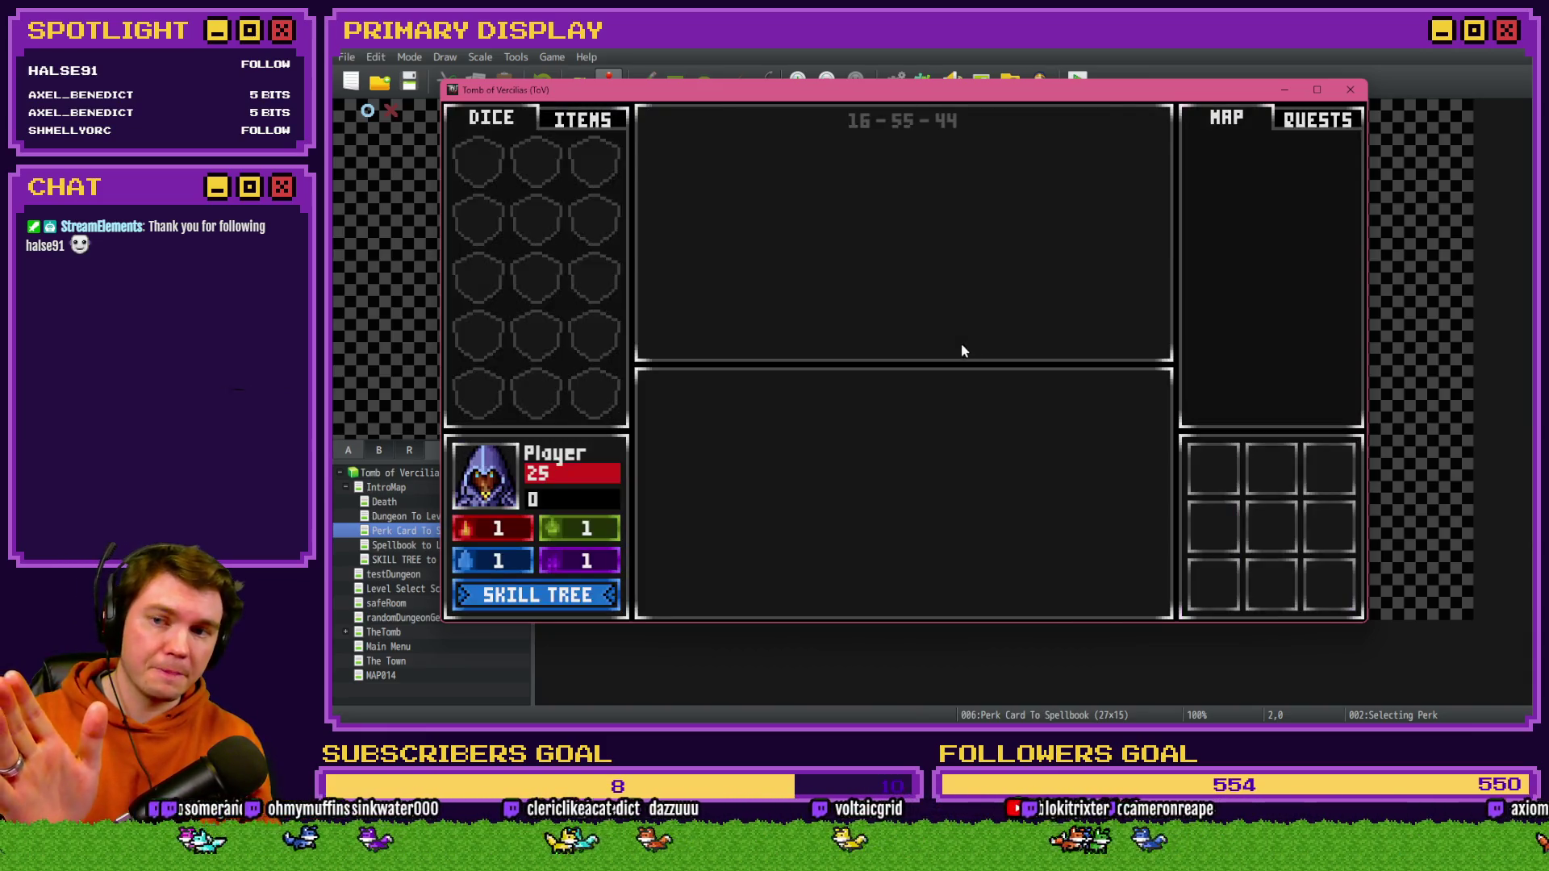
- Show the ITEMS list and use the F9 debug menu to set variable 0050 playerHP to 10
click(622, 138)
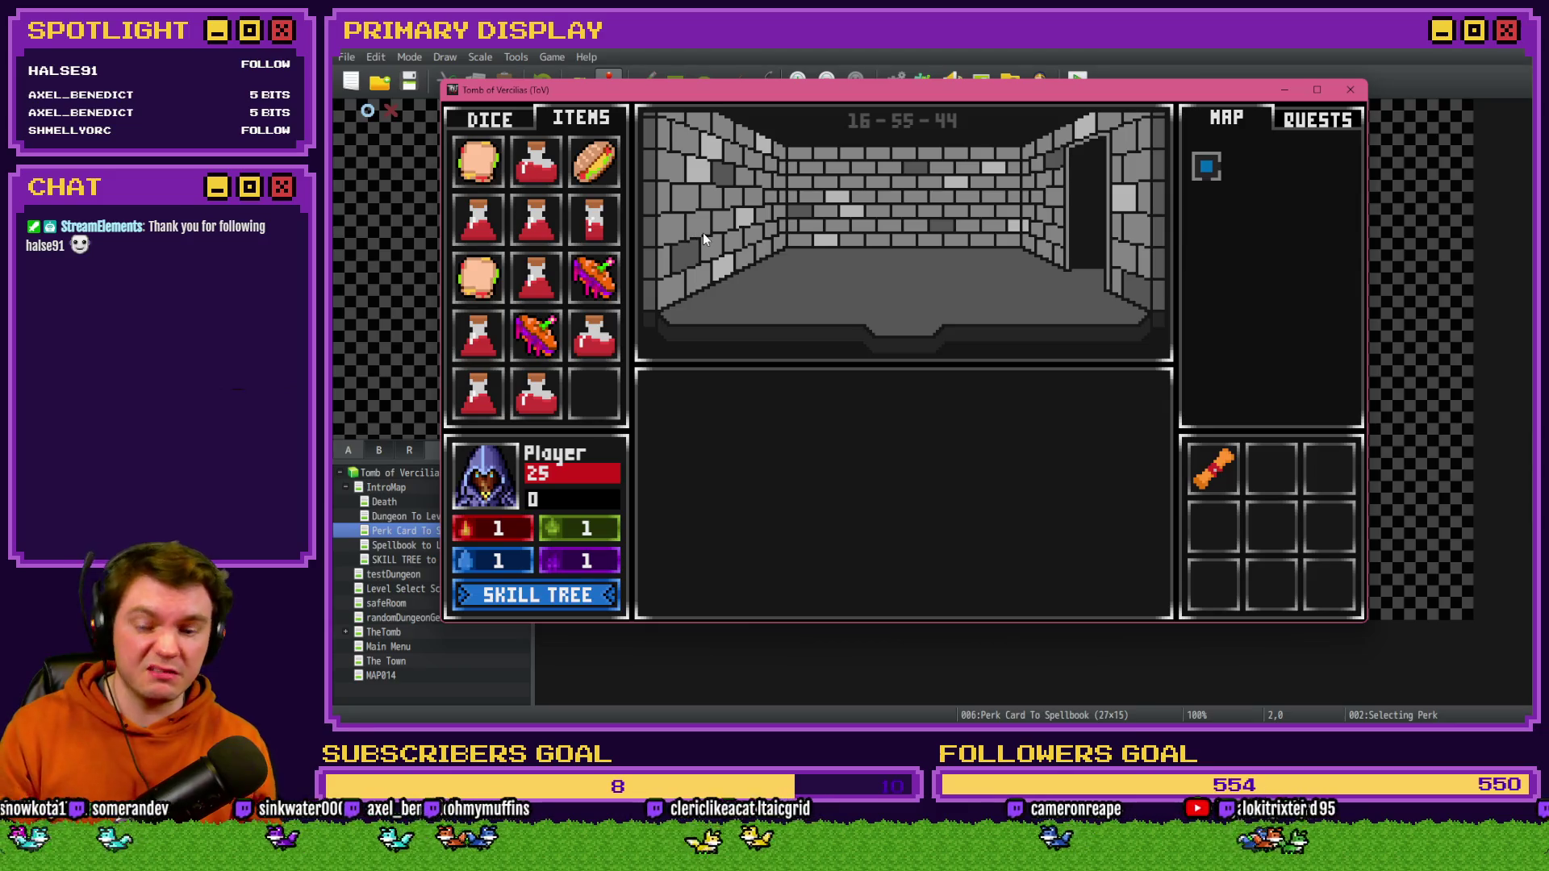
key(F9)
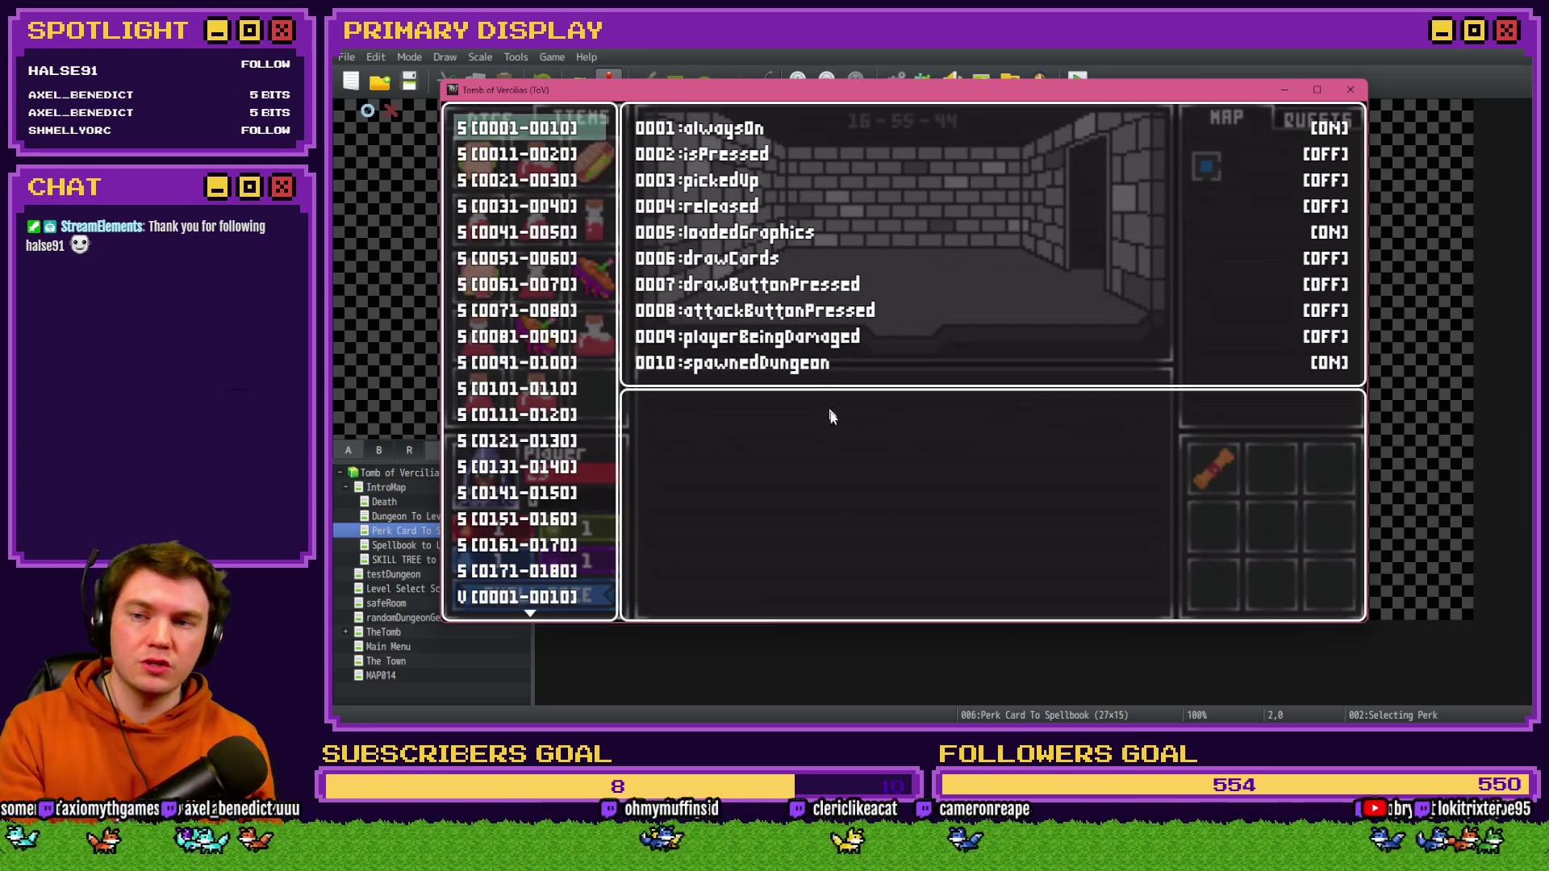
click(535, 583)
key(Down)
key(Down)
key(Down)
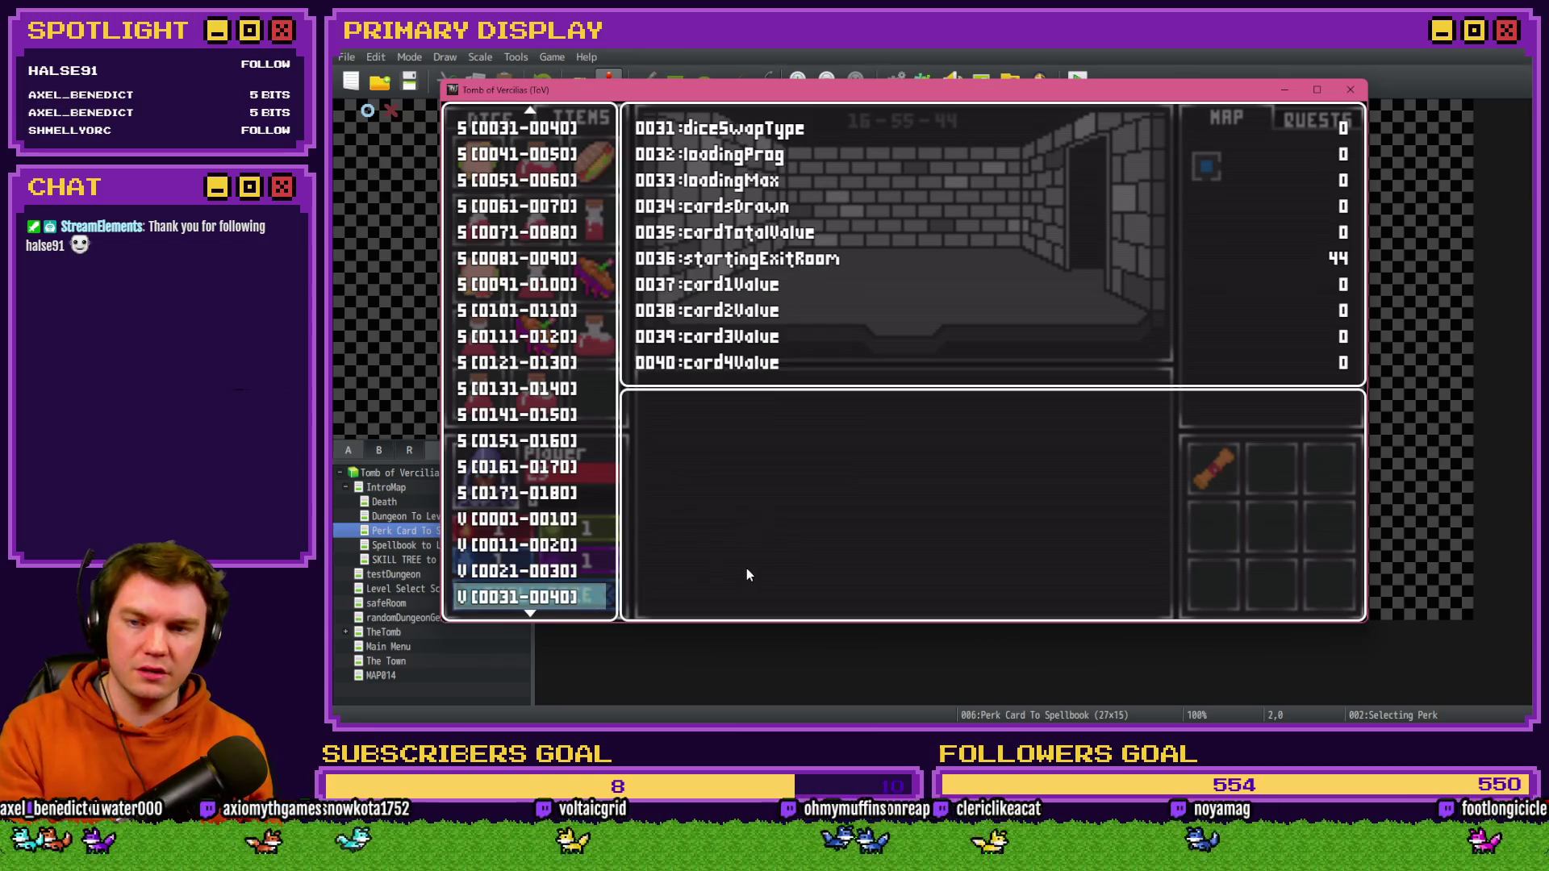
key(Up)
key(Page_Up)
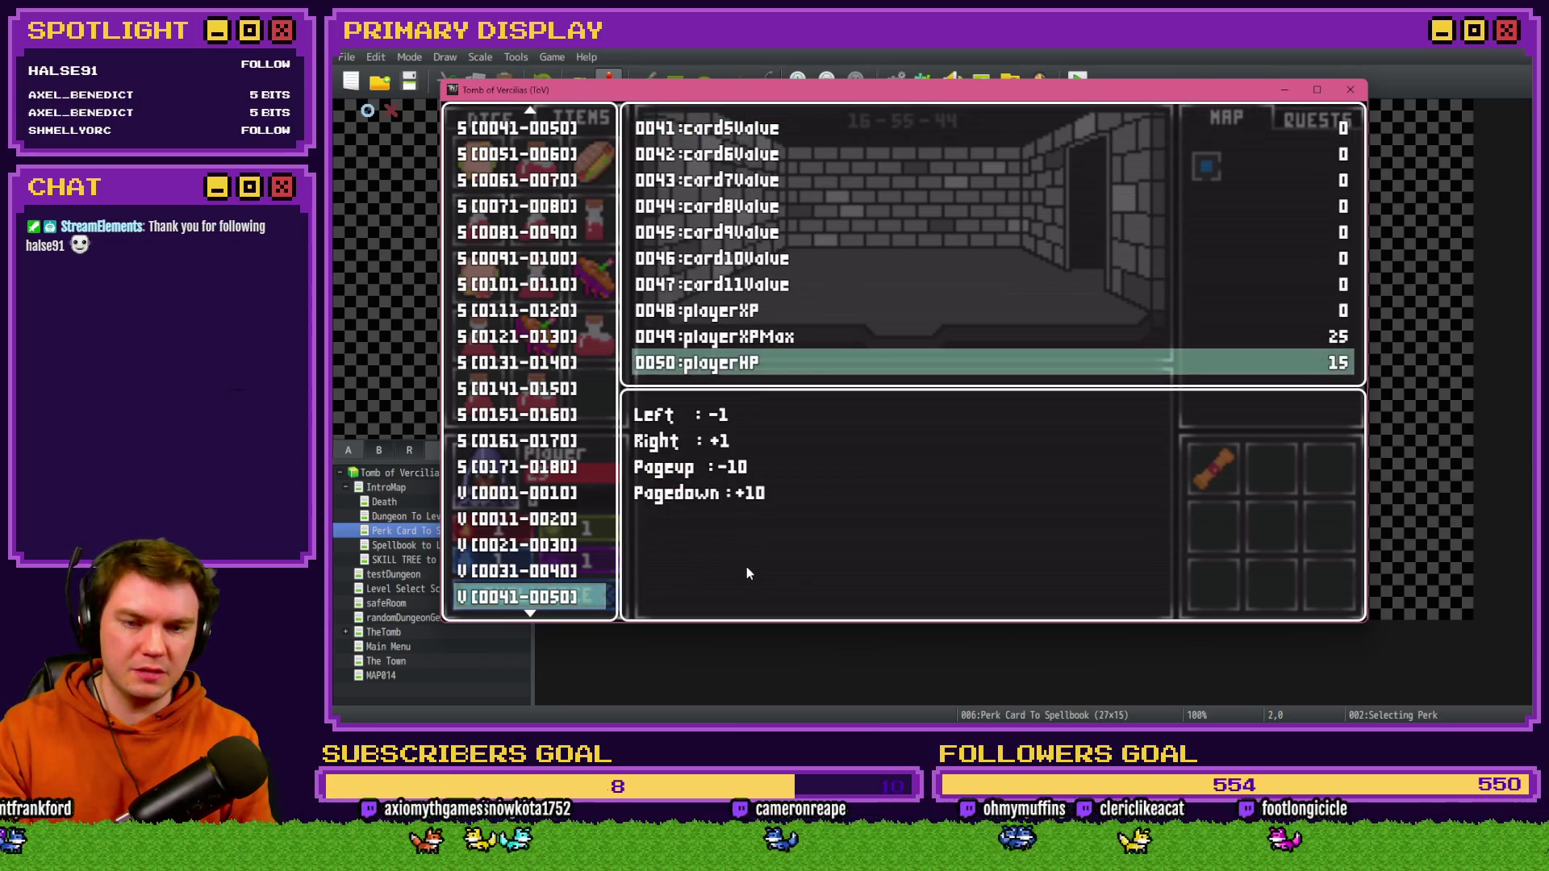
key(Left)
key(Left)
key(Left)
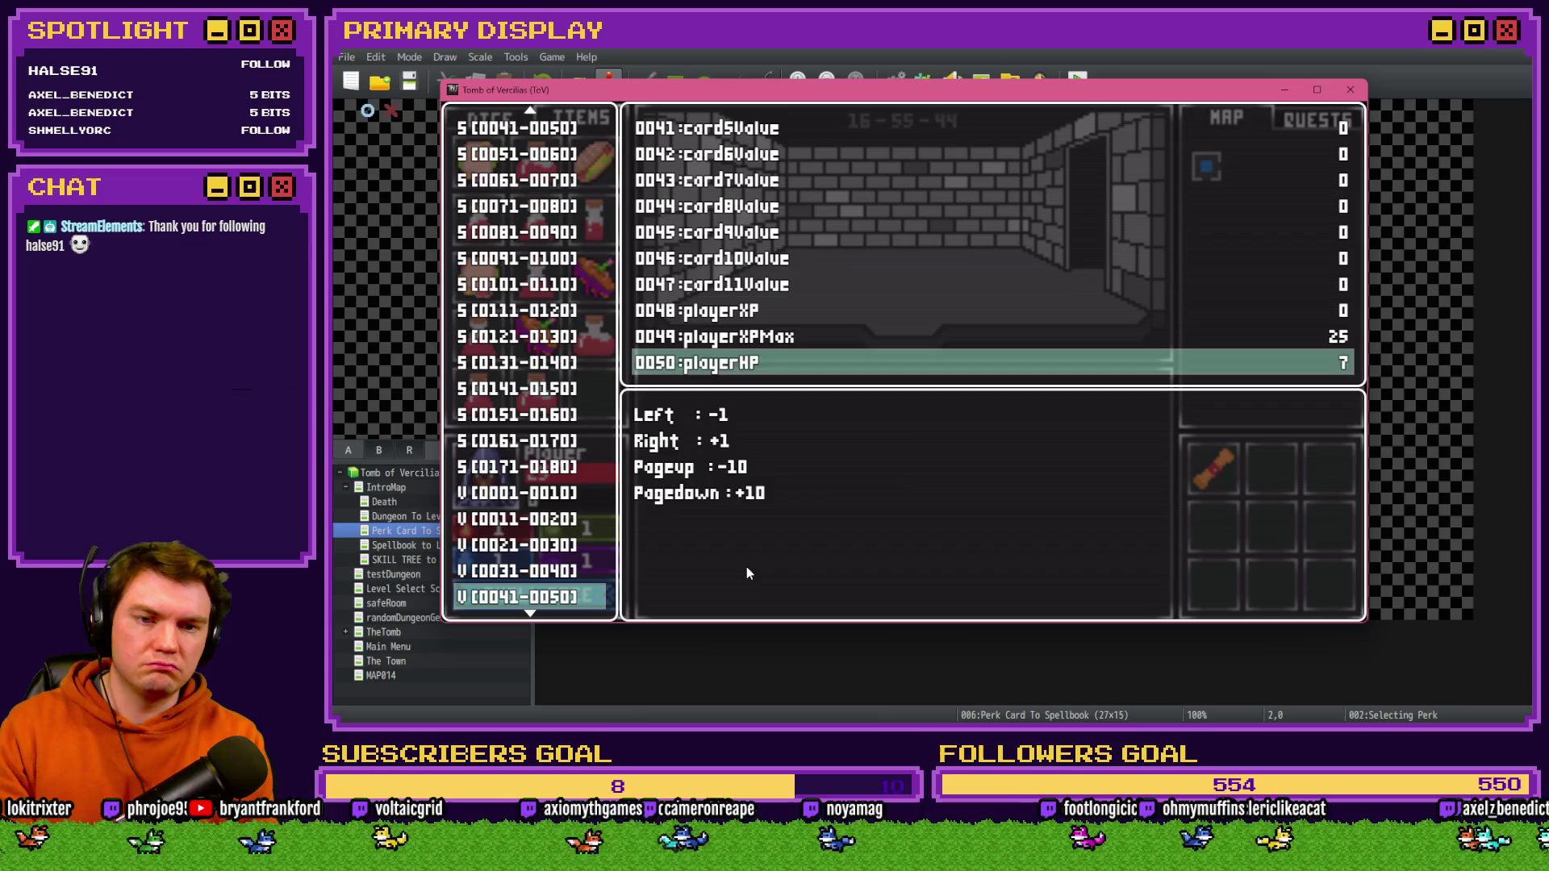
key(Escape)
key(Escape)
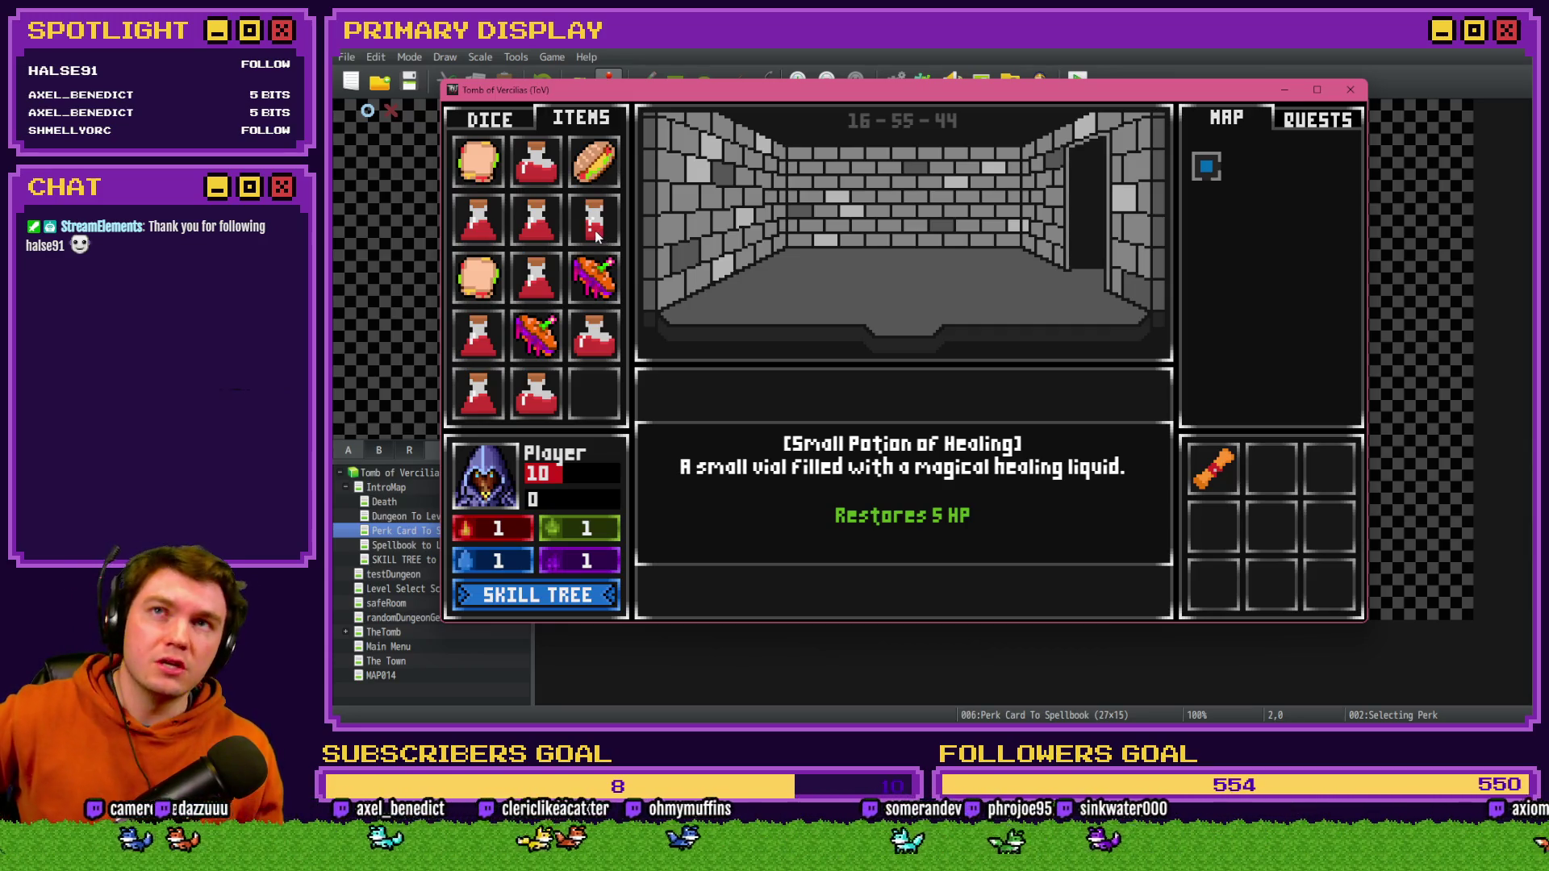
- Drag a small healing potion onto the player portrait to reach 14 HP, then end the playtest
mouse_move(597, 232)
mouse_down()
mouse_move(472, 452)
mouse_move(490, 482)
mouse_up()
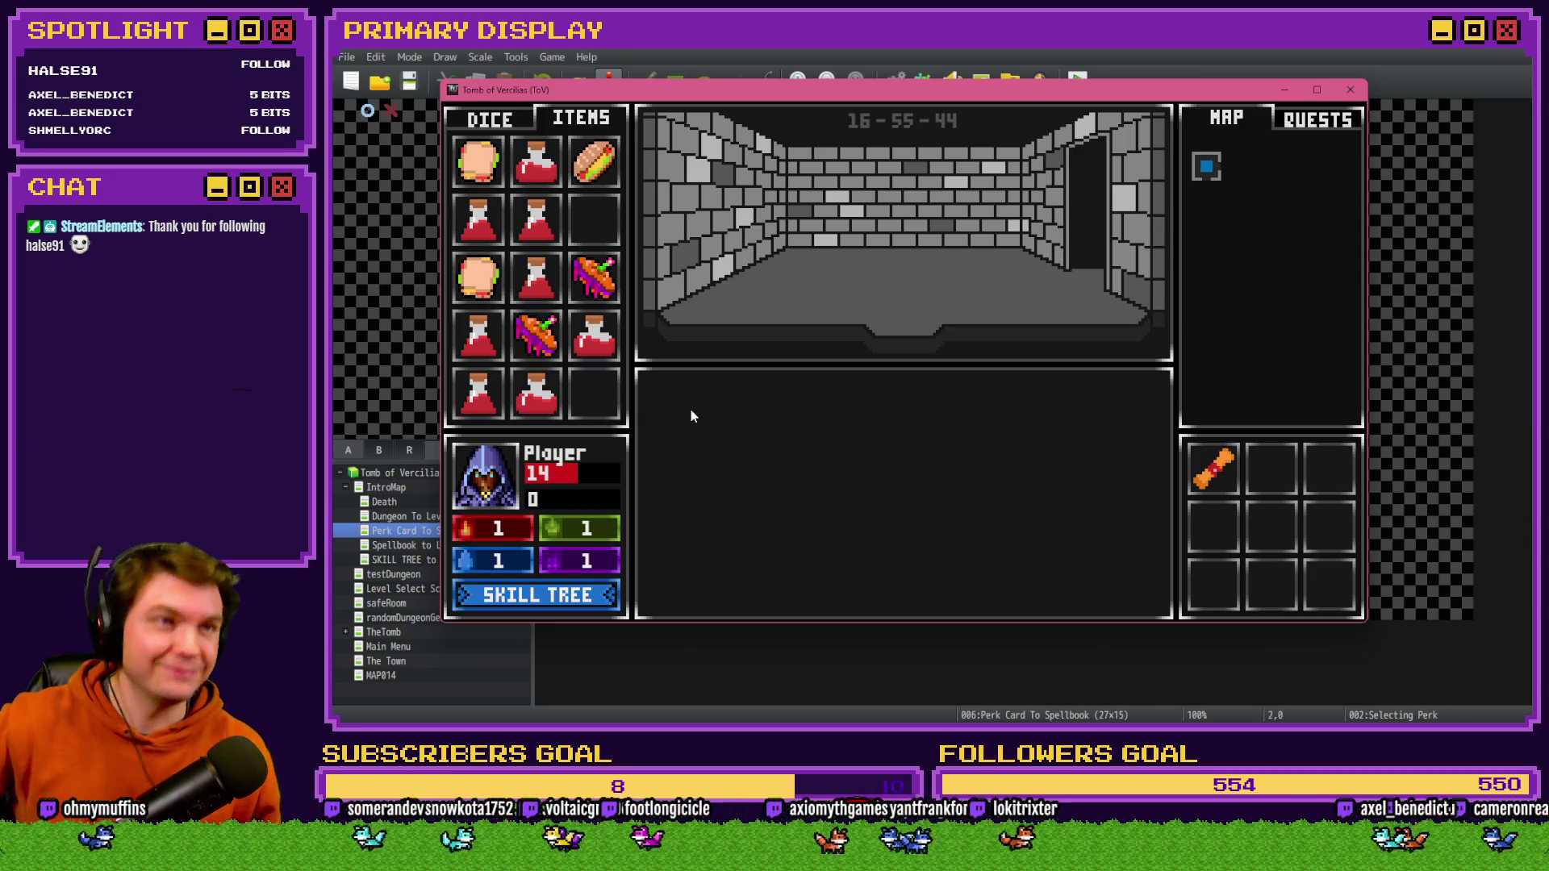
mouse_move(502, 330)
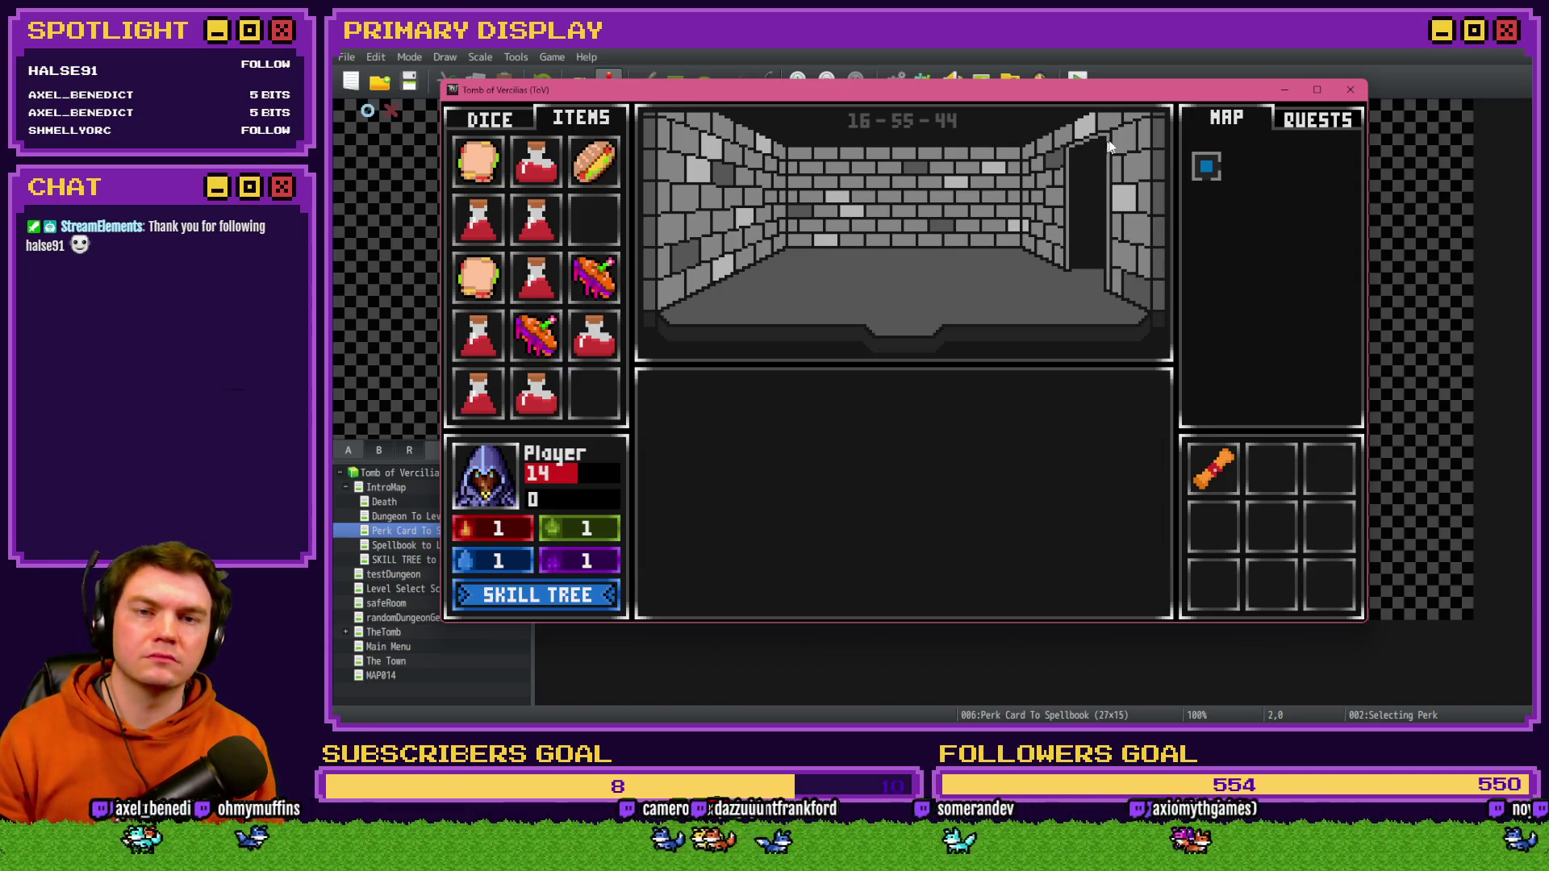
click(1353, 87)
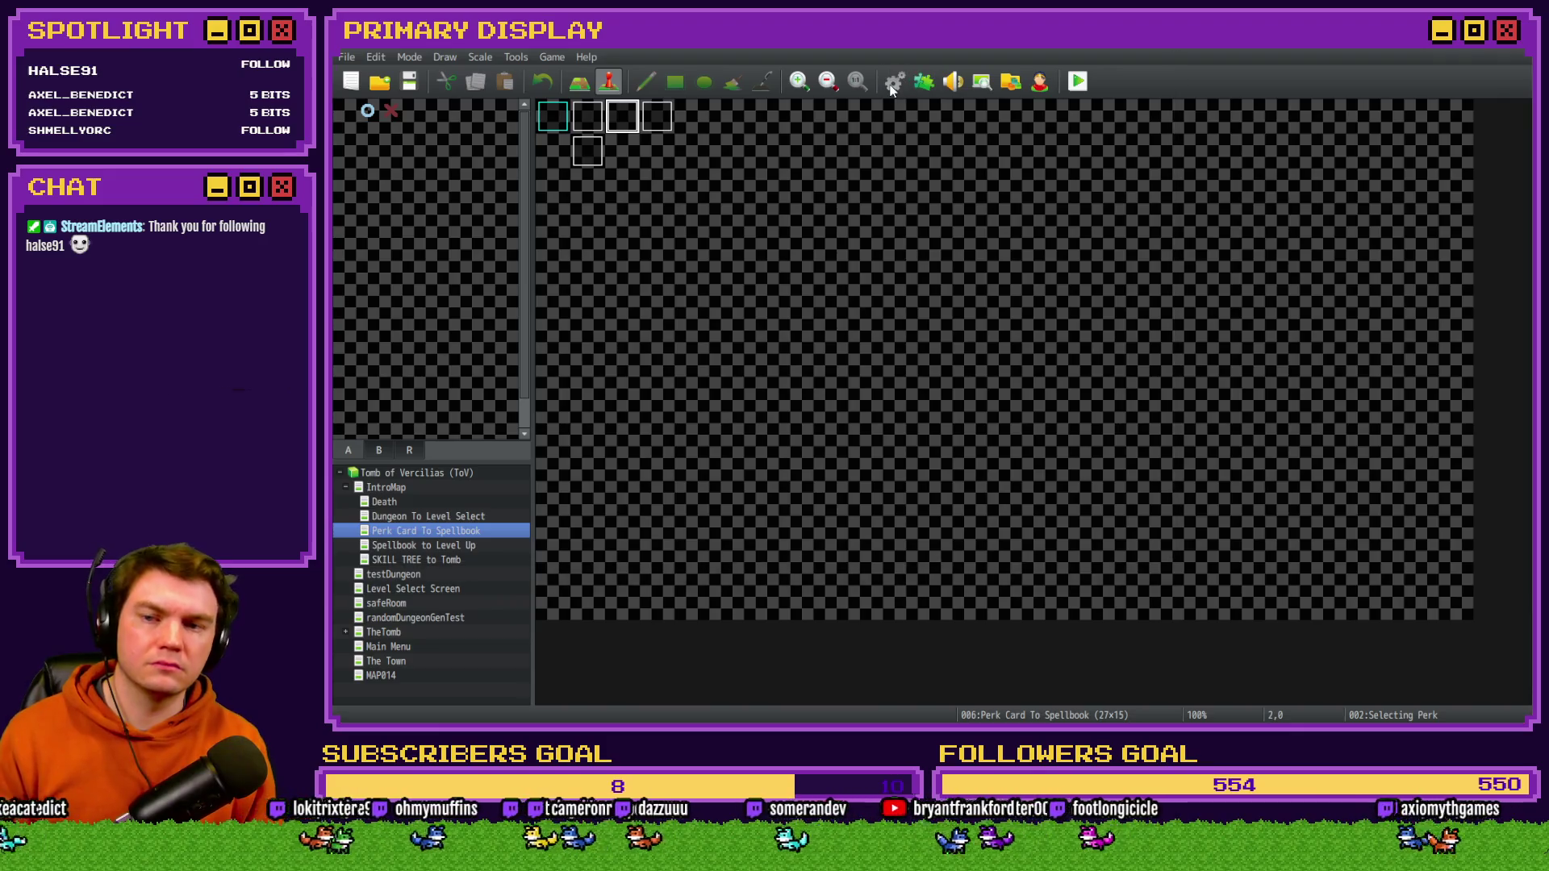
- Open the 0021 ItemTooltips common event and select its 'Restores 5 HP' Change Name line
click(894, 81)
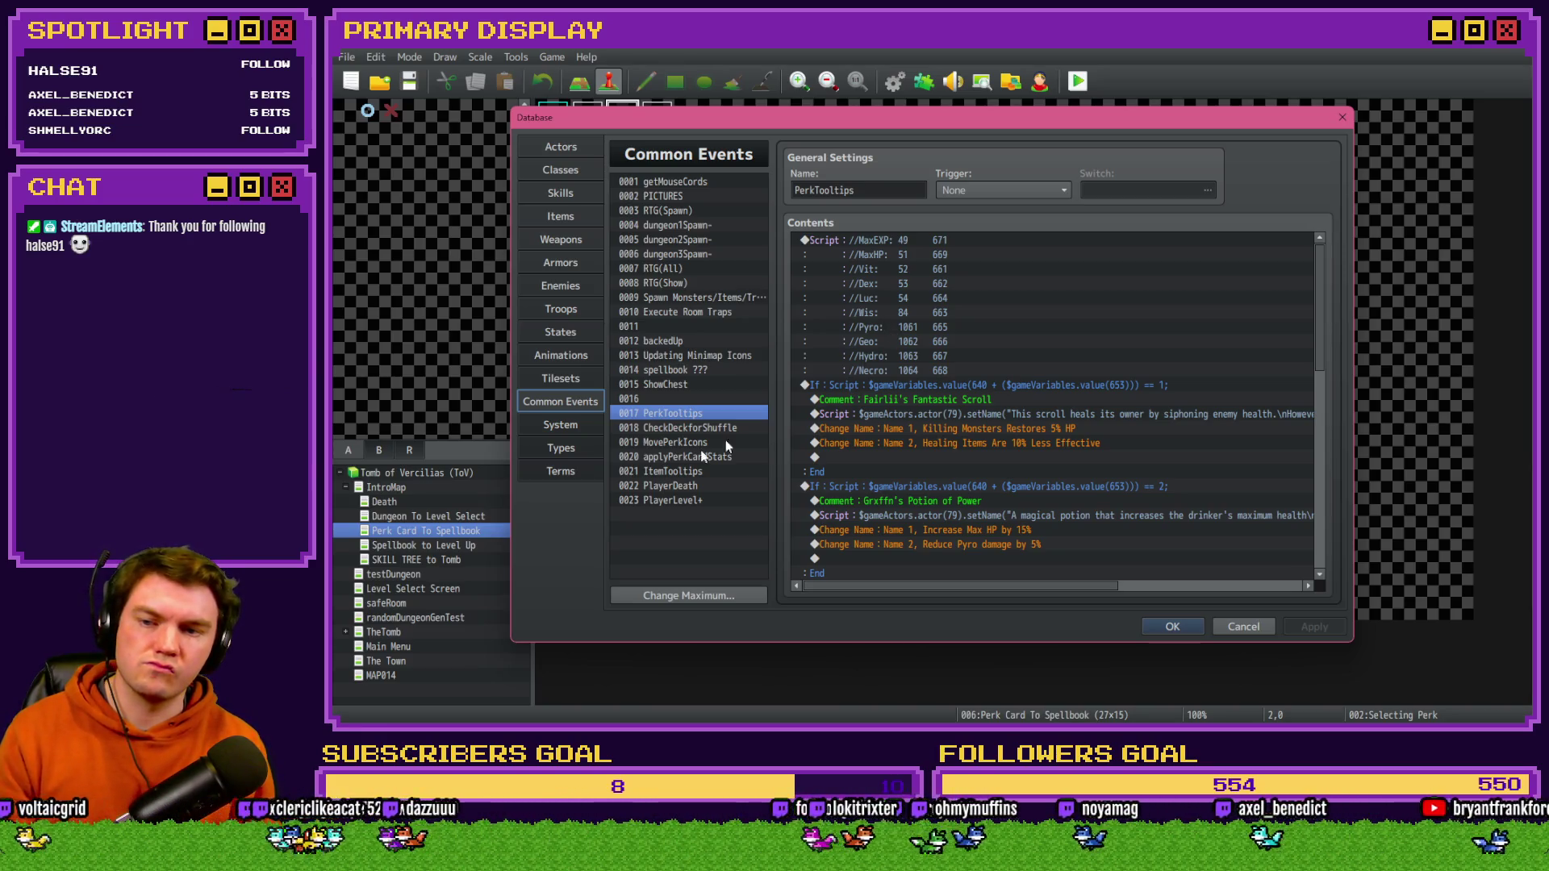
click(667, 471)
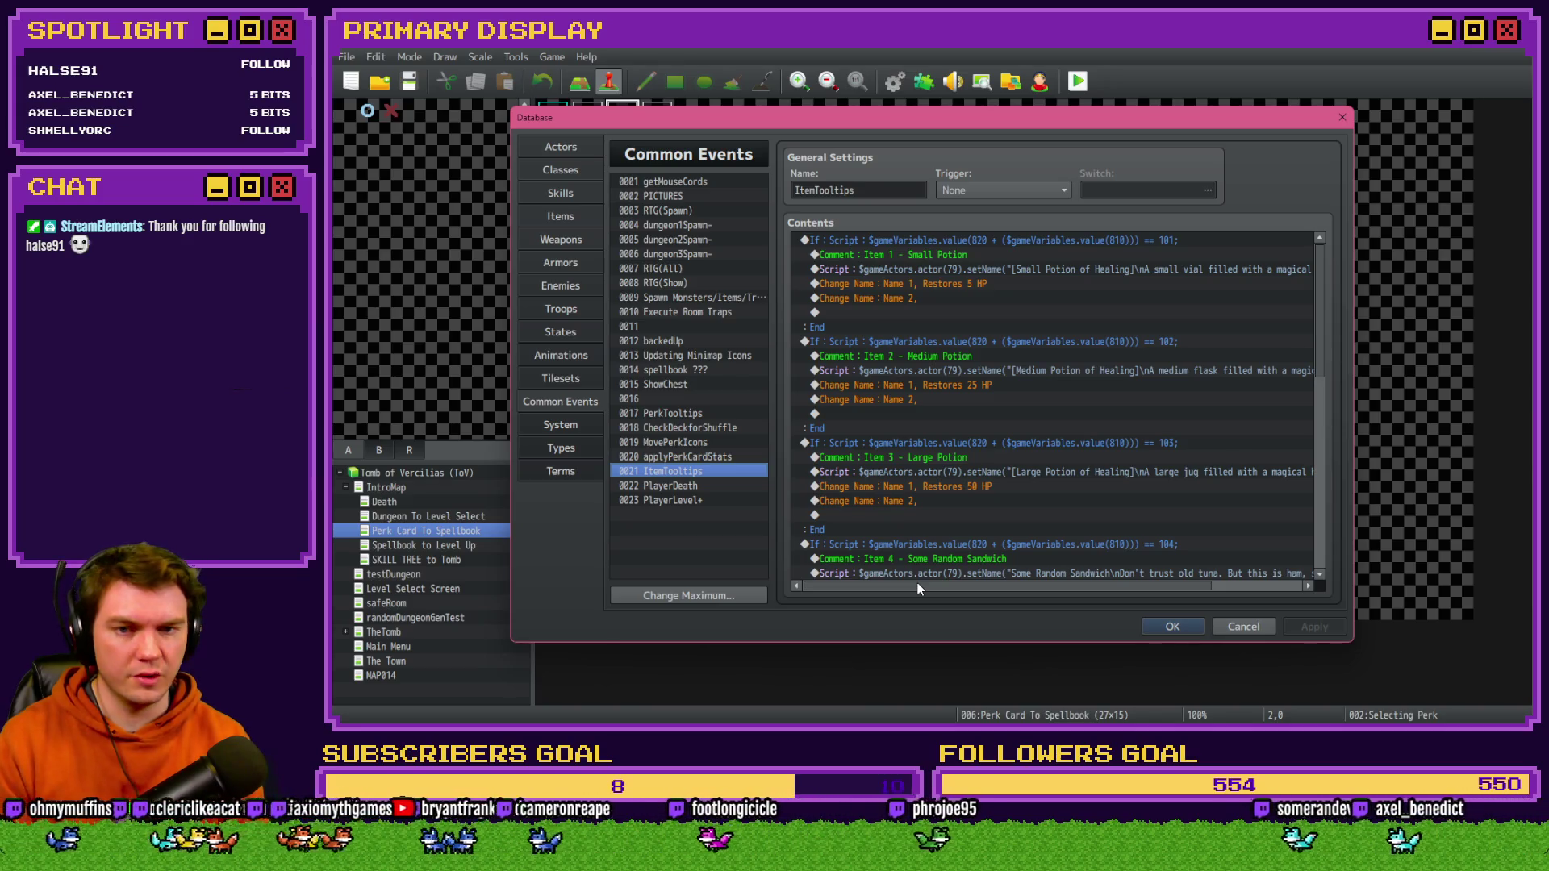
mouse_move(920, 585)
mouse_down()
mouse_move(1038, 589)
mouse_move(917, 589)
mouse_move(908, 556)
mouse_up()
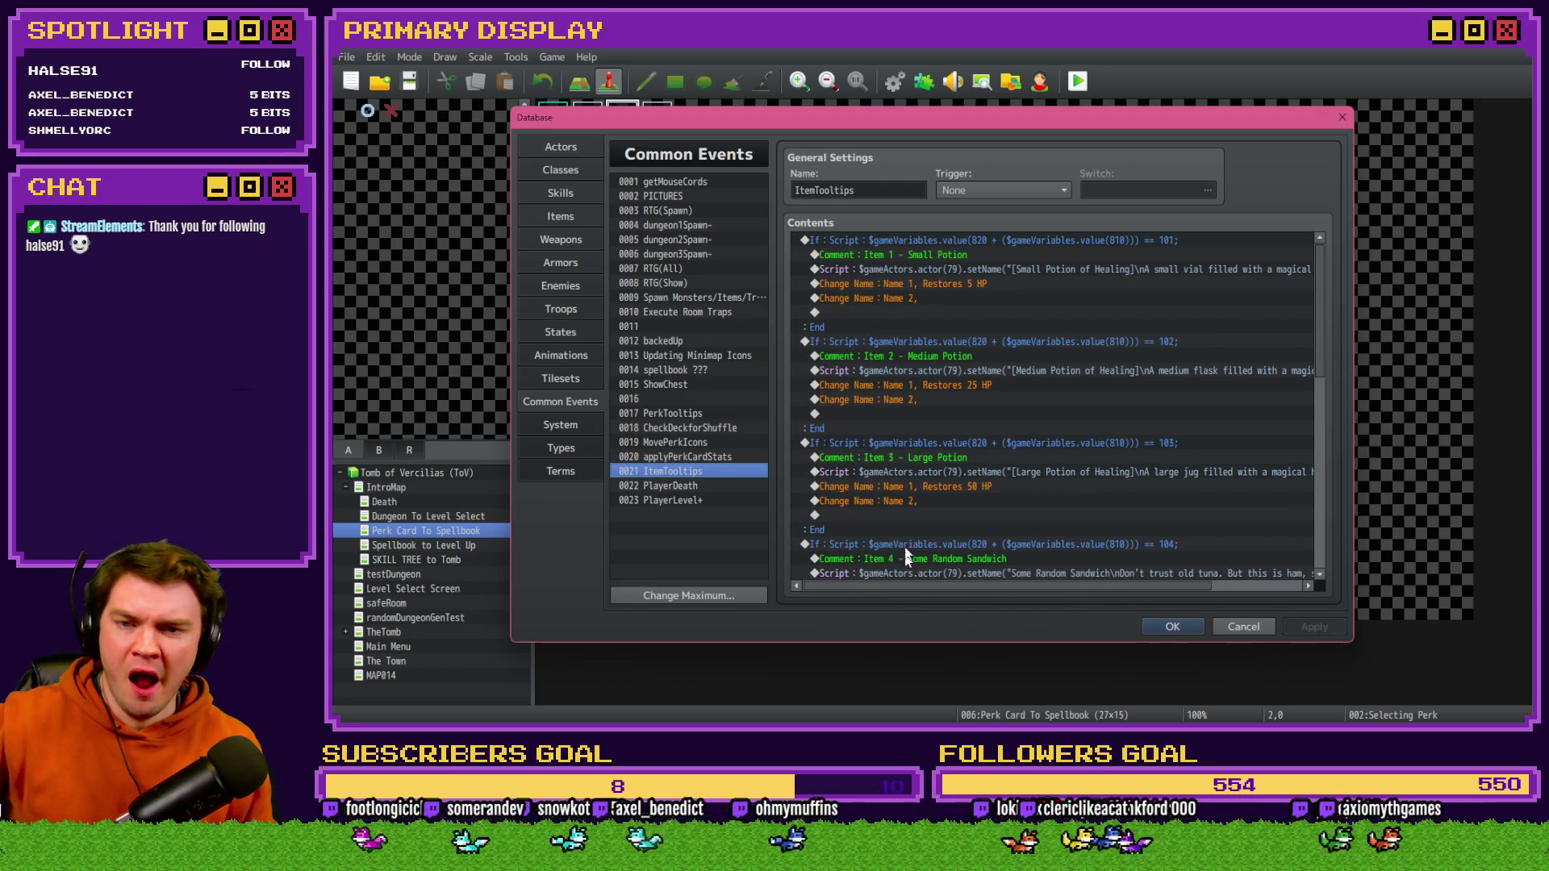
click(971, 288)
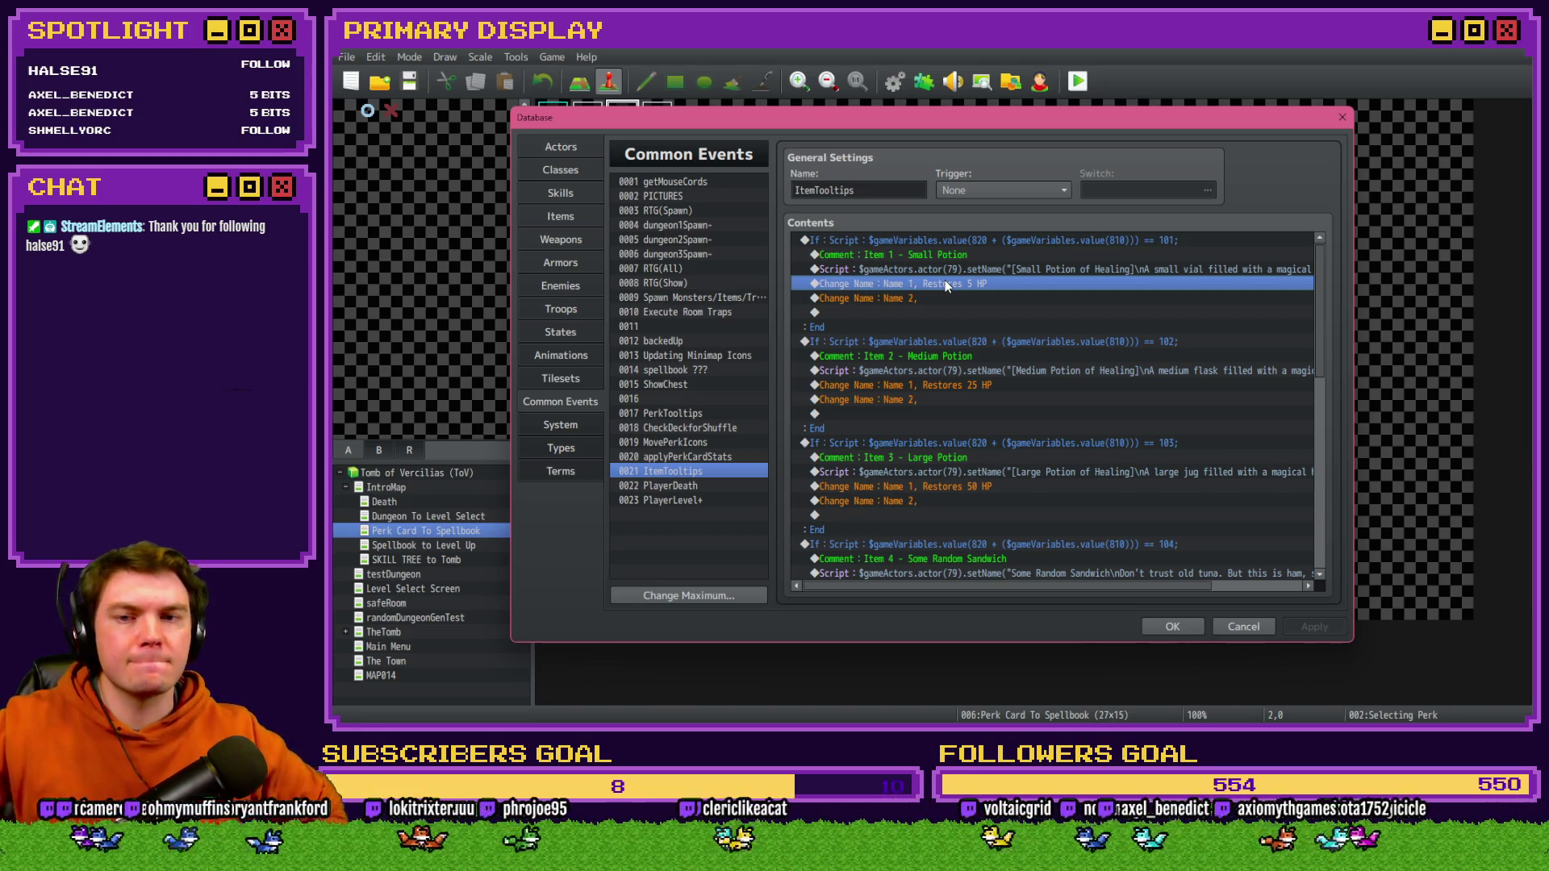
- Append \v[663] to the small potion's name so it reads 'Restores 5 HP \v[663]'
double_click(945, 283)
click(1109, 428)
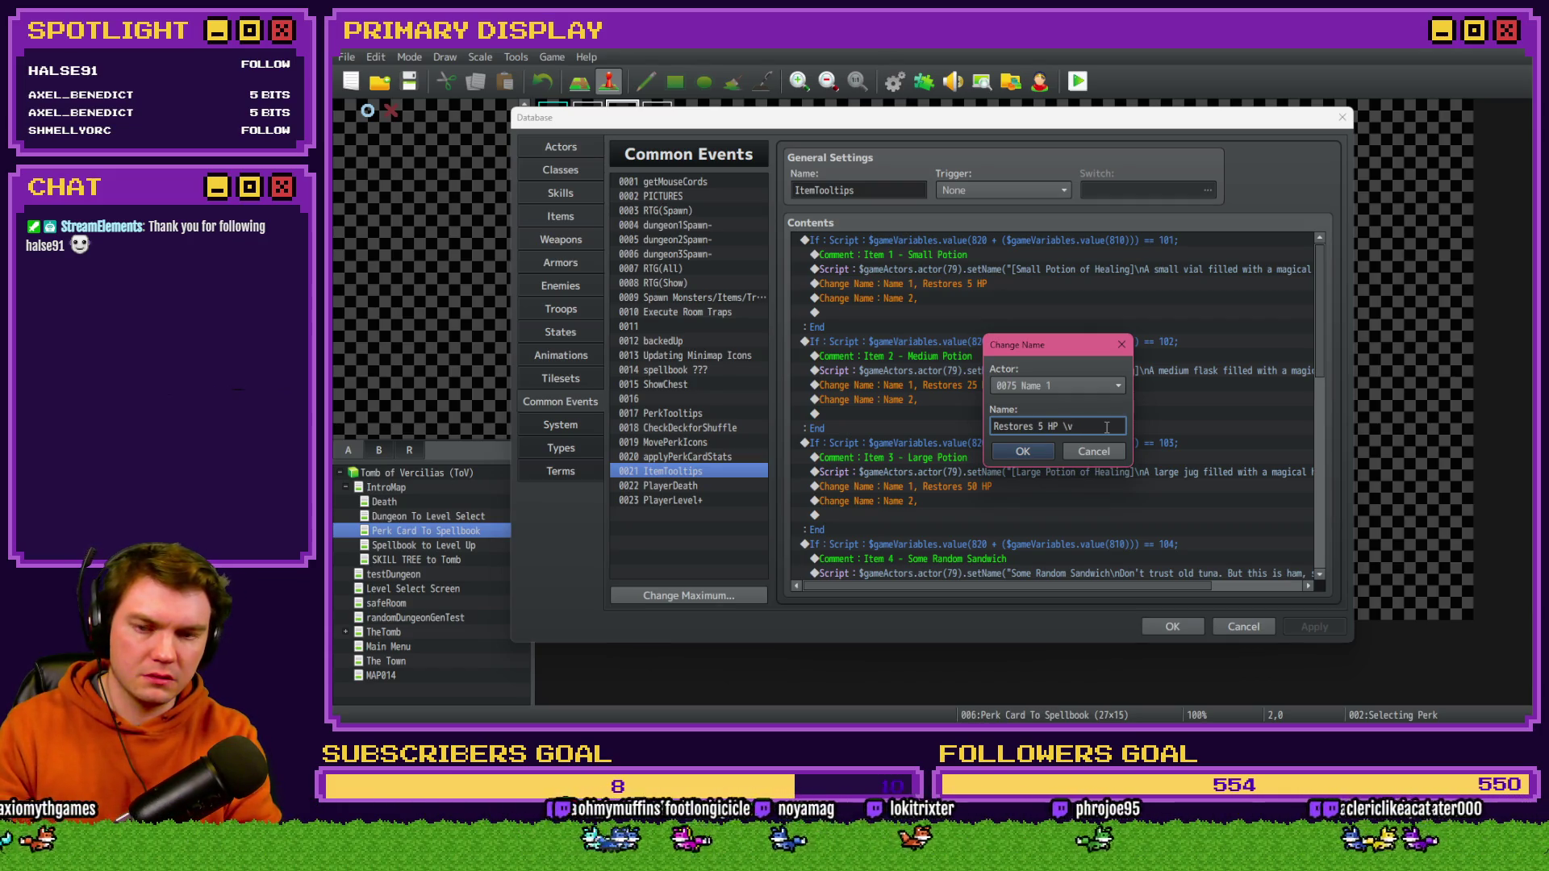
text(663])
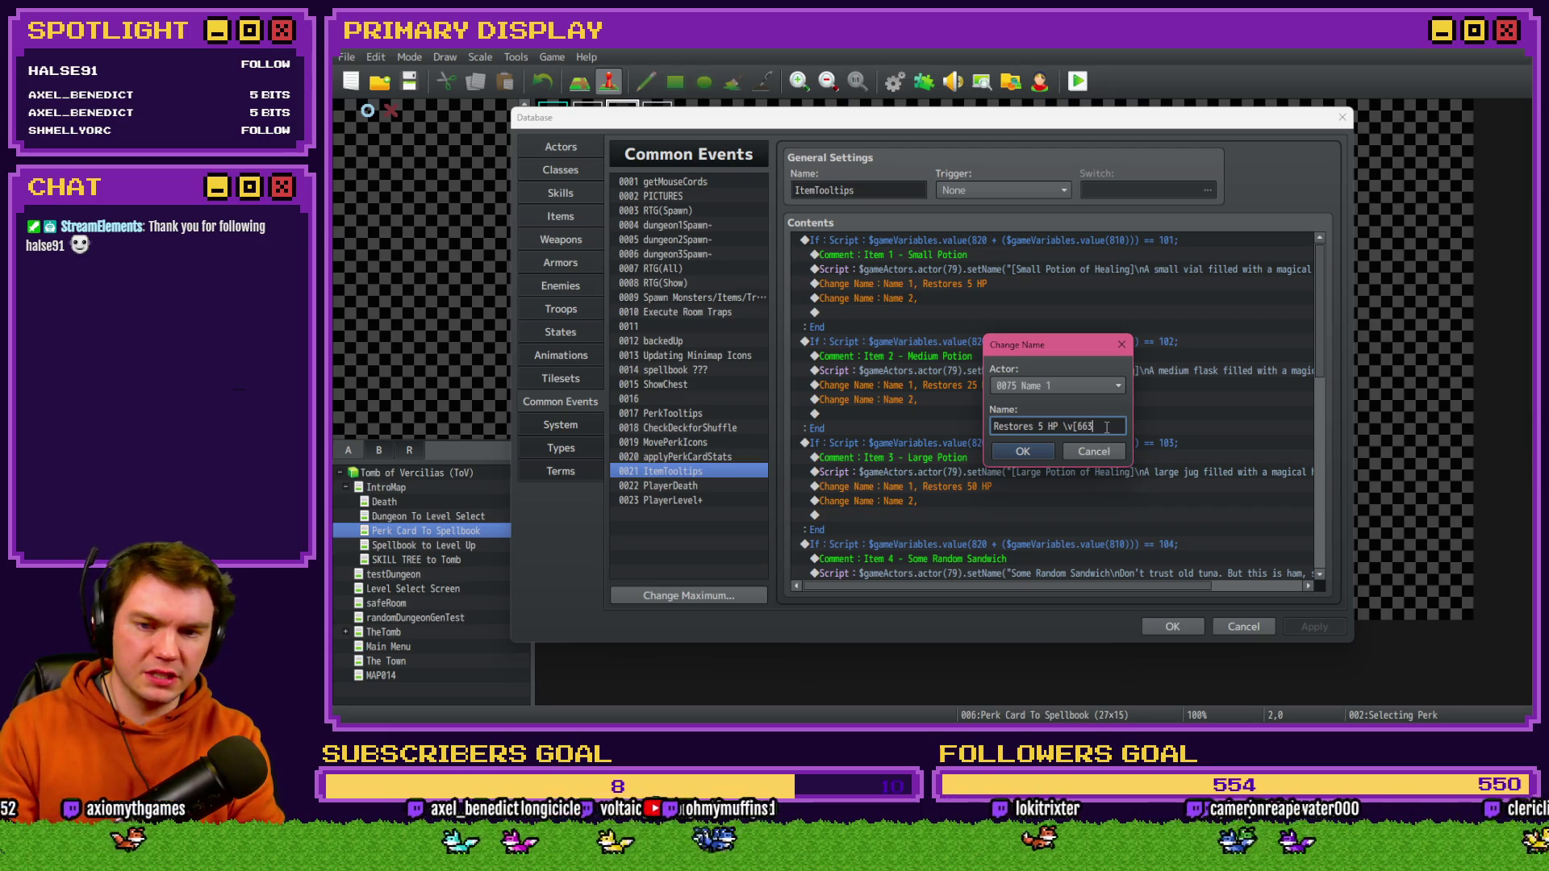
click(1025, 452)
- Apply and close the Database, then start a new playtest
click(1333, 632)
click(1174, 626)
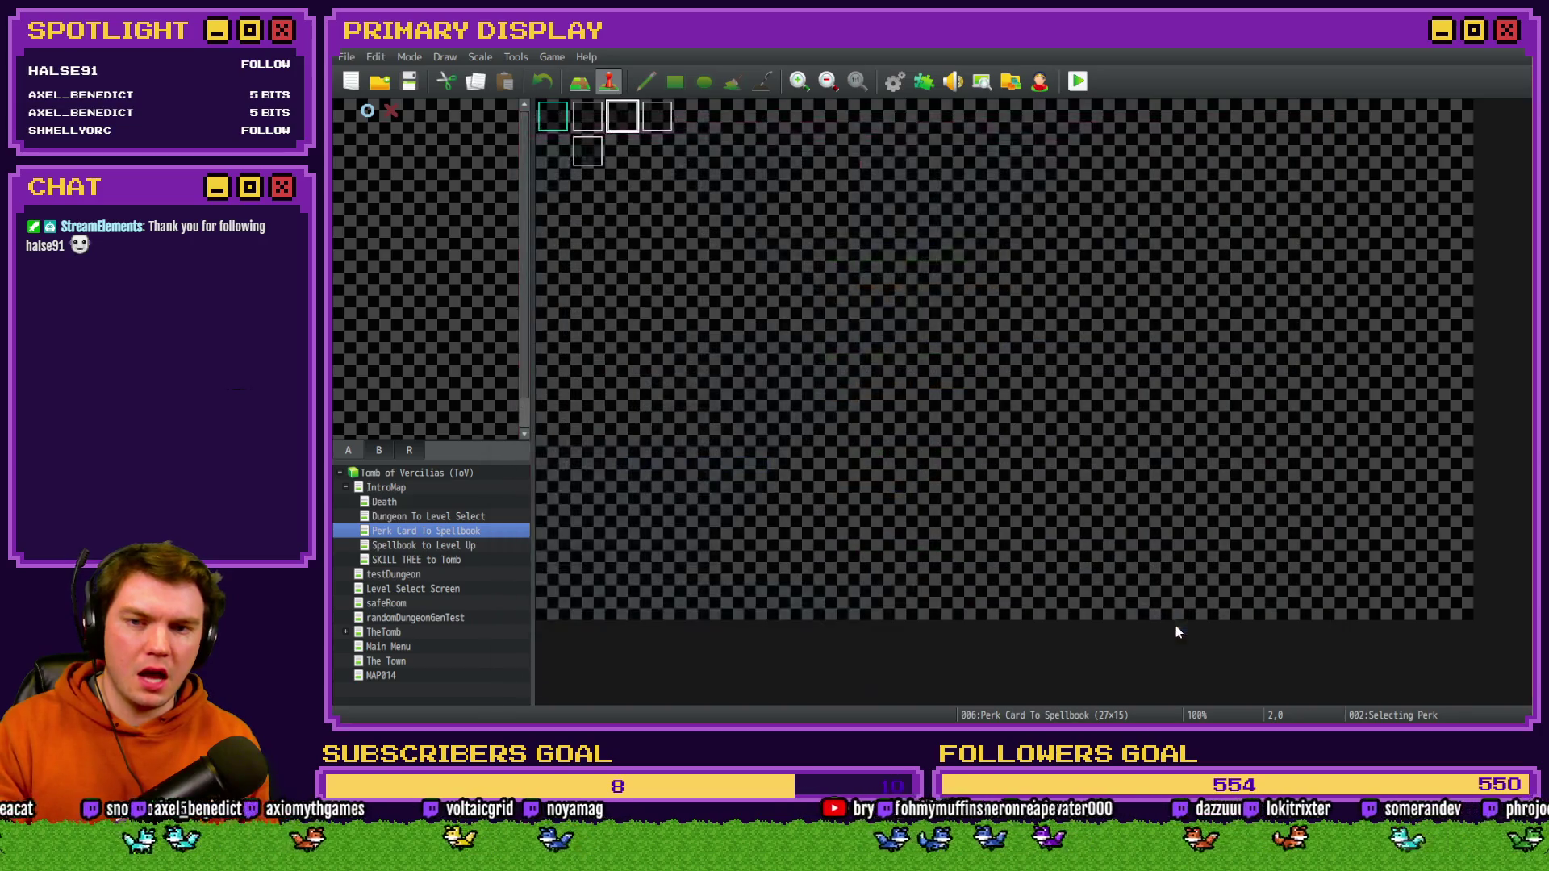
click(1078, 82)
- Save the project, take the Potion of Power card, and check the small potion tooltip under ITEMS
click(869, 406)
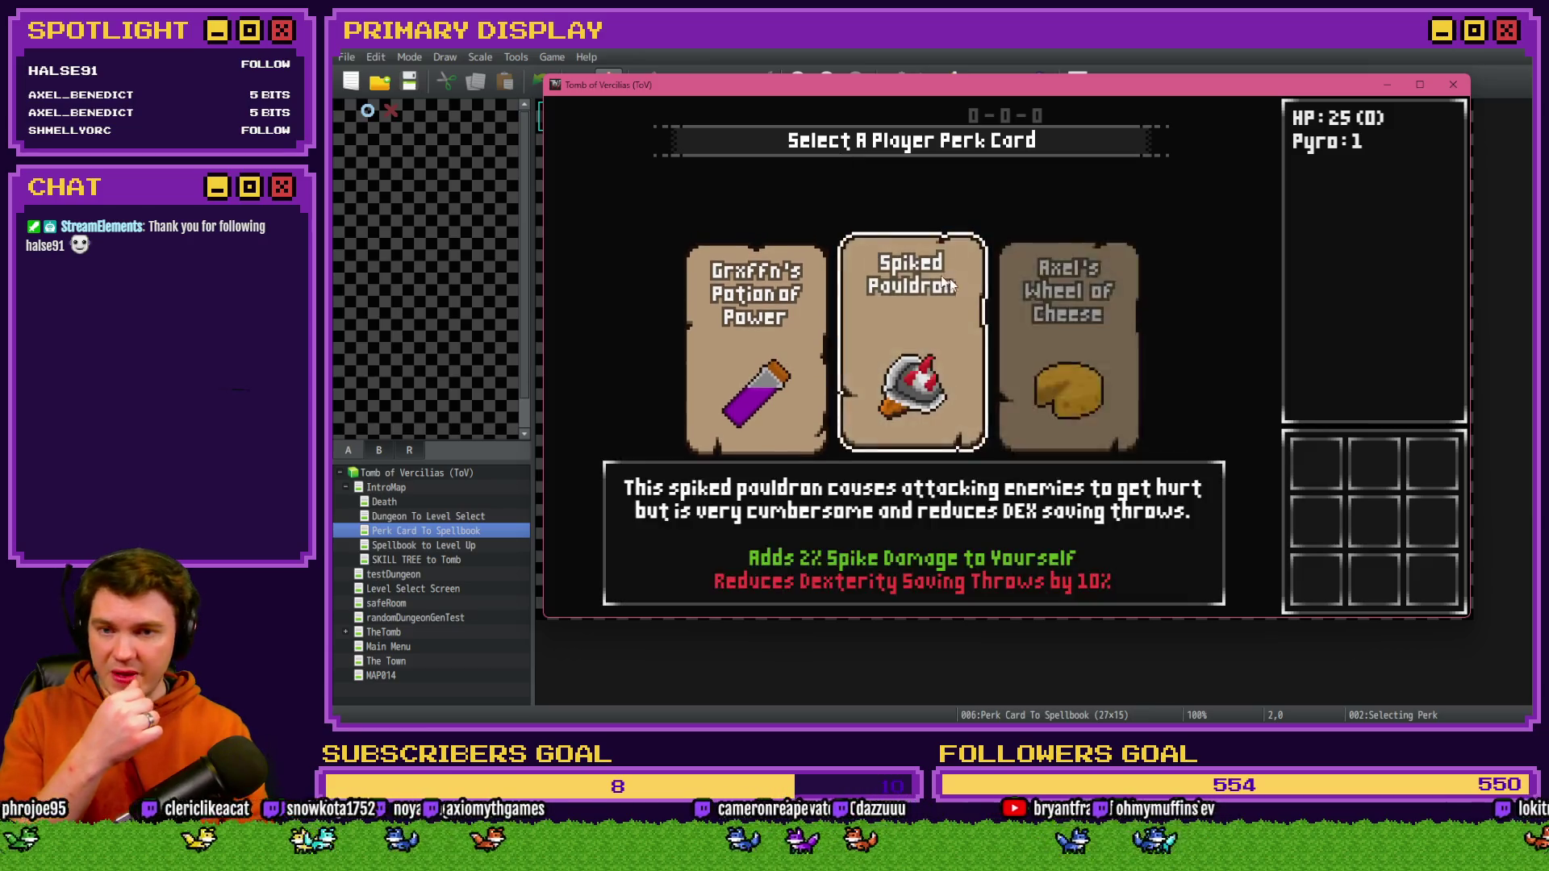
click(749, 318)
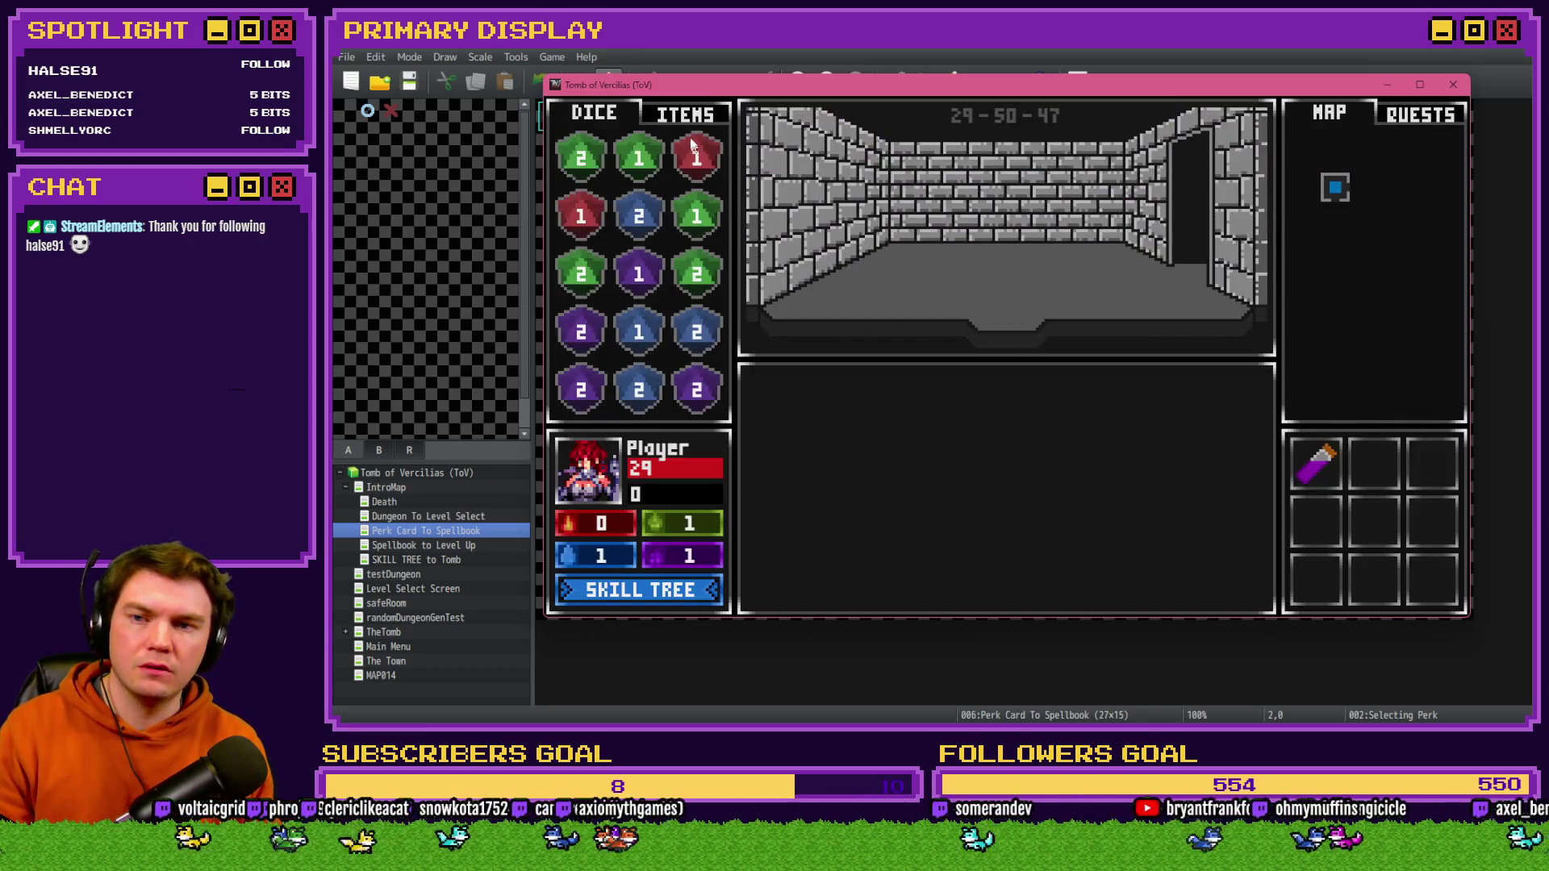
click(685, 116)
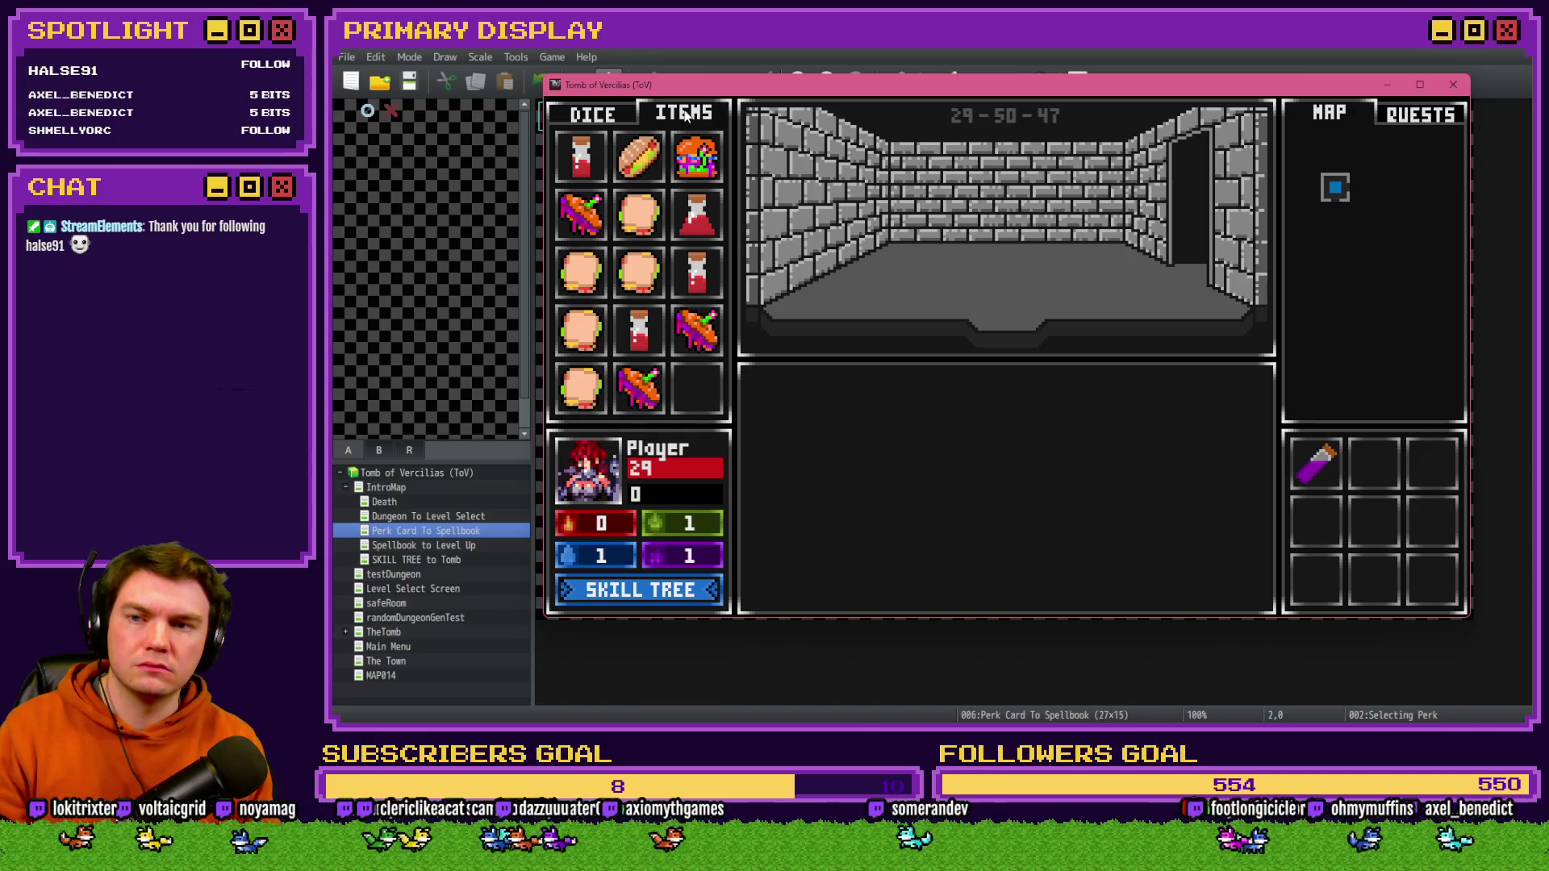
mouse_move(588, 161)
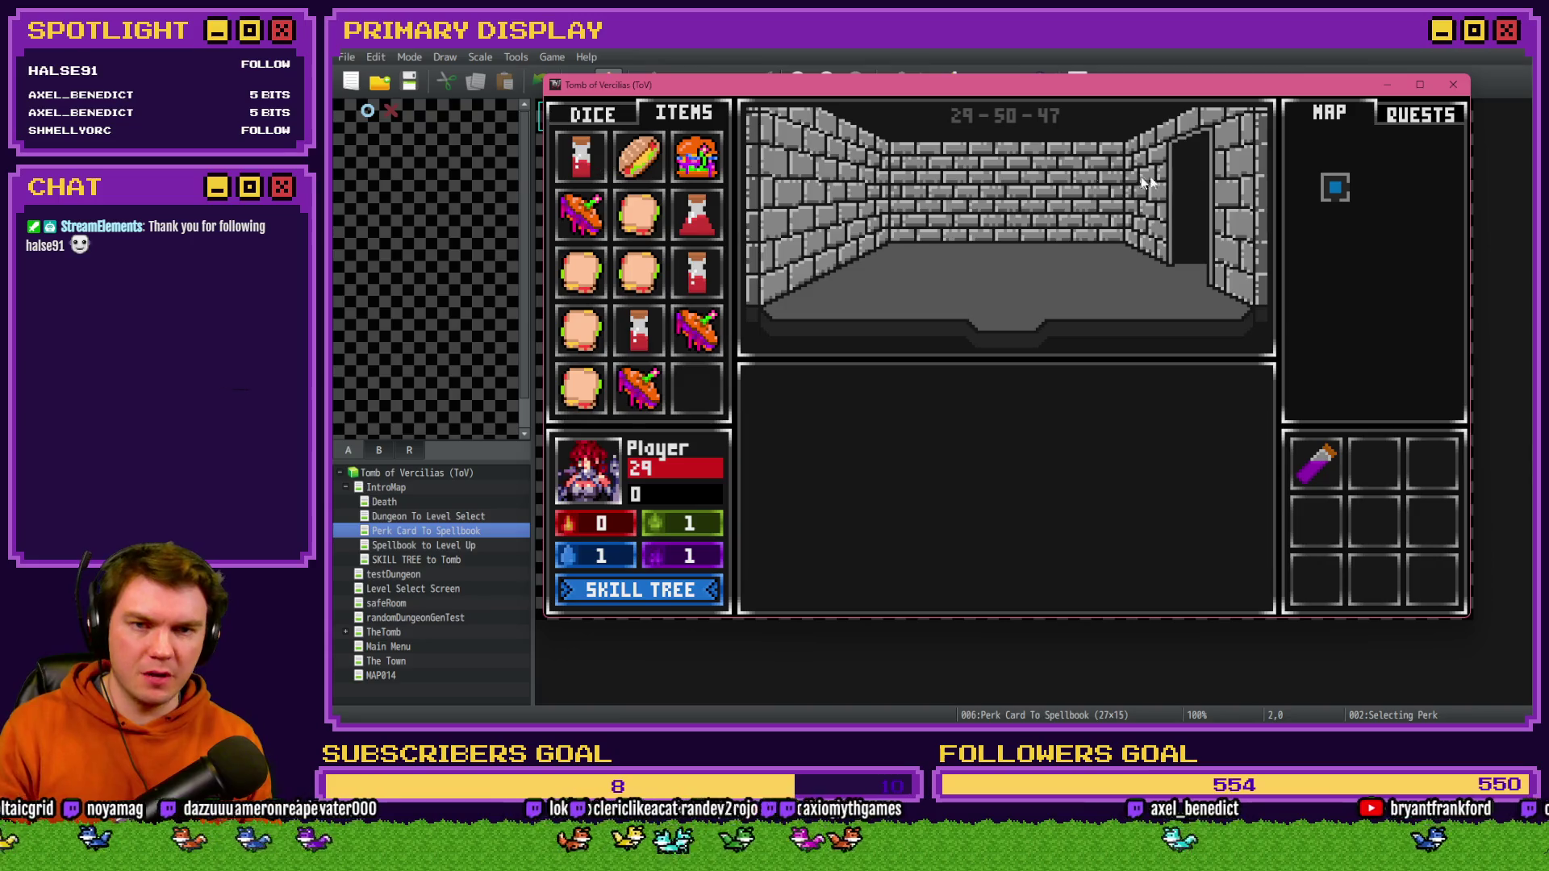
click(1453, 84)
click(894, 81)
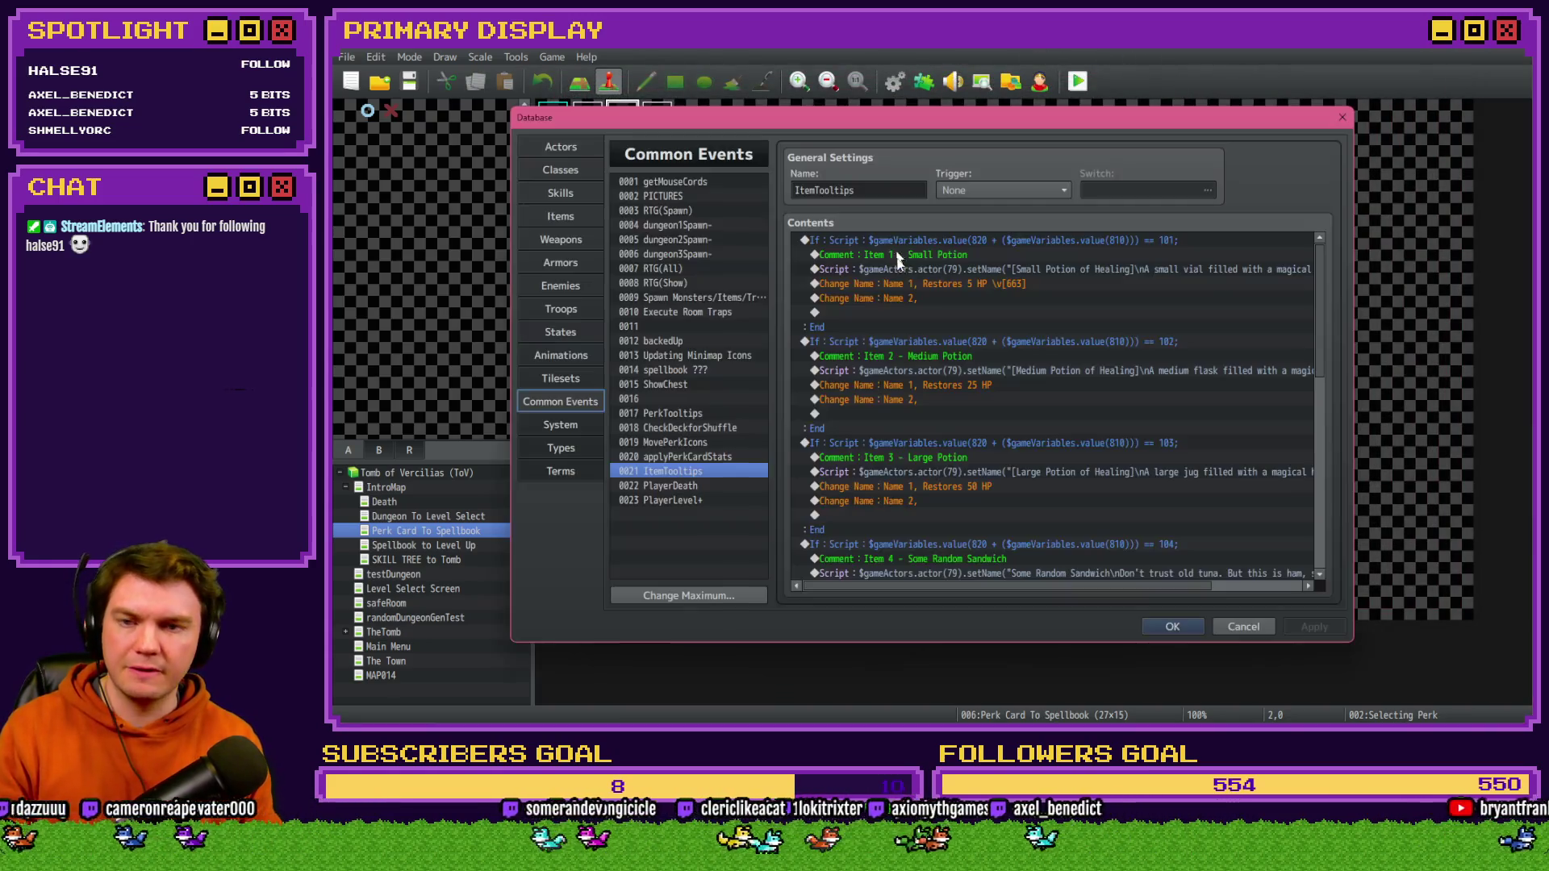
- Inspect the Small Potion script and the 'Restores 5 HP' name change without editing them
click(932, 273)
click(929, 283)
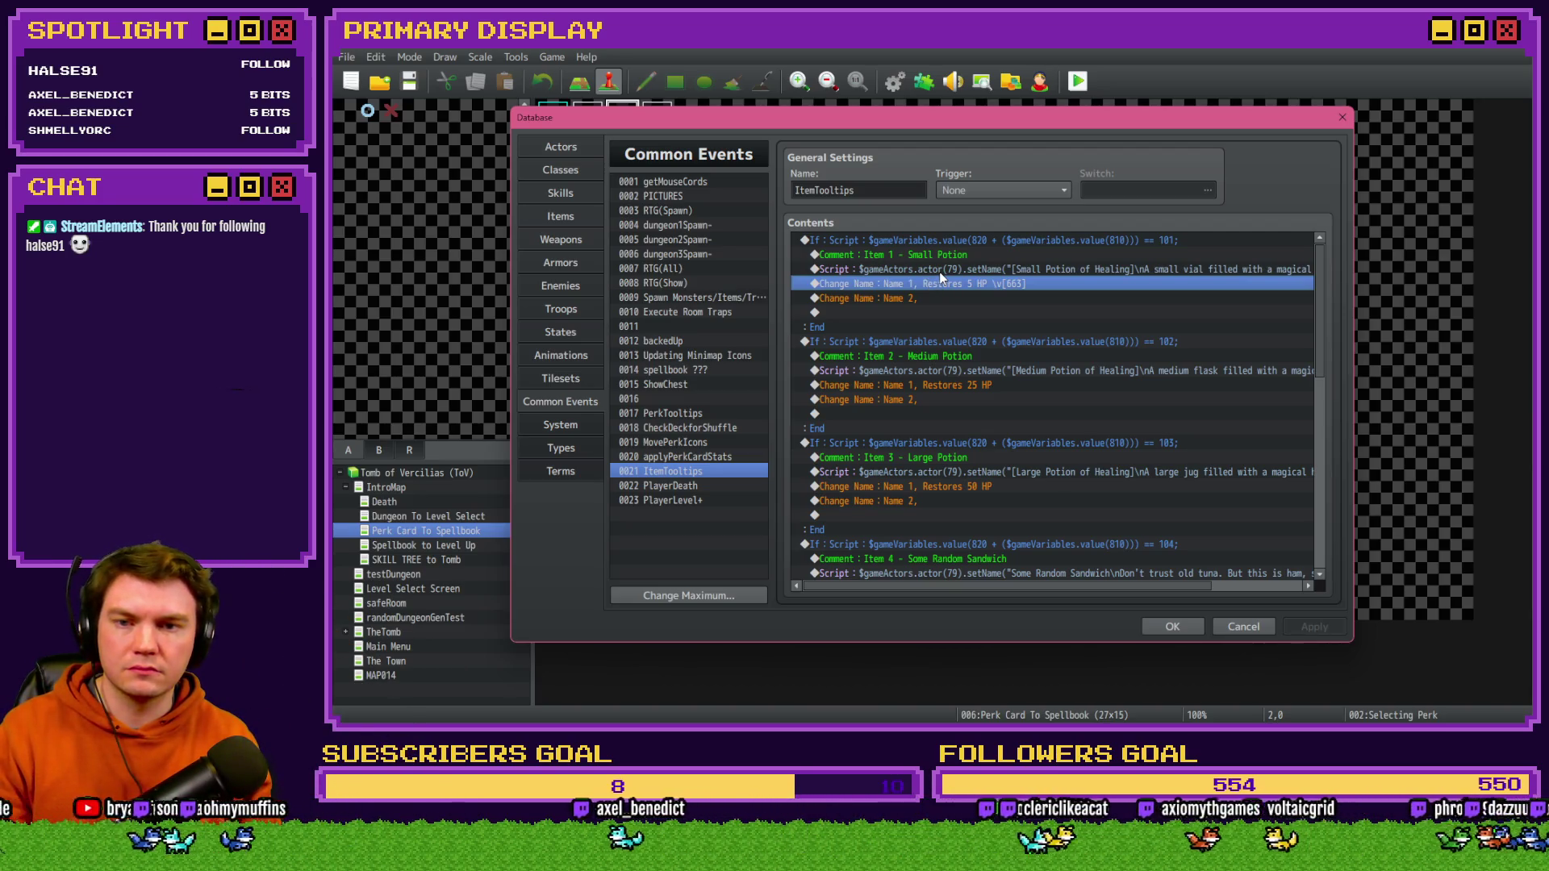
double_click(941, 273)
drag(1034, 299, 1025, 309)
key(Home)
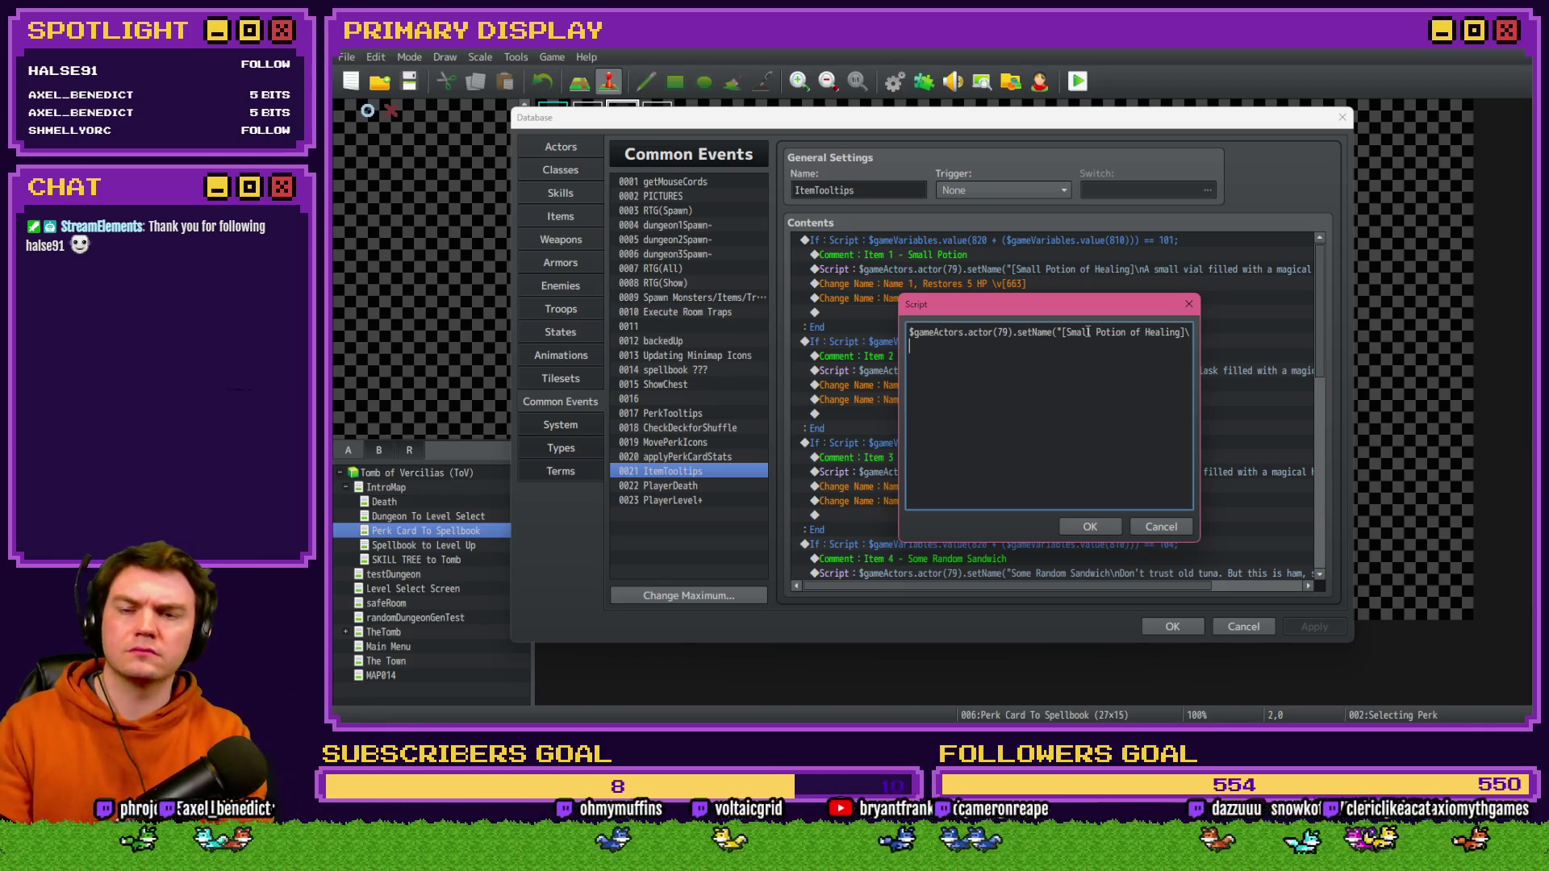
key(Escape)
double_click(1013, 284)
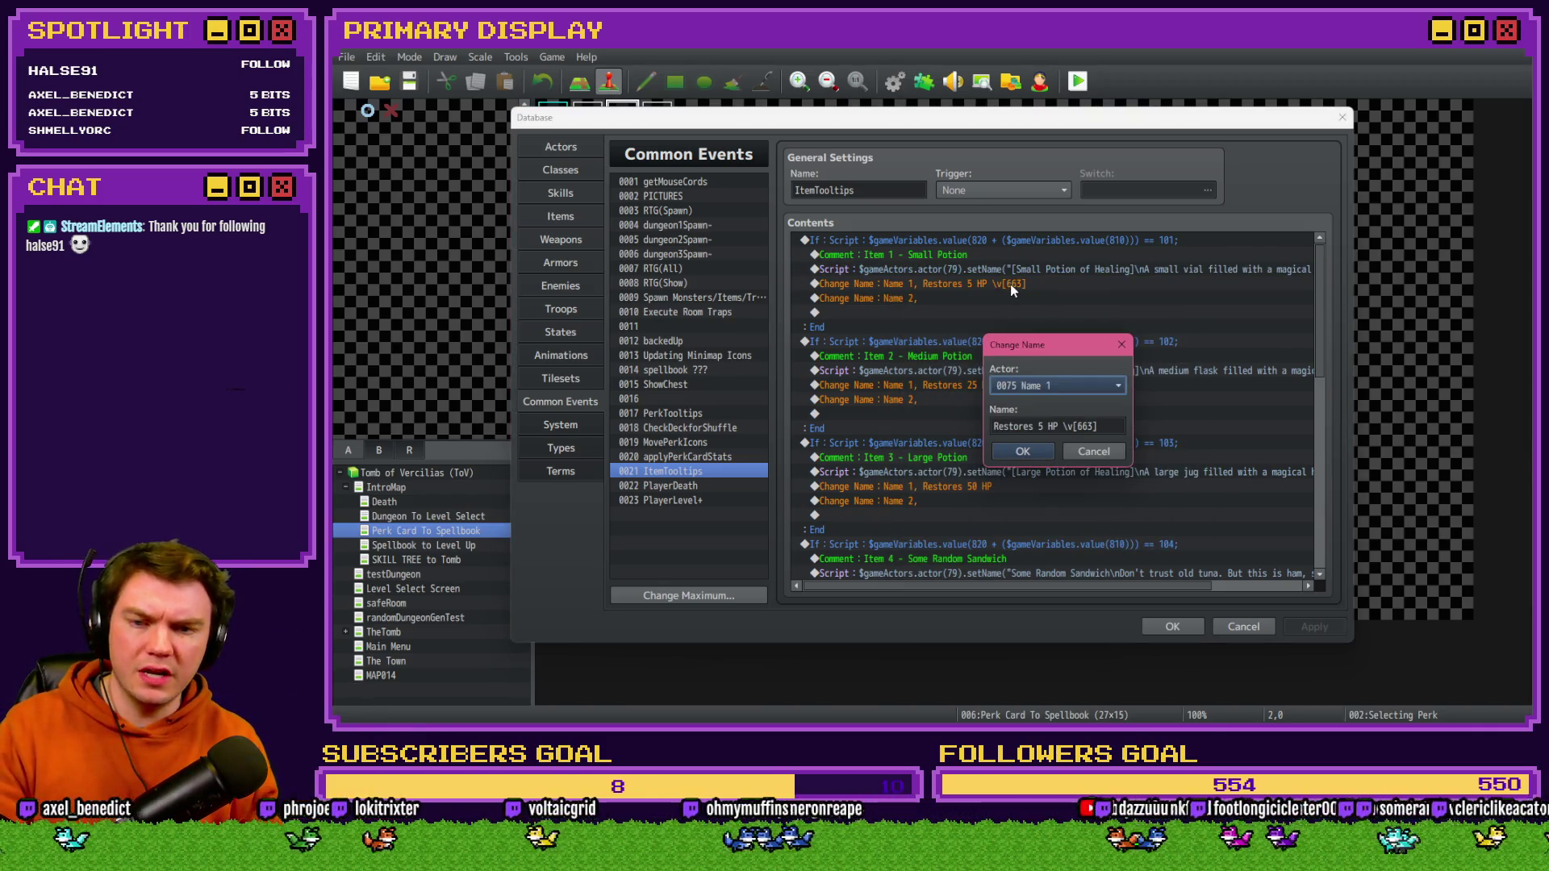
key(Escape)
- Duplicate the Small Potion script line and strip the copy's name and description text for actor 75
double_click(1024, 266)
key(ctrl+a)
key(ctrl+c)
key(End)
key(Return)
key(ctrl+v)
key(shift+Home)
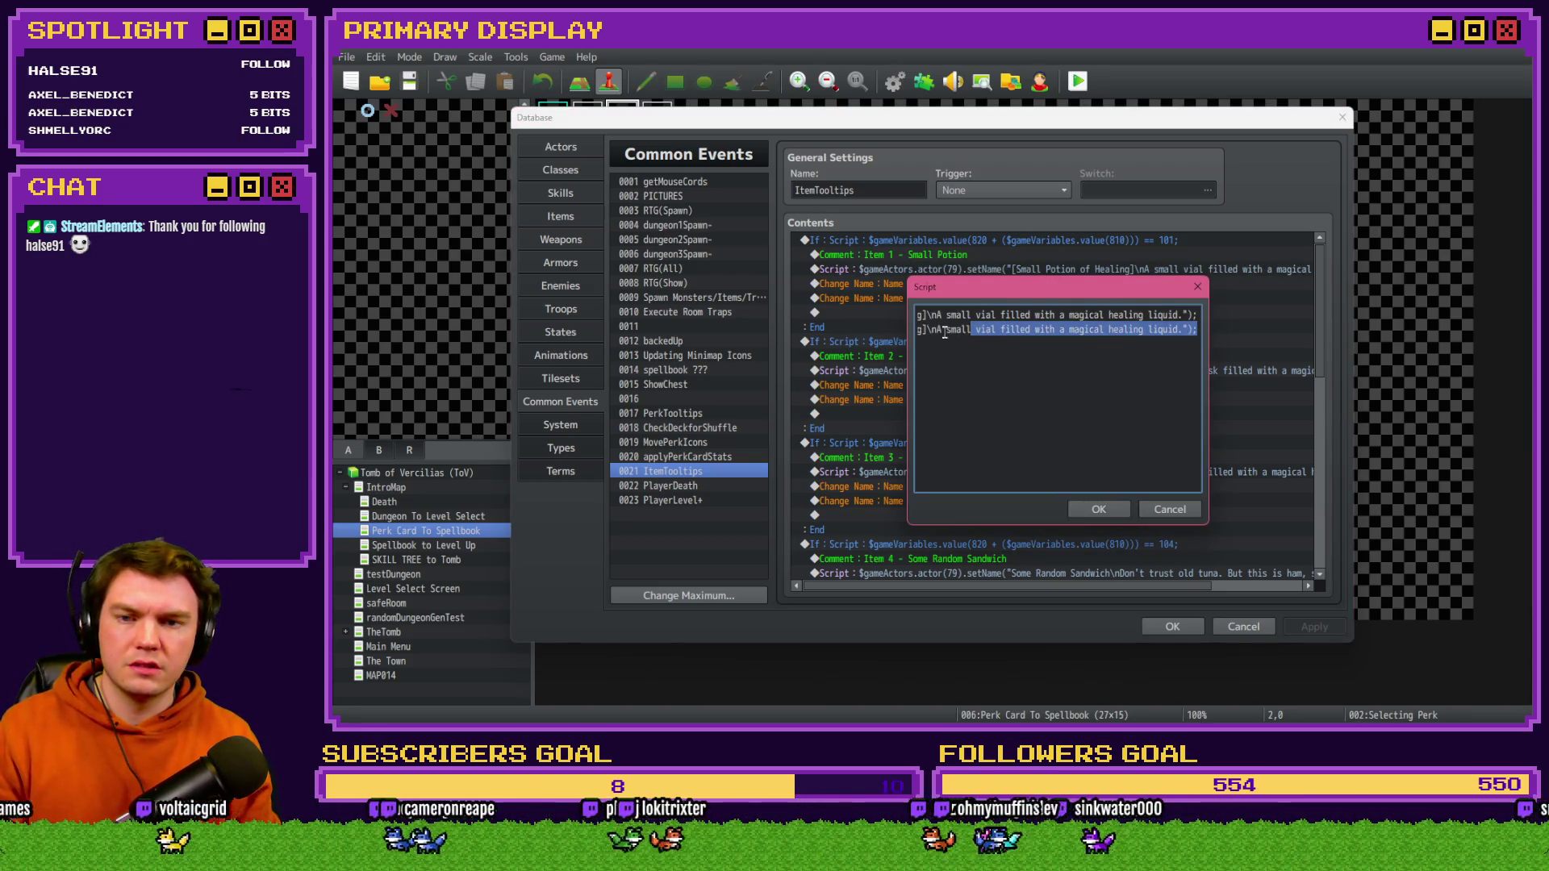
click(1014, 329)
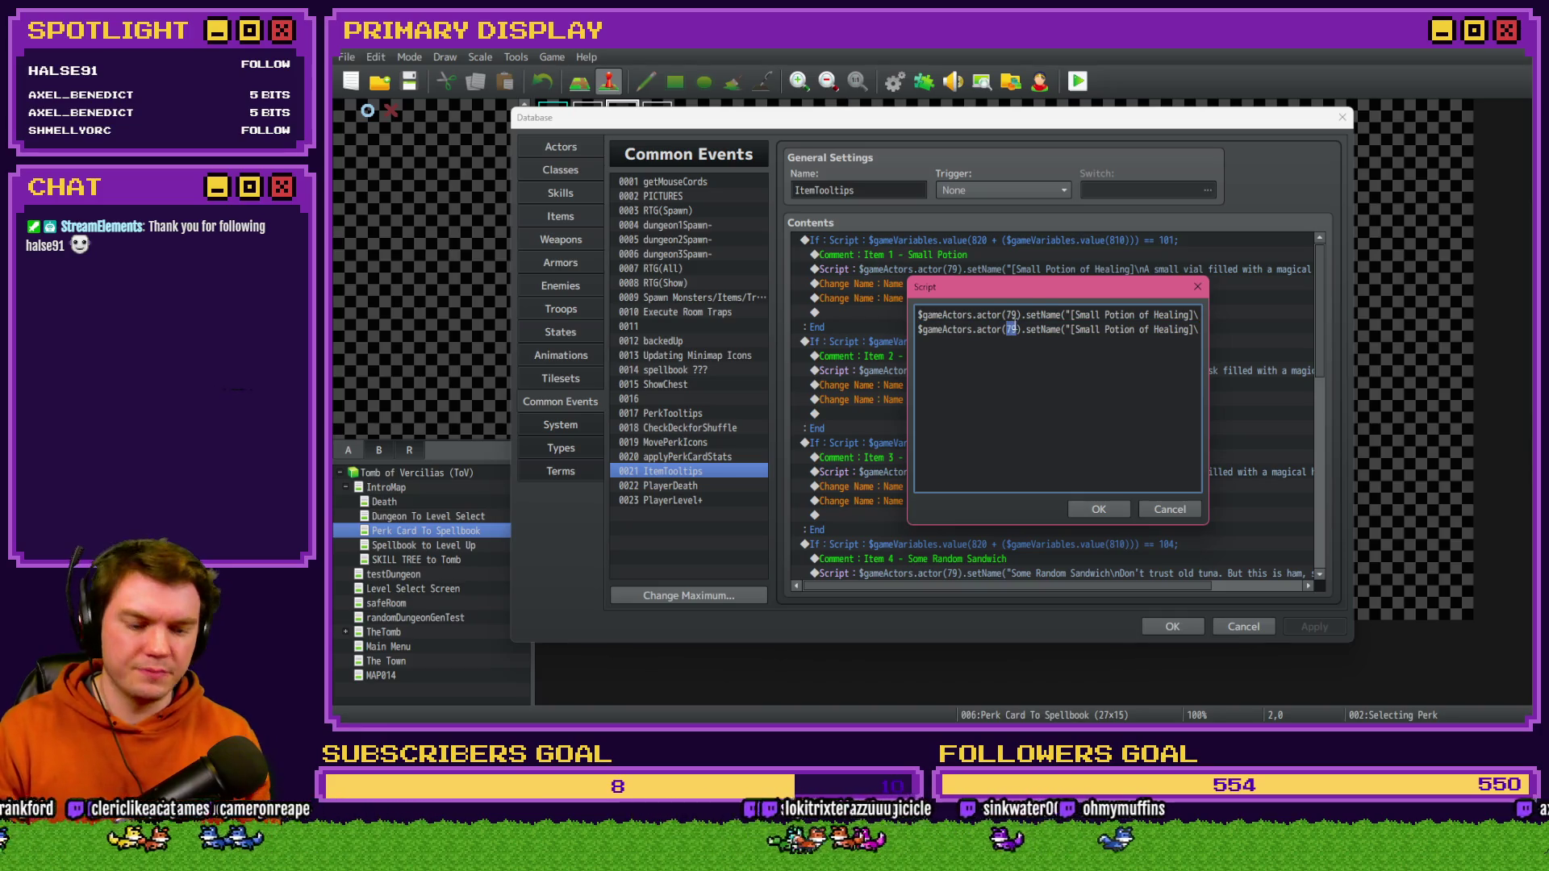
drag(1091, 330, 1203, 327)
click(1138, 329)
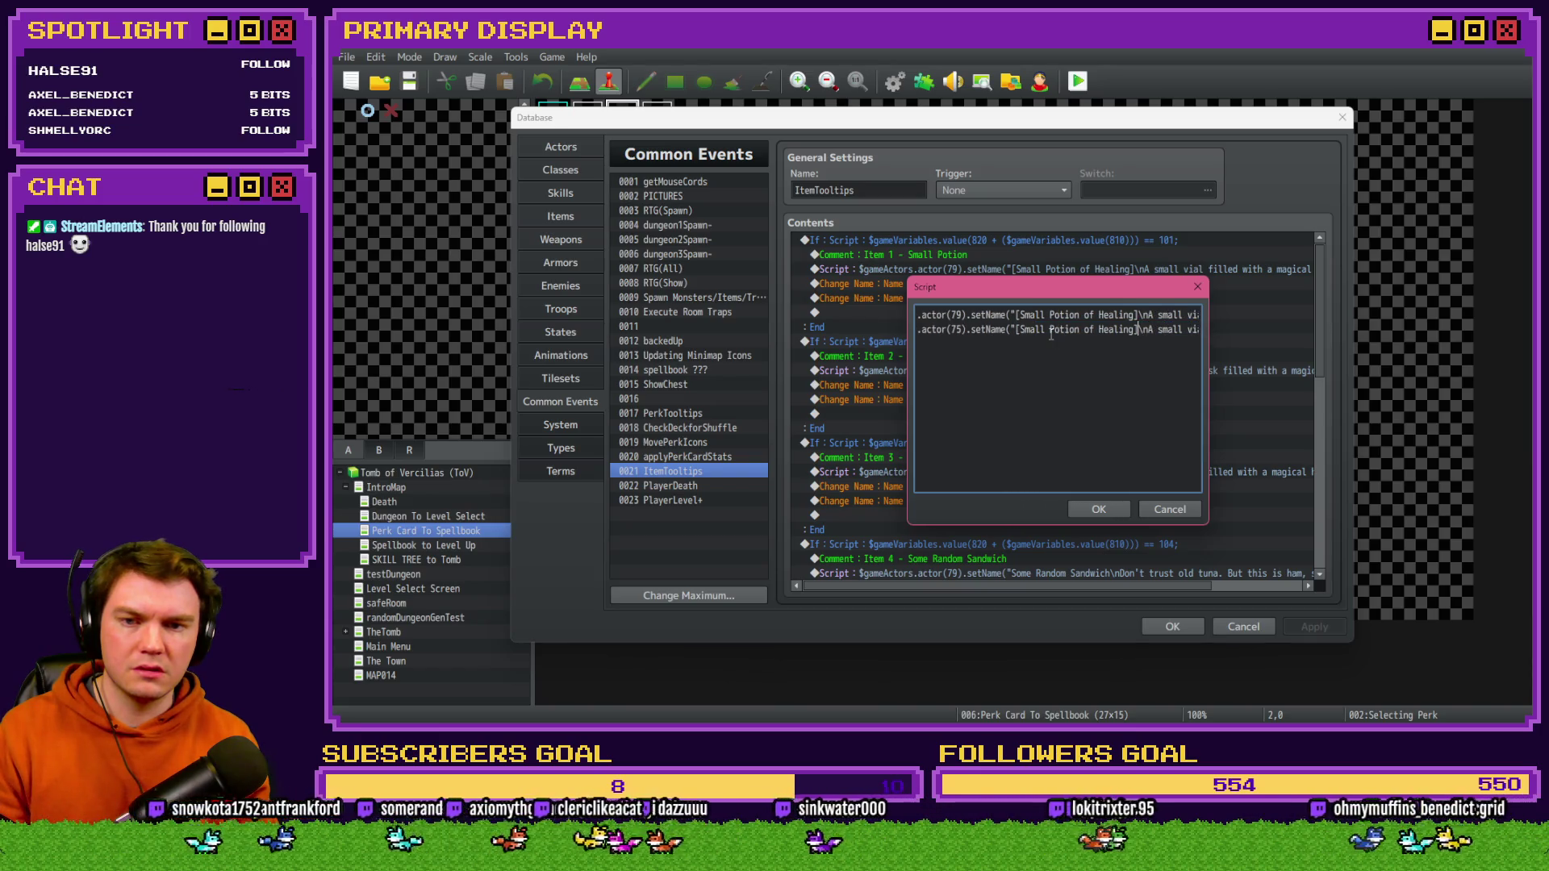
mouse_move(1014, 329)
mouse_down()
mouse_move(1212, 336)
mouse_move(1186, 330)
mouse_up()
key(Delete)
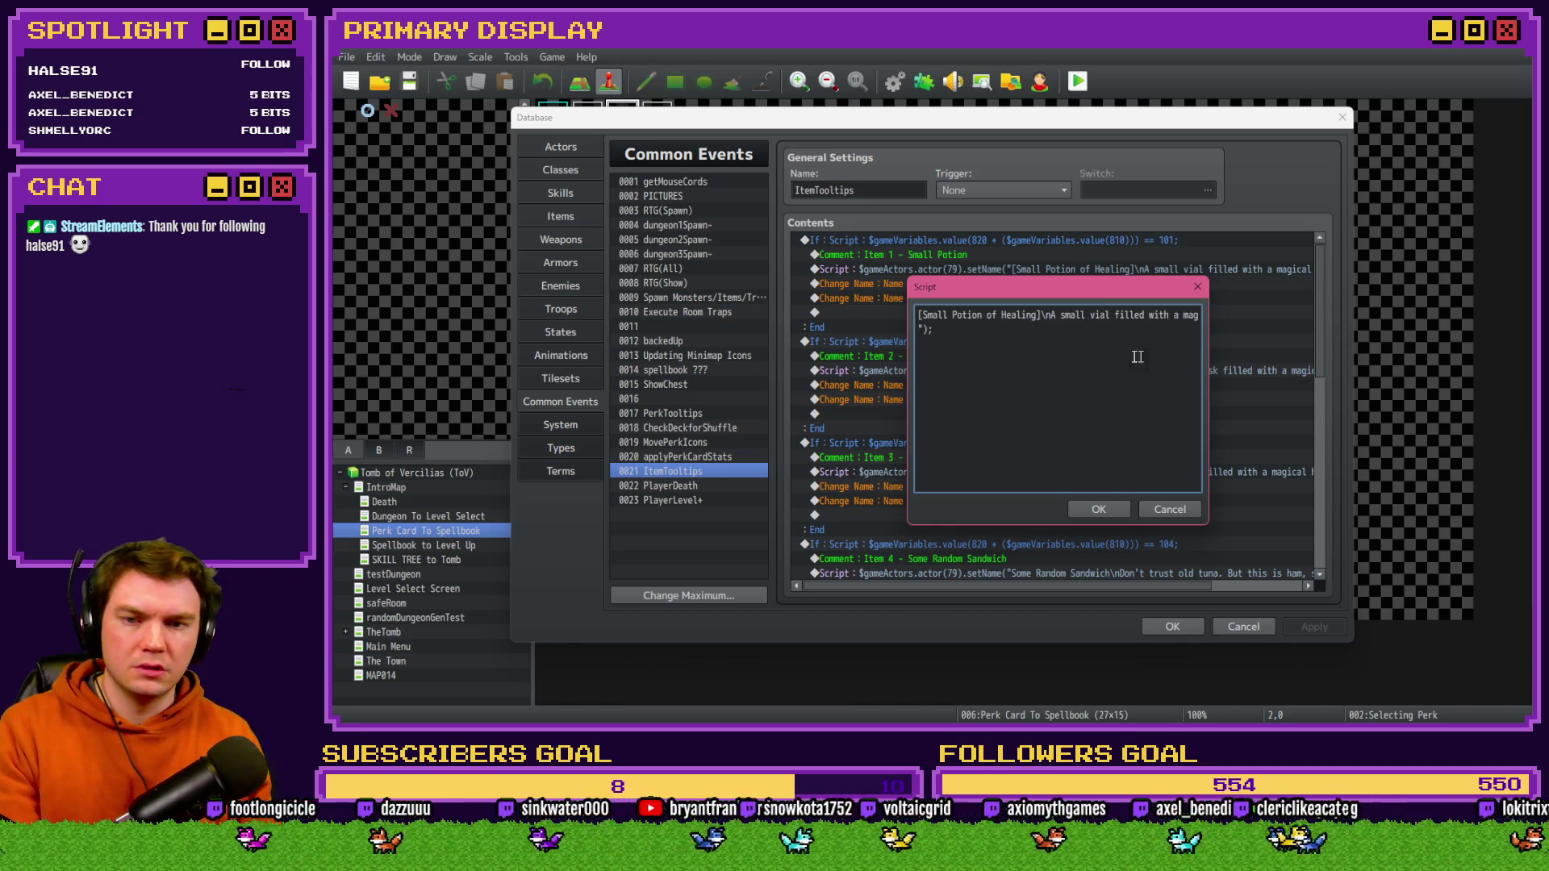
key(Home)
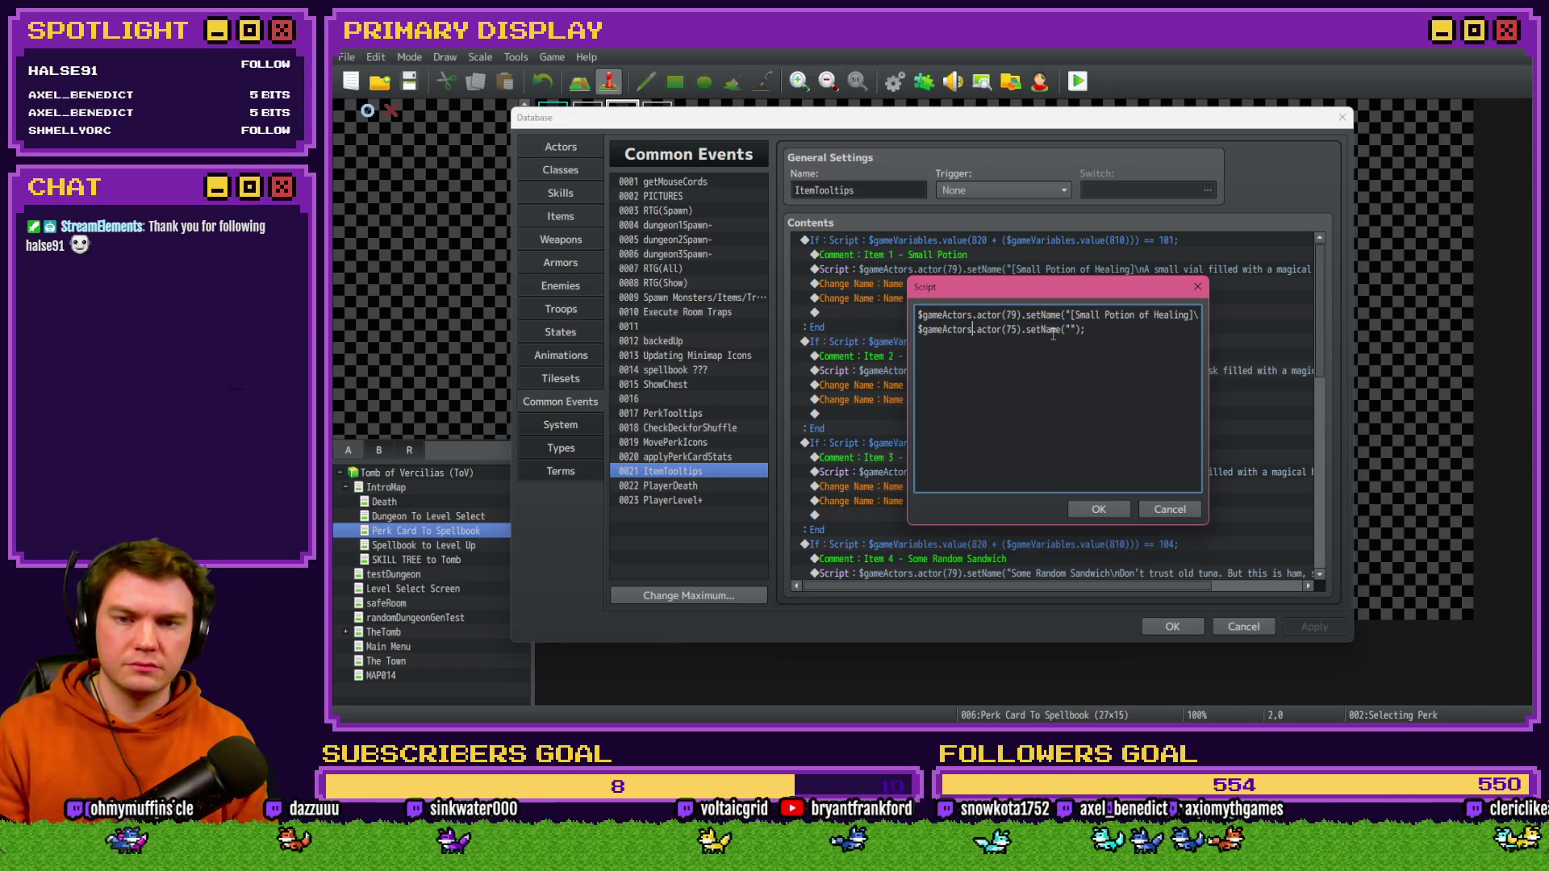
drag(1076, 291, 1074, 307)
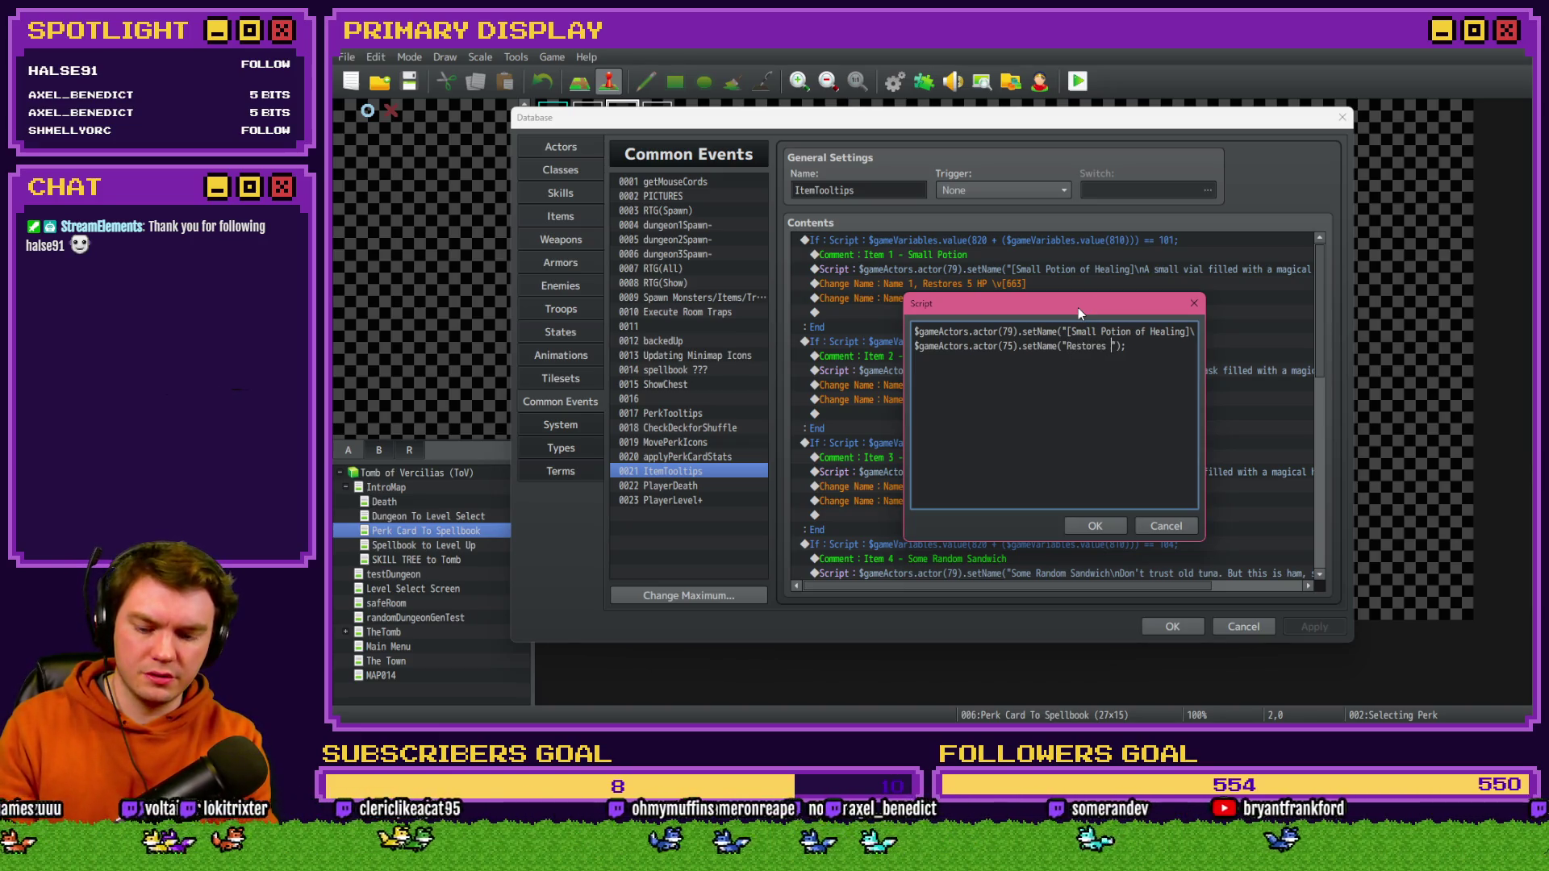
- Remove the hardcoded 5 HP text and add parentheses for the heal calculation
text(5 HP)
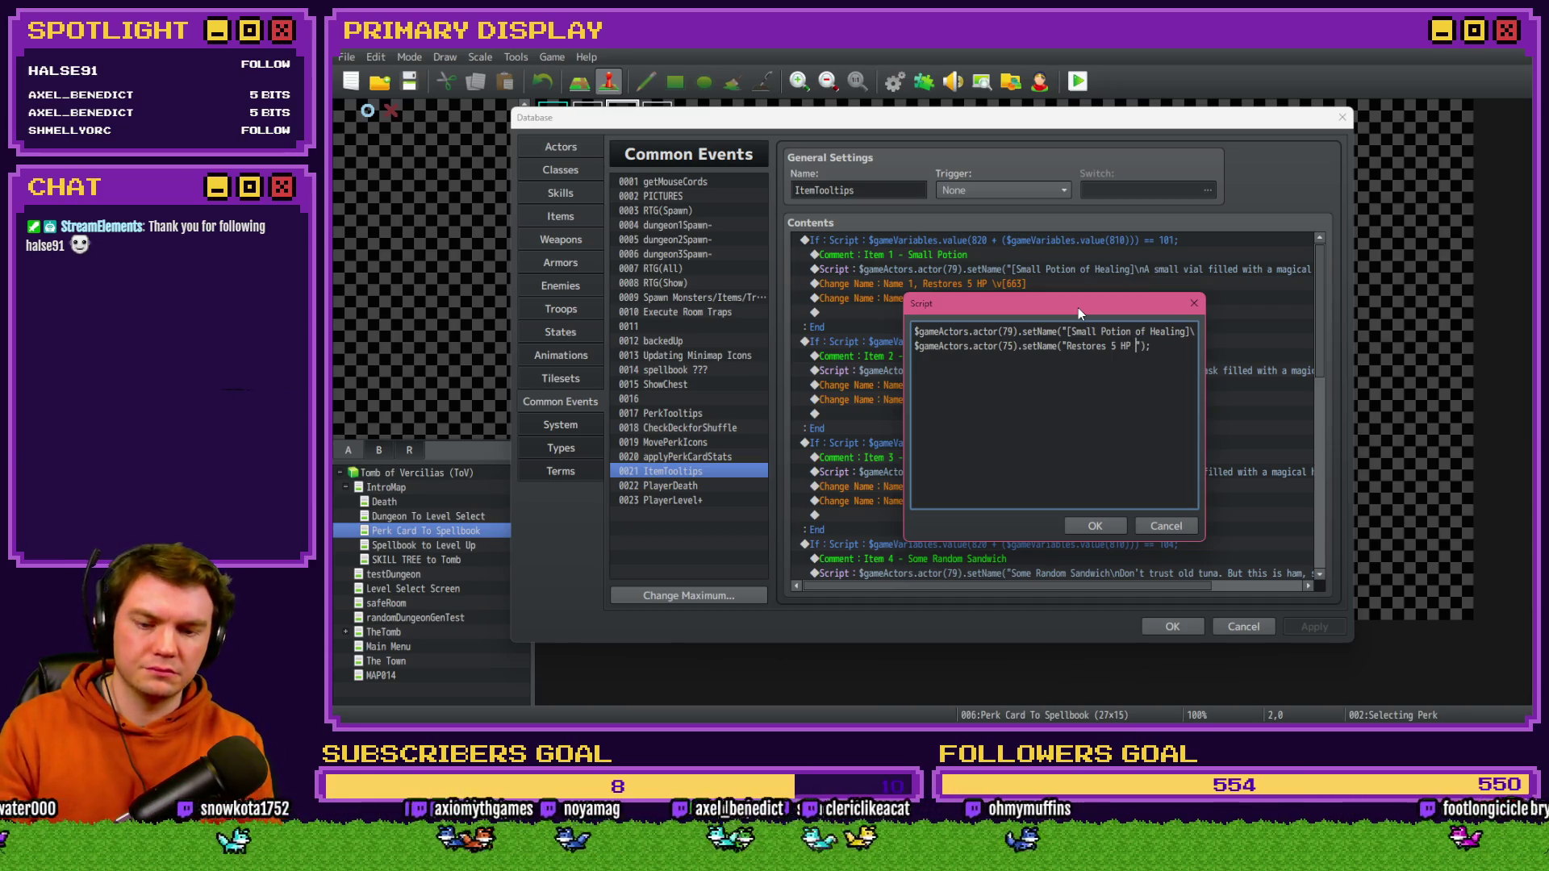
text( ())
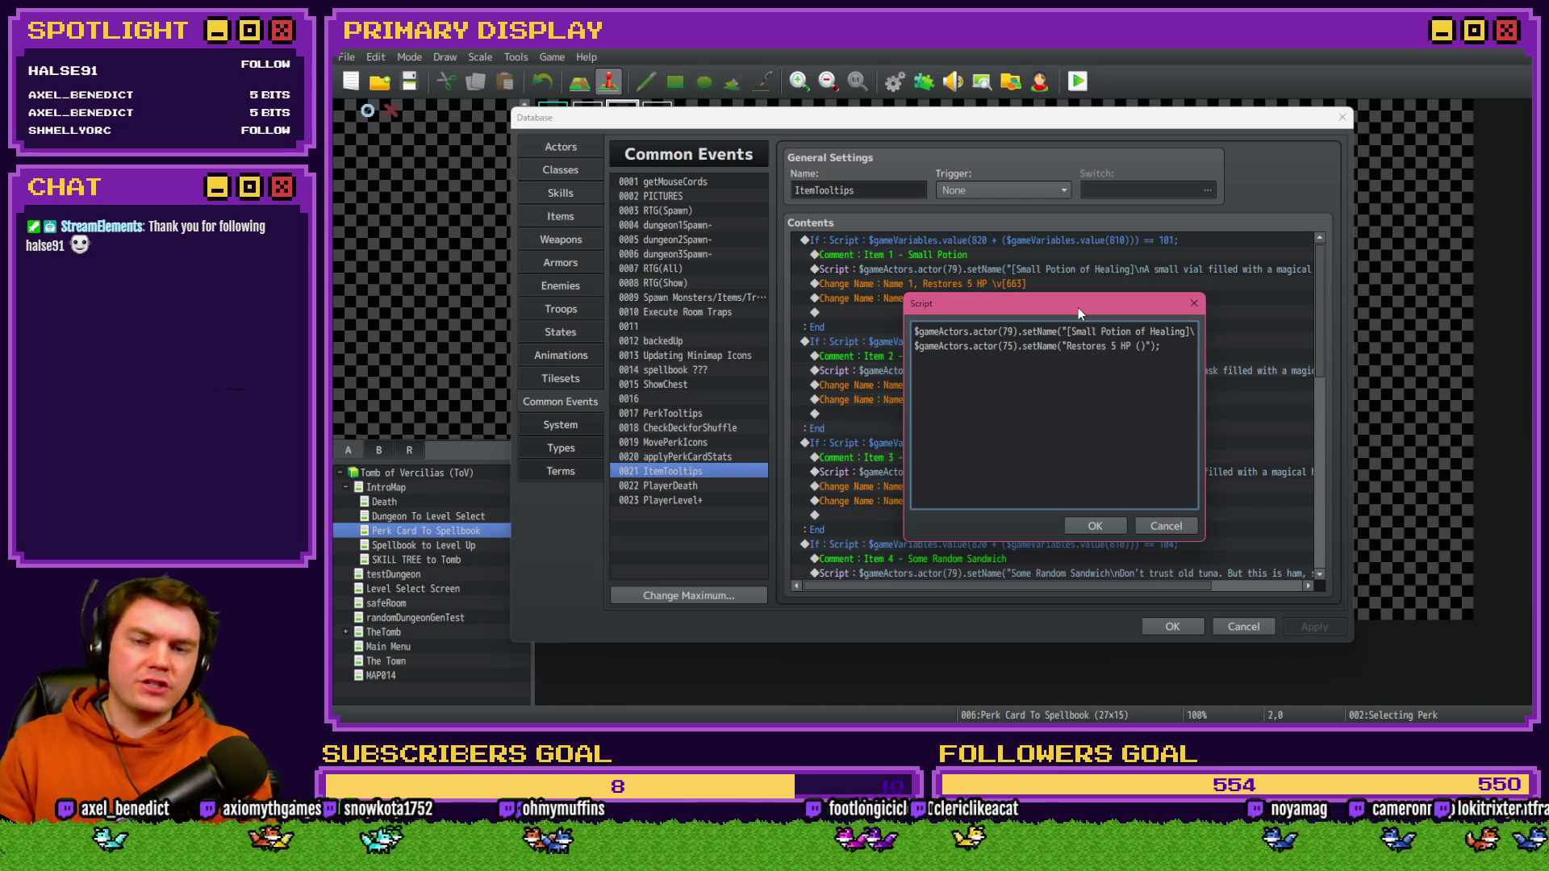
key(Delete)
key(BackSpace)
key(BackSpace)
key(BackSpace)
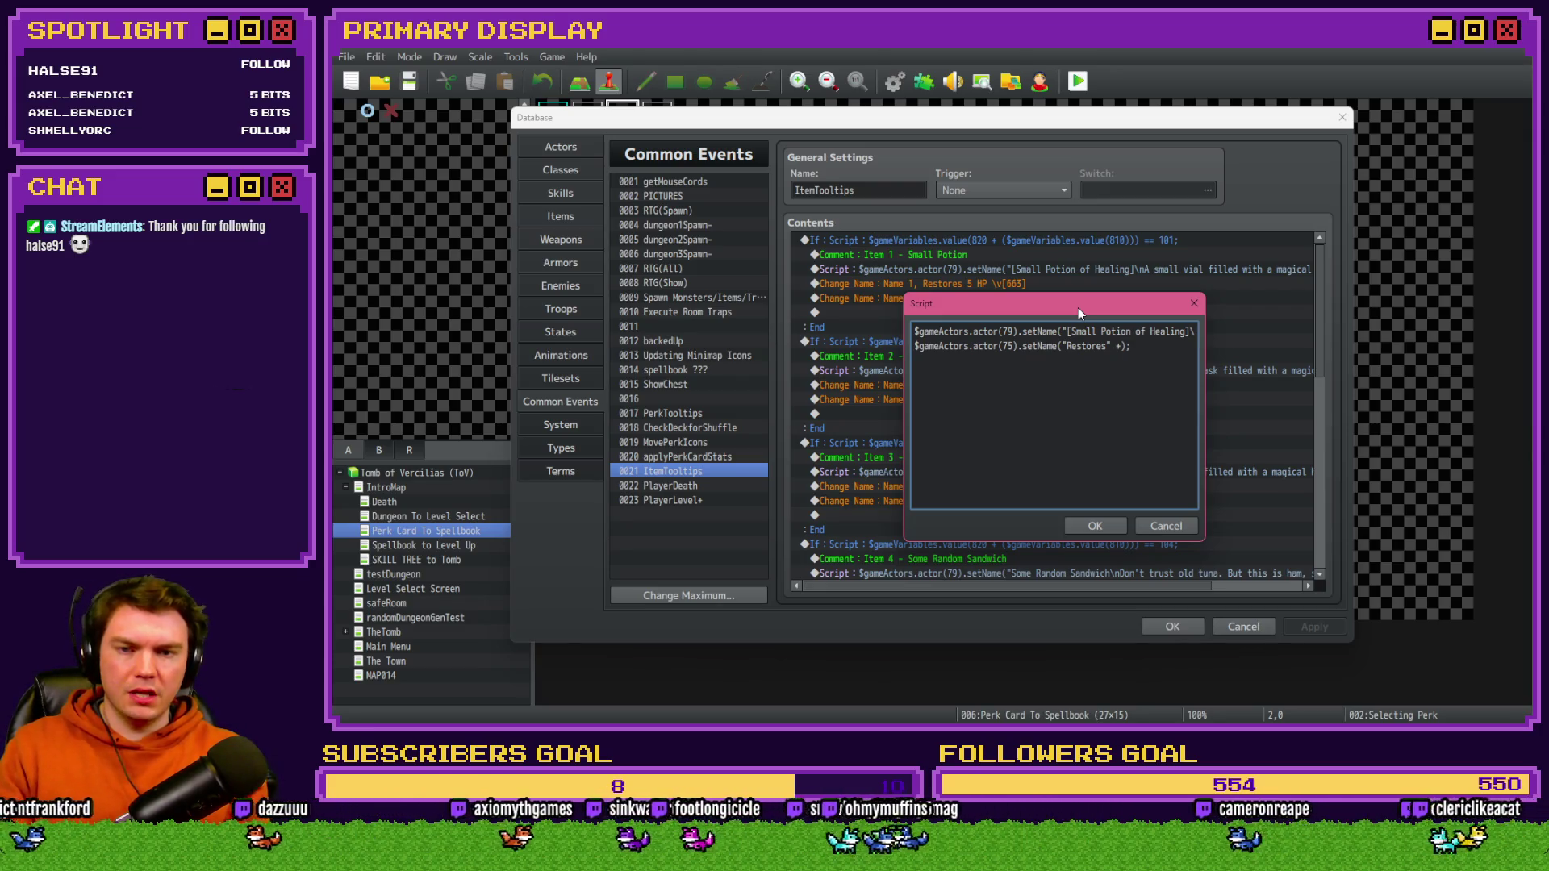
text($gameVa)
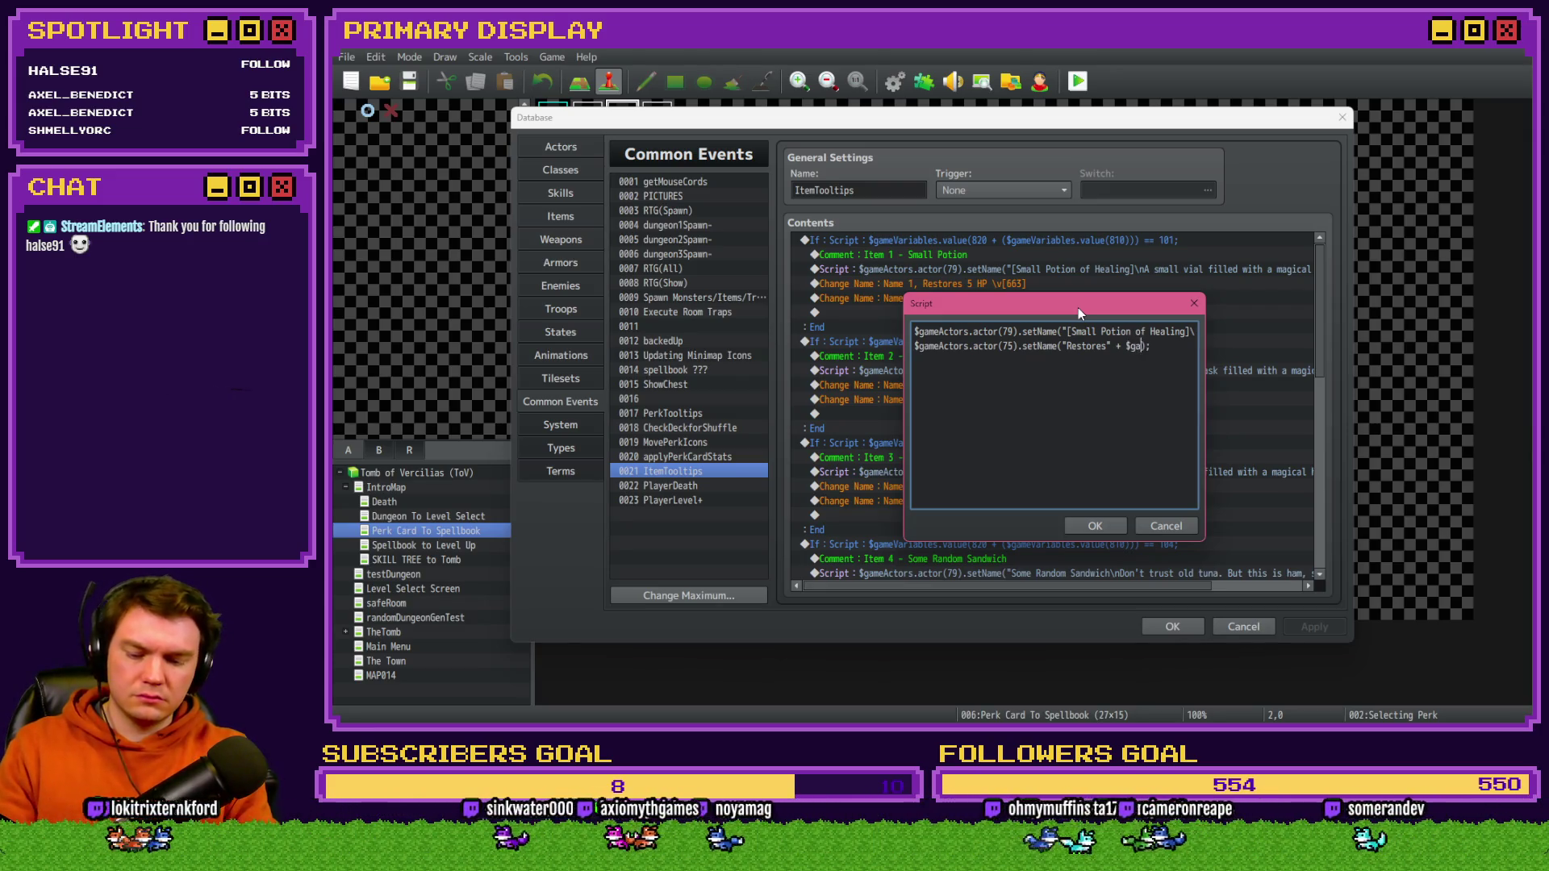
text(riables)
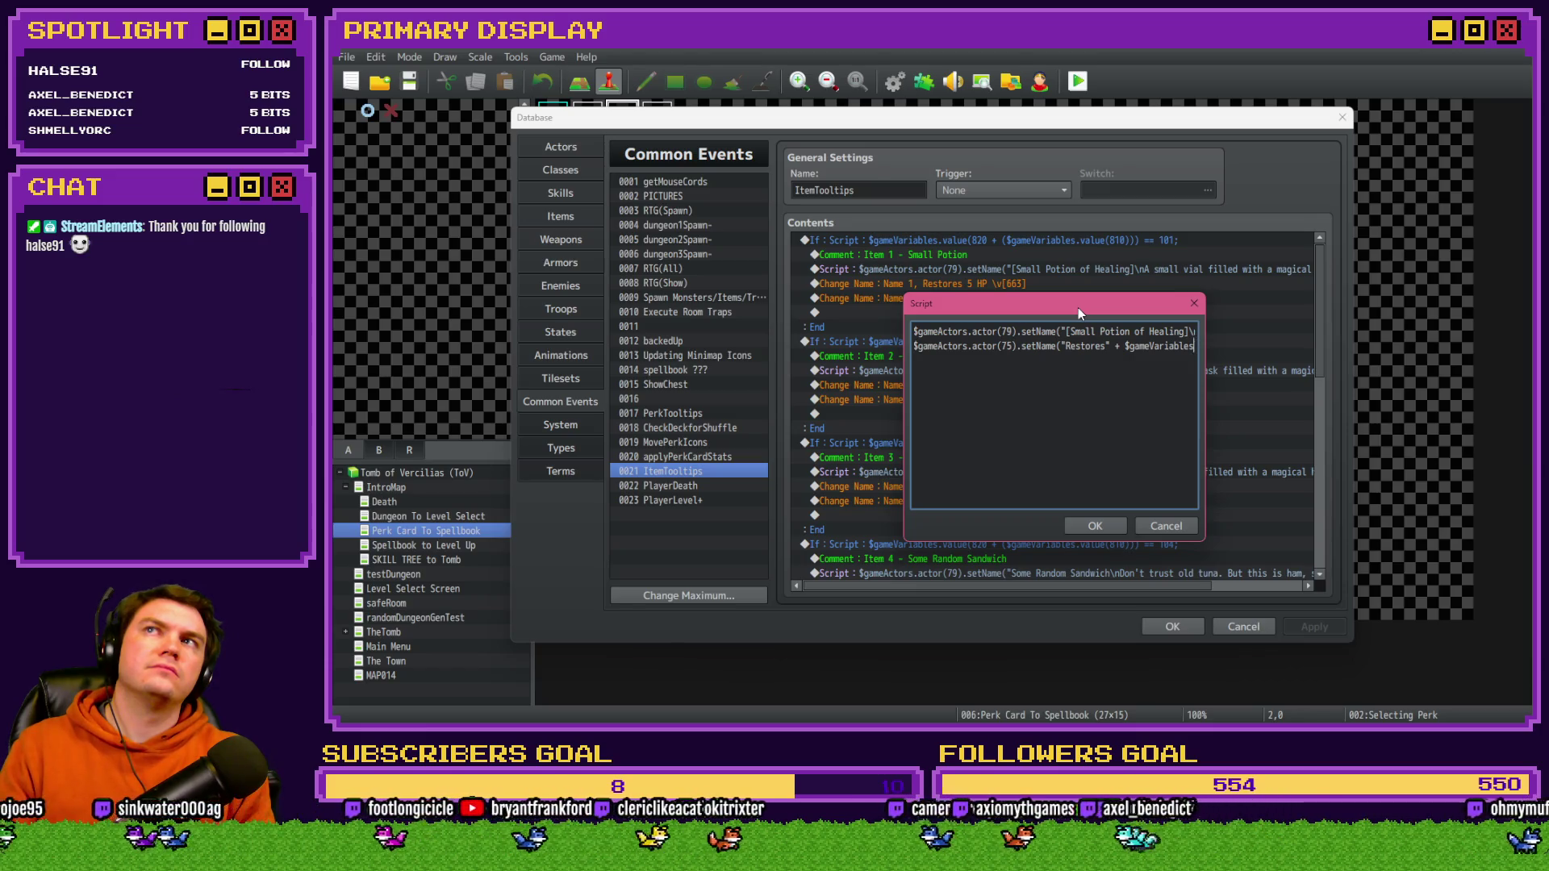
key(BackSpace)
key(BackSpace)
key(BackSpace)
key(BackSpace)
key(BackSpace)
key(BackSpace)
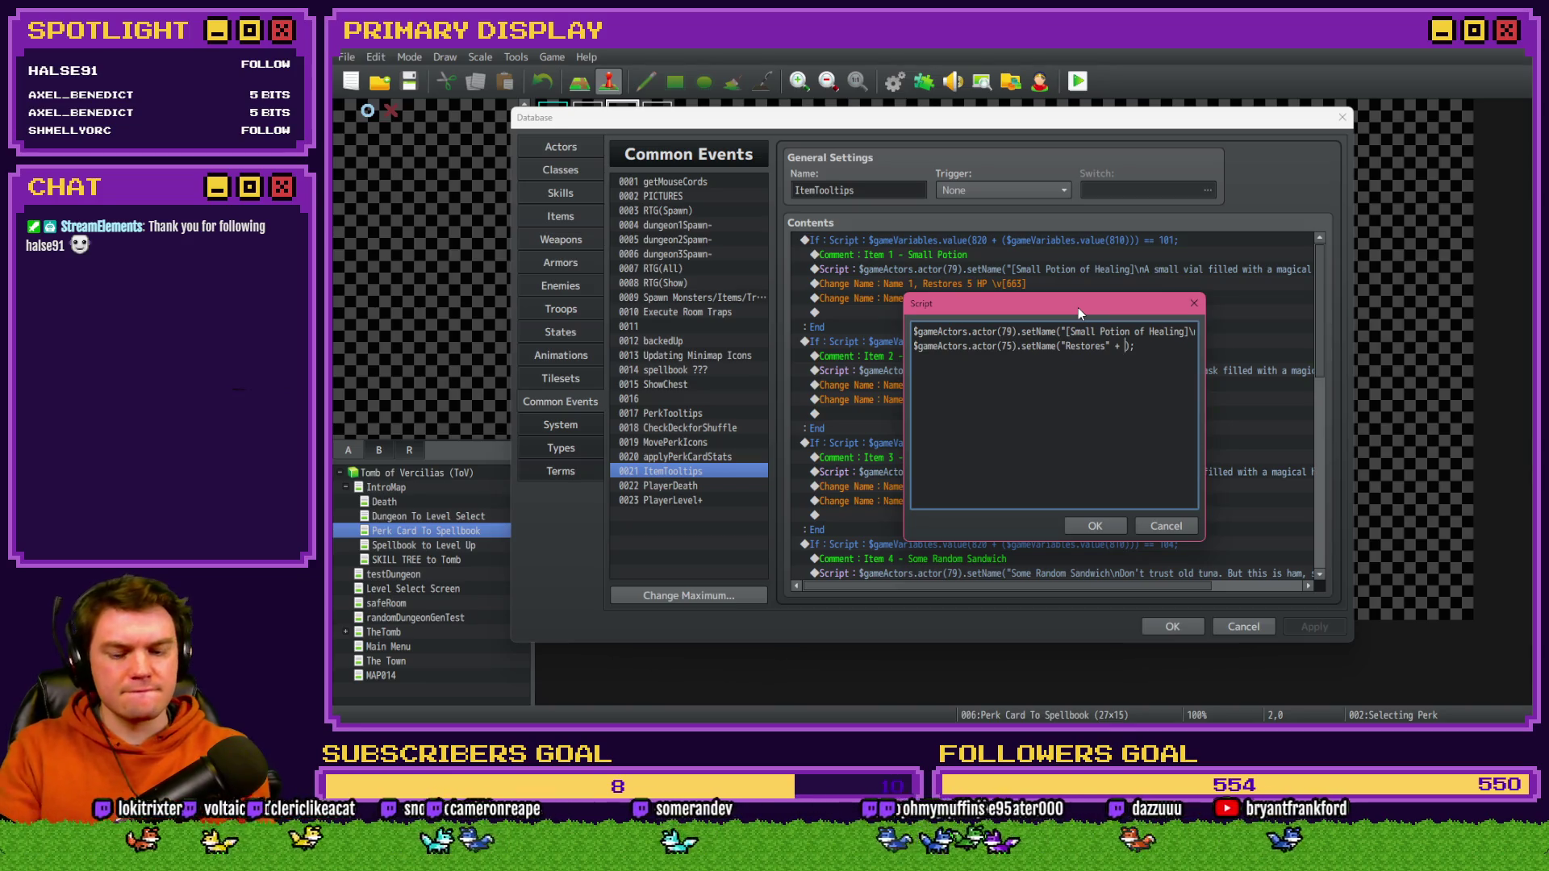
text(())
key(Left)
- Enter the formula 5 - $gameVariables.value(663) / 100 with an "HP" suffix and save the script
text(5)
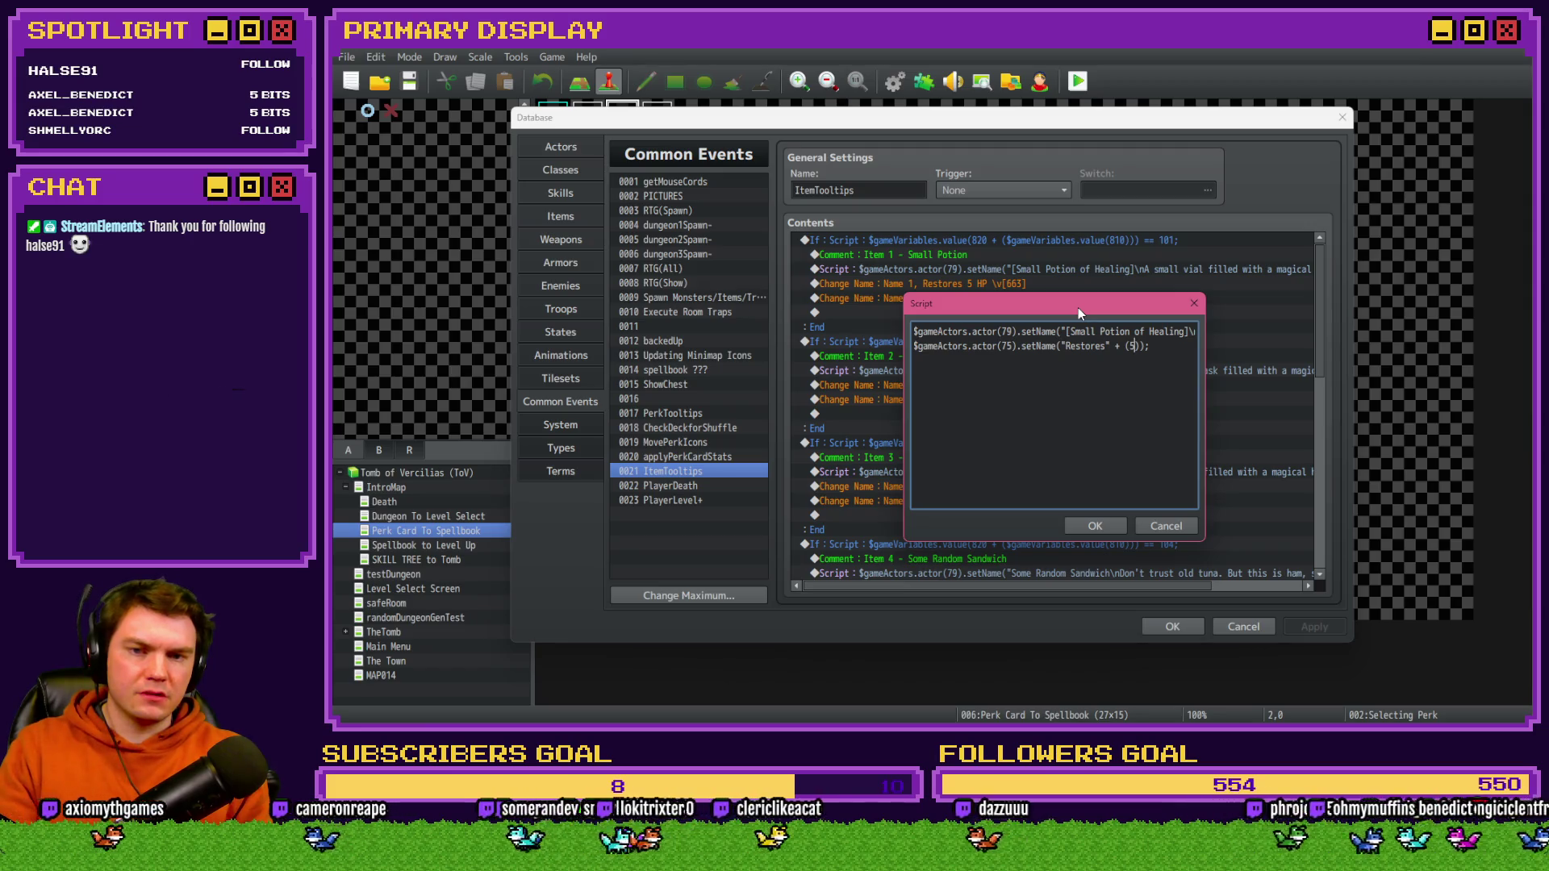
text( - $ga)
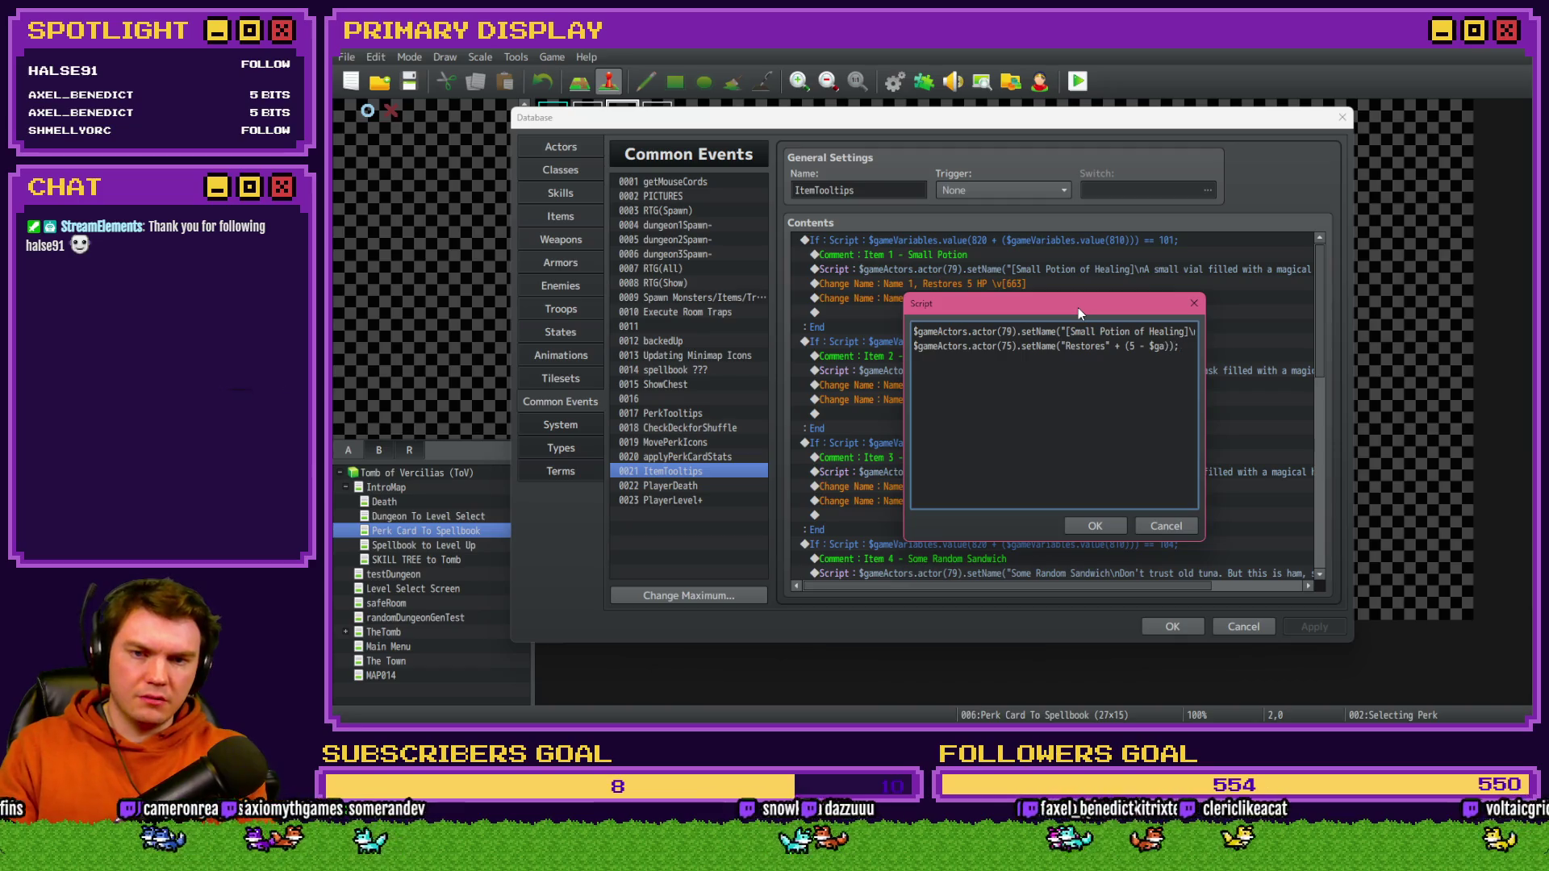
text(meVariables.value())
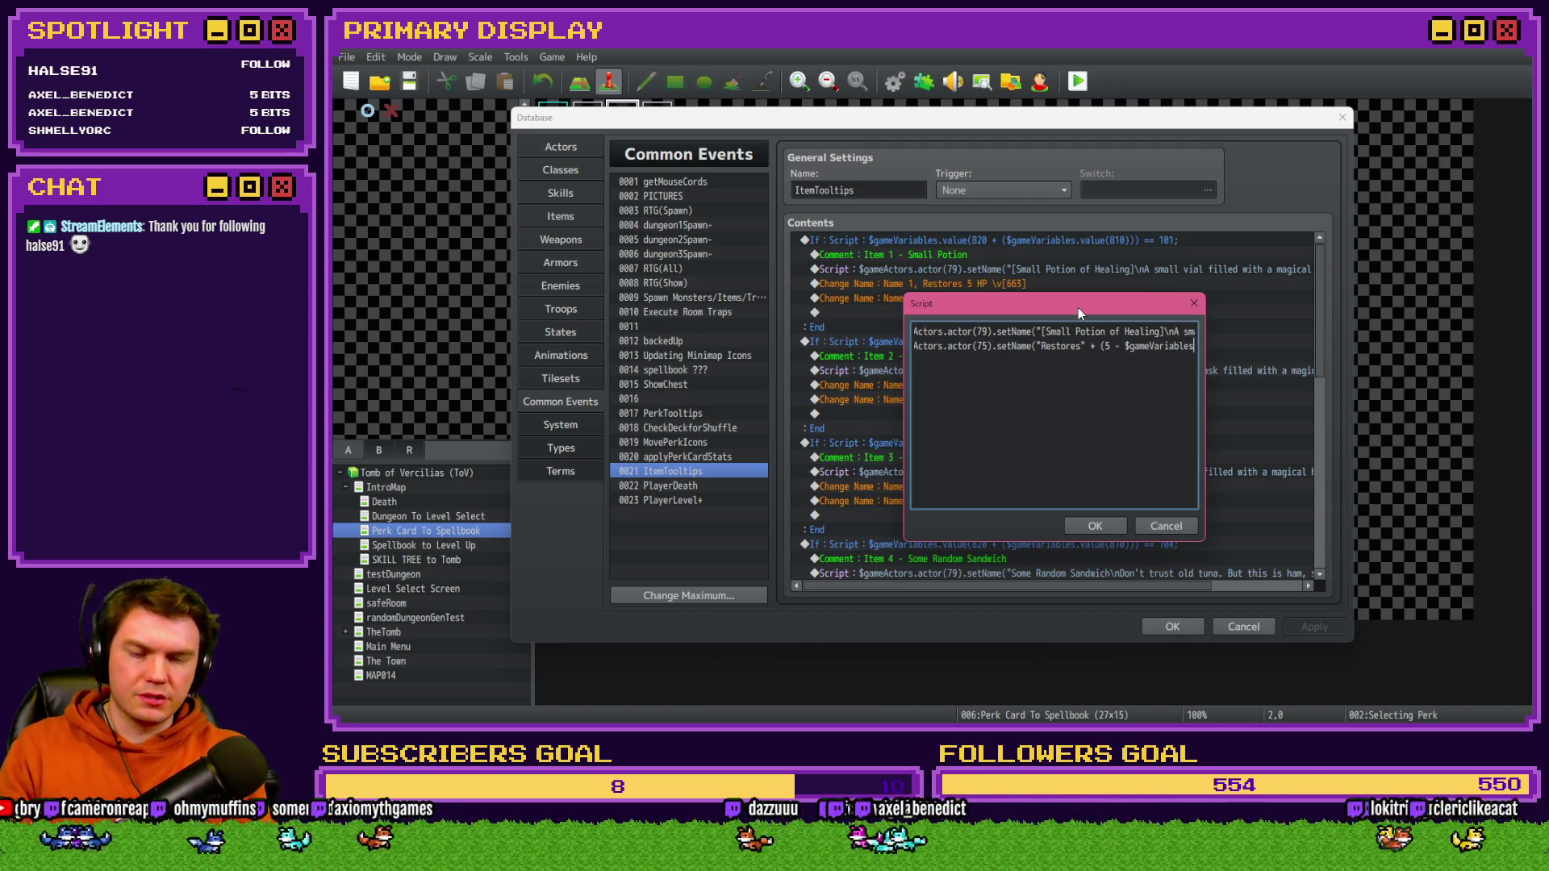
text(_)
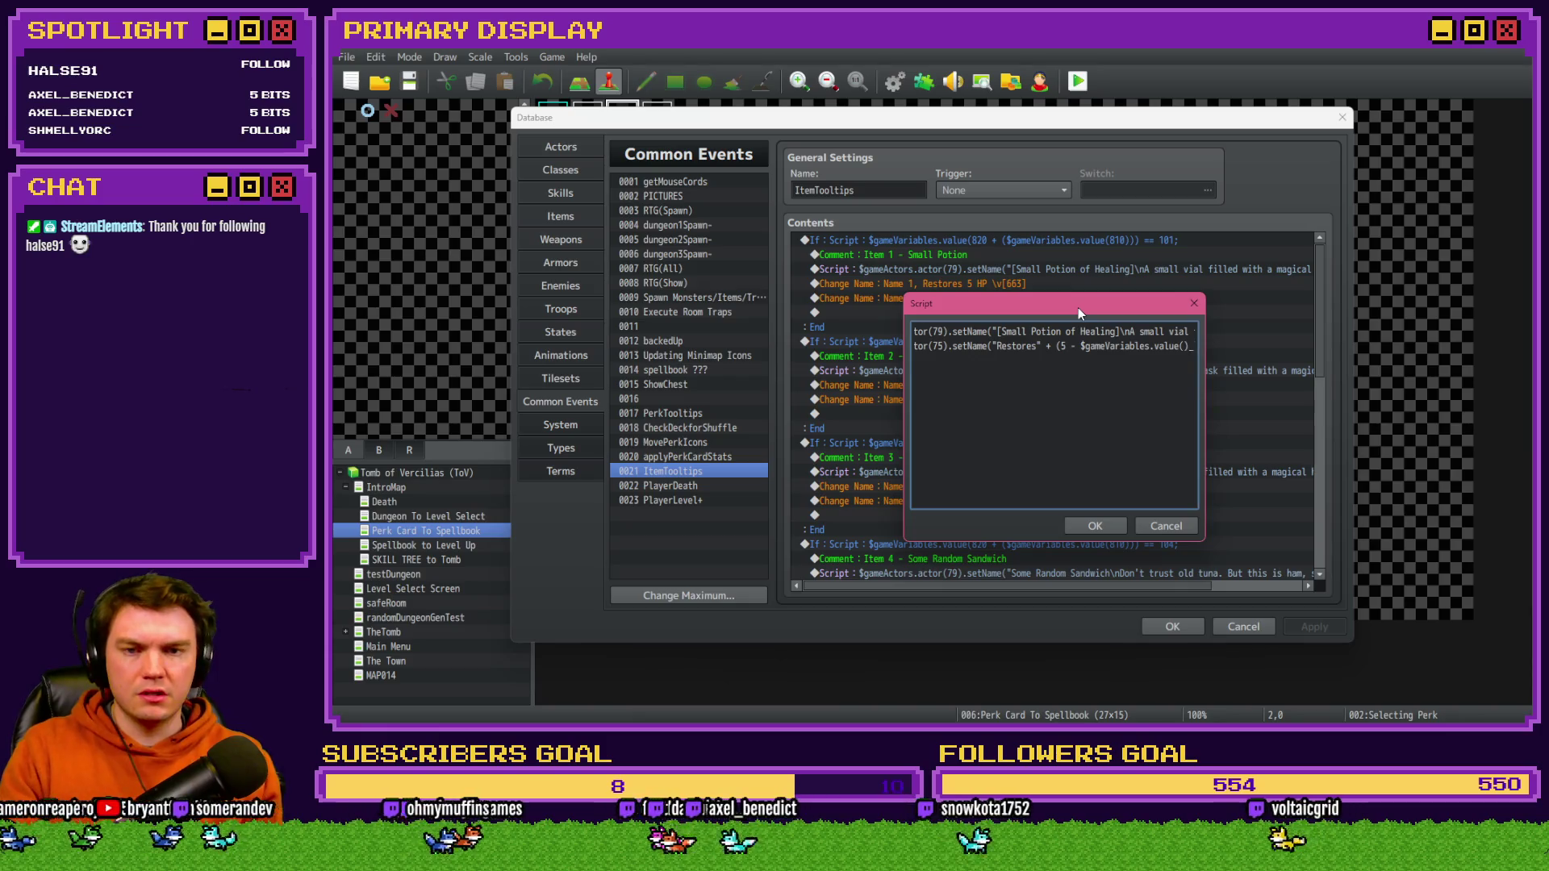
text())
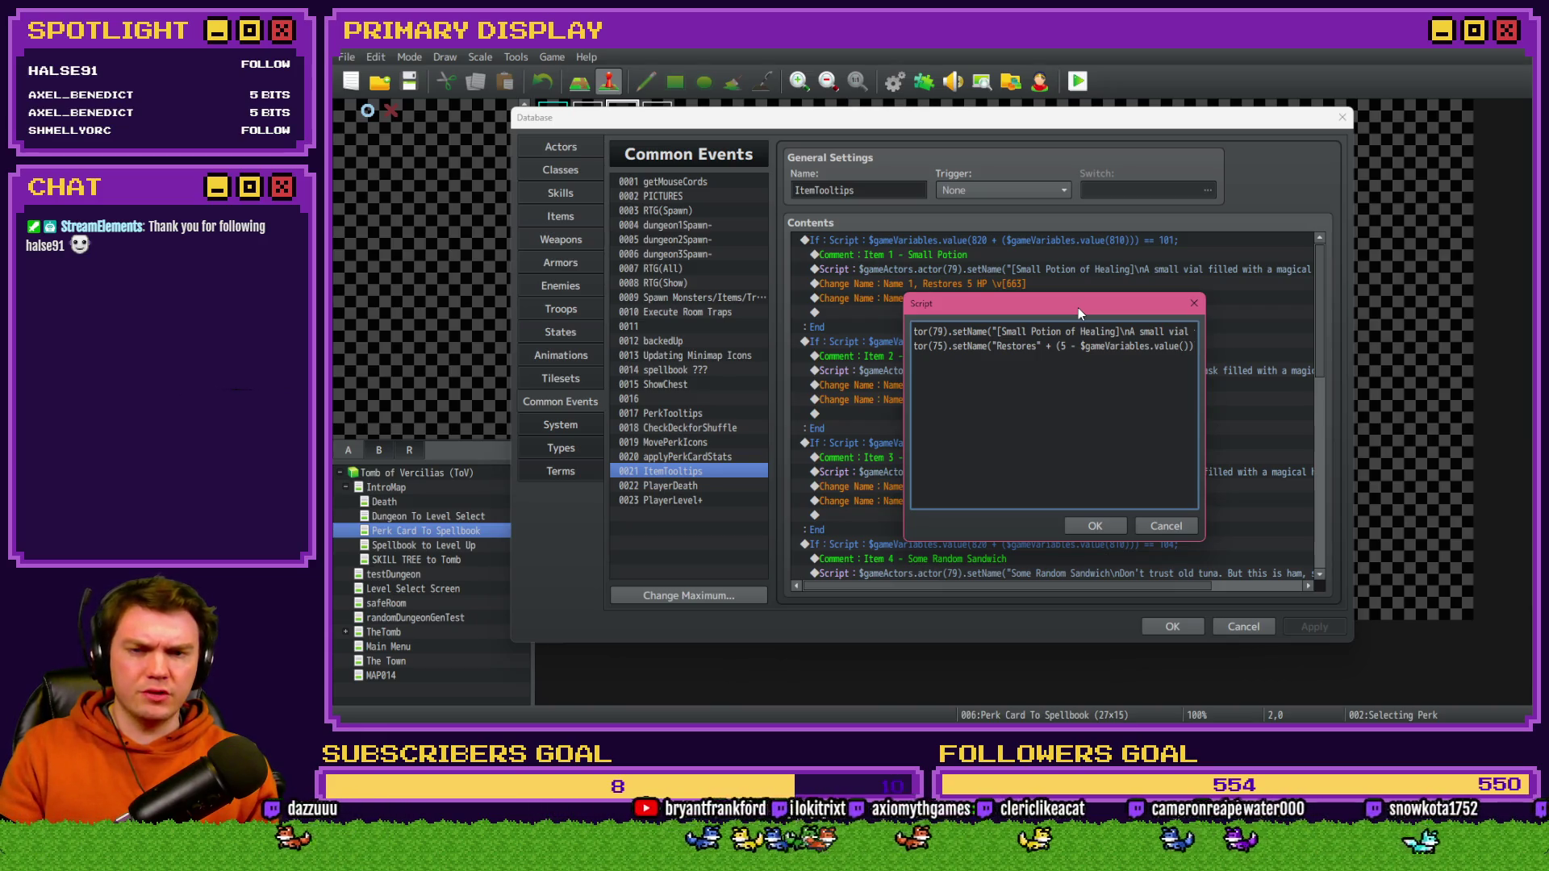
text(6)
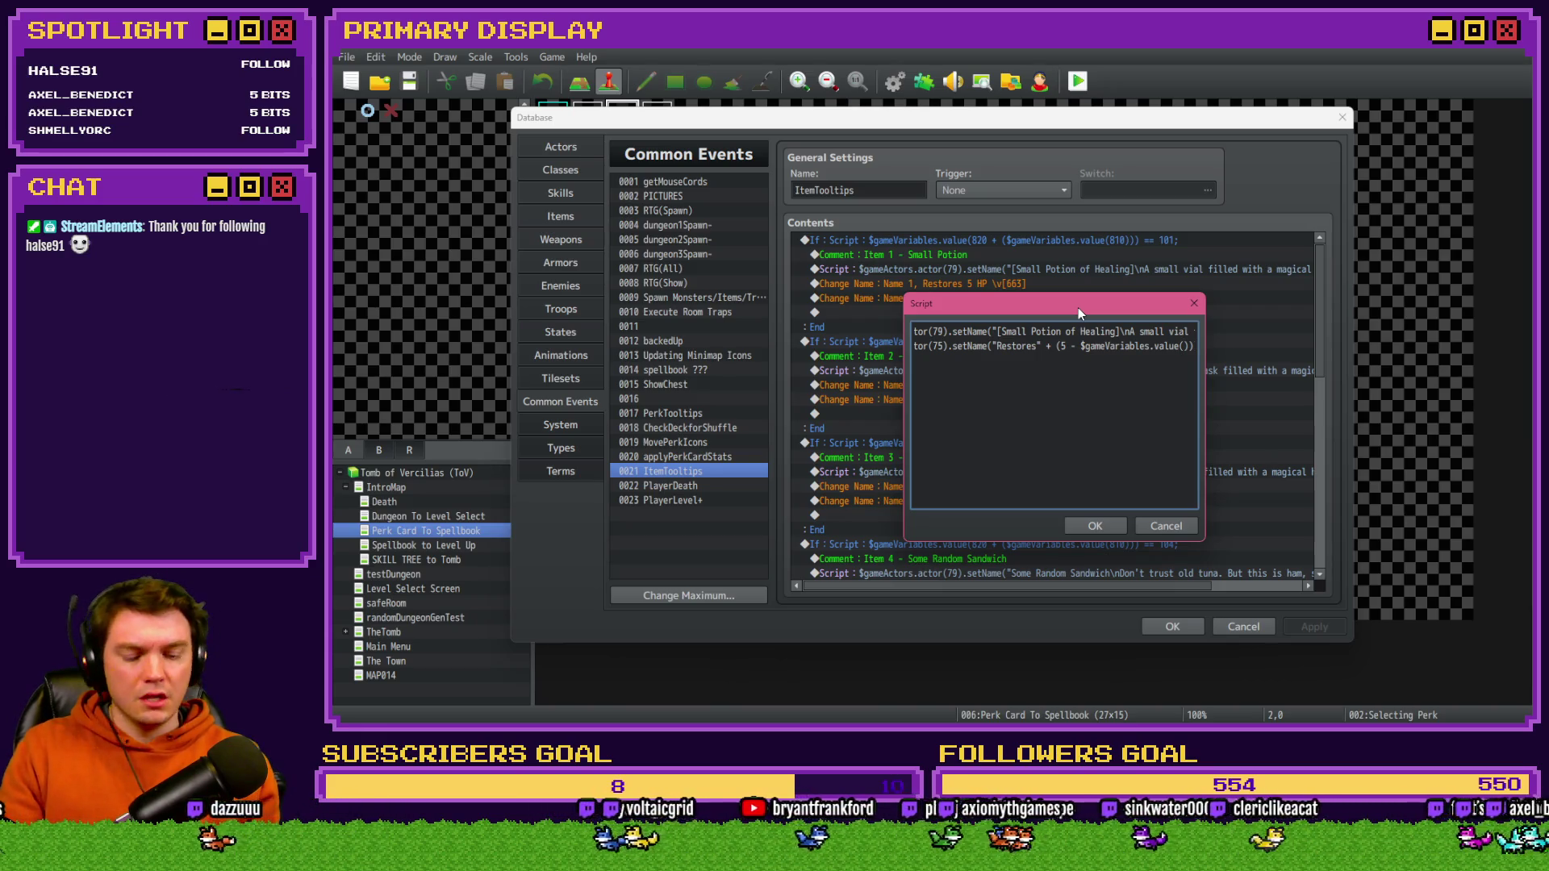
text(63)
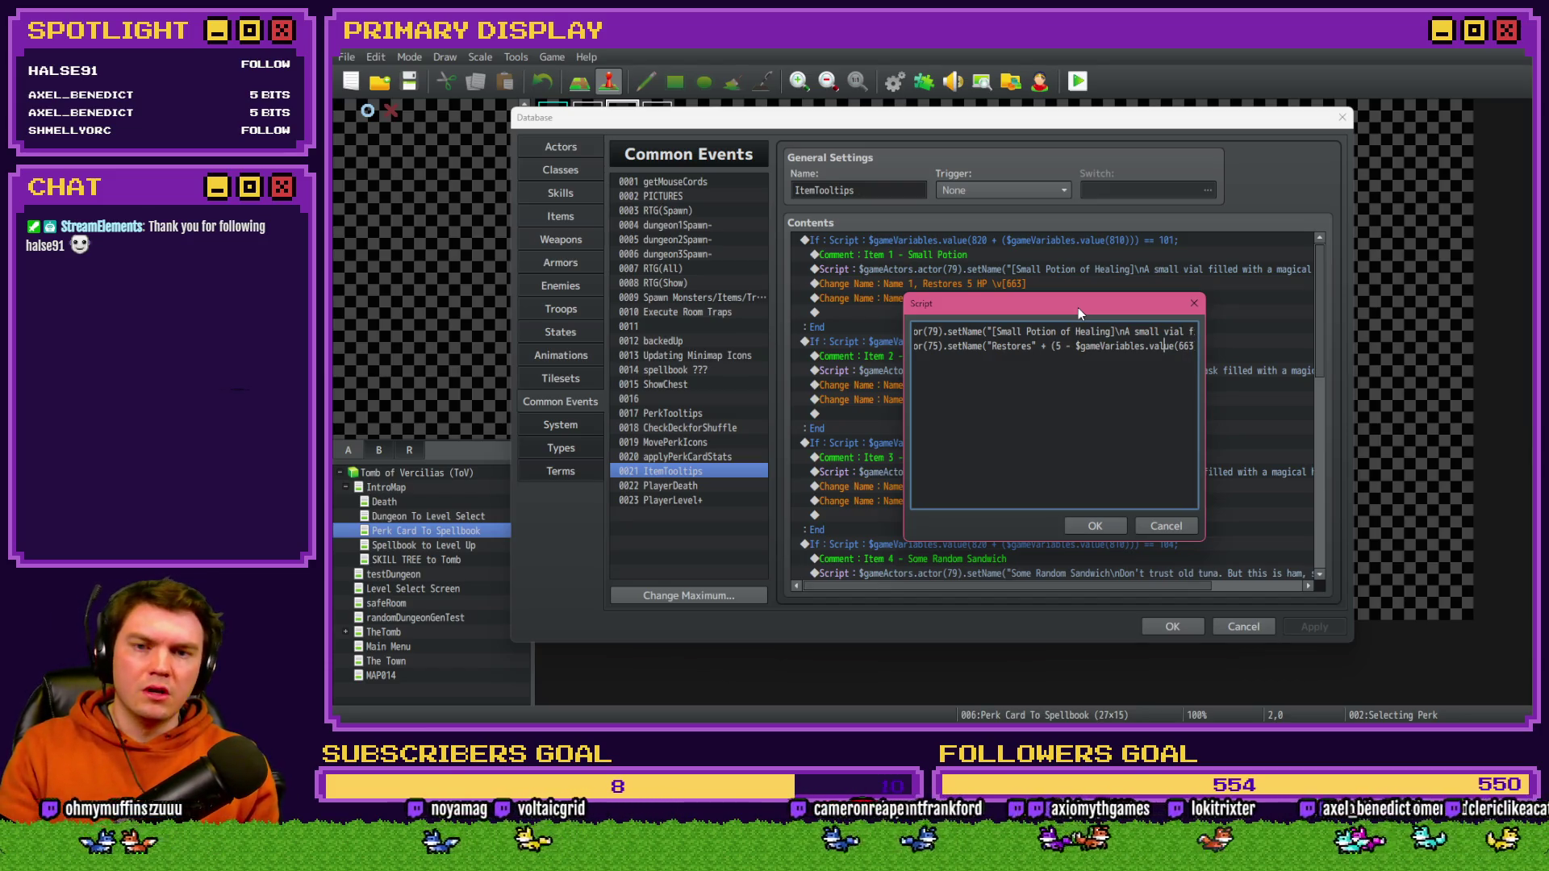
text(()
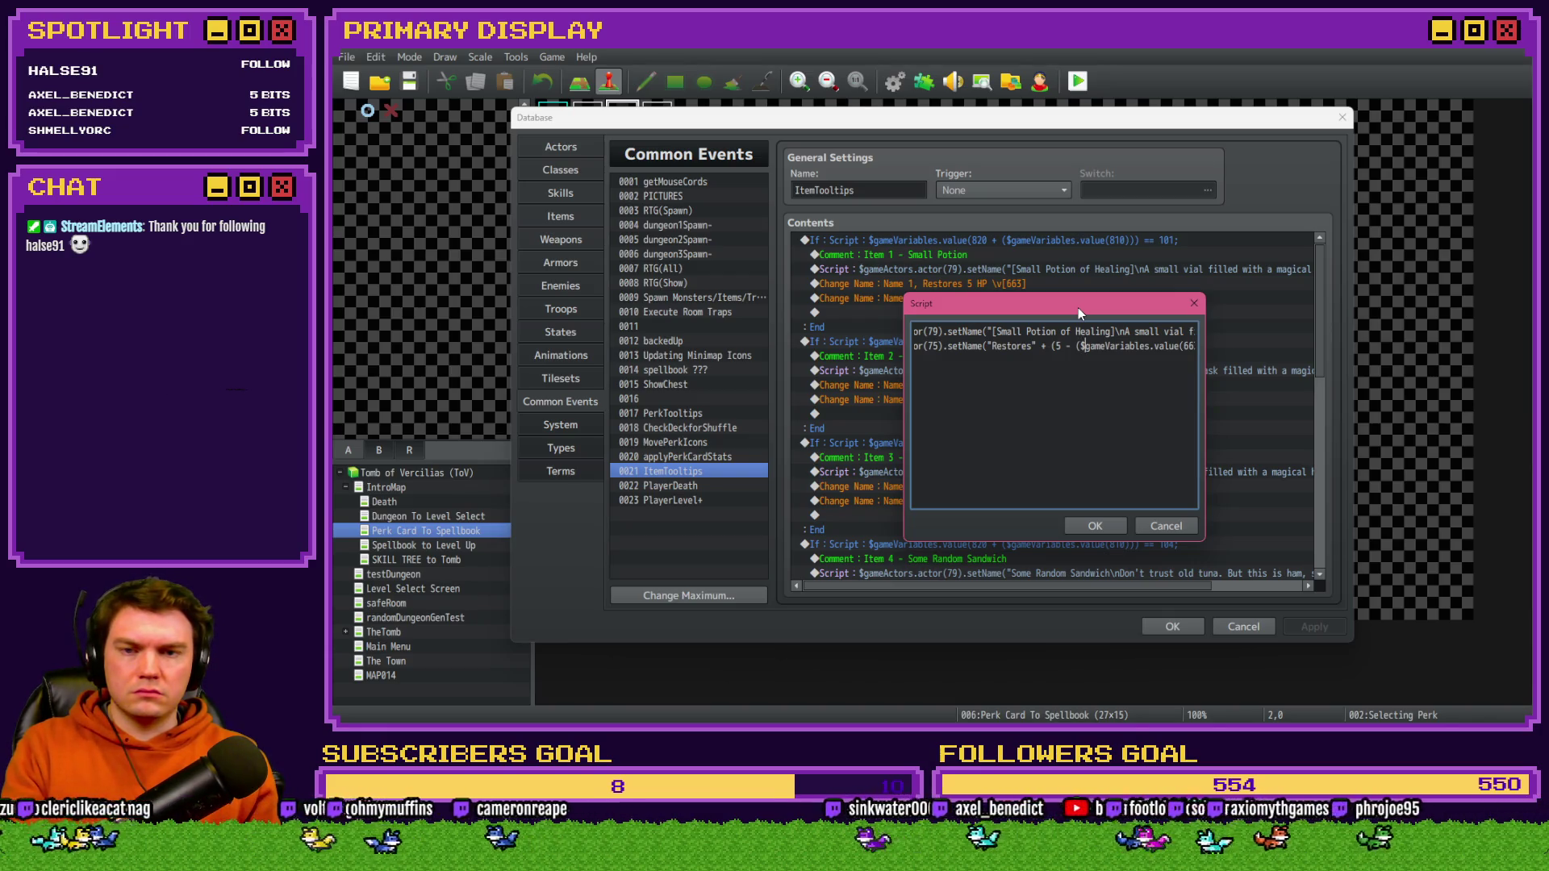
key(End)
text())
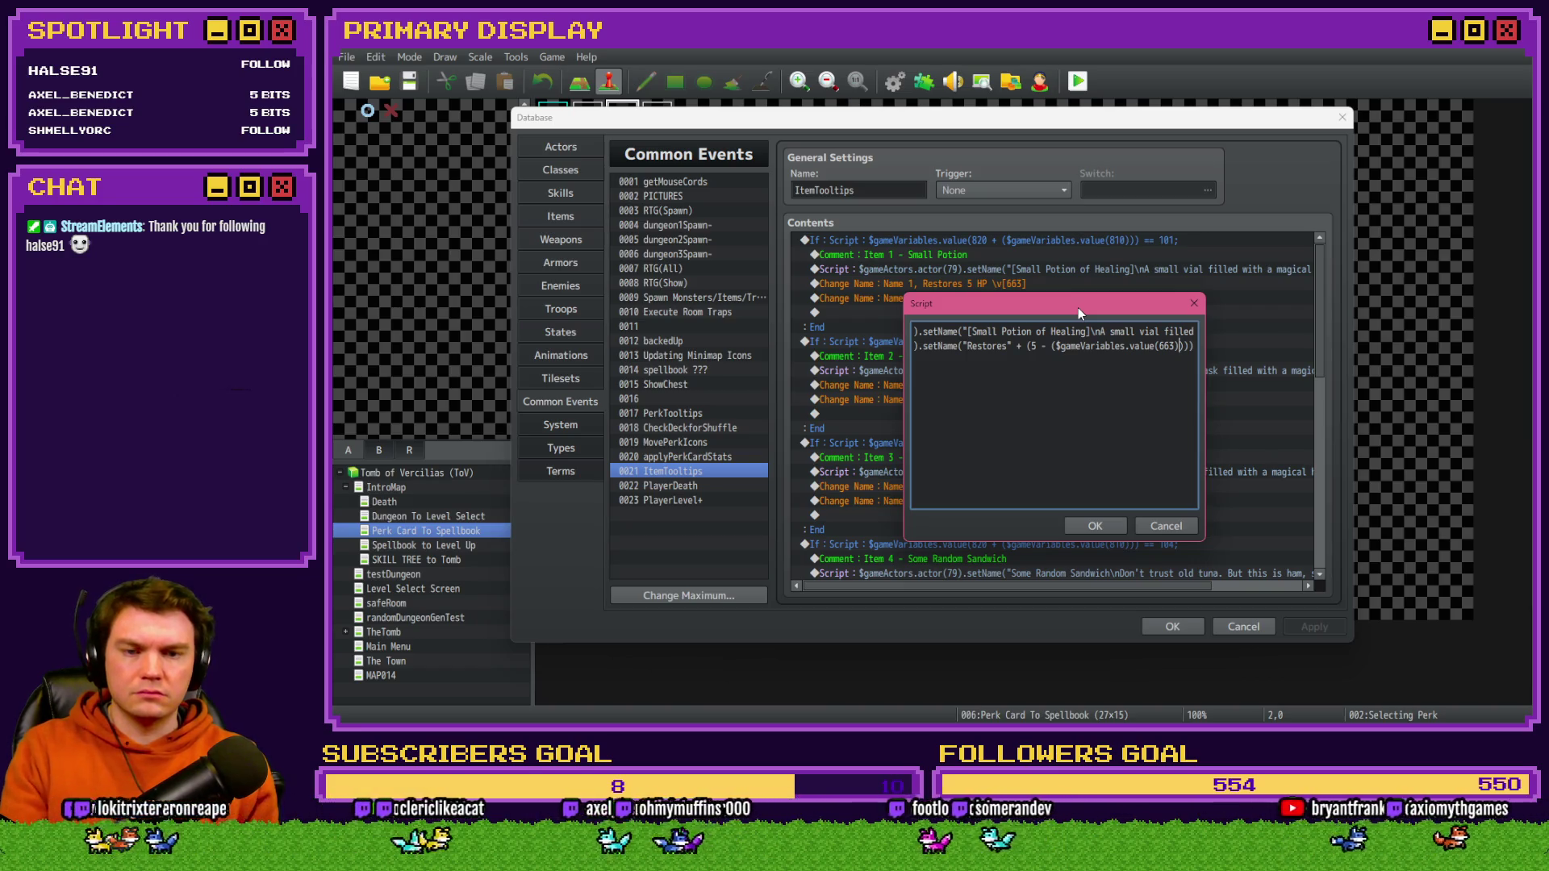
text( / 100)
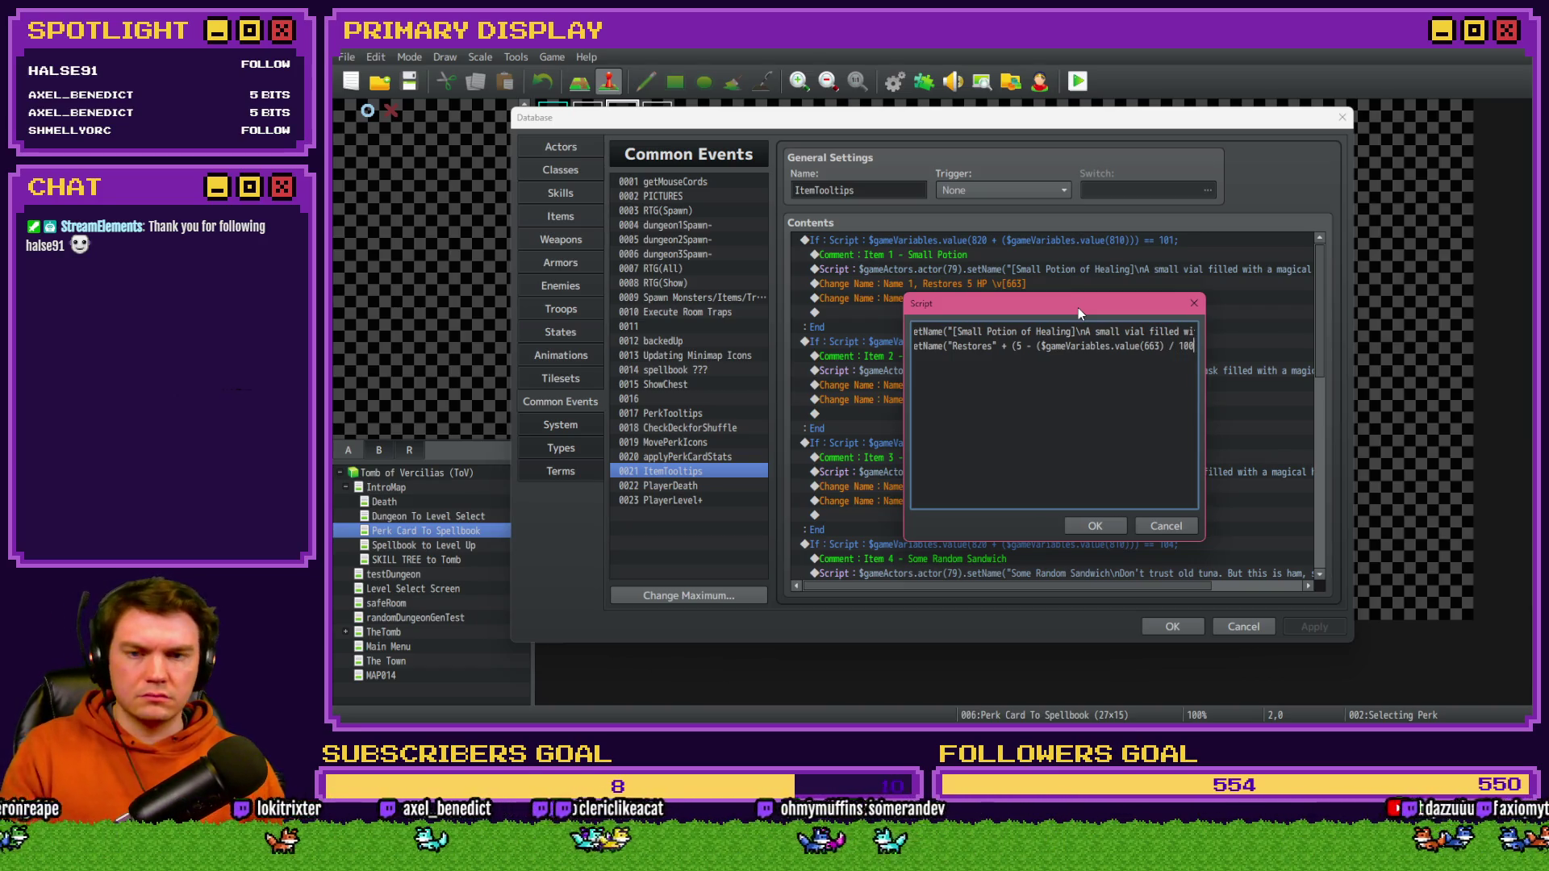
text())
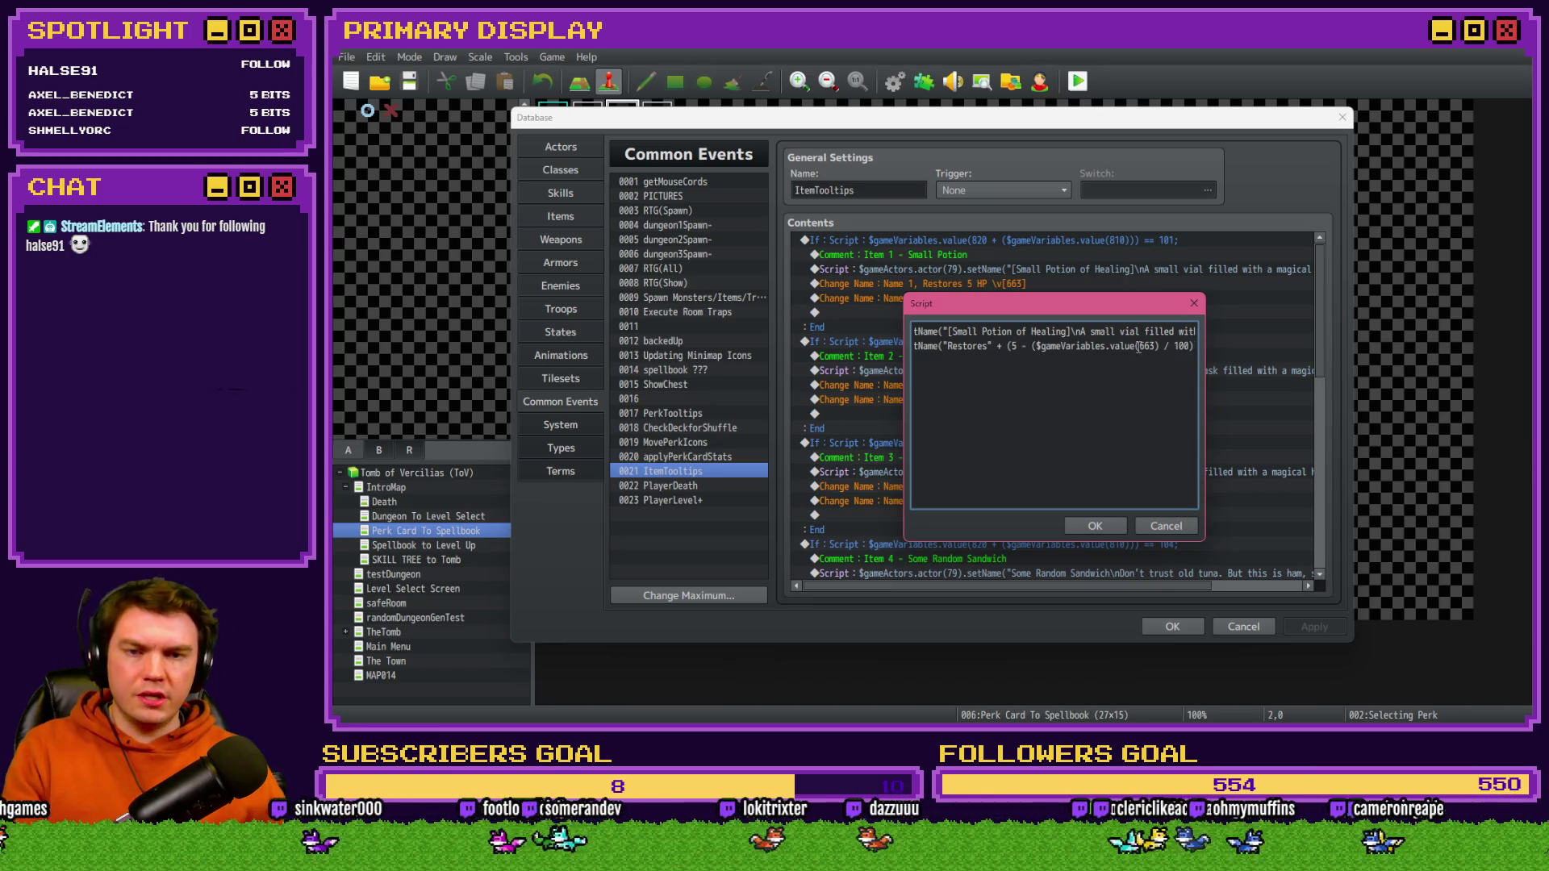
click(1157, 345)
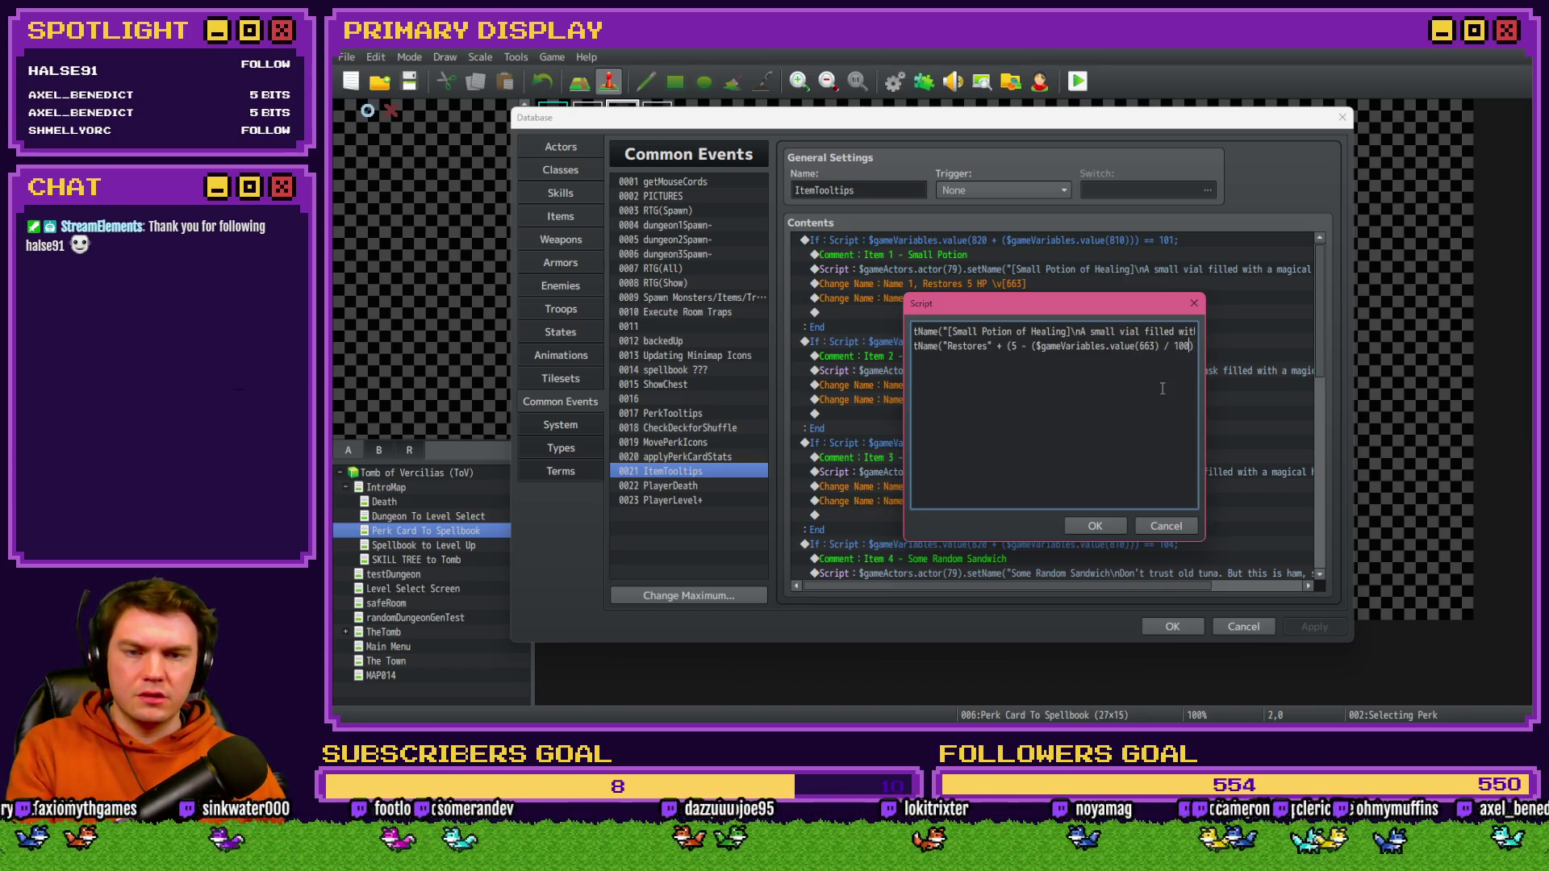
text();)
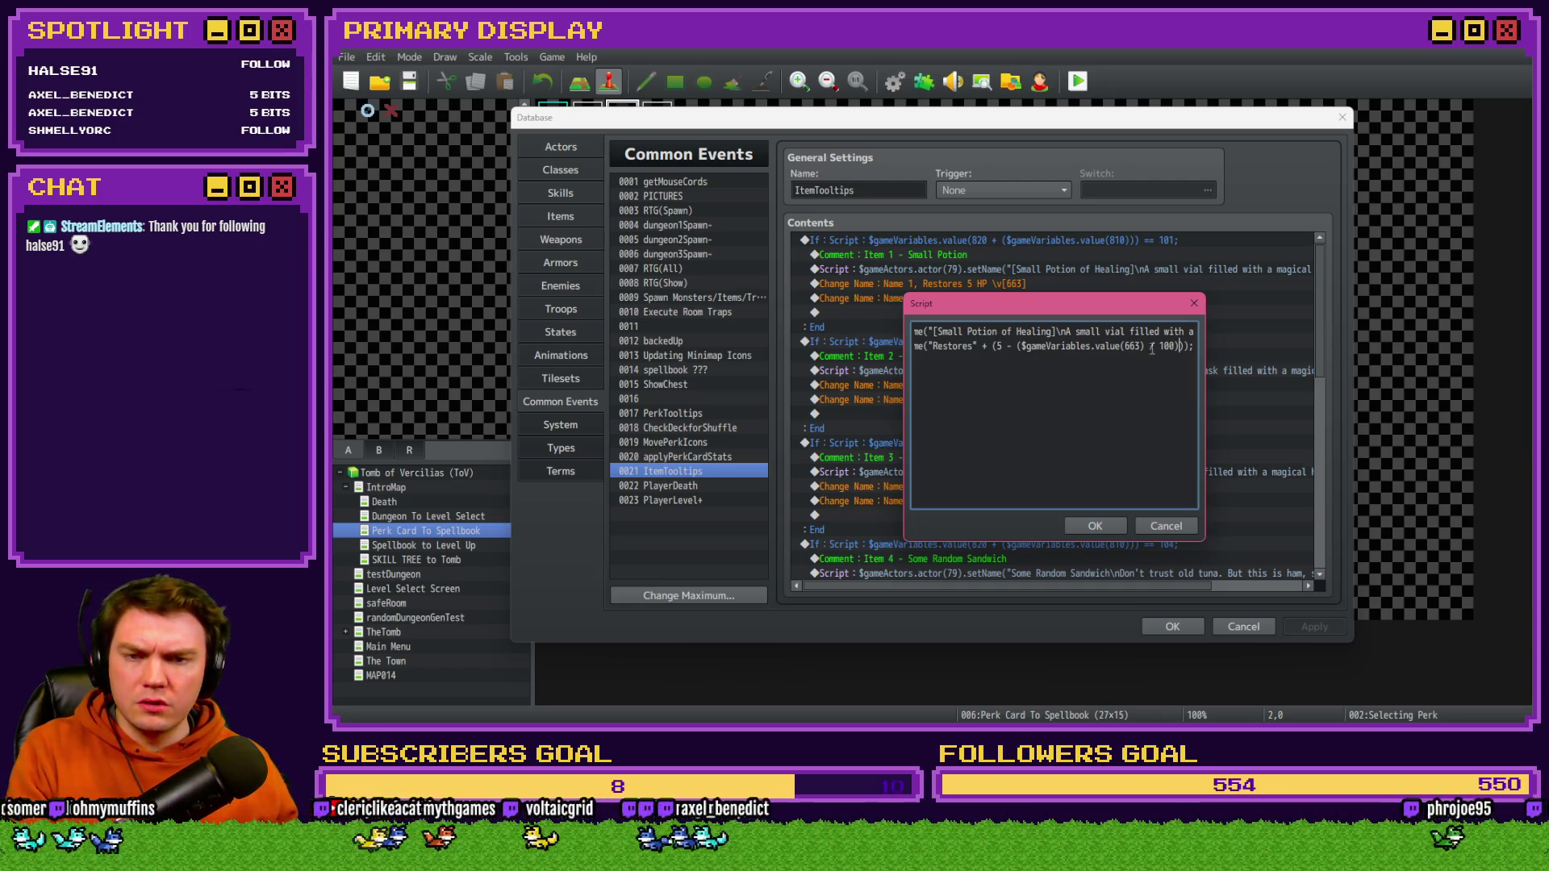
text())
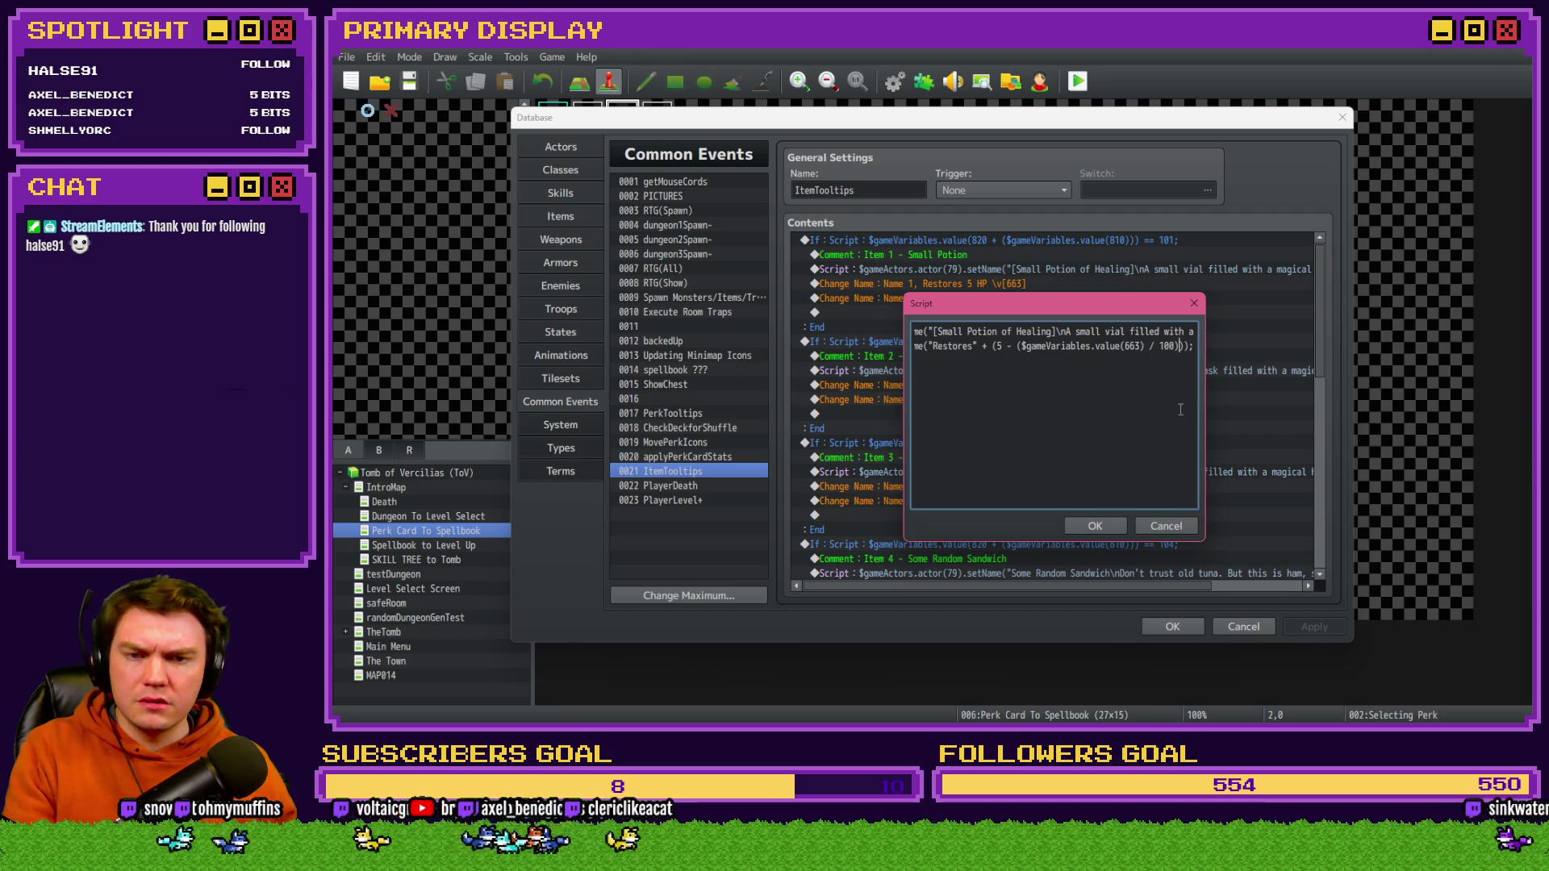
key(Delete)
text(+ "")
text(HP)
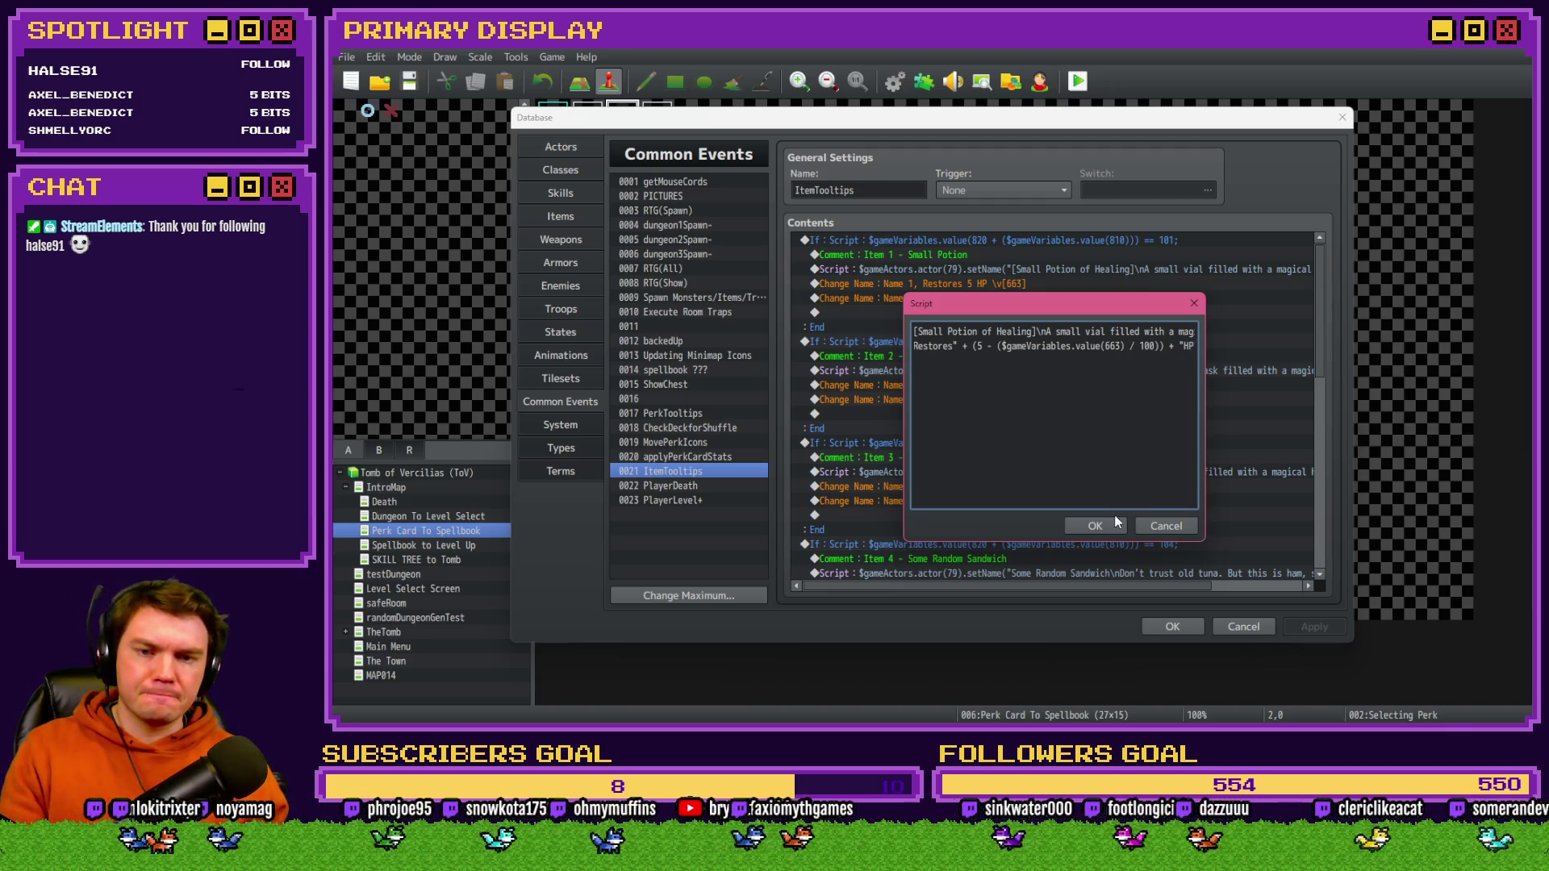
click(1095, 524)
- Close the Database and start a playtest, saving the project first
click(983, 298)
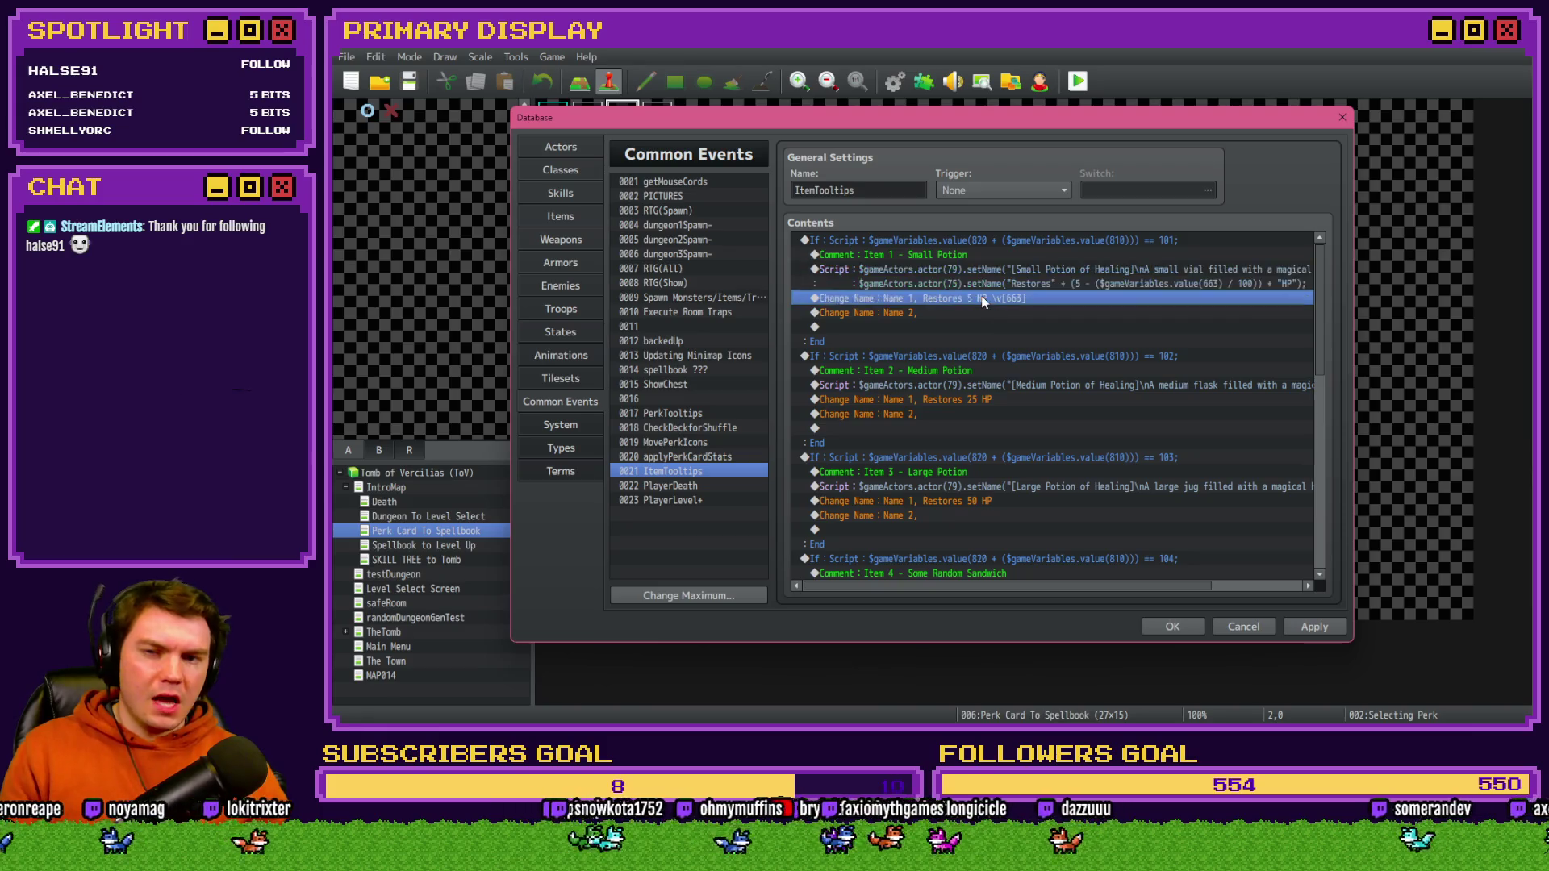
scroll(1152, 557, down, 1)
click(1170, 627)
click(1076, 81)
click(864, 401)
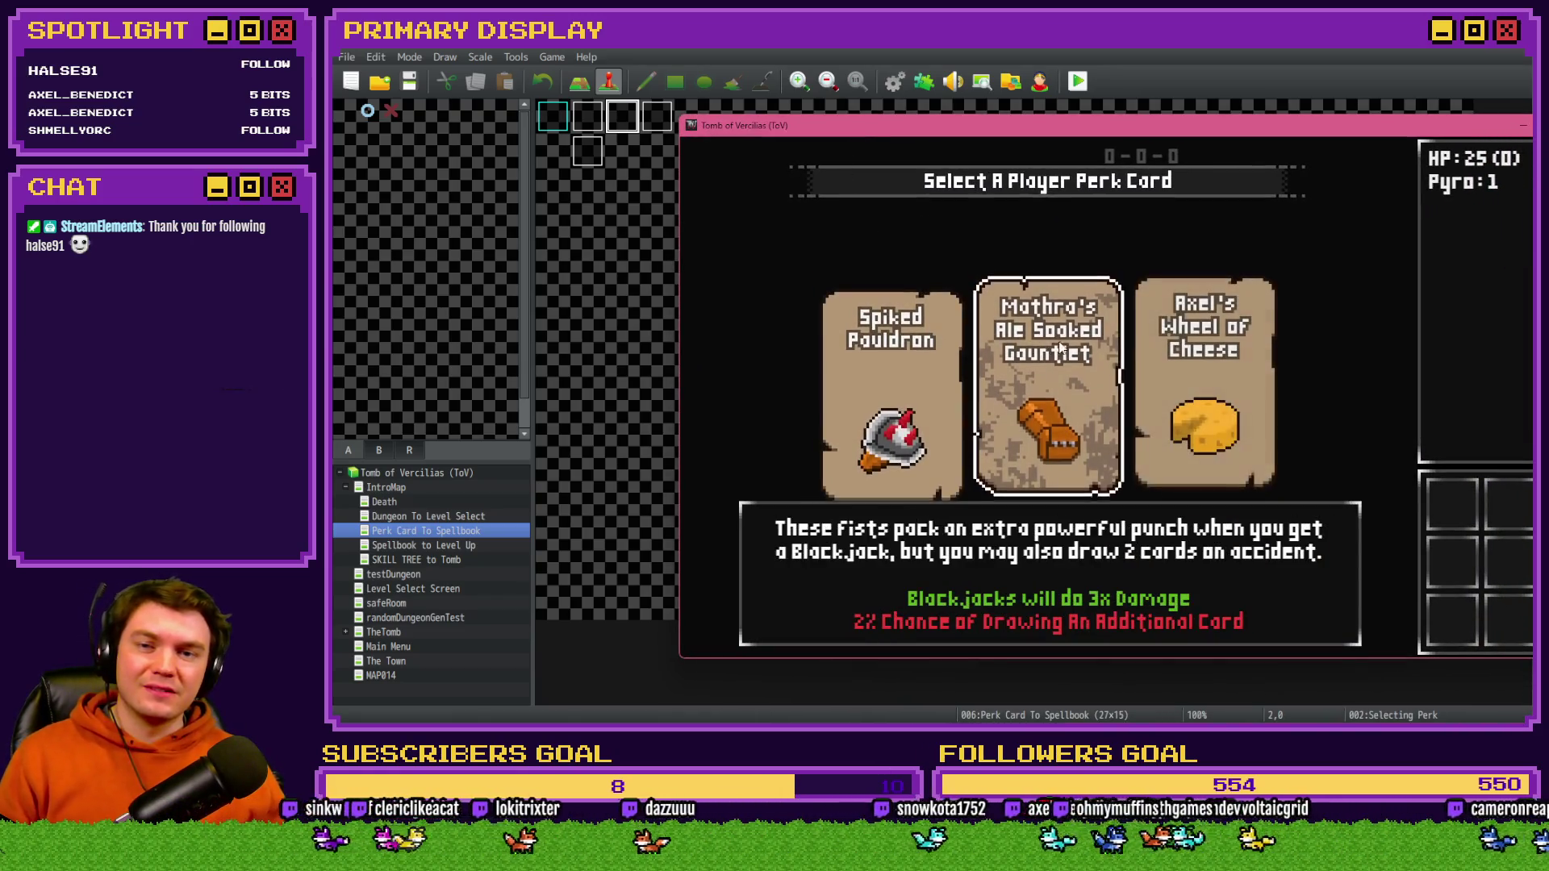
- Take the Spiked Pauldron perk, check the small potion tooltip under ITEMS, and close the game
click(941, 364)
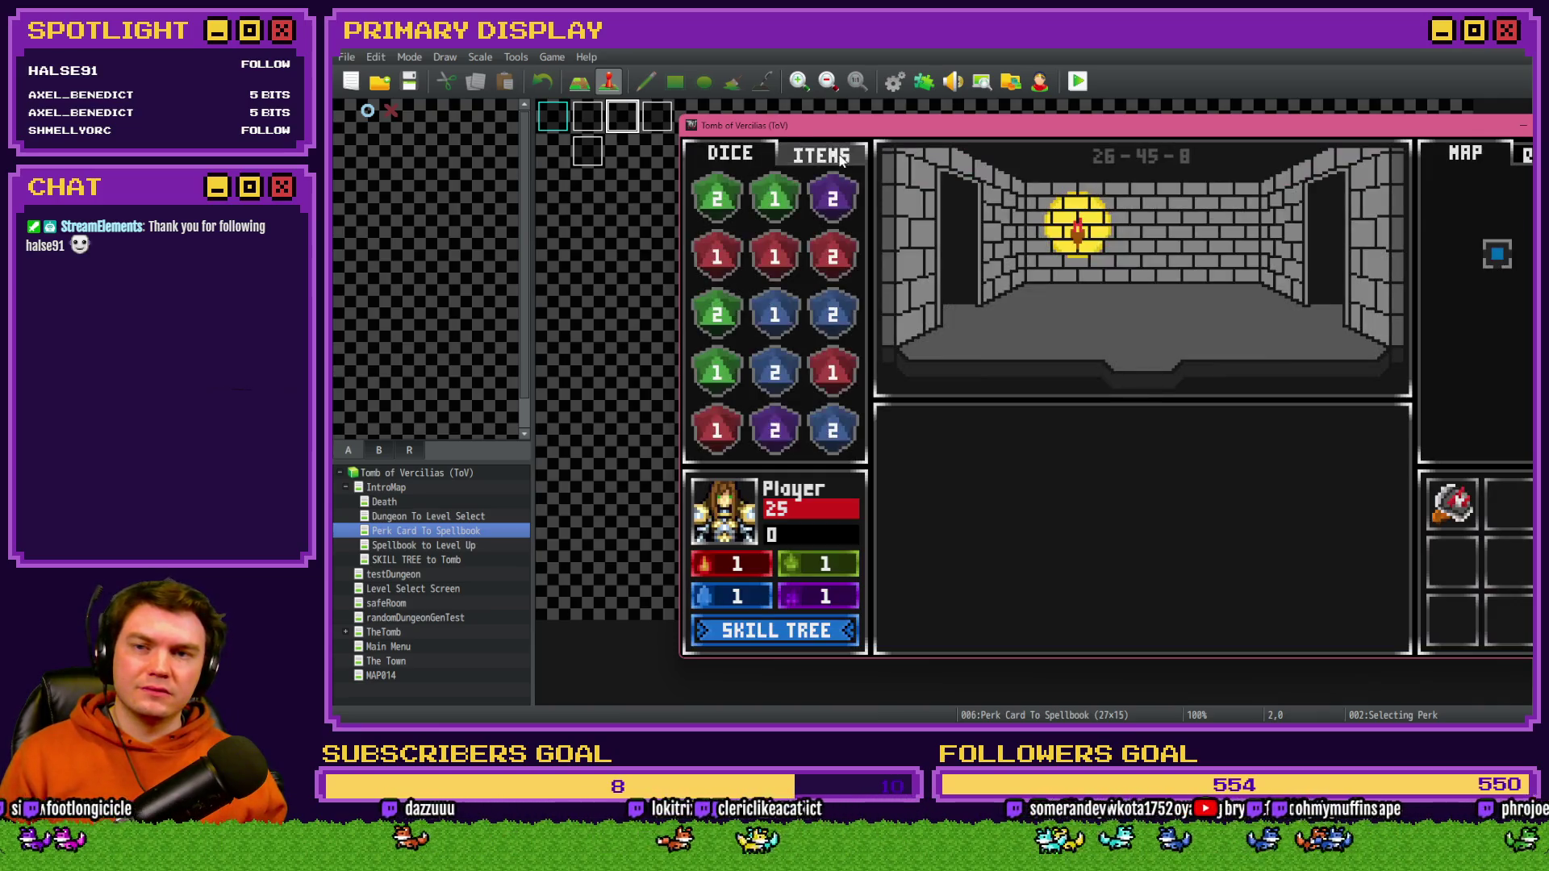
click(837, 156)
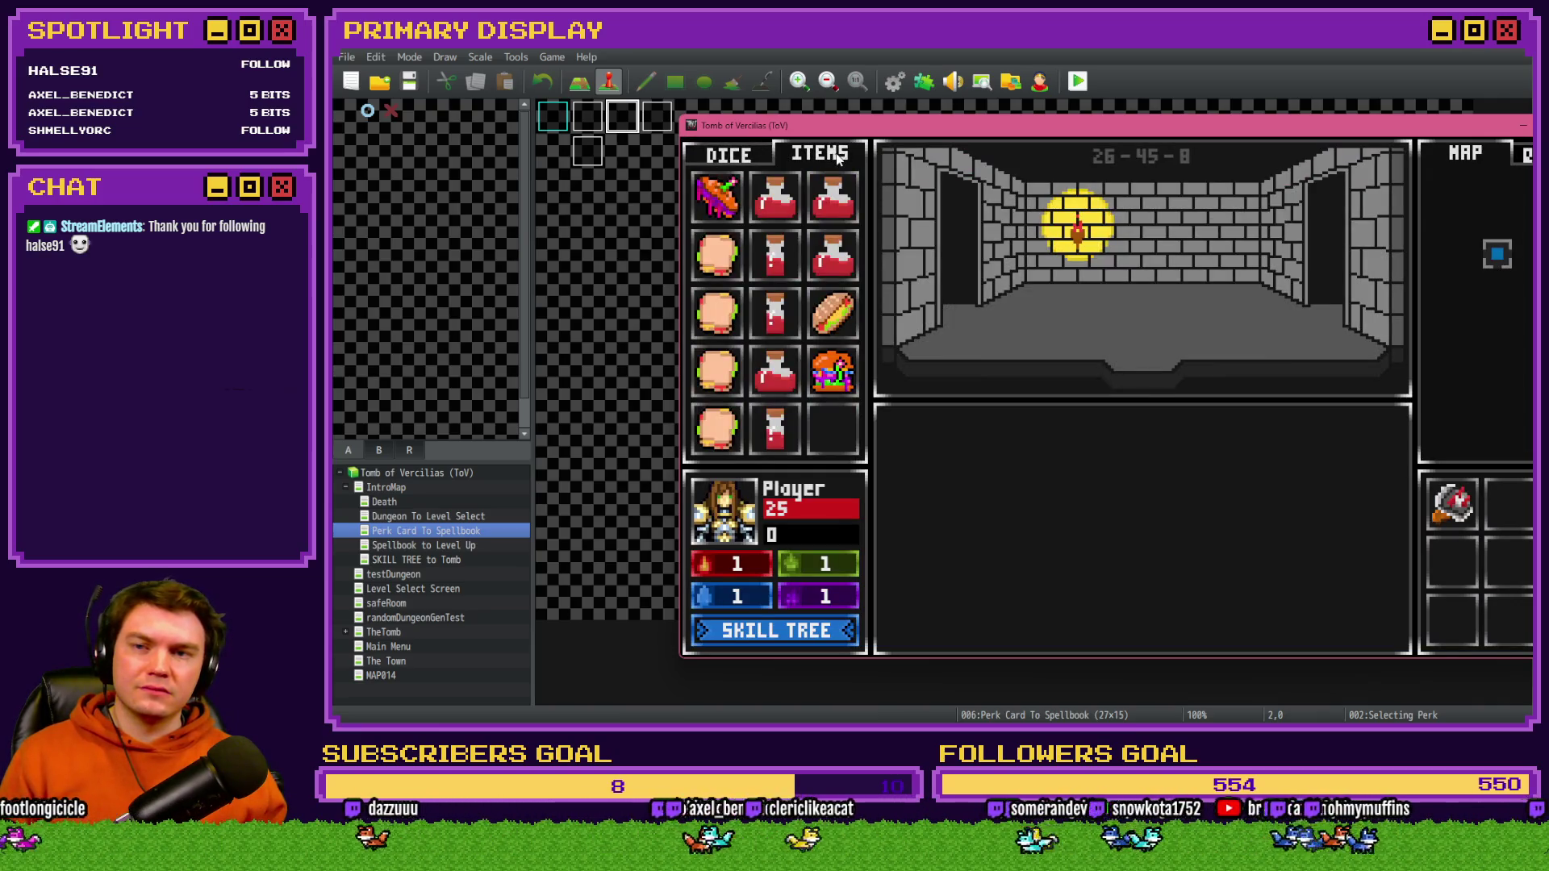
mouse_move(795, 248)
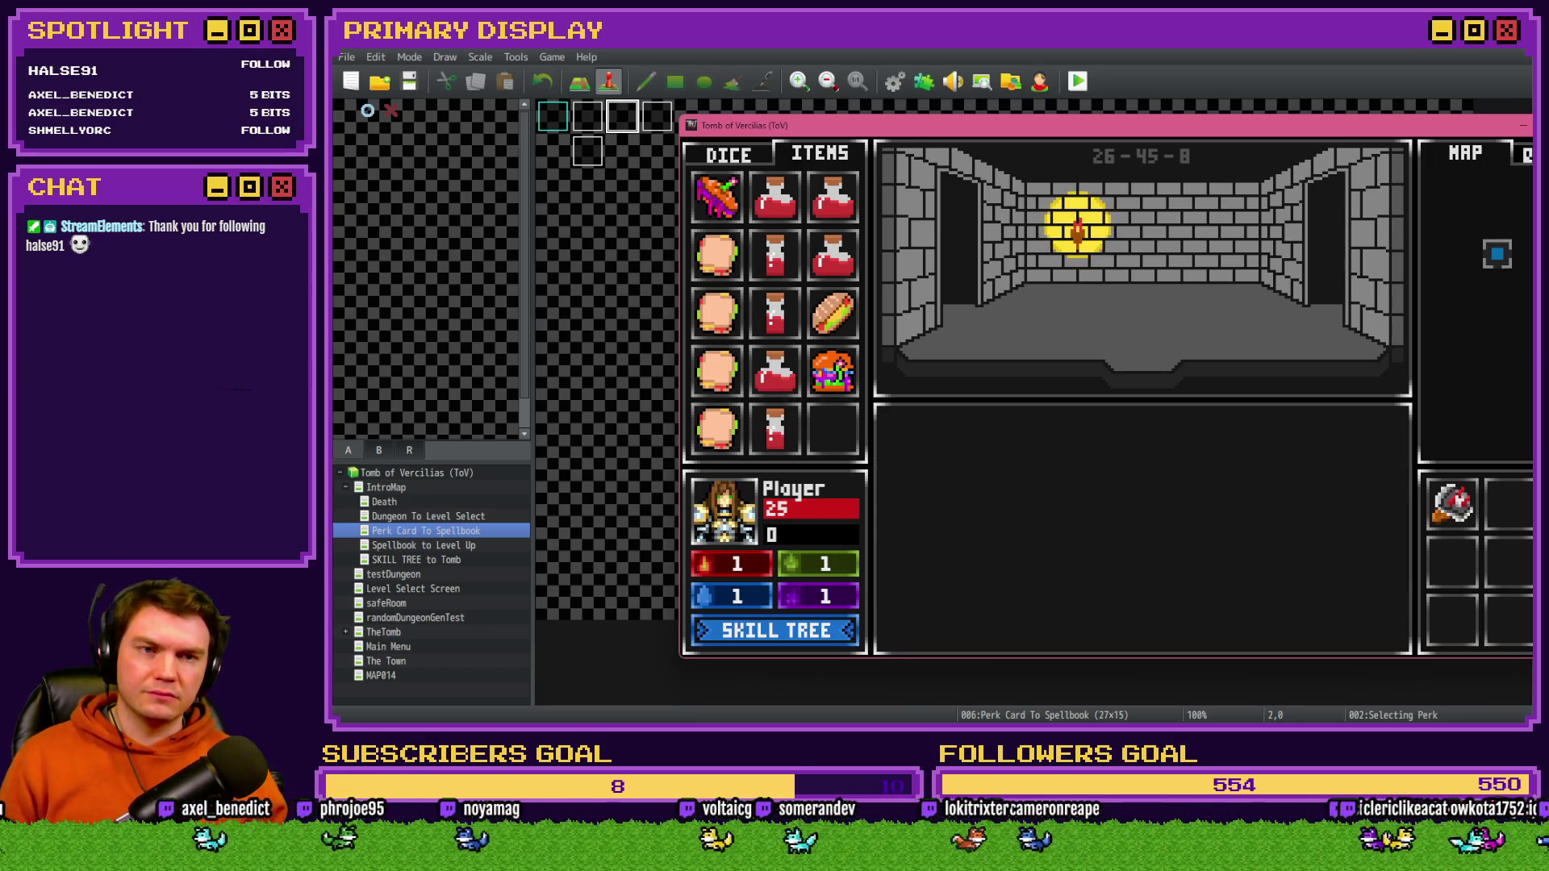
key(alt+F4)
click(895, 81)
- Review the Small Potion script's heal formula line, then confirm and close the Database
click(1051, 285)
double_click(1059, 270)
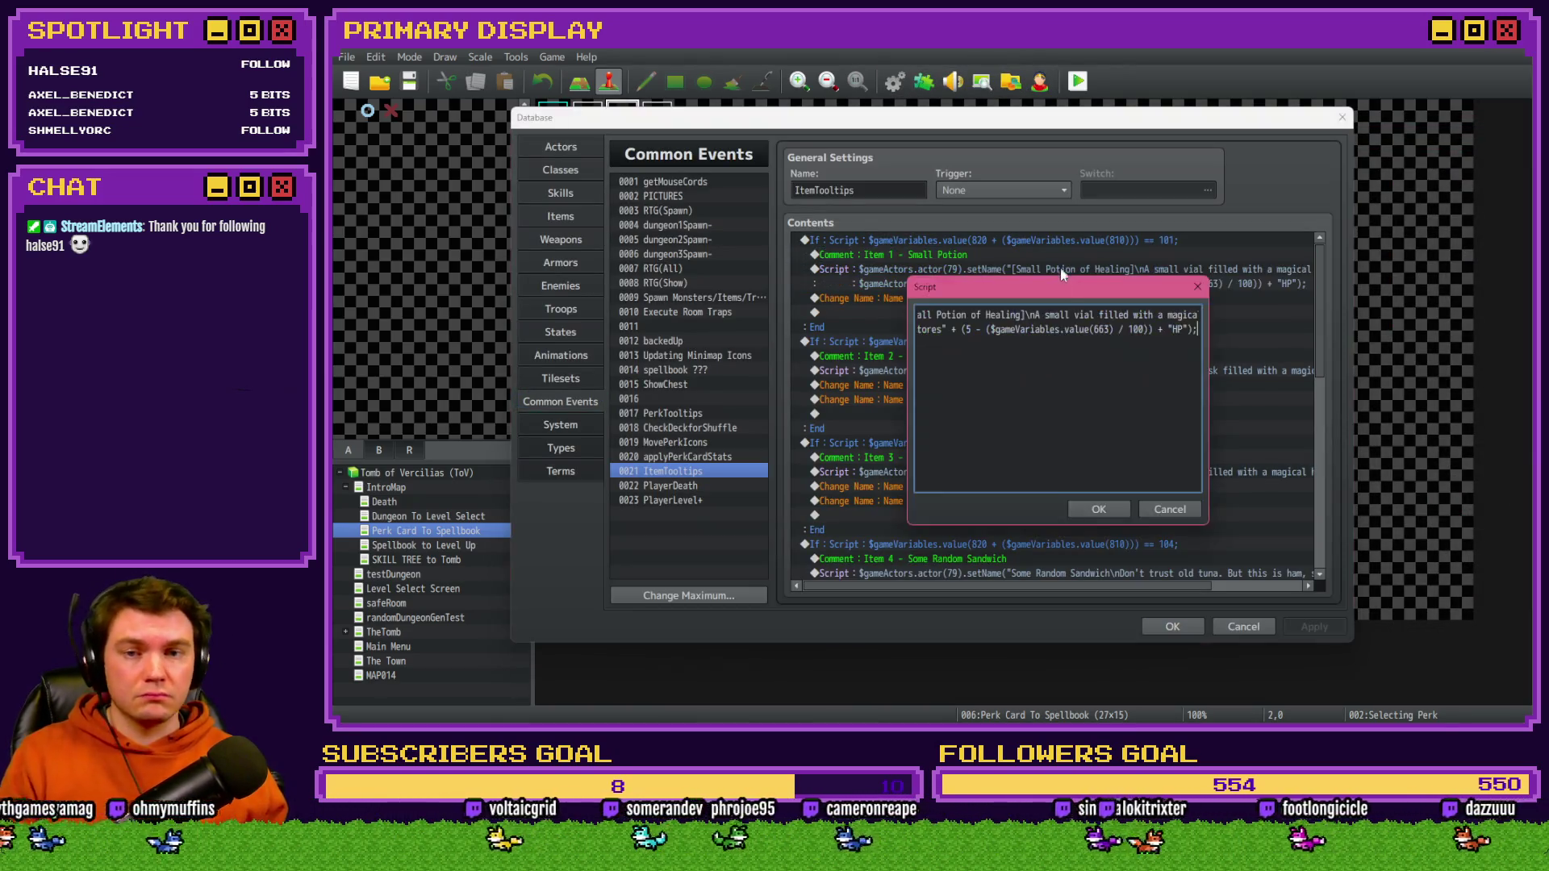
click(989, 331)
key(shift+Home)
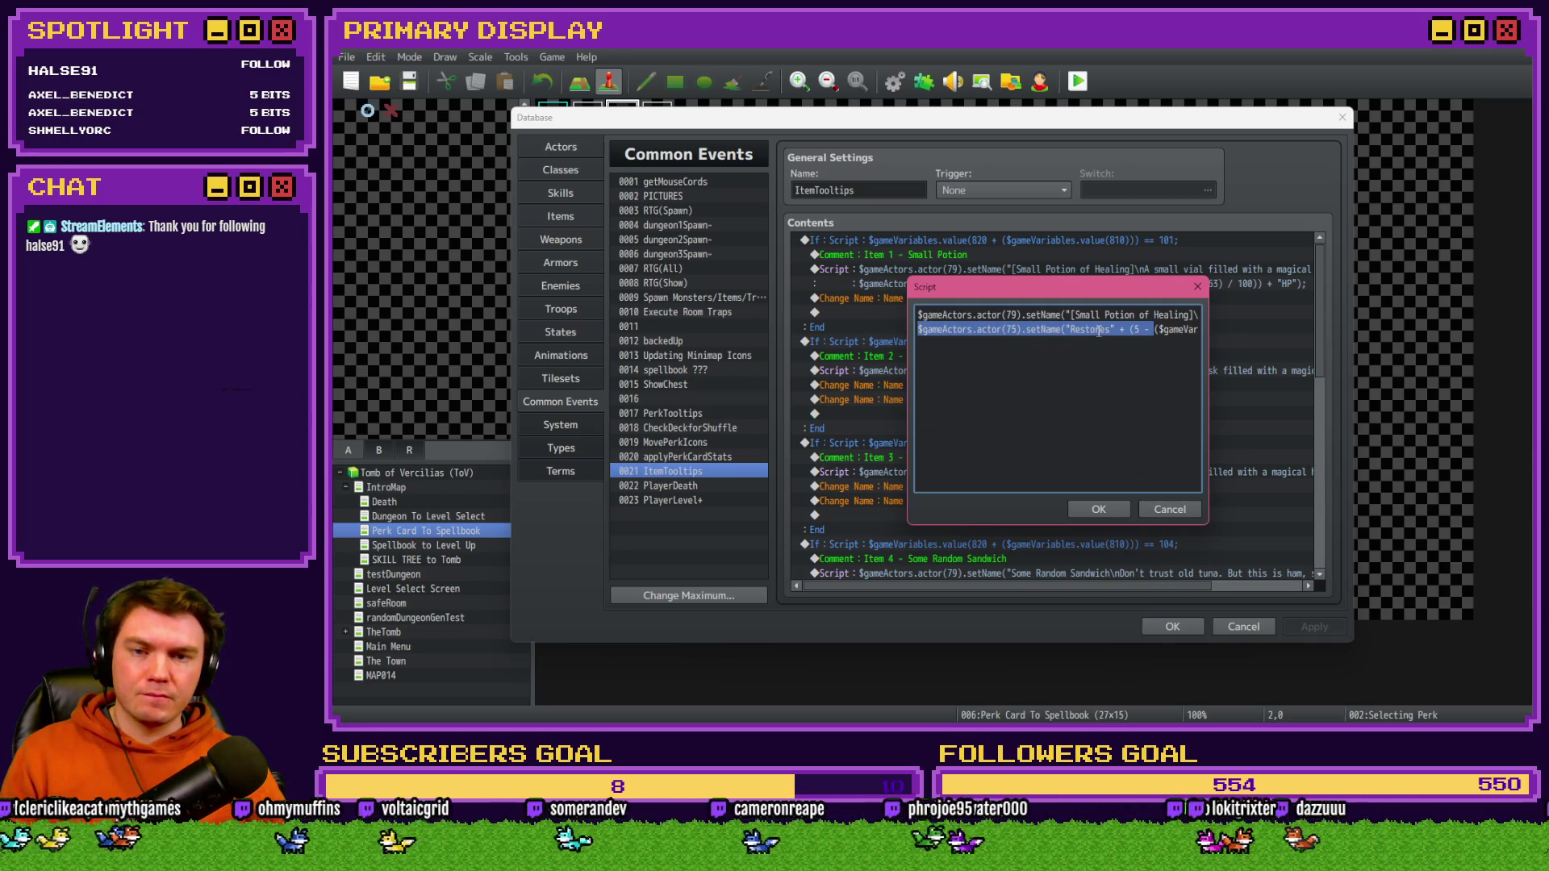
drag(1147, 329, 1201, 329)
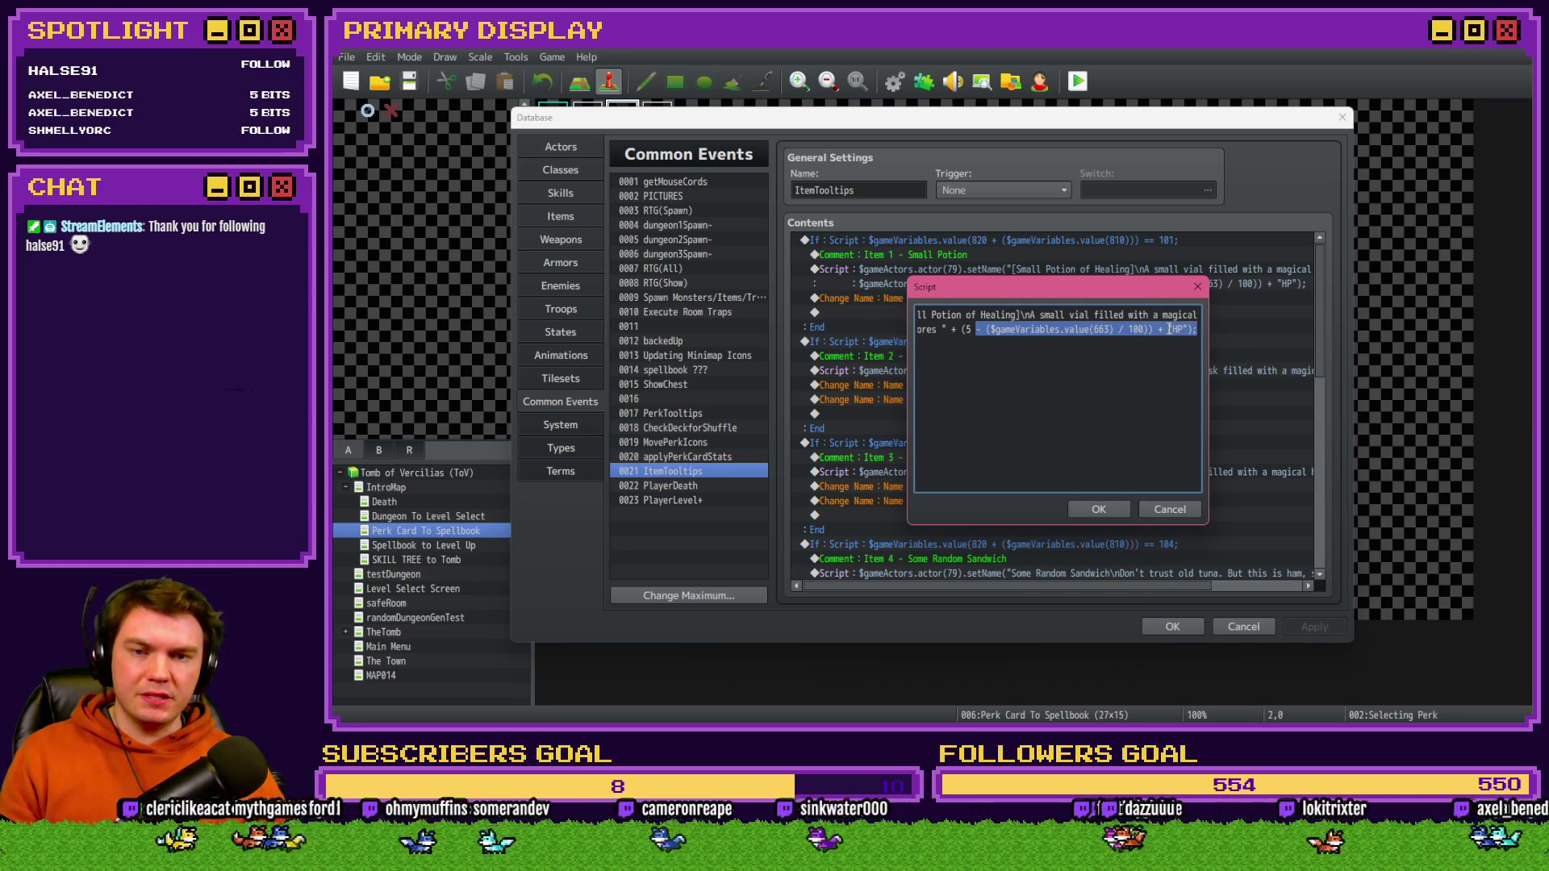
click(1159, 443)
click(1121, 507)
click(1174, 624)
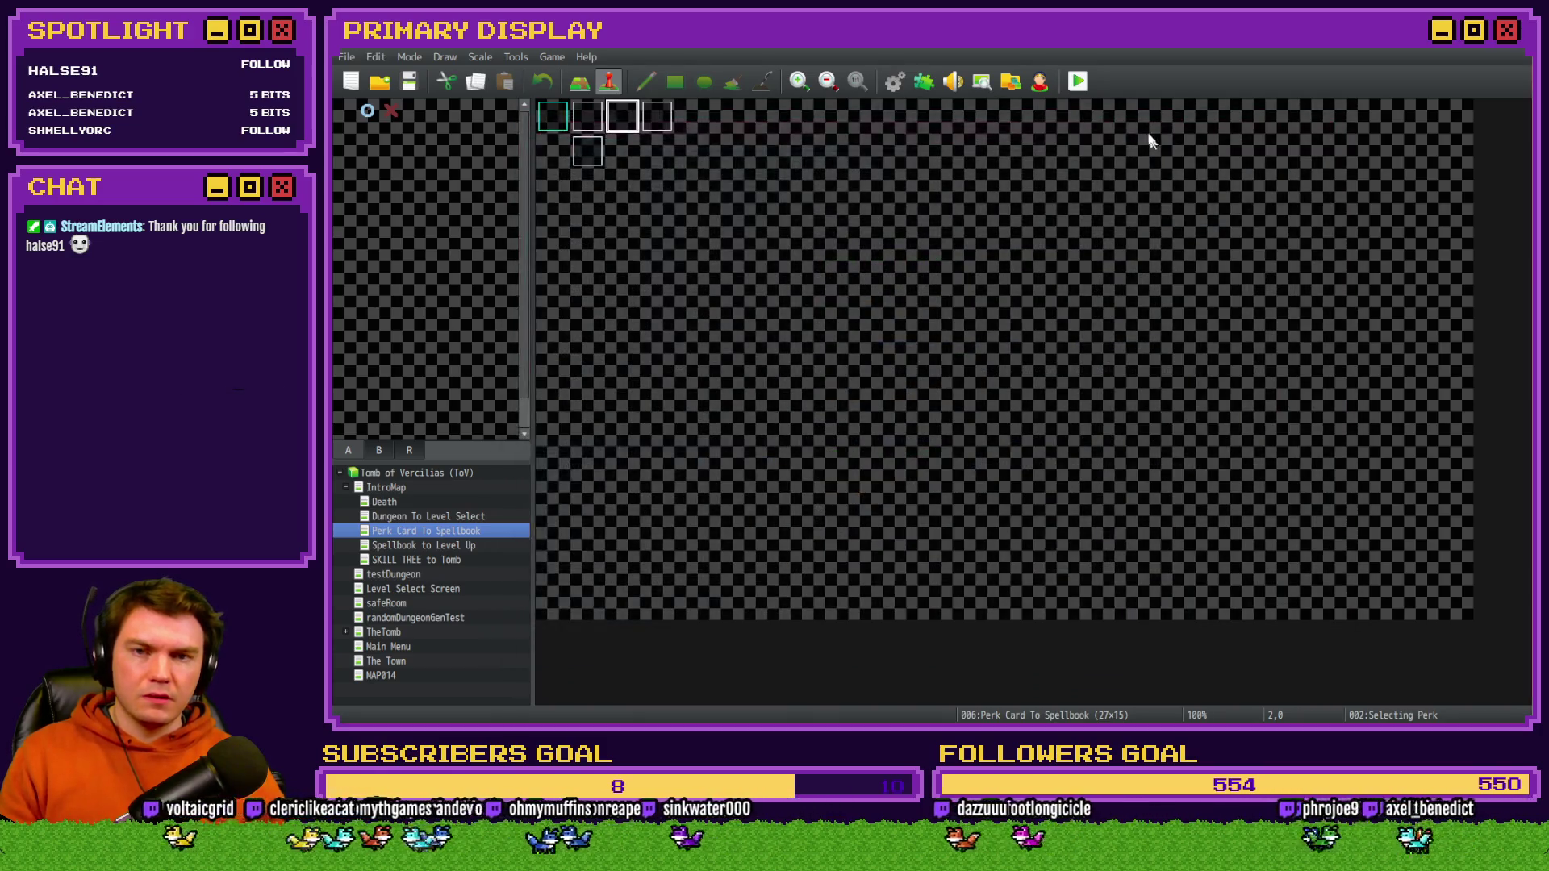
- Save and playtest, pick the perk, and see the small potion tooltip read 'Restores 5.1 HP'
click(1085, 80)
click(884, 409)
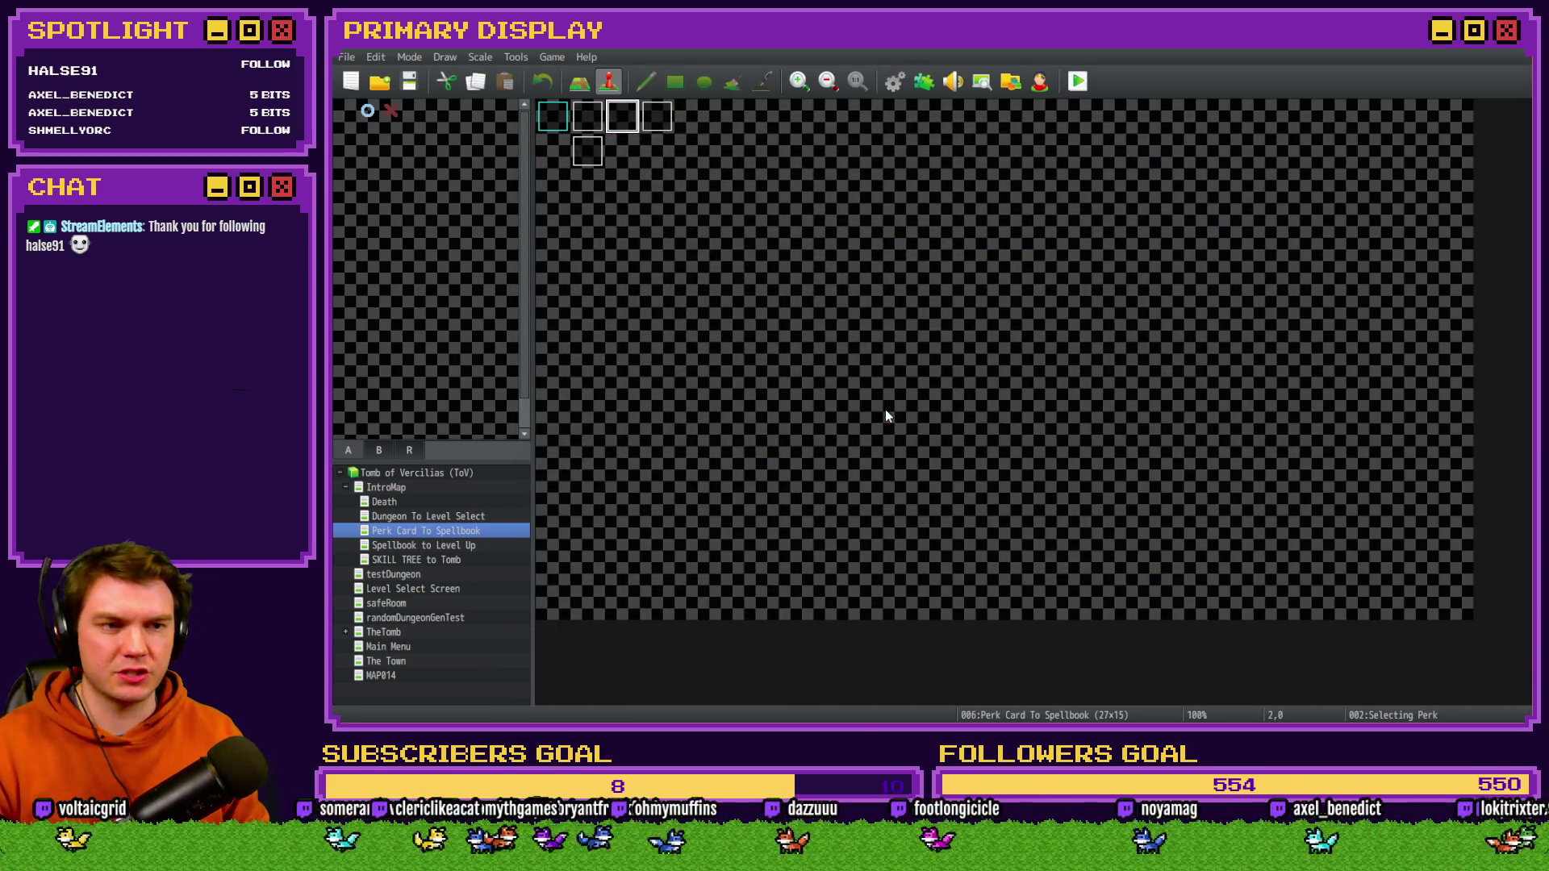
drag(1391, 263, 894, 155)
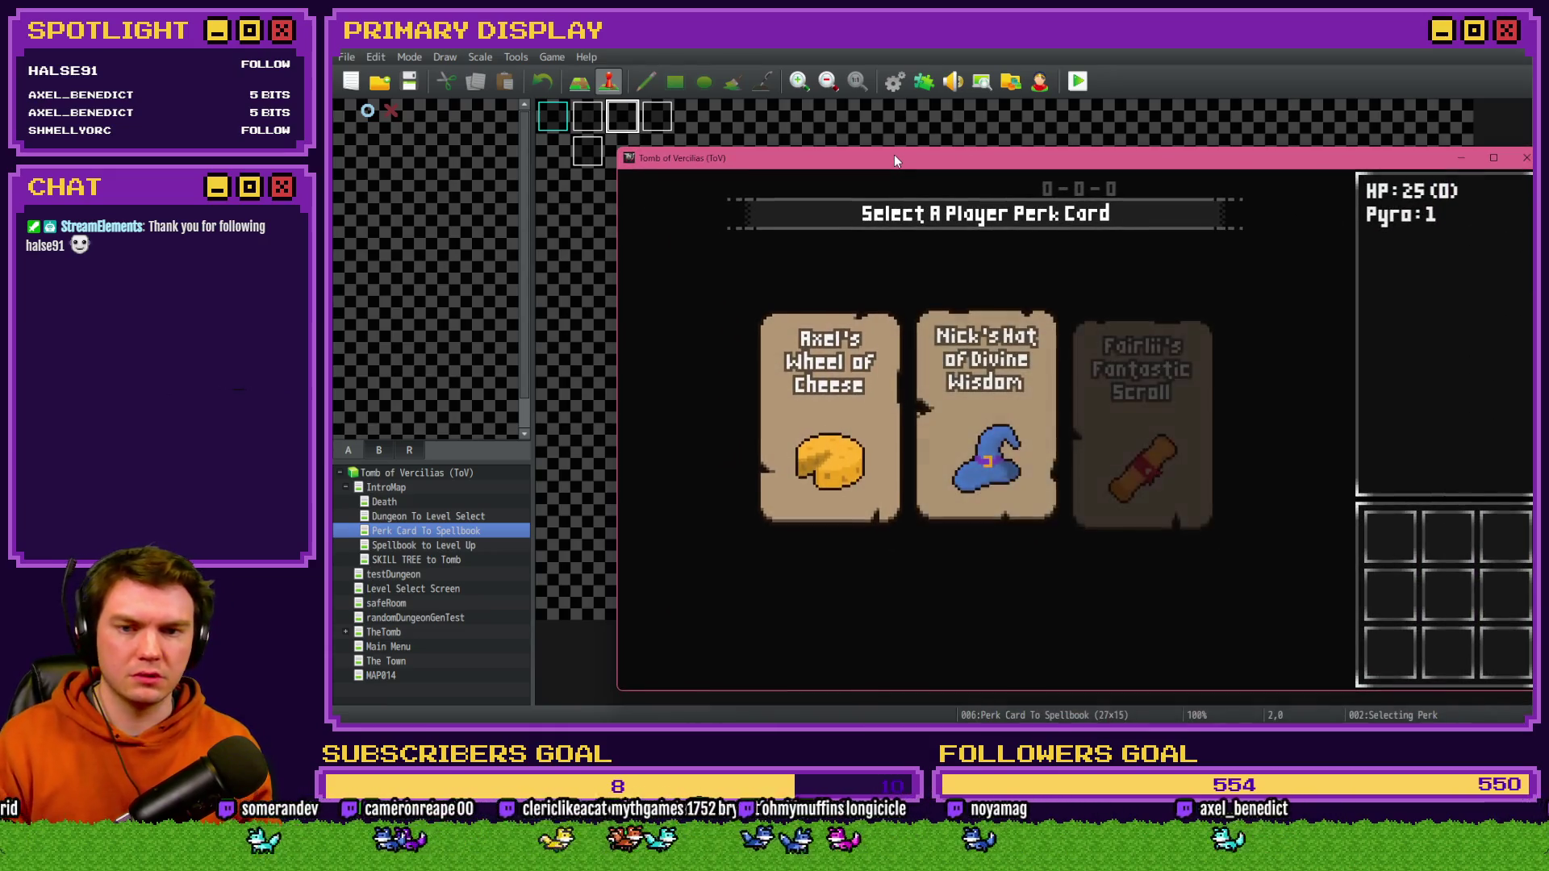
key(Return)
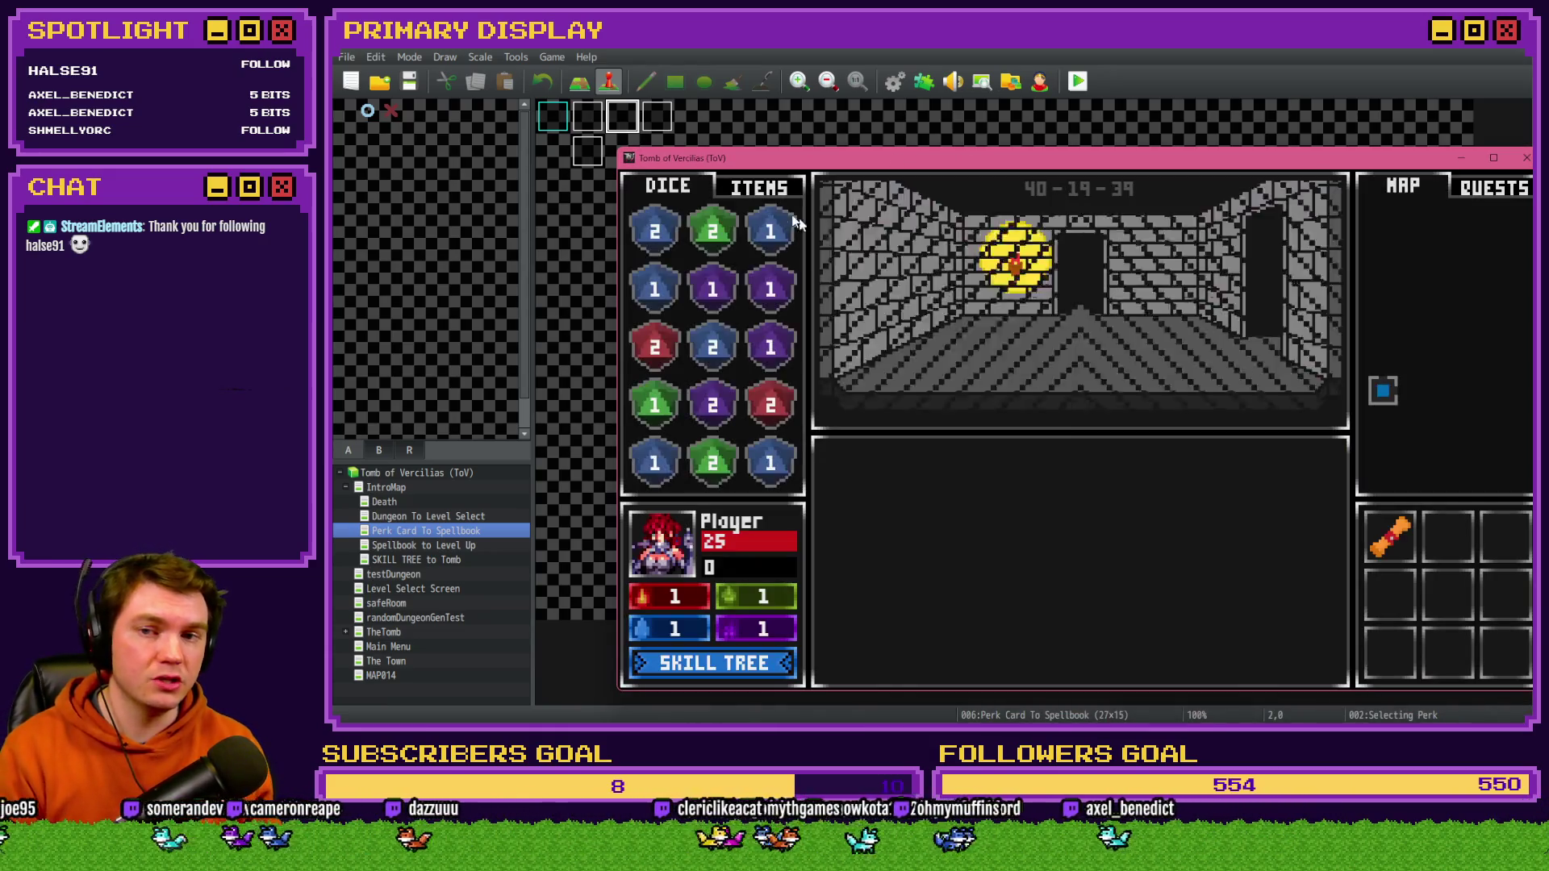
click(767, 187)
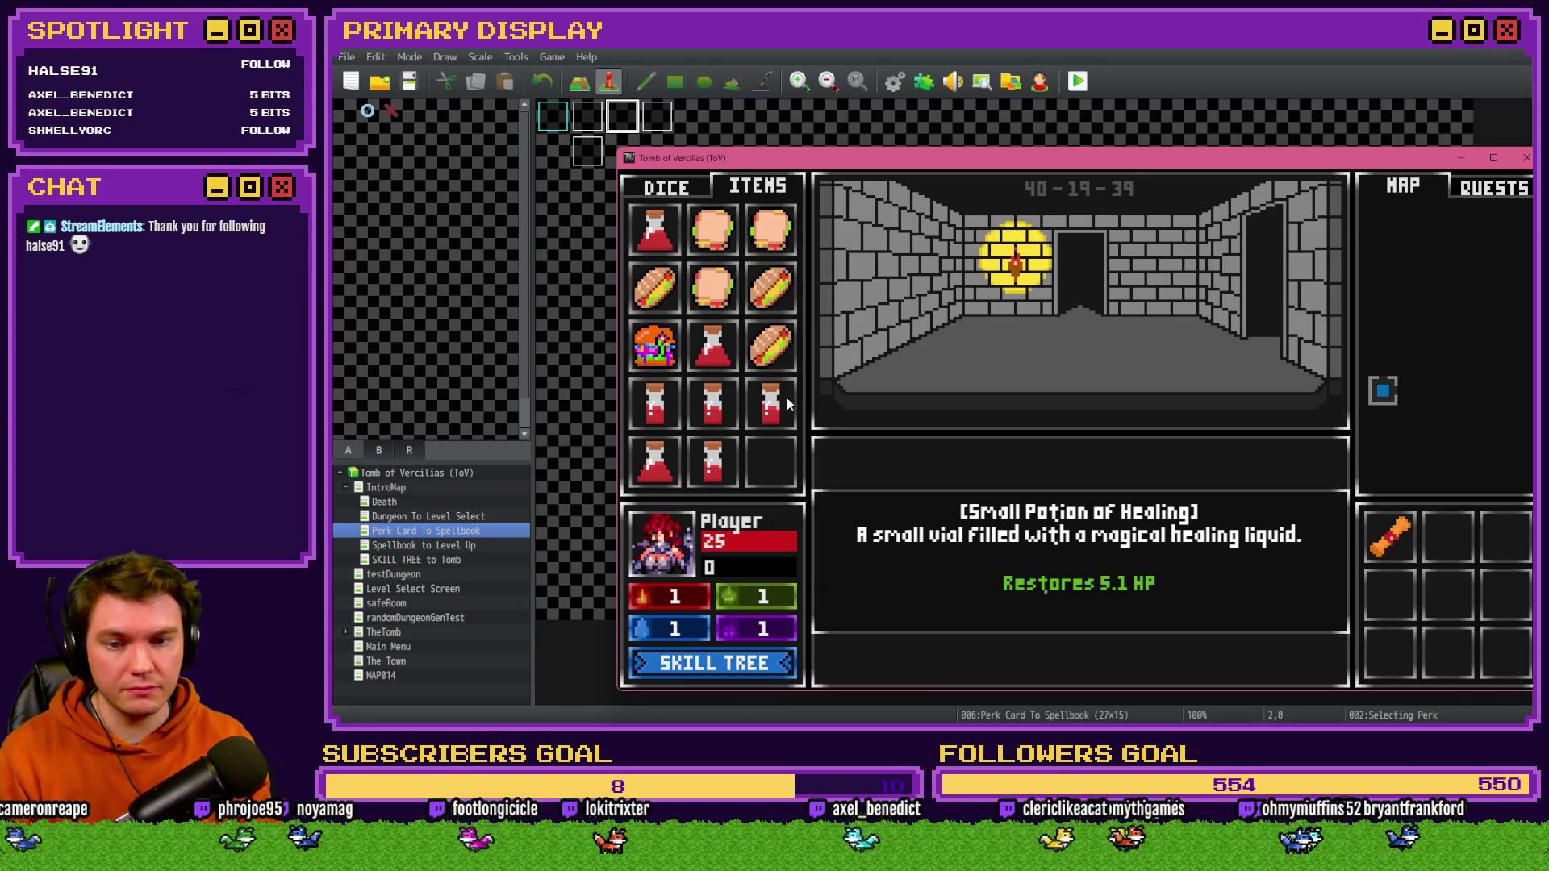
click(1525, 158)
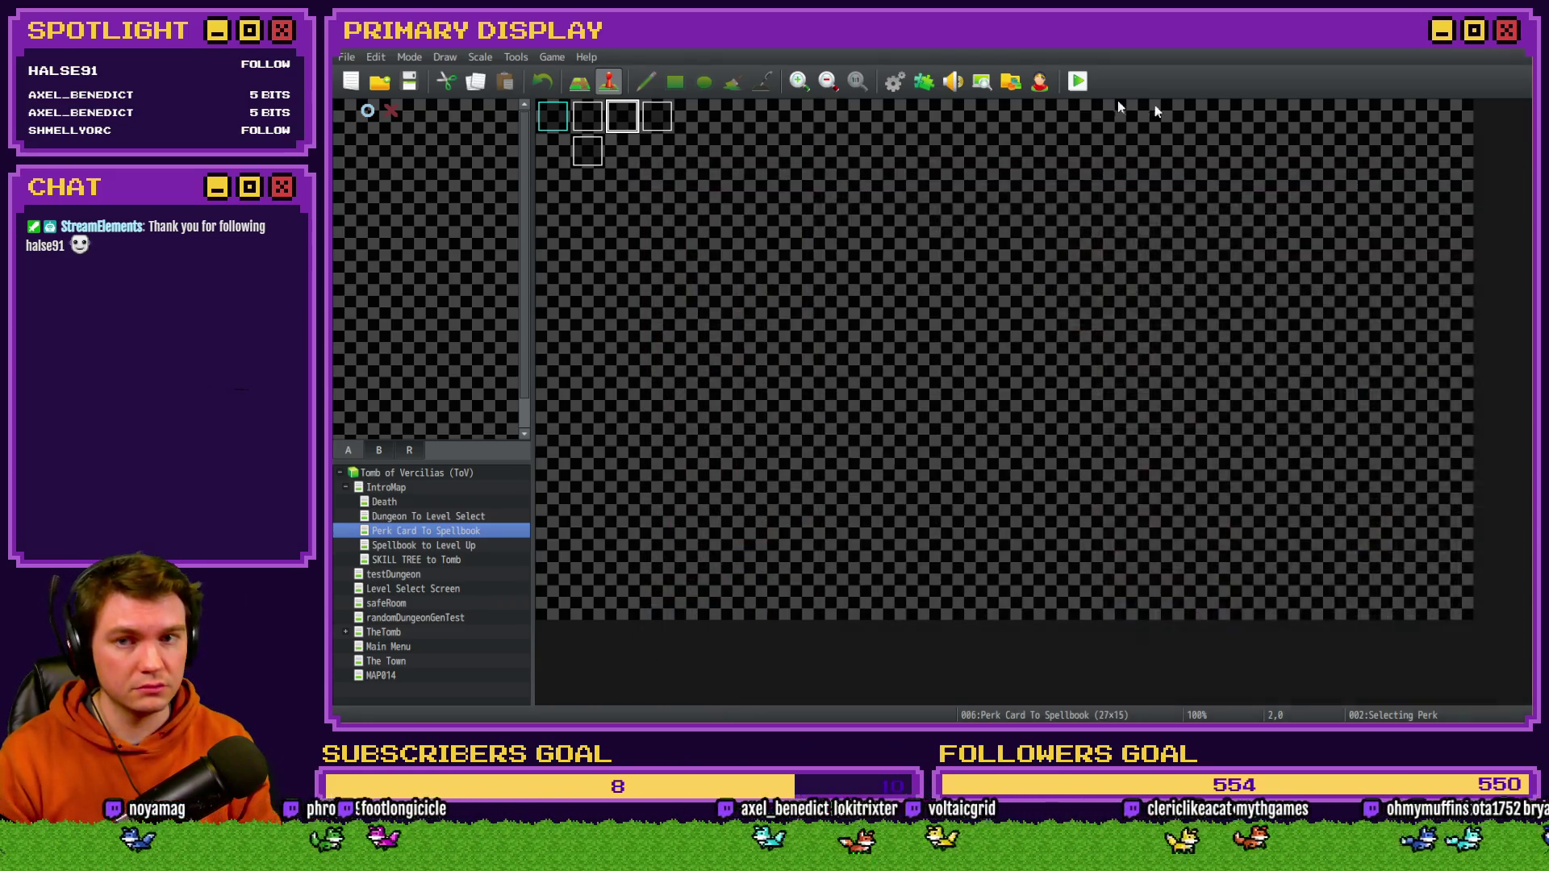
- Edit the Small Potion script so the heal is 5 - (5 * ($gameVariables.value(663) / 100))
click(893, 83)
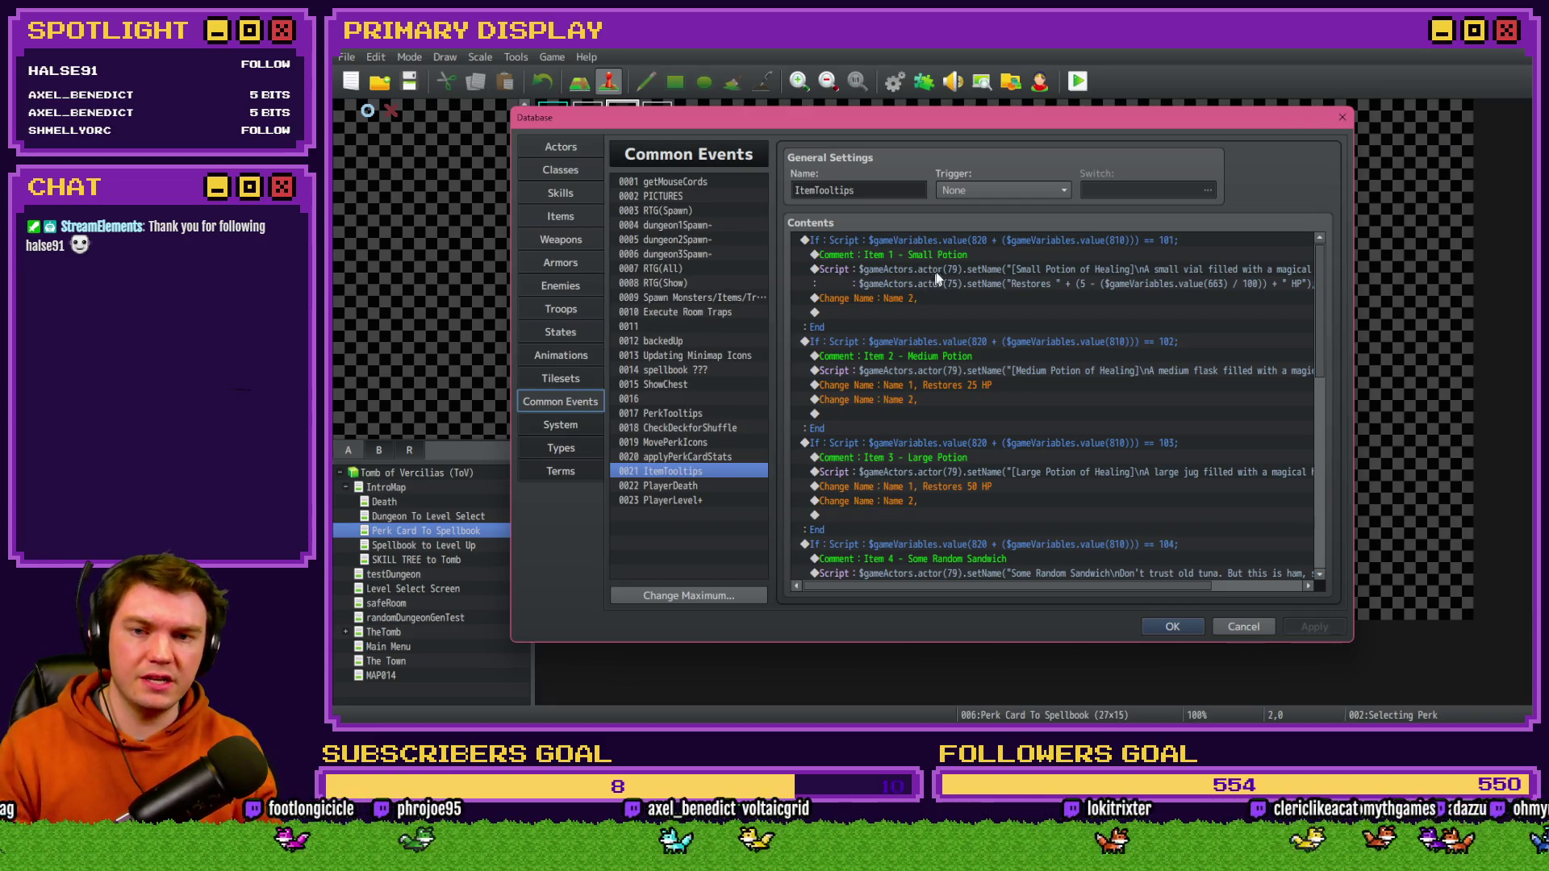
double_click(937, 274)
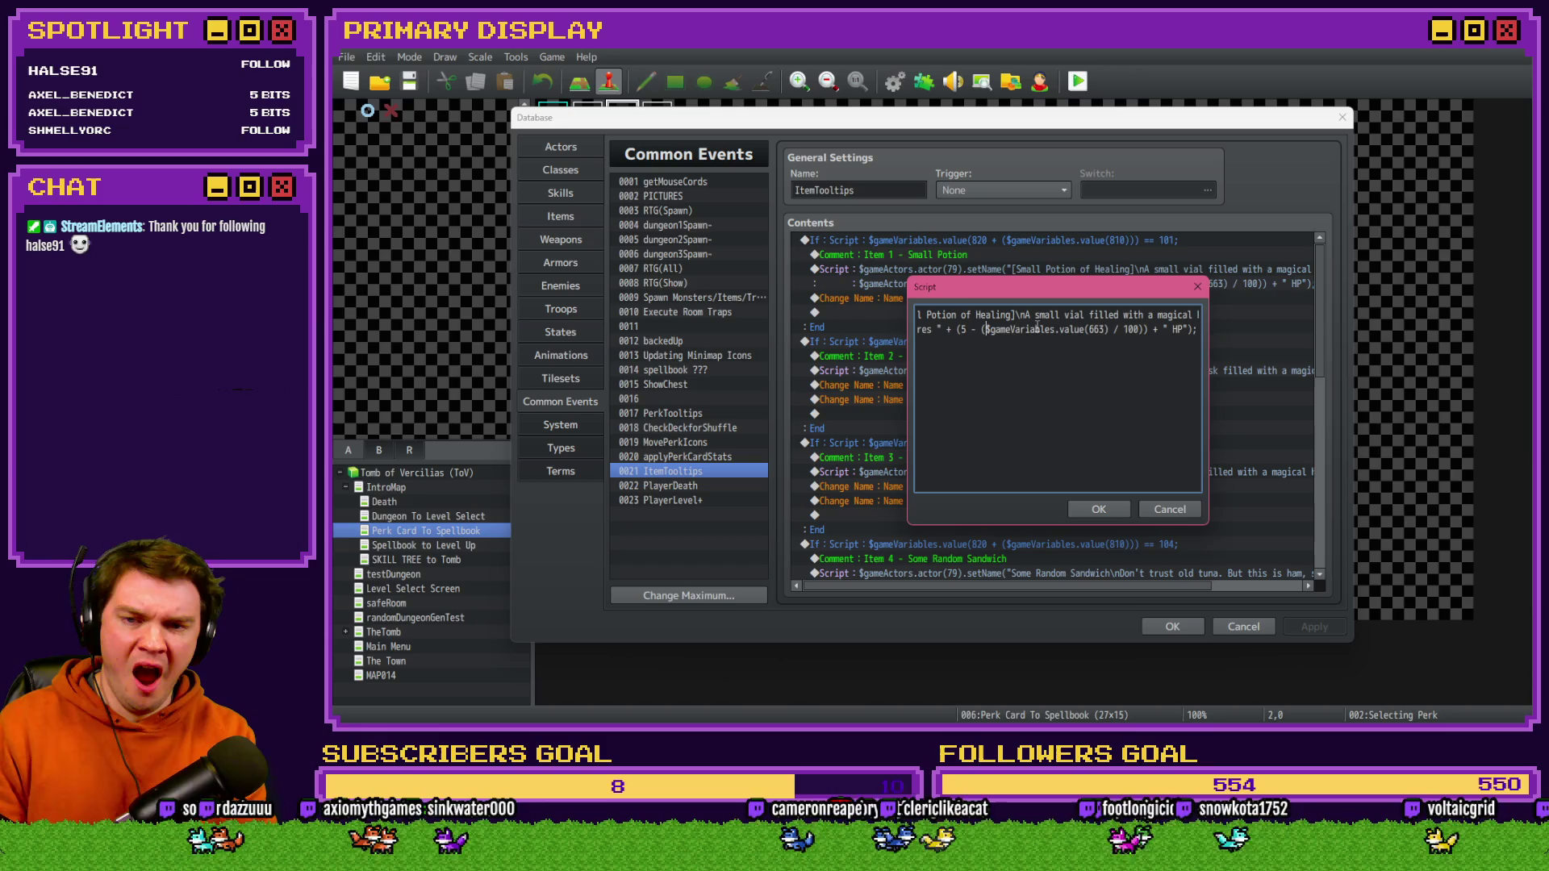
text(5)
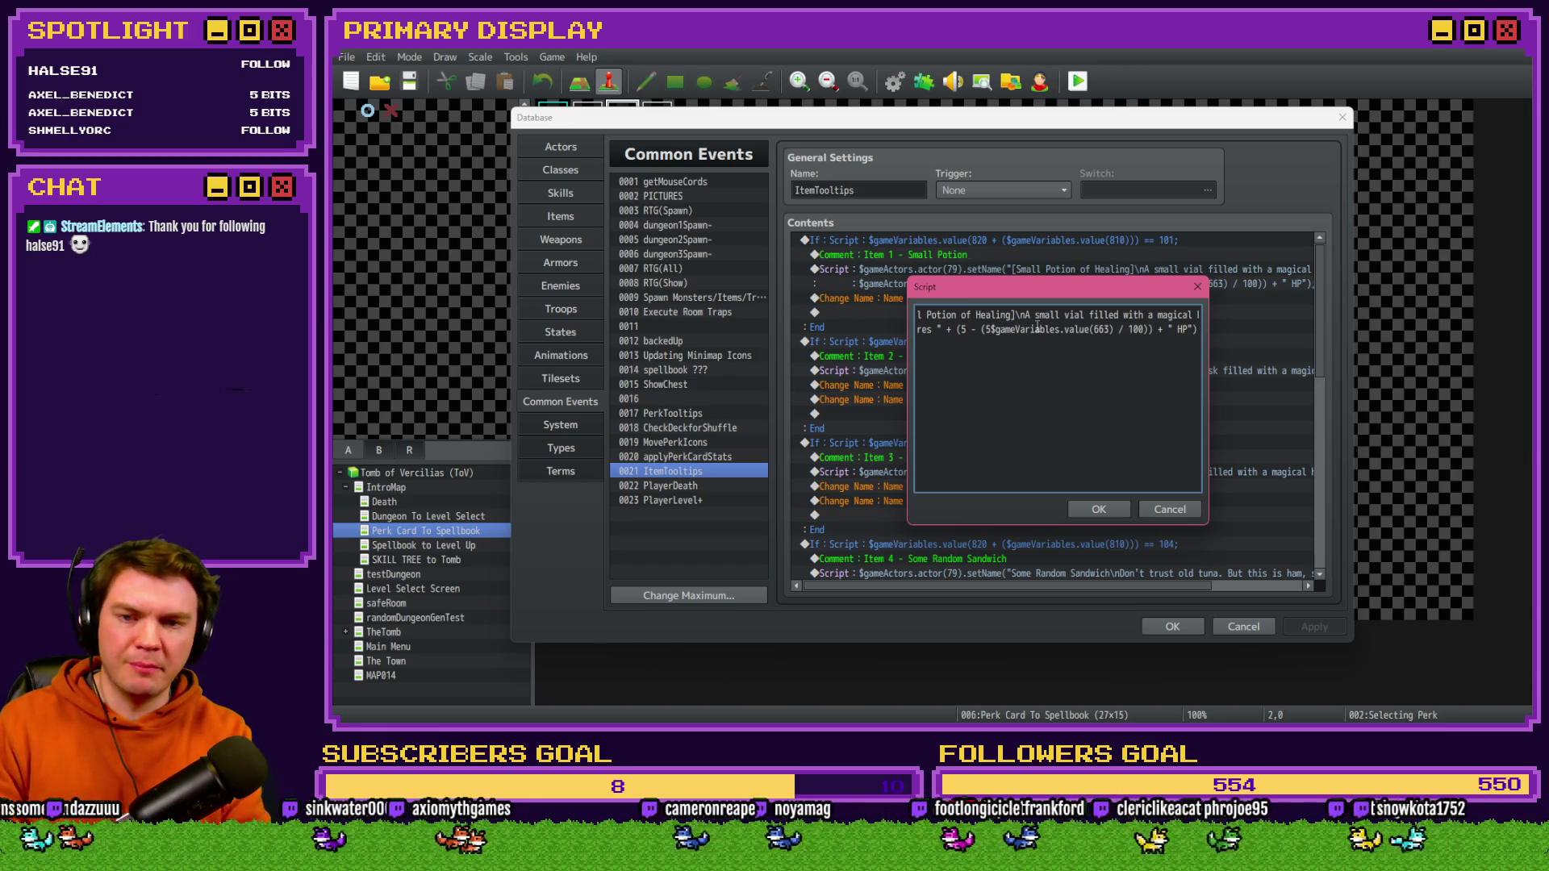
text( * )
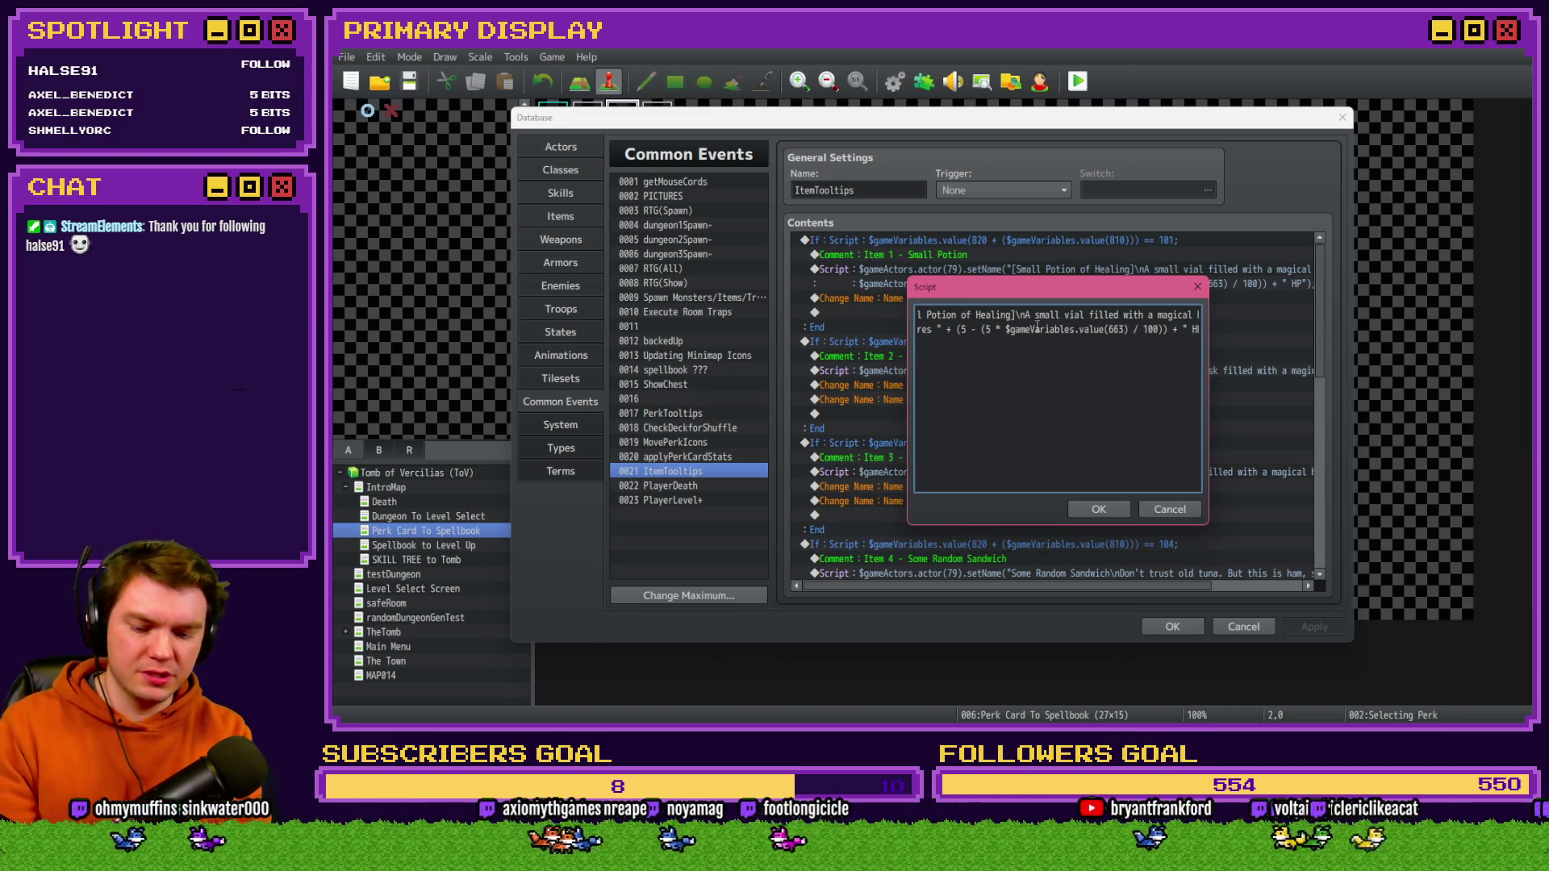
text(()
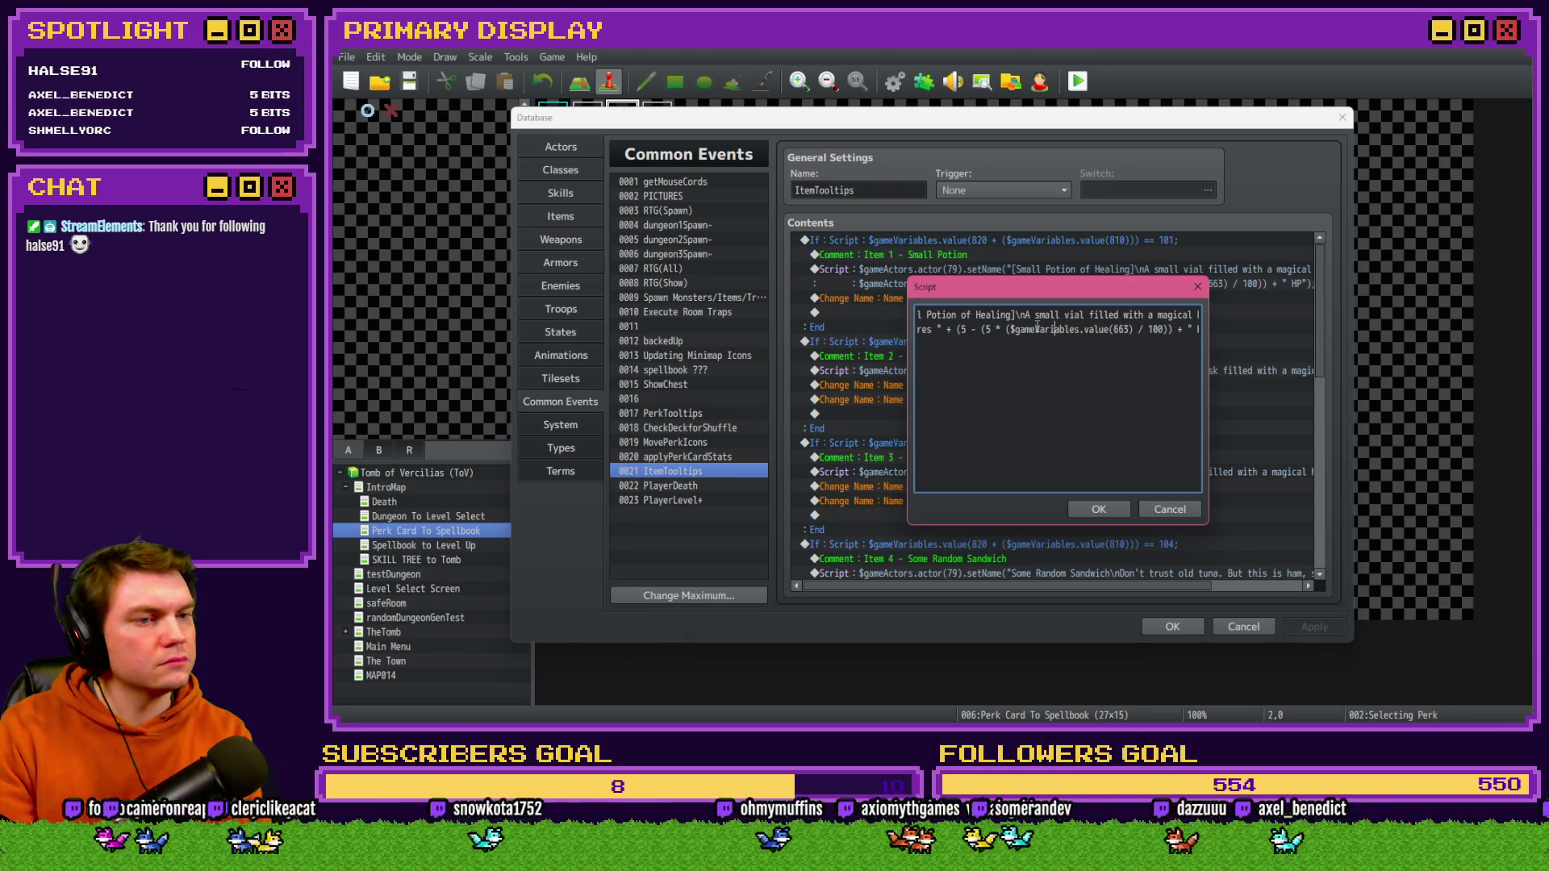
key(Right)
key(Right)
key(Right)
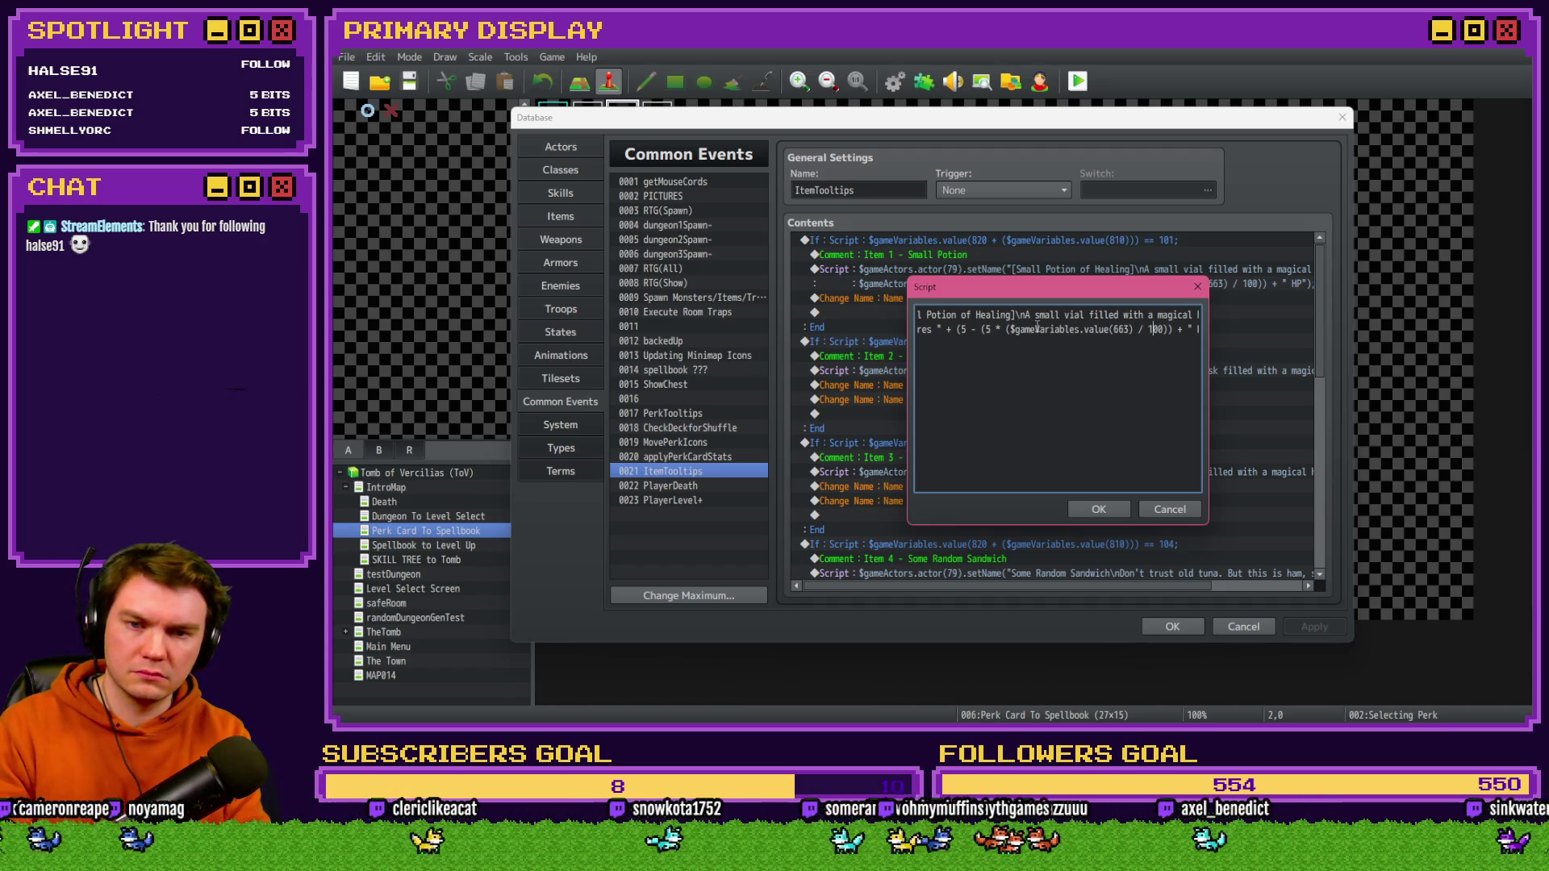
text())
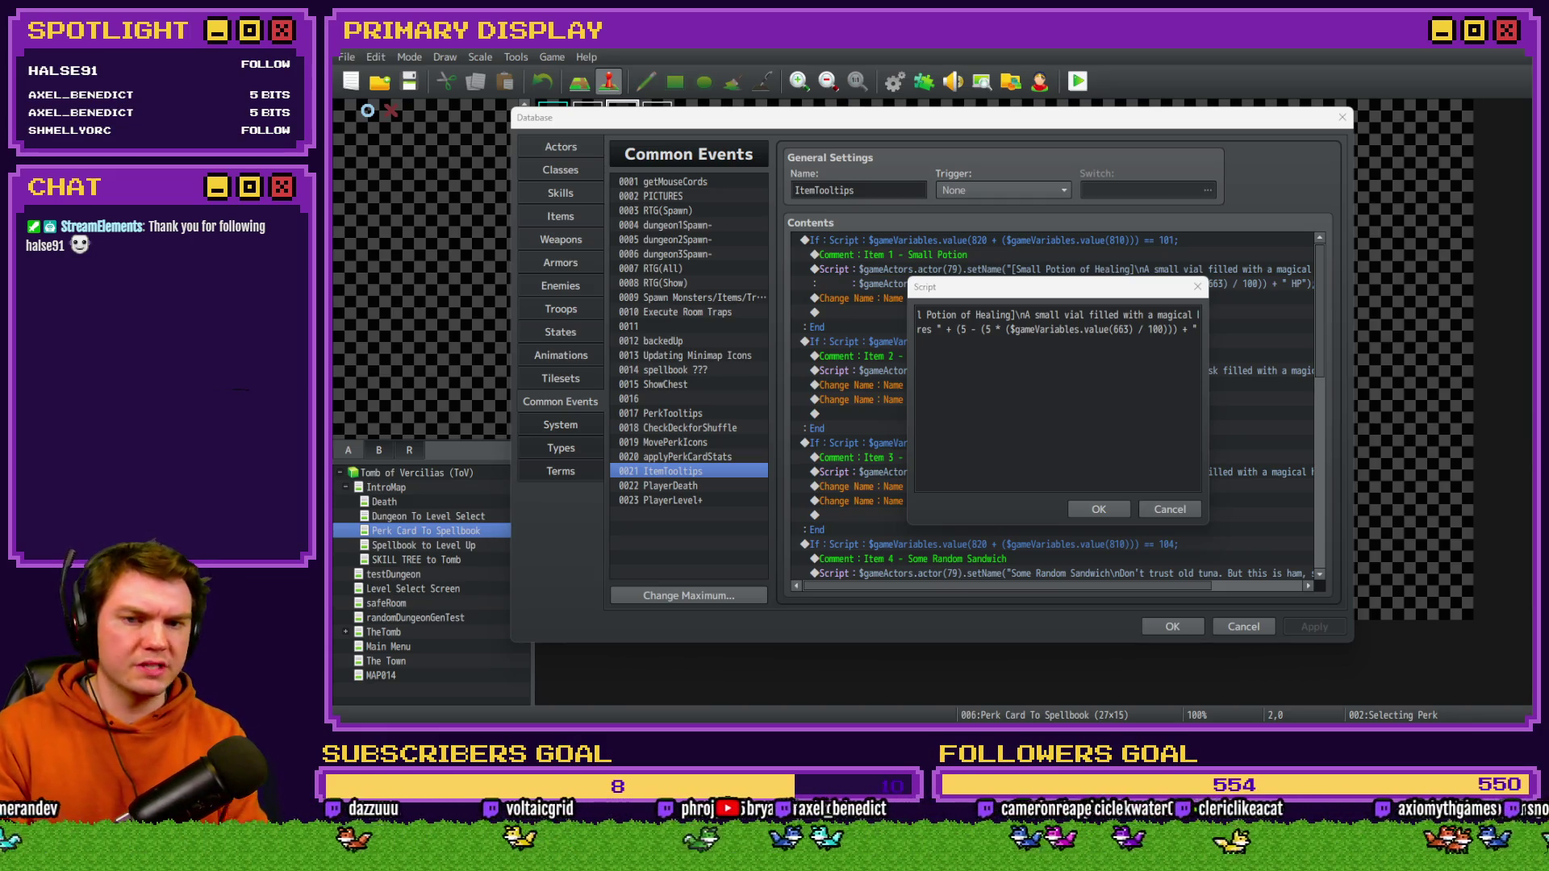
click(1285, 373)
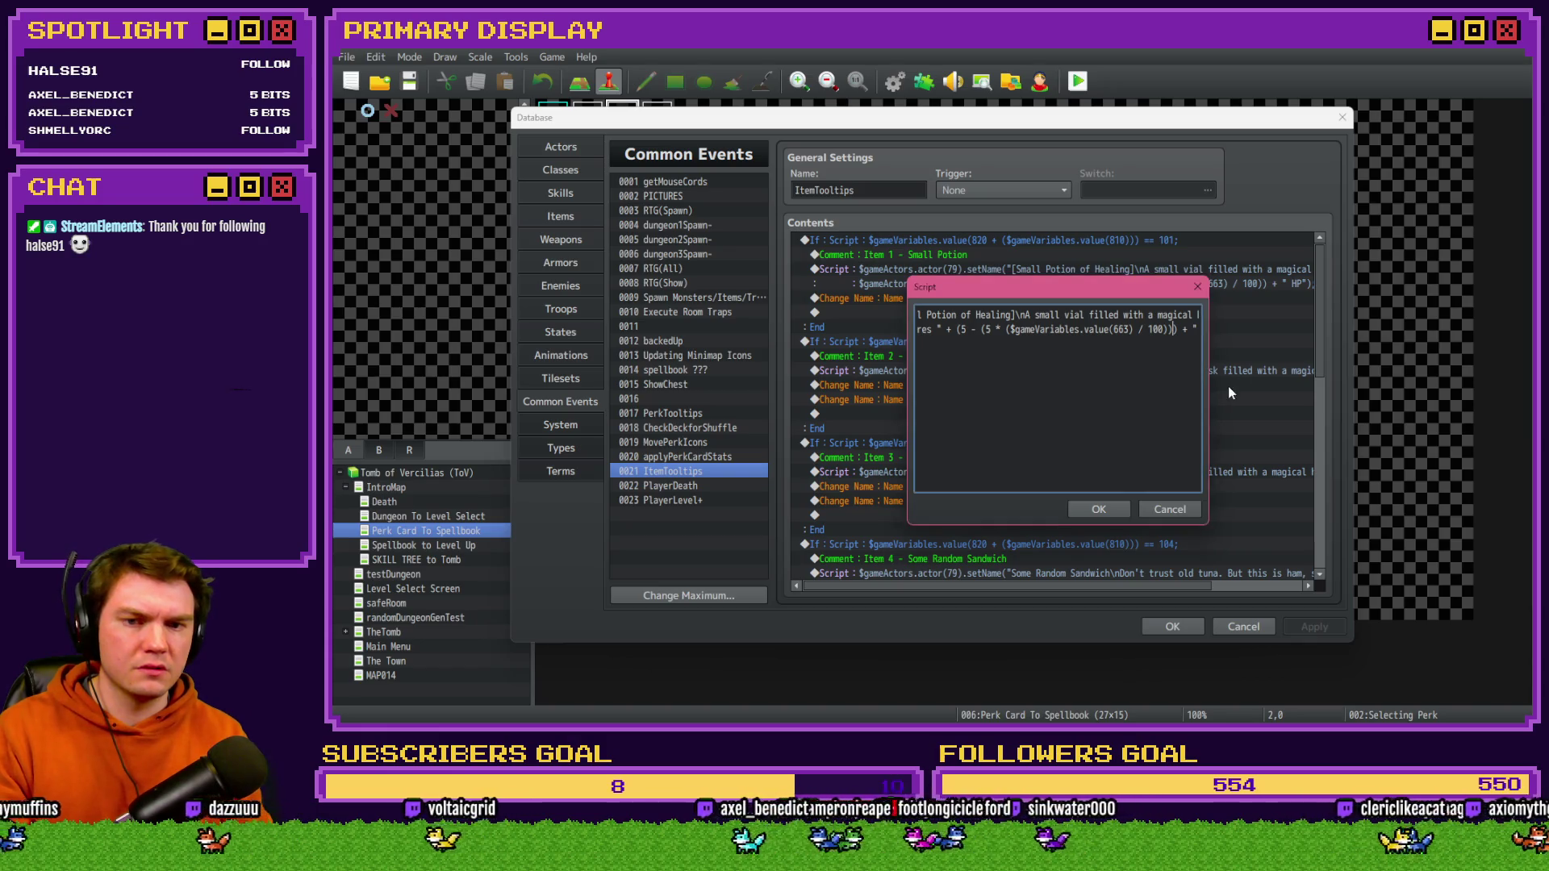
- Confirm the script and database edits, save the project, and launch a playtest
click(1099, 509)
click(1173, 627)
click(1078, 80)
click(873, 406)
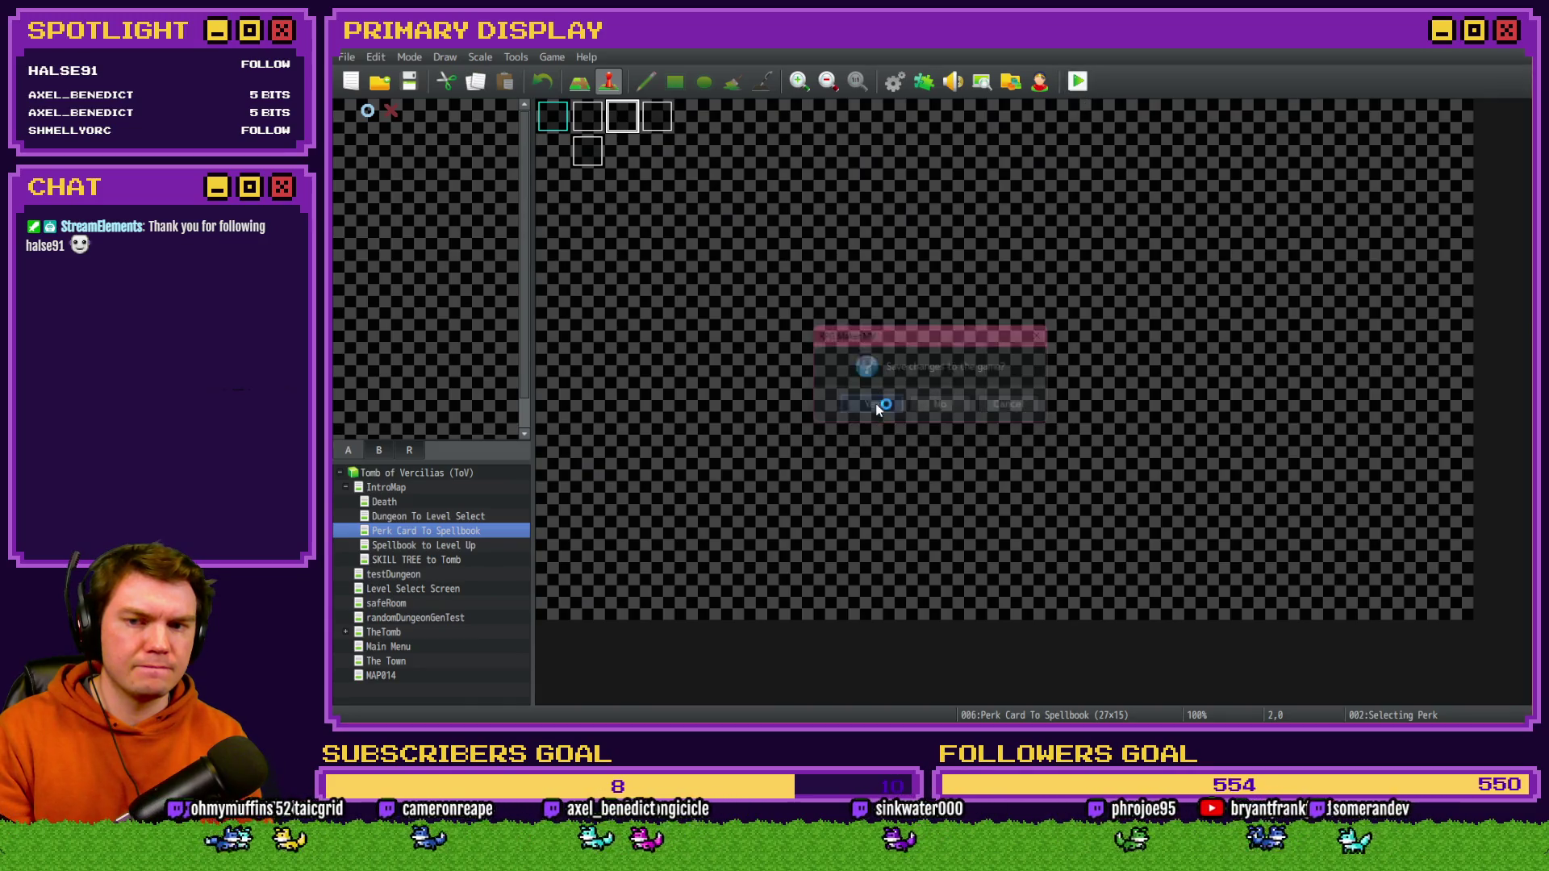
- Check that the Items tab's small potion tooltip reads Restores 5.5 HP, then close the game
drag(1435, 266, 810, 137)
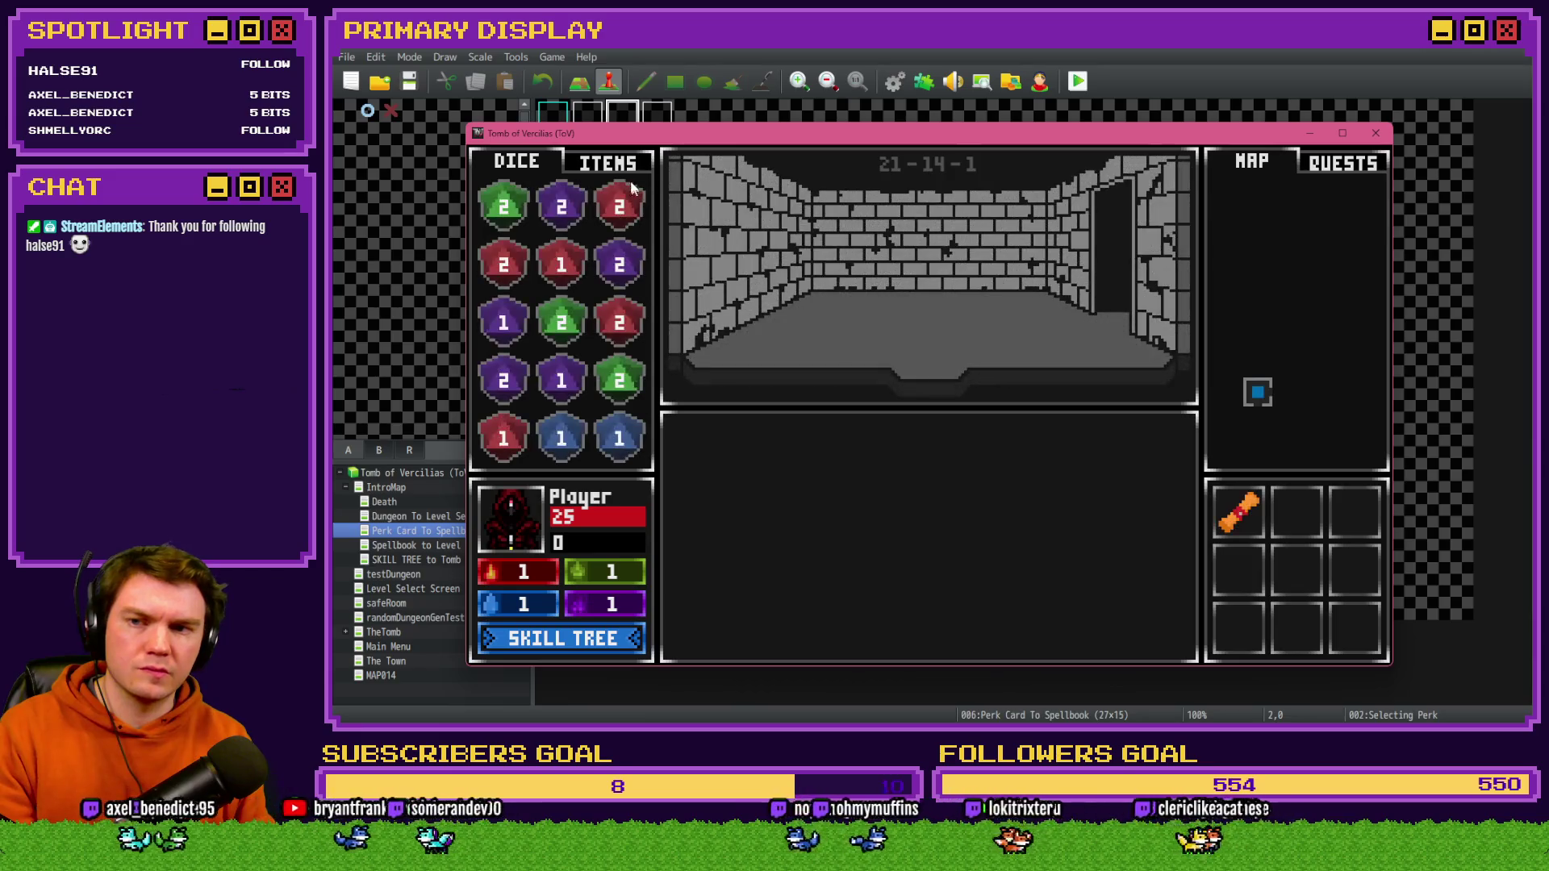
click(606, 163)
mouse_move(569, 263)
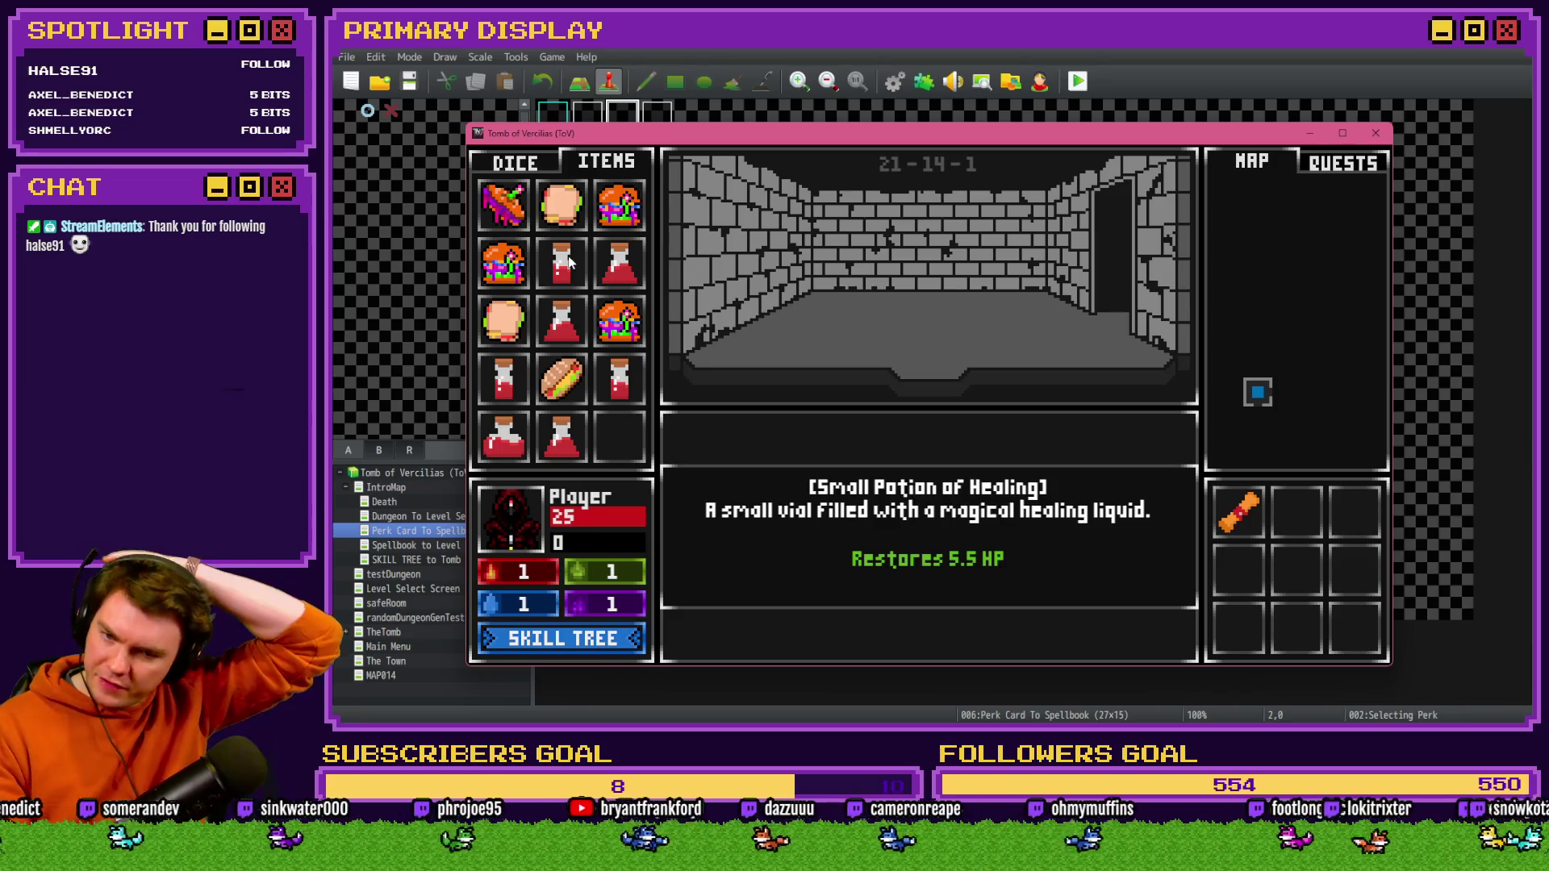
mouse_move(1255, 520)
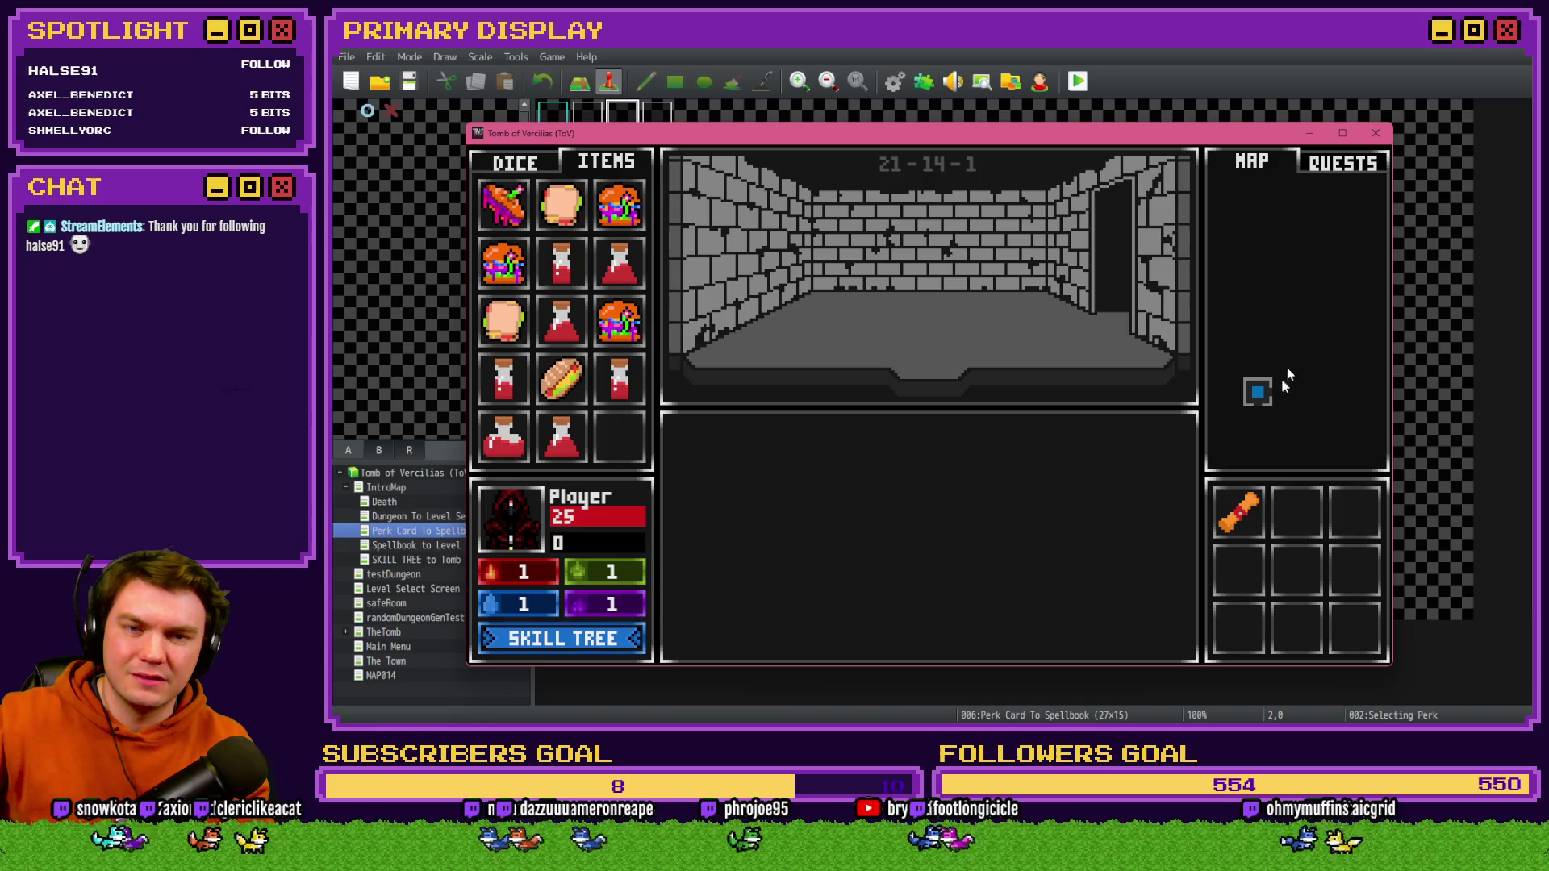
click(1376, 133)
- Insert Math.floor( before the Small Potion heal formula and save the script and database
click(895, 81)
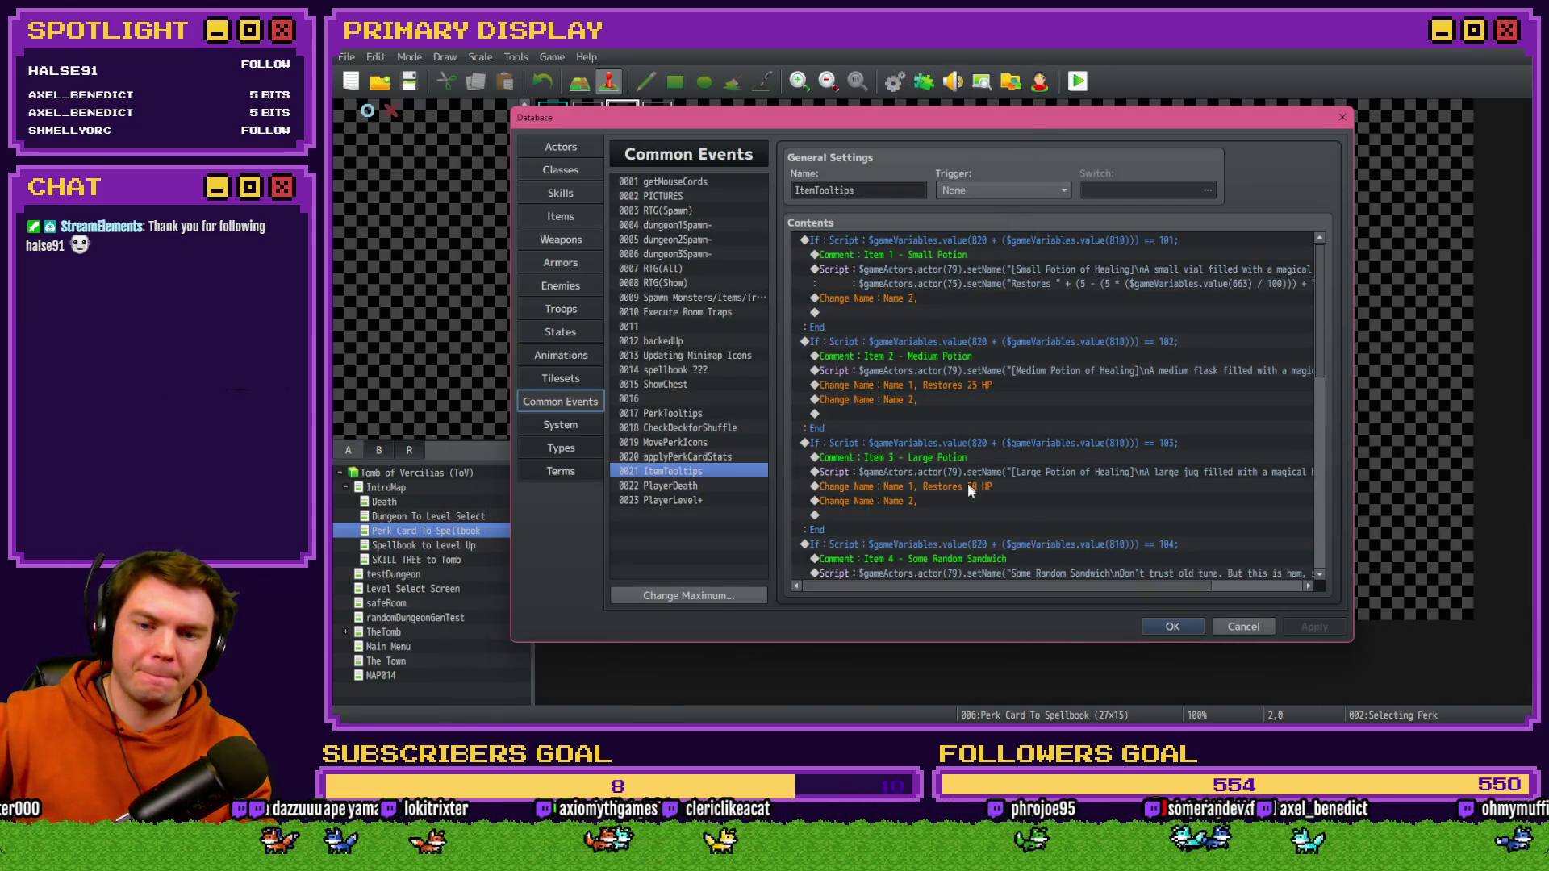
drag(965, 586, 1046, 594)
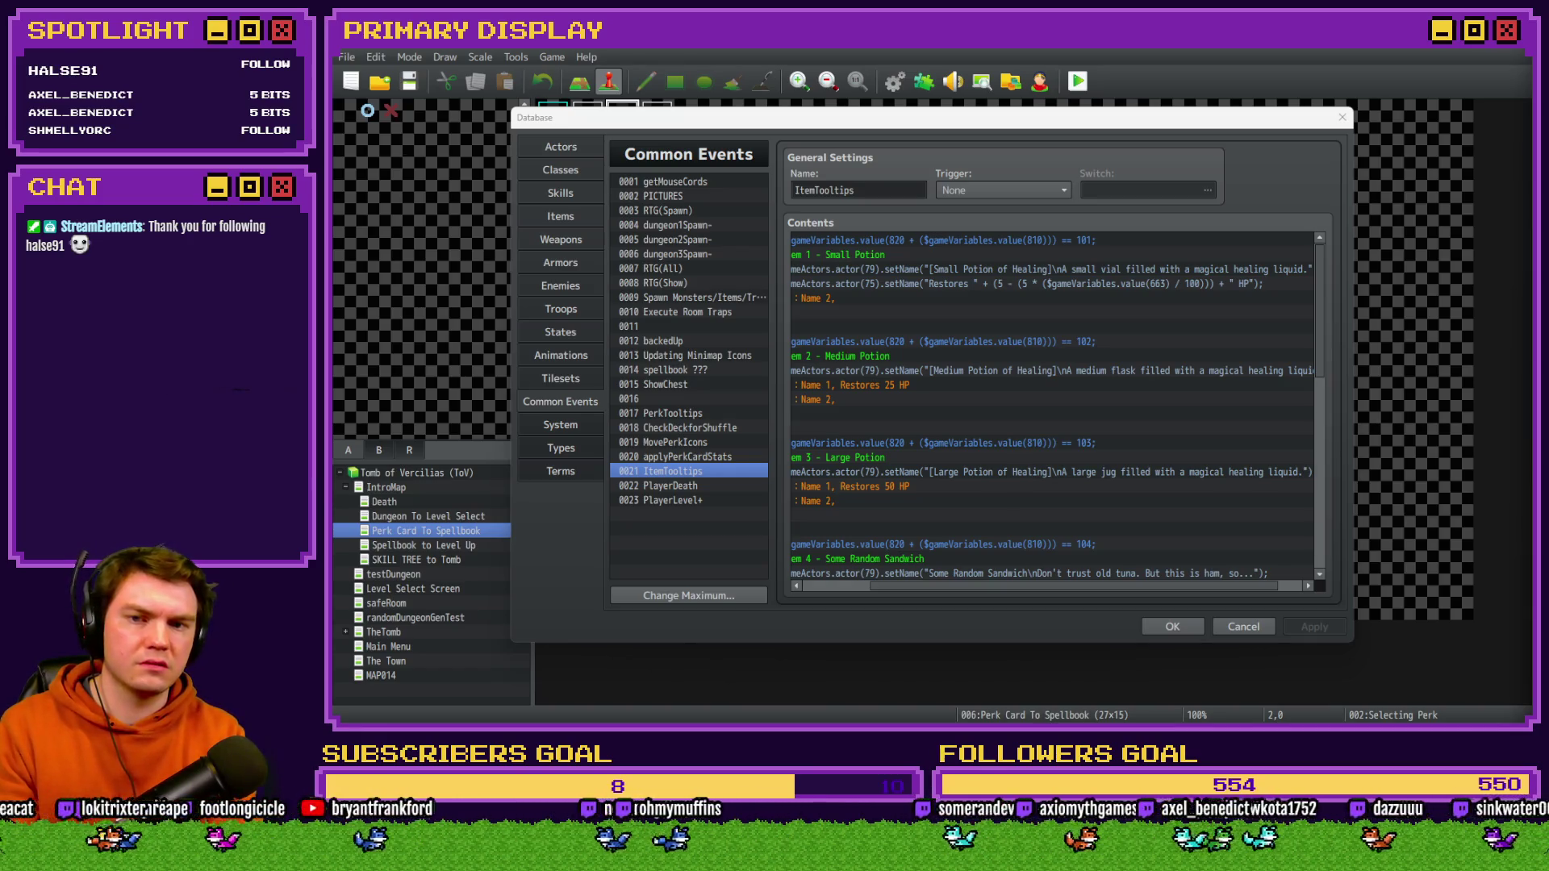
double_click(1003, 271)
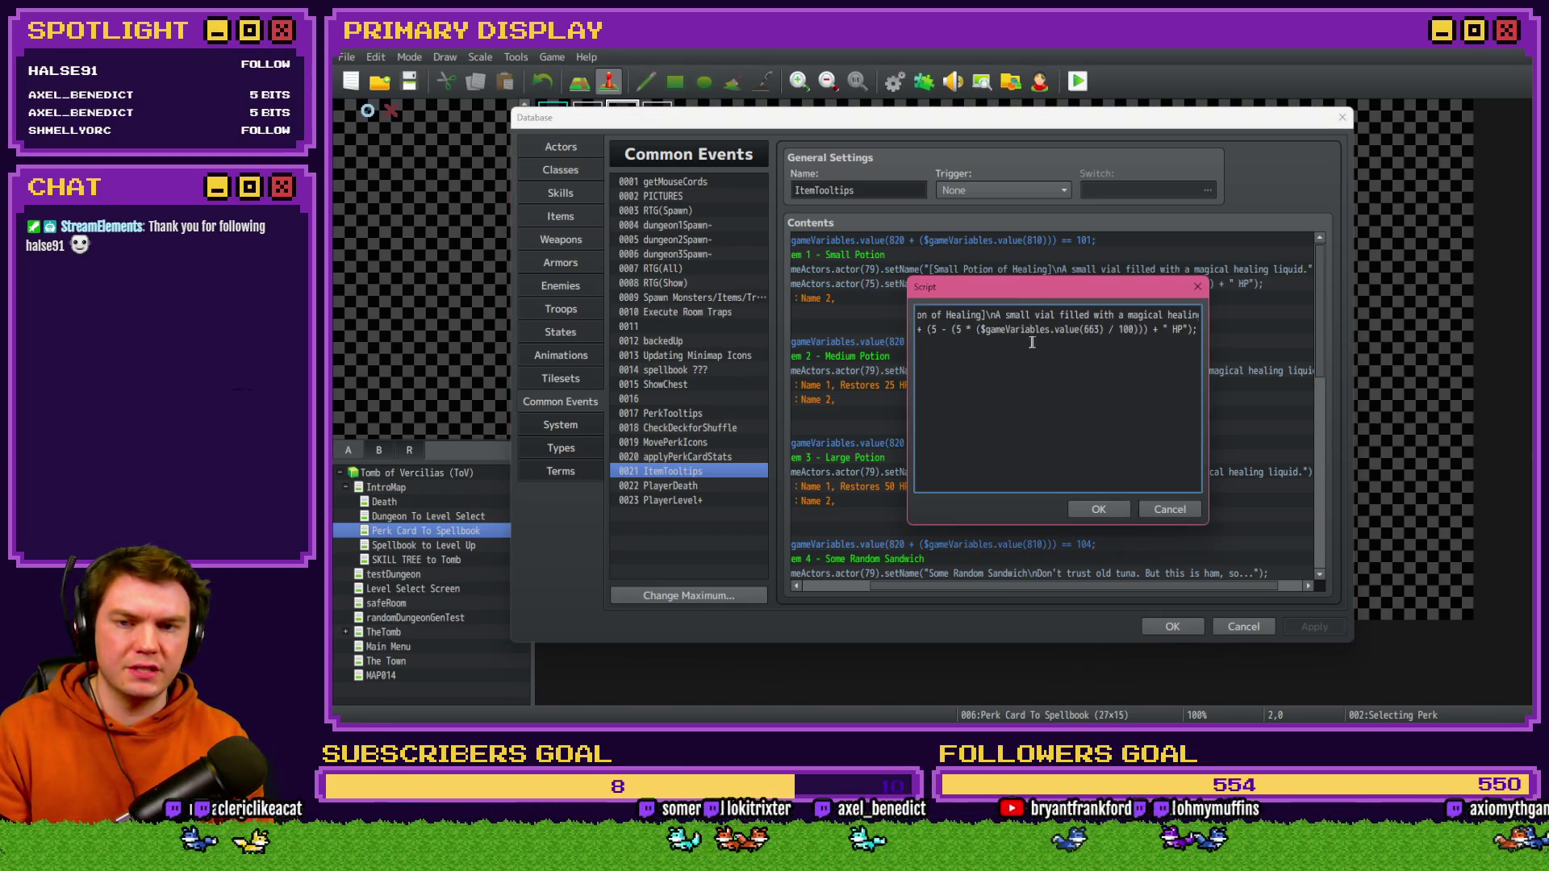
drag(966, 329, 898, 336)
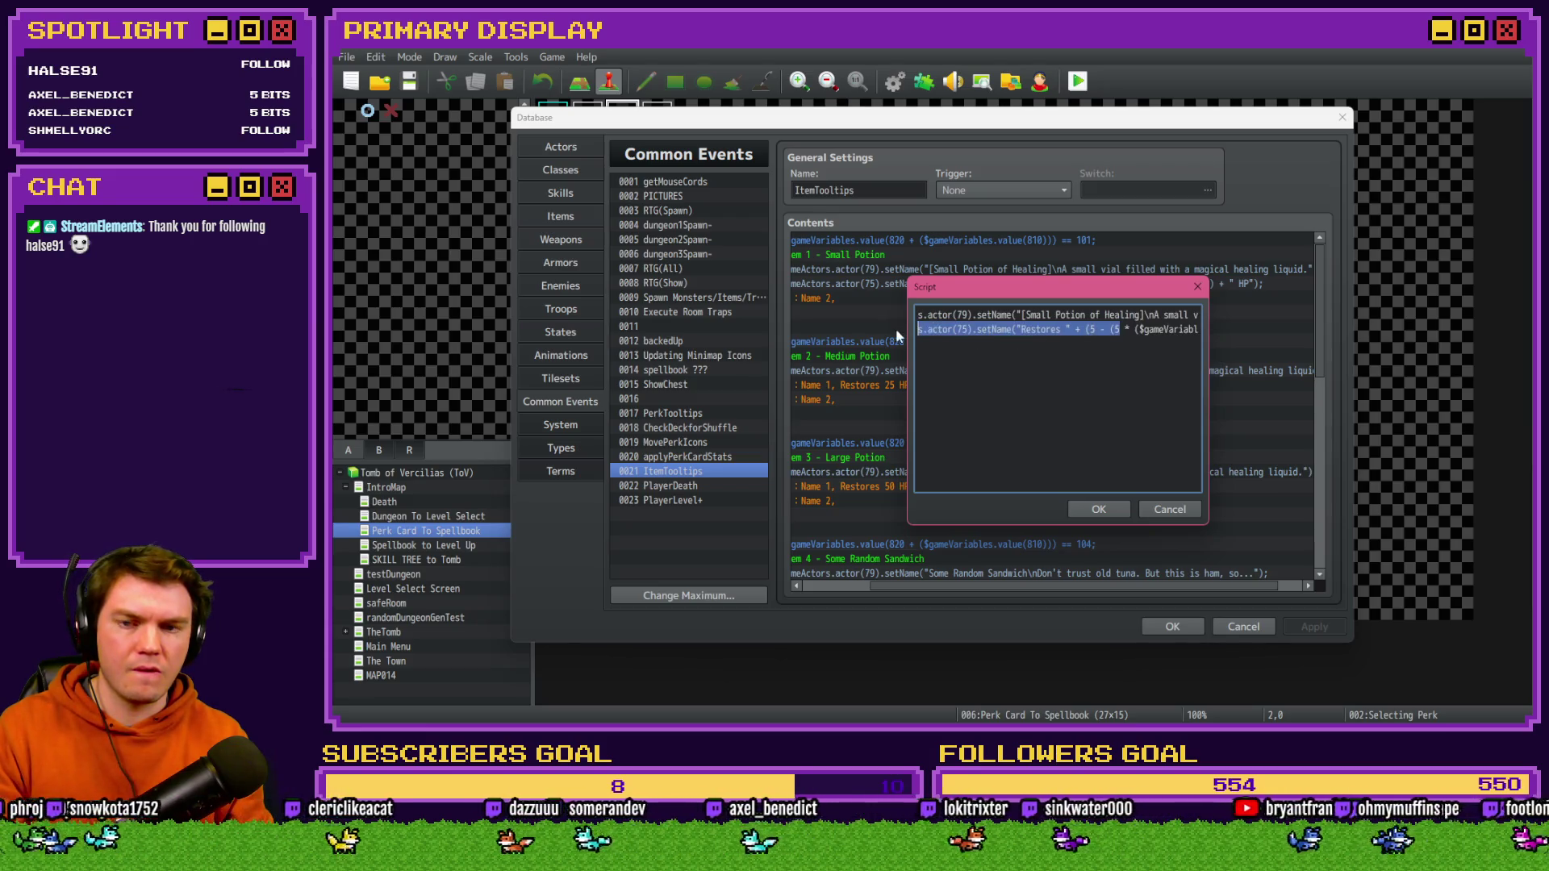
click(1073, 329)
text(Math.flo()
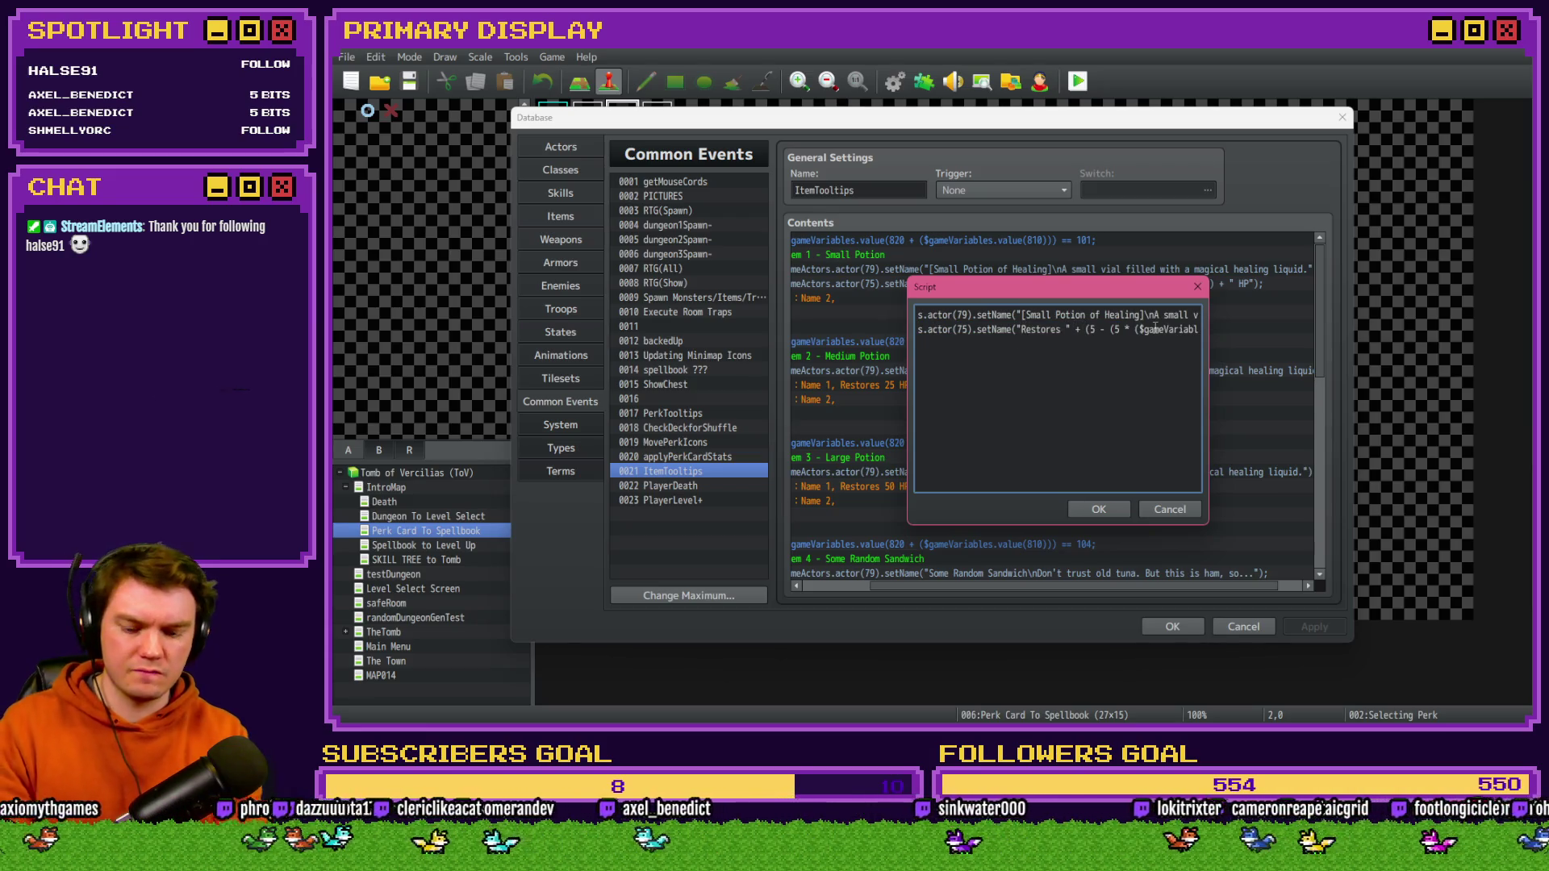
text(or)
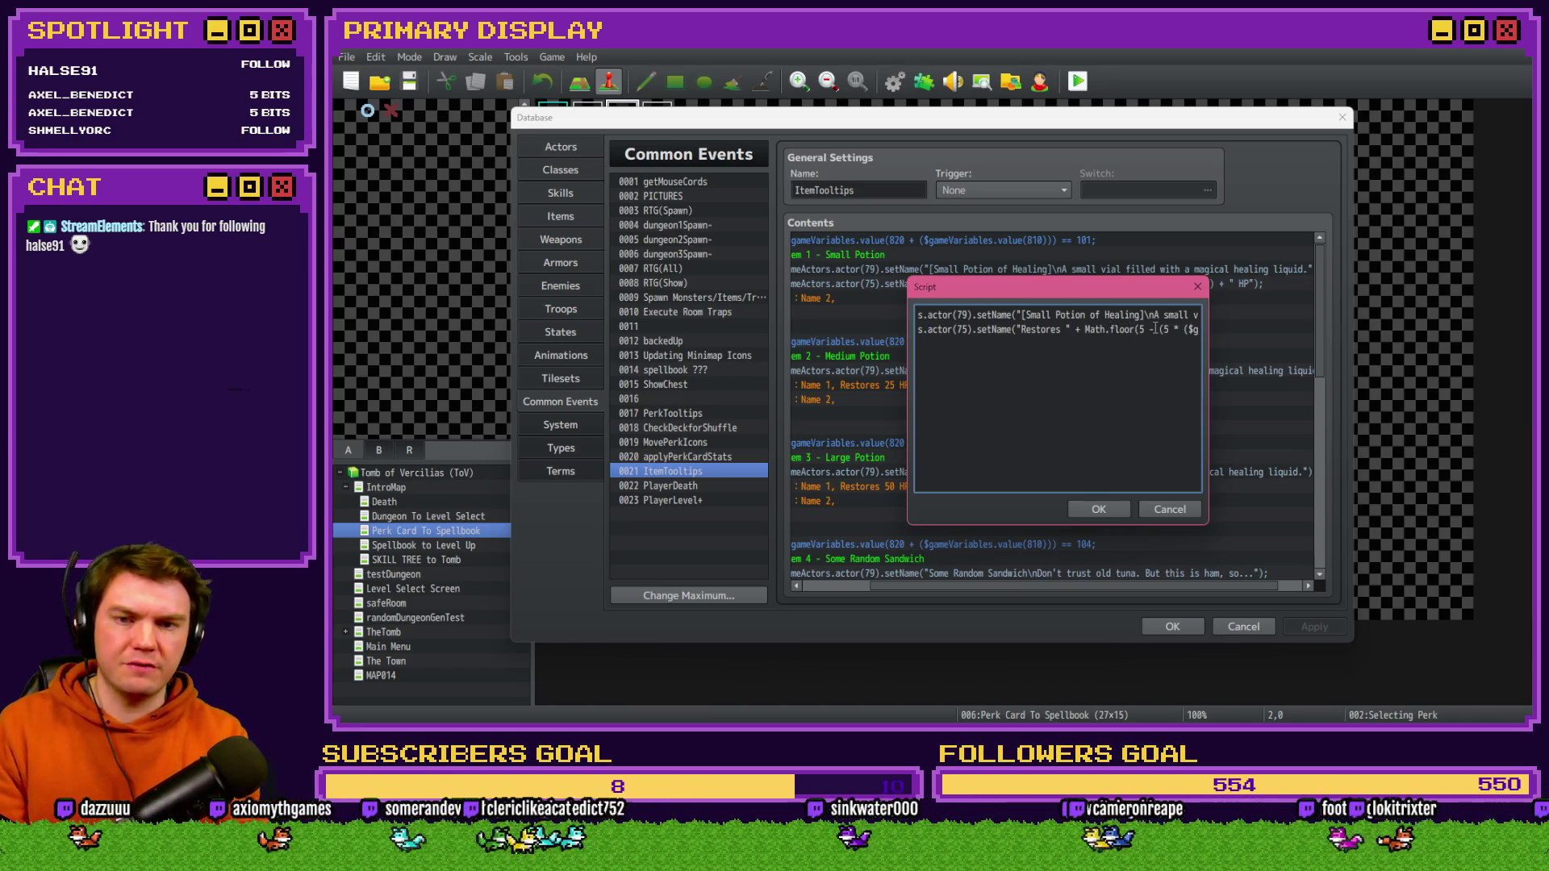
click(1099, 509)
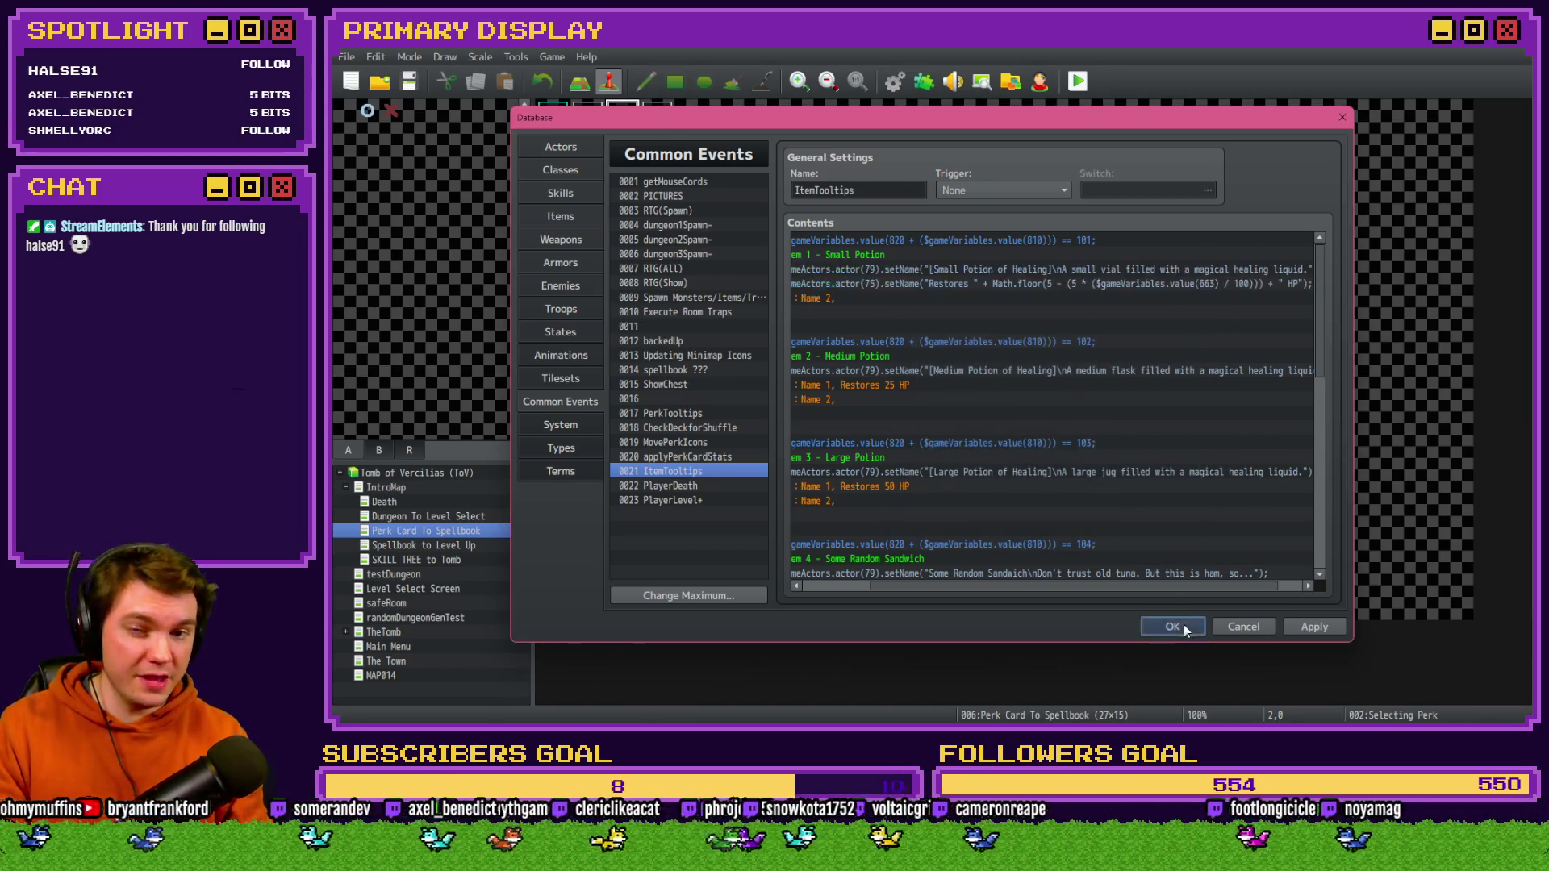
click(1178, 626)
click(880, 407)
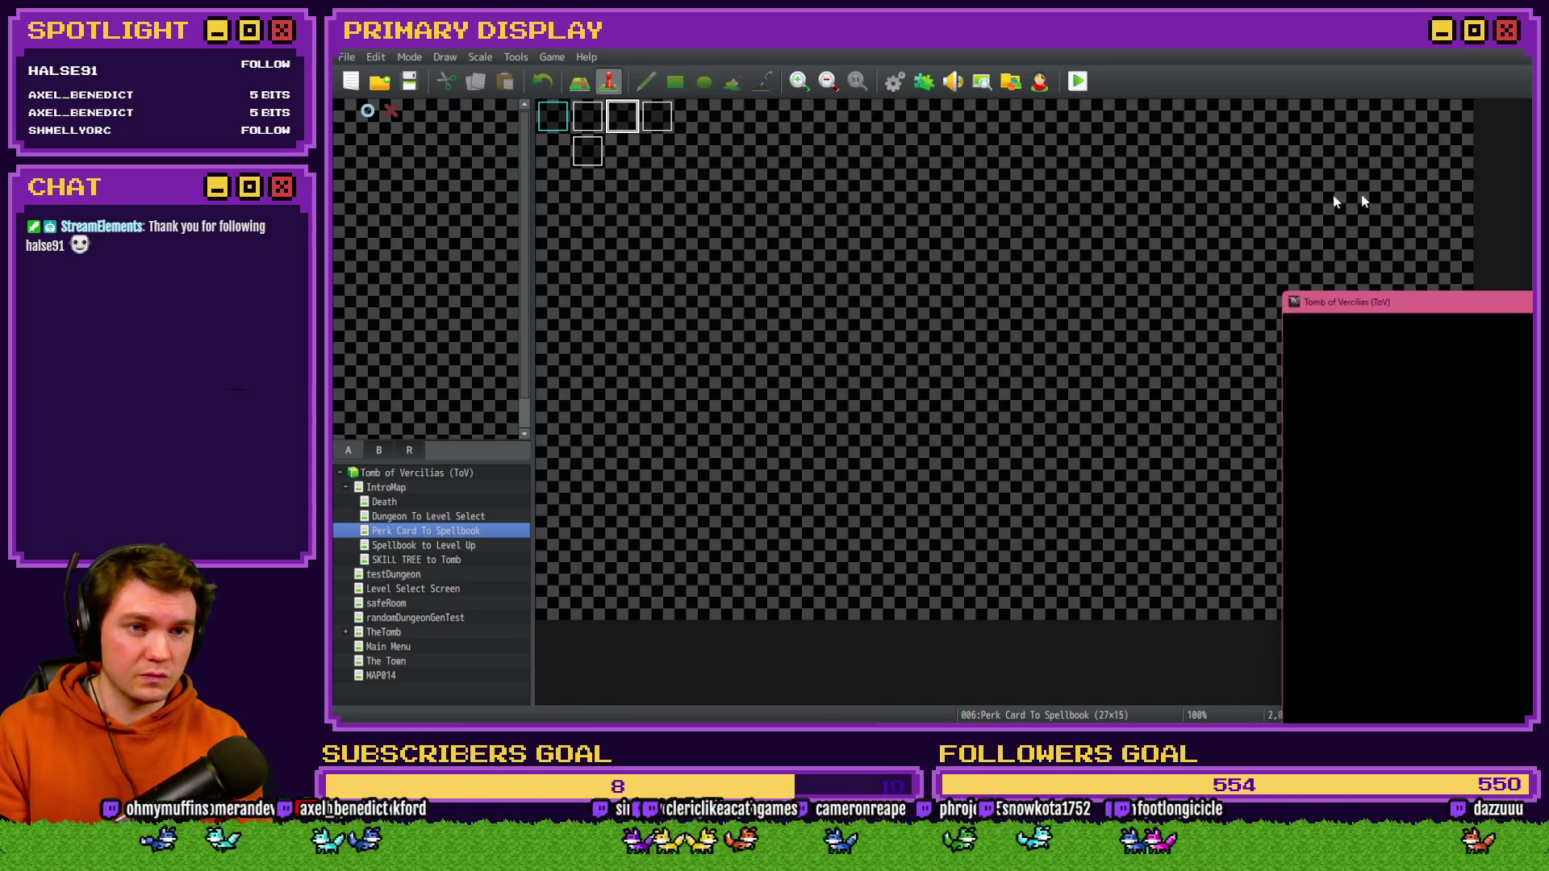
drag(1528, 268, 902, 153)
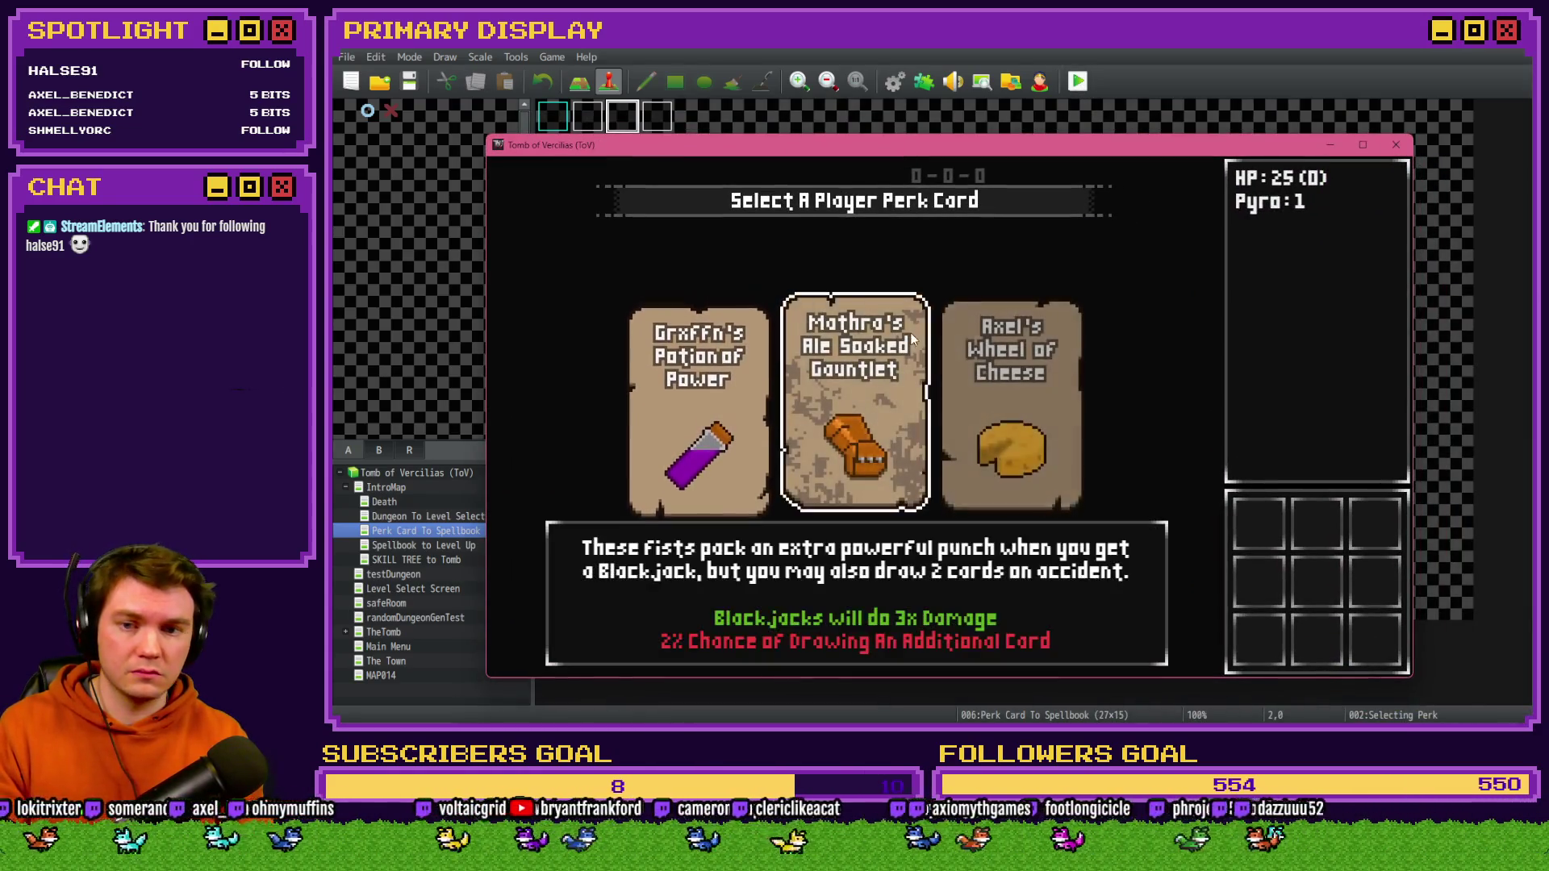
click(1003, 347)
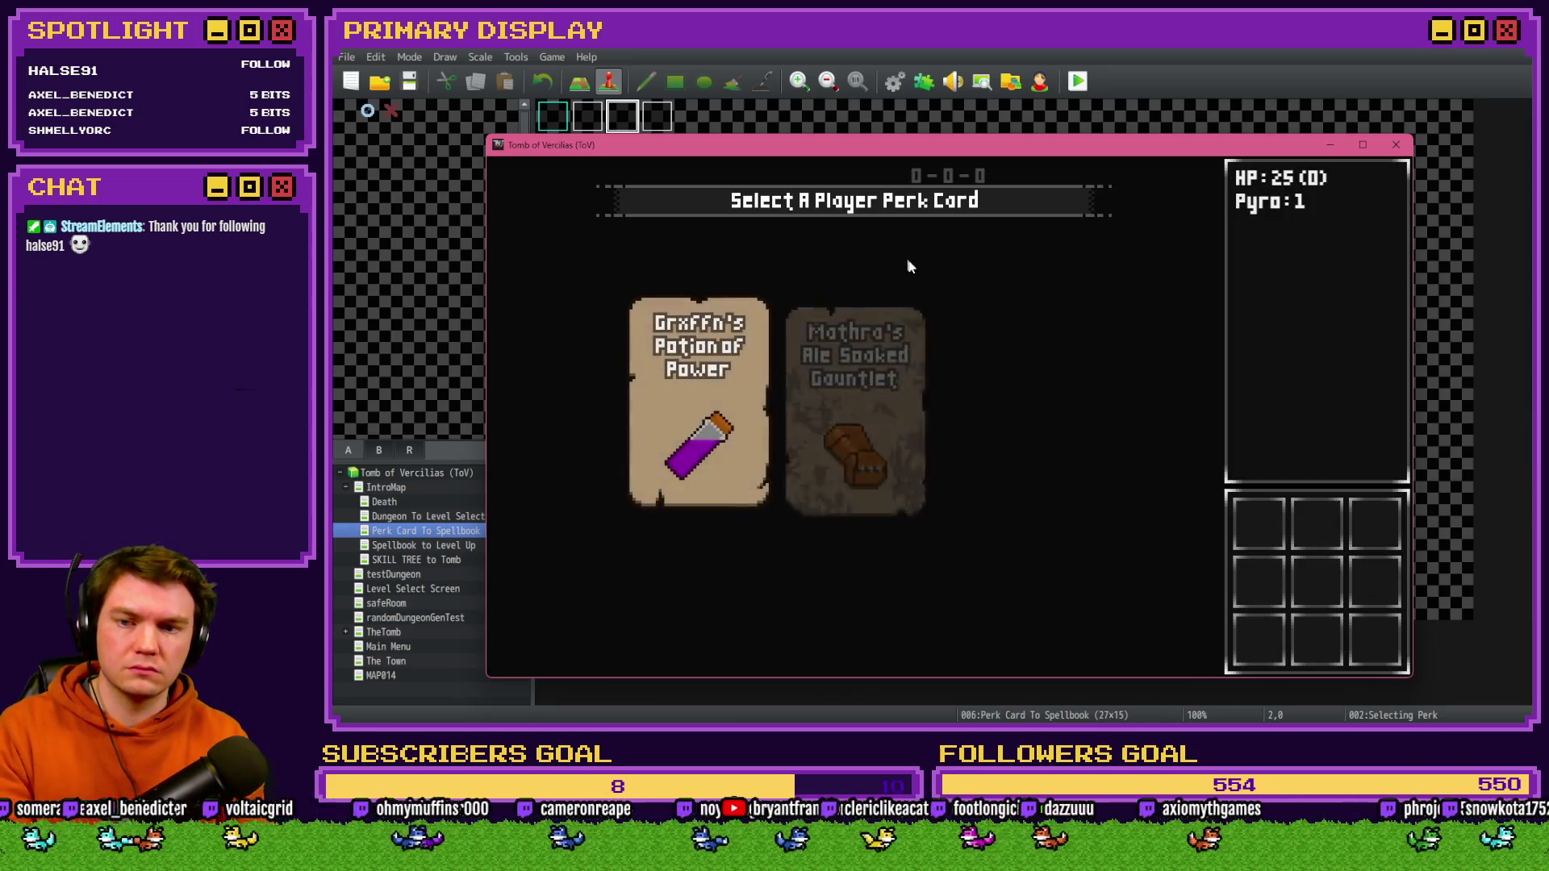
click(1069, 388)
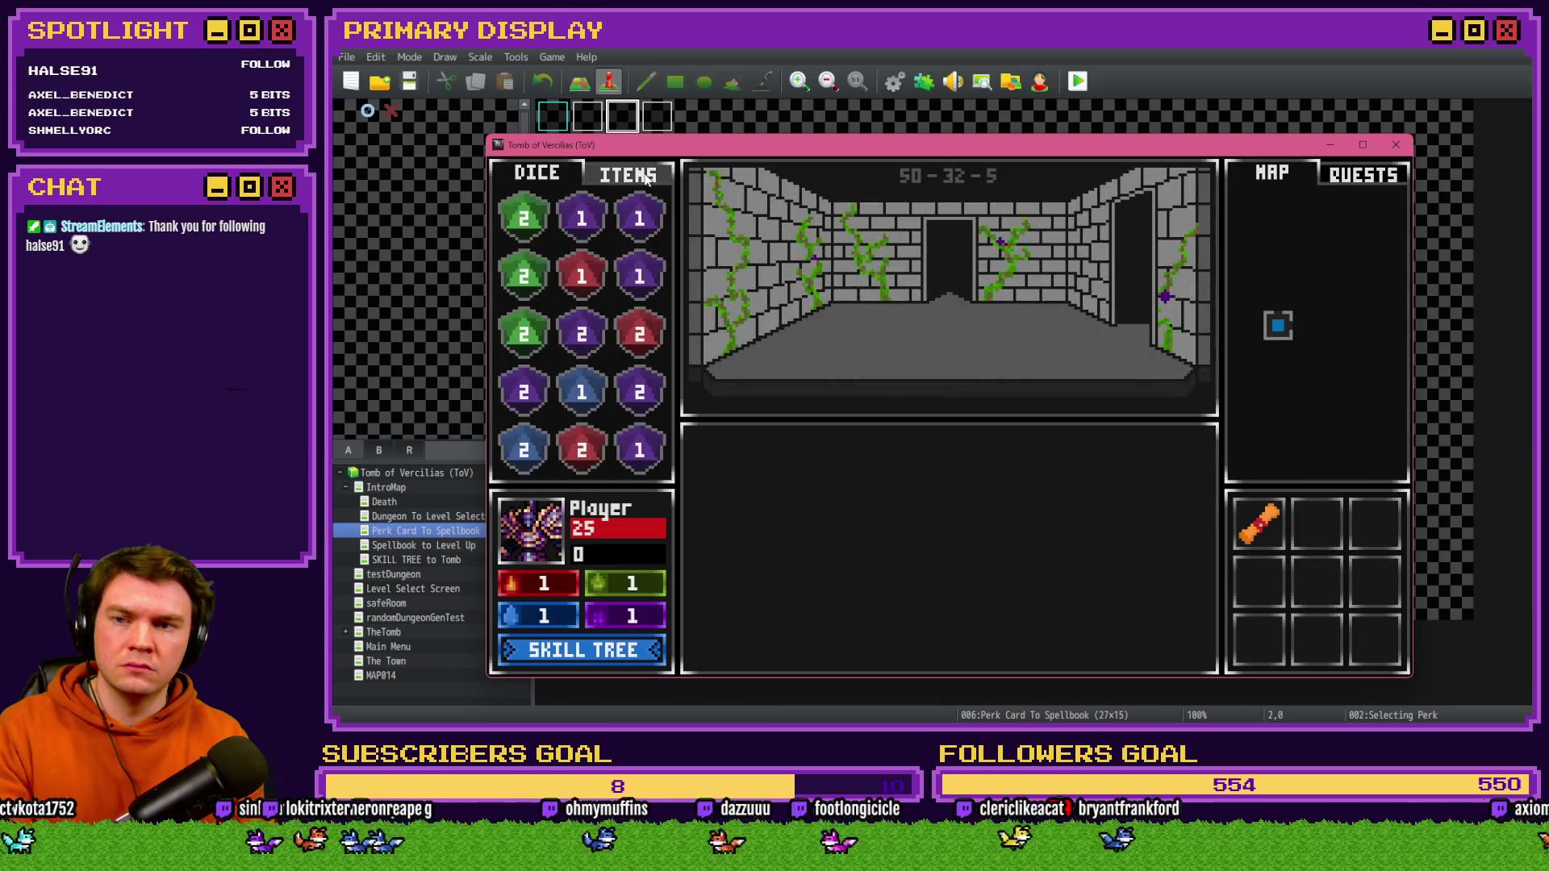
click(646, 178)
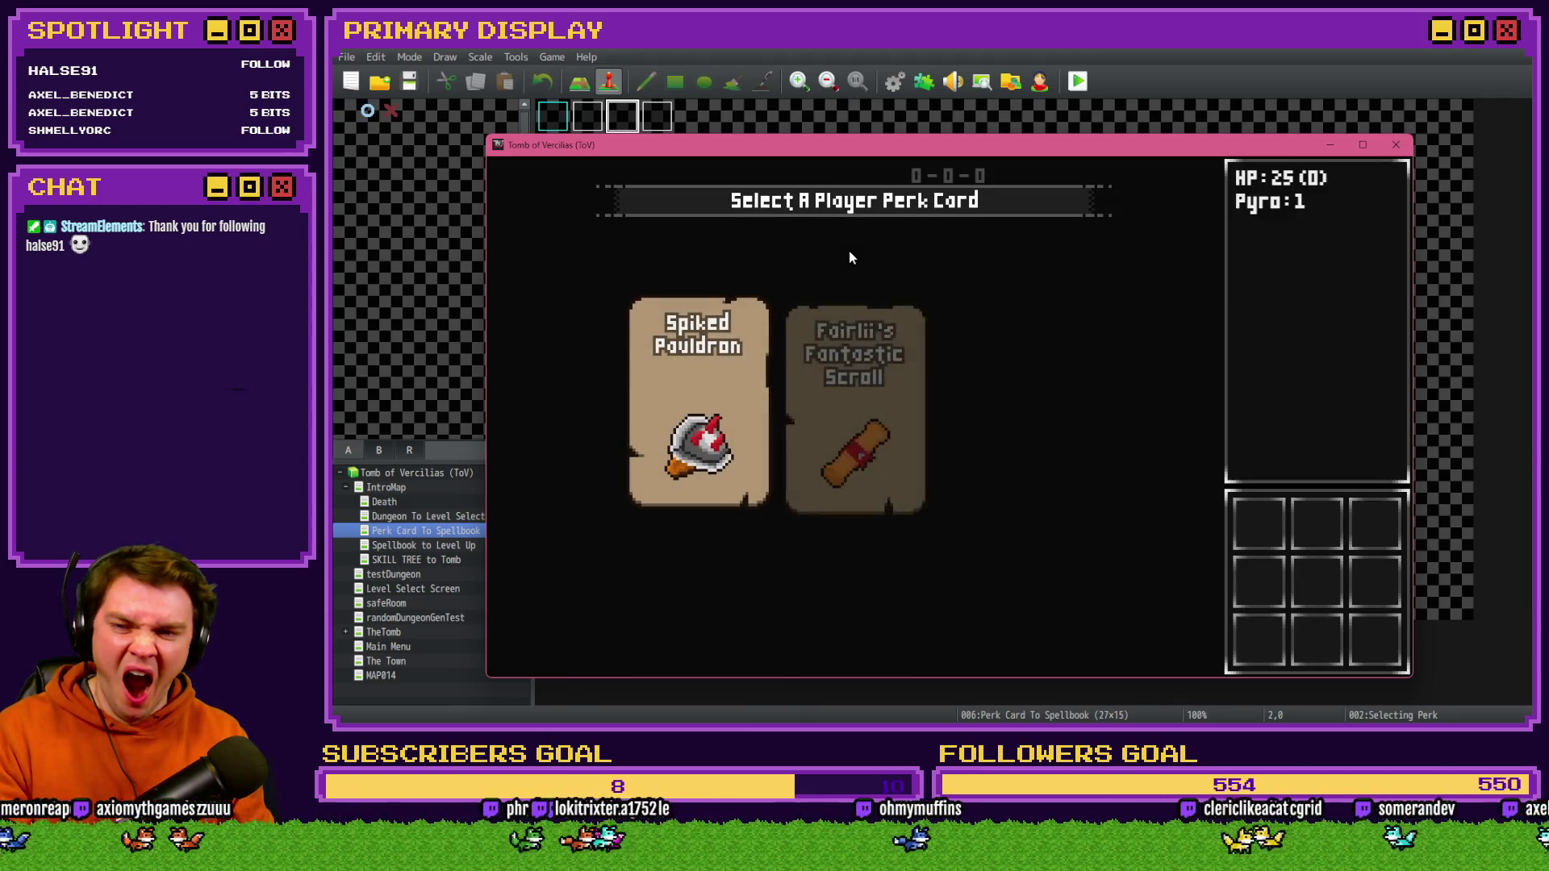
click(853, 339)
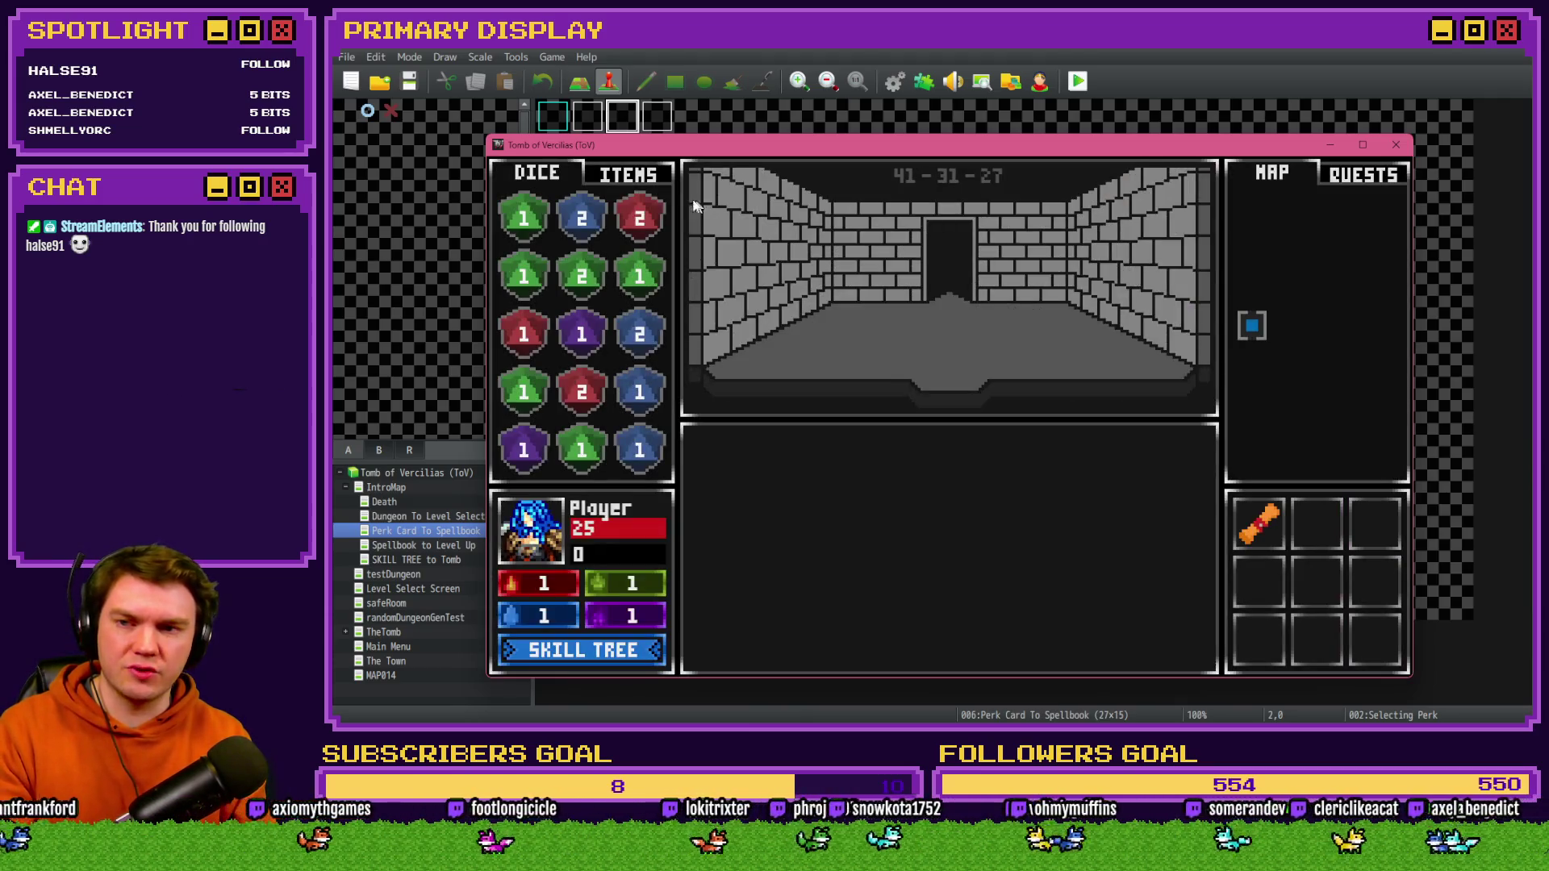
click(650, 179)
mouse_move(655, 343)
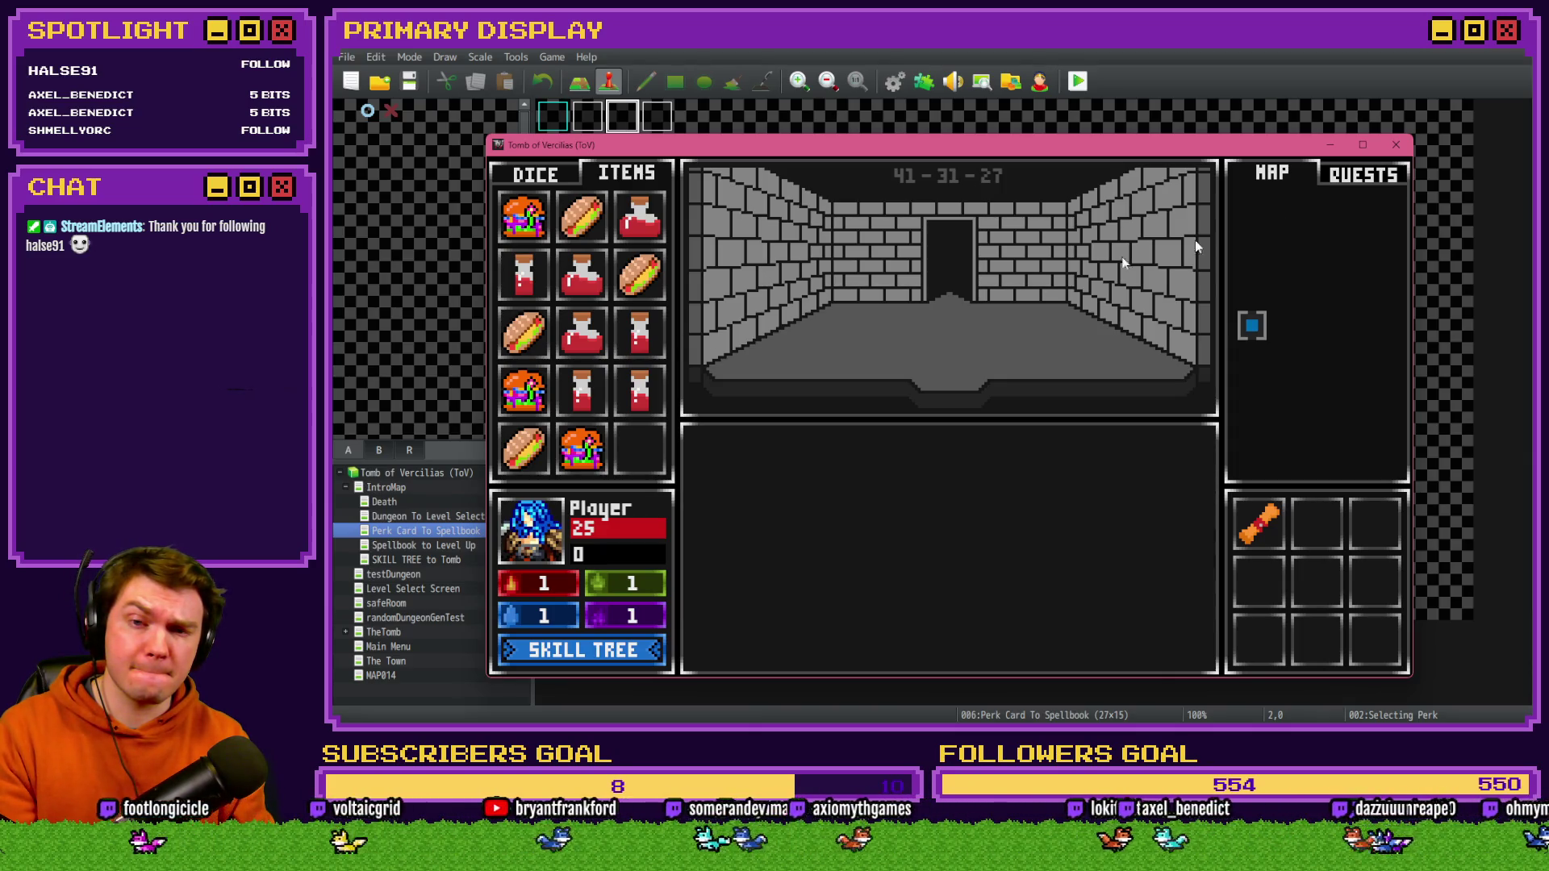
click(1395, 144)
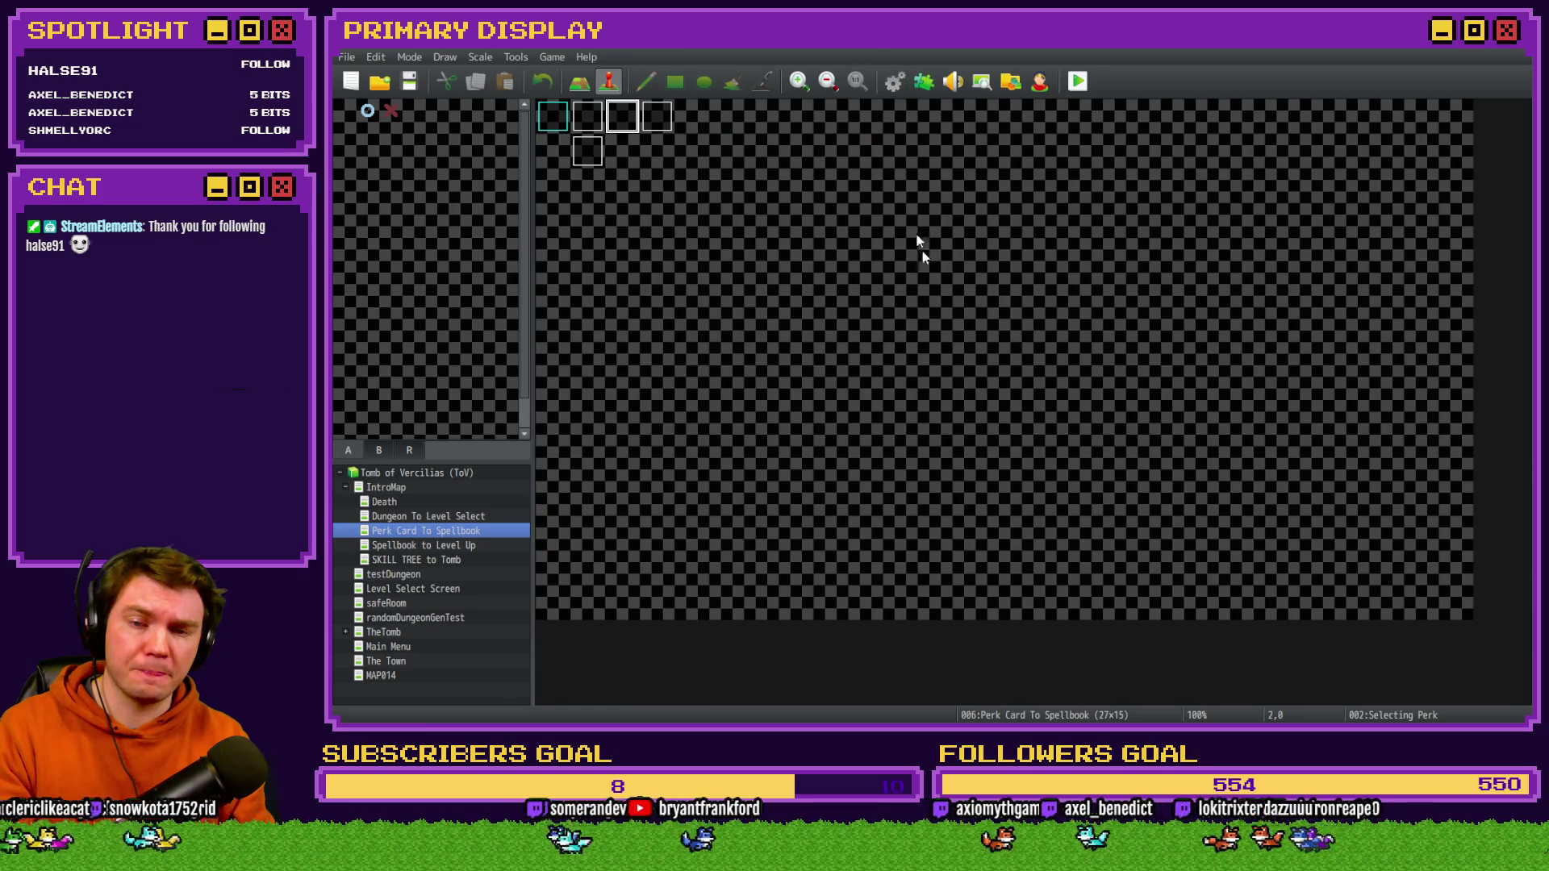
- Replace floor with ceil in the Small Potion heal formula and close the database
key(F9)
click(1078, 254)
click(1078, 269)
double_click(1078, 268)
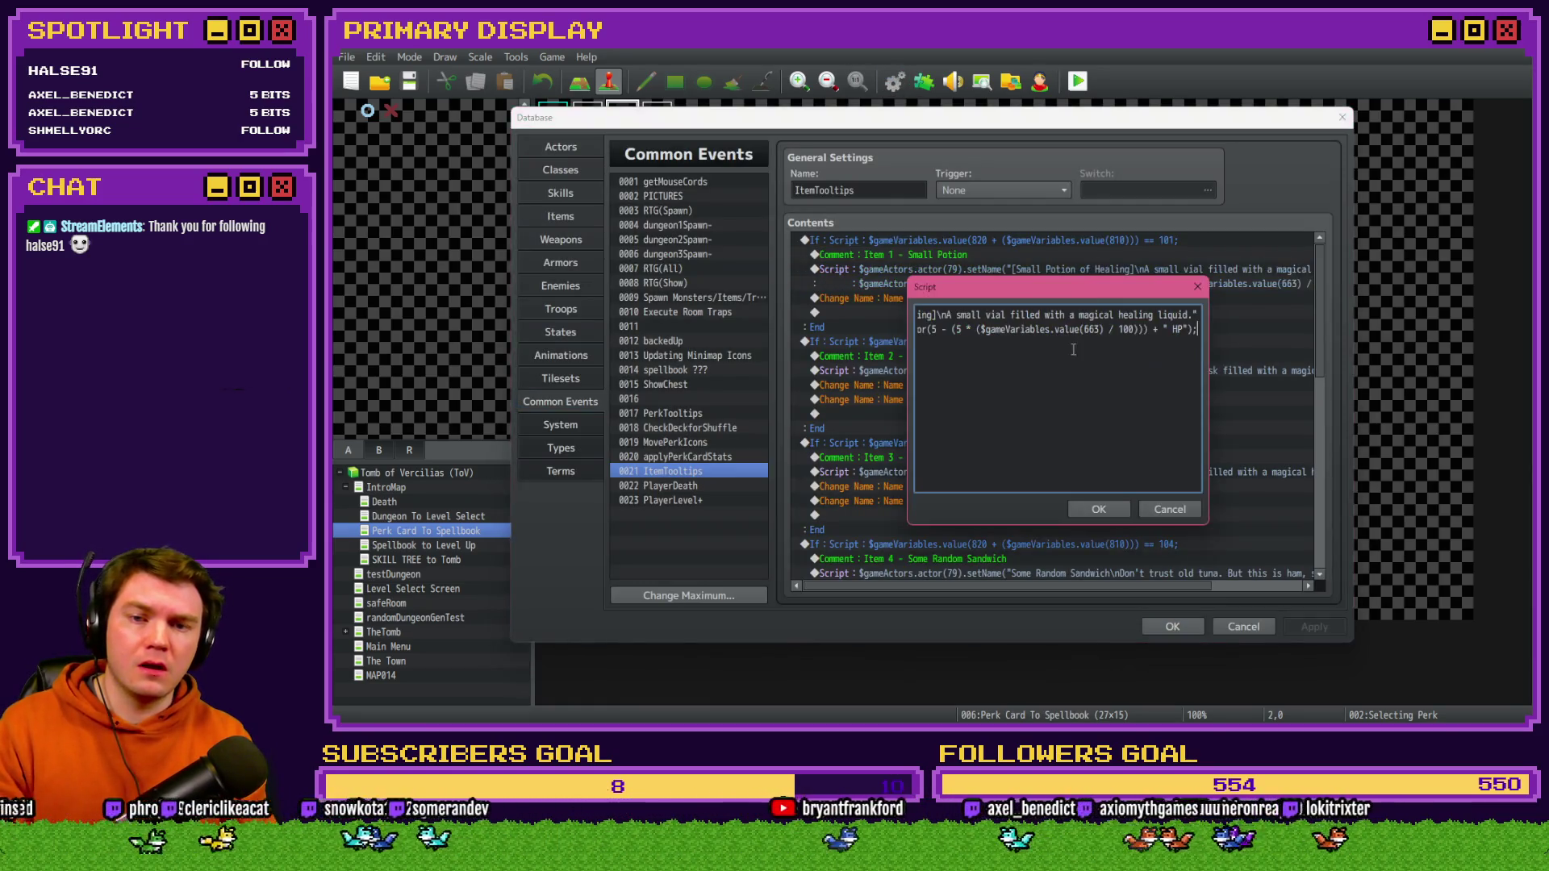
click(961, 332)
key(shift+Home)
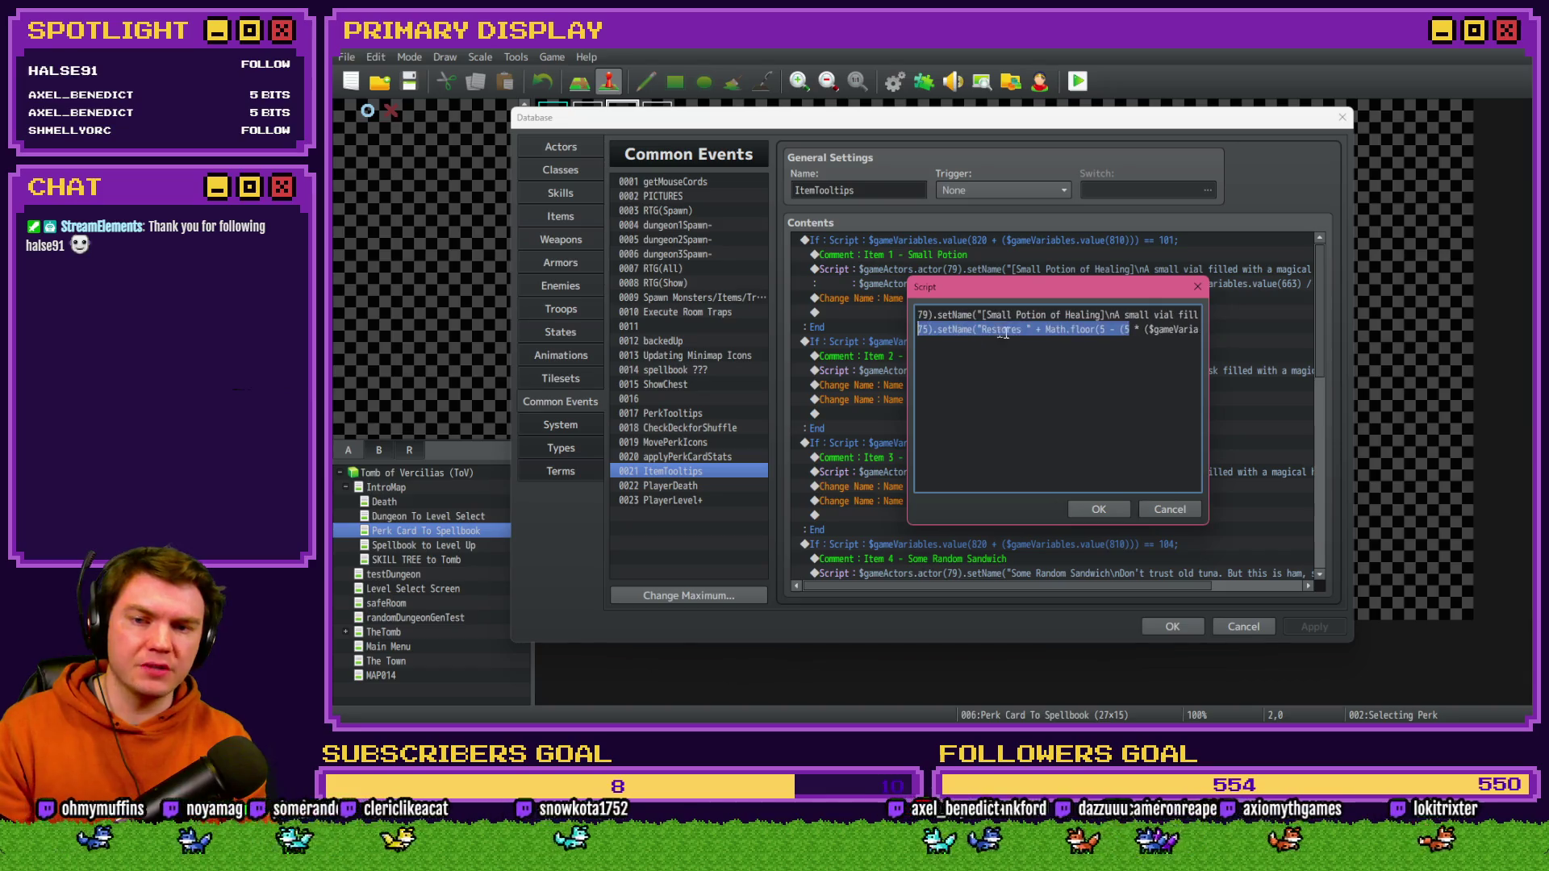
double_click(1084, 329)
text(ceil)
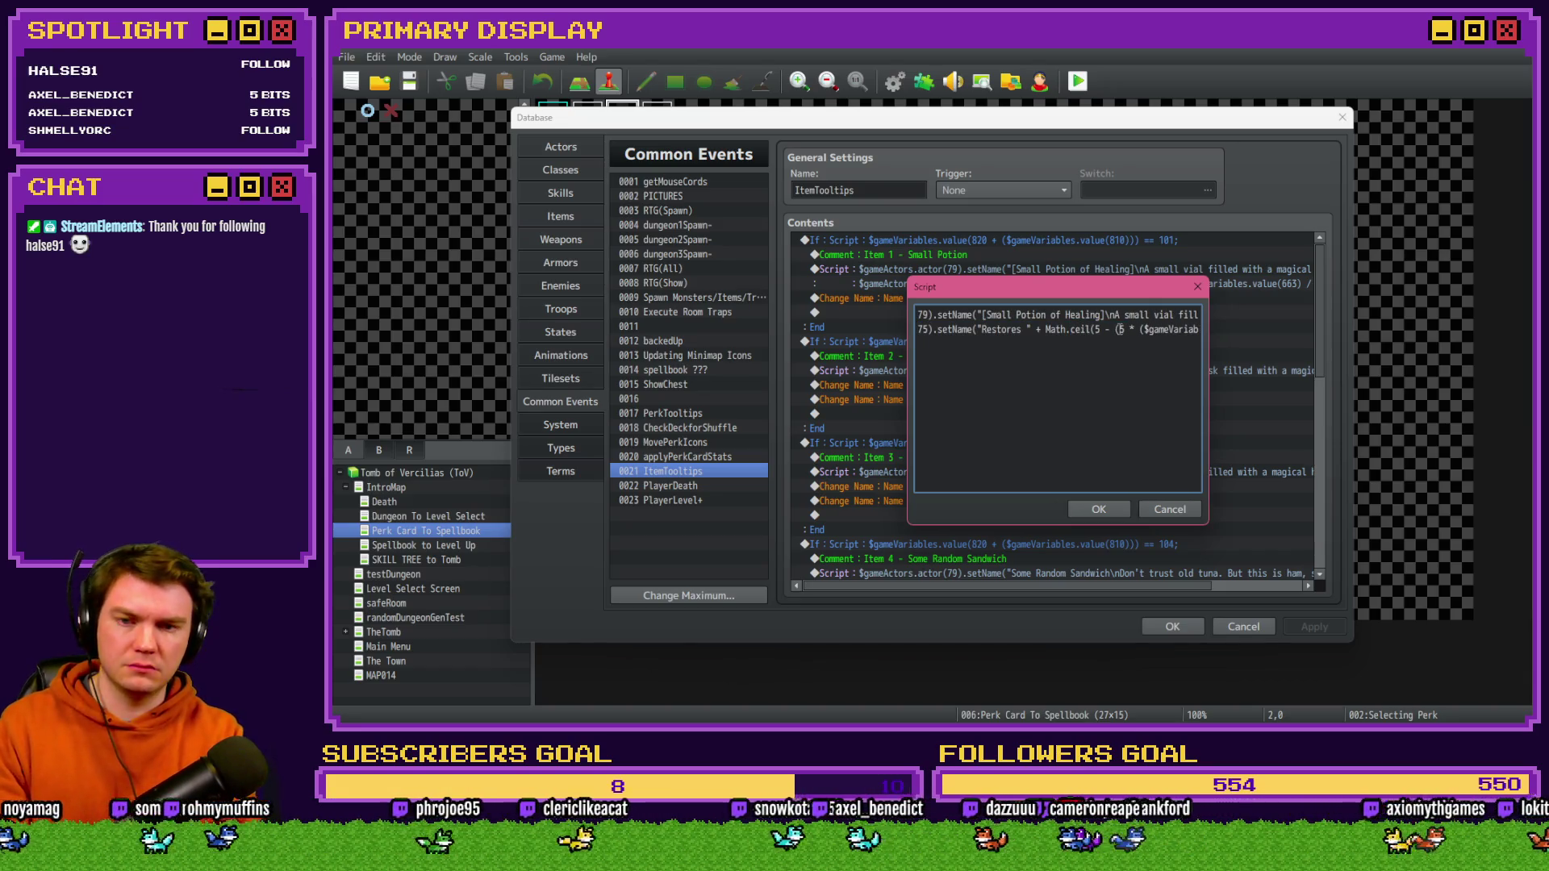
click(1120, 510)
click(1155, 623)
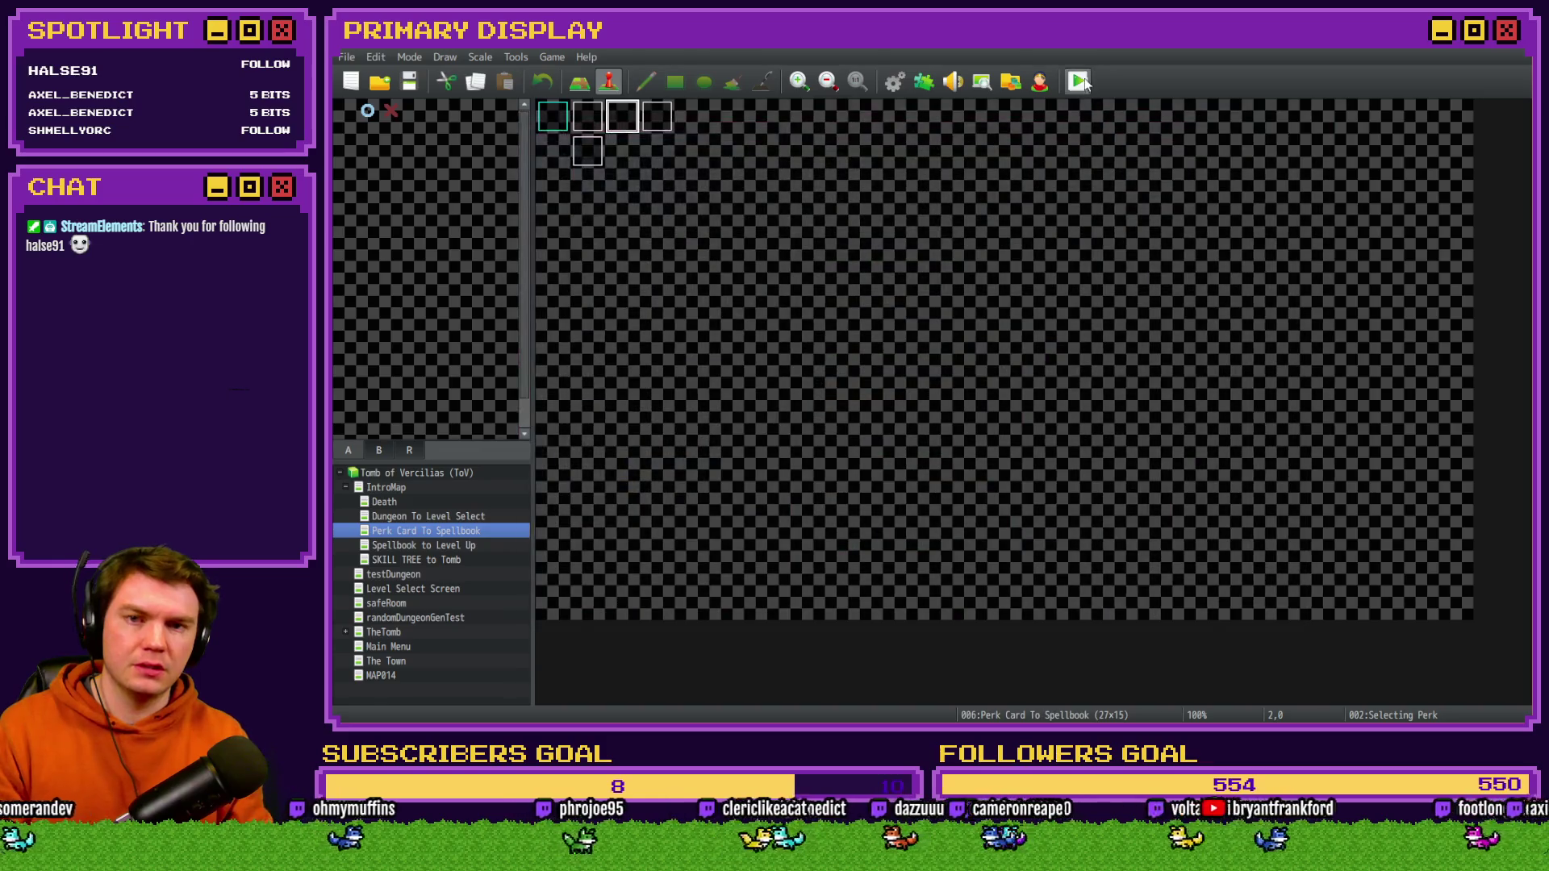
- Save and playtest, confirm the small potion tooltip reads Restores 6 HP, then reopen the database
click(884, 401)
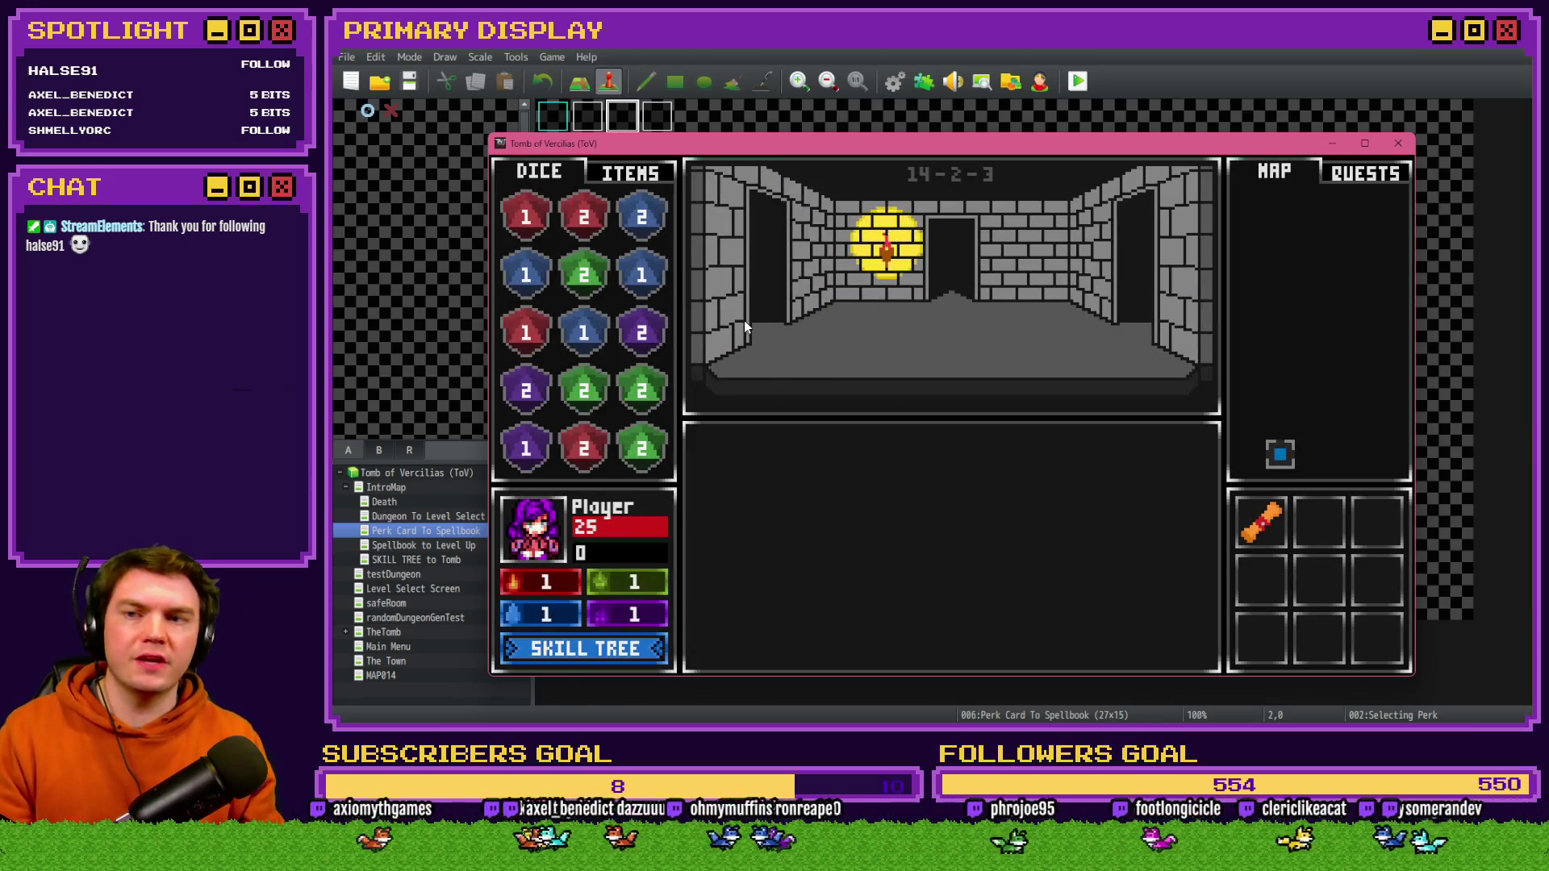
click(654, 176)
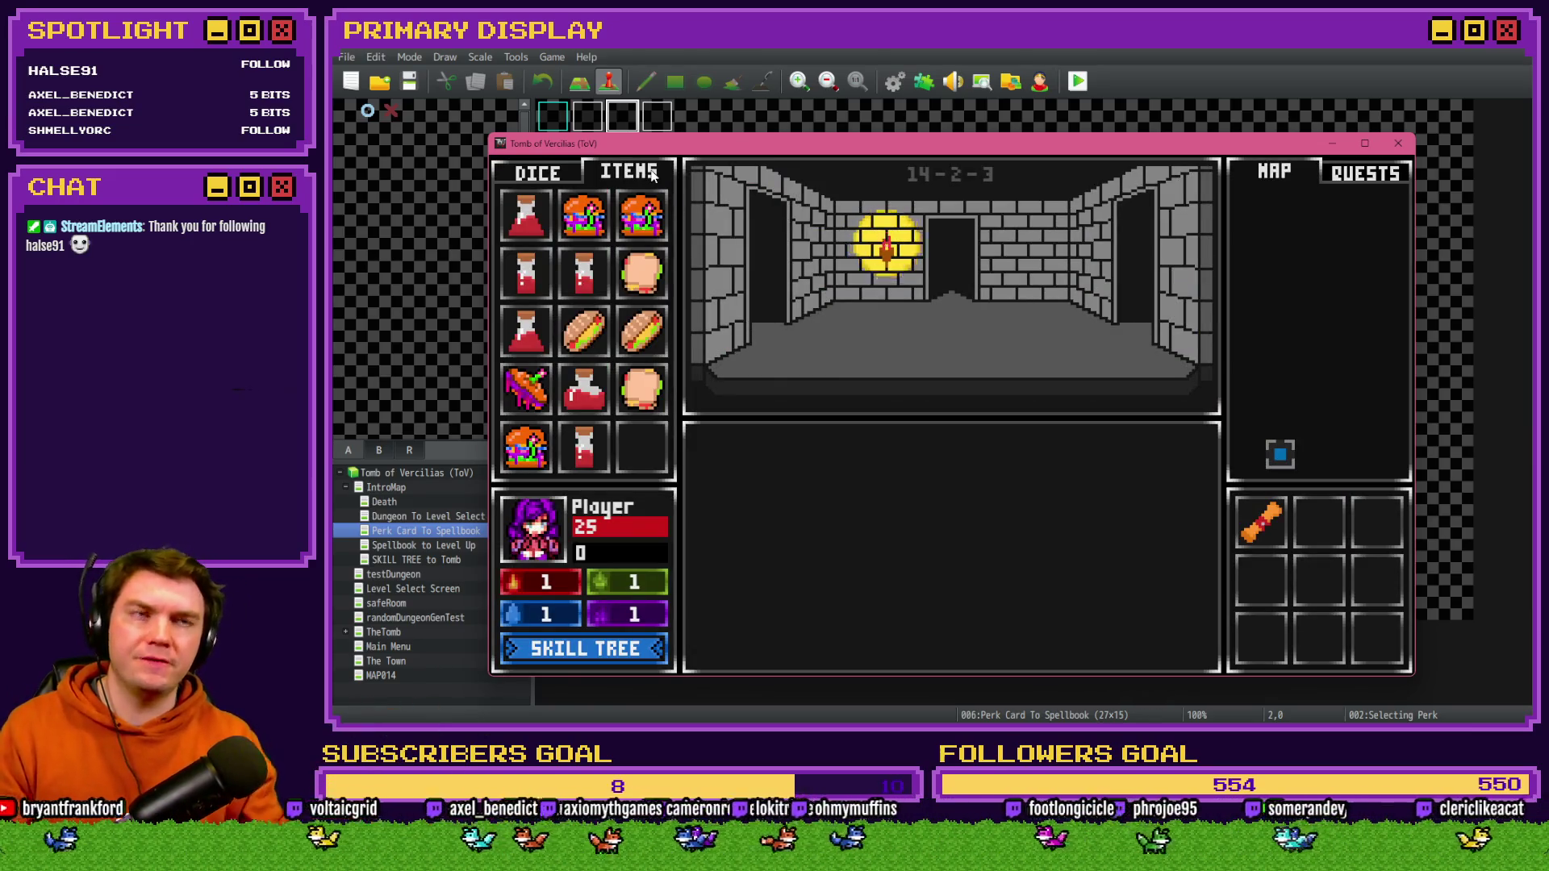
mouse_move(521, 283)
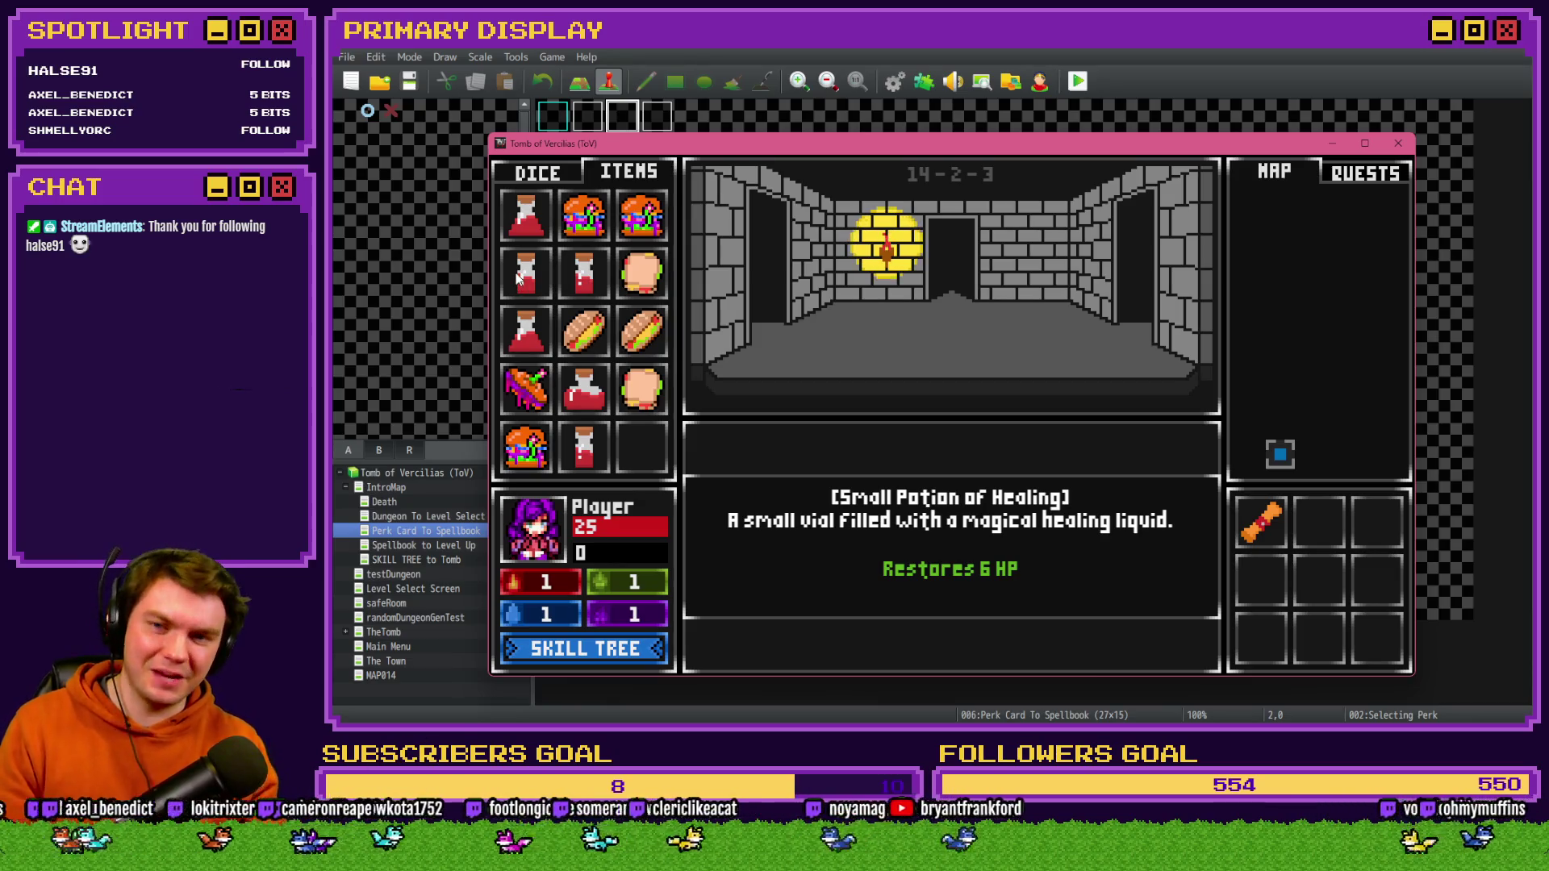
click(1397, 144)
click(894, 81)
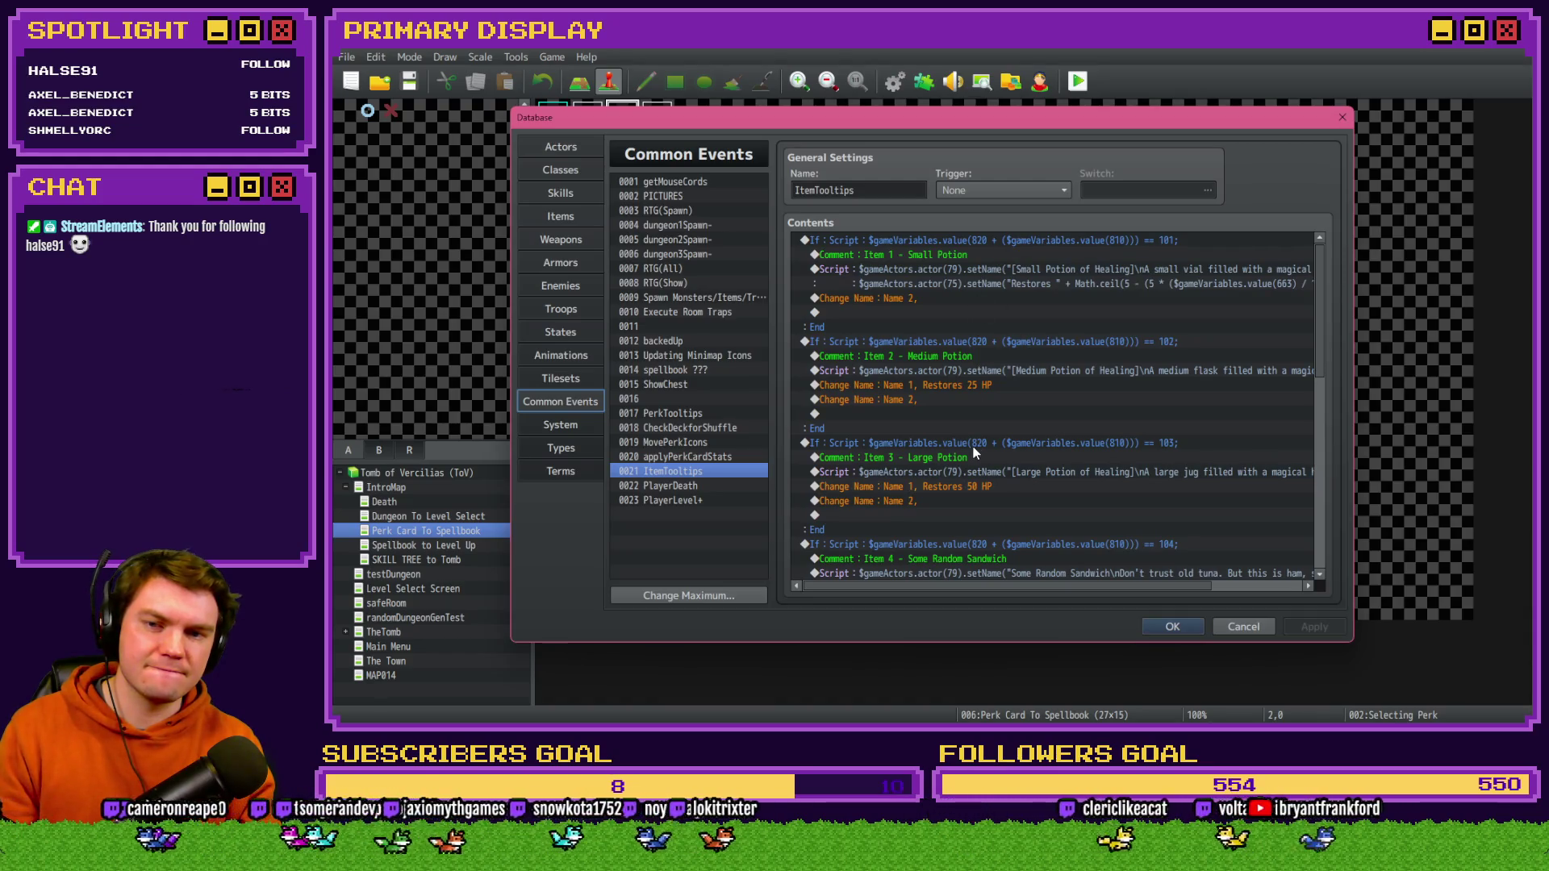
- Rework the Small Potion formula so a Math.floor-rounded reduction is subtracted from 5
click(1000, 274)
double_click(1000, 273)
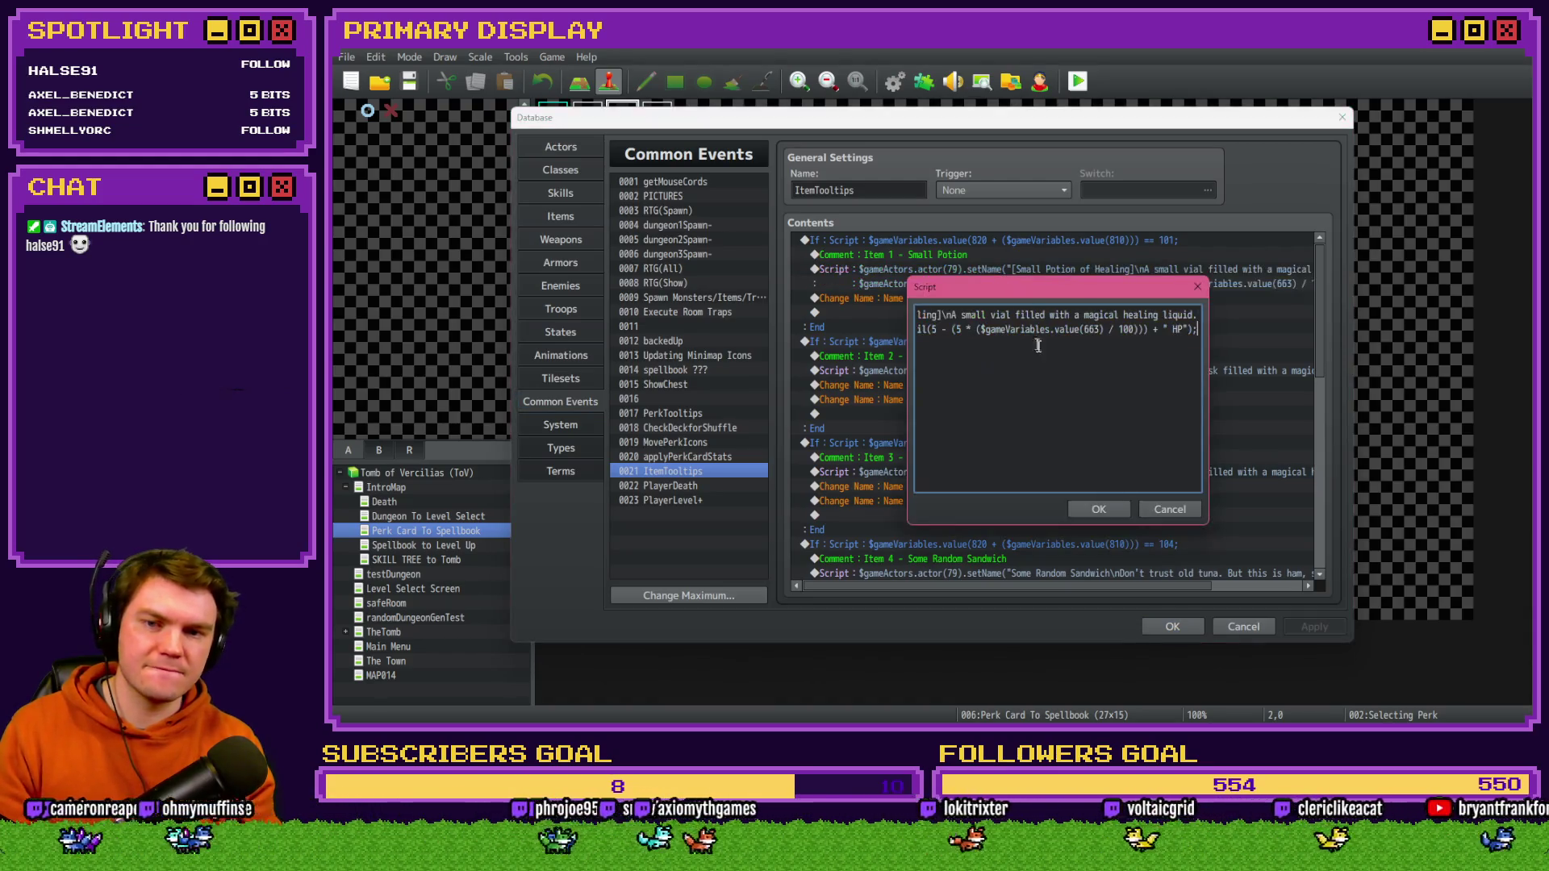
drag(1100, 331, 1208, 329)
click(1063, 331)
drag(1083, 331, 1033, 331)
key(BackSpace)
text(Math.floor(5 * ($gameVariabl)
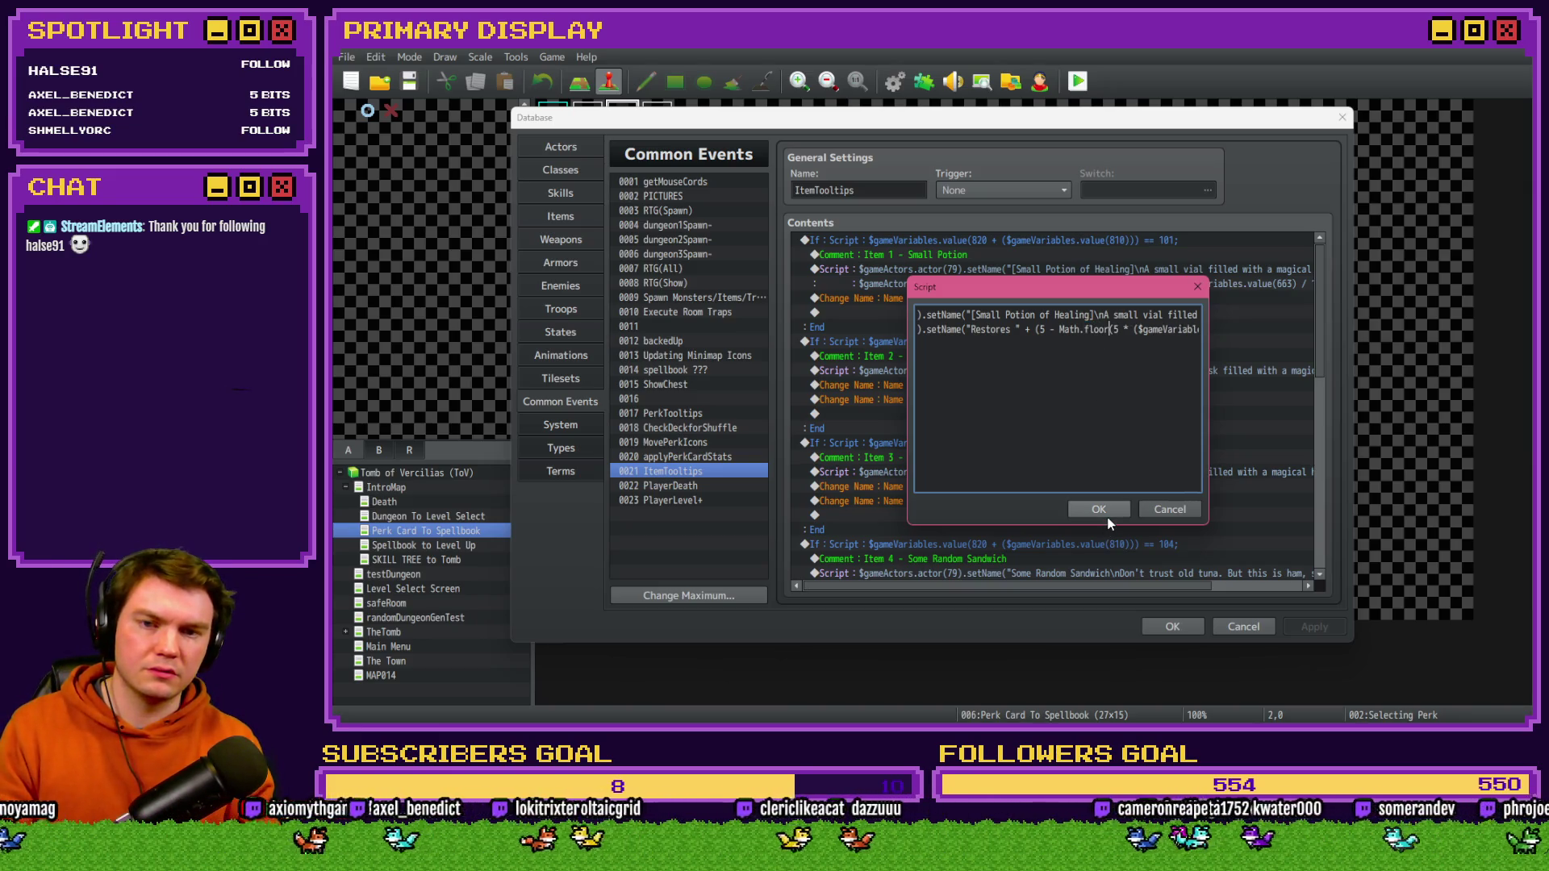
click(1101, 510)
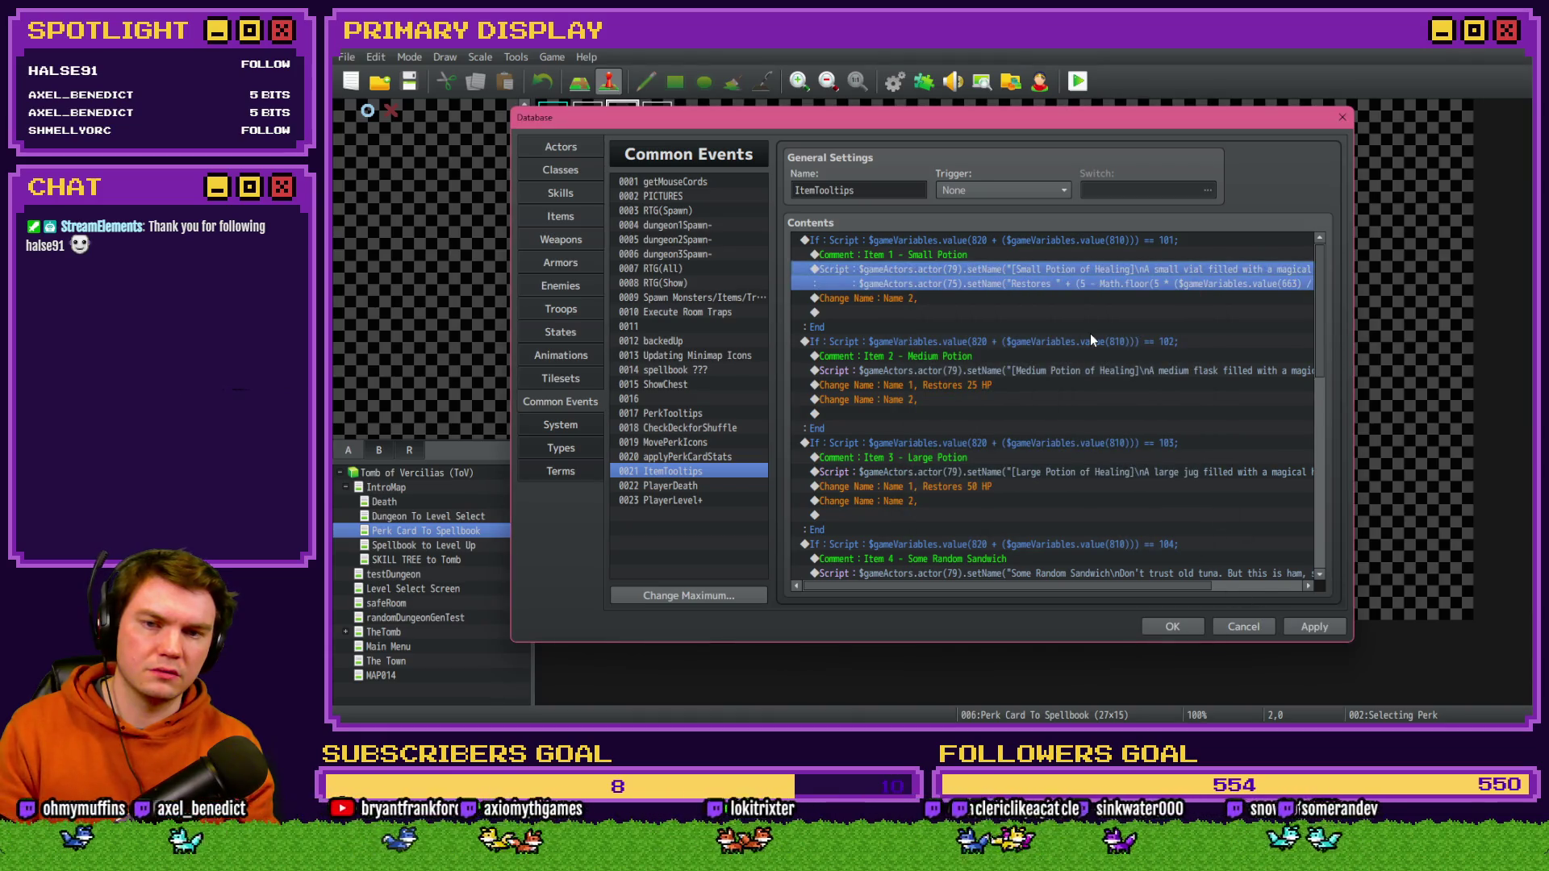
- Switch floor to ceil, giving 5 - Math.ceil(5 * variable 663 / 100), then save and playtest
key(Return)
drag(978, 331, 920, 329)
double_click(1023, 329)
text(ceil)
click(1113, 510)
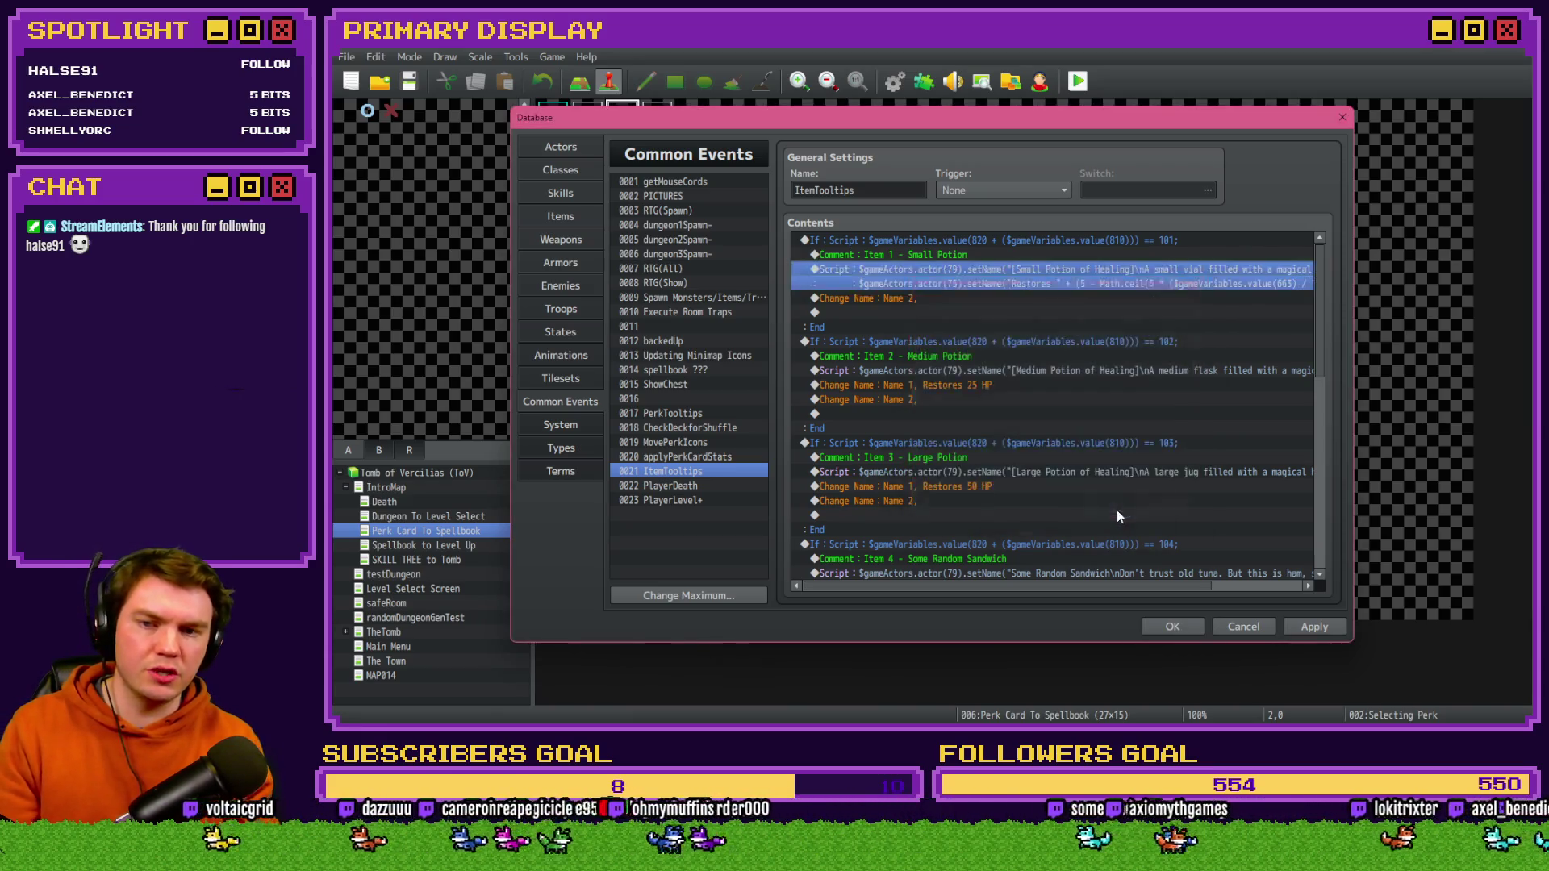
click(1172, 626)
click(1067, 91)
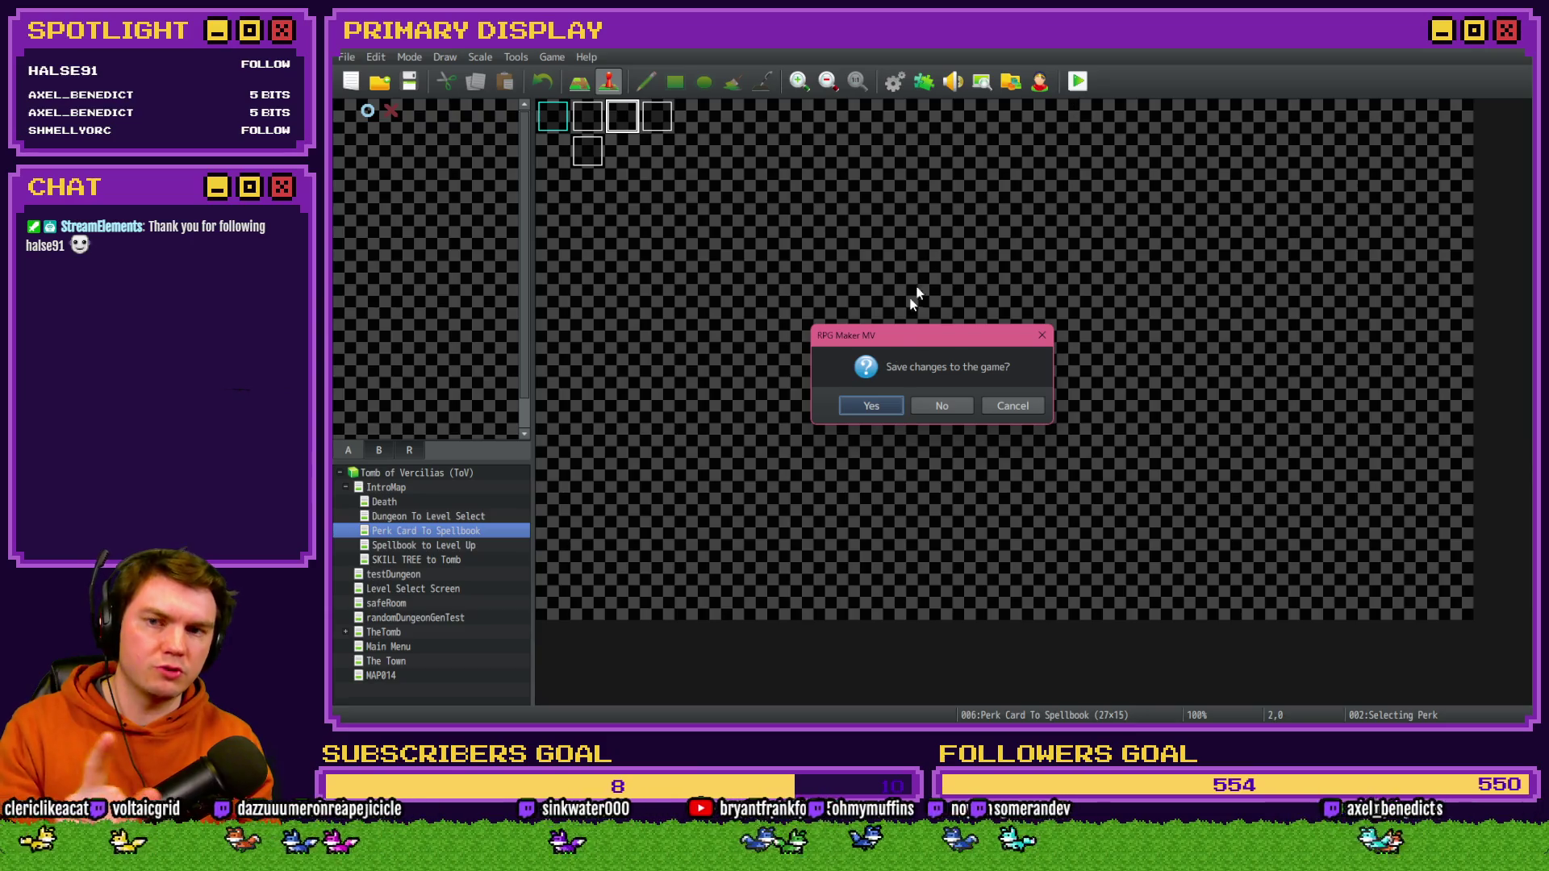
click(882, 406)
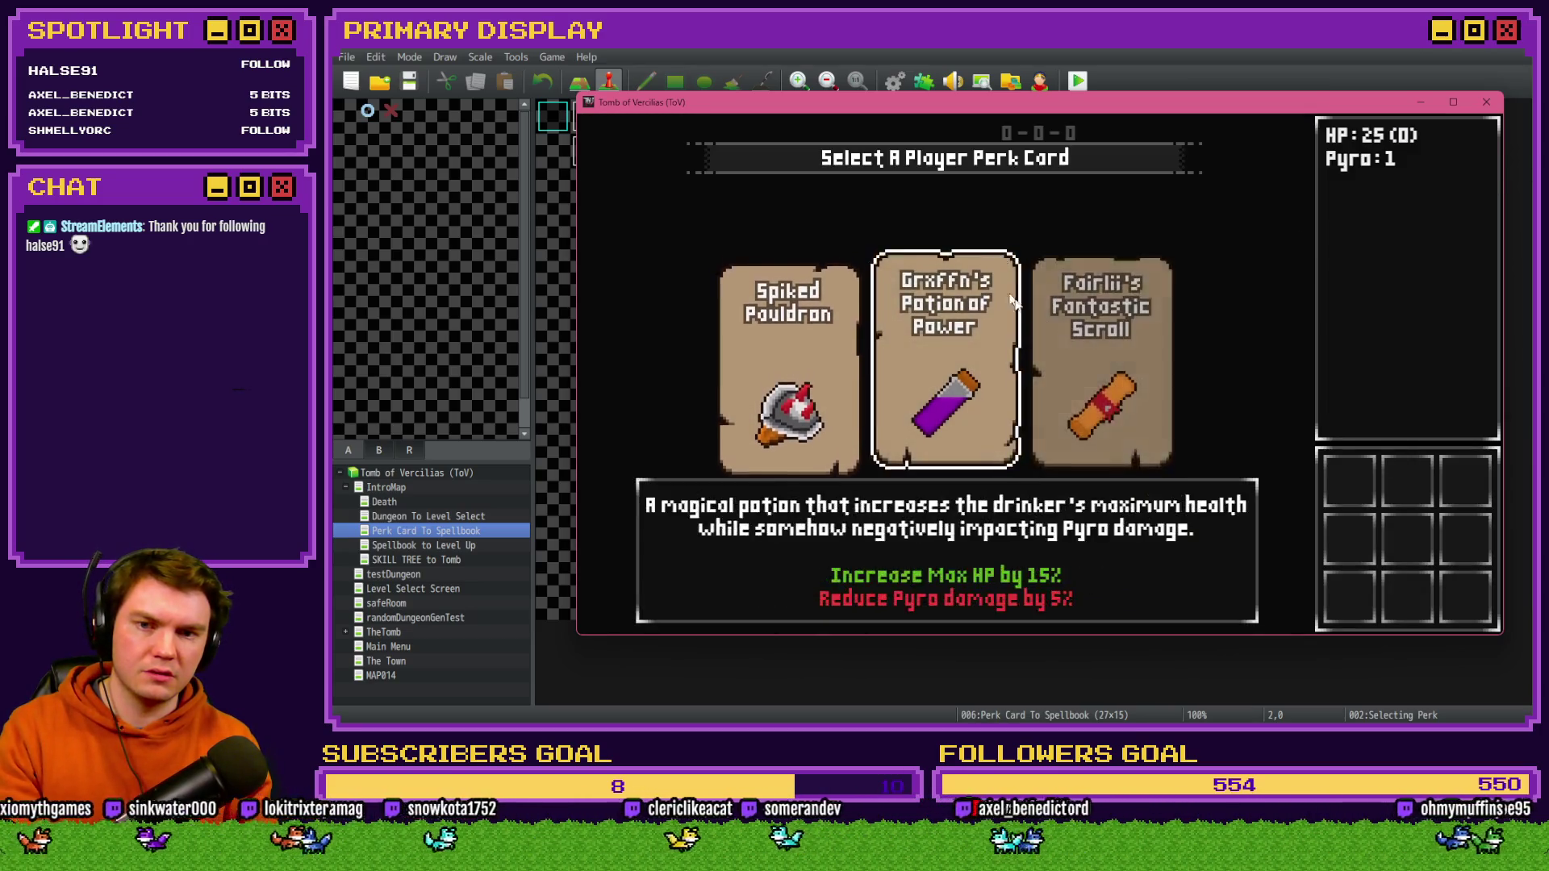
- Pick Fairlii's Fantastic Scroll, verify the potion tooltip reads Restores 5 HP, and reopen the database
click(1105, 278)
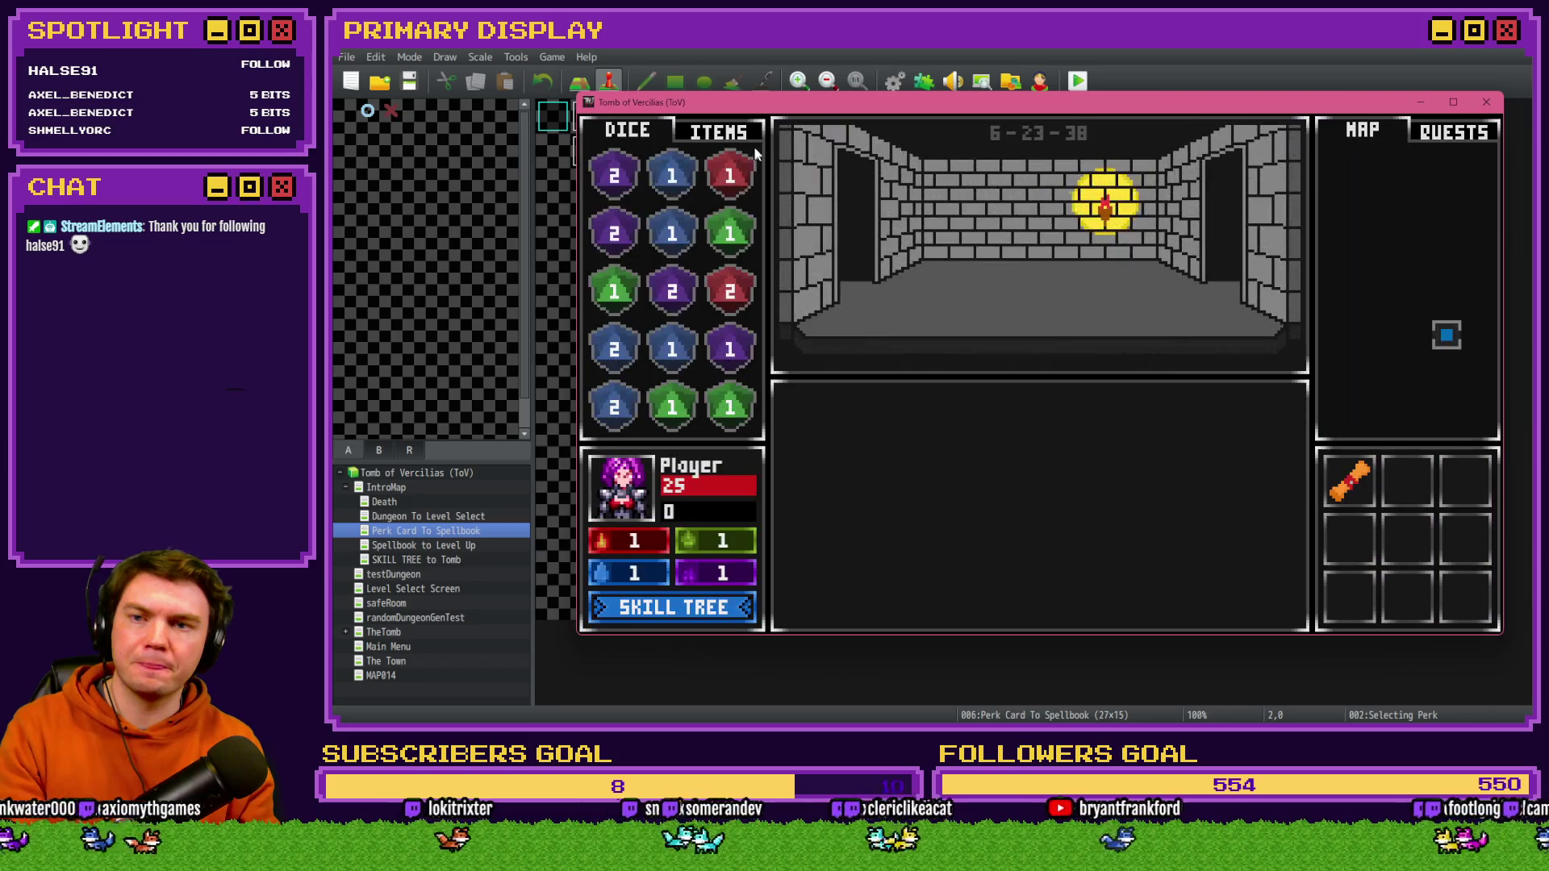
click(742, 137)
mouse_move(742, 296)
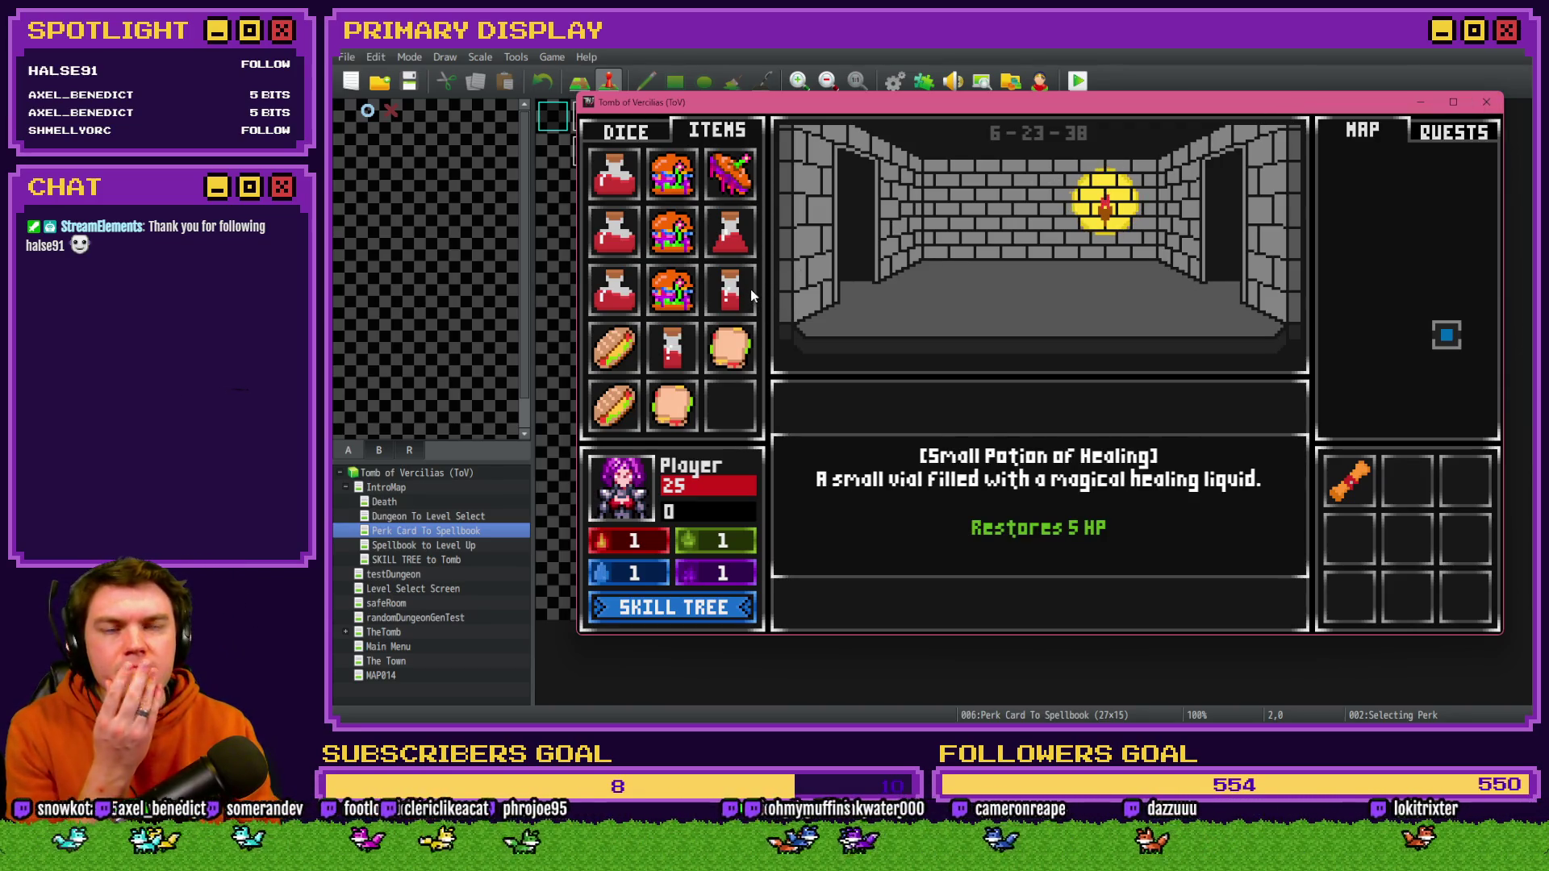
click(1487, 102)
key(F9)
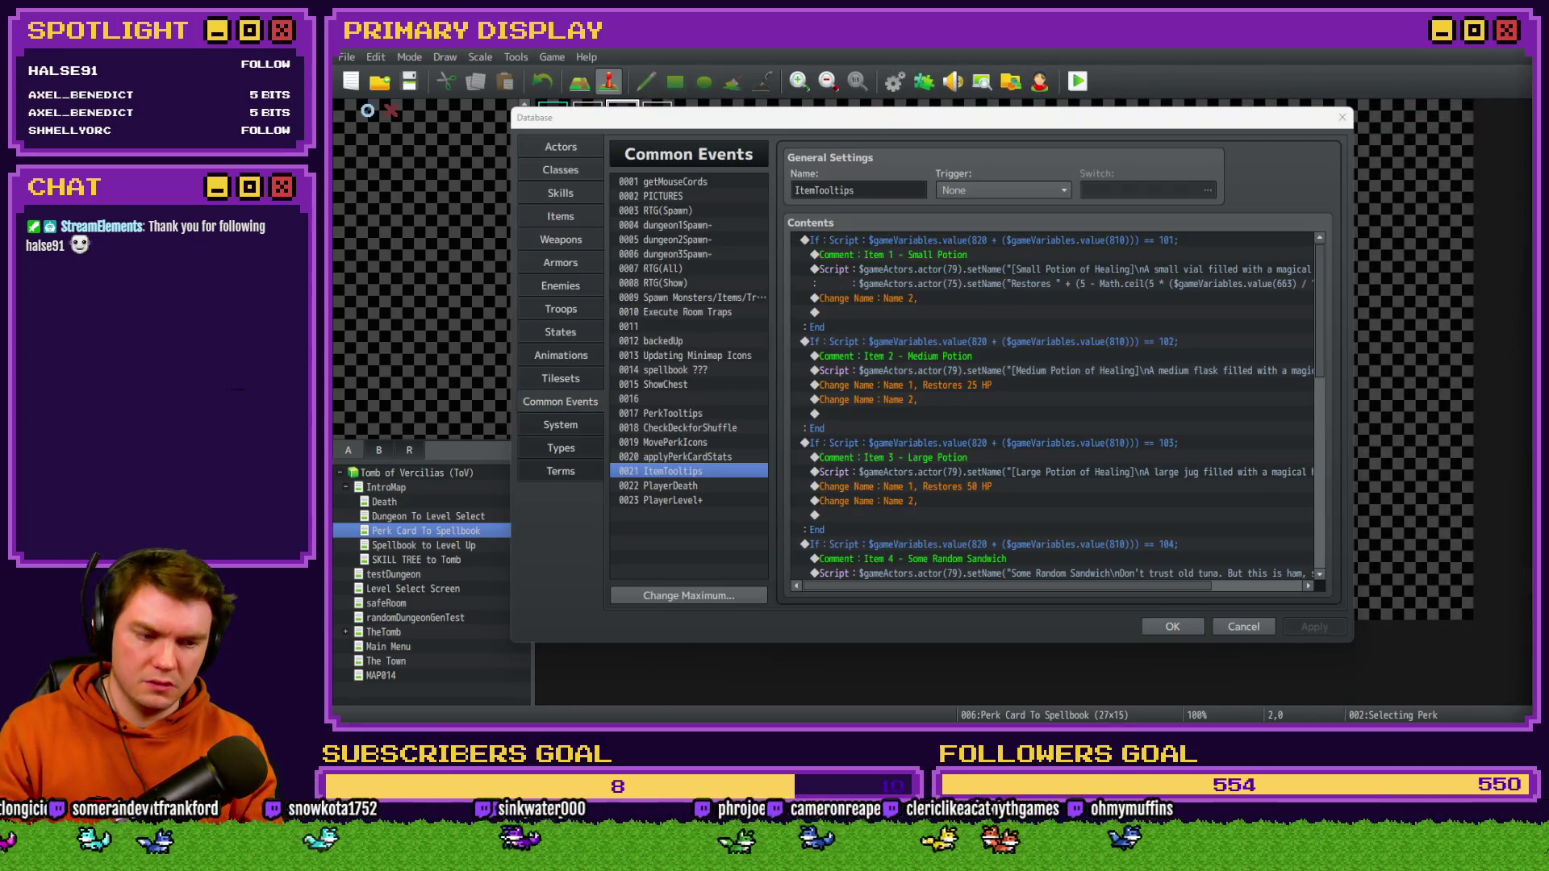
- Open the Small Potion script and select Math.ceil in its 5 - Math.ceil(5 * variable 663/100) formula
drag(1131, 110, 1169, 104)
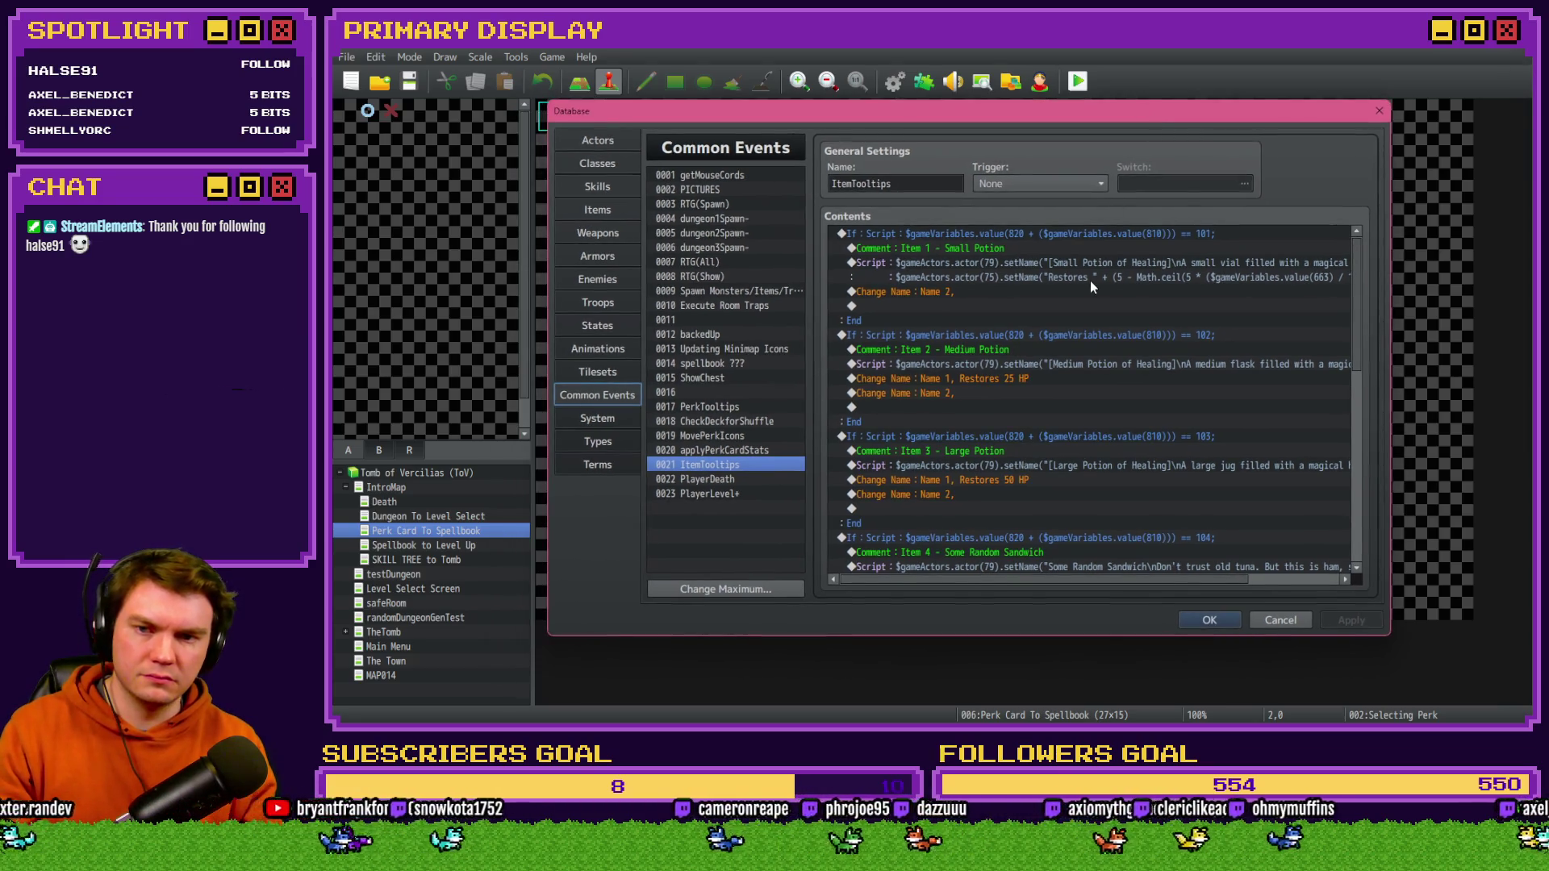
double_click(1093, 265)
drag(1006, 322, 946, 323)
click(1143, 322)
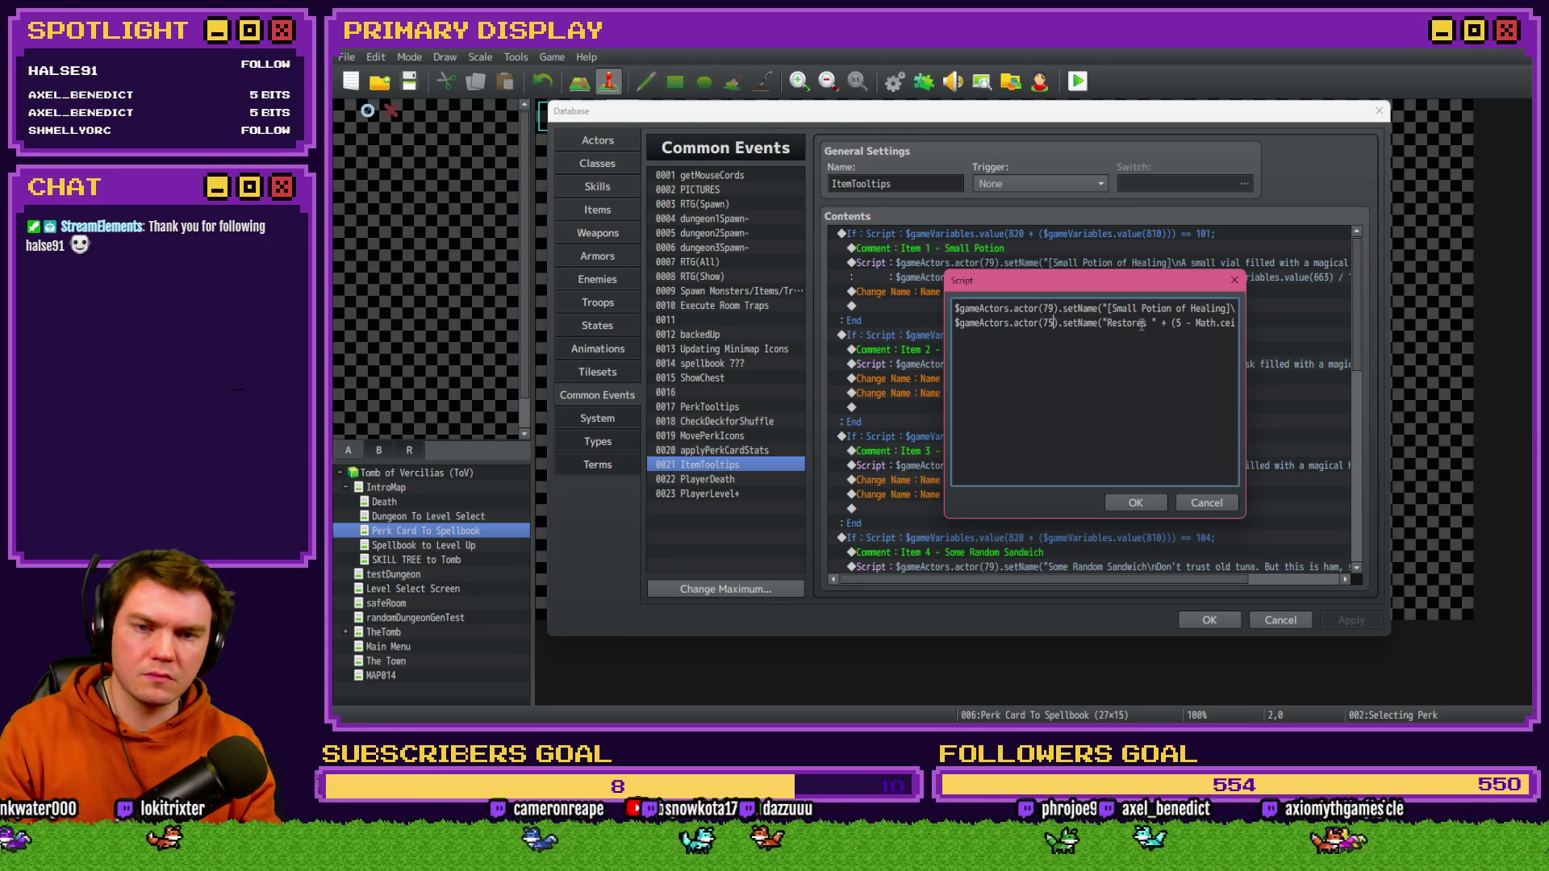
drag(1206, 323, 1249, 329)
click(1185, 323)
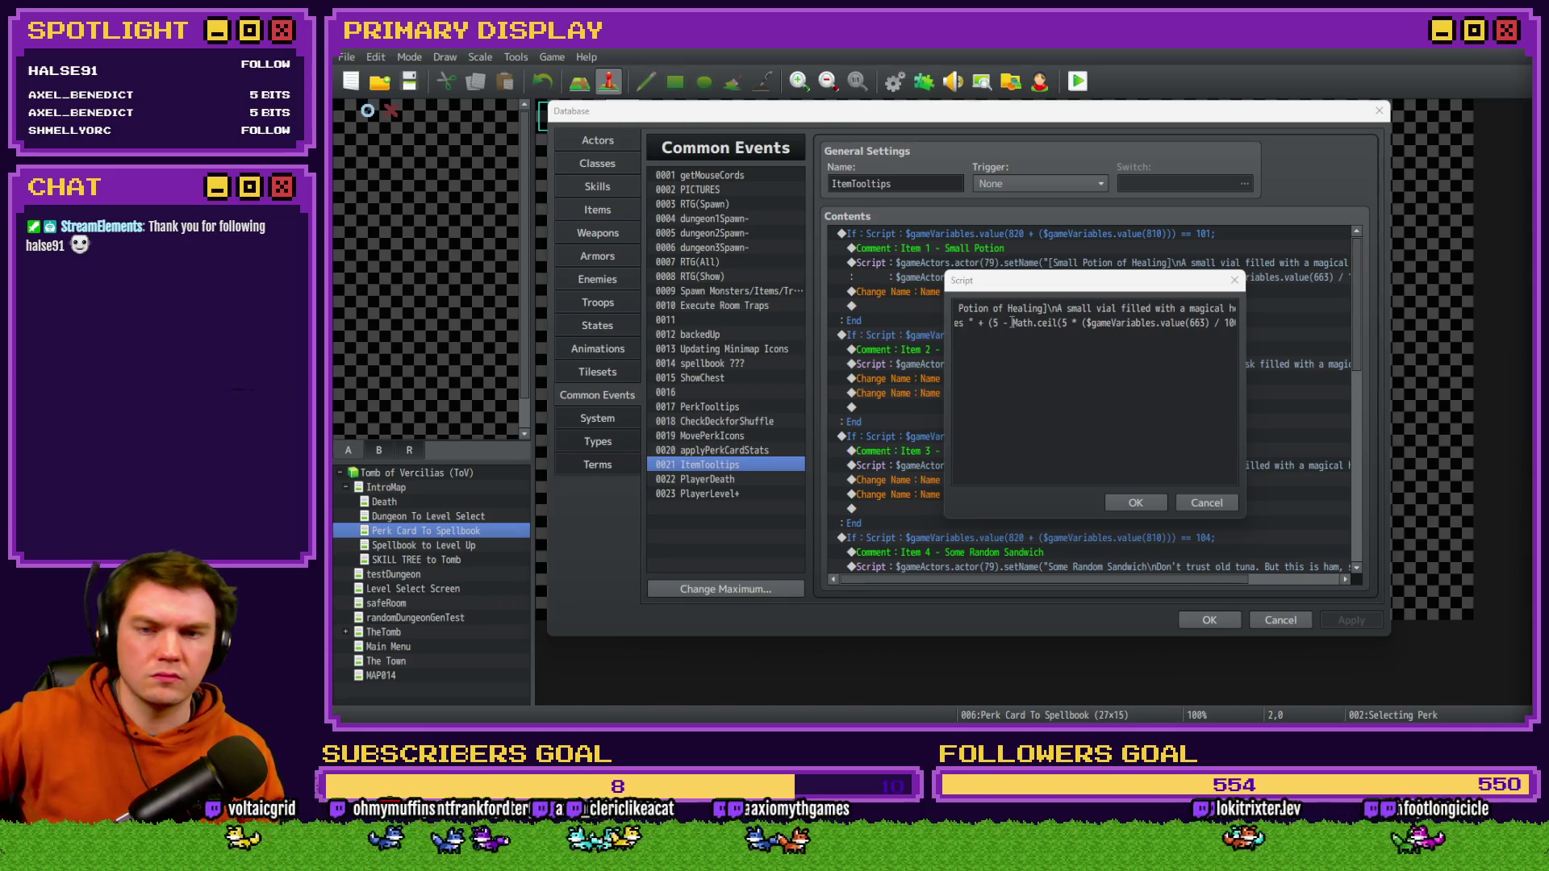
drag(1014, 322, 1059, 323)
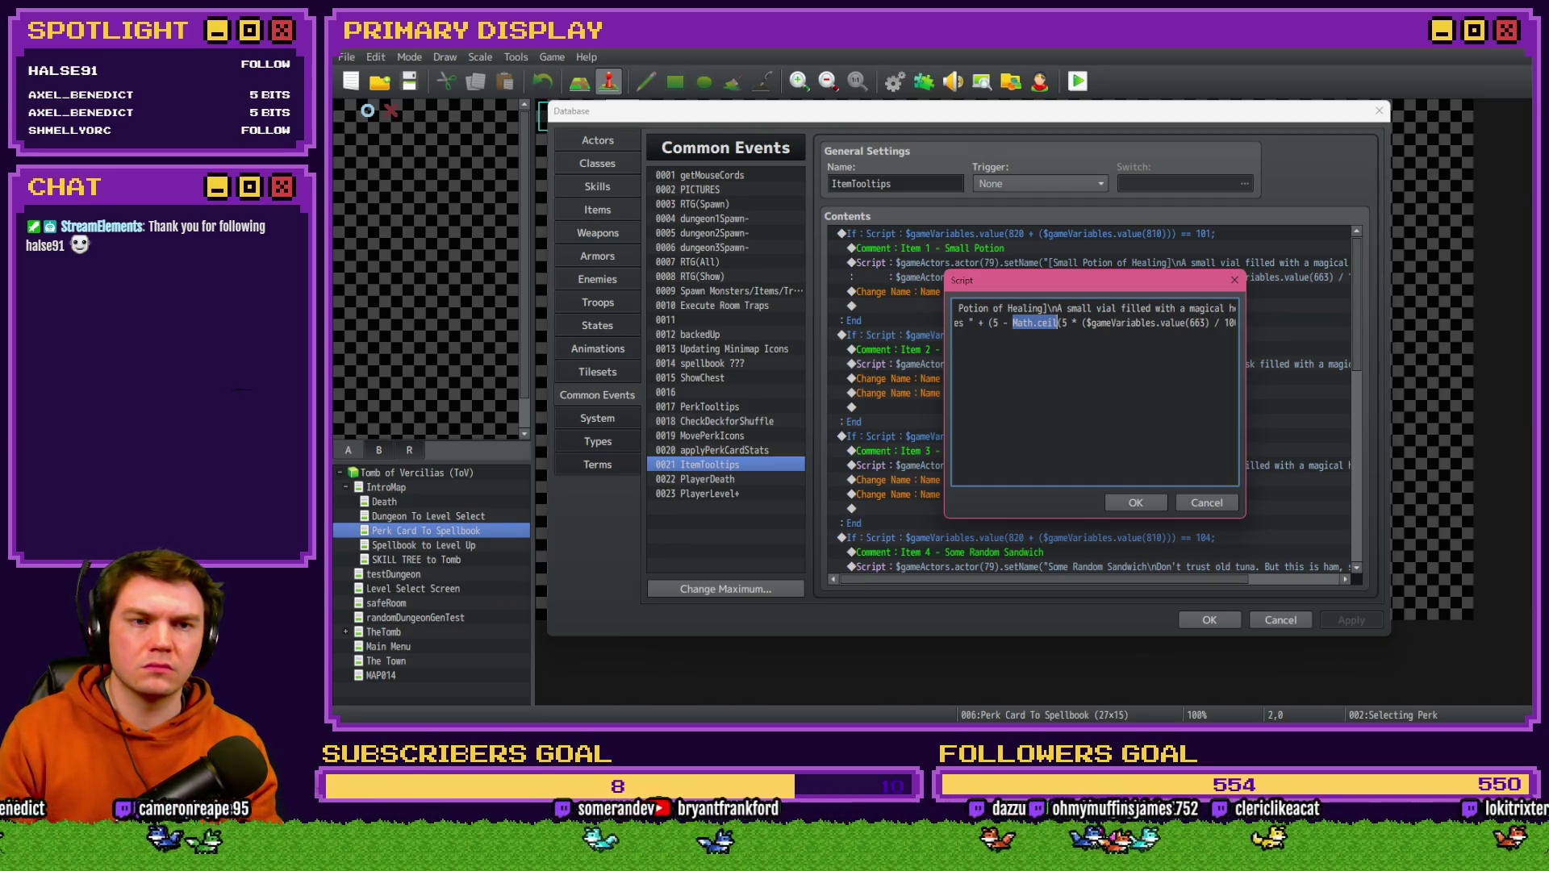
key(alt+Tab)
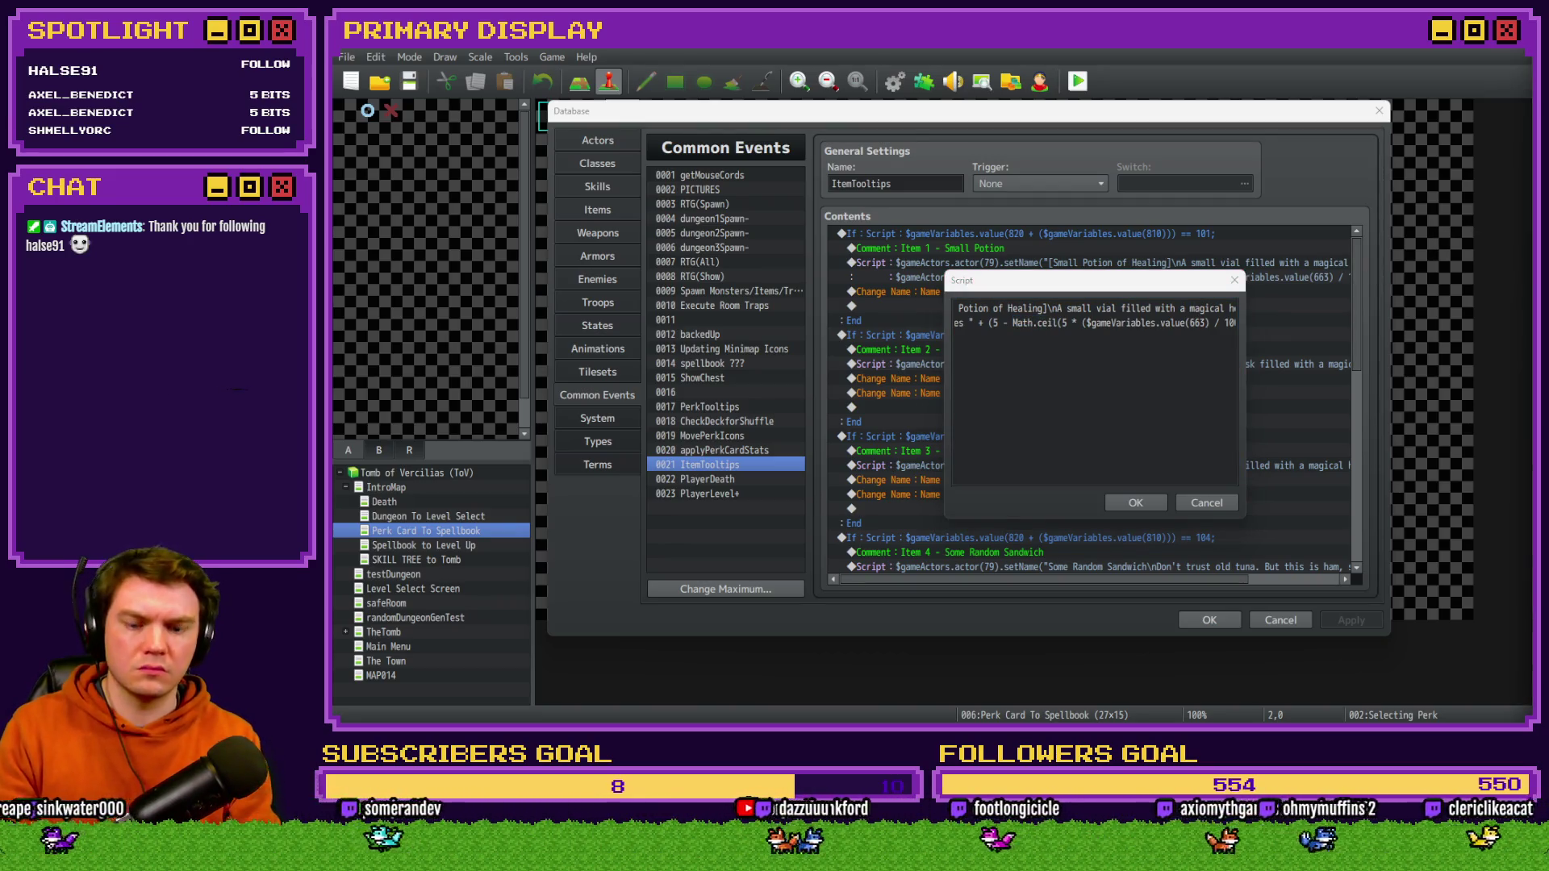
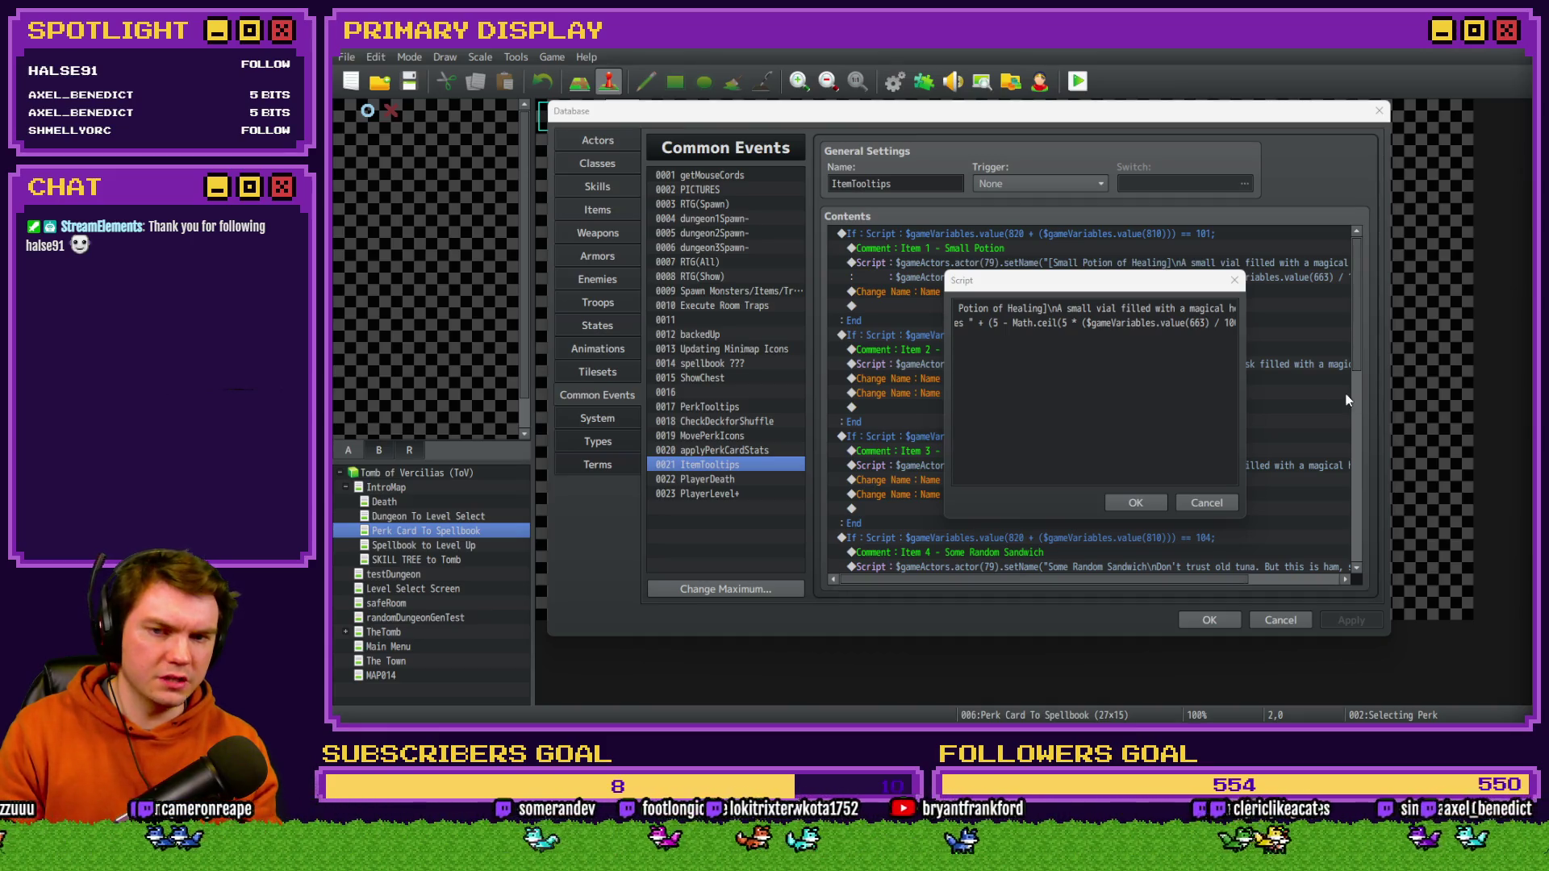
- Replace Math.ceil with Math.floor in the Small Potion heal formula, confirm the script and close the Database
click(988, 323)
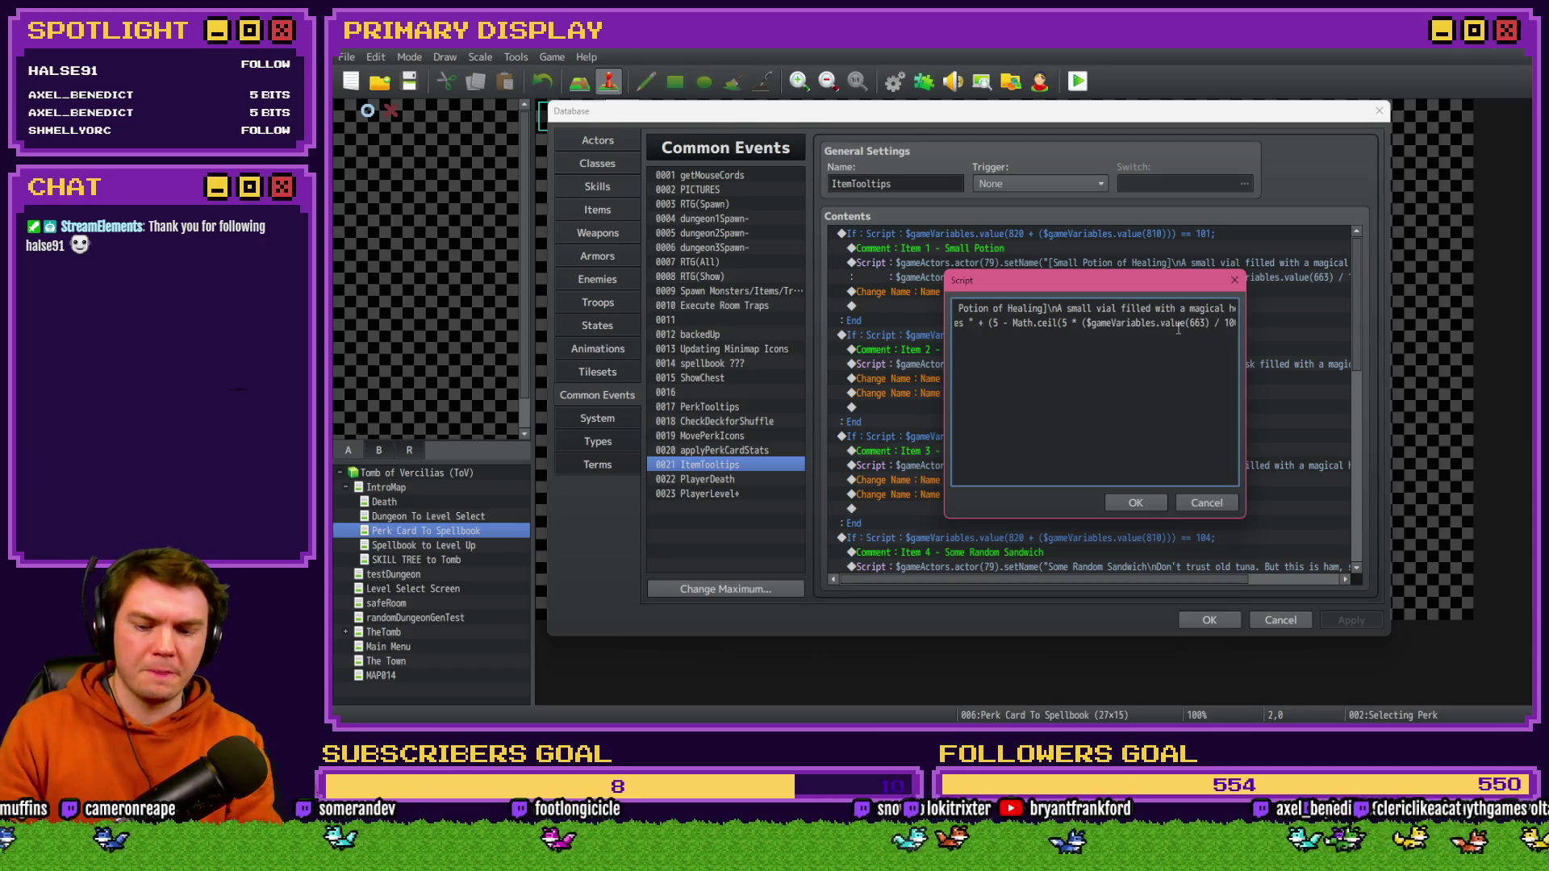
text(Math.floo)
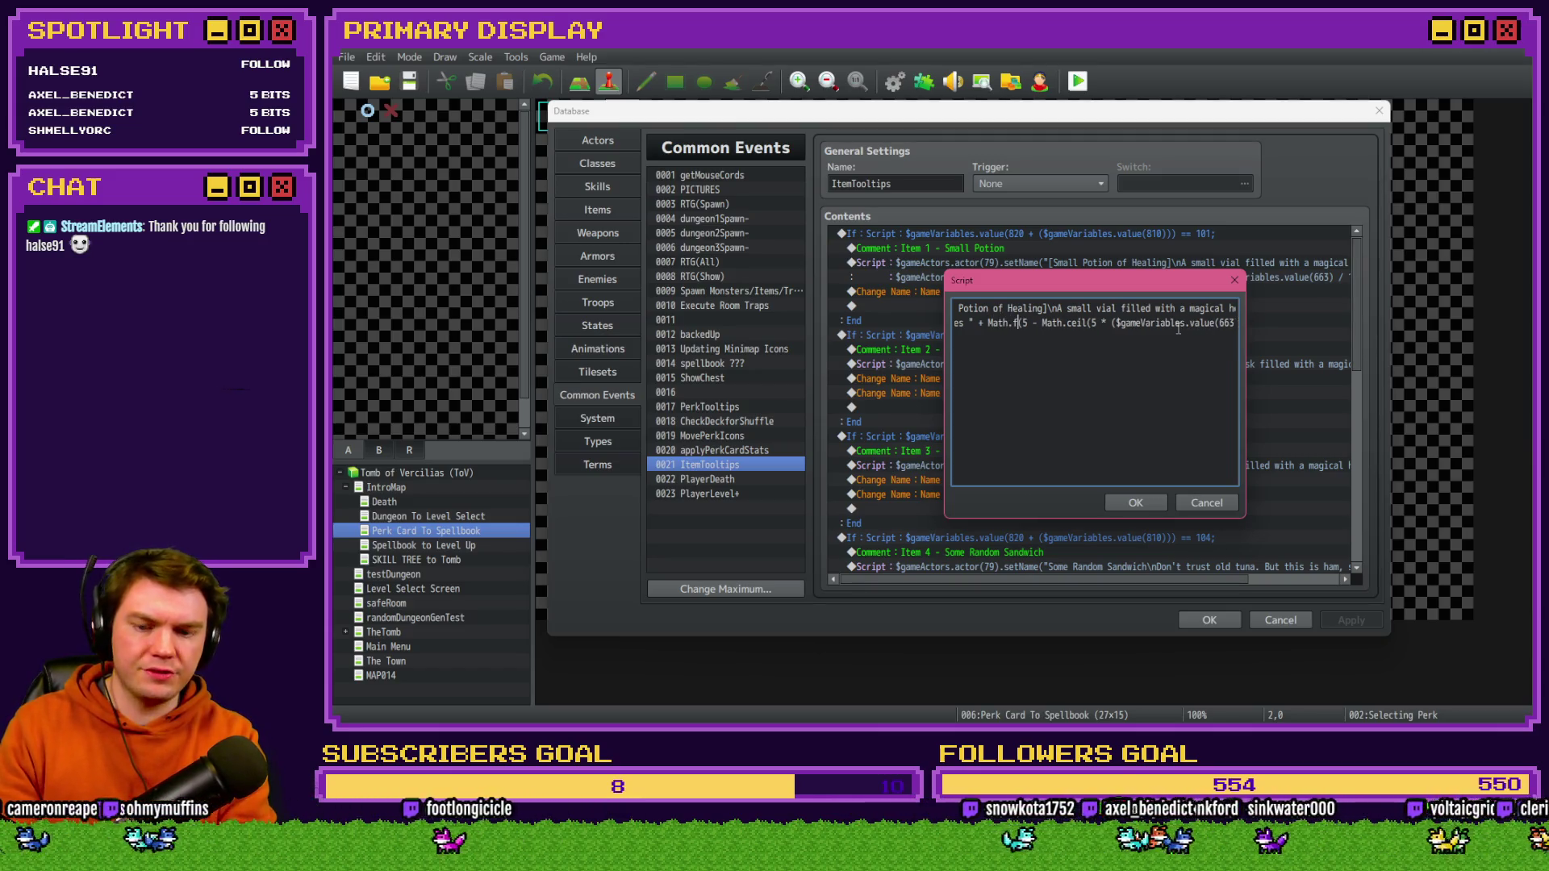
text(r)
key(Delete)
key(Delete)
key(Delete)
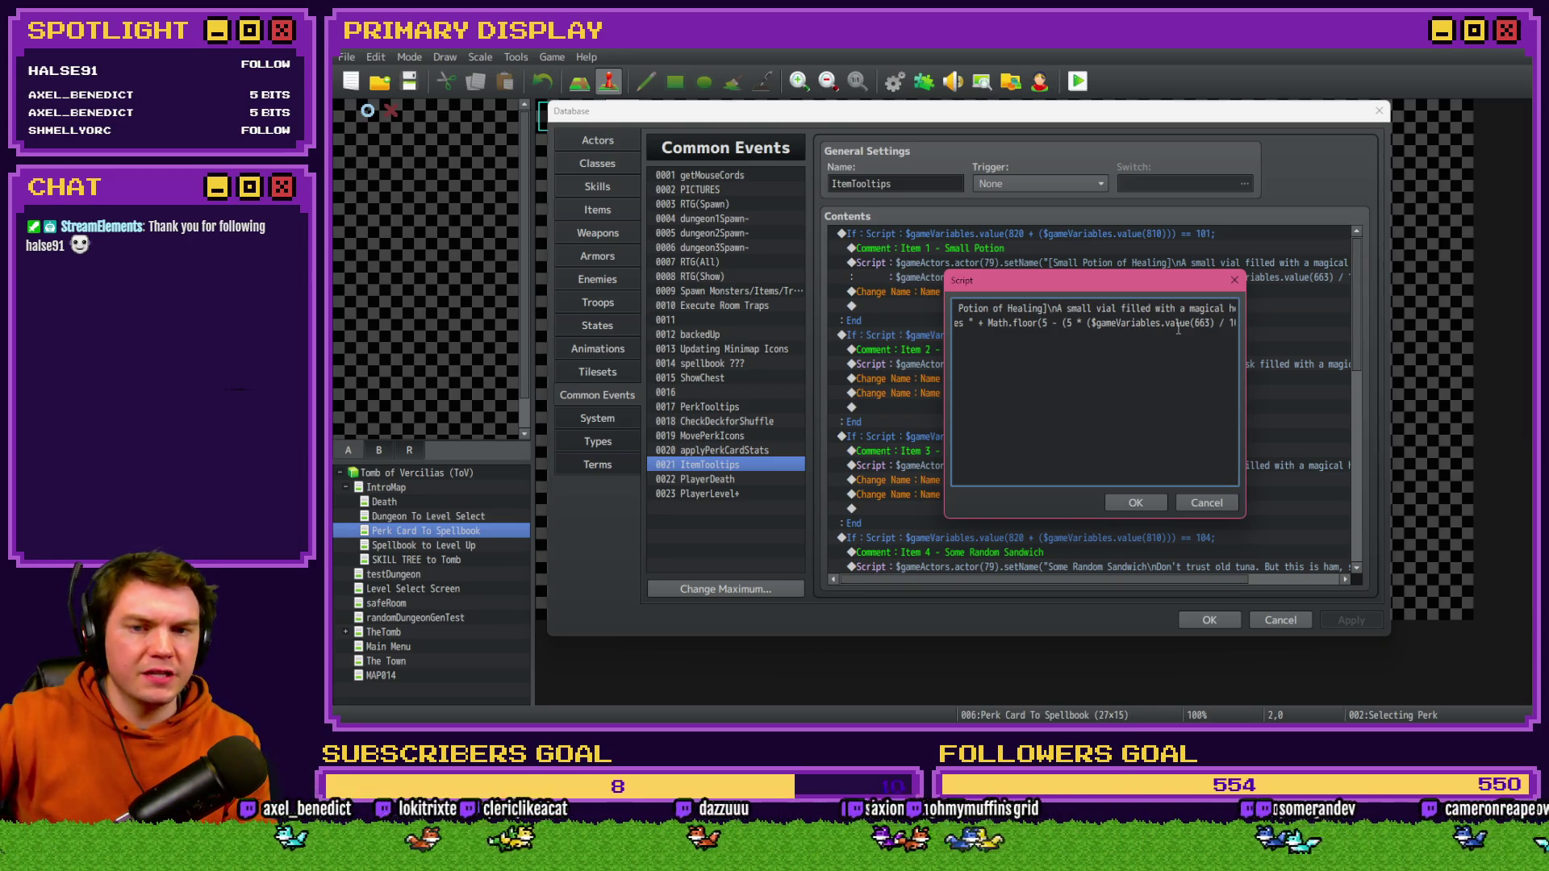
key(Right)
key(Right)
key(Right)
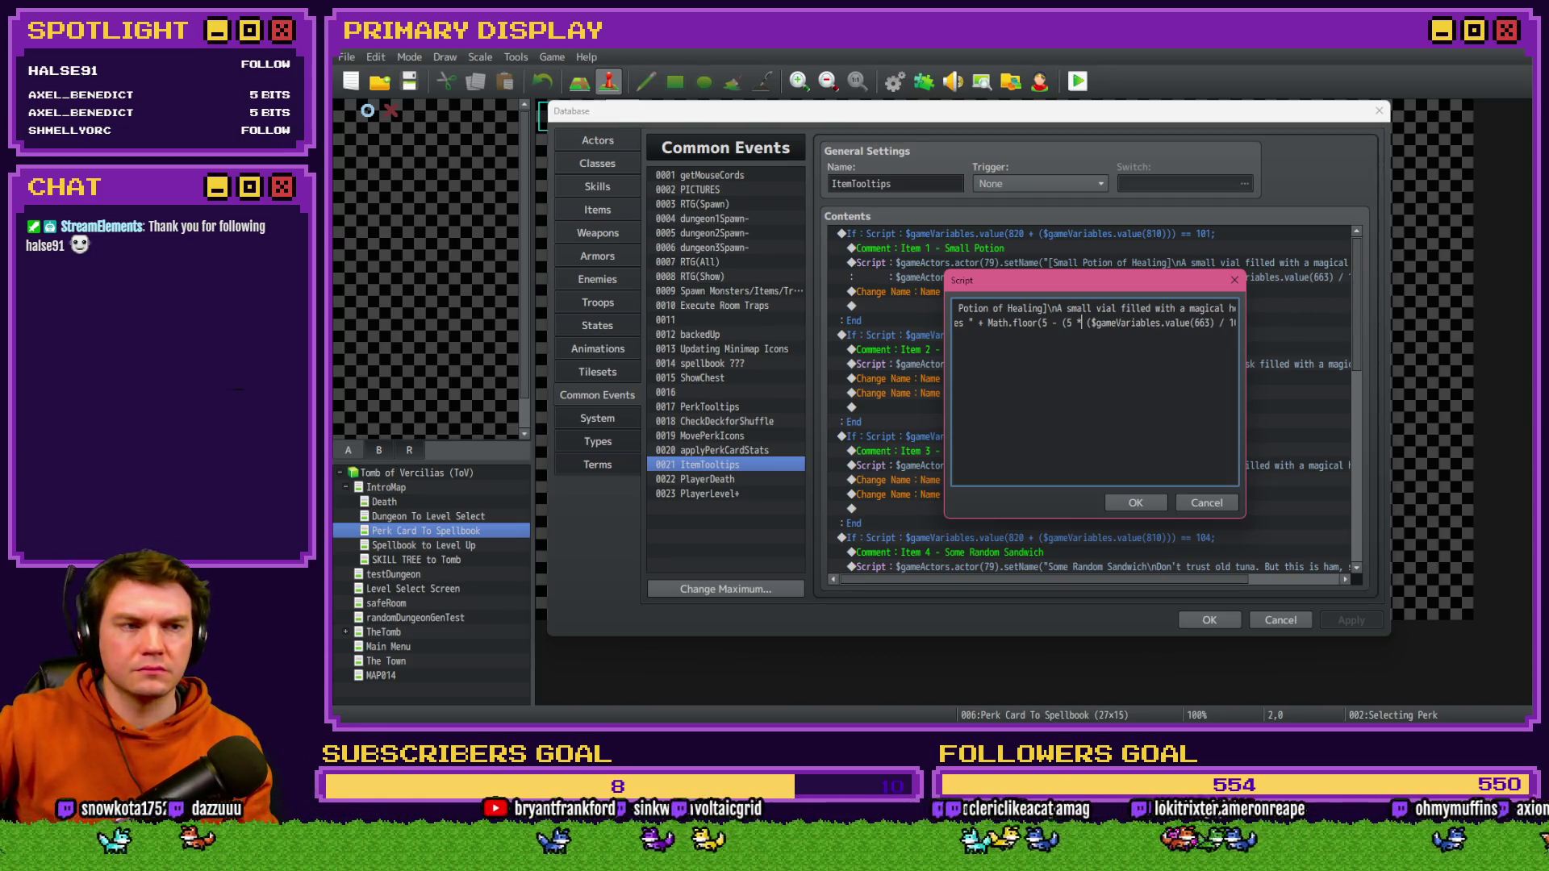
key(alt+Tab)
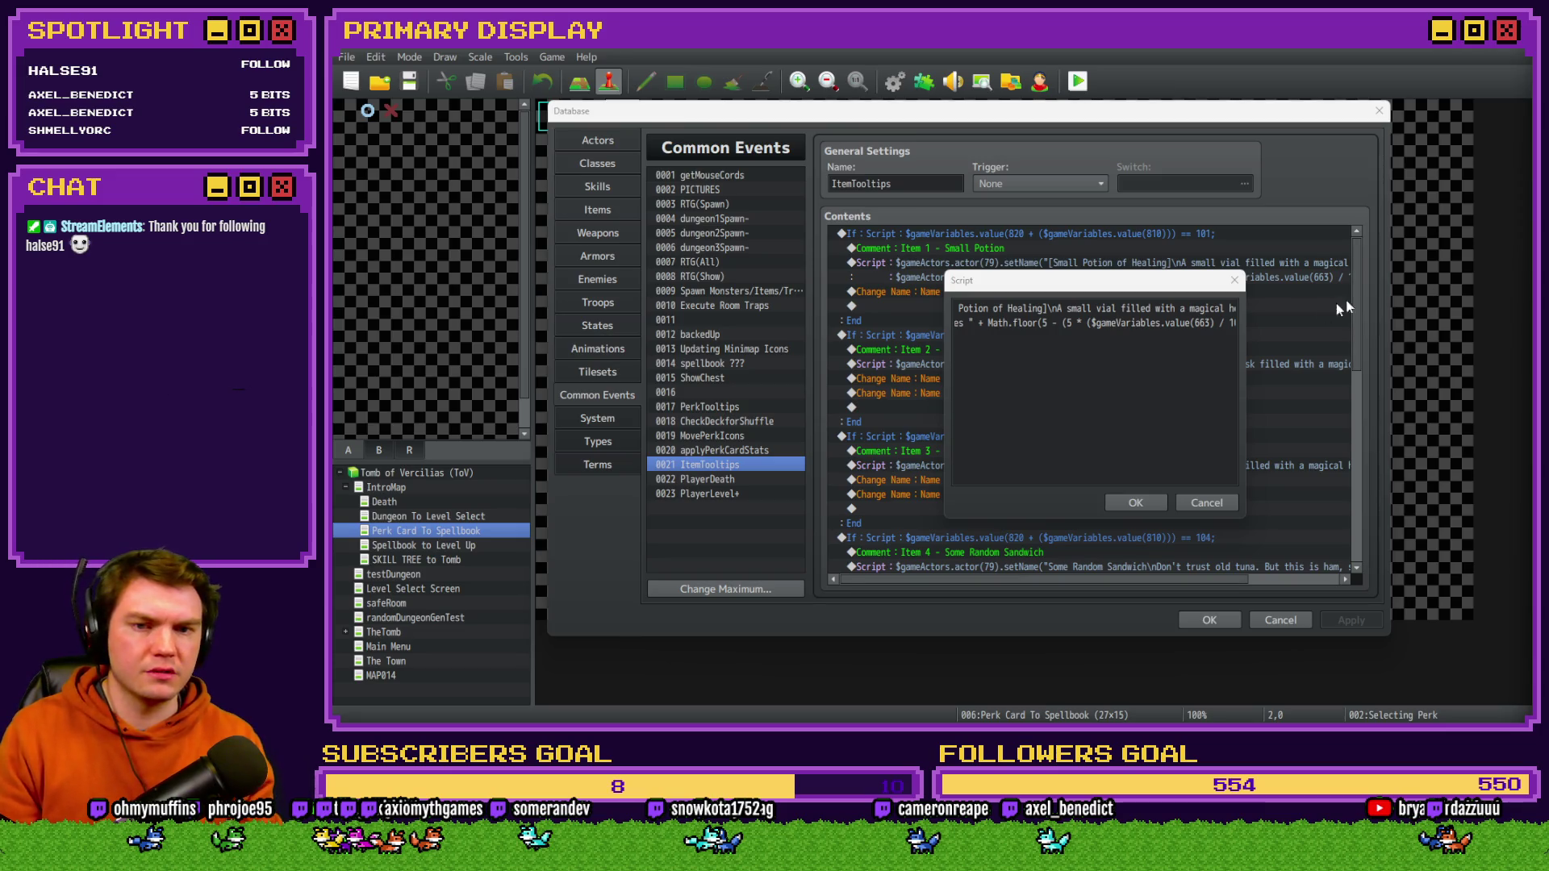
click(1186, 326)
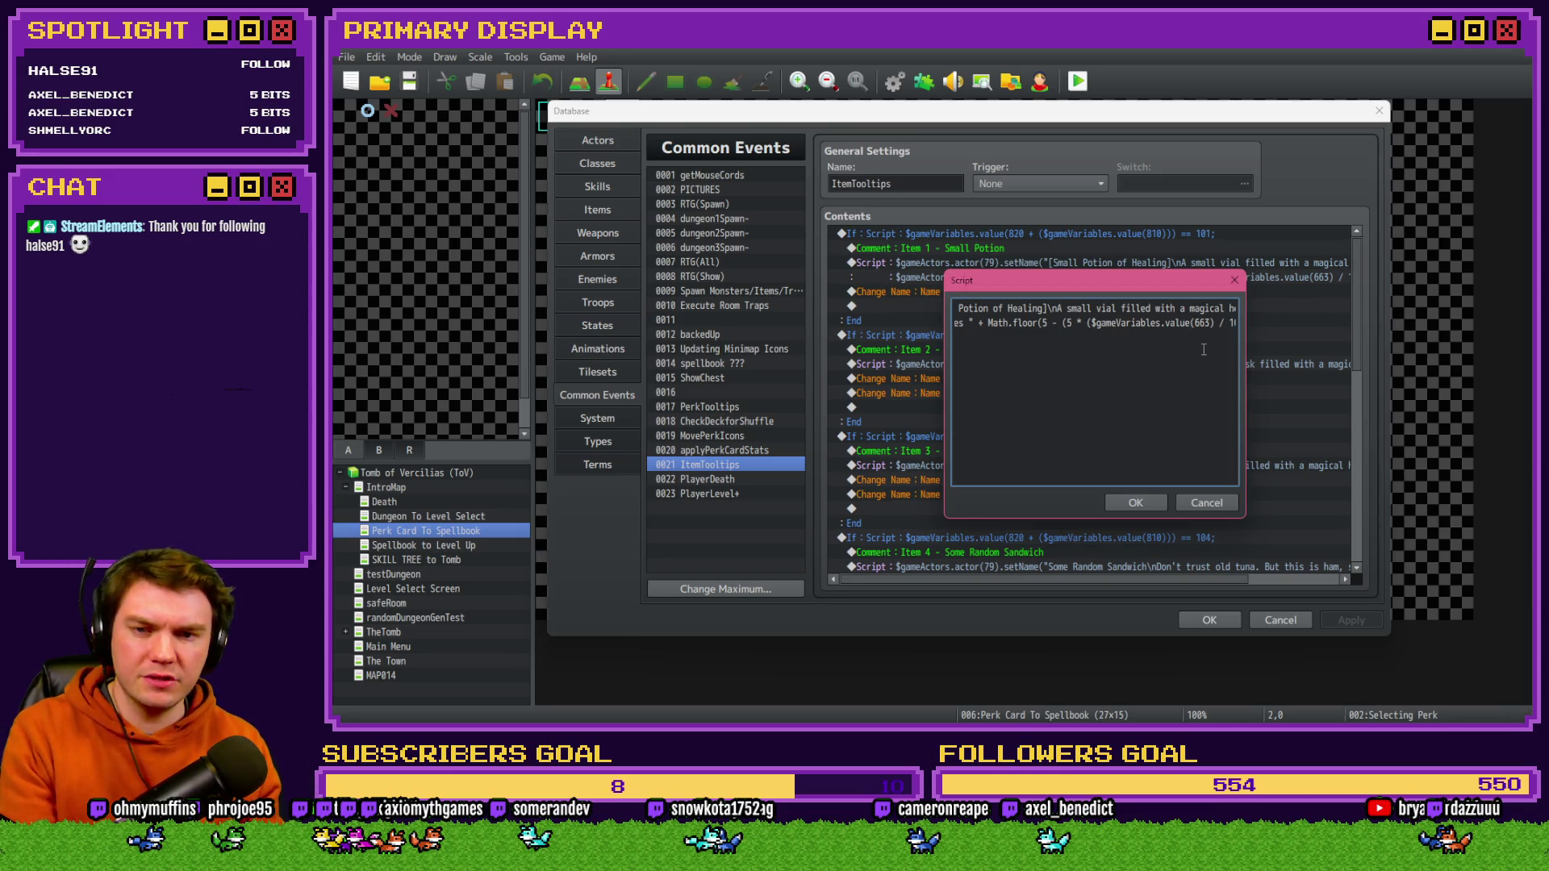
click(1210, 349)
key(Left)
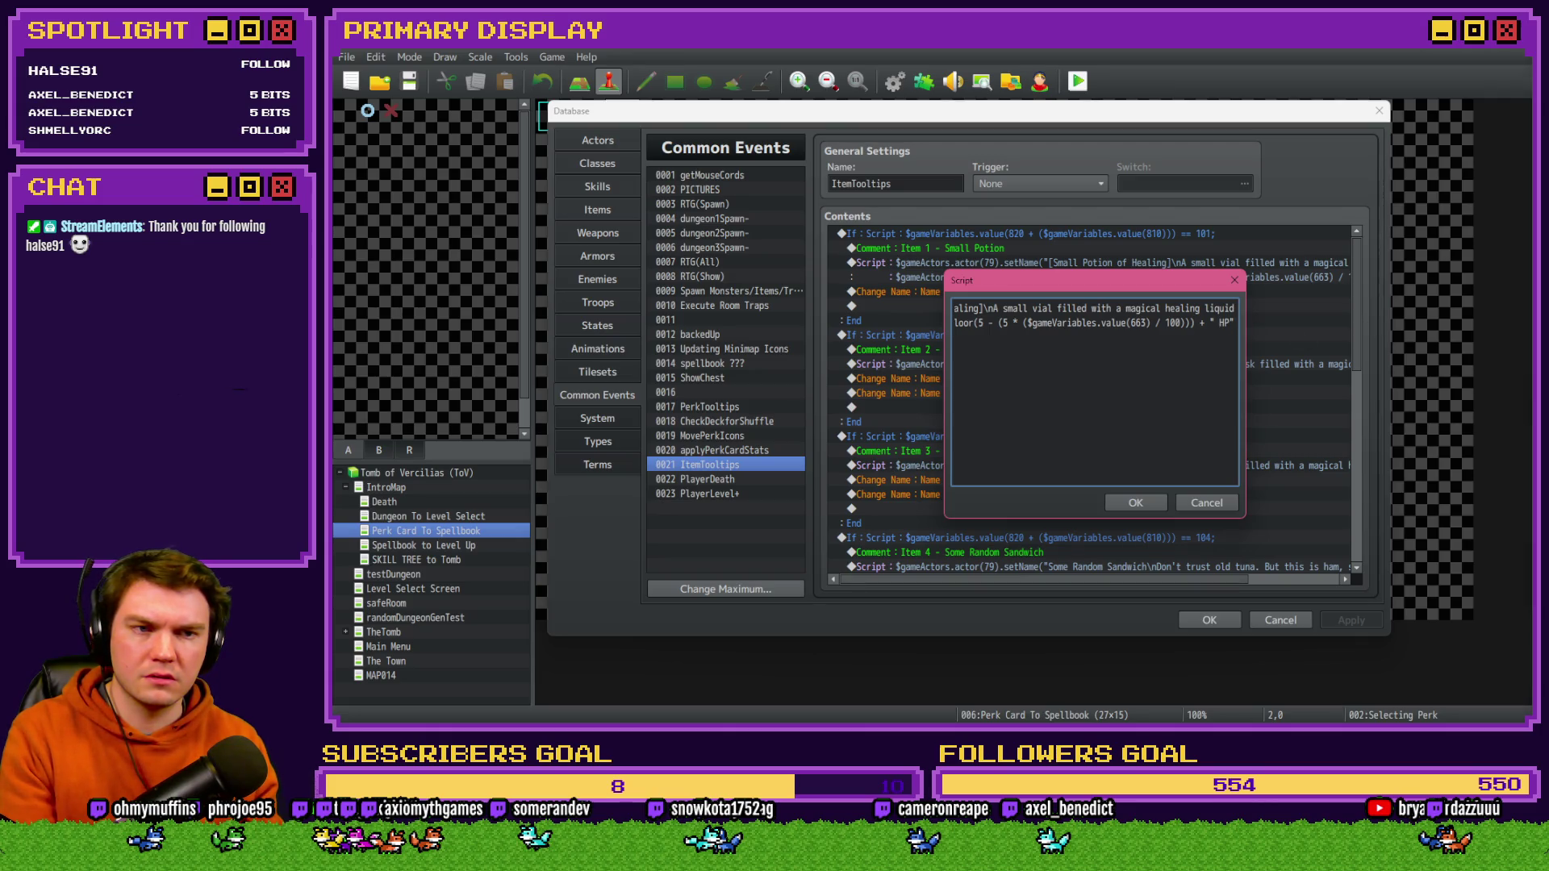
key(alt+Tab)
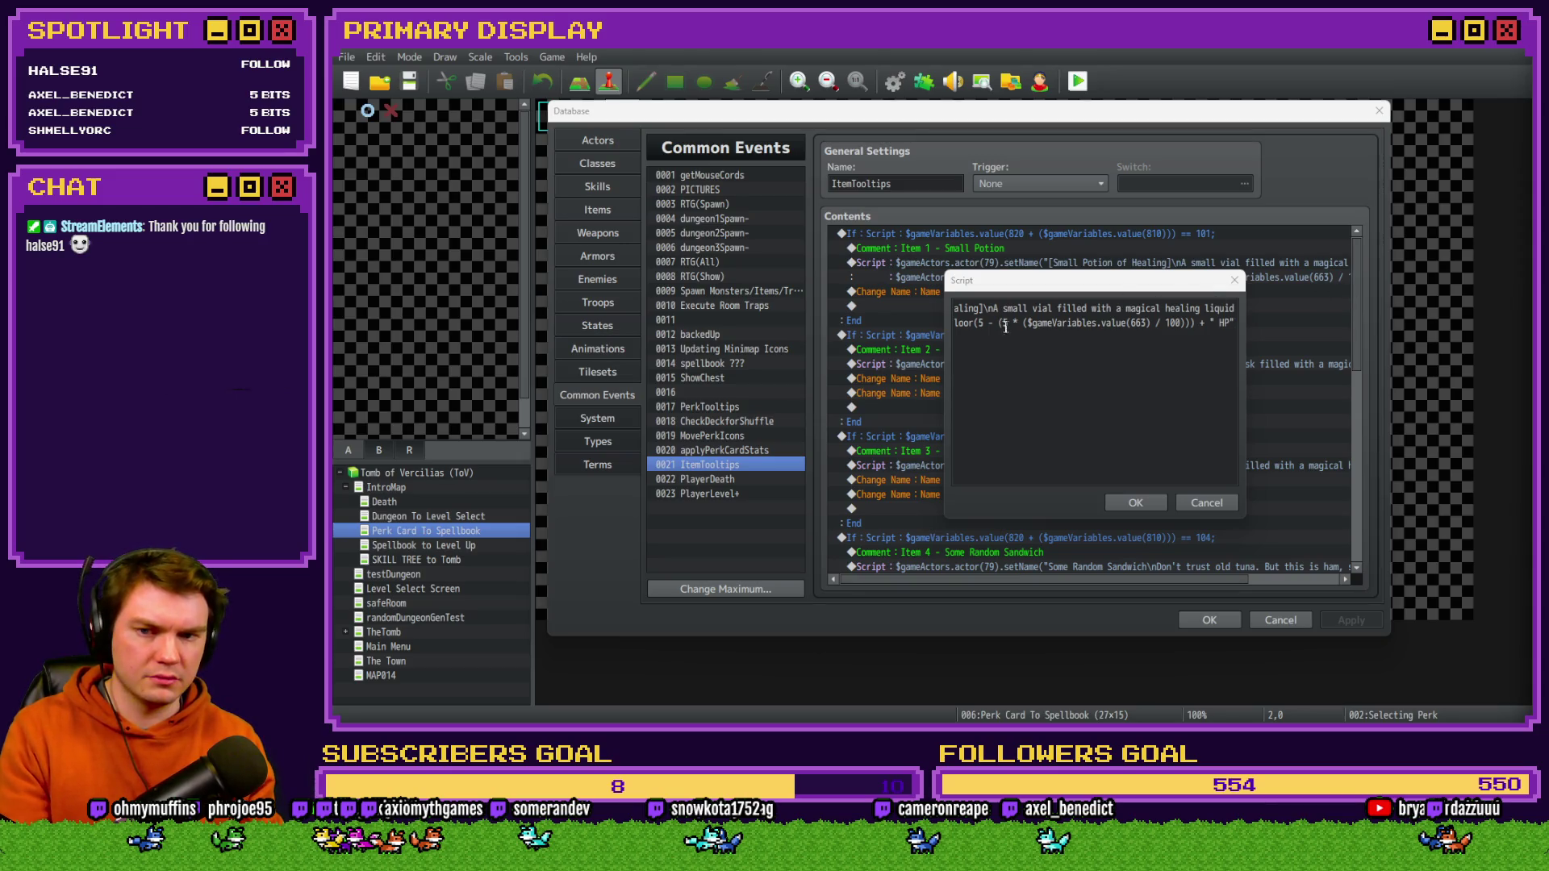
click(1132, 504)
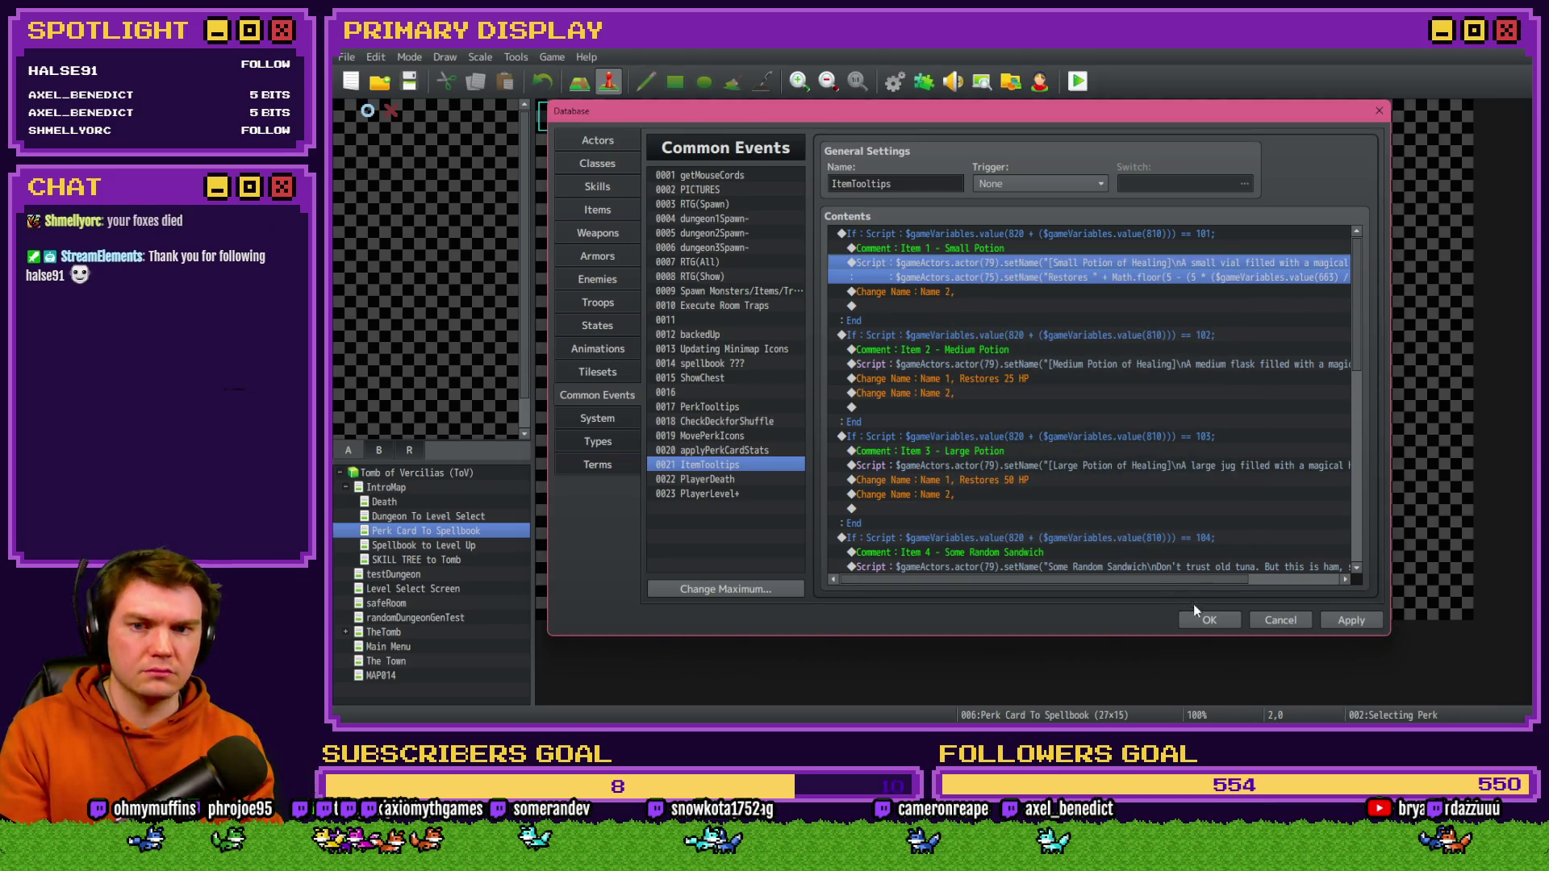
click(1210, 619)
- Save and playtest, then hover the Small Potion of Healing under ITEMS to read its Restores 5 HP tooltip
click(1075, 84)
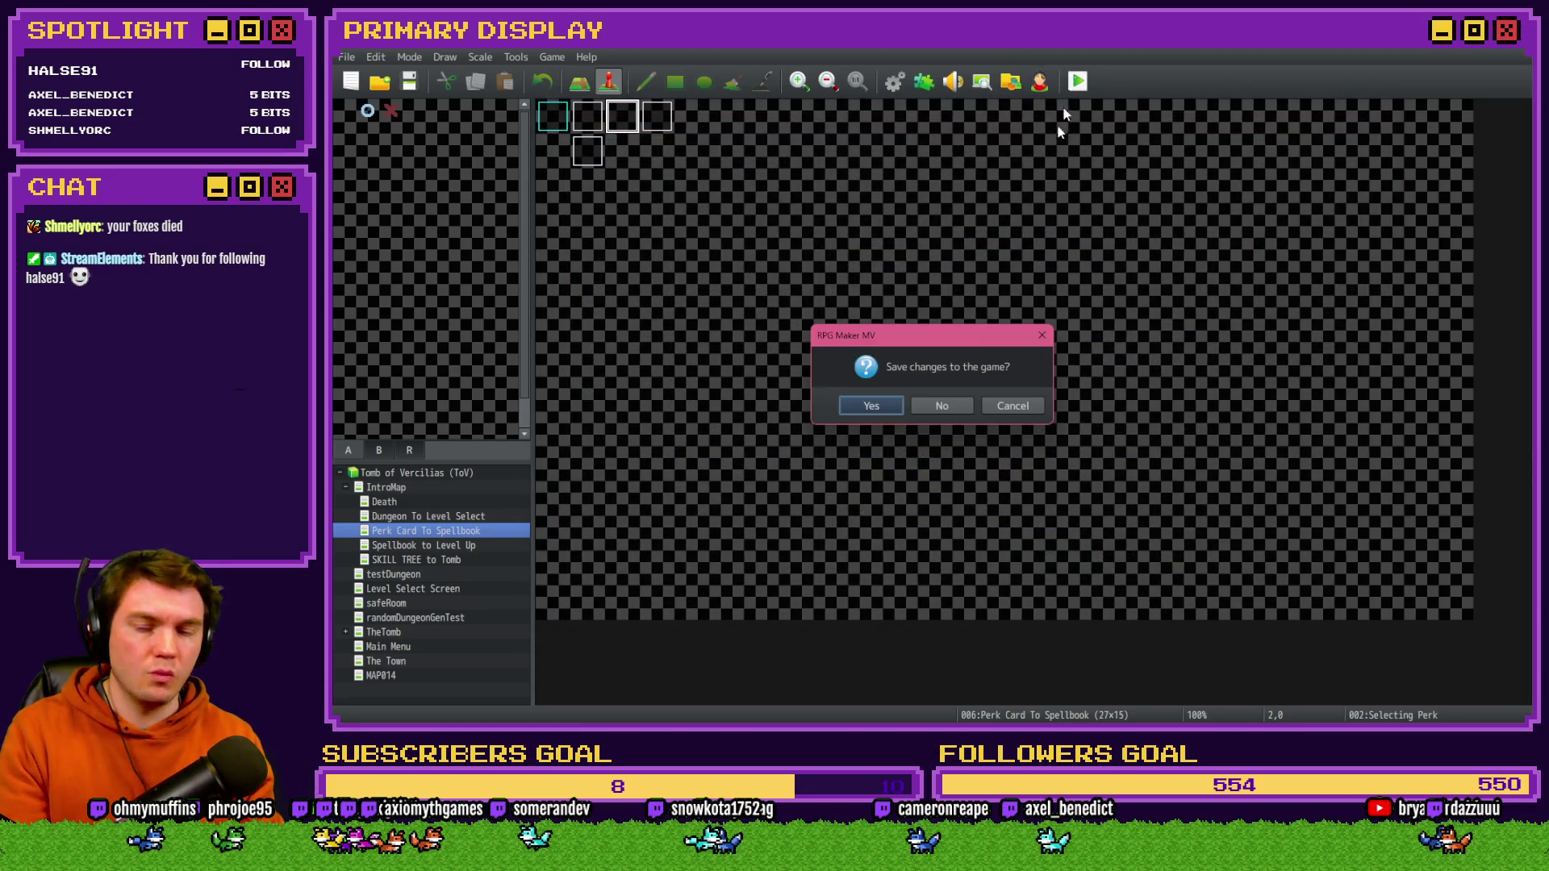
click(873, 407)
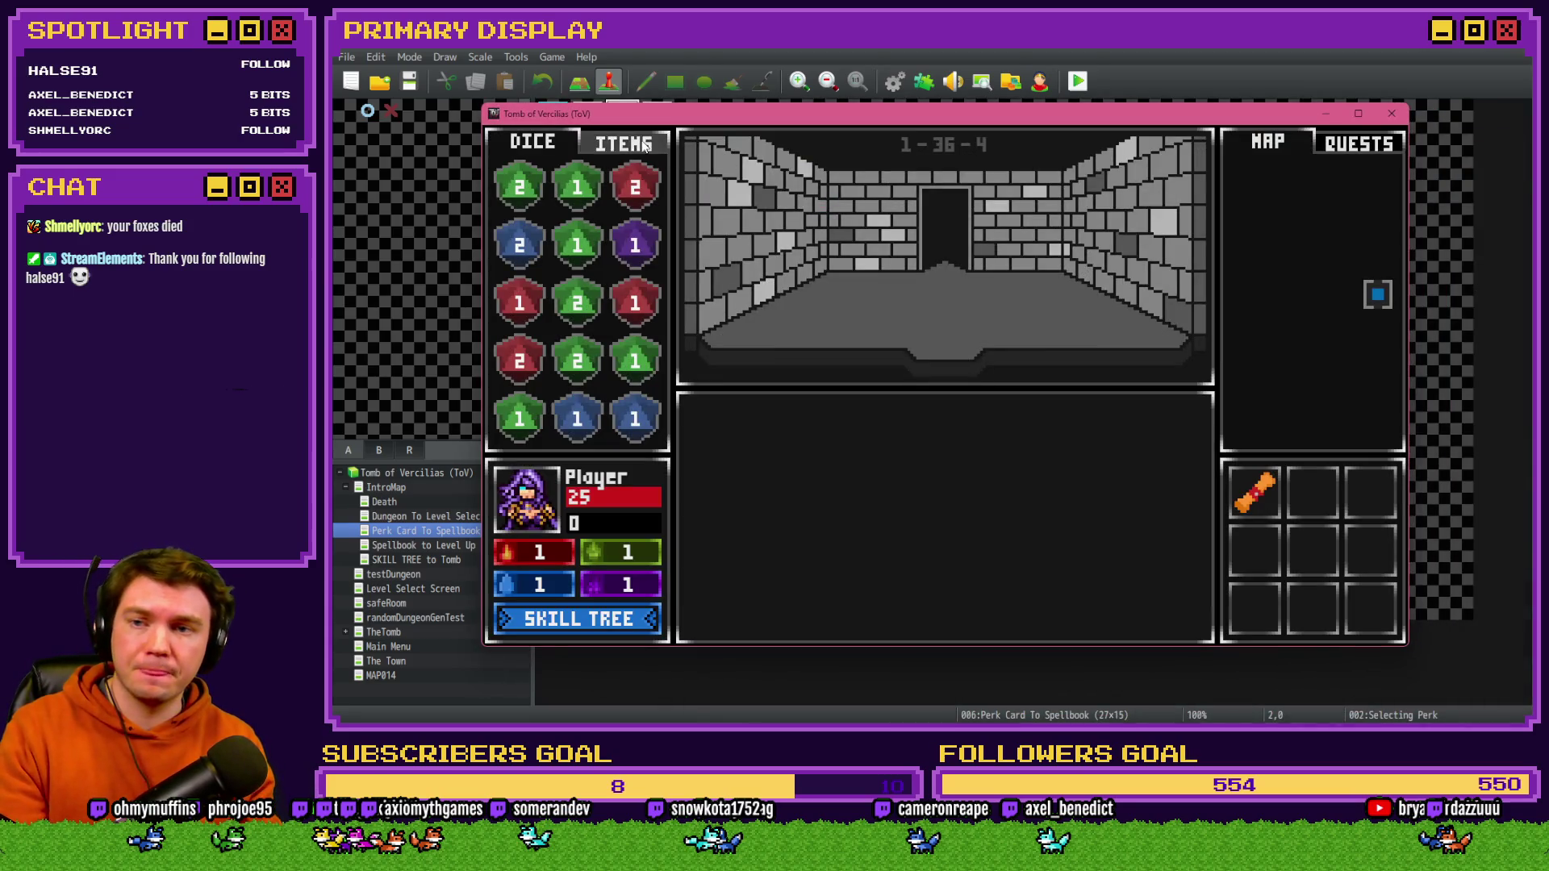
click(645, 145)
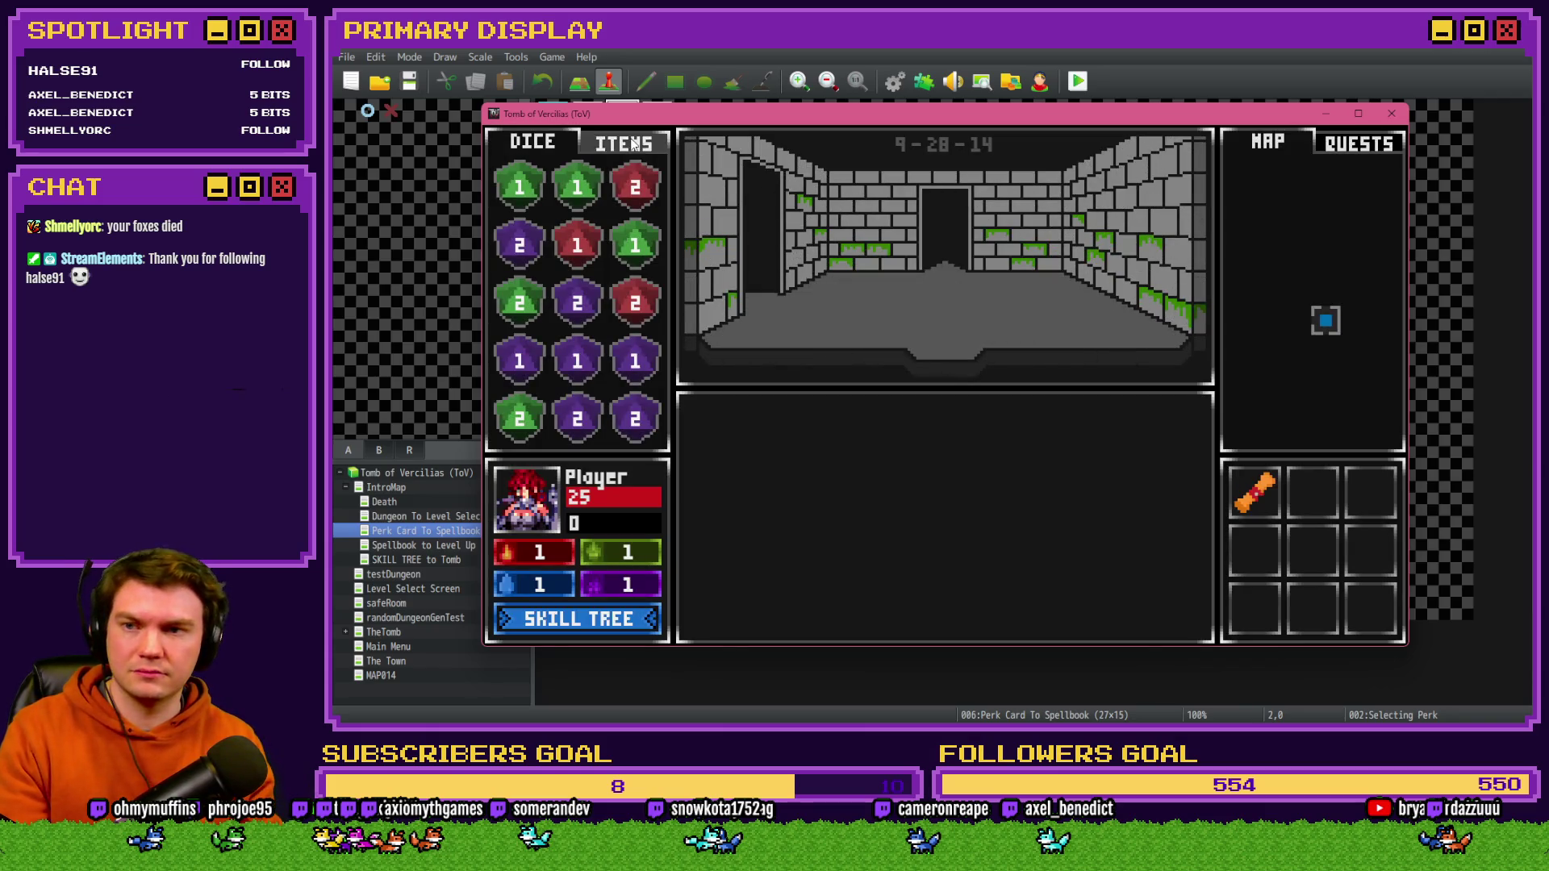
click(635, 144)
mouse_move(644, 247)
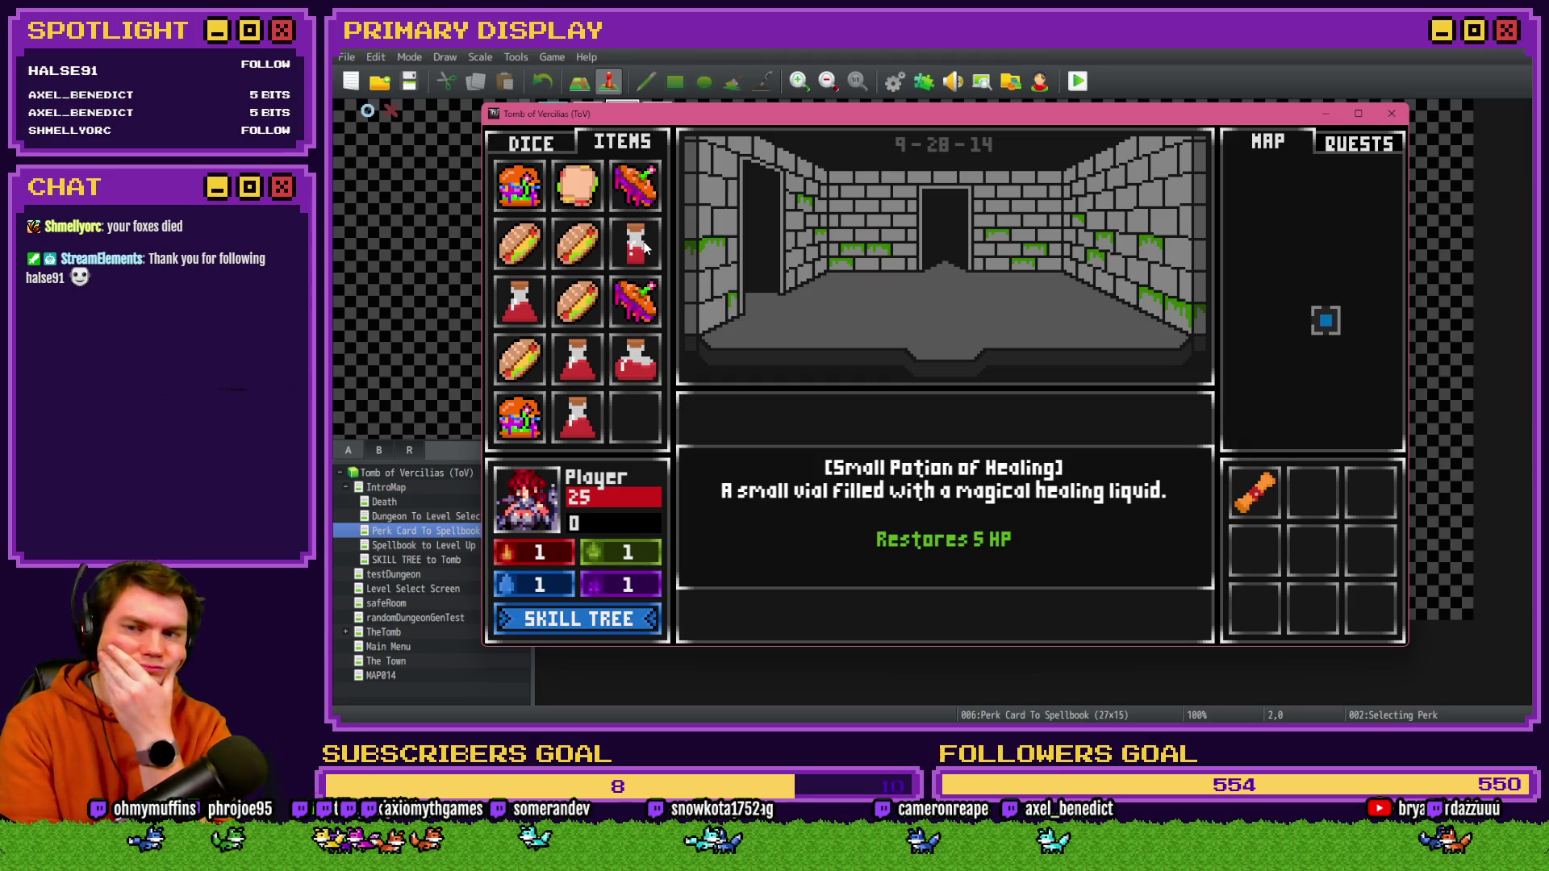
mouse_move(636, 369)
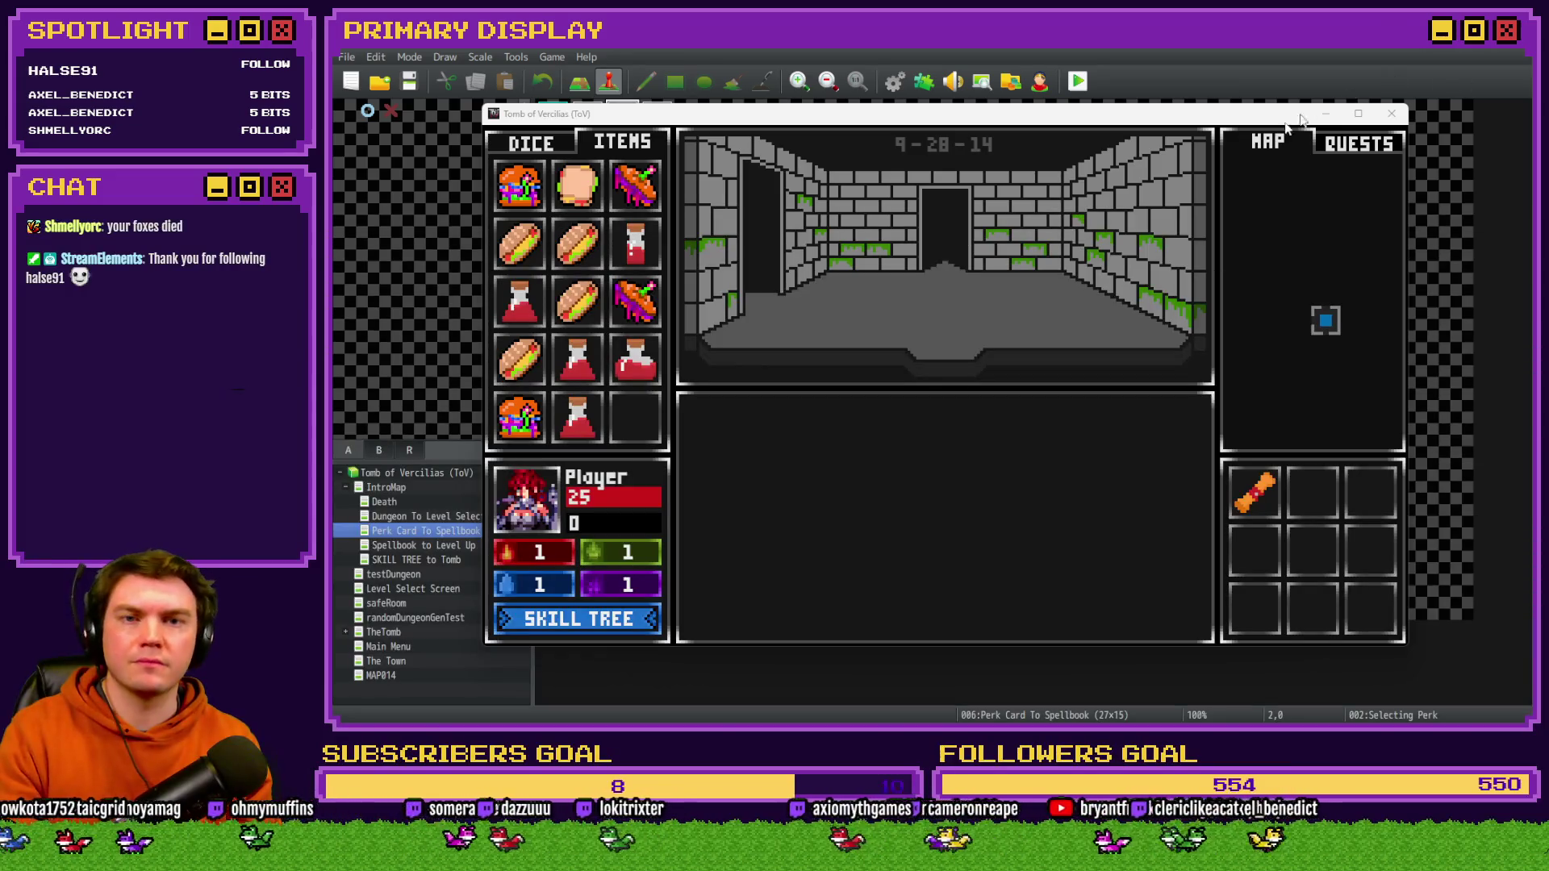
- Close the playtest window and reopen the Database
click(1233, 127)
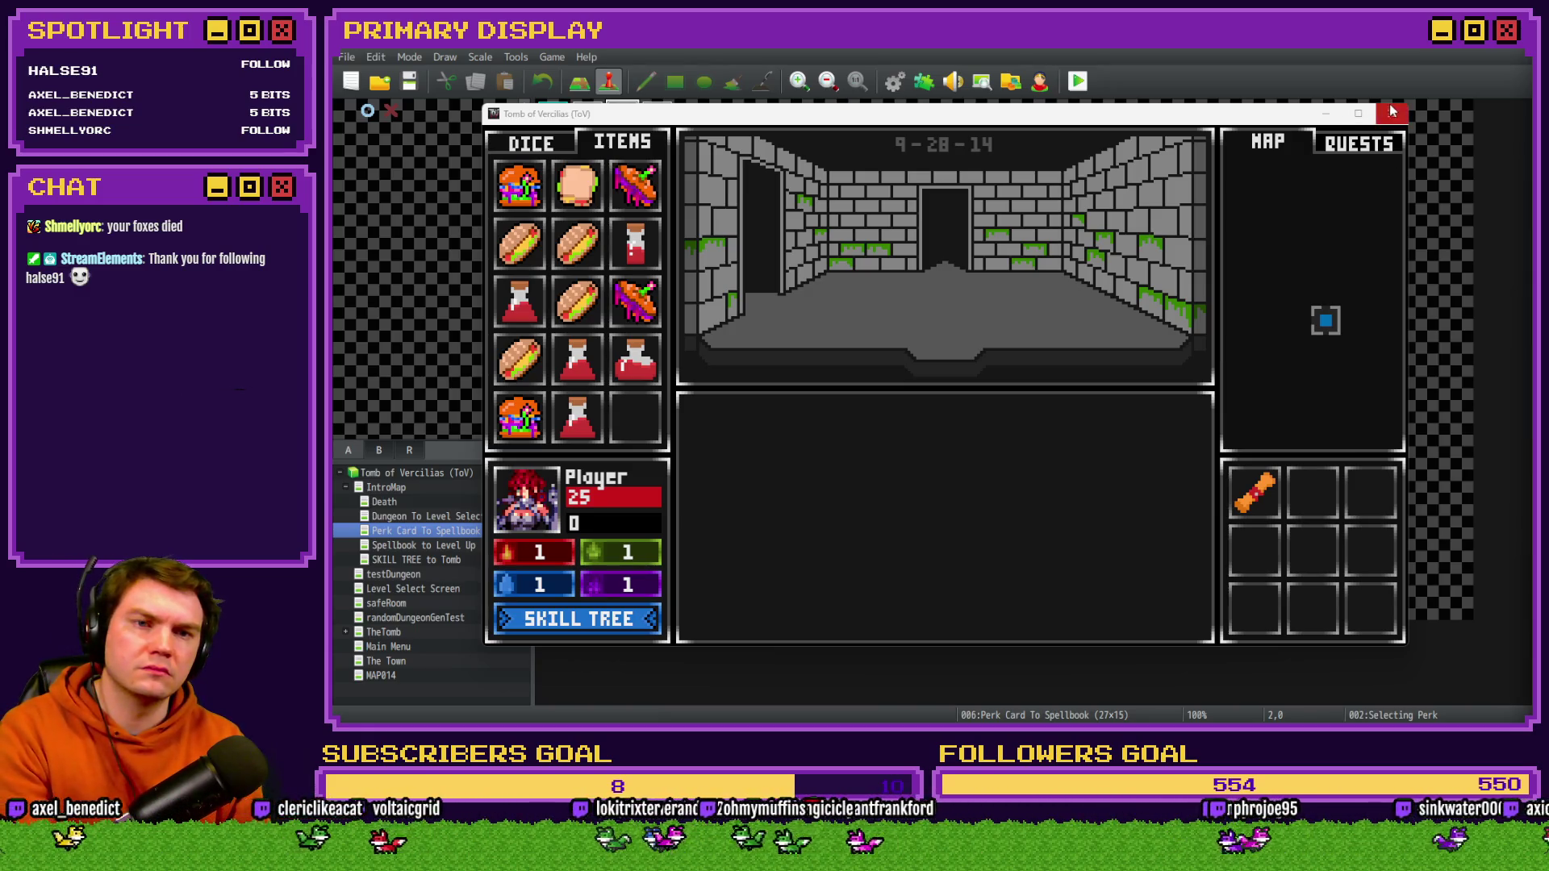
click(1391, 113)
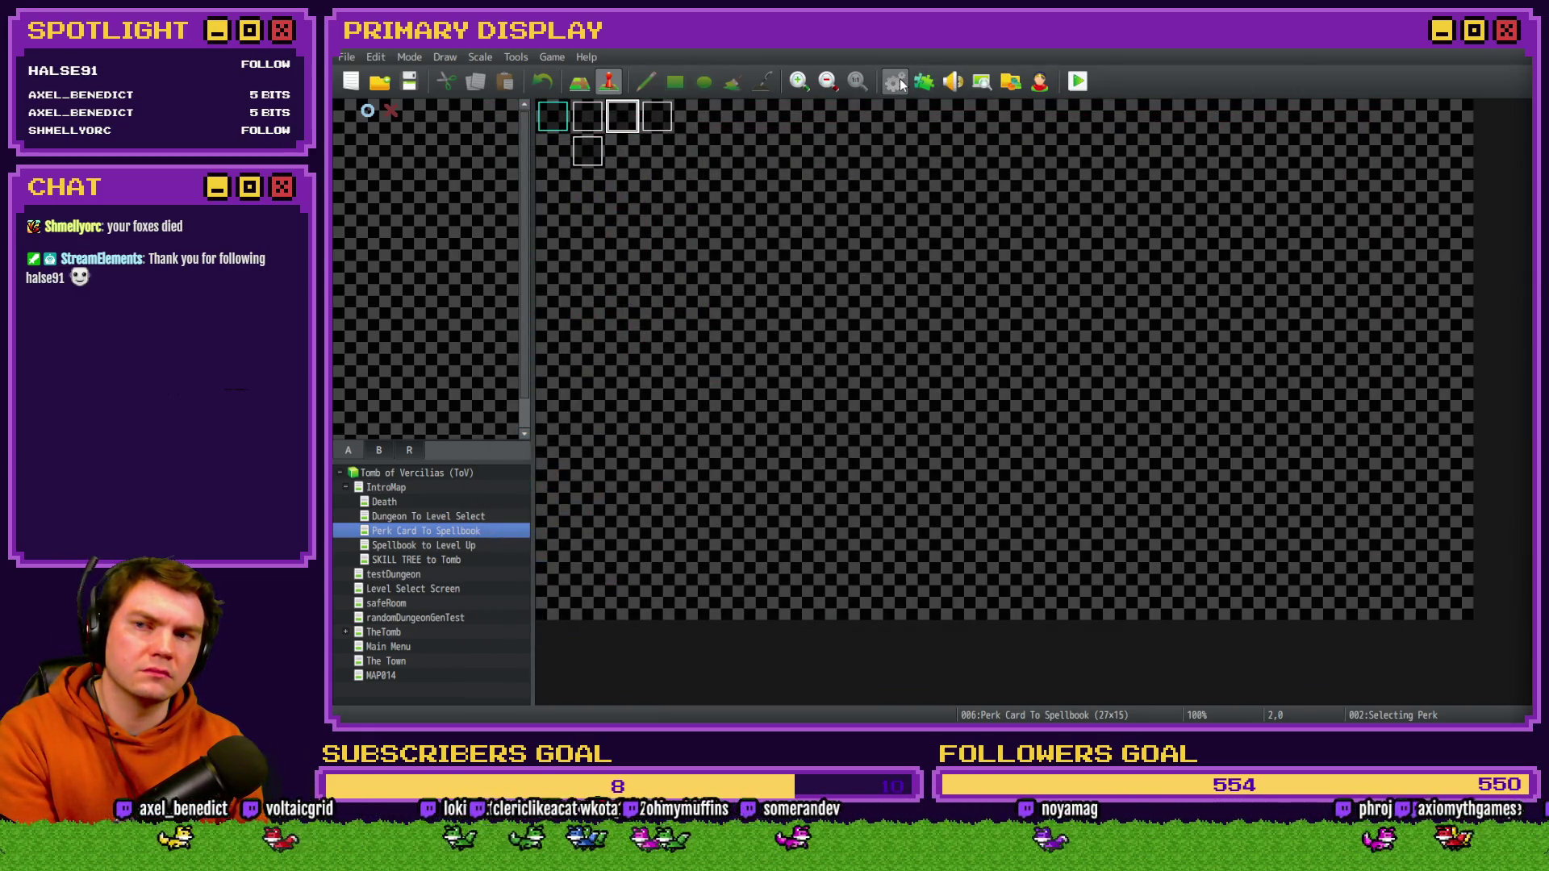
click(899, 80)
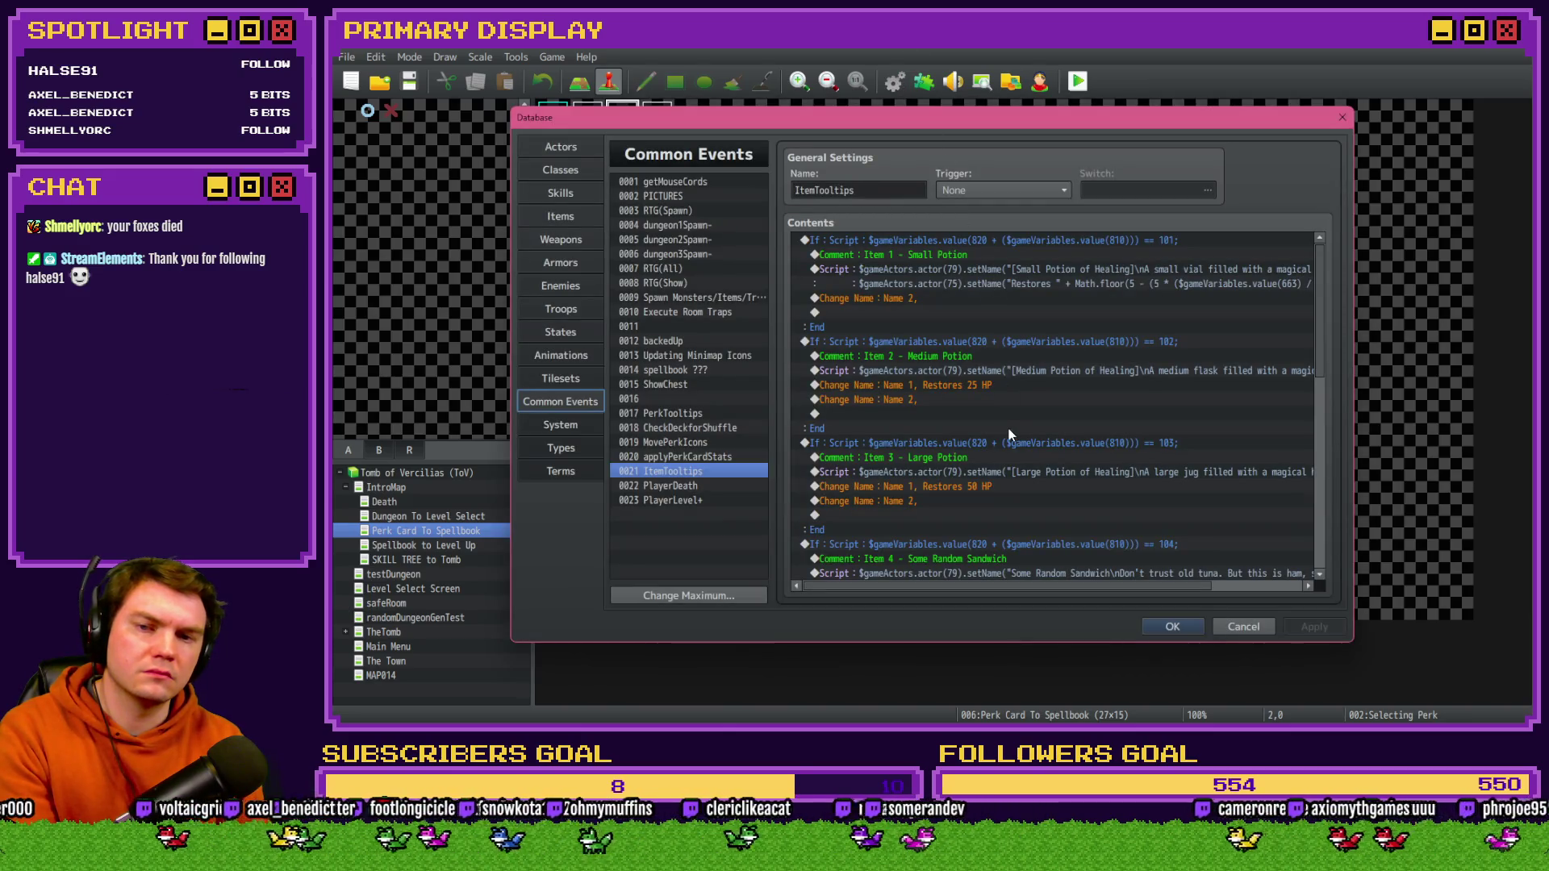
- Delete the '5 * (' multiplier and one bracket from the Small Potion formula, then confirm and close the Database
double_click(1049, 271)
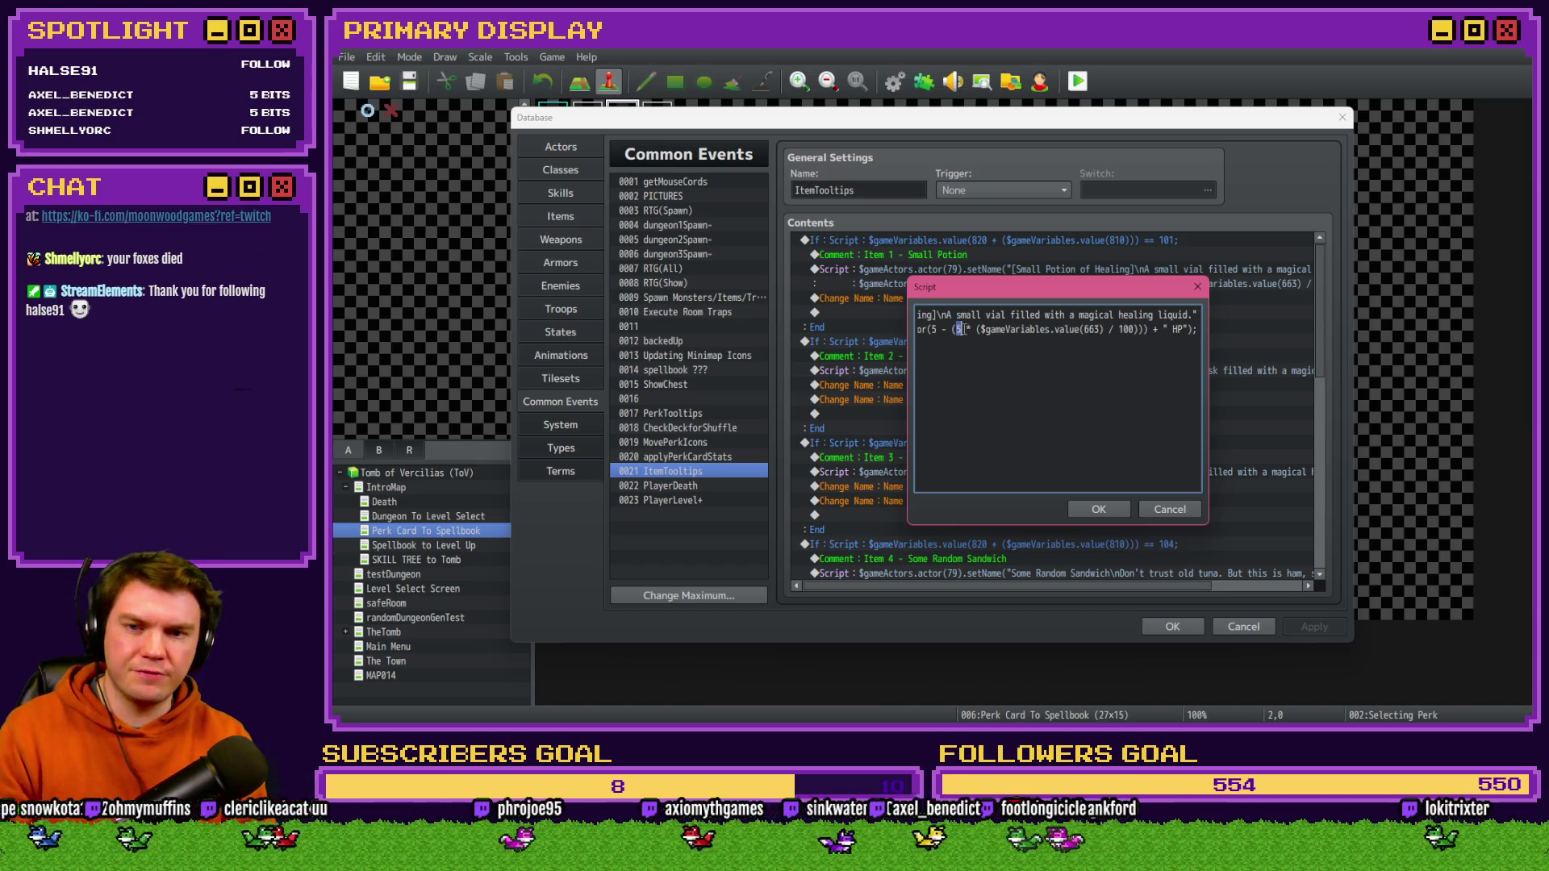
drag(958, 329, 975, 329)
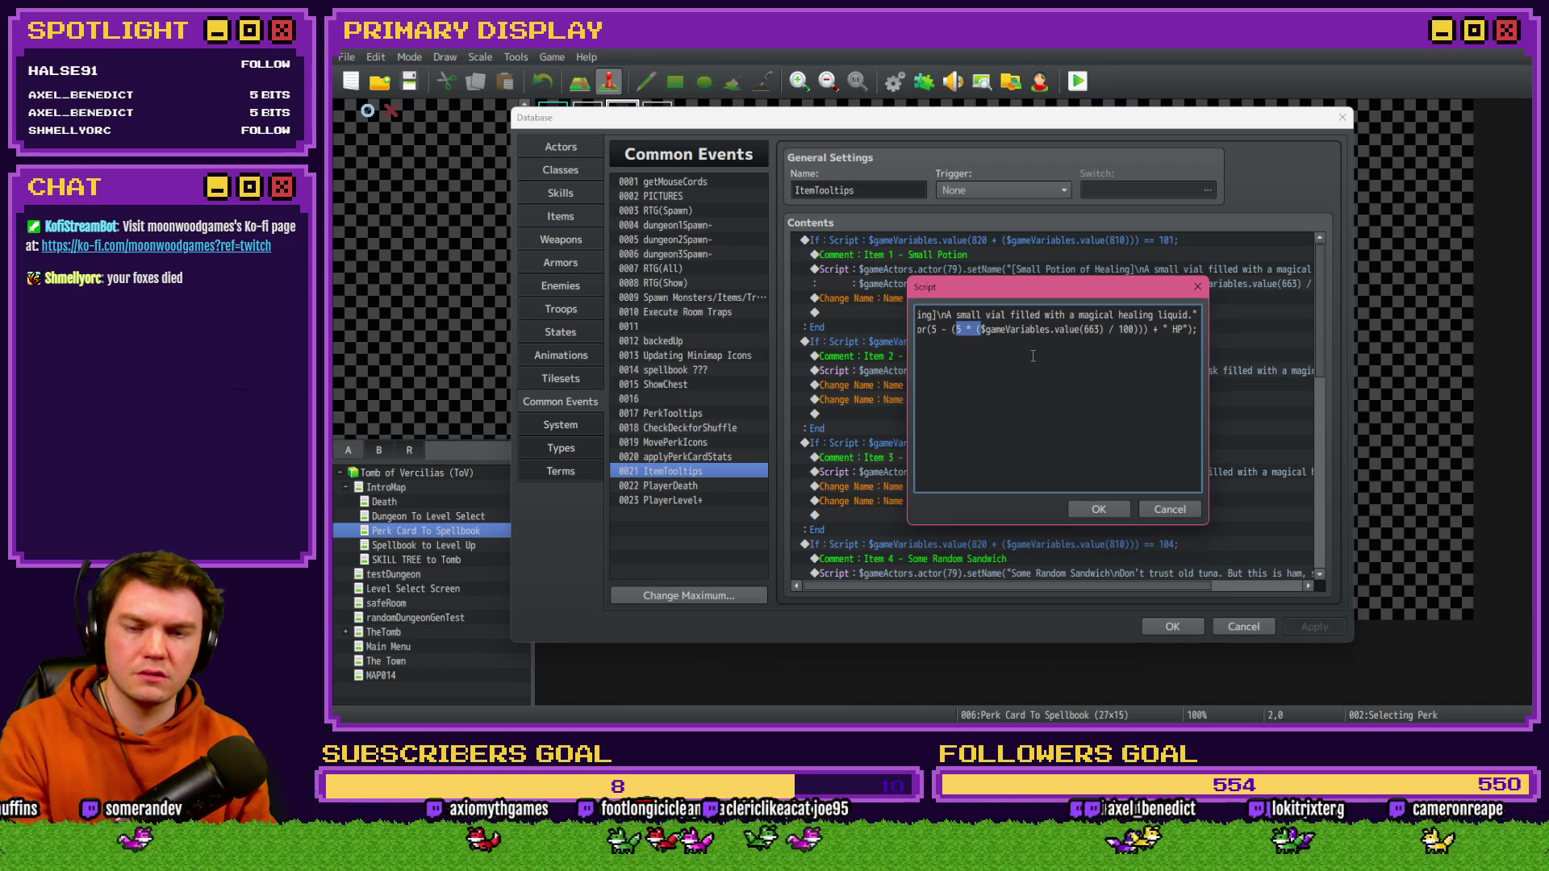
key(Delete)
key(Delete)
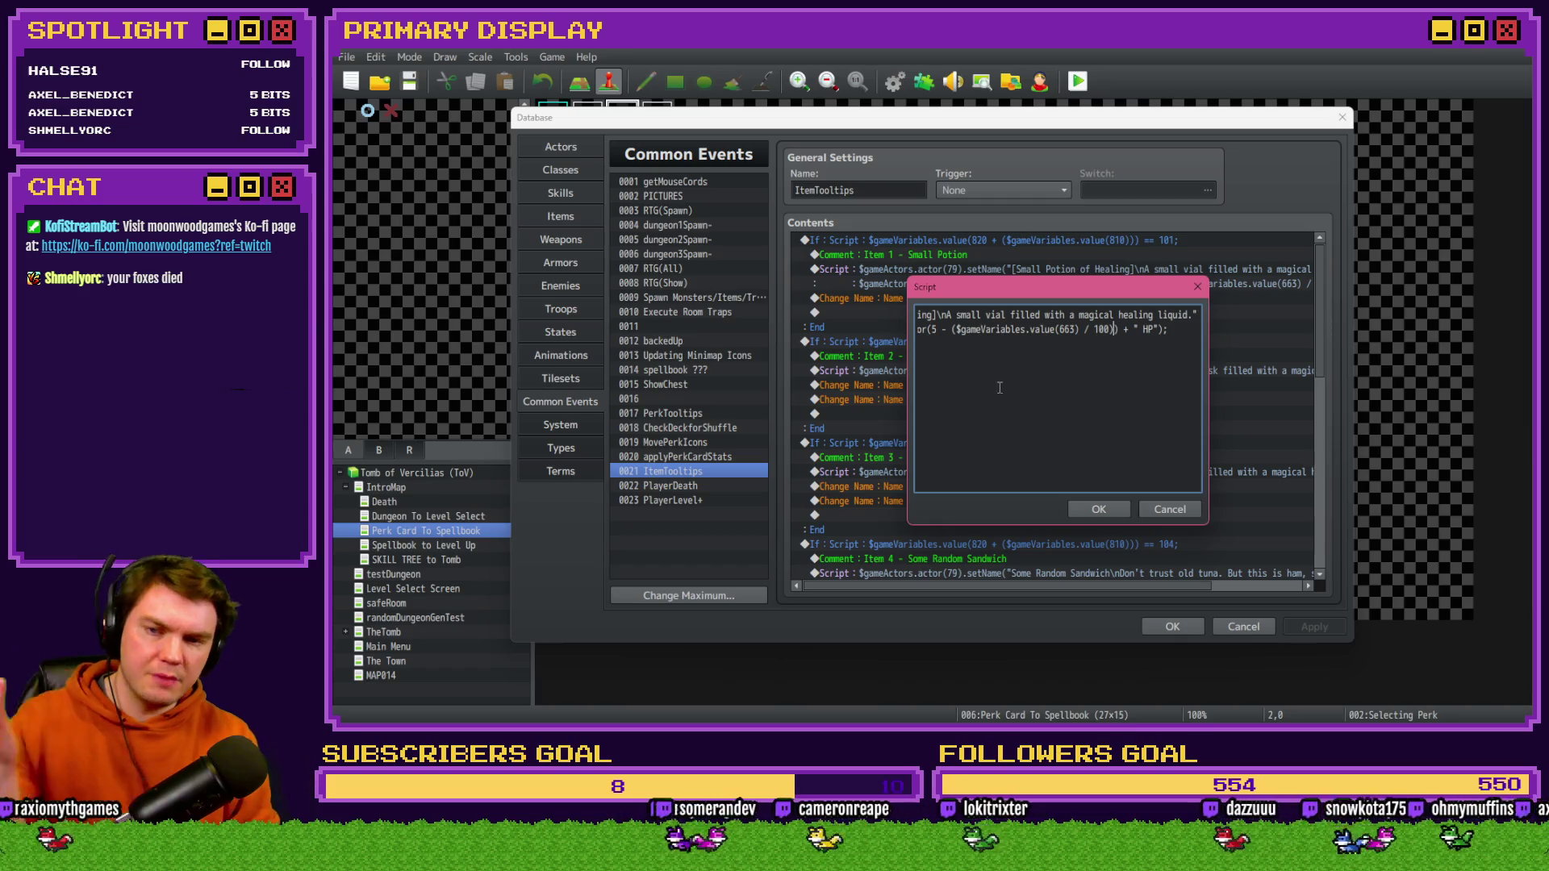
click(1098, 509)
click(1162, 626)
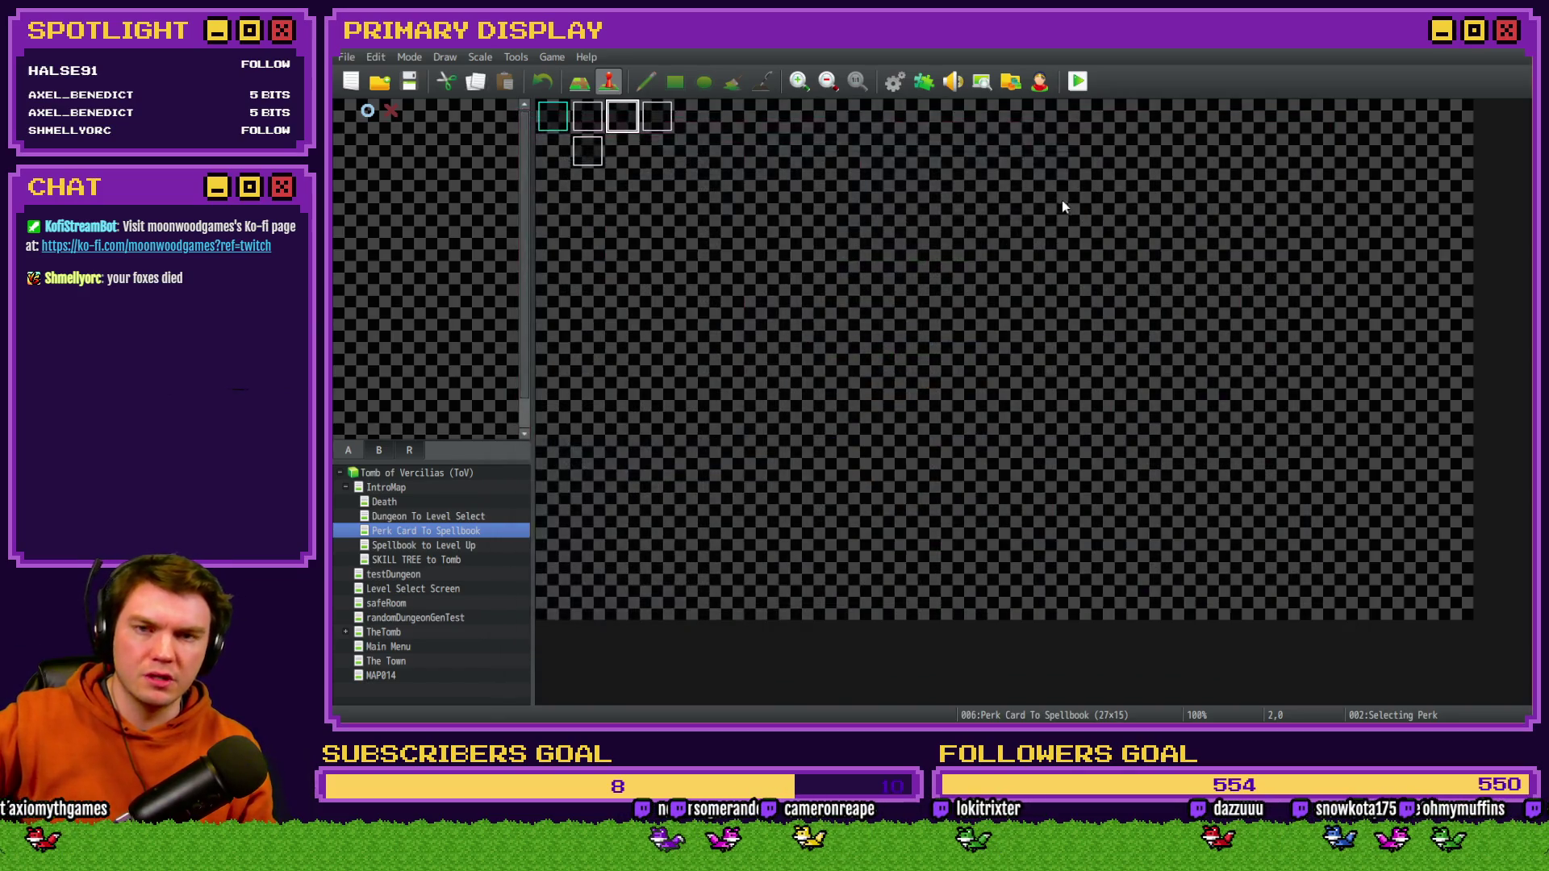
- Save and playtest, pick the scroll card, view the ITEMS list, then close the game
click(1078, 81)
click(877, 402)
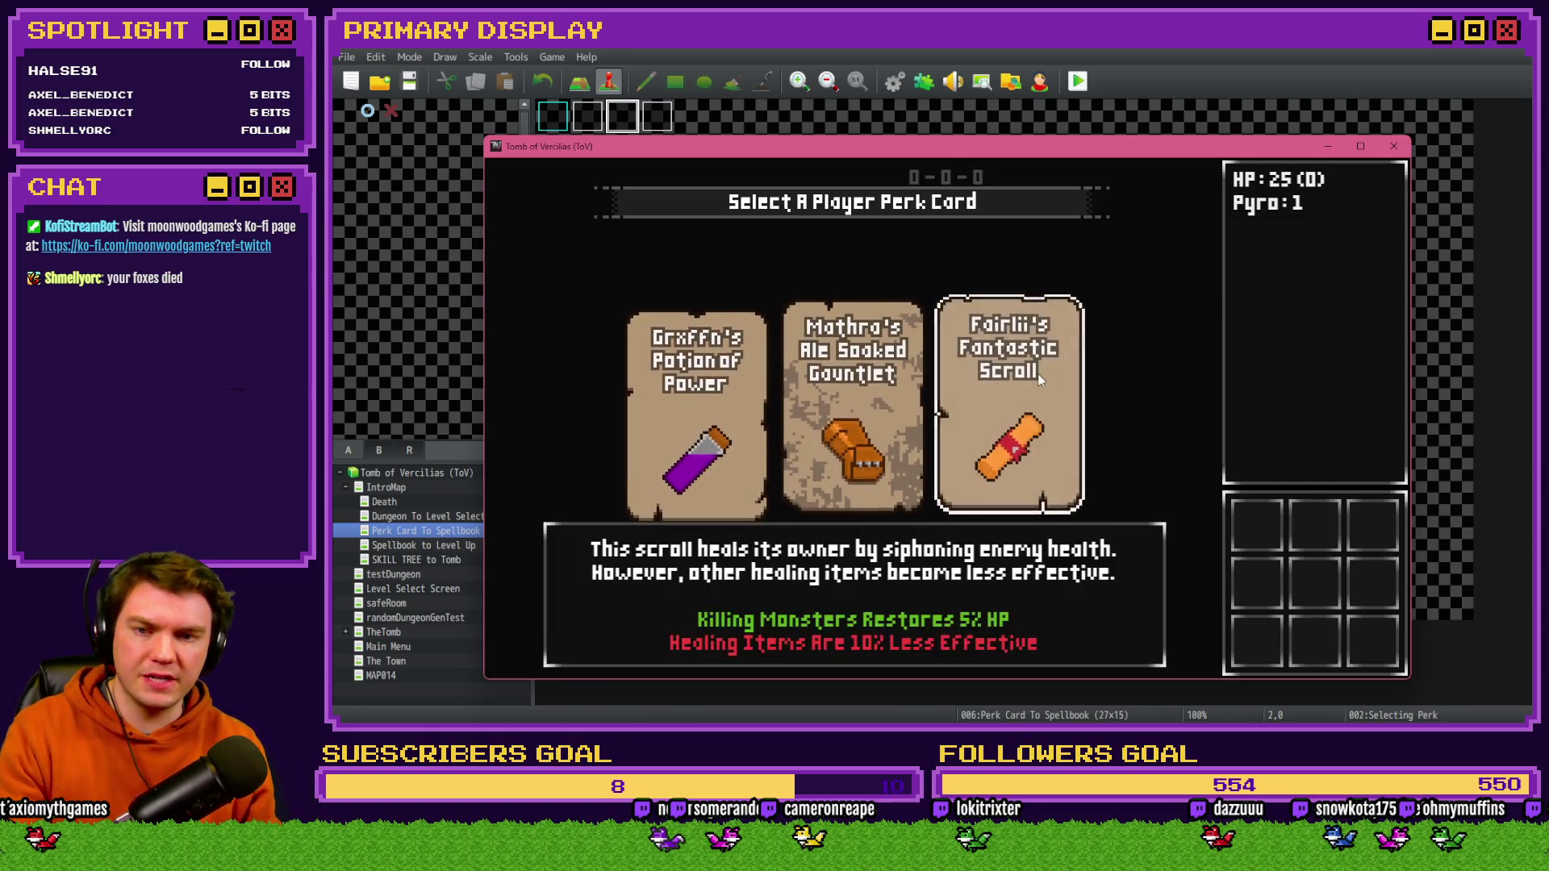
click(1038, 374)
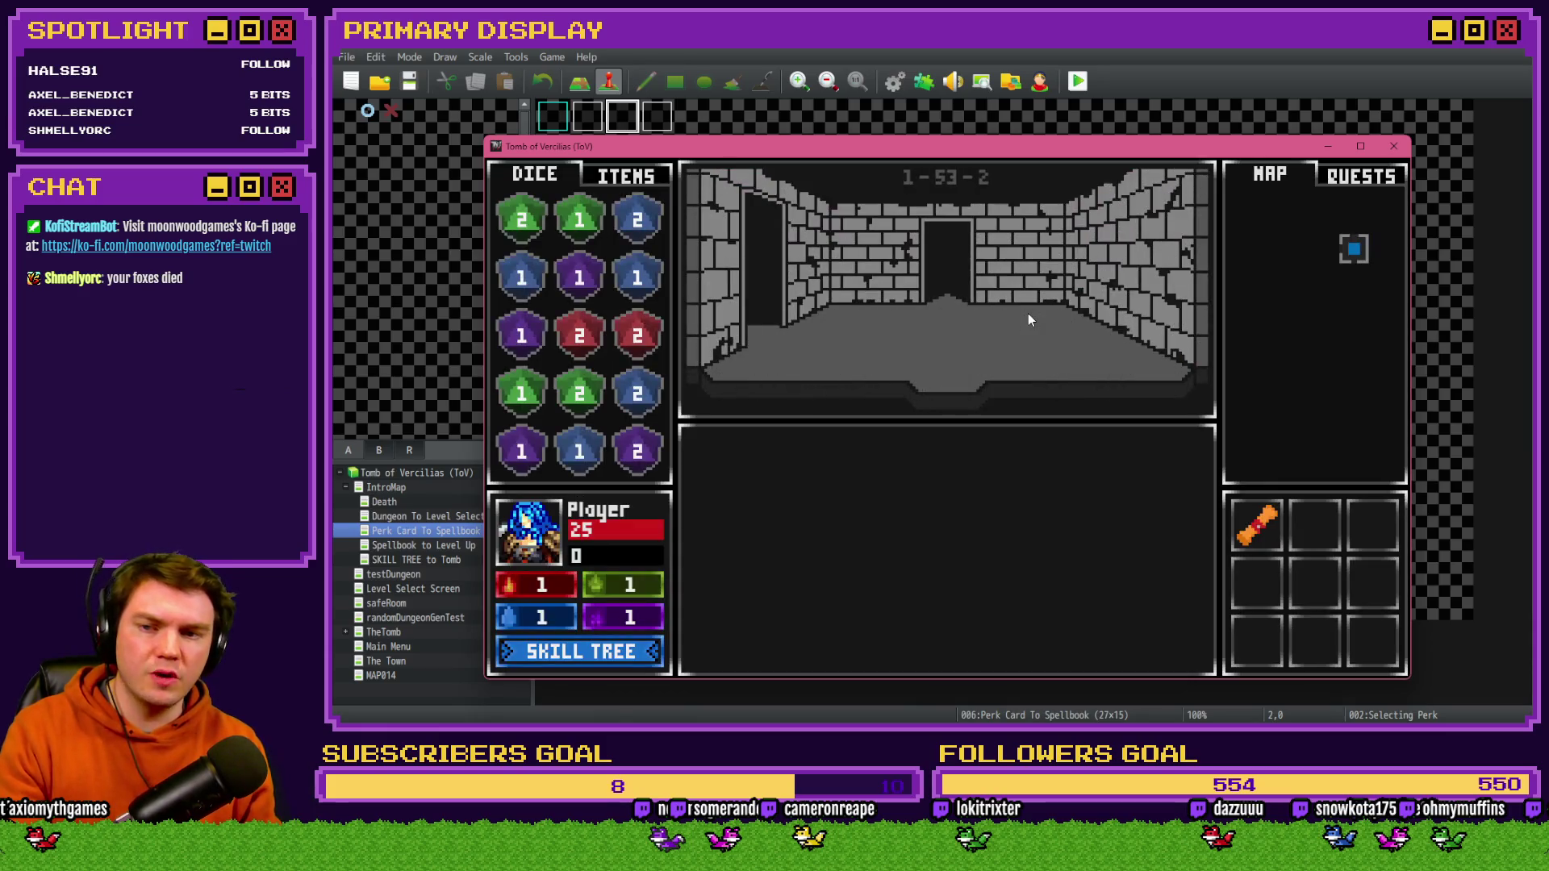
click(626, 175)
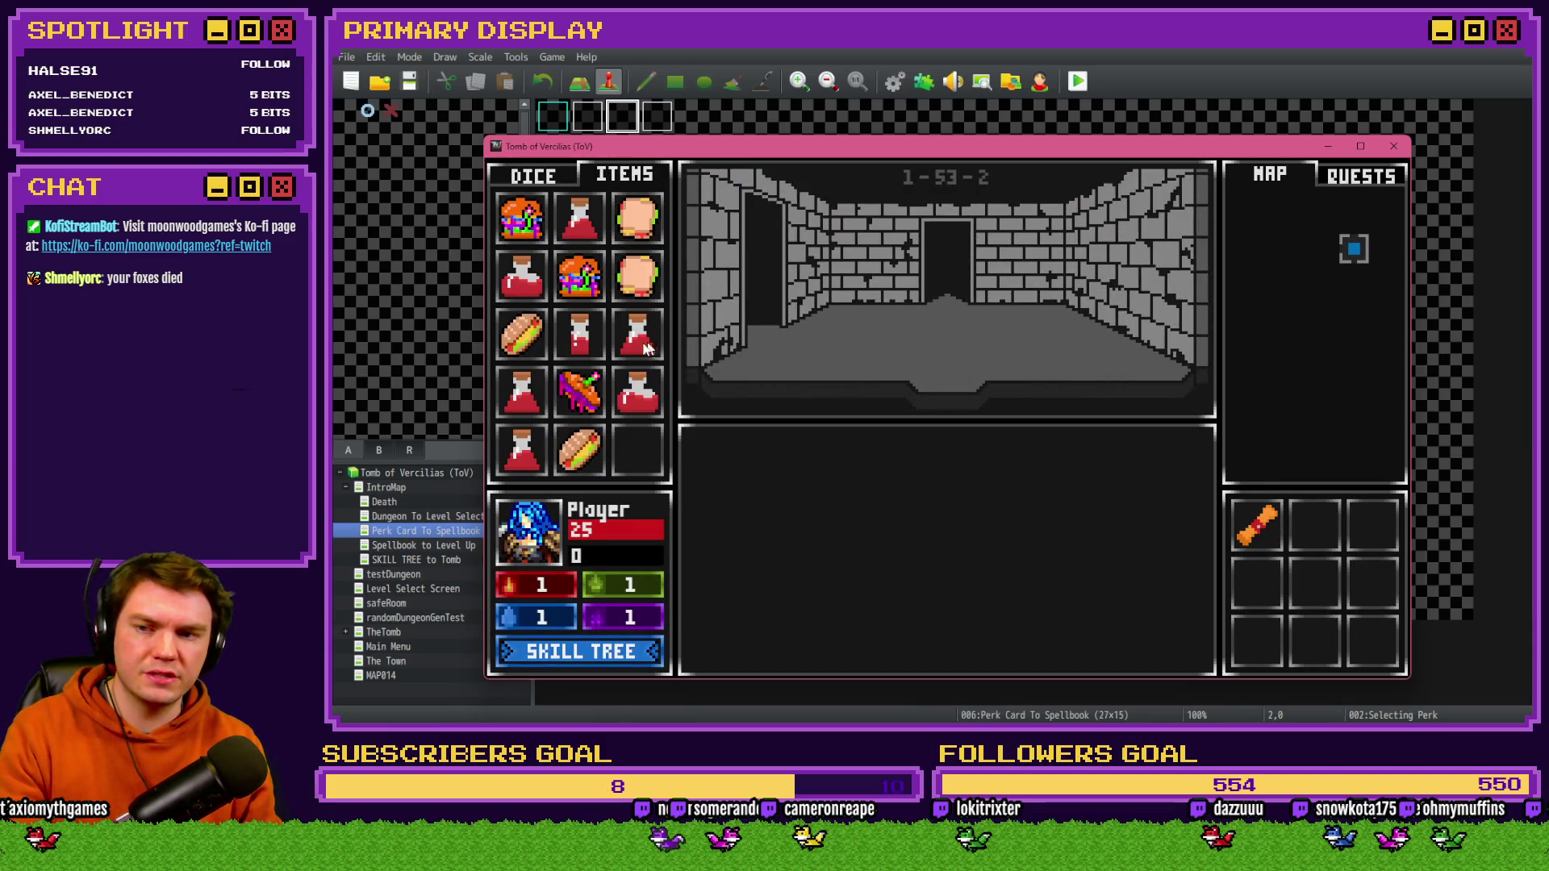
click(1394, 146)
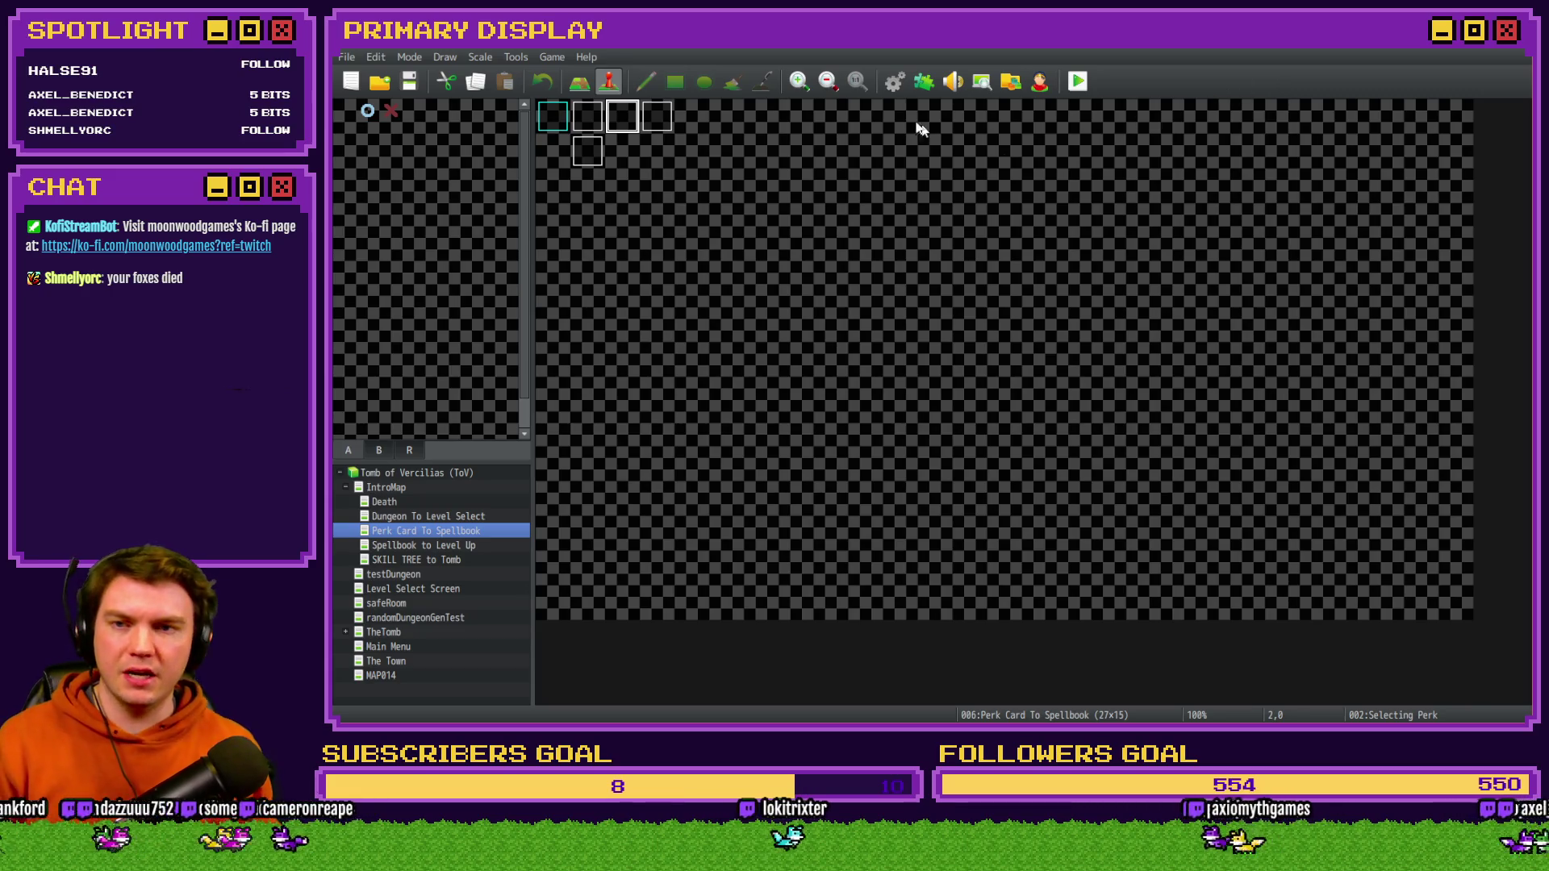
- Reopen the Database and bring up the Small Potion Script command in ItemTooltips for editing
click(891, 81)
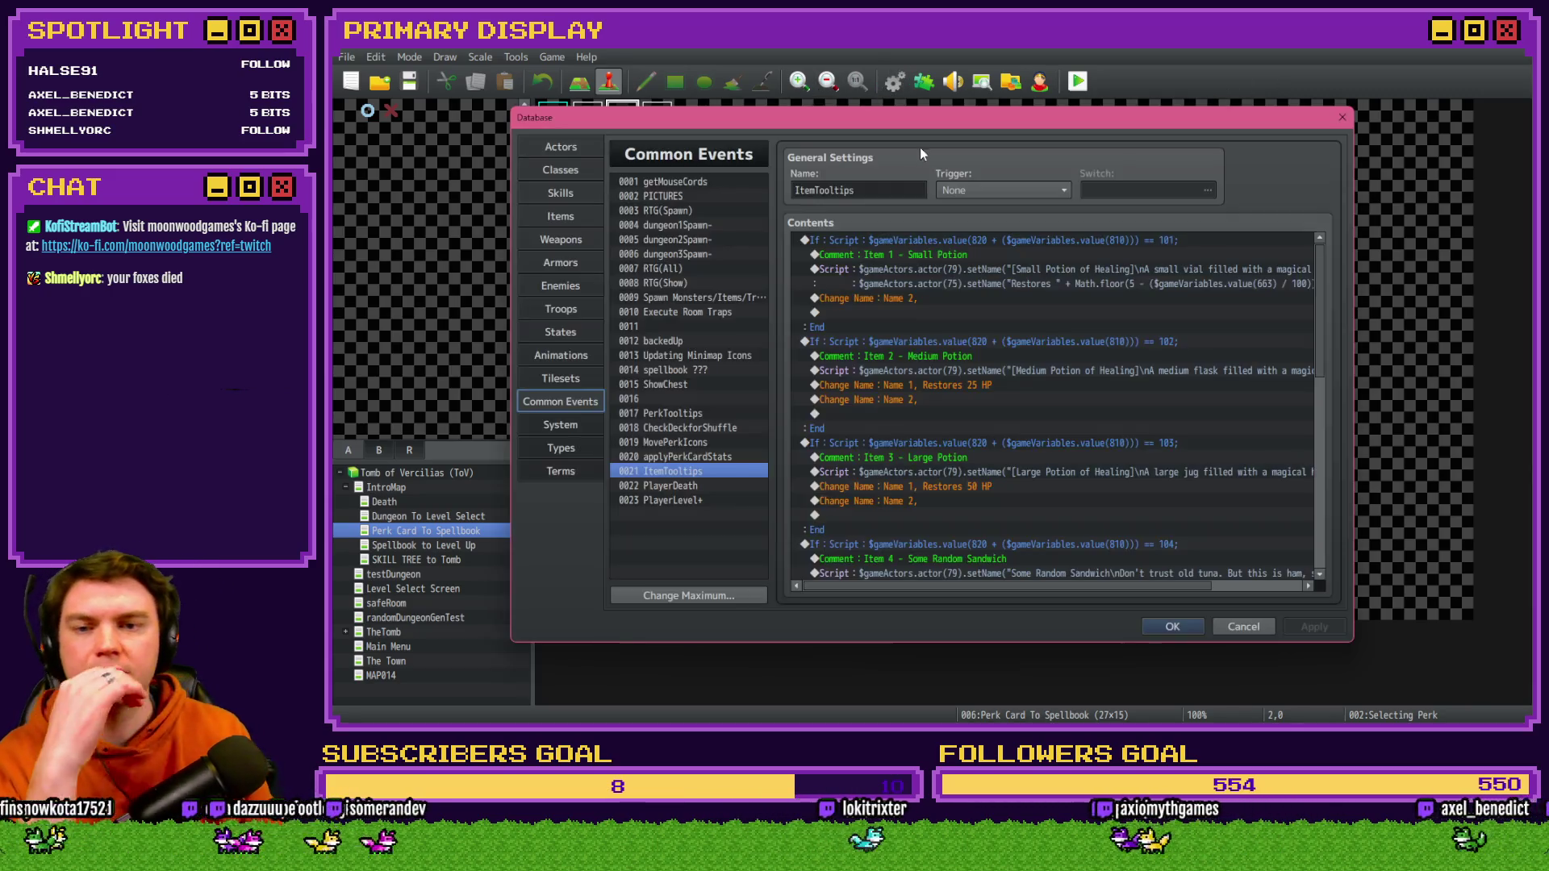
click(1020, 264)
click(1018, 270)
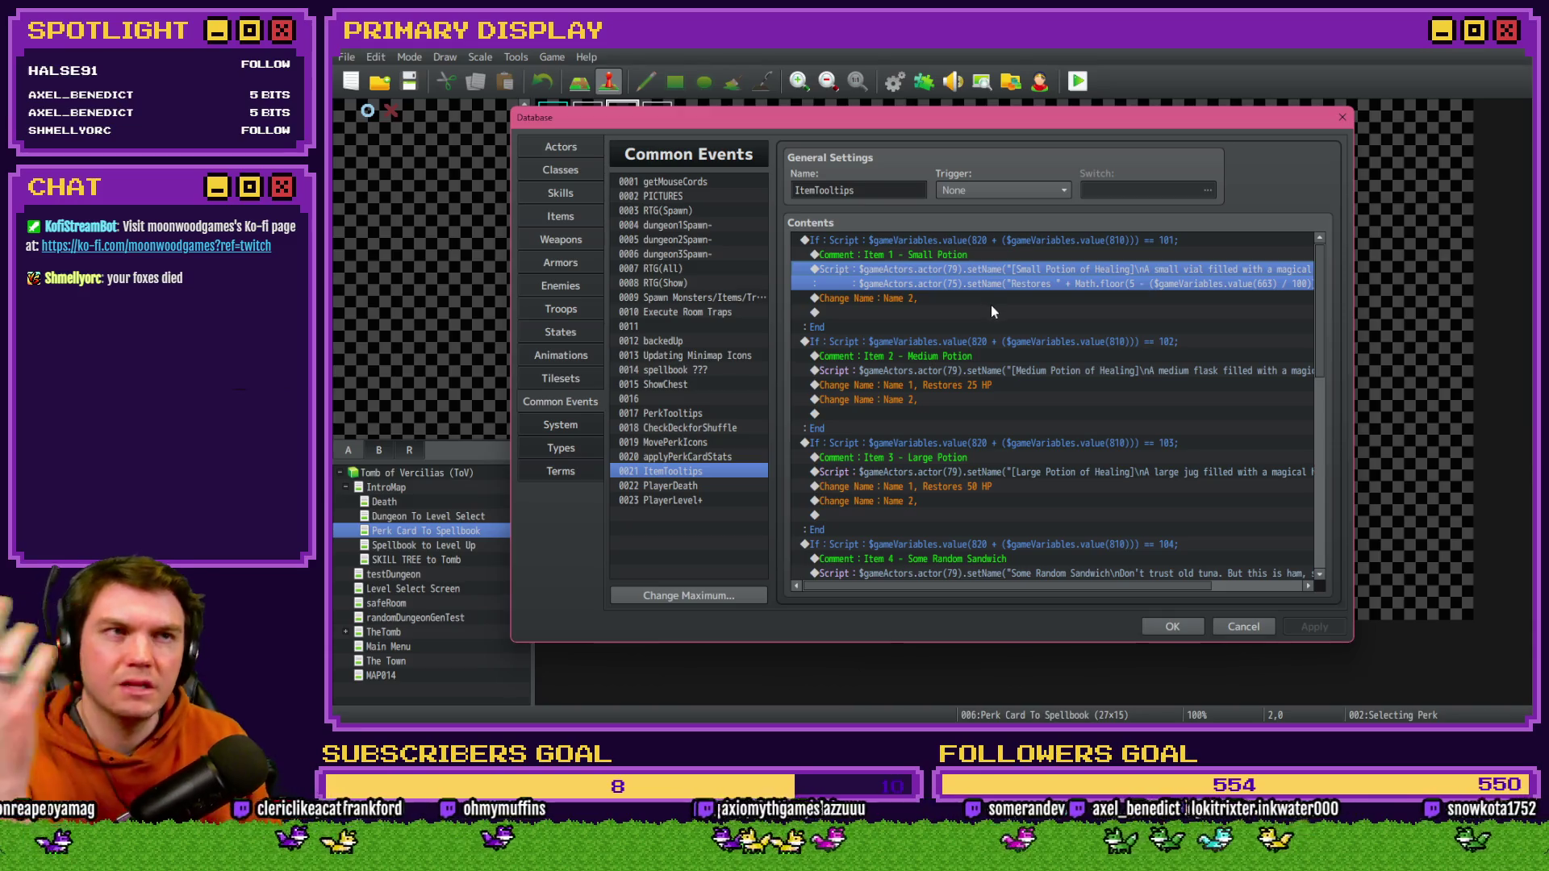
key(Return)
- Bracket the formula to read Math.floor(5 - ($gameVariables.value(663) / 100)) + " HP", then close the Database
drag(1005, 330, 908, 332)
click(989, 330)
click(964, 329)
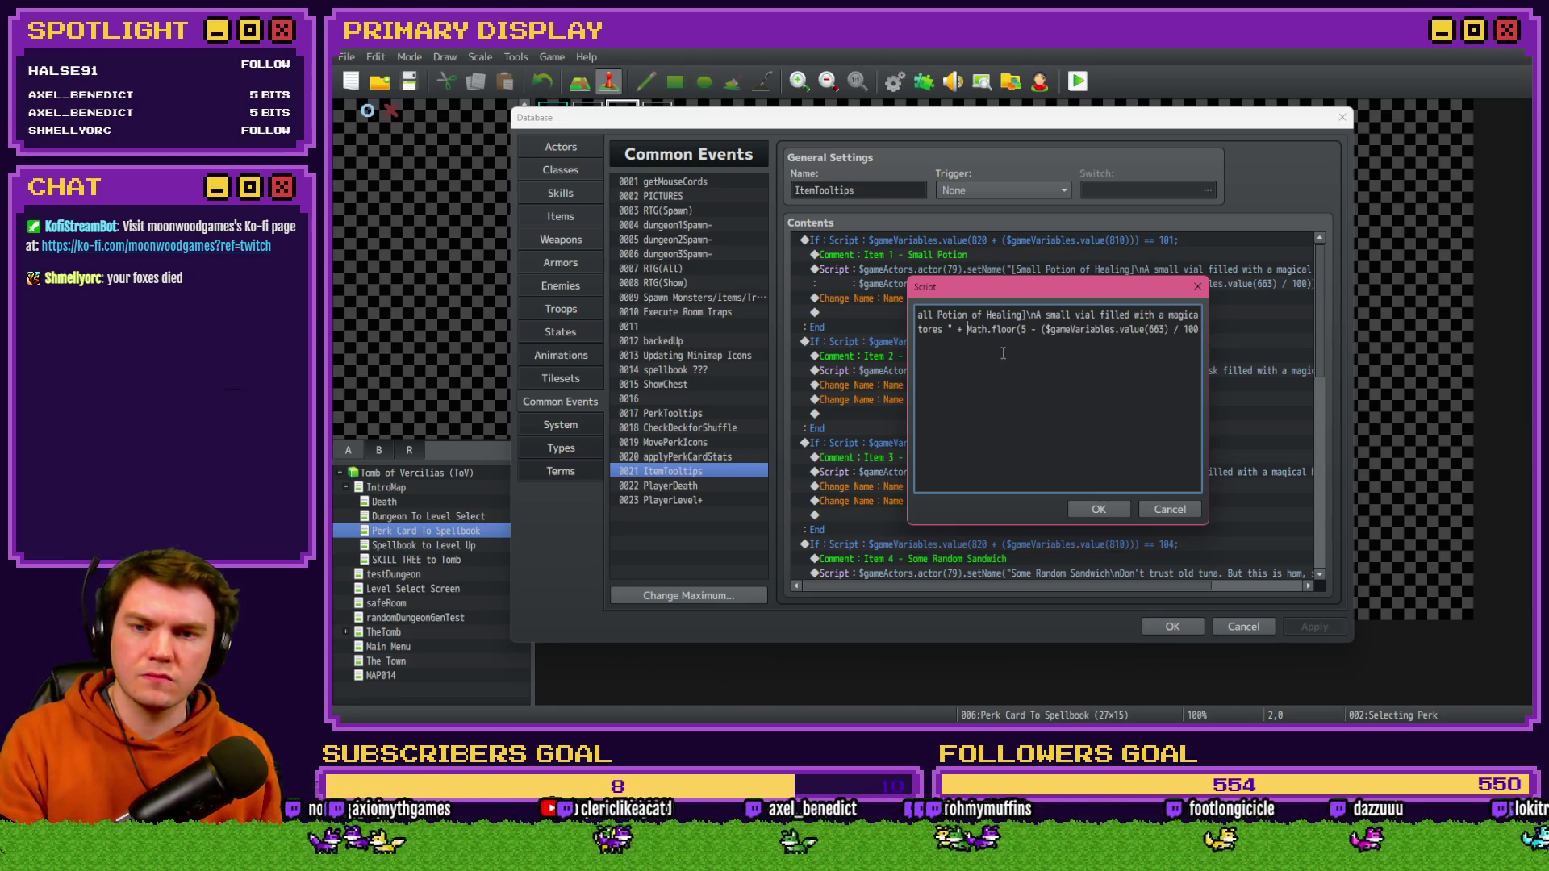
text(()
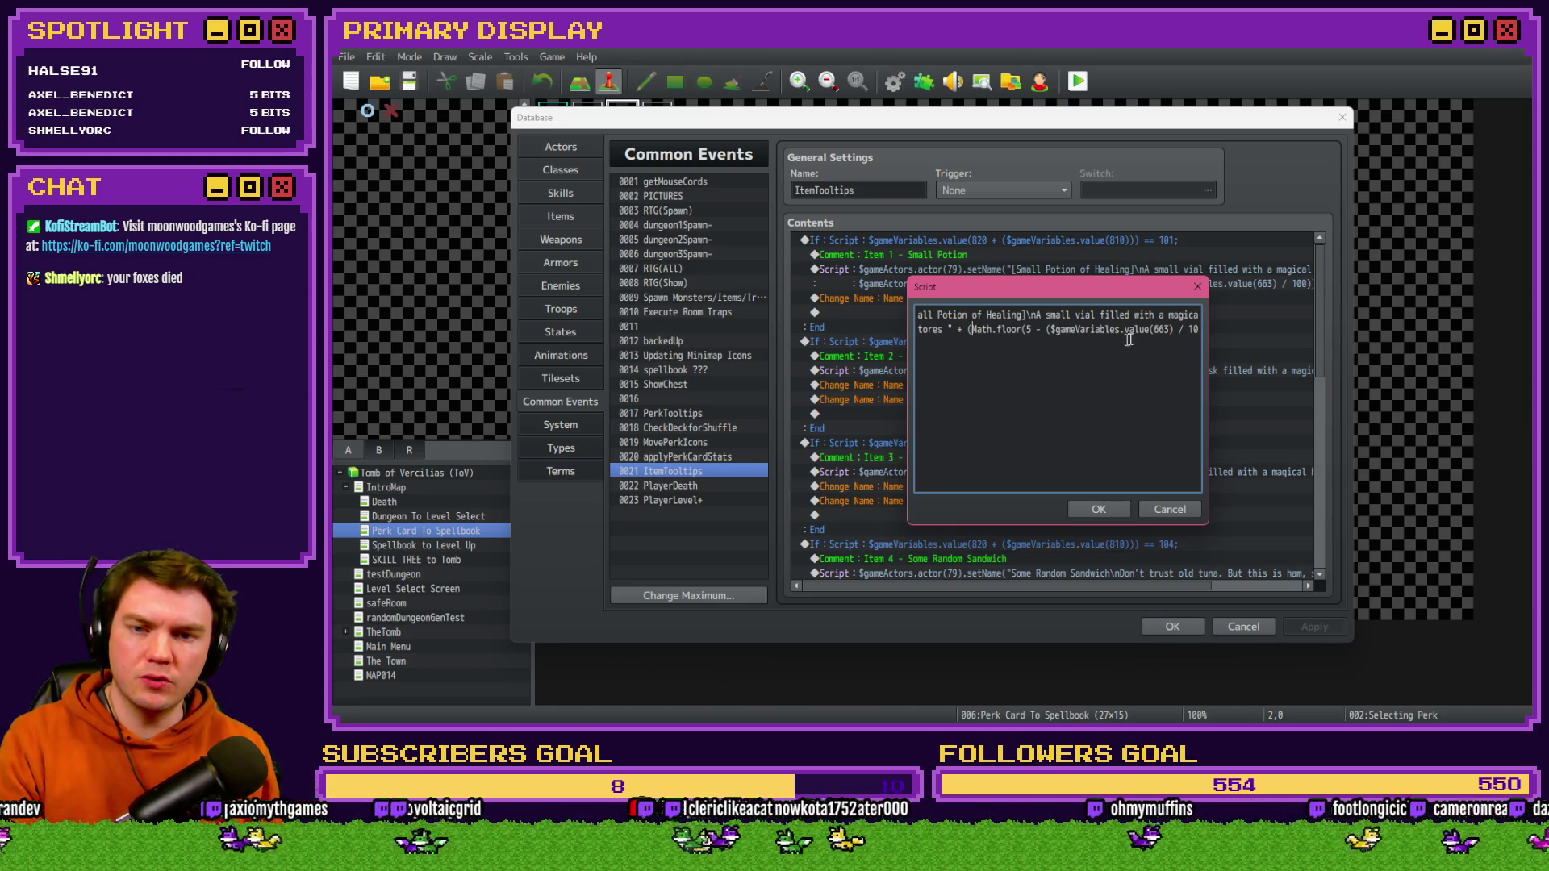
drag(1050, 330, 1195, 332)
click(1203, 332)
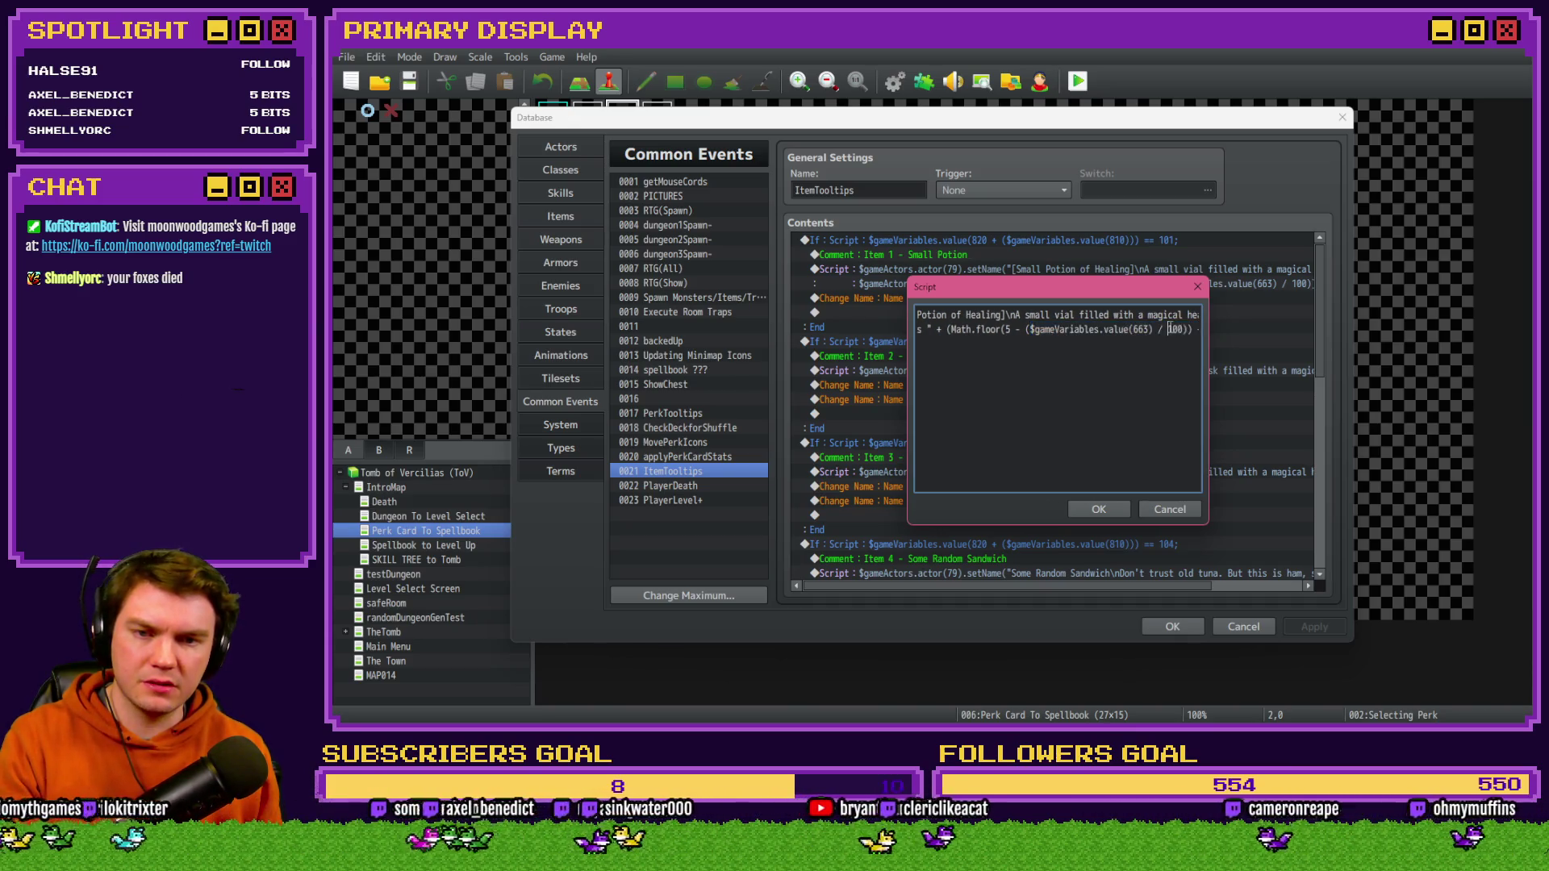
text() + " H)
key(alt+Tab)
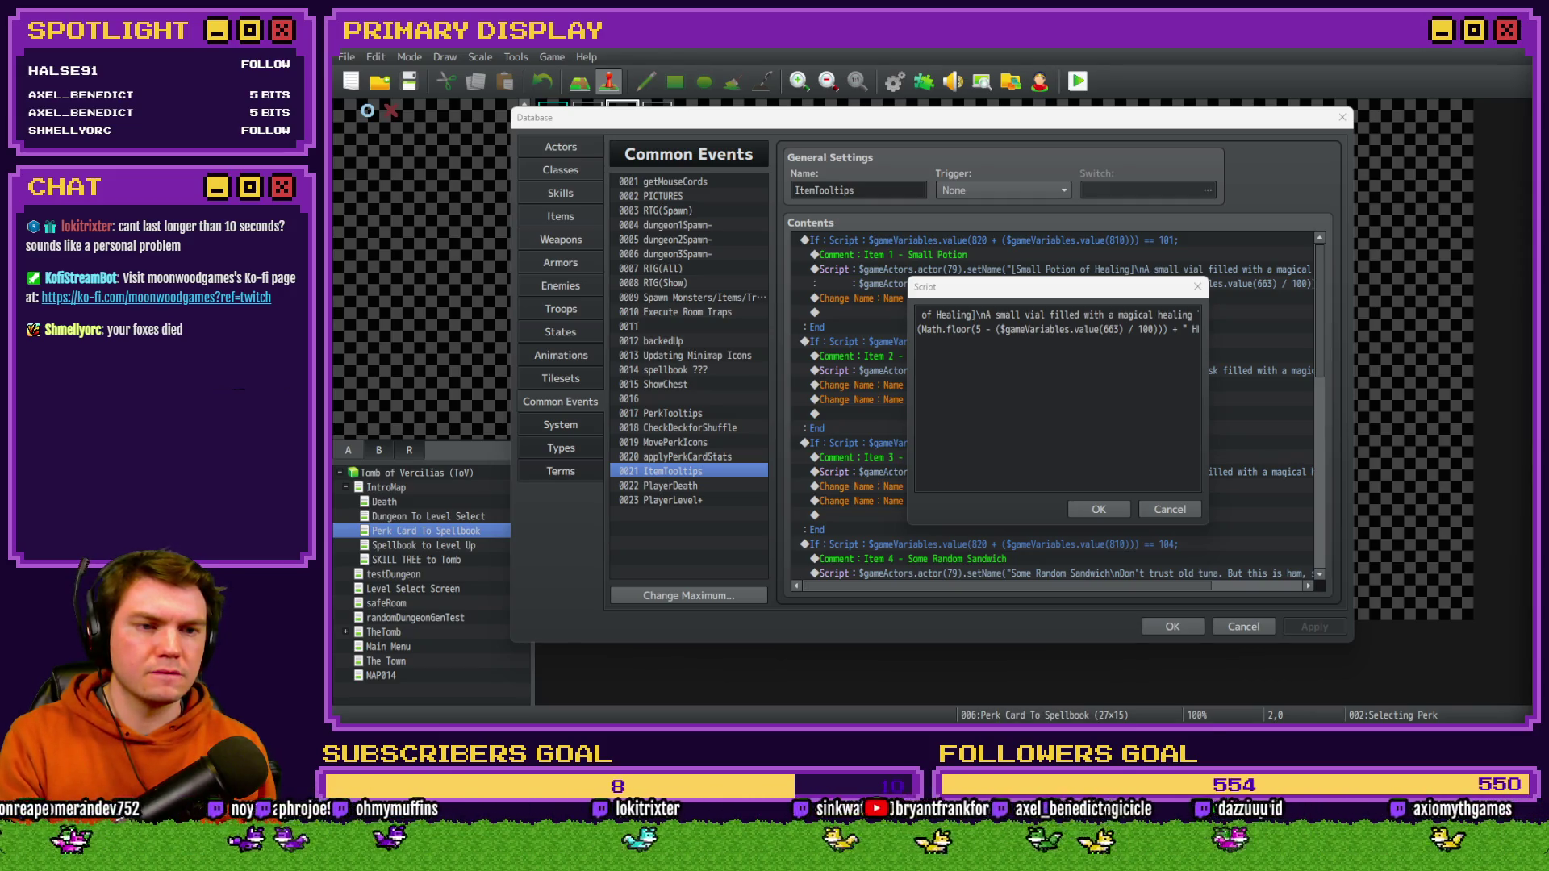
click(1100, 510)
drag(1029, 587, 1098, 588)
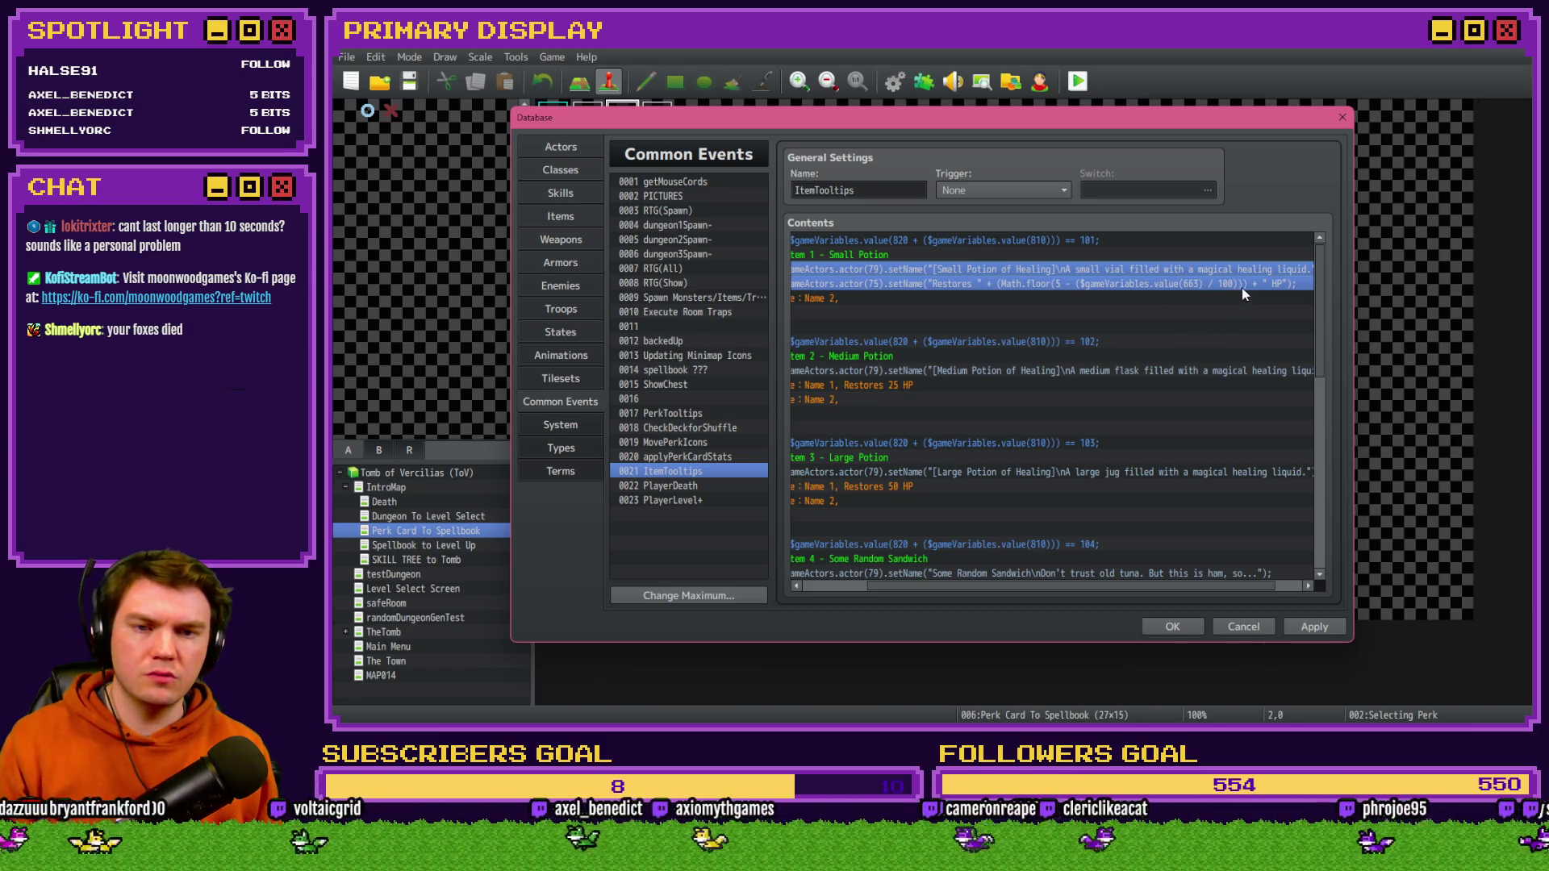
click(1189, 621)
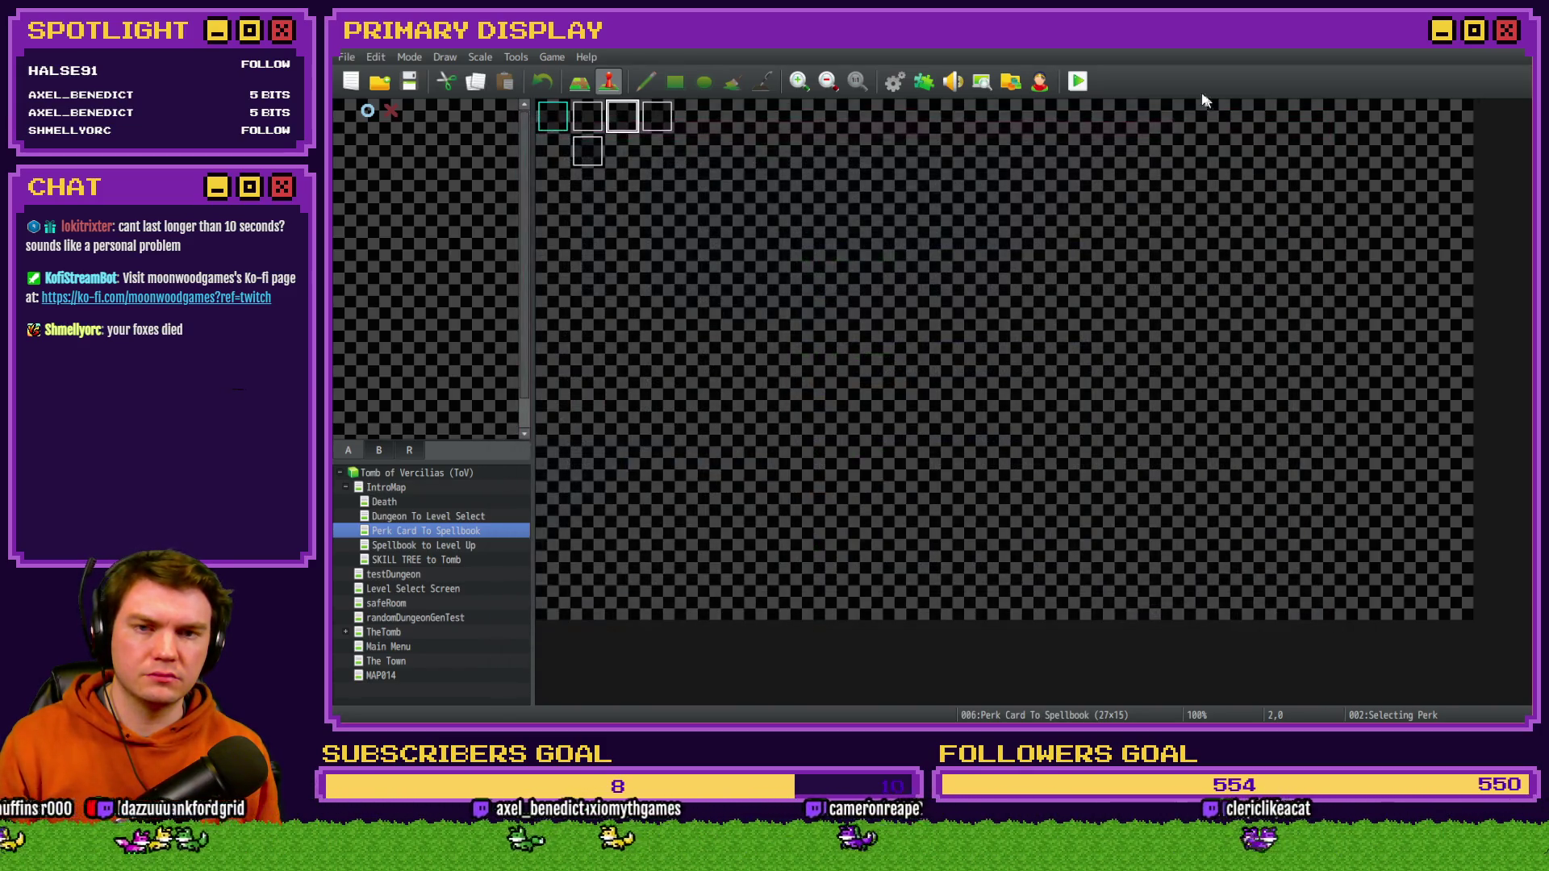
- Save and playtest, confirm the Small Potion tooltip still reads Restores 5 HP, then close the game
click(1081, 83)
click(873, 404)
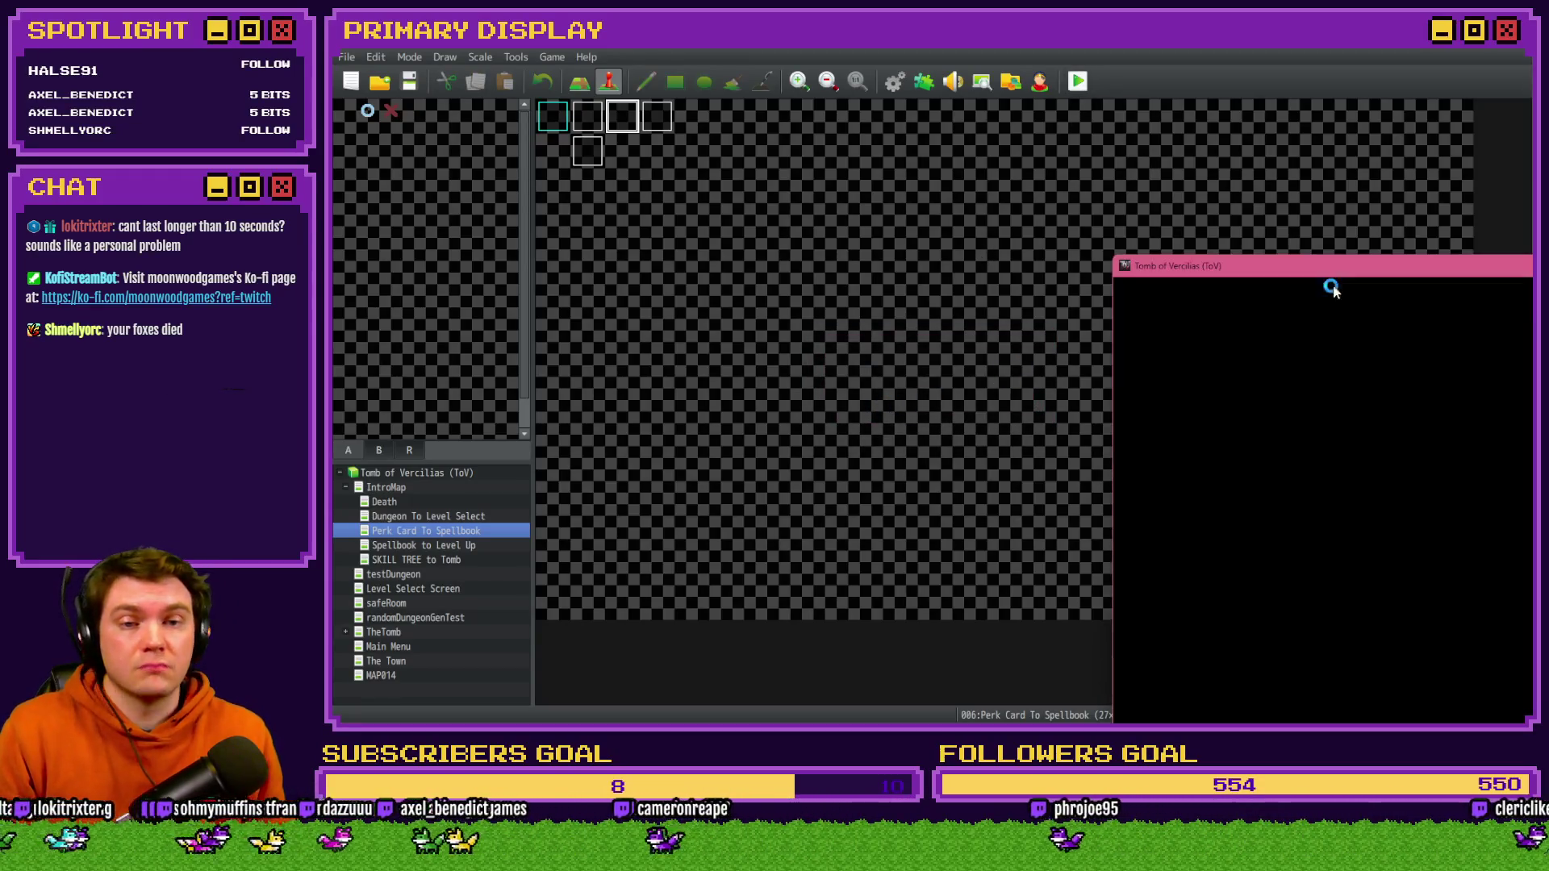
drag(1375, 279, 679, 153)
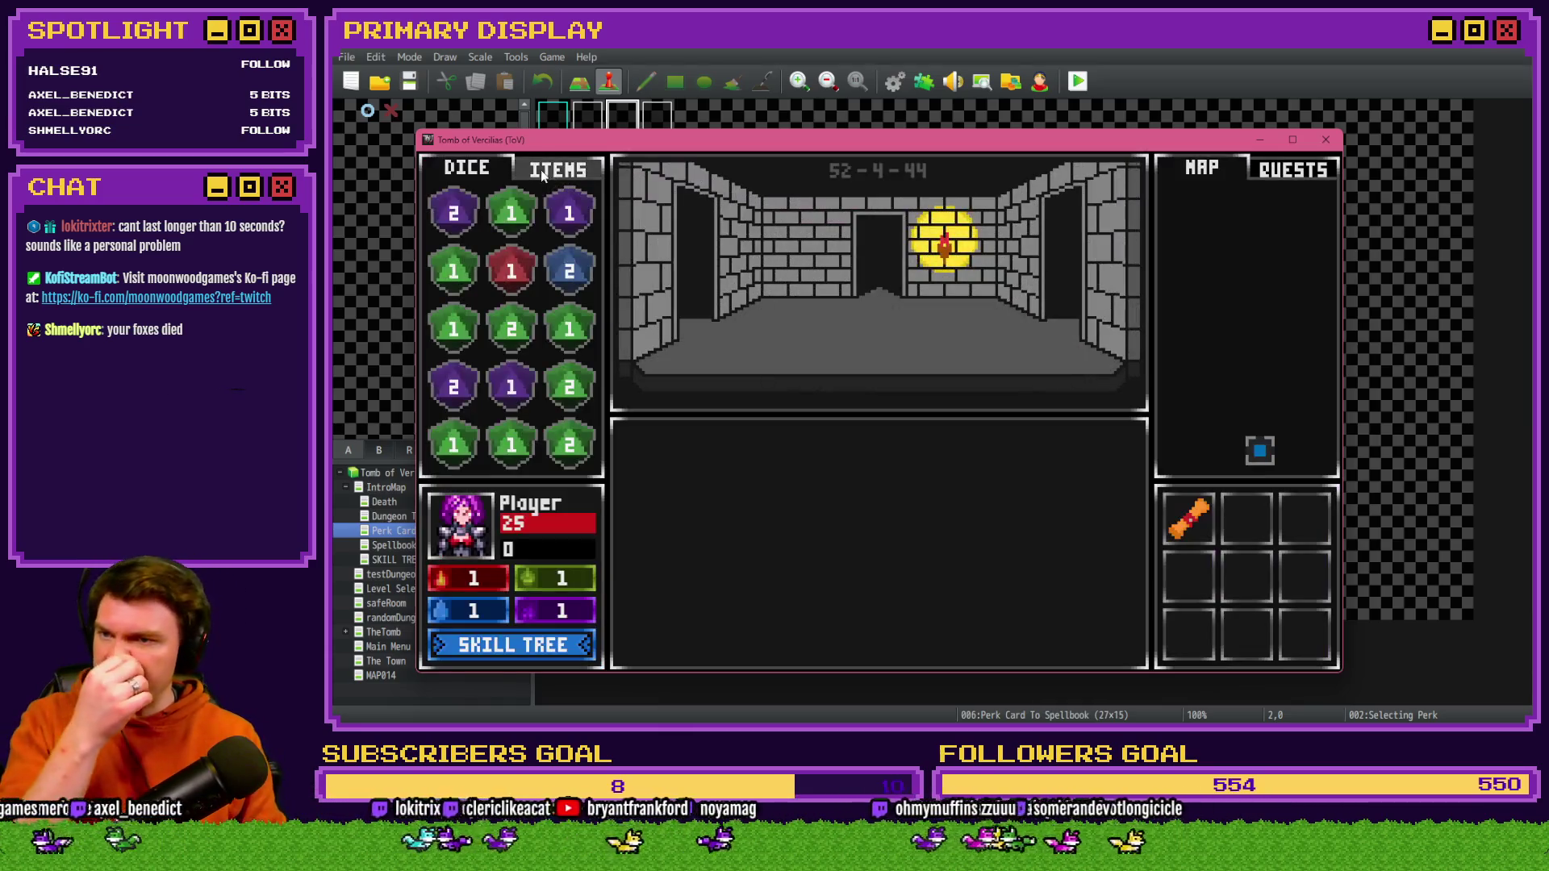
mouse_move(580, 211)
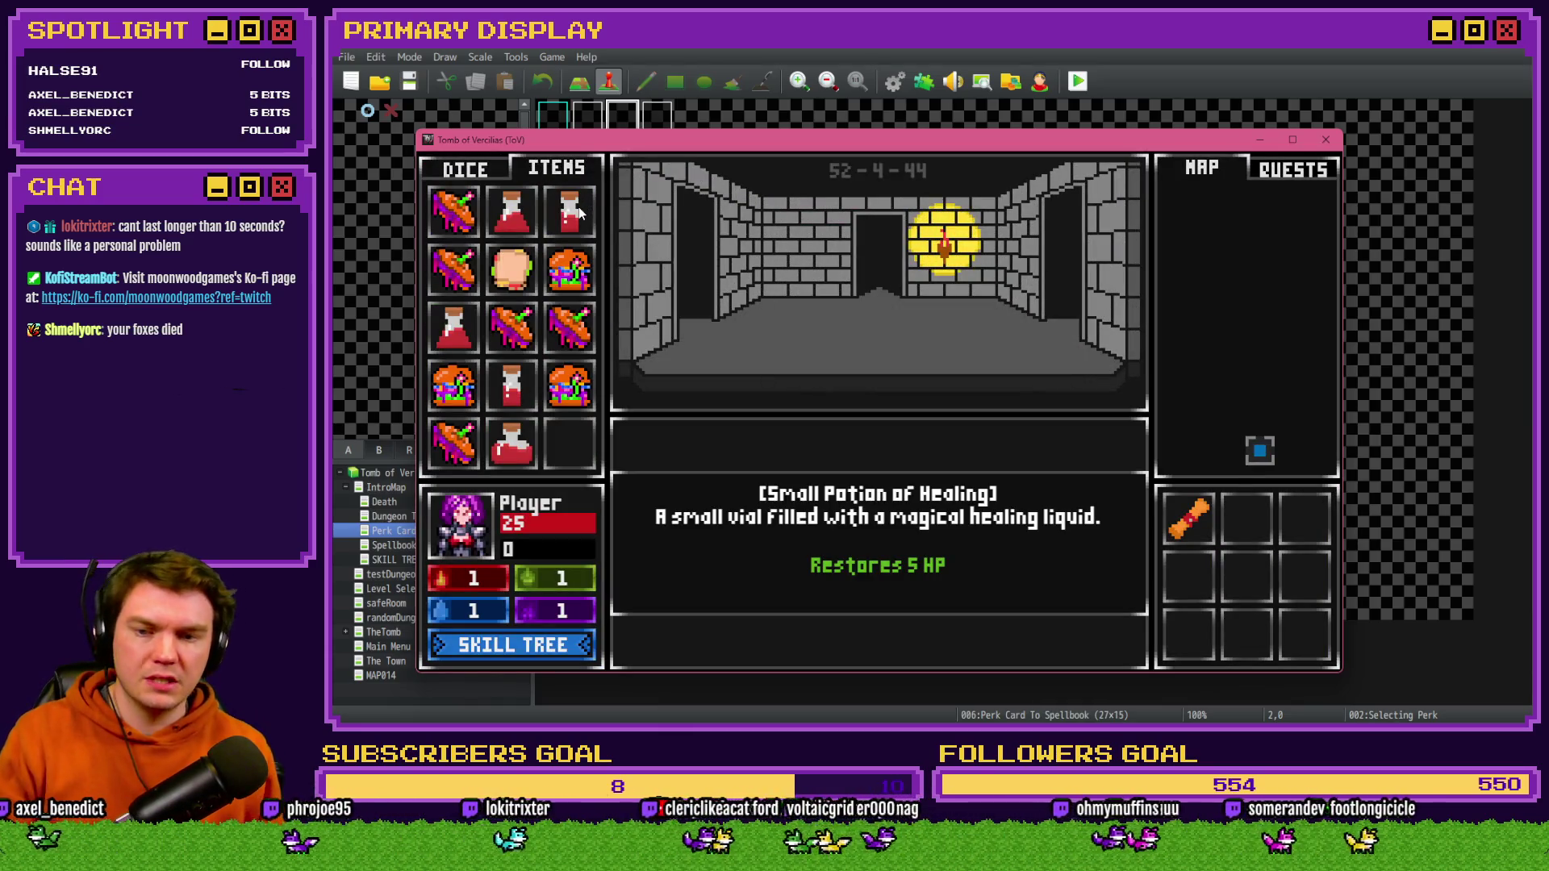
mouse_move(518, 223)
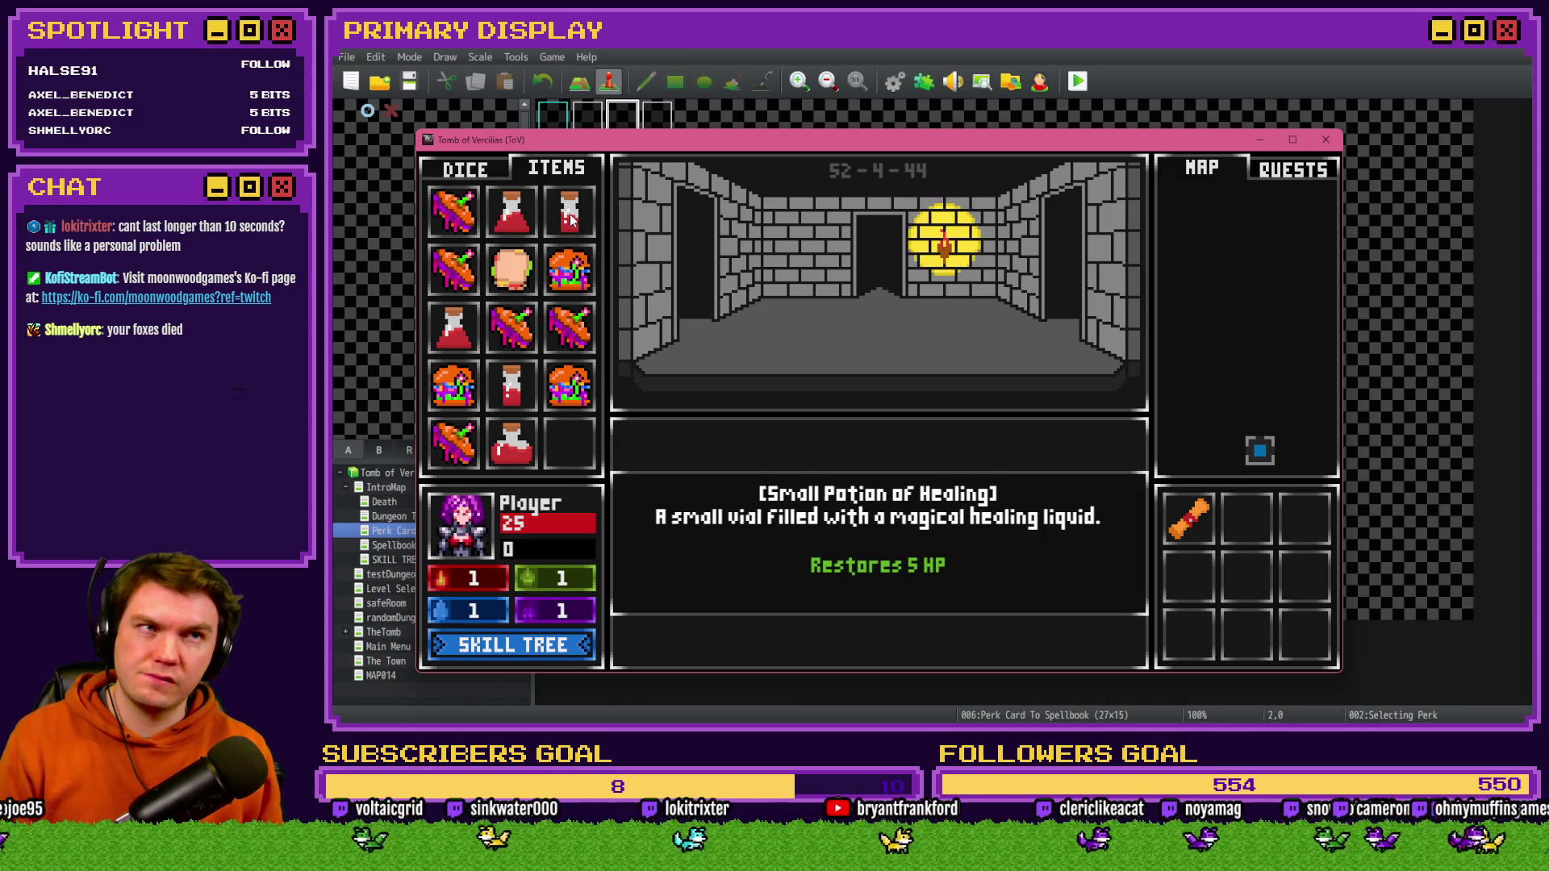
click(1326, 140)
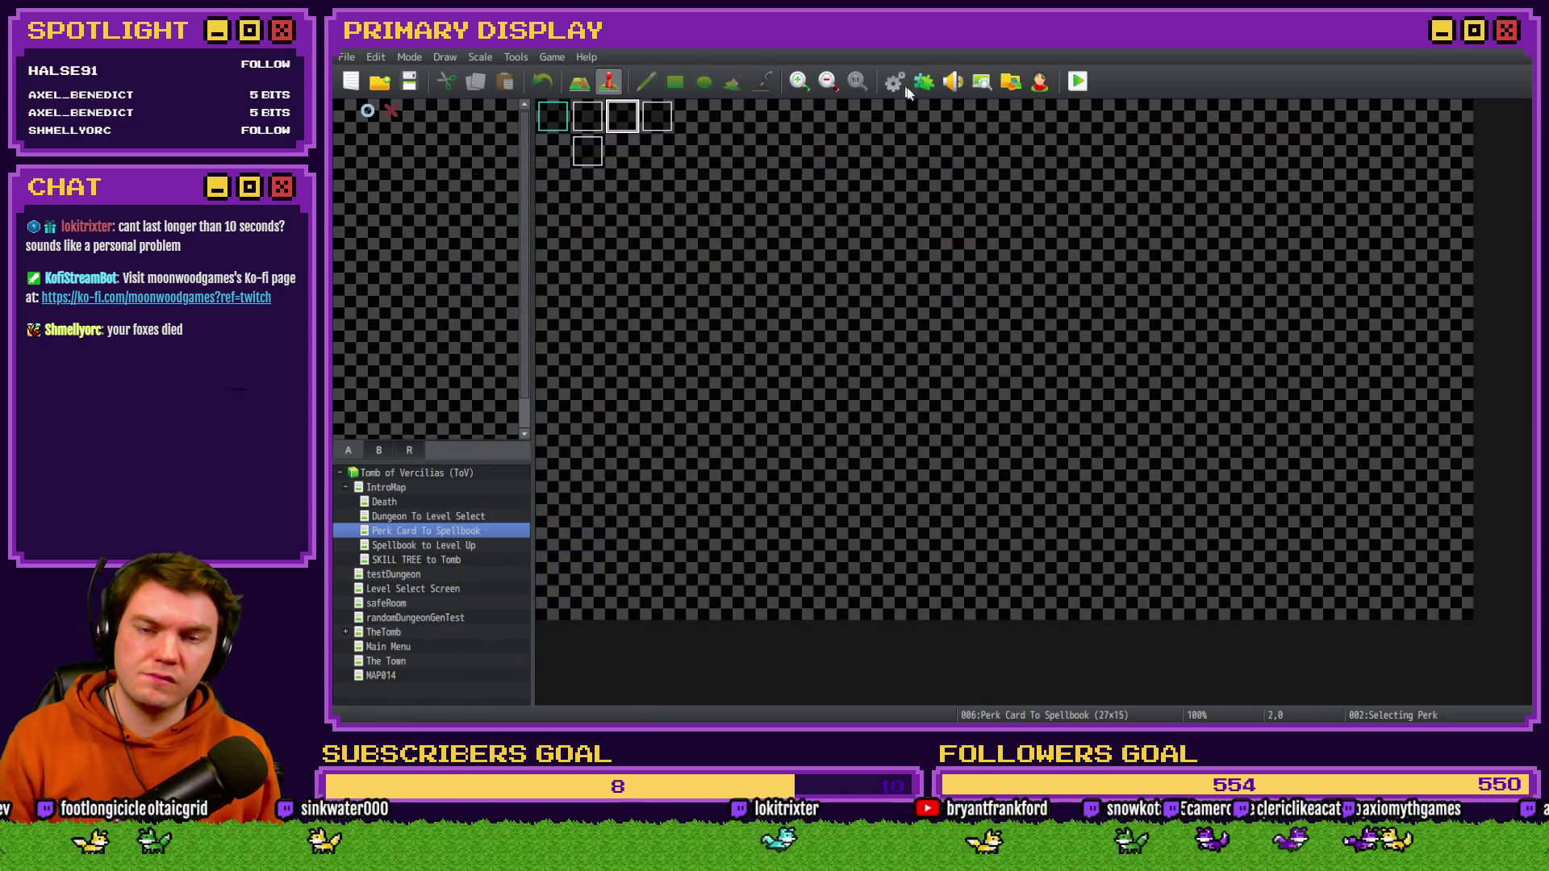
- Reopen the Database on the Small Potion script in ItemTooltips and close it again keeping the changes
click(896, 81)
click(1034, 247)
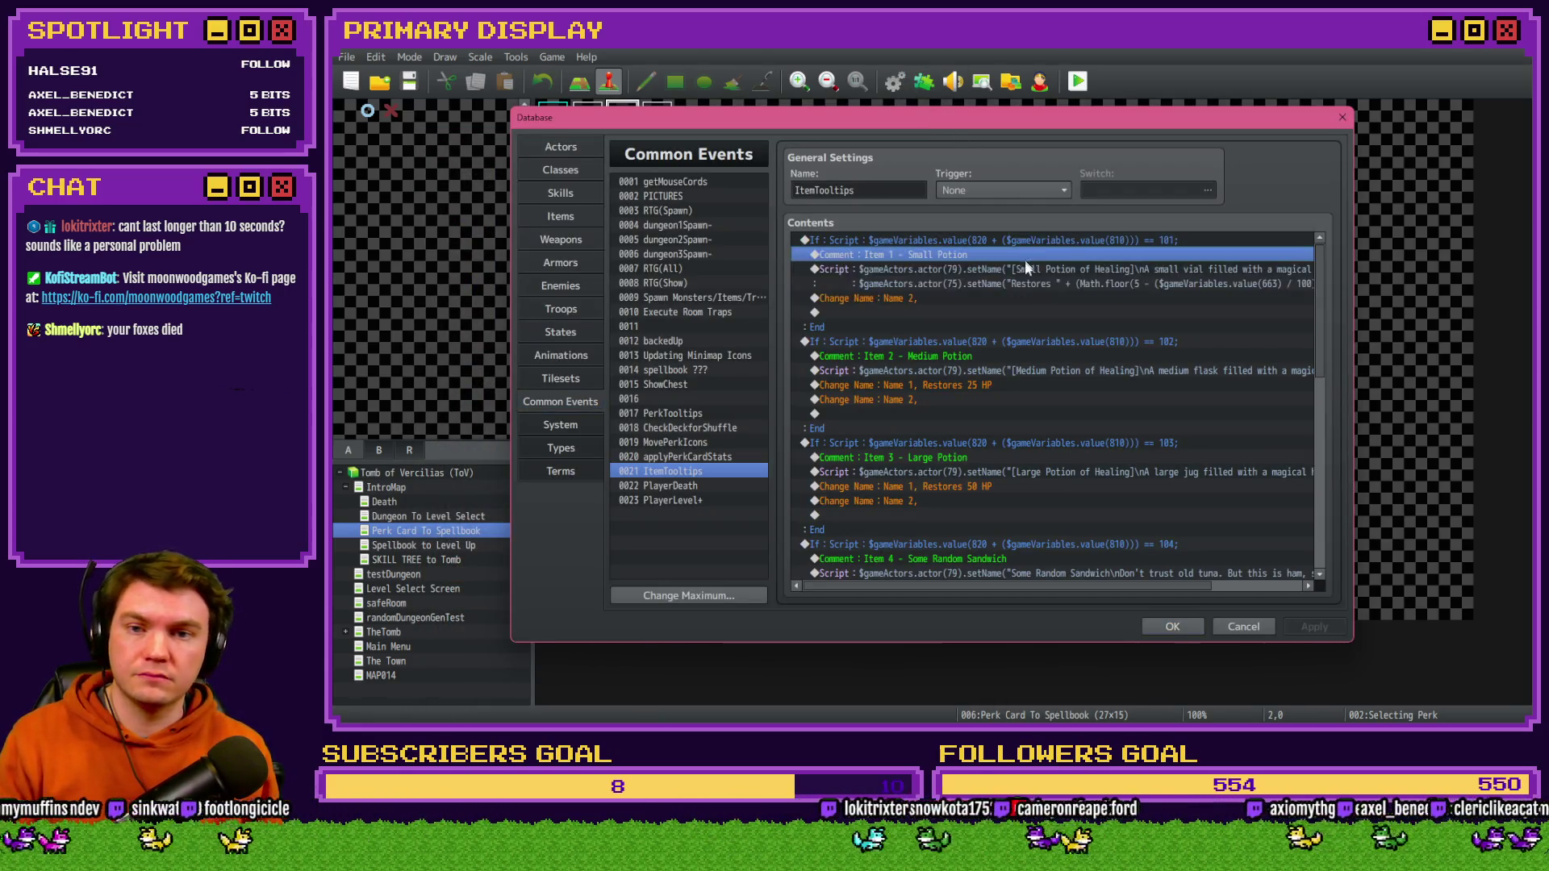
click(1023, 273)
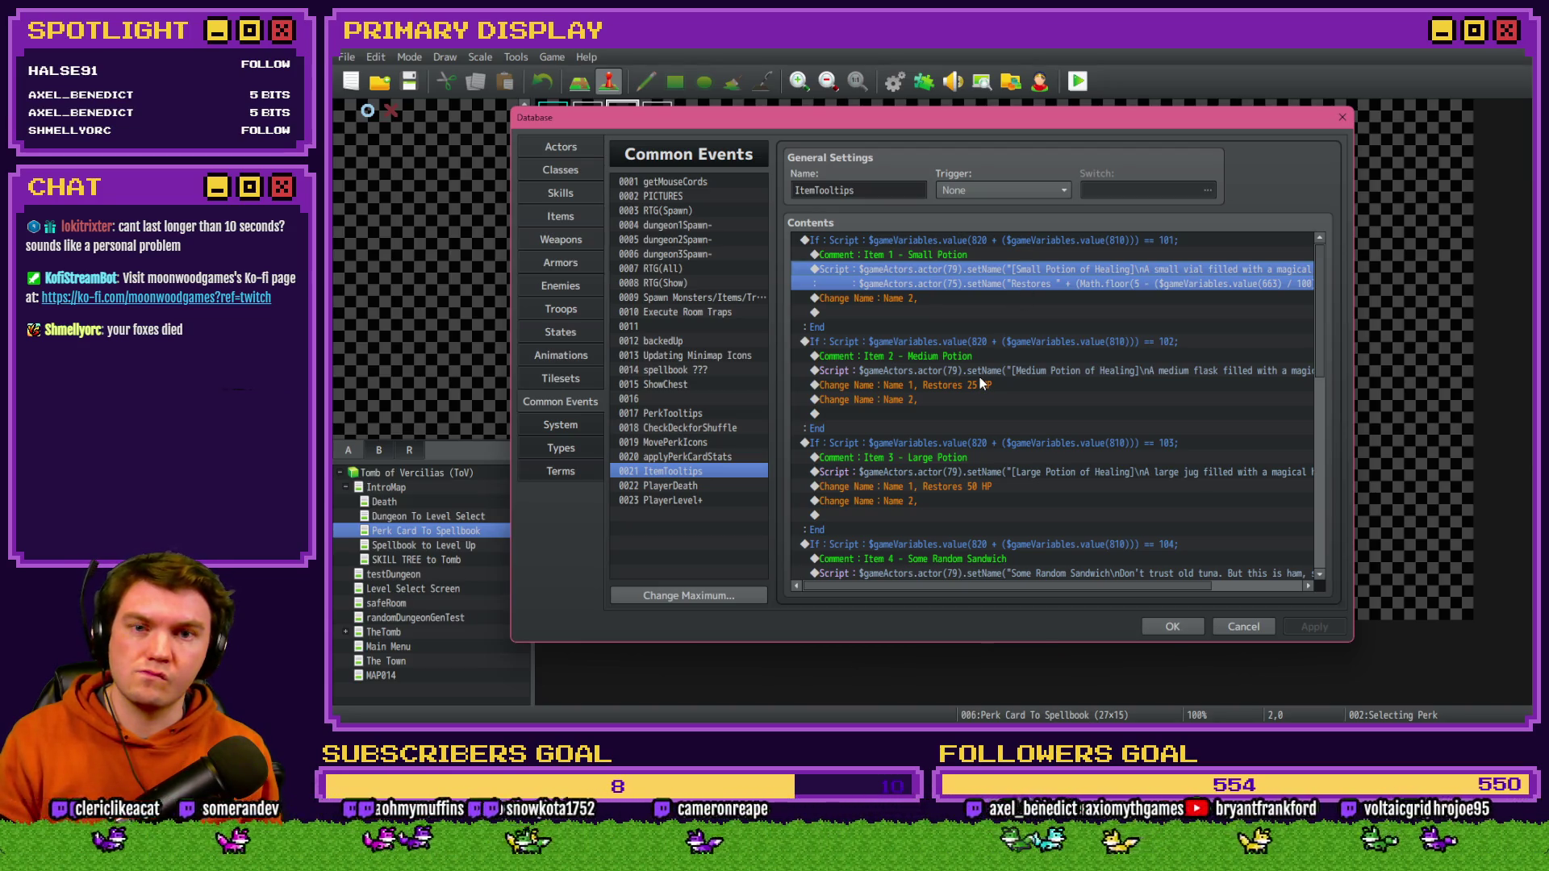
click(1168, 626)
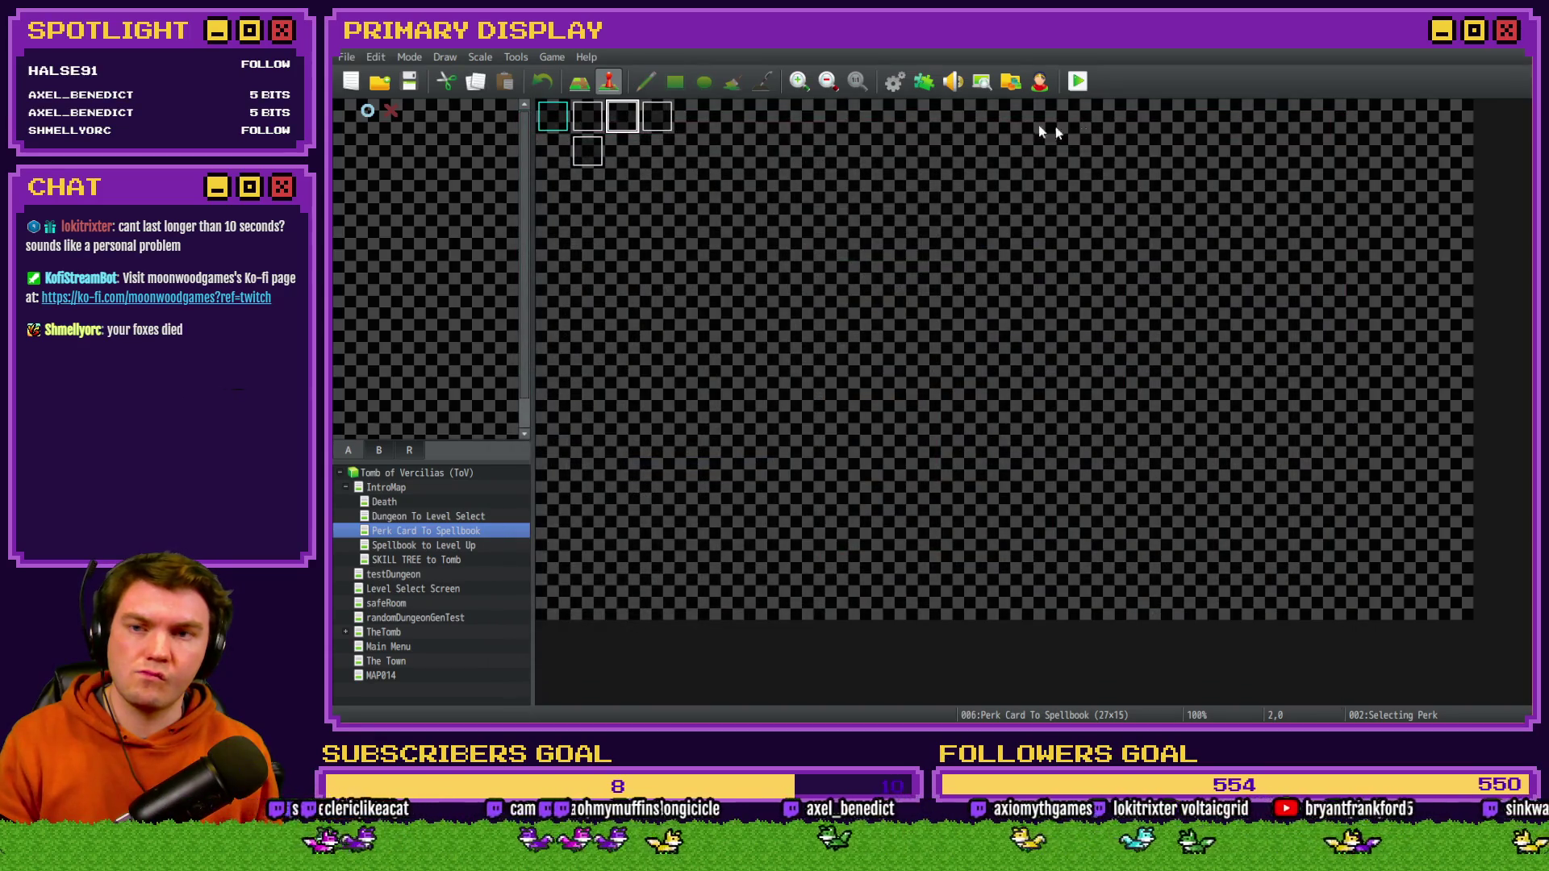
key(F9)
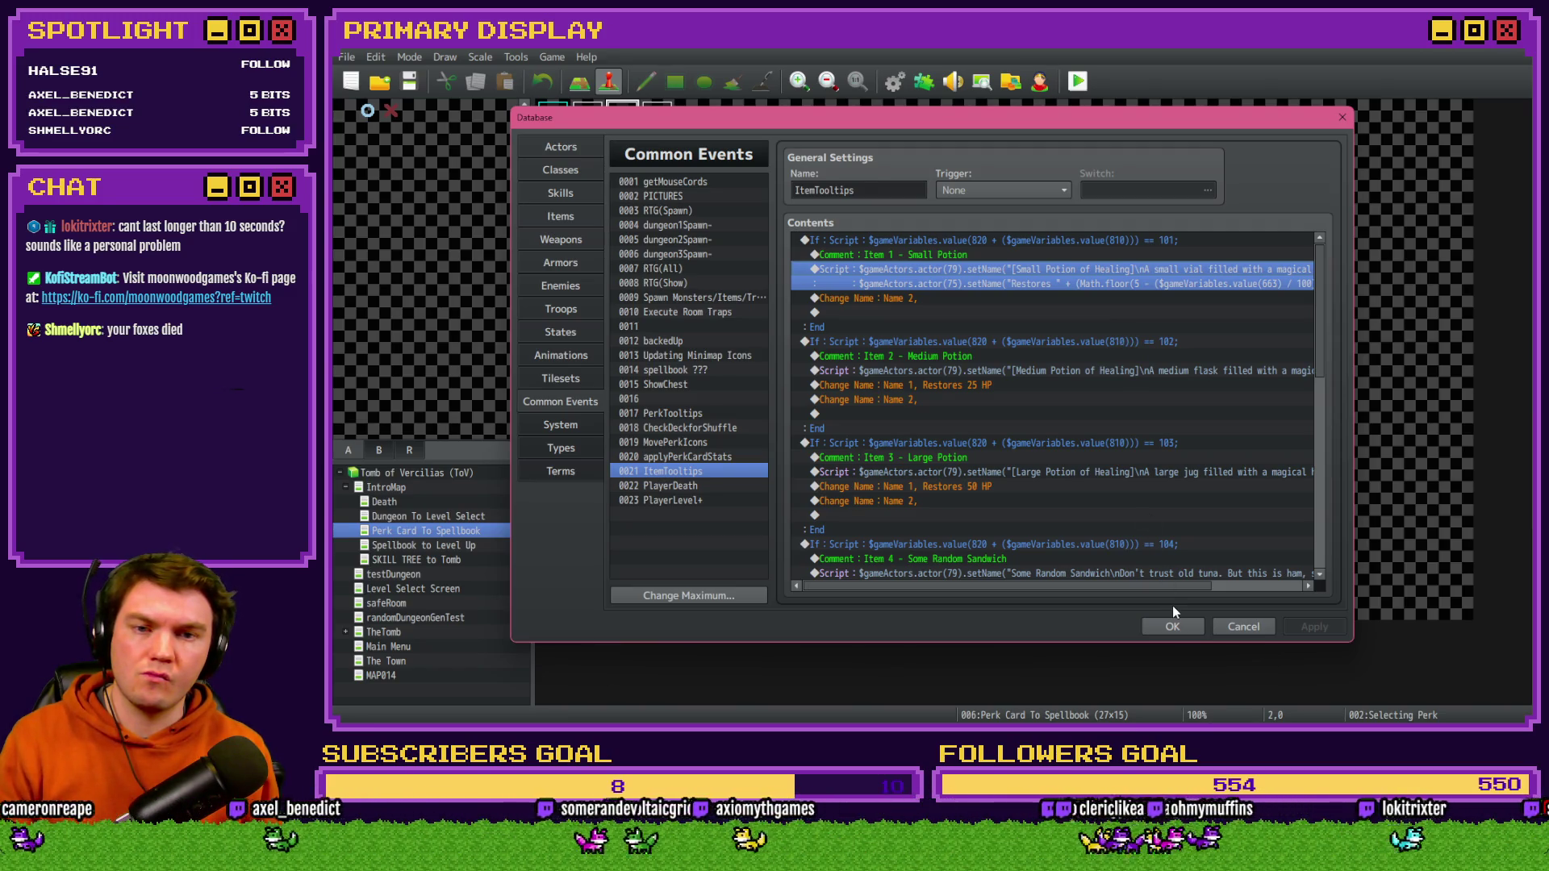
click(1175, 626)
- Save and playtest, choosing Fairlii's Fantastic Scroll as the perk and showing the item inventory
key(ctrl+o)
click(870, 406)
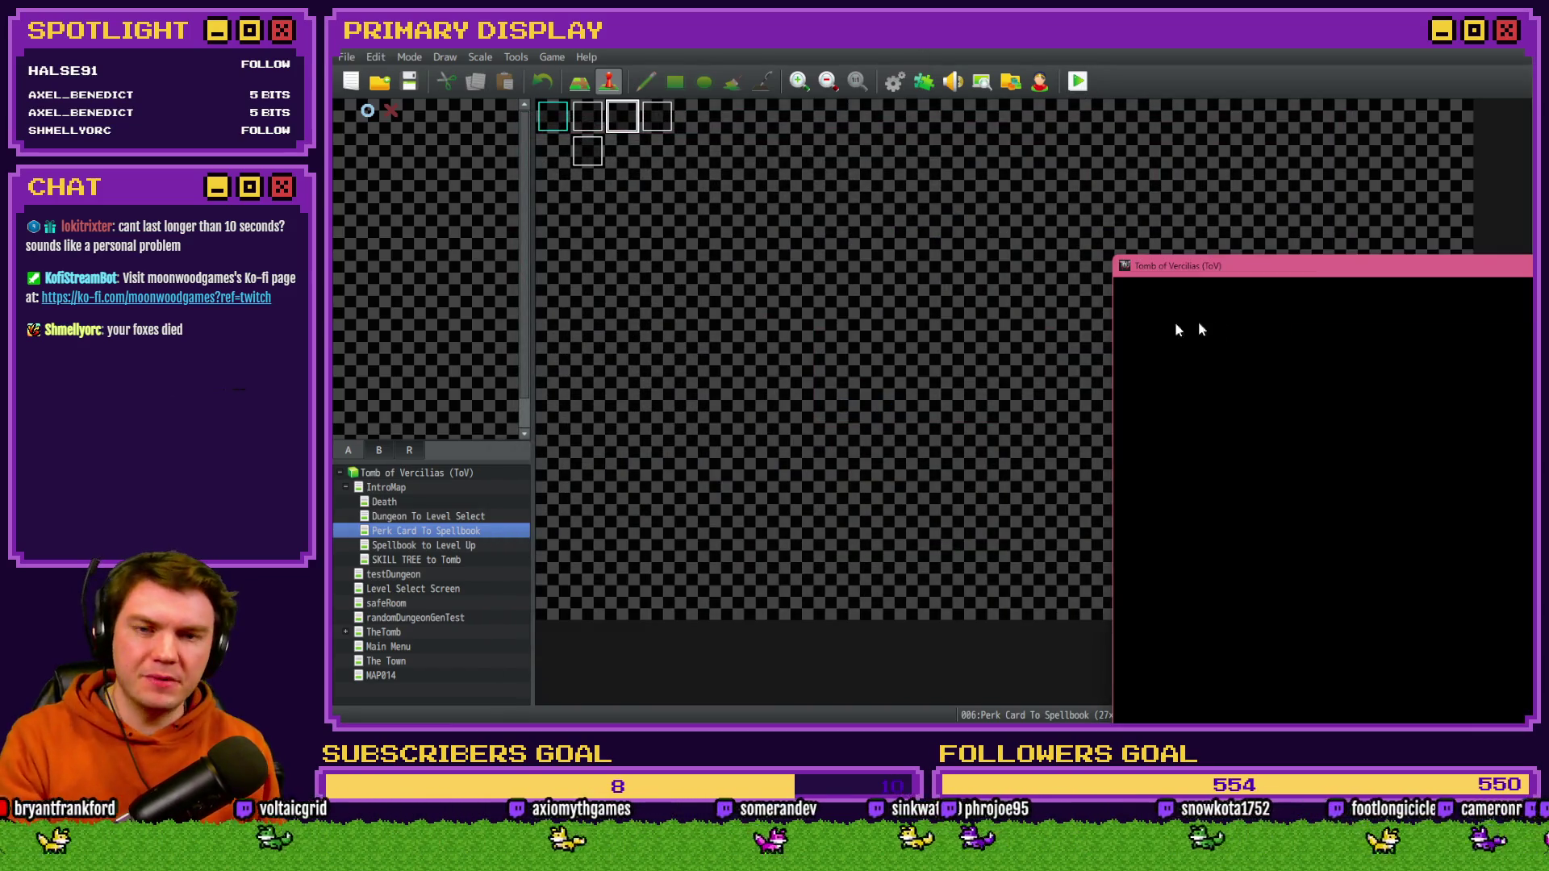
drag(1323, 266, 603, 116)
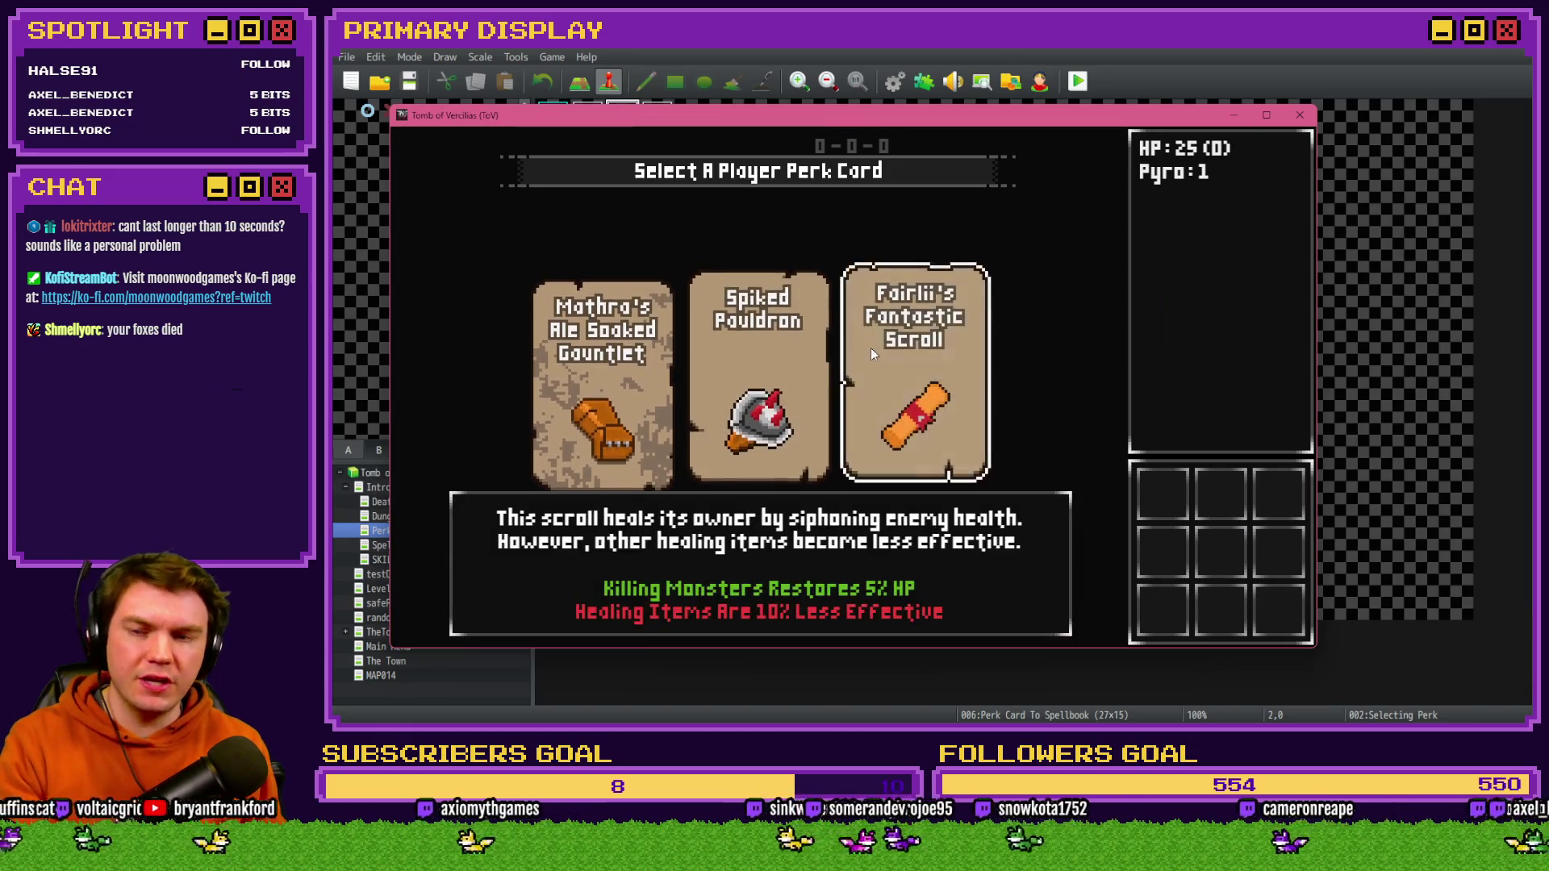
click(879, 352)
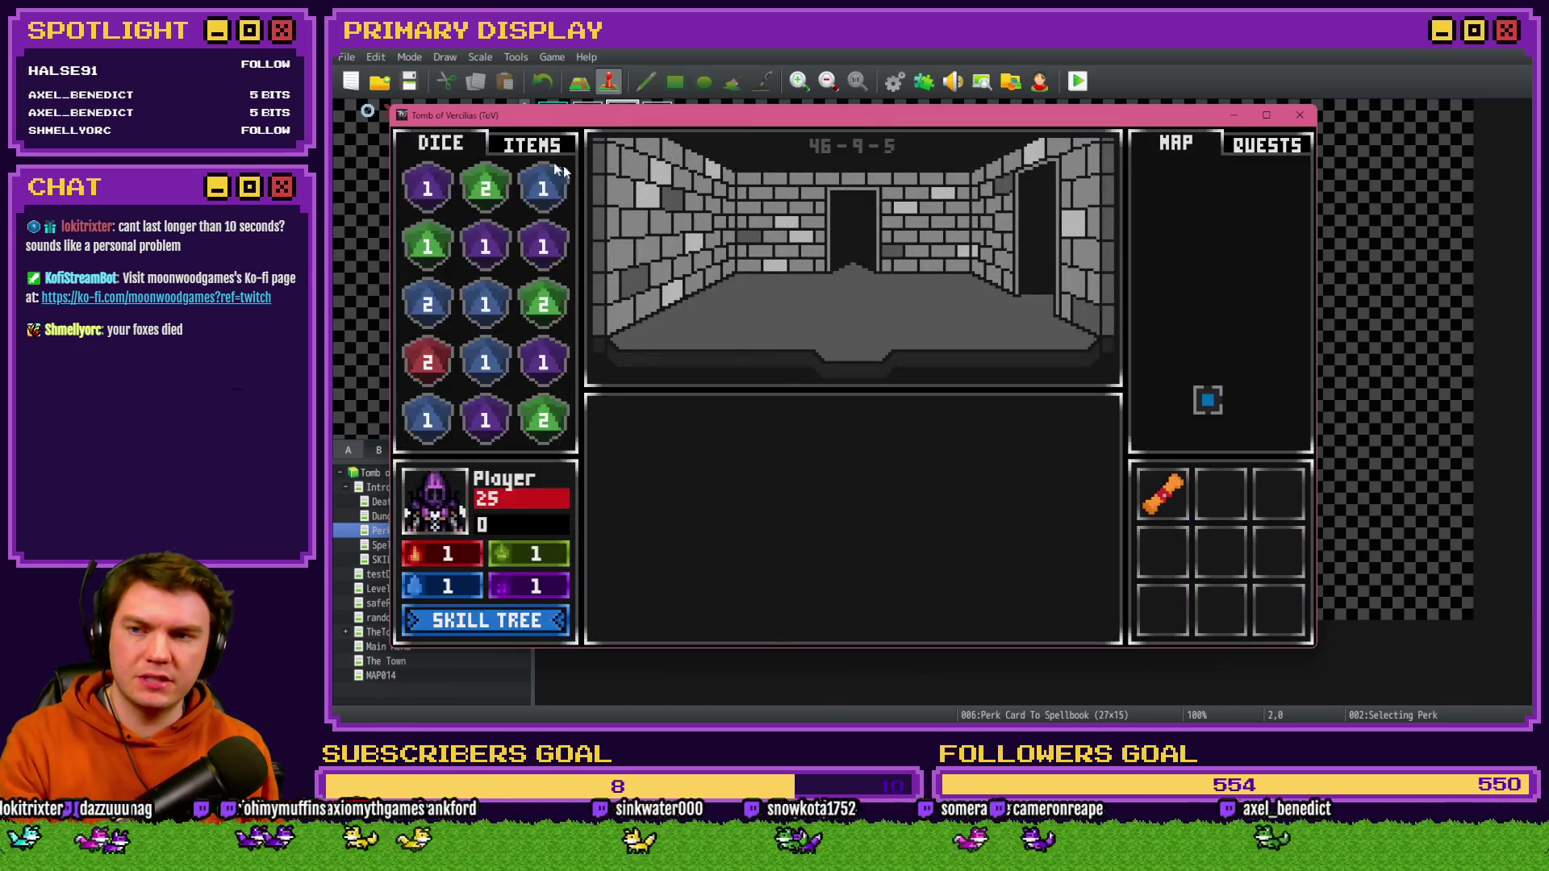
click(549, 150)
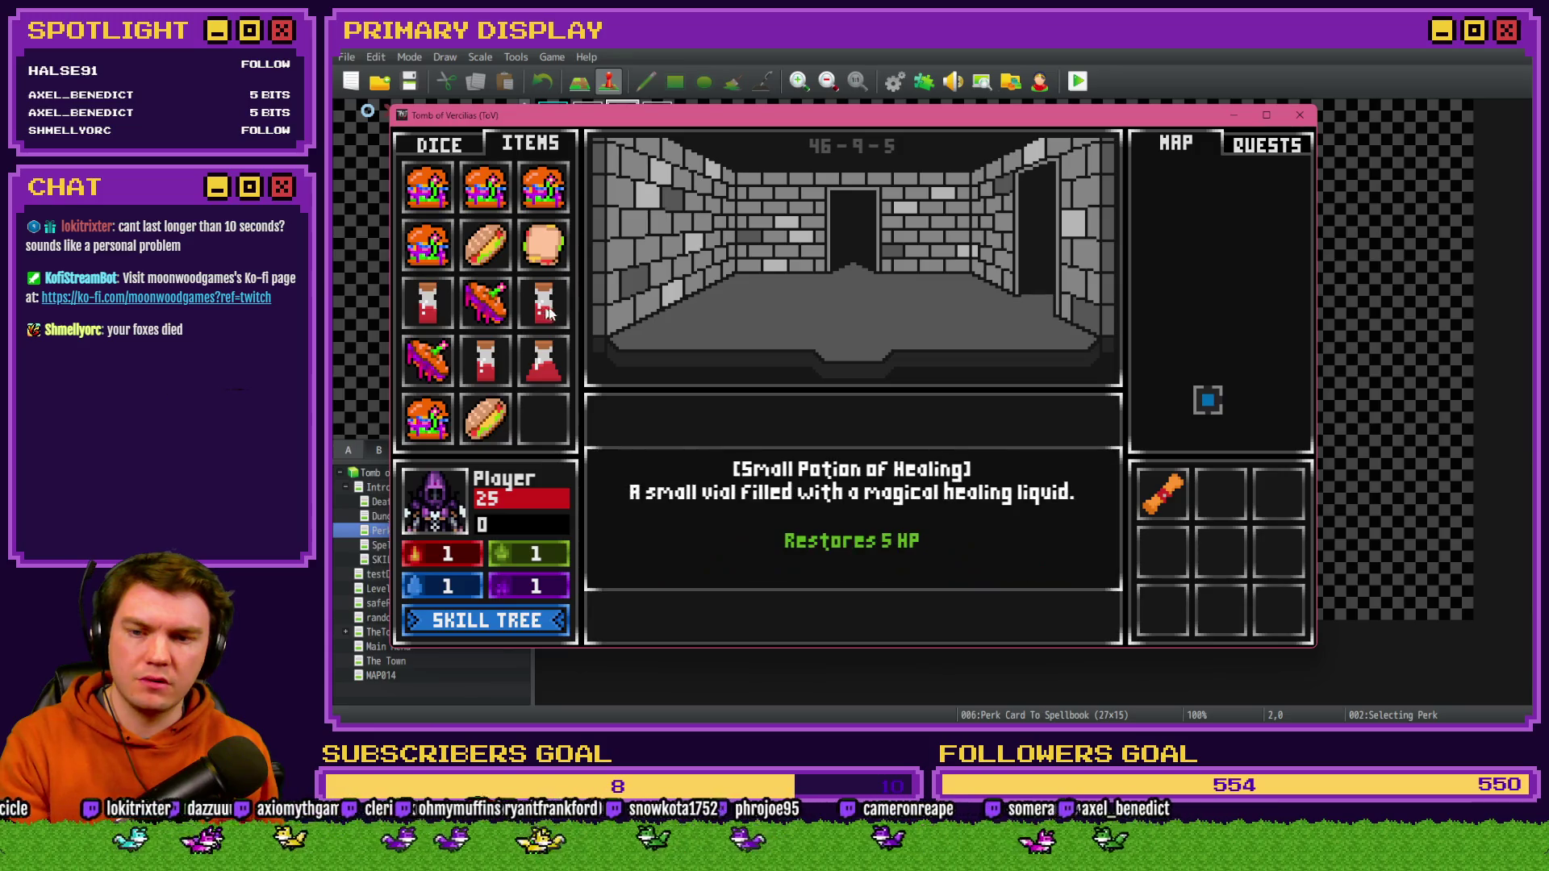
- In the F9 debug list, check variable 0663 perk_healingItemsModifier reads -10, then close the game
key(F9)
scroll(496, 423, down, 15)
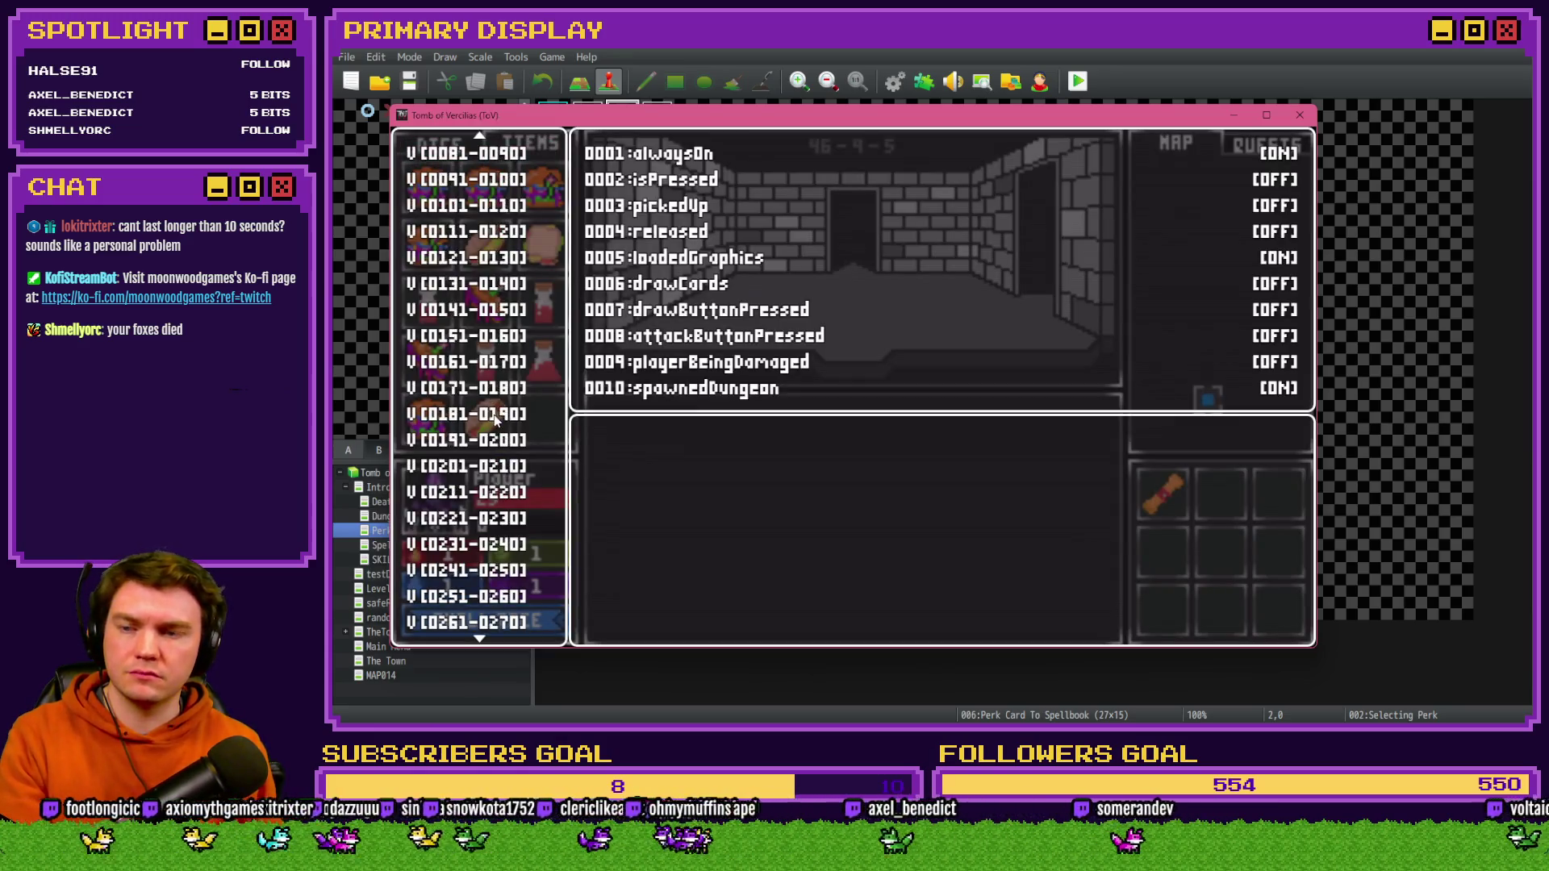
scroll(496, 423, down, 10)
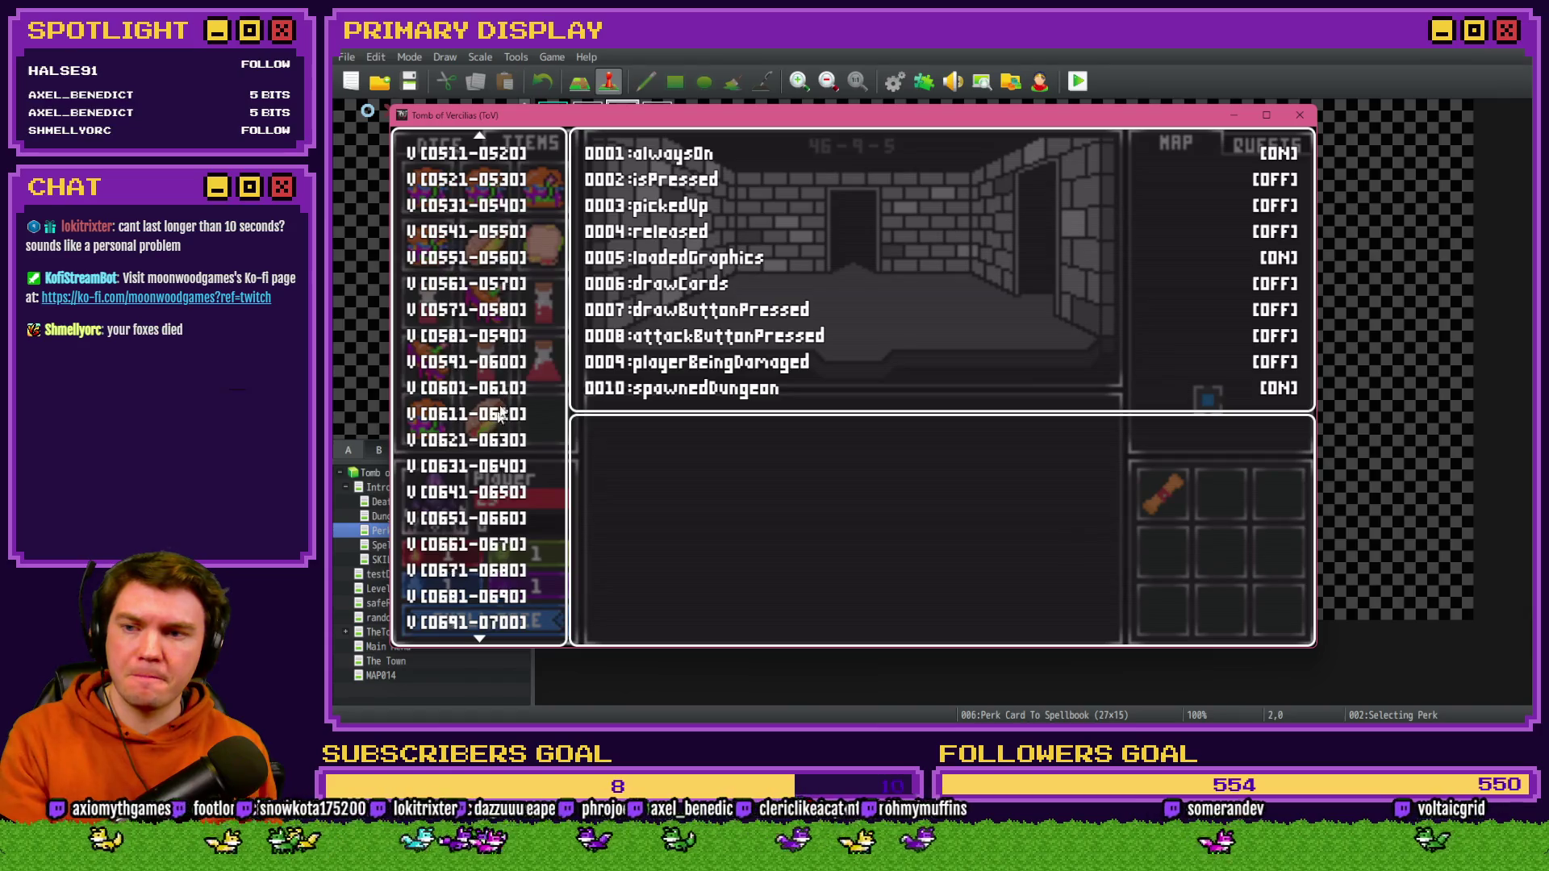
key(Down)
key(Down)
key(Down)
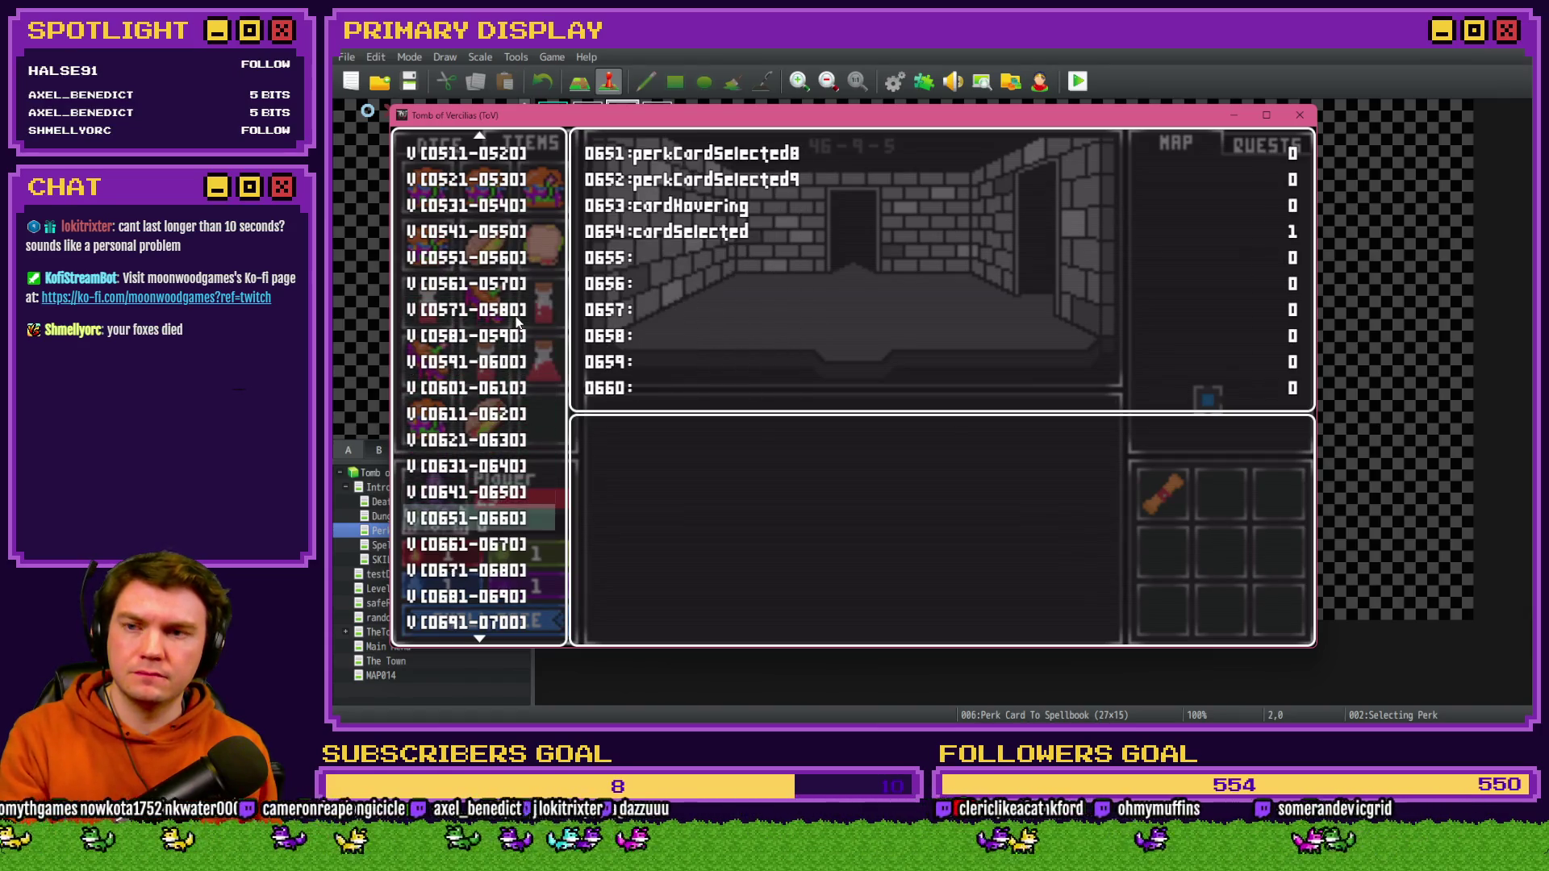
key(Down)
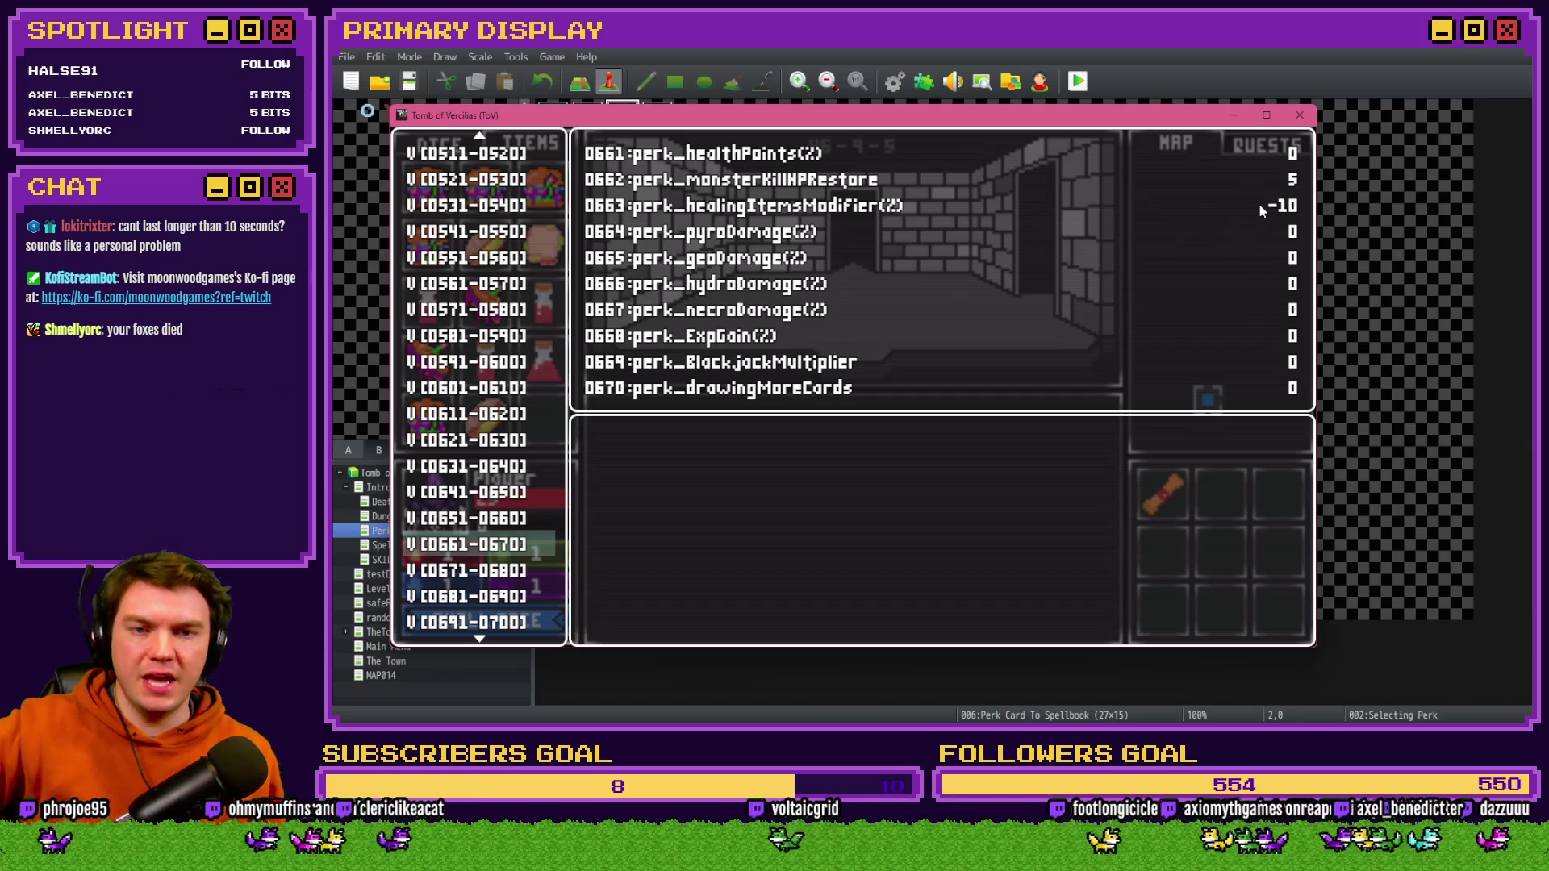
click(1300, 114)
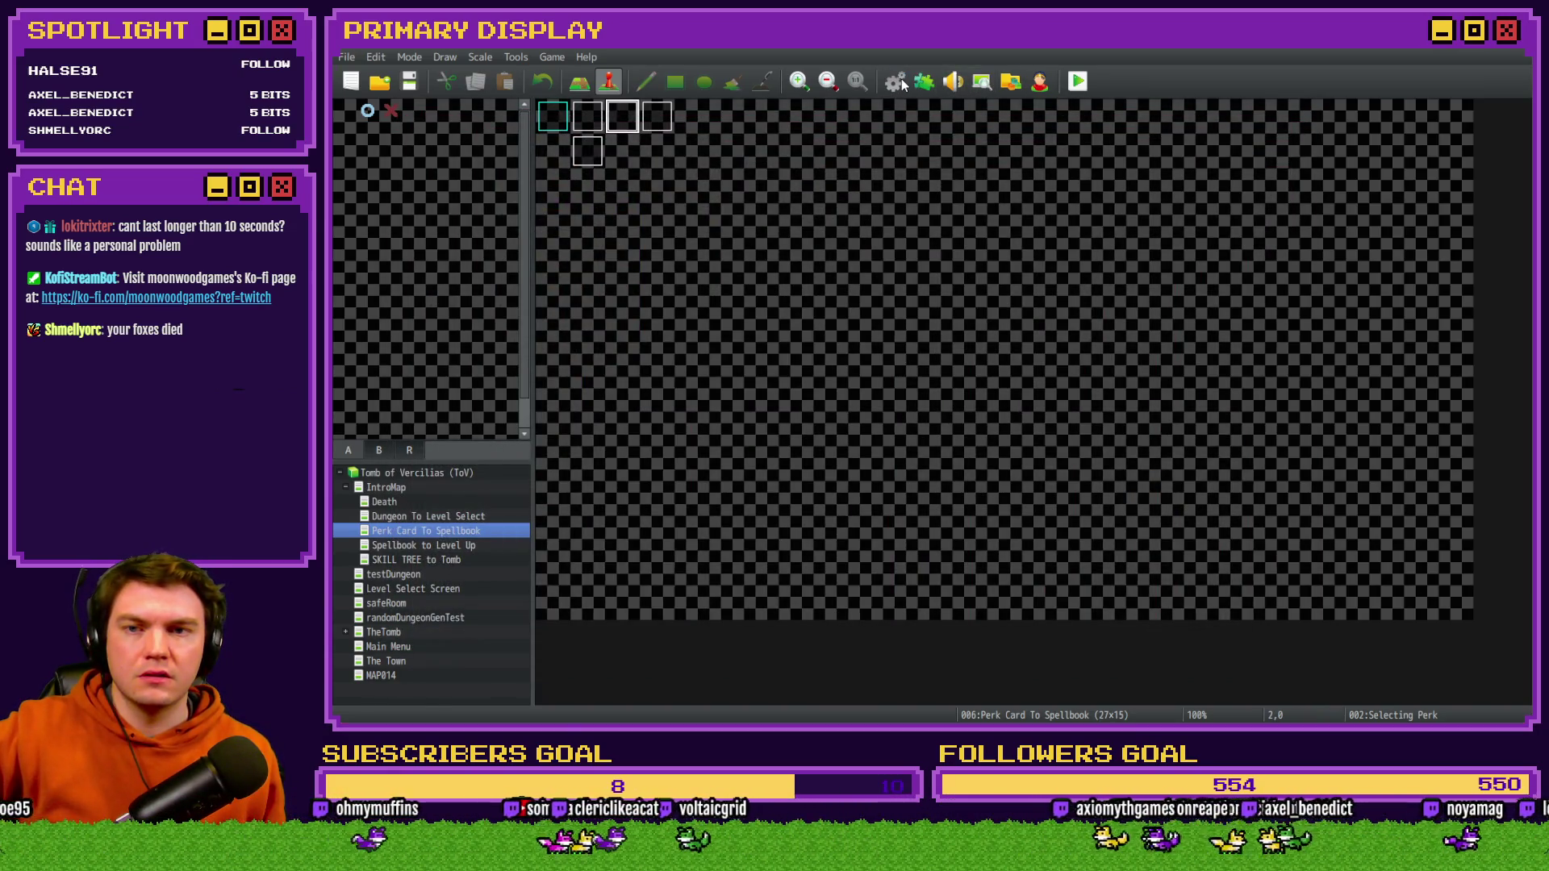
- Wrap the Small Potion restore line in an if ($gameVariables.value(663) >= 0) { condition
click(902, 81)
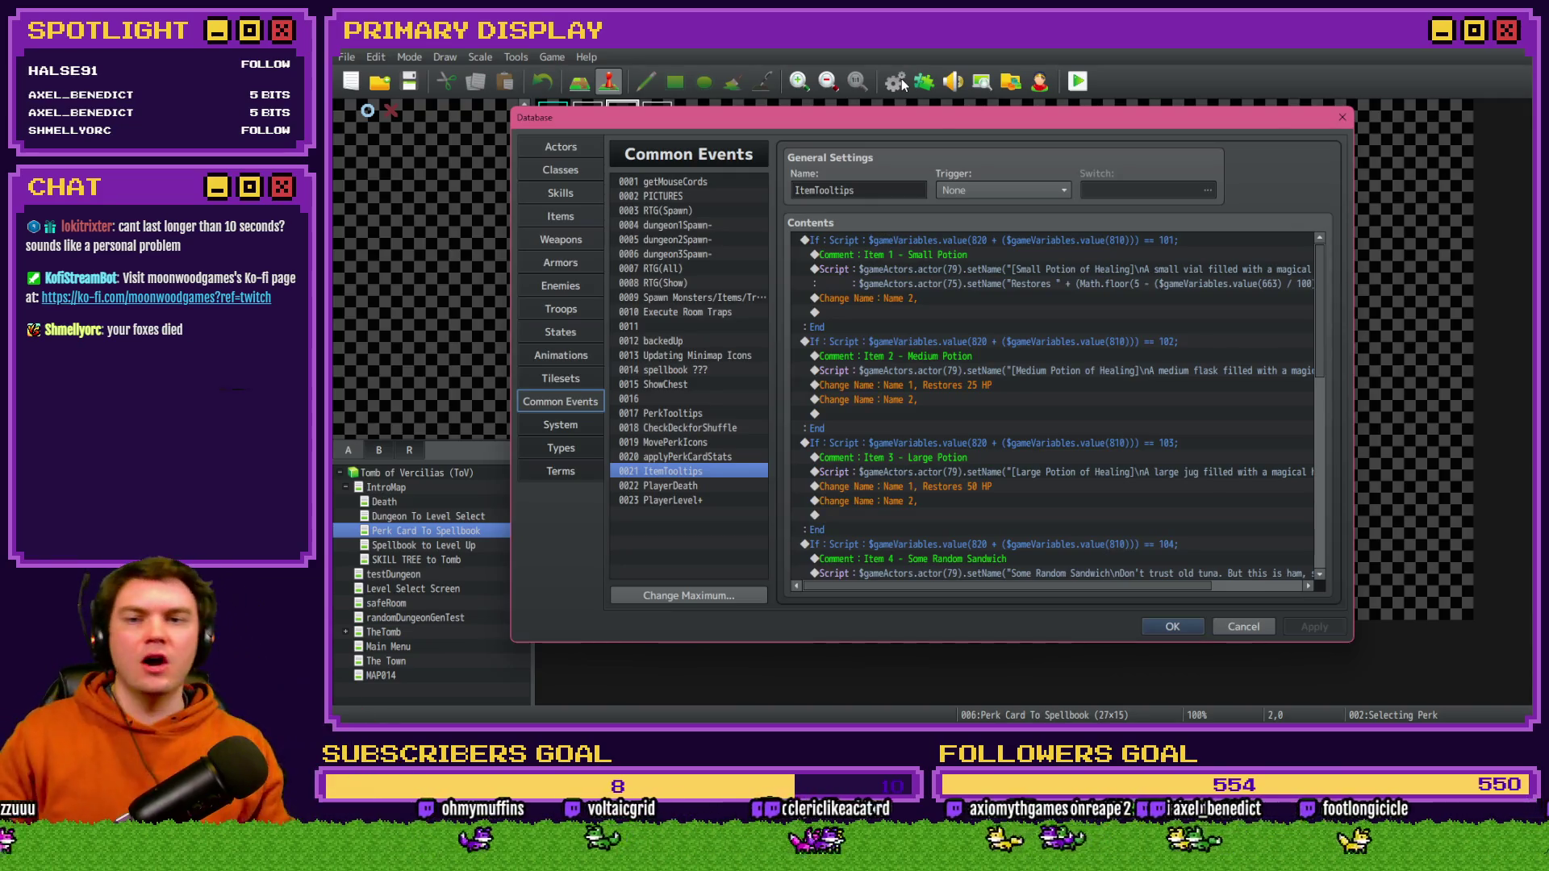
click(1023, 269)
double_click(1033, 272)
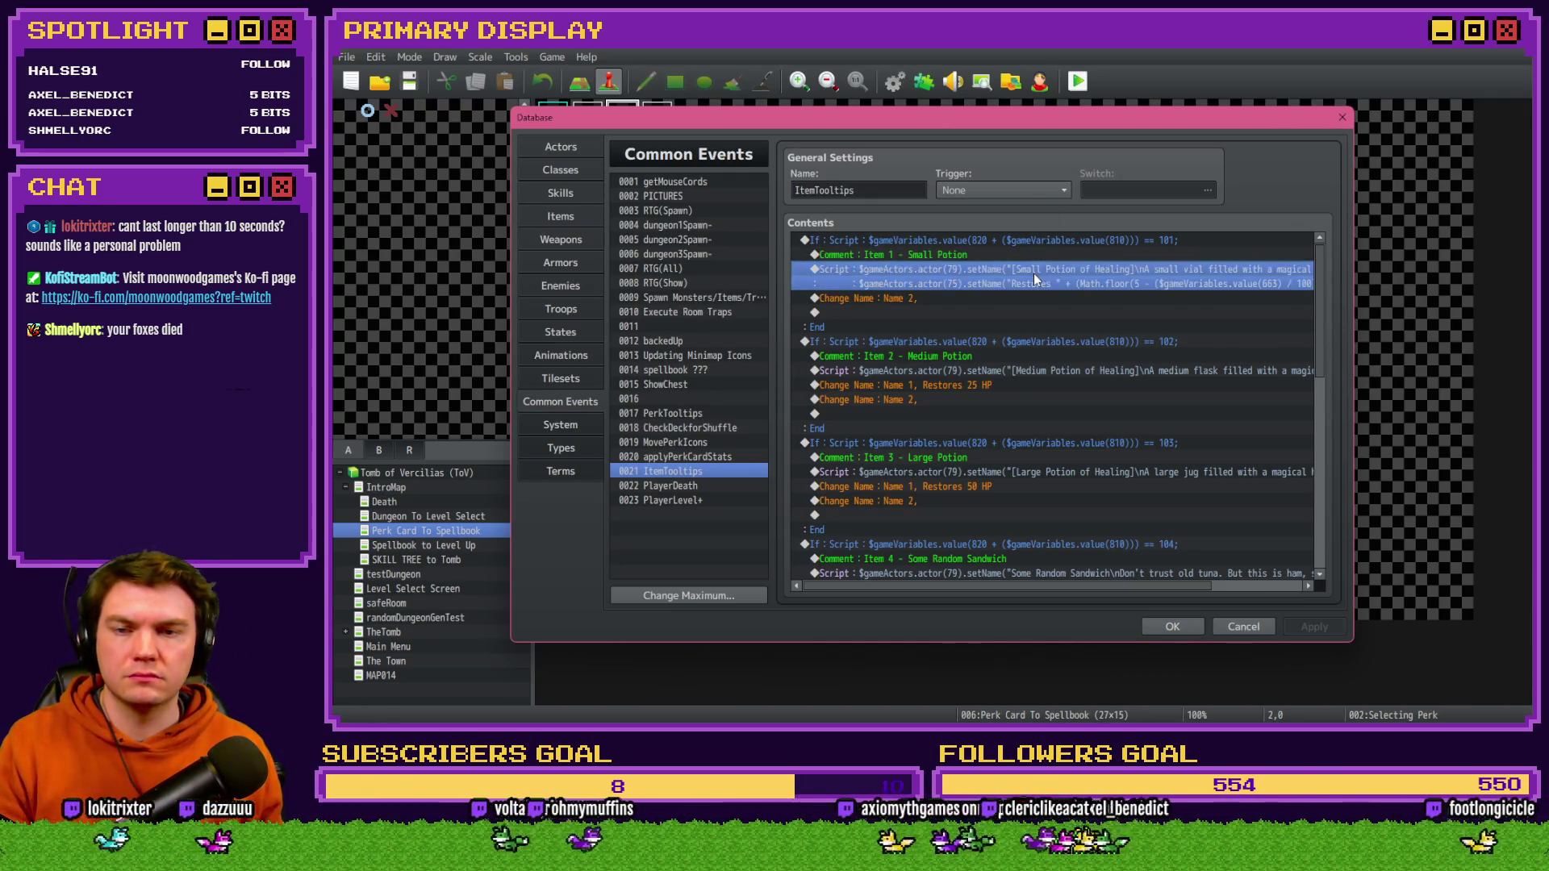
key(Home)
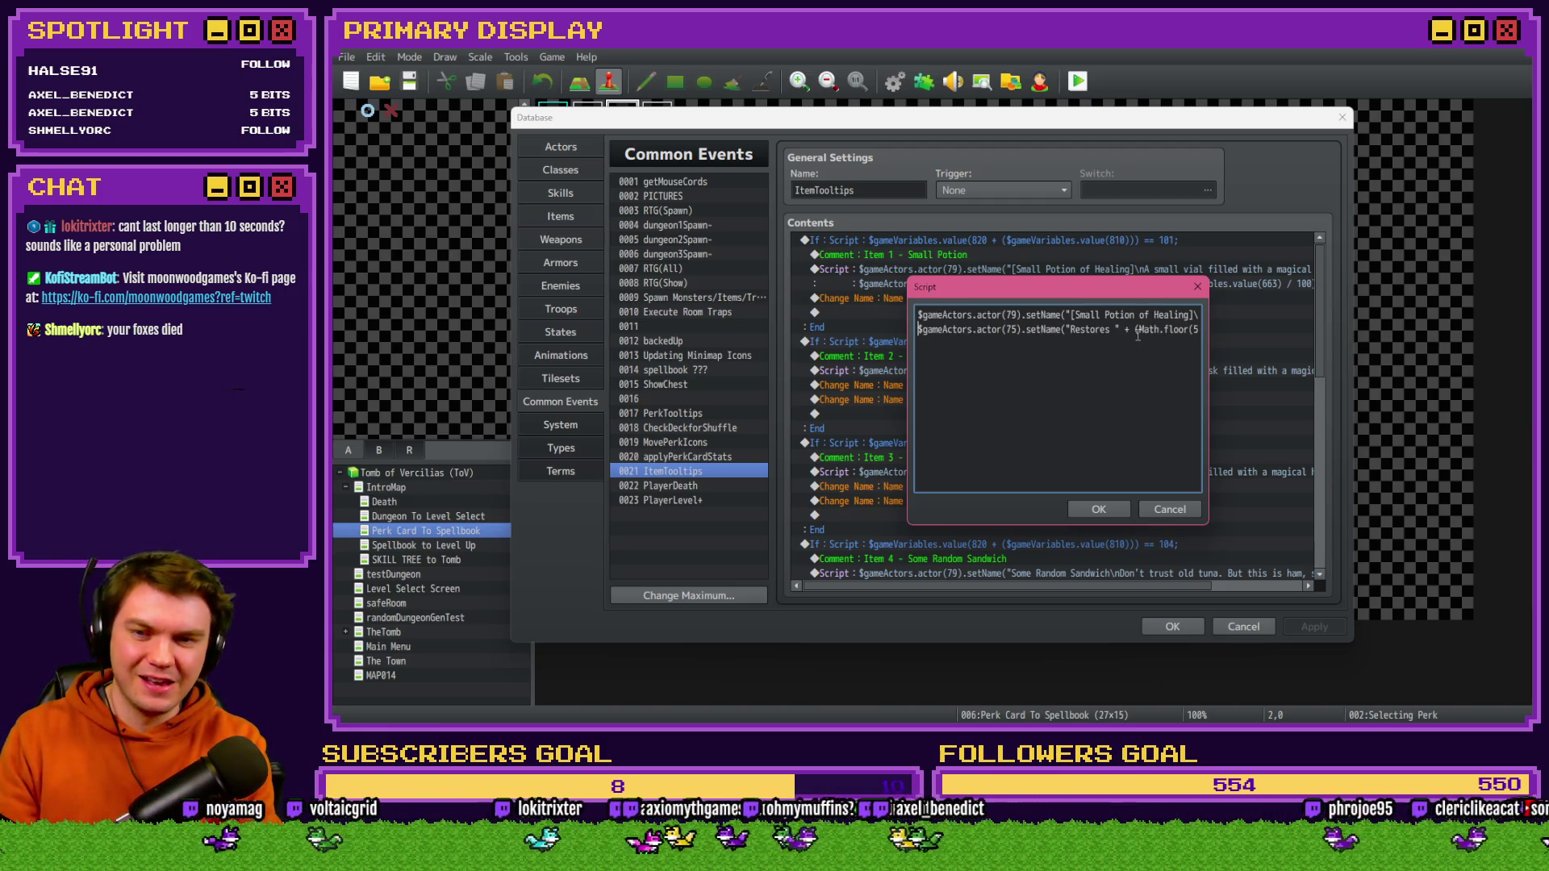
text(if ())
key(Left)
text($gameVariables.value)
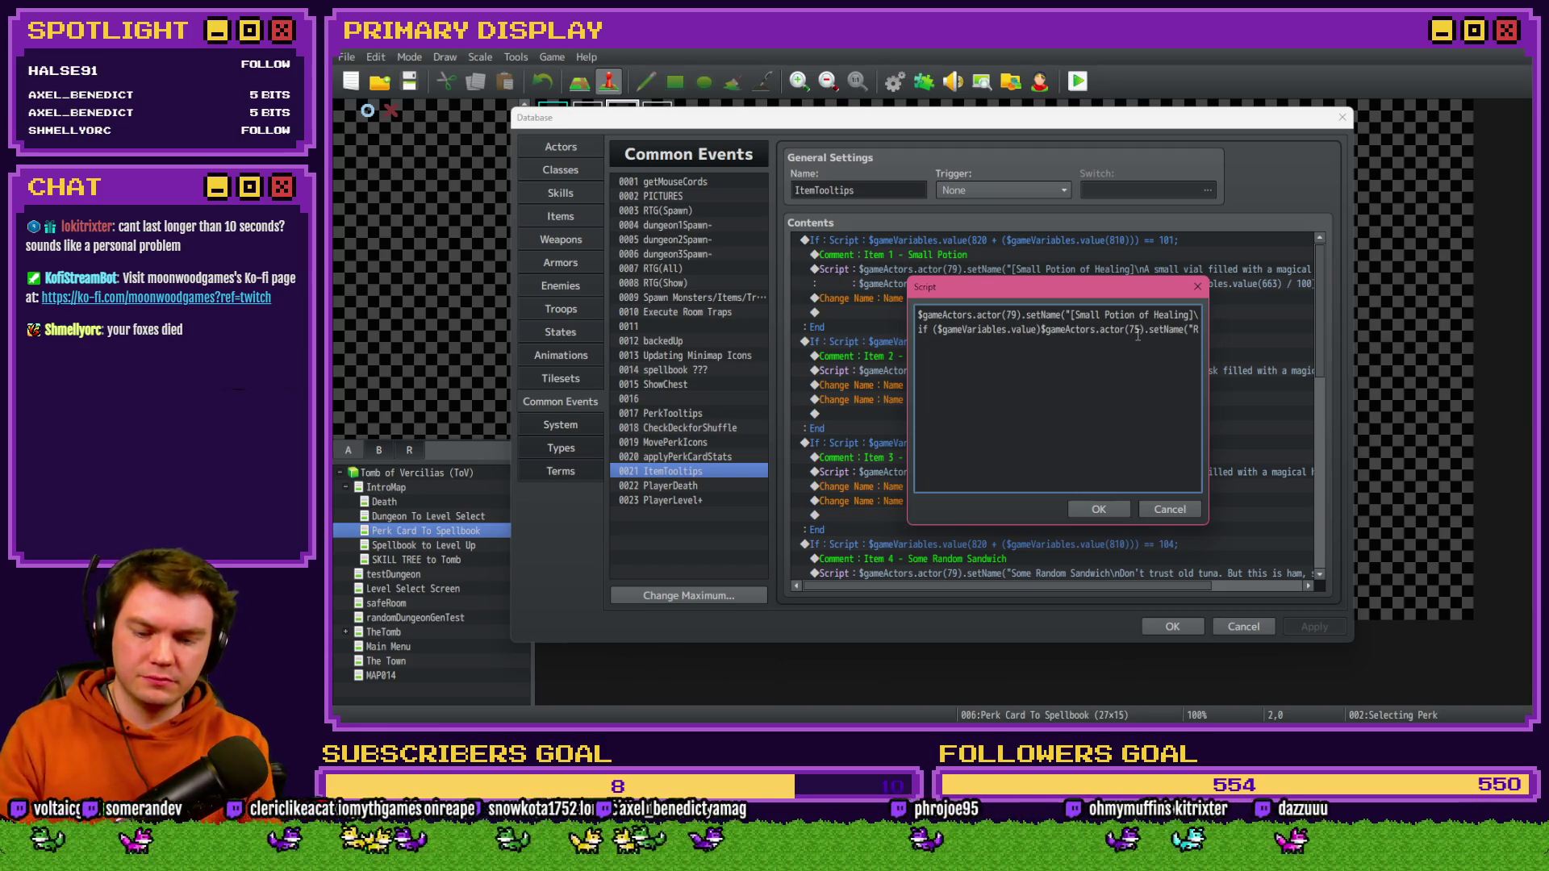
text((663))
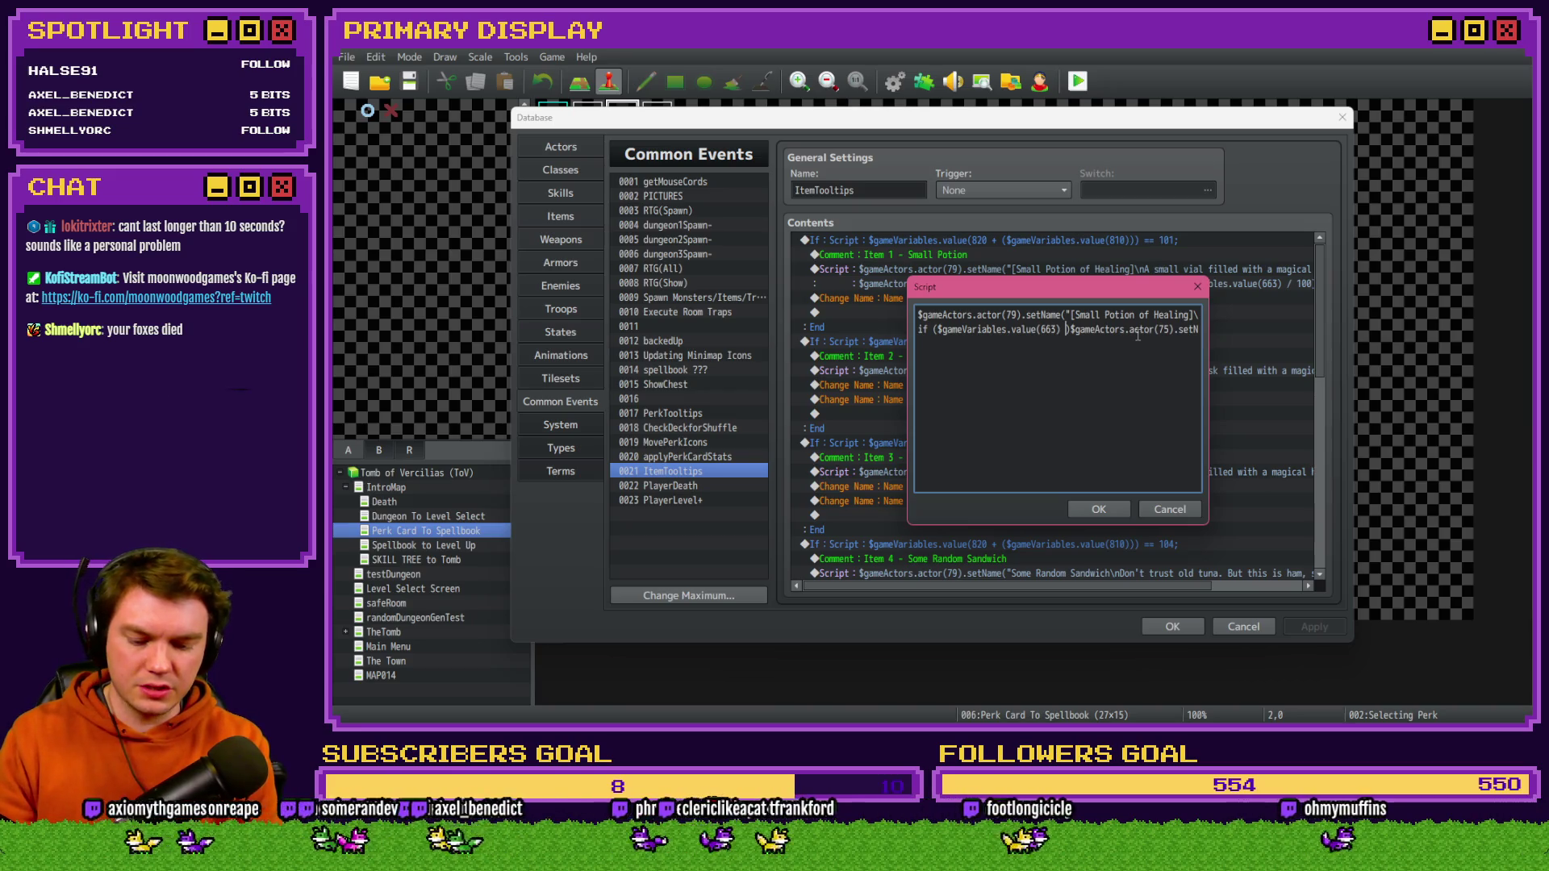
text( >=)
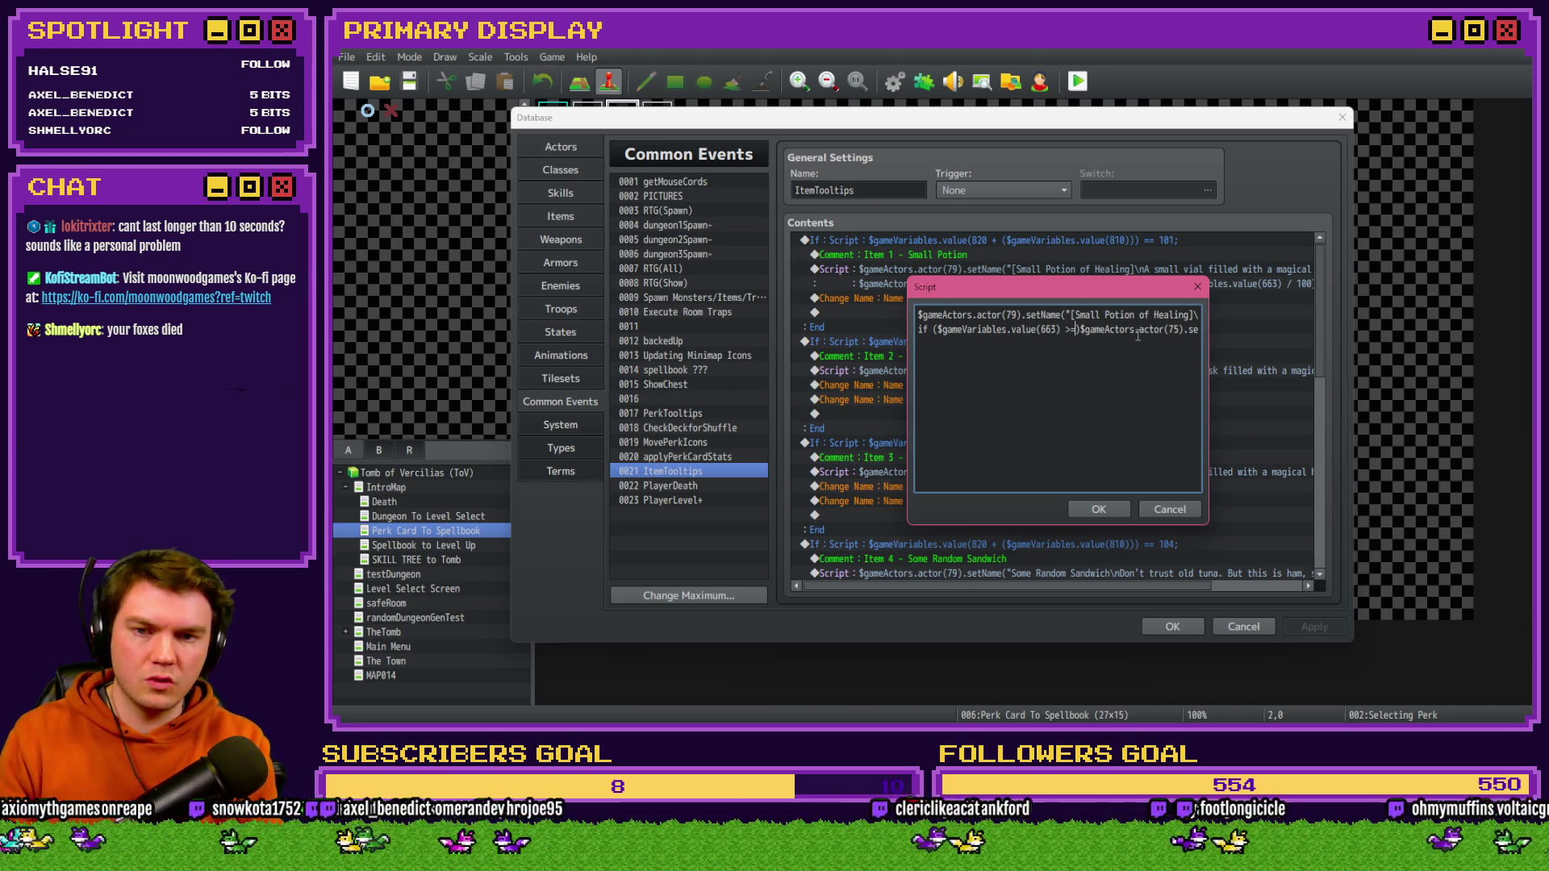
text( 0))
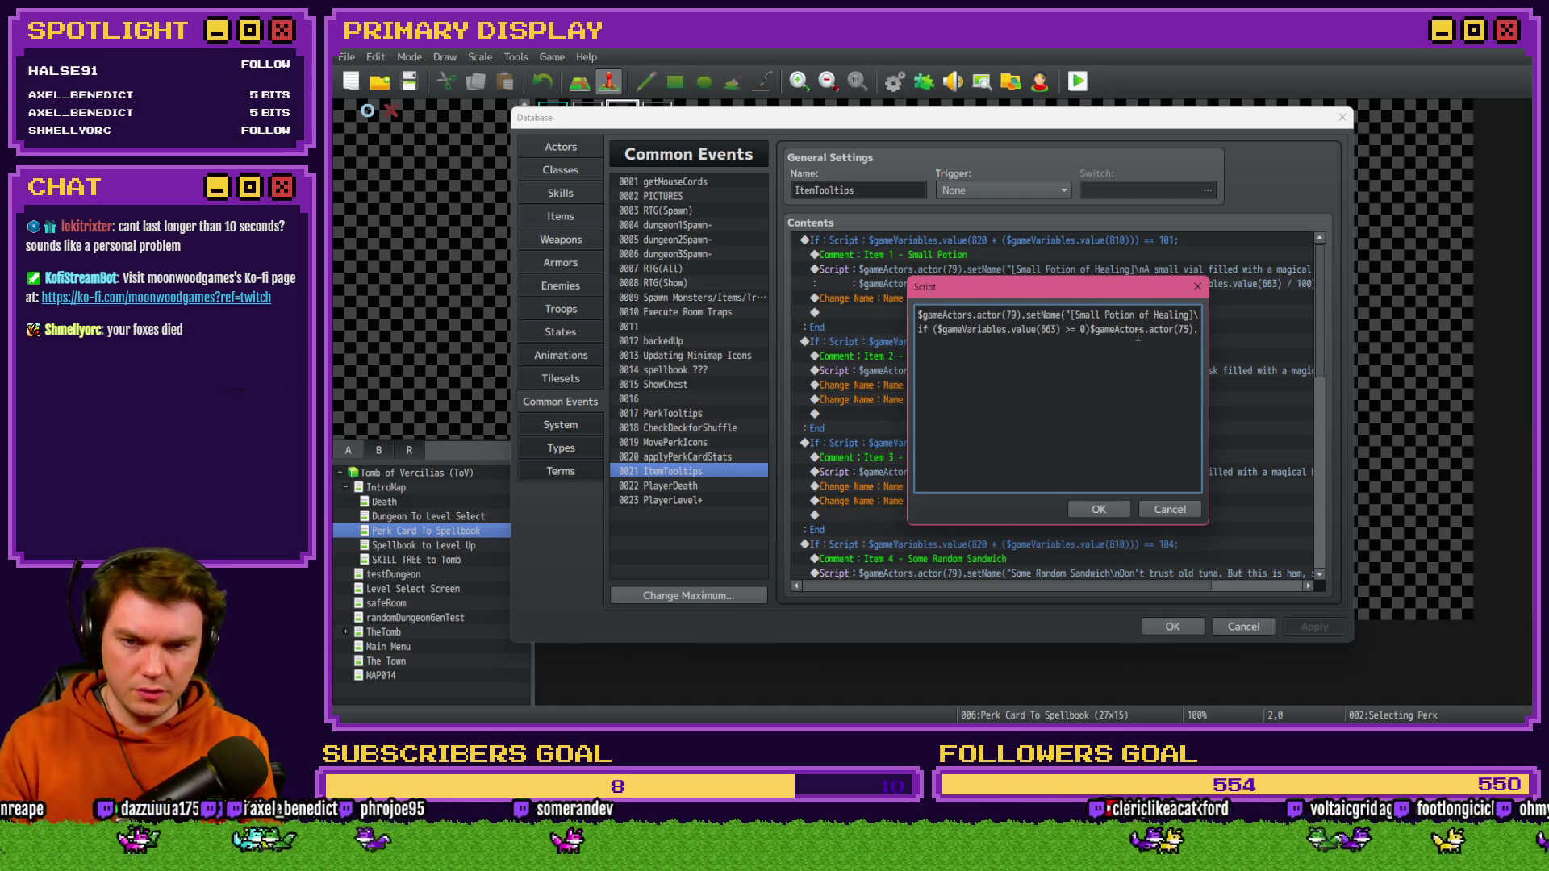
text( {)
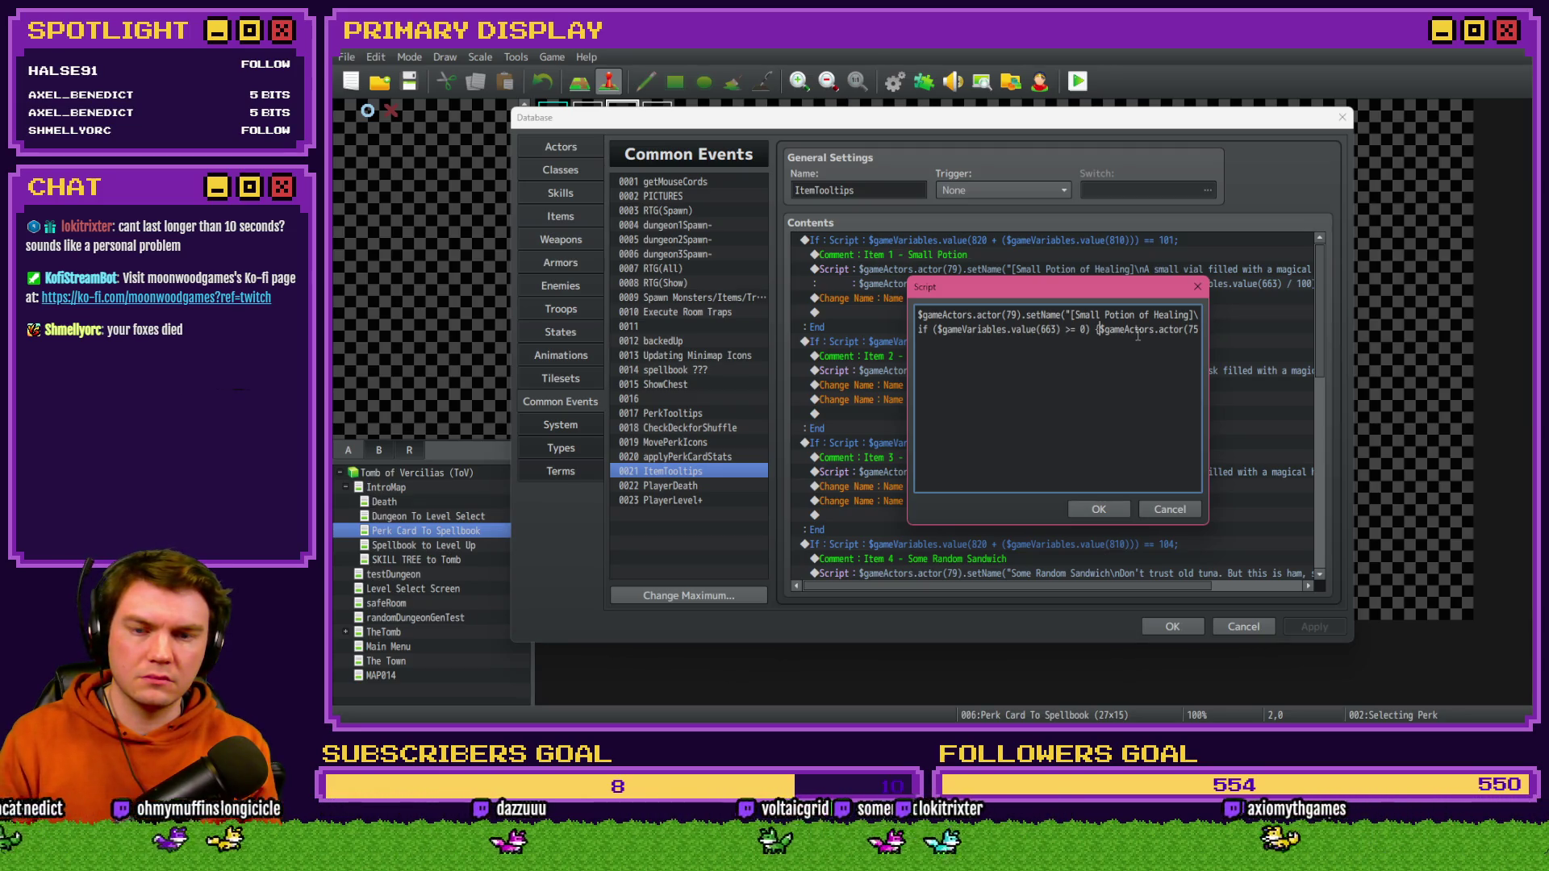
- Add an else {} branch containing a pasted copy of the Restores line and commit the script
key(shift+End)
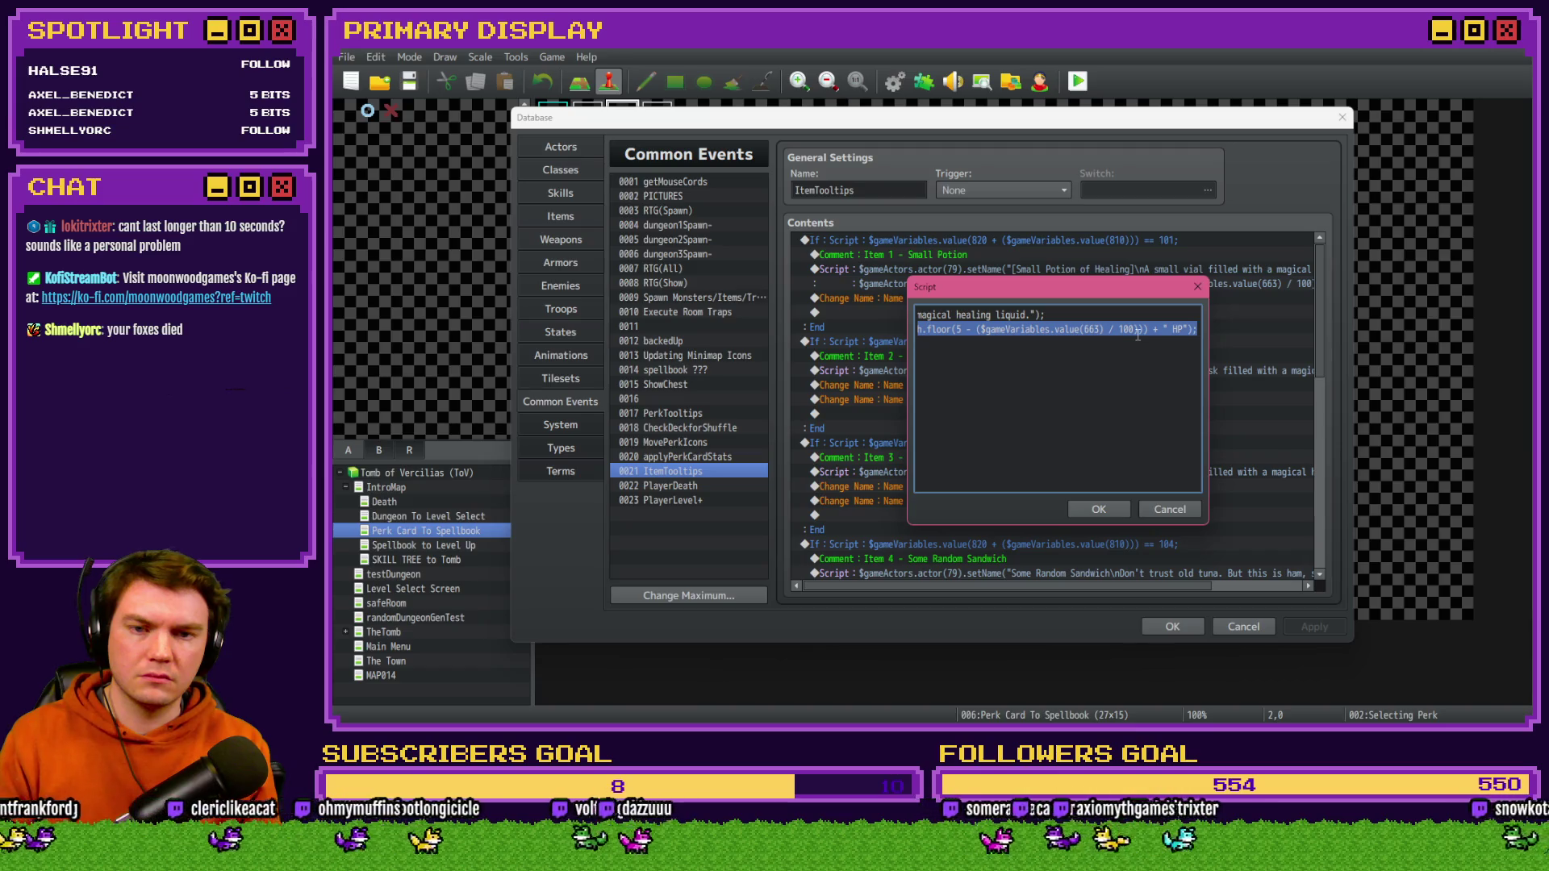
key(shift+Left)
key(Right)
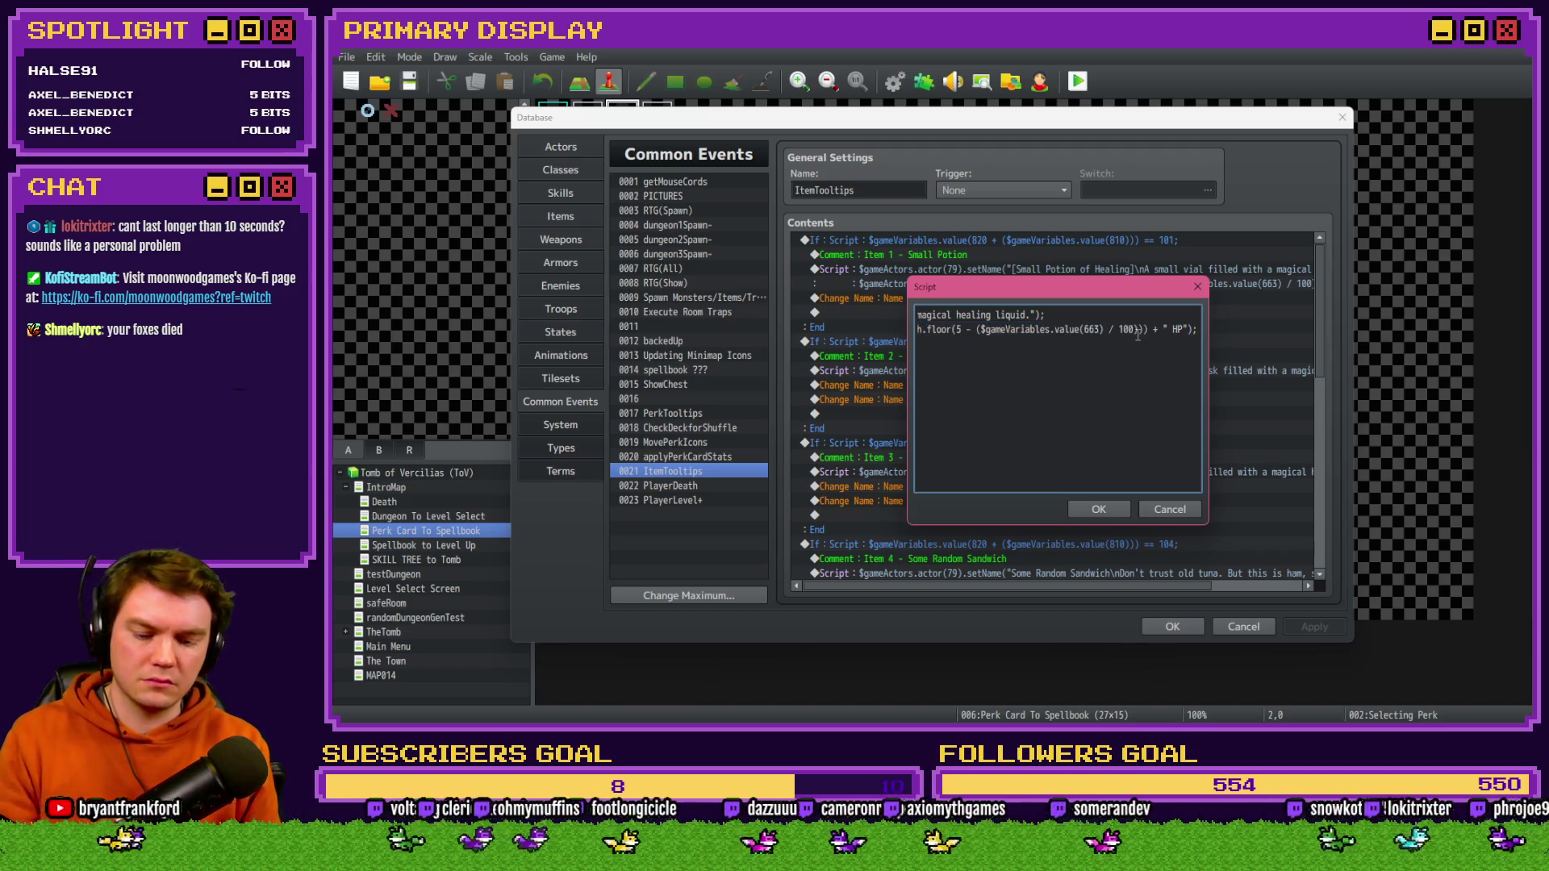
key(Return)
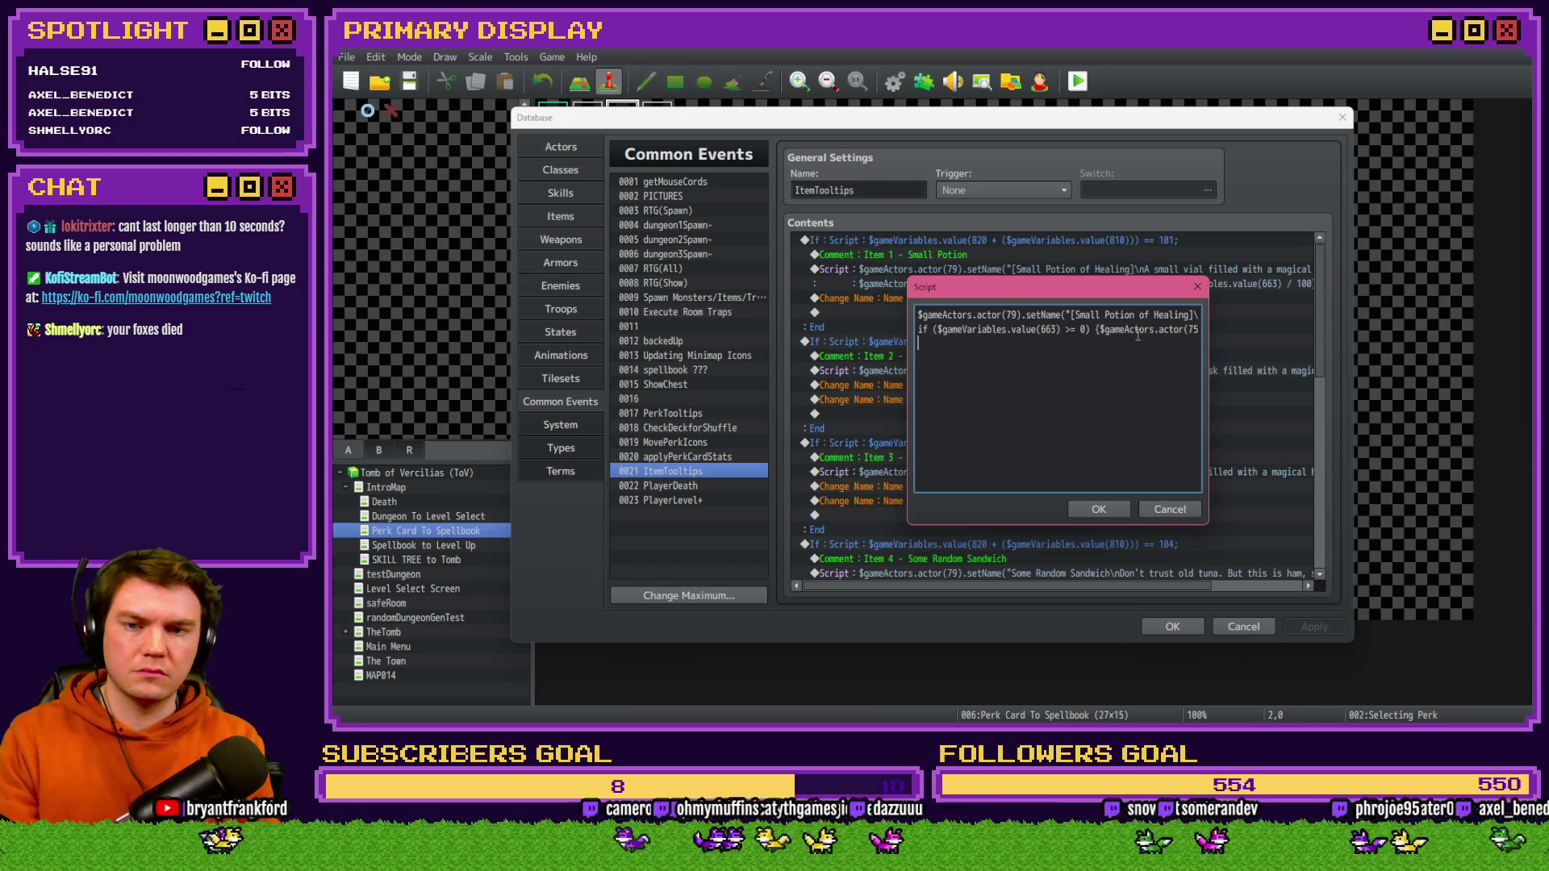
text(else {})
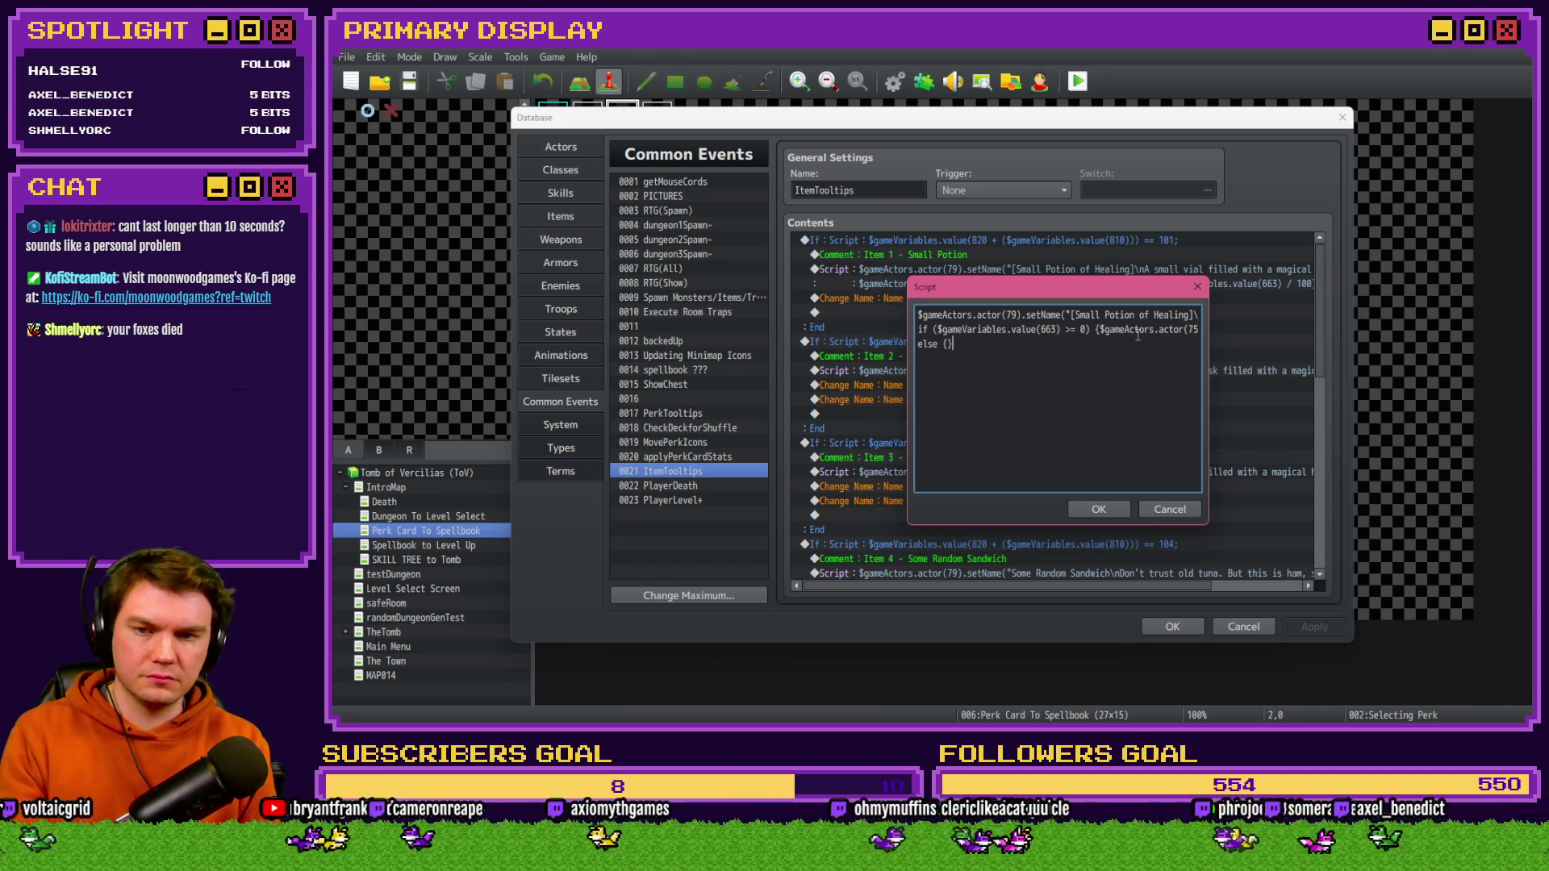
key(ctrl+v)
click(973, 344)
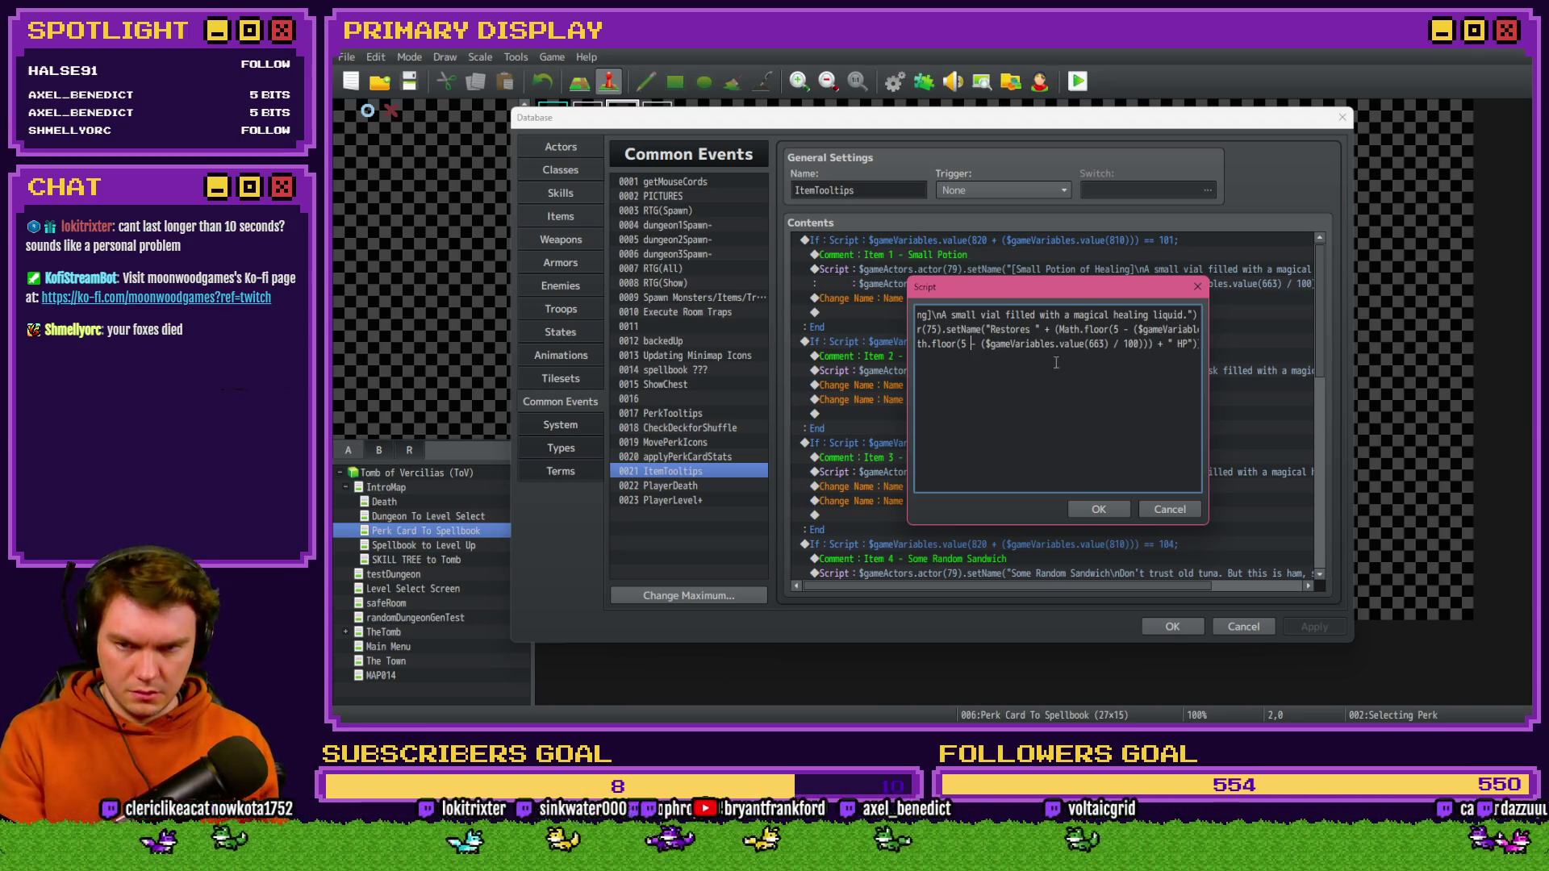
click(1099, 509)
- Change the else line's '-' to '+' so it uses Math.floor(5 + variable 663 / 100), and close the Database
key(Return)
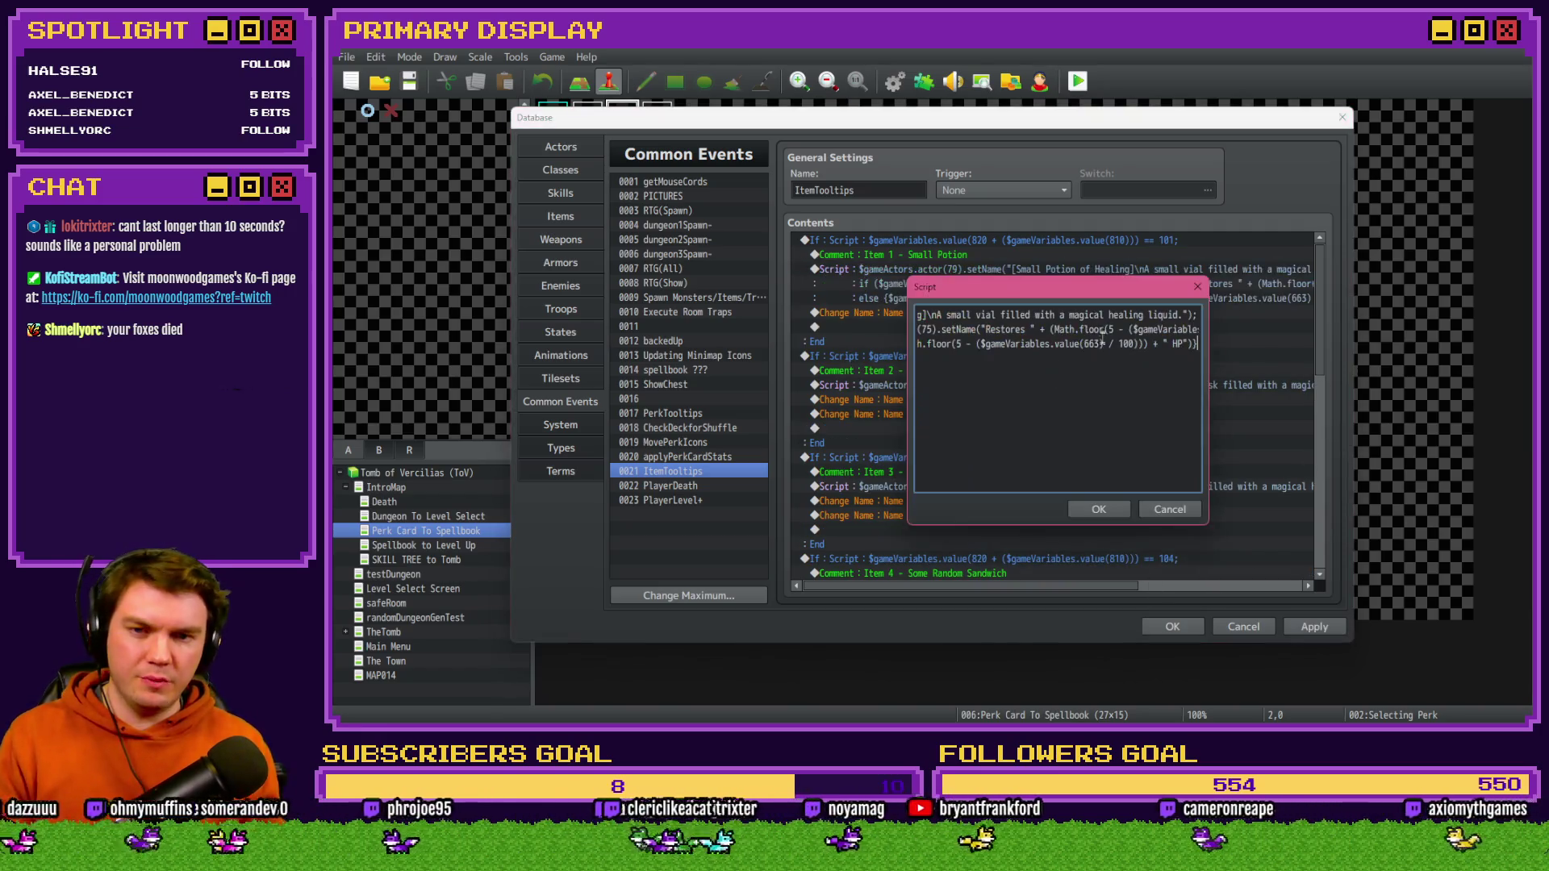
double_click(969, 345)
text(+)
click(1099, 509)
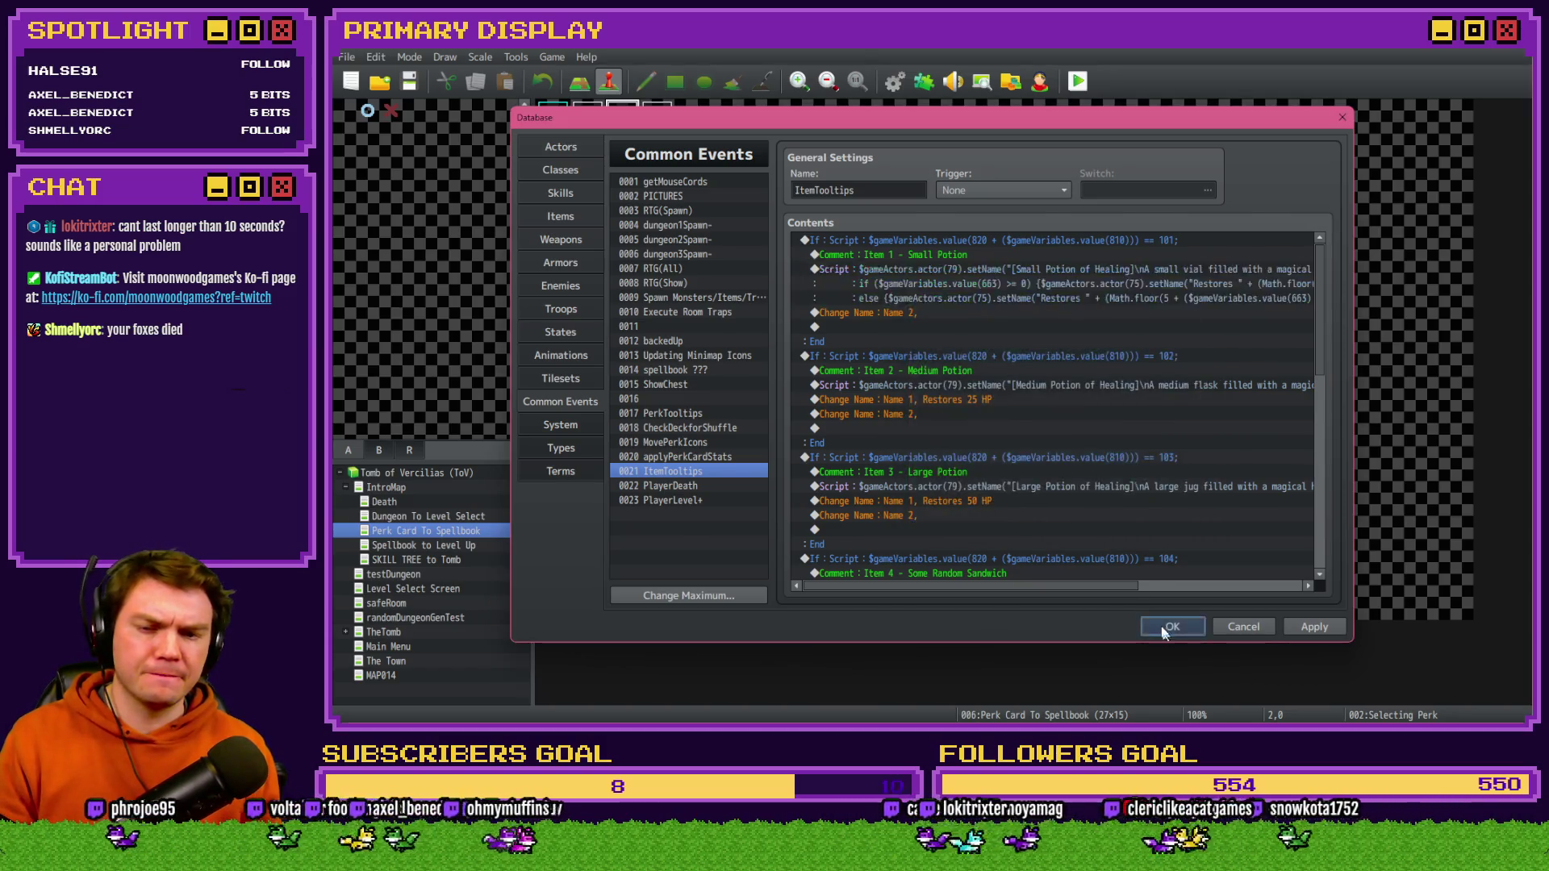
click(1171, 626)
click(1077, 81)
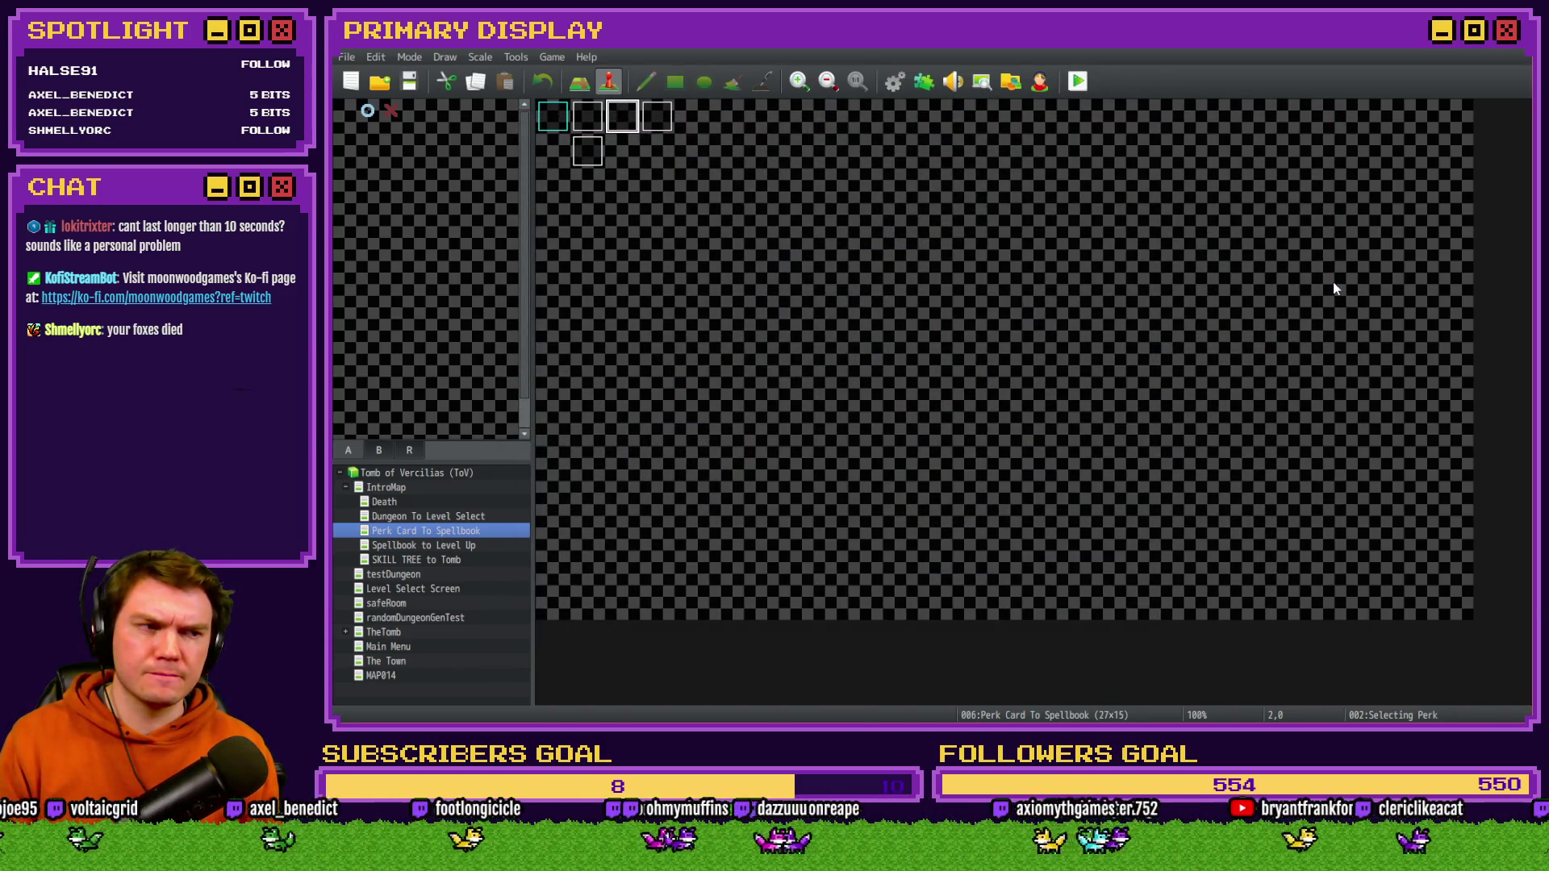
drag(1448, 280, 845, 145)
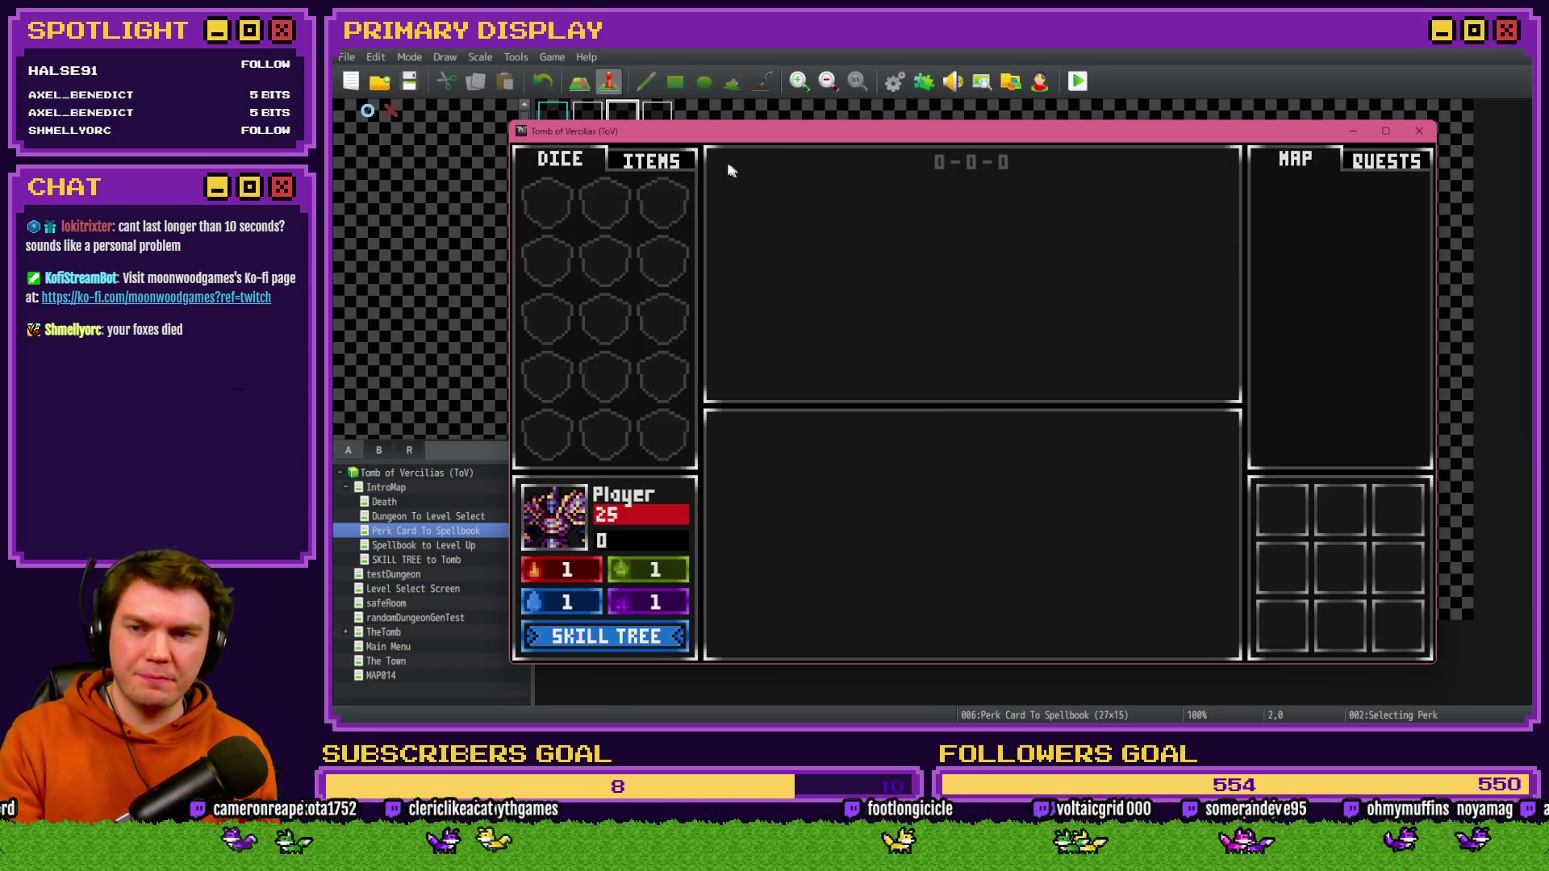
click(667, 161)
mouse_move(604, 325)
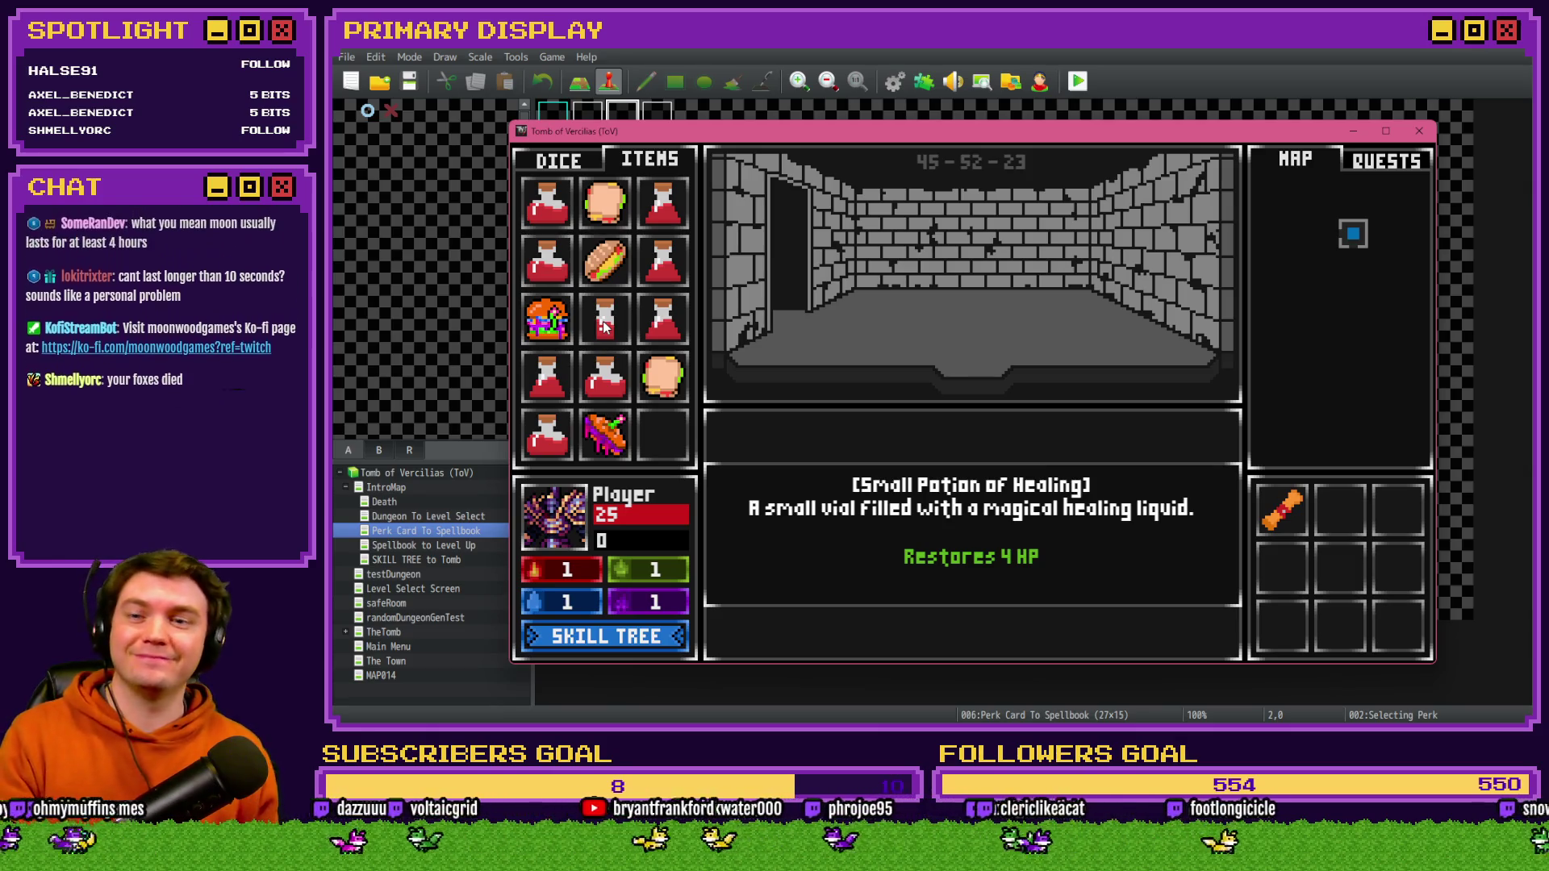
key(F9)
scroll(577, 484, down, 10)
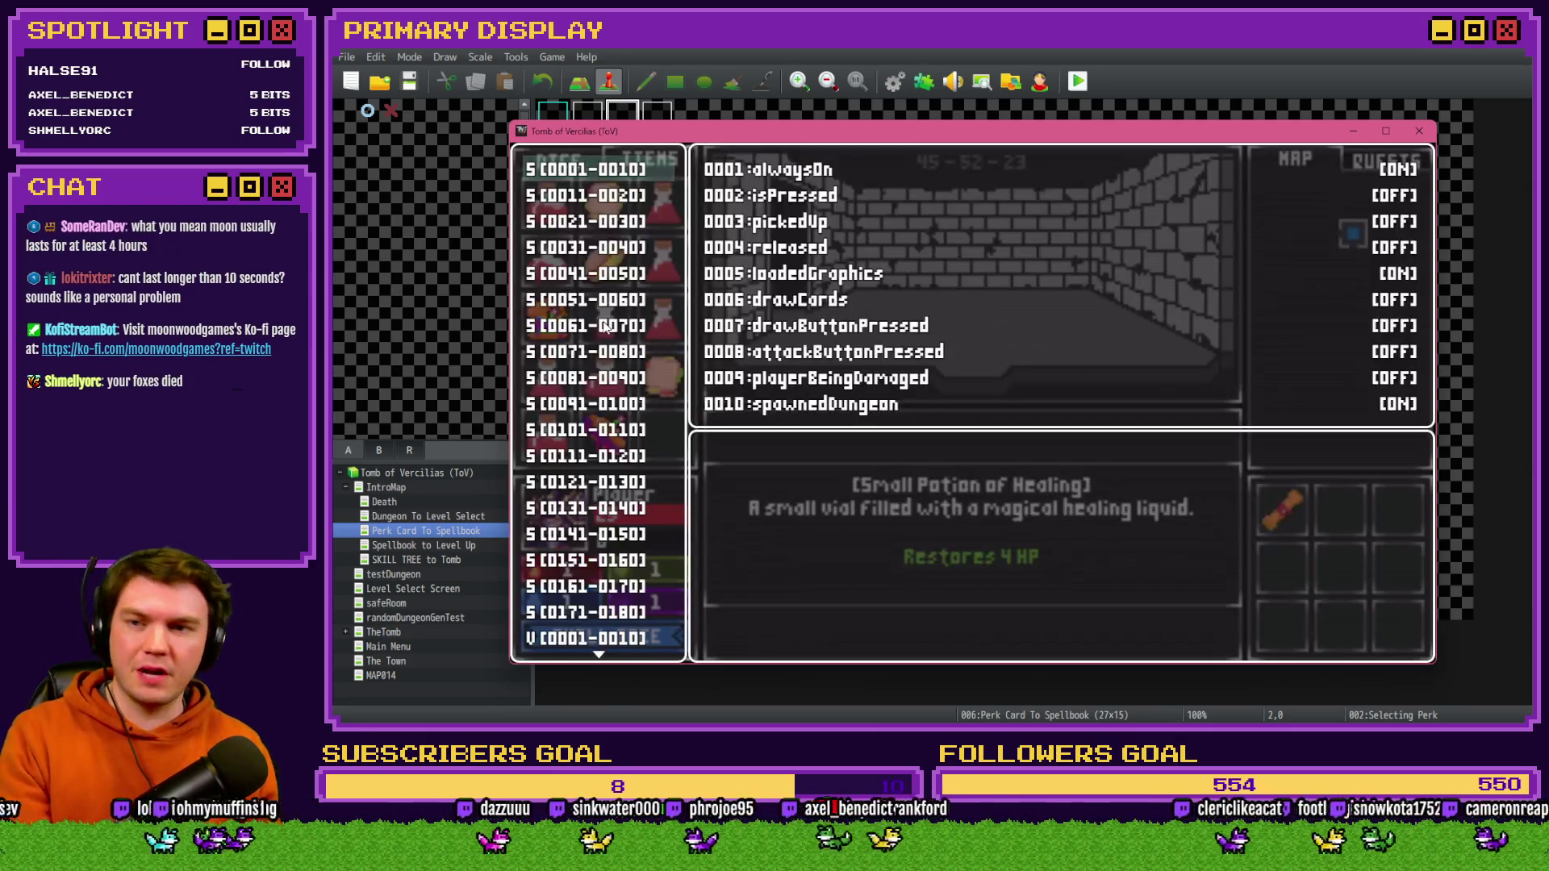
scroll(577, 492, down, 14)
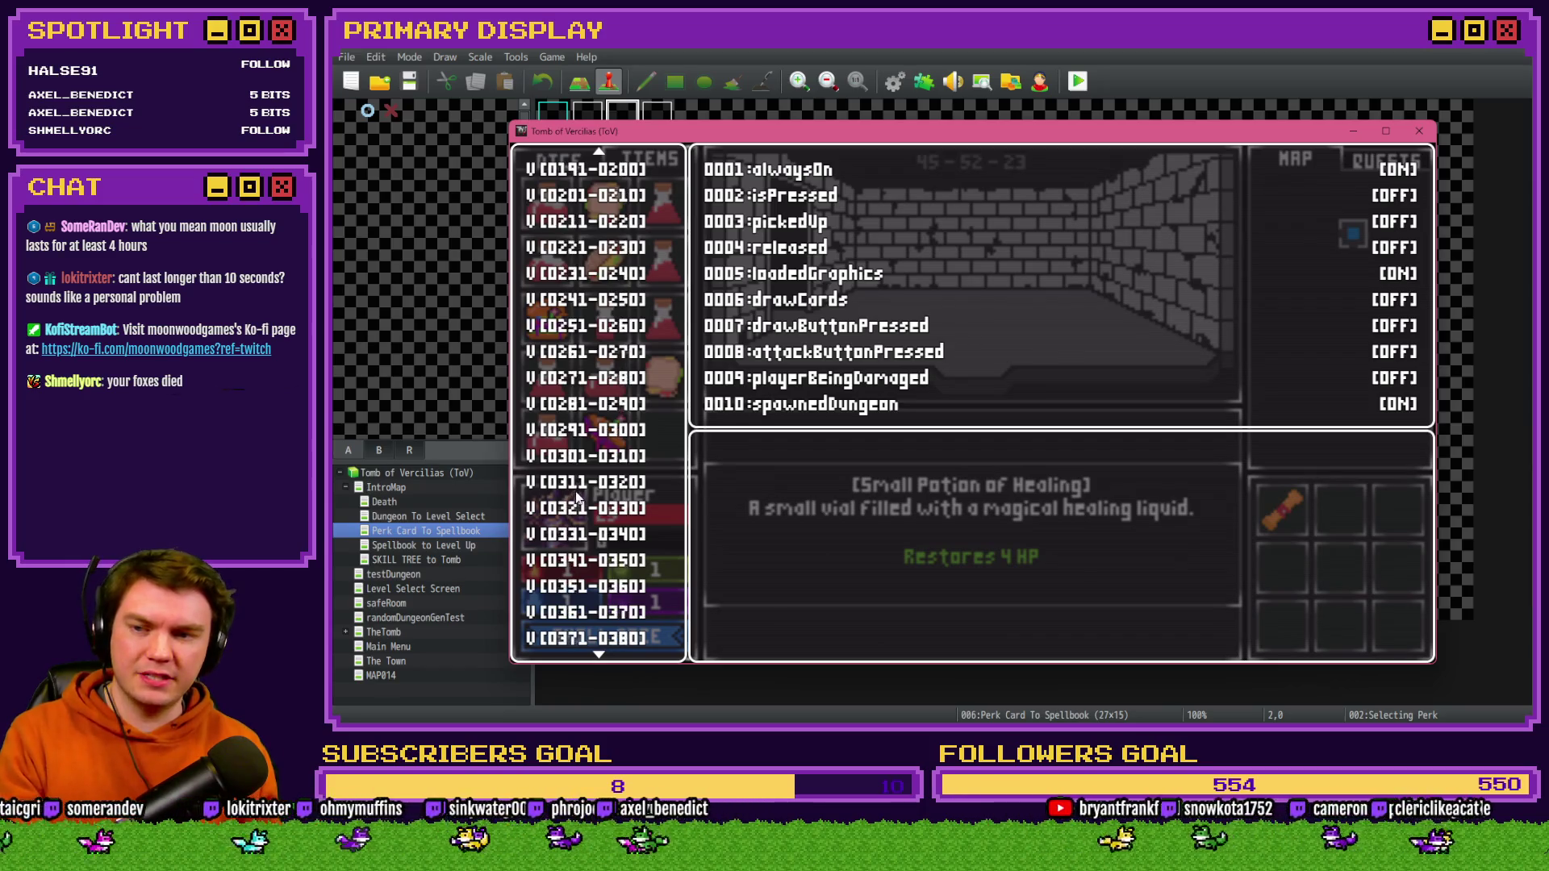
scroll(581, 505, down, 2)
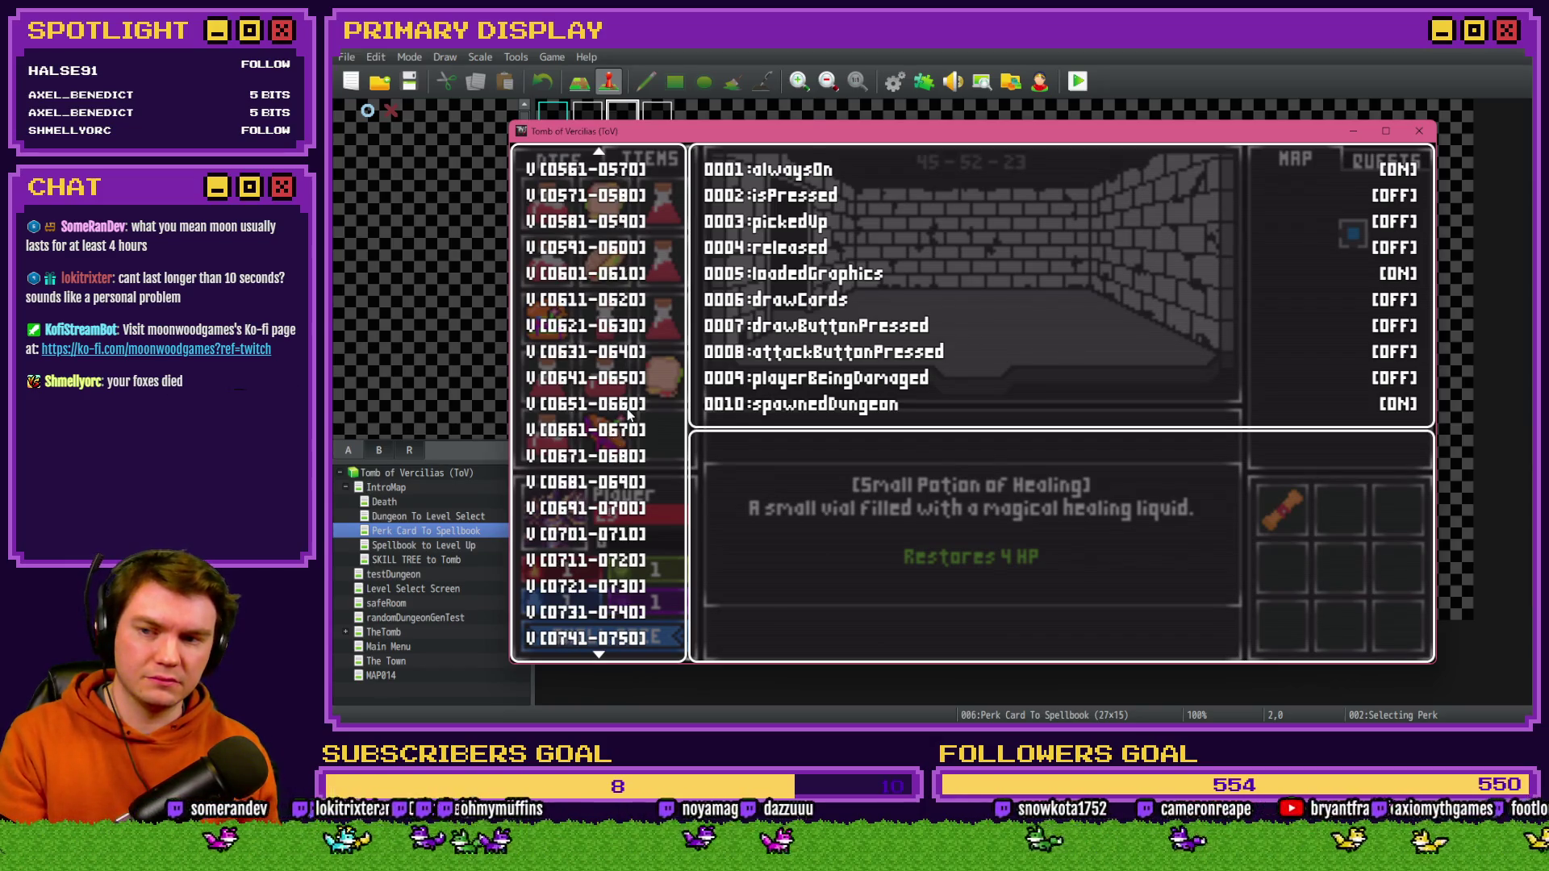
key(Return)
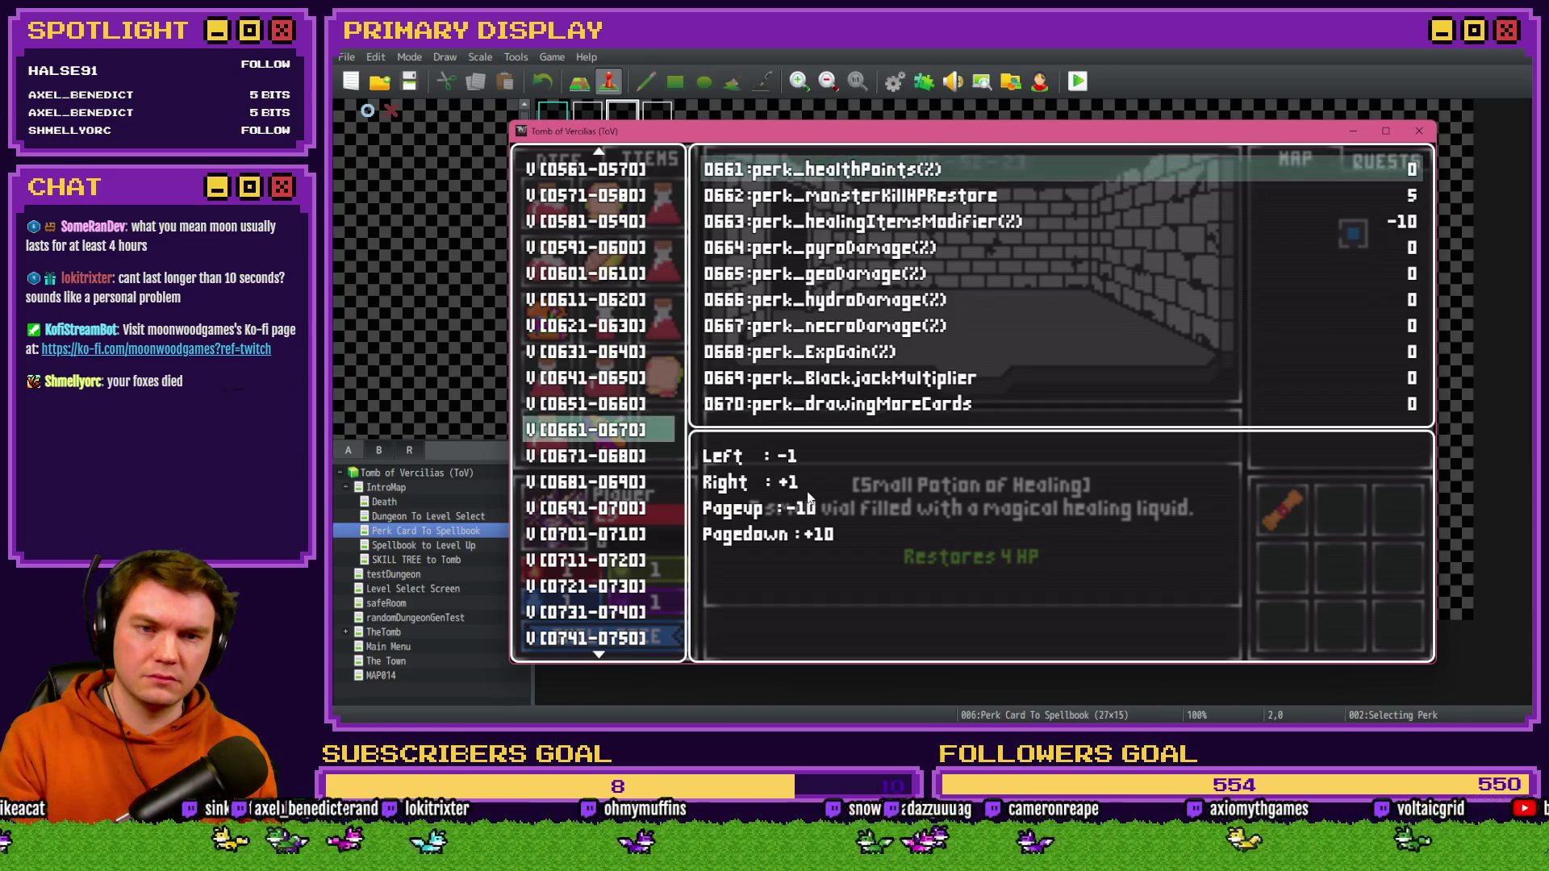
key(Down)
key(Down)
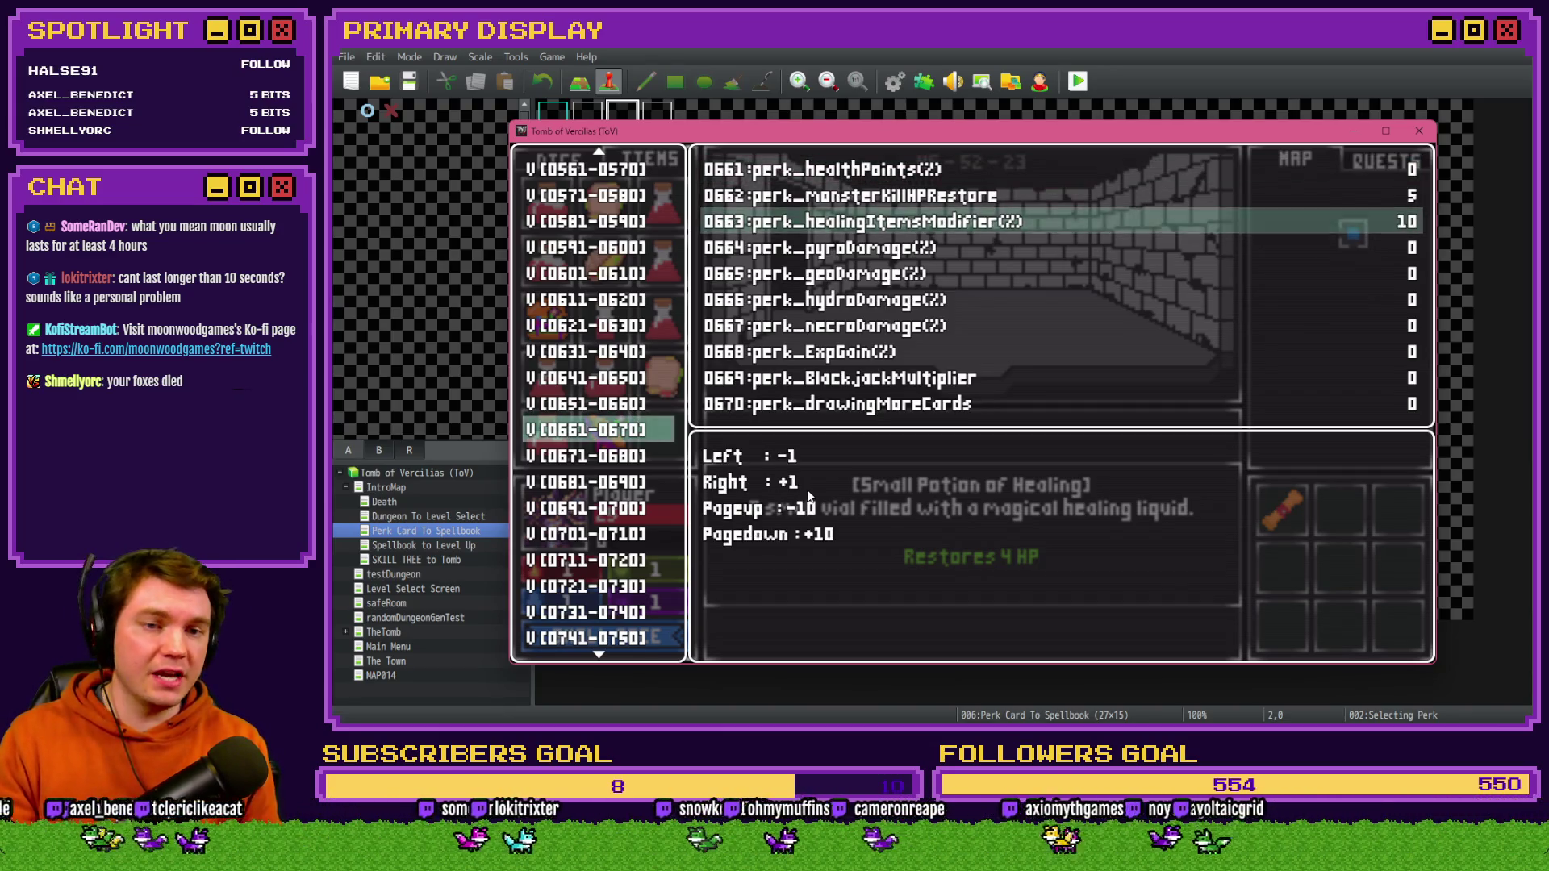
key(Escape)
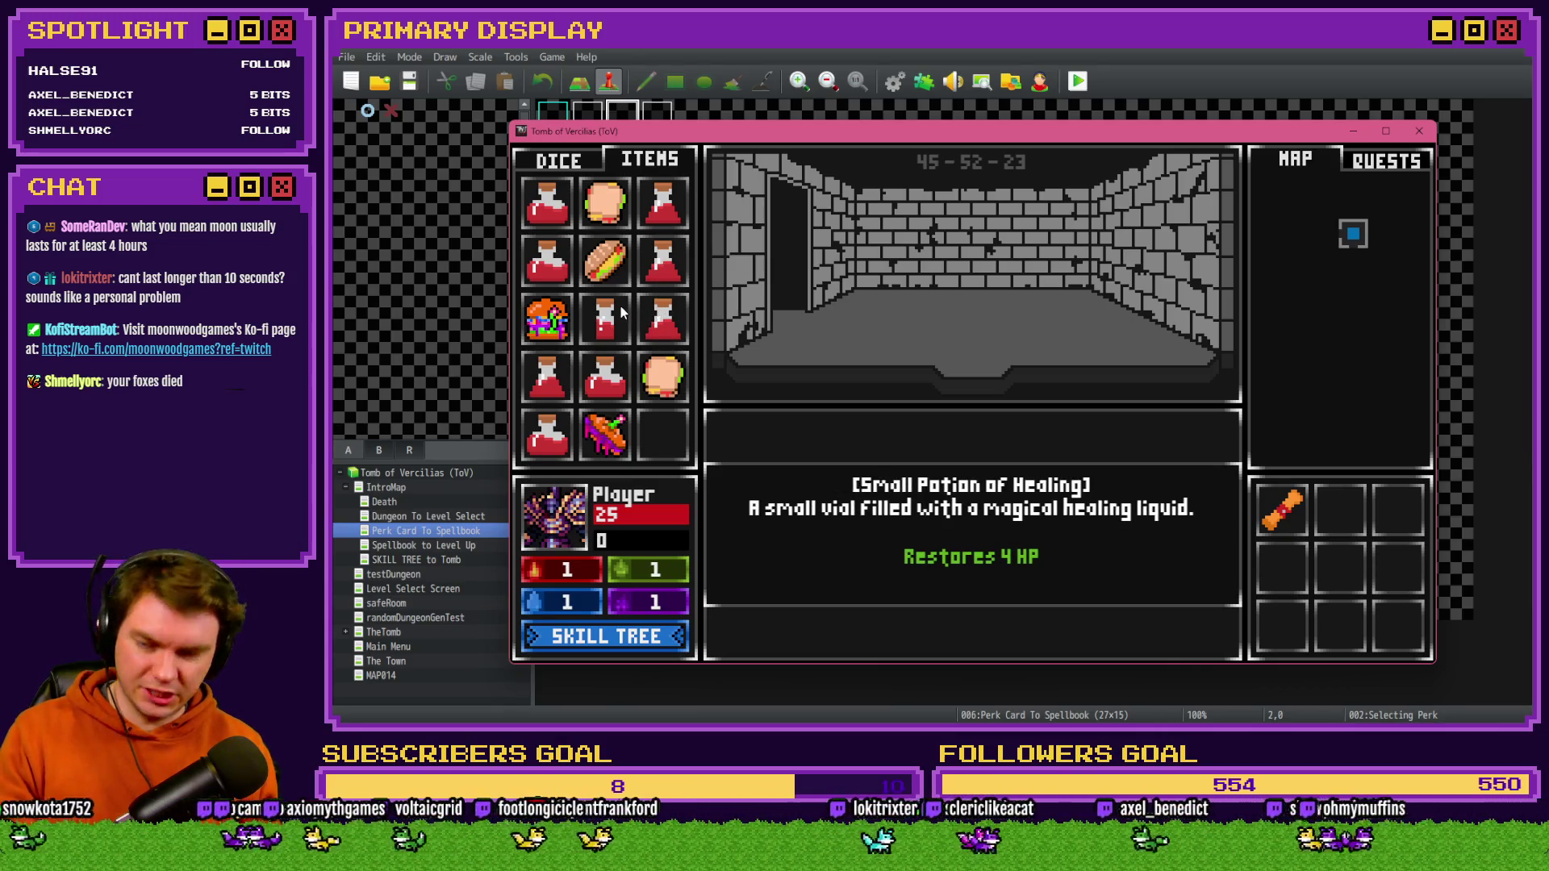
key(F9)
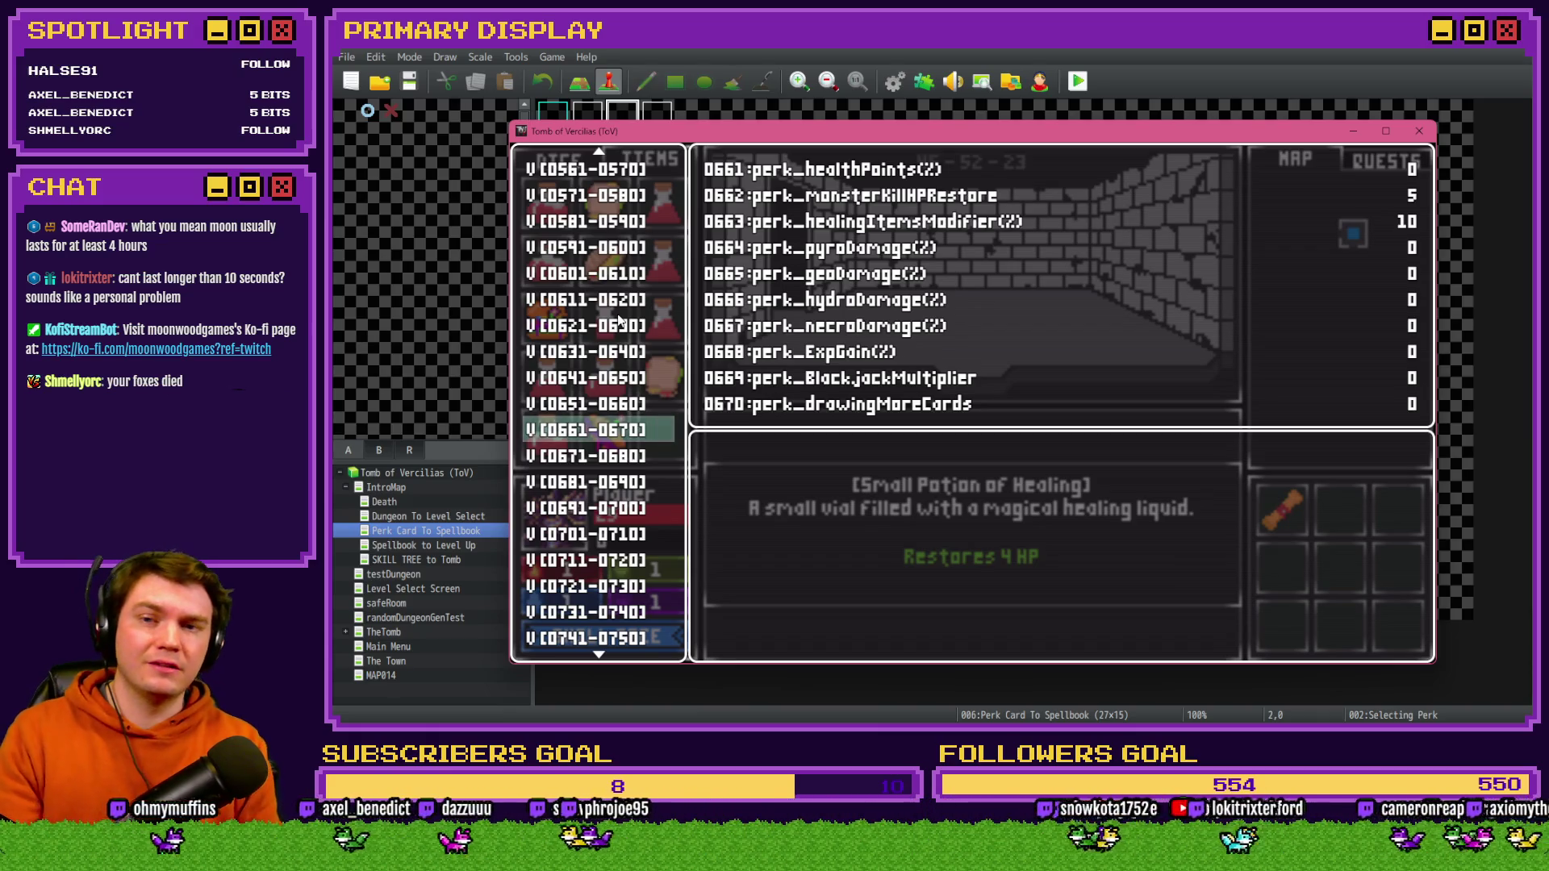
key(Return)
key(Down)
key(Down)
key(Escape)
key(Escape)
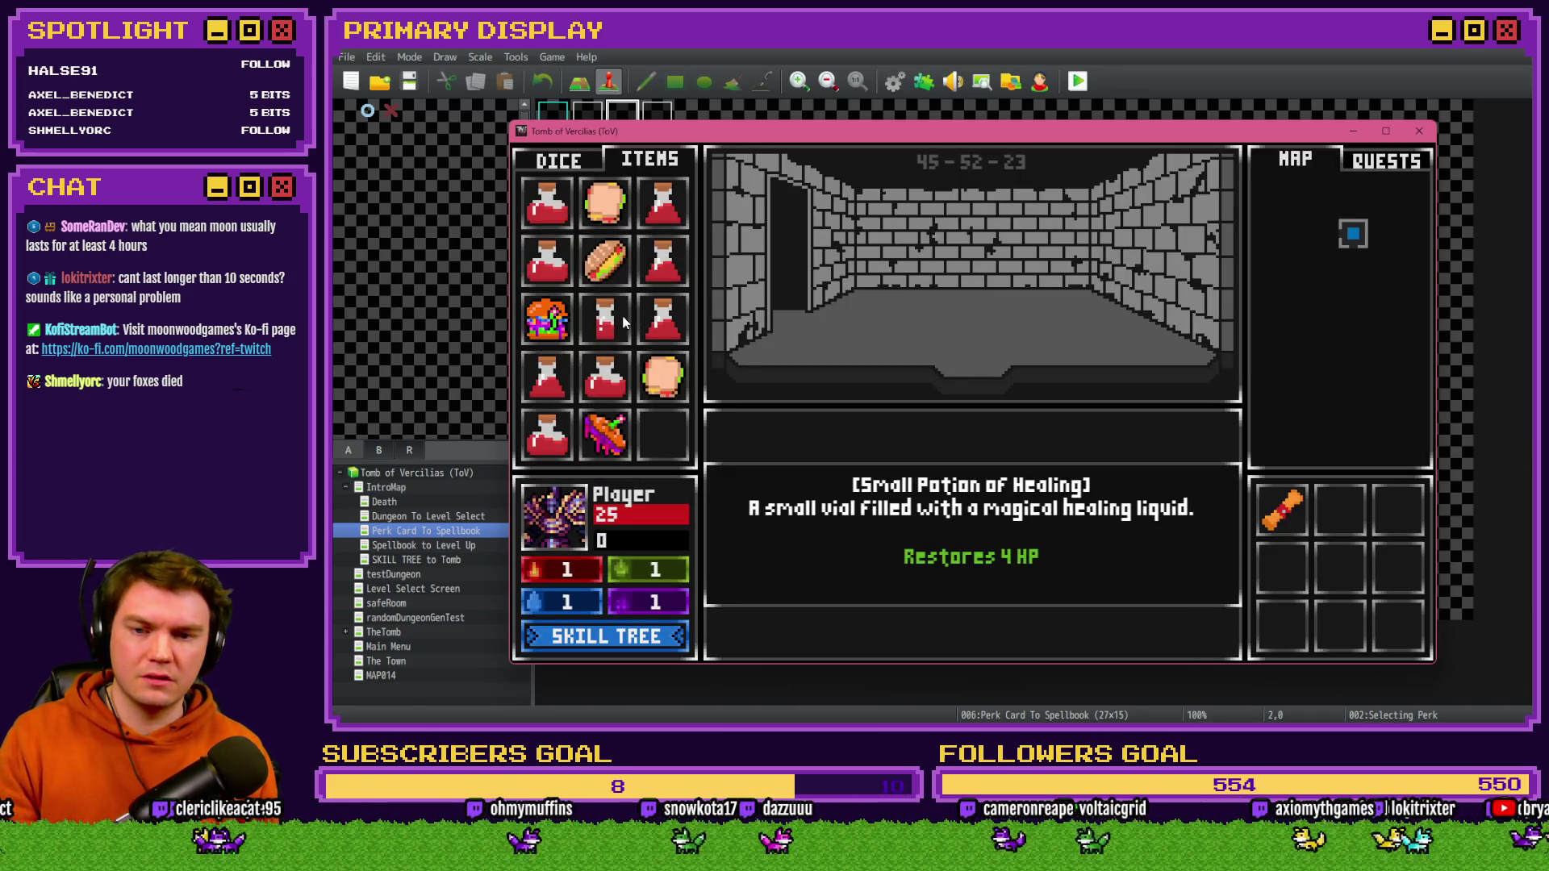
key(F9)
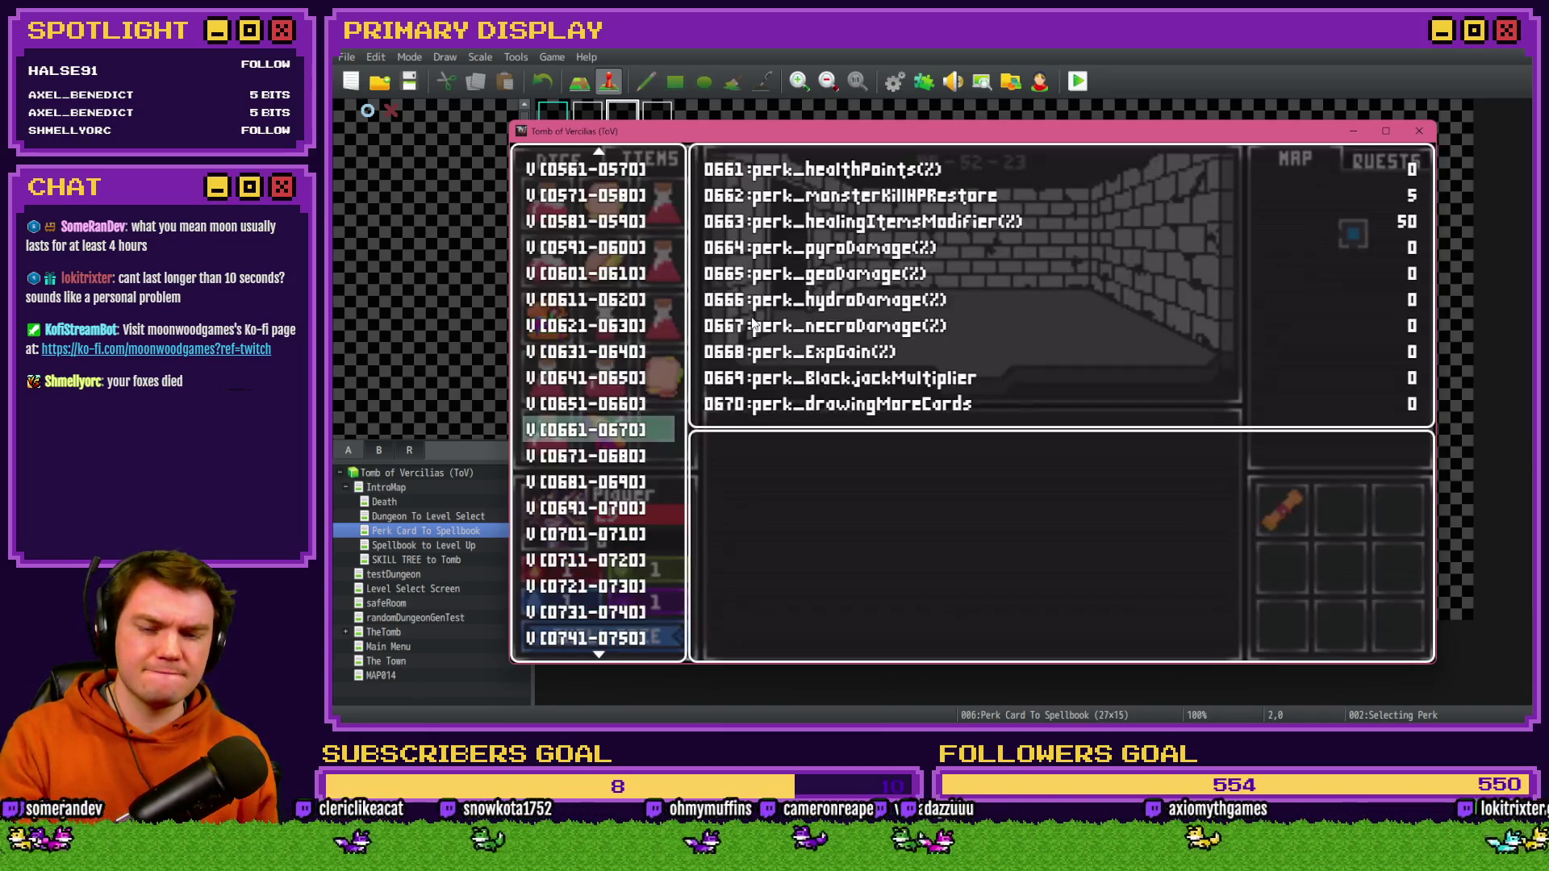
key(Return)
key(Down)
key(Down)
key(Page_Up)
key(Page_Up)
key(Page_Up)
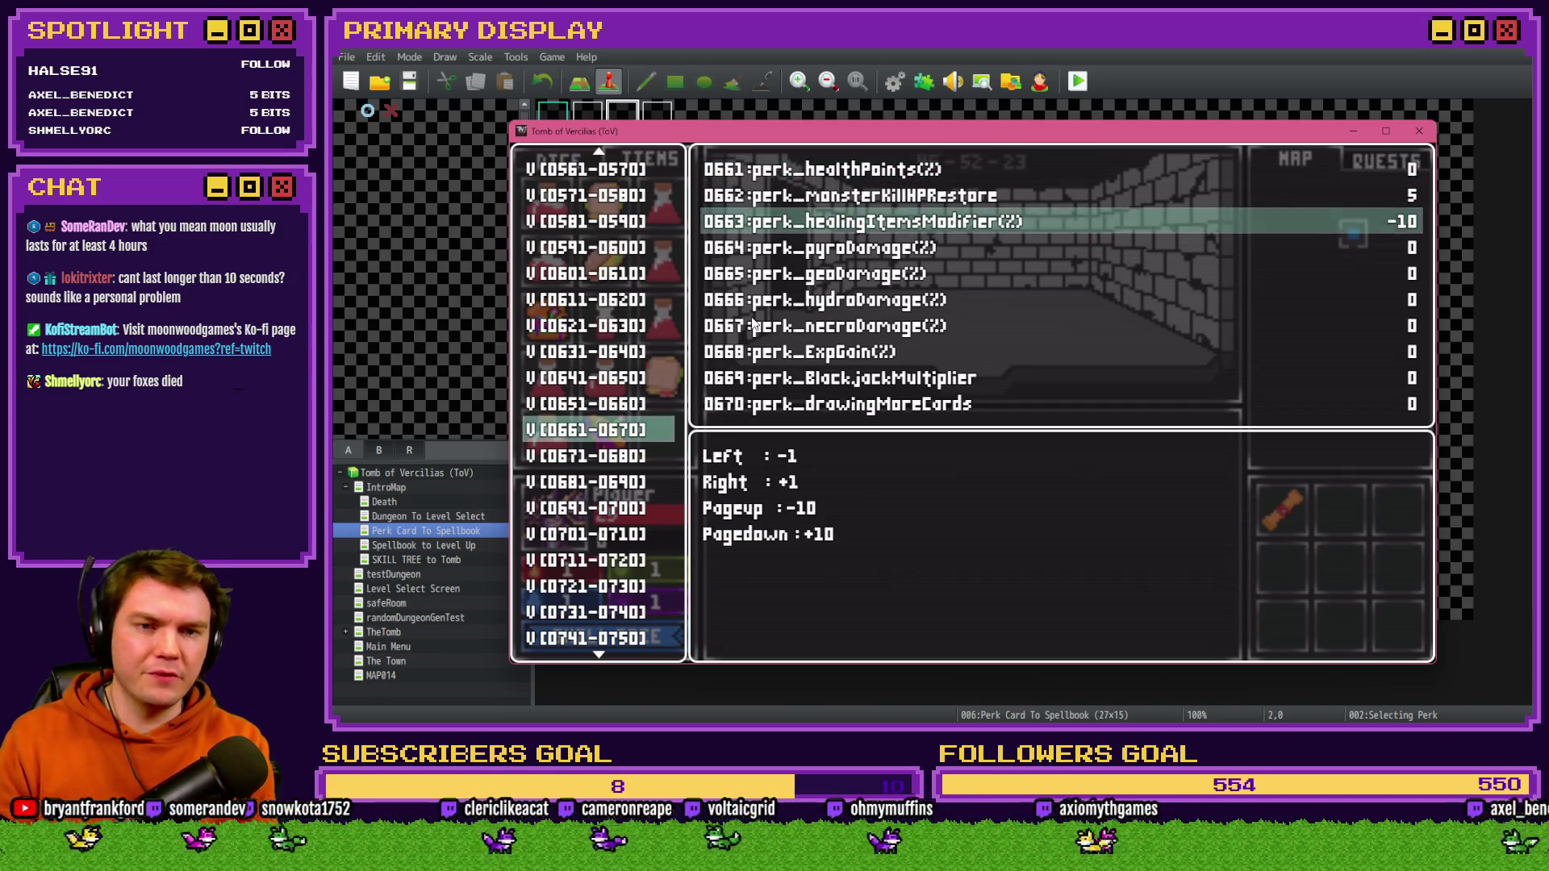
key(Escape)
key(Escape)
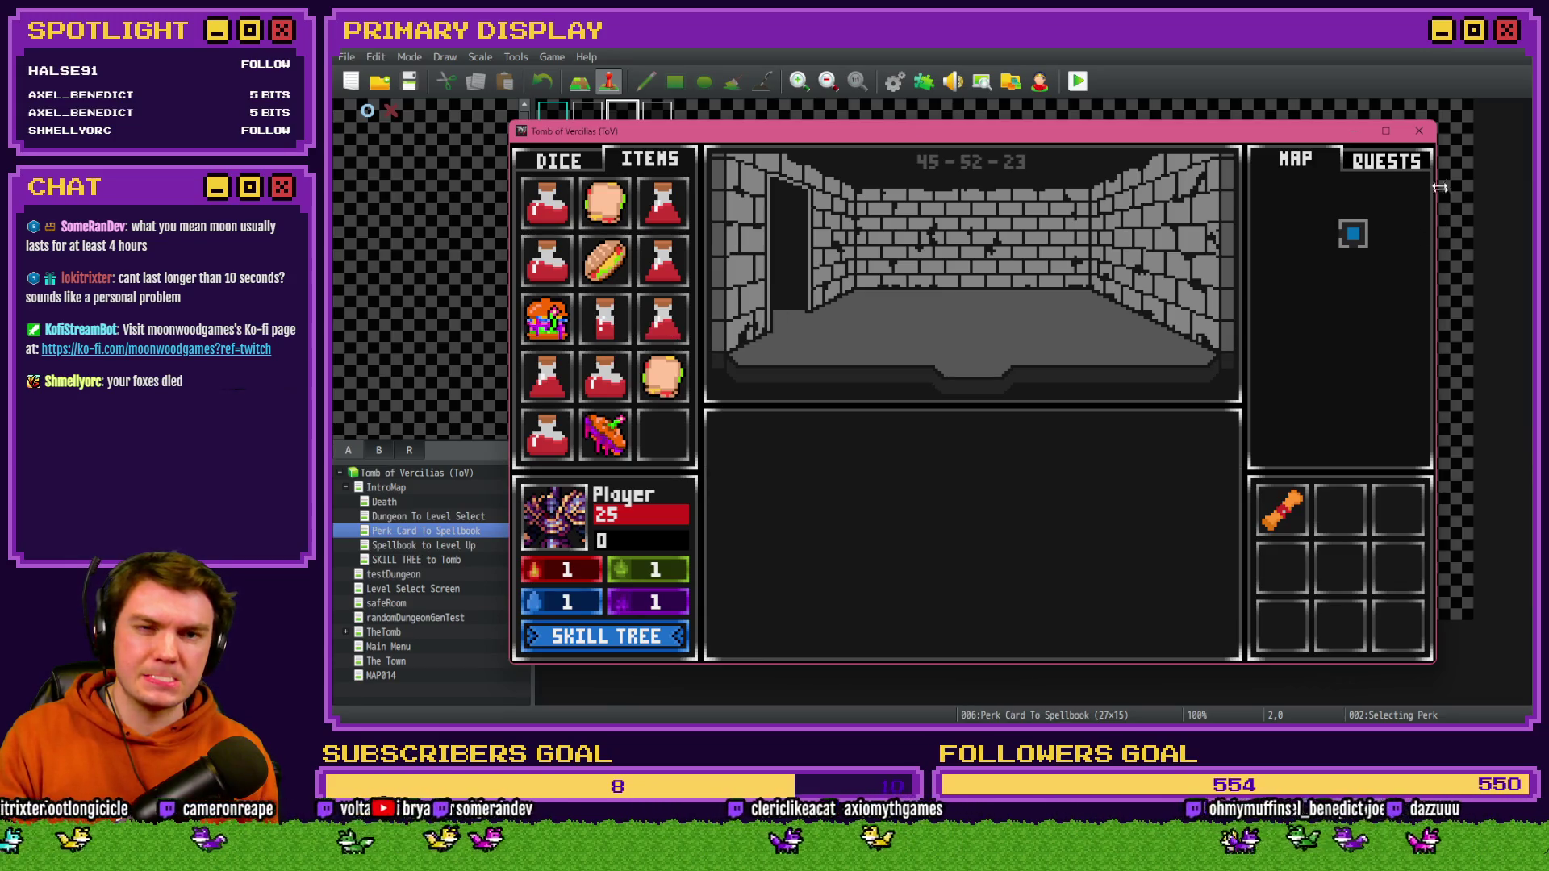
key(F9)
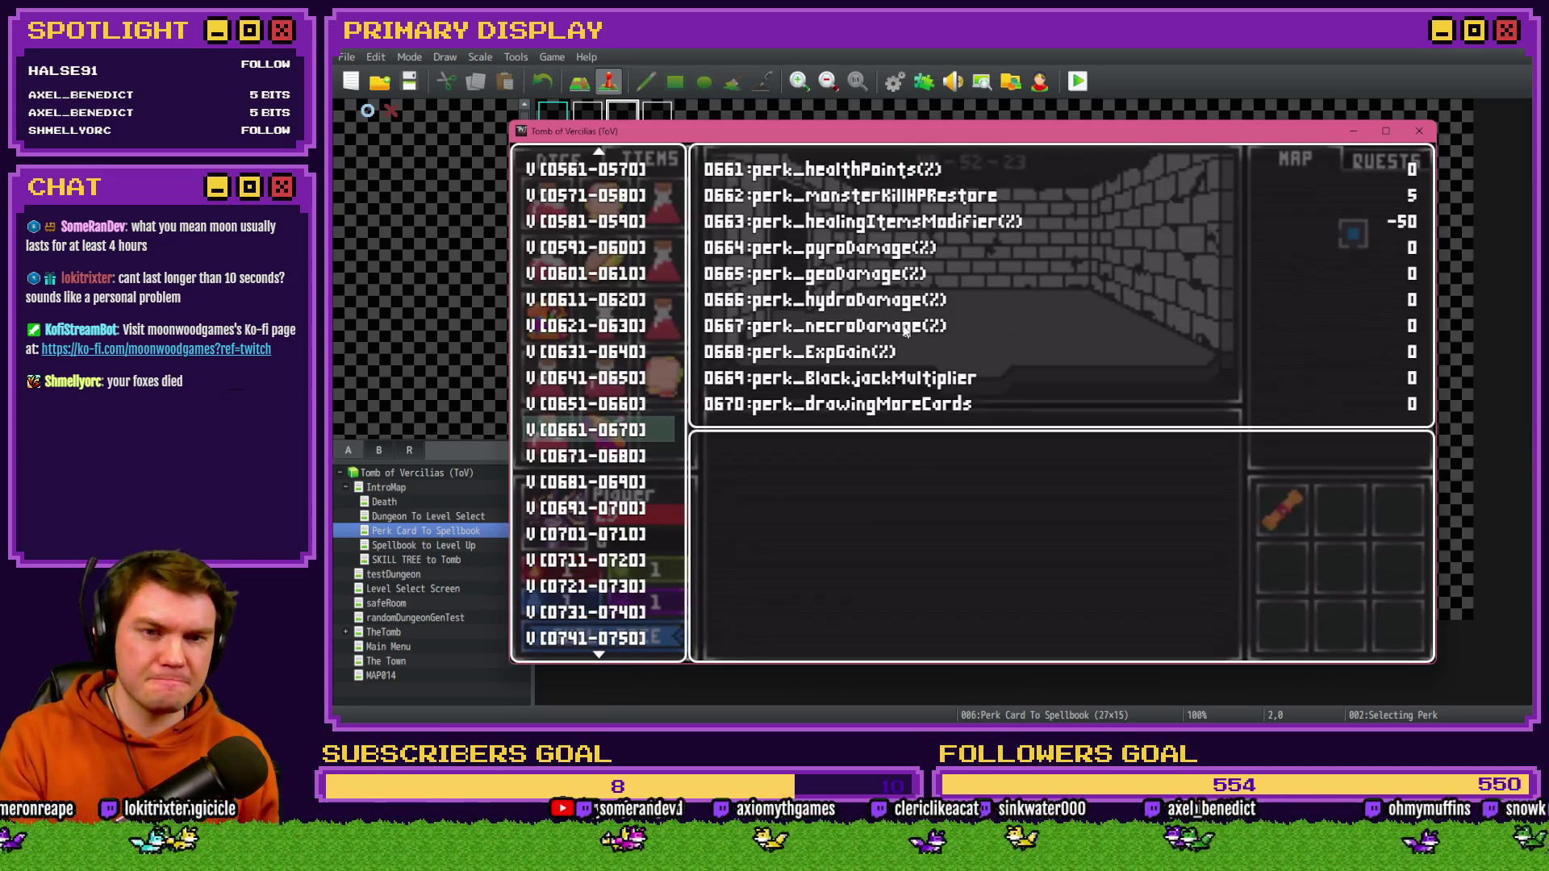
key(Escape)
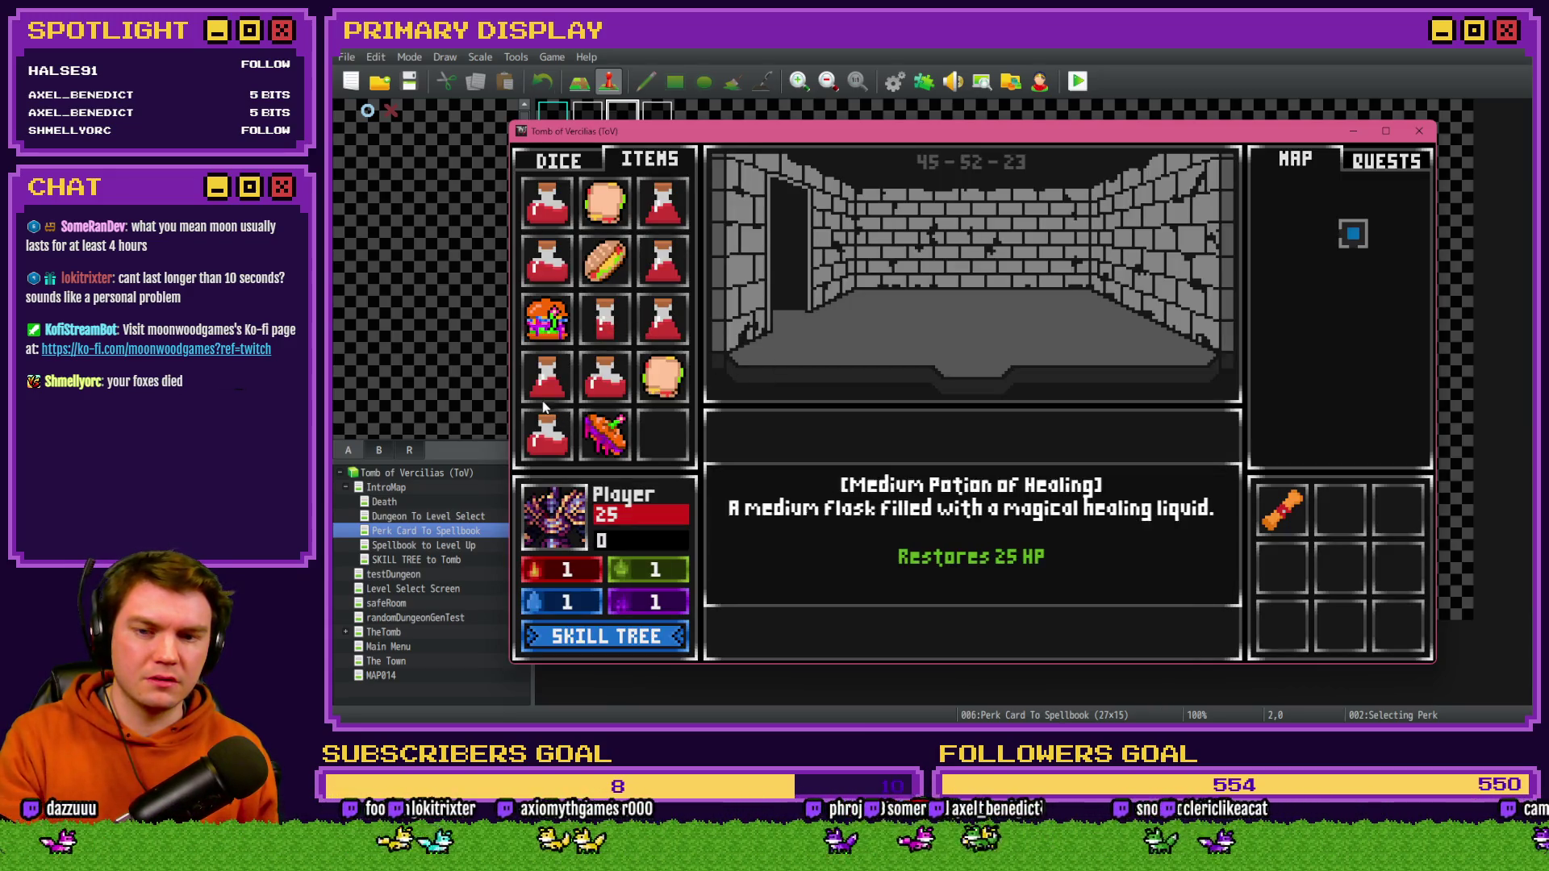
drag(605, 323, 615, 346)
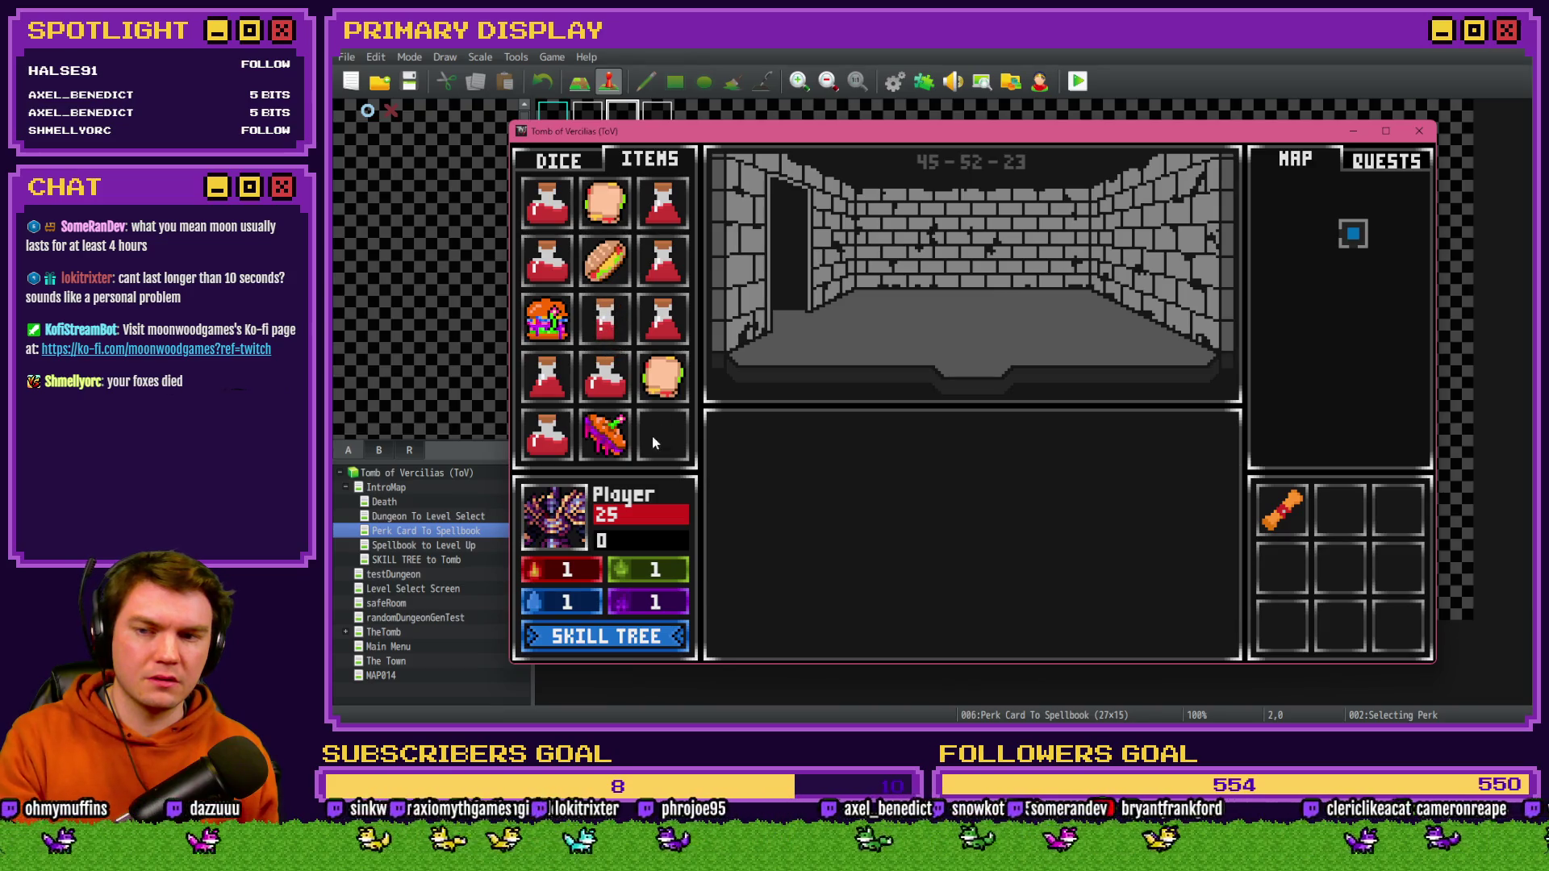
click(584, 161)
click(650, 159)
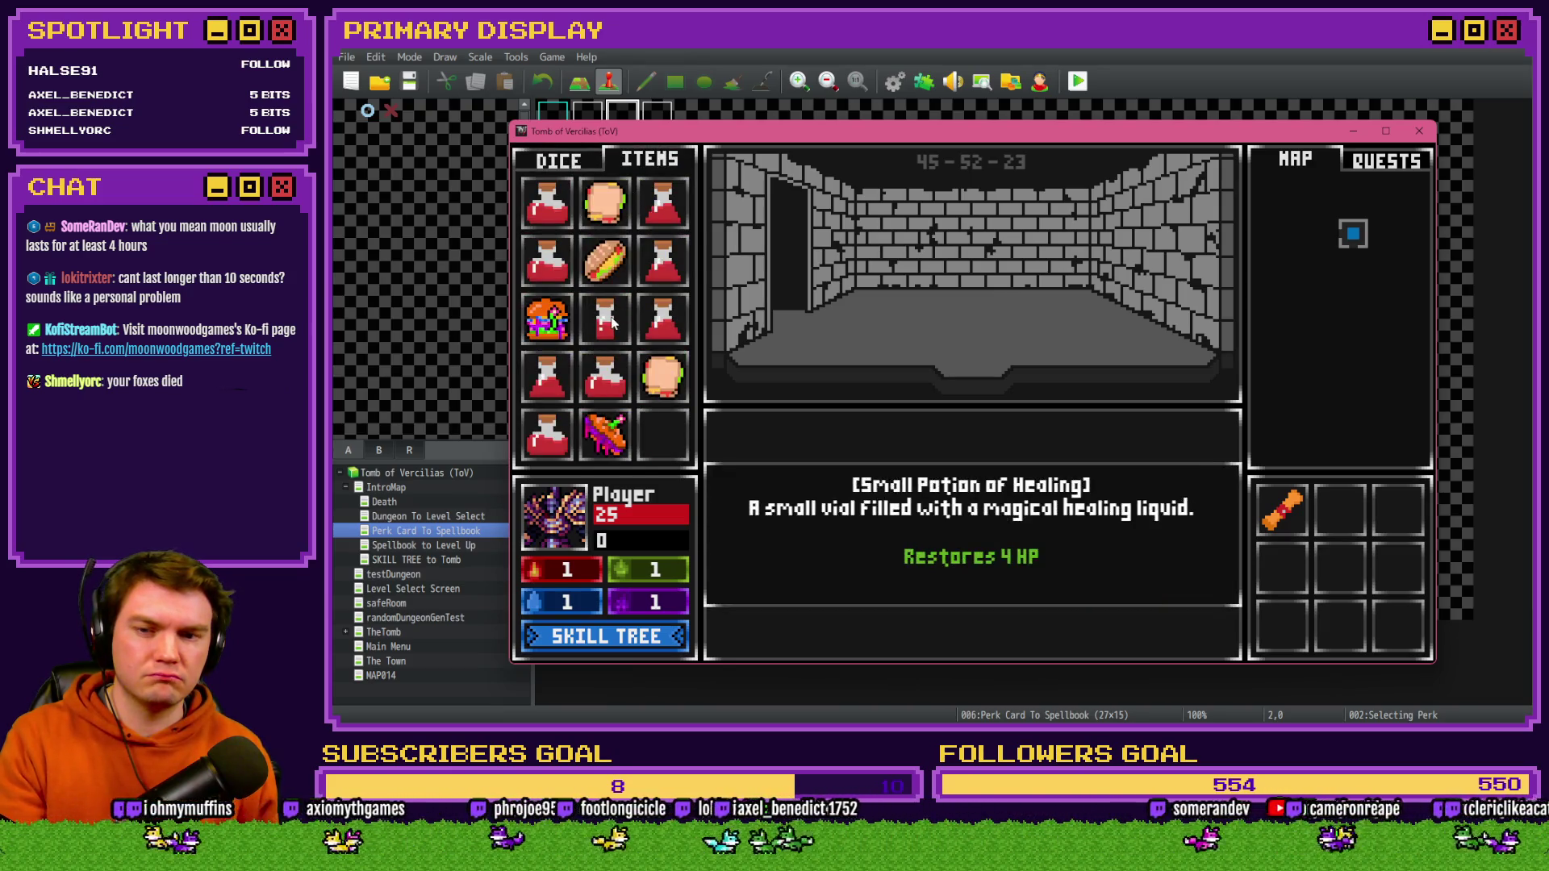
click(1419, 131)
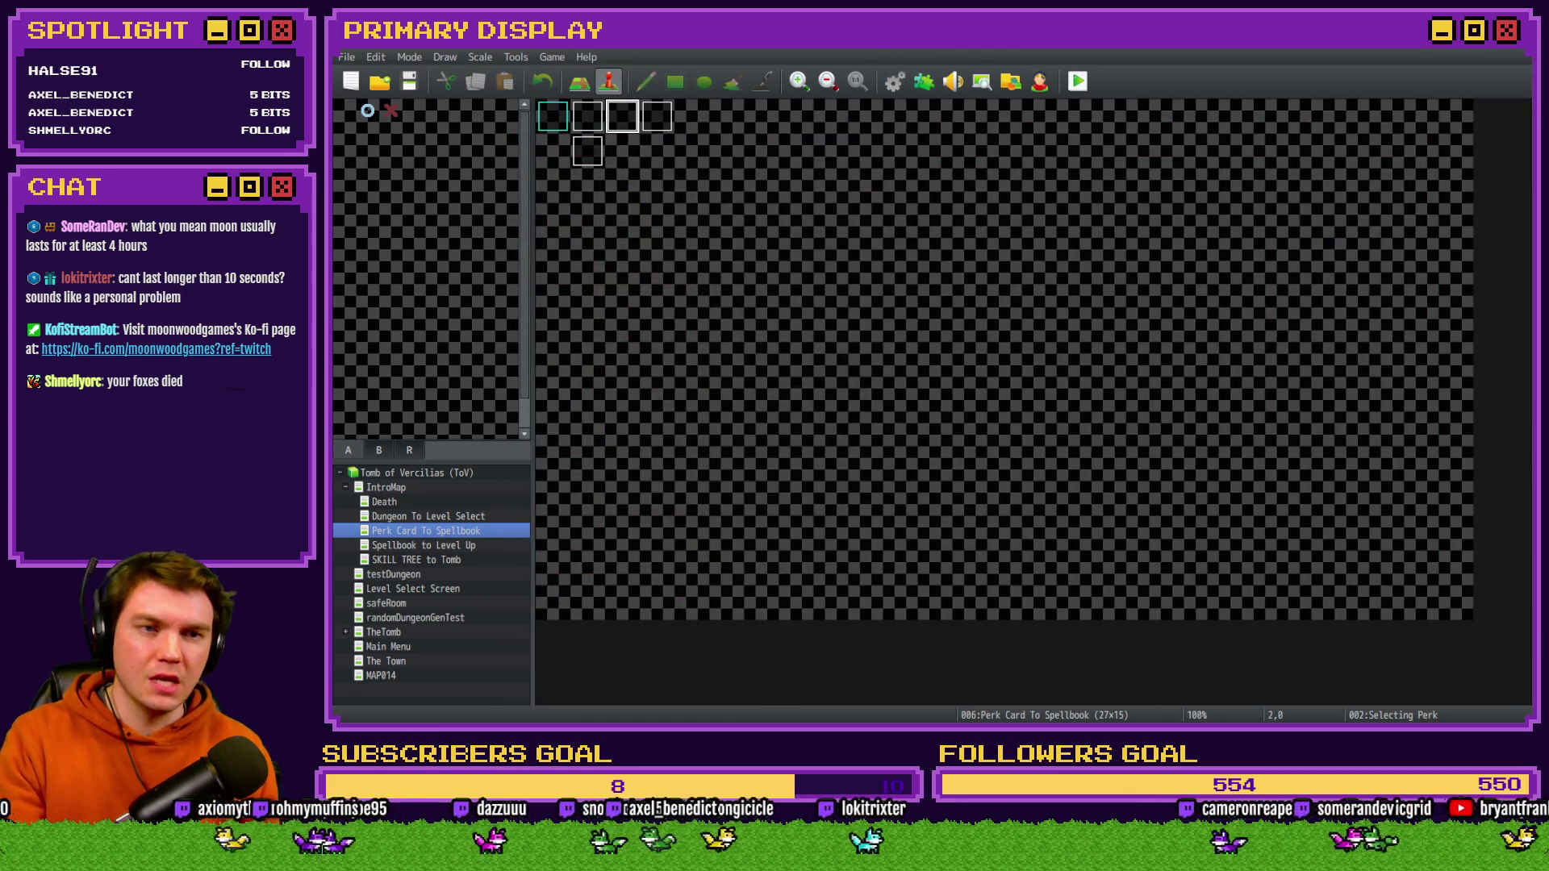
- Change floor to ceil in the Small Potion else line, close the Database, then save and playtest
click(894, 81)
double_click(1086, 283)
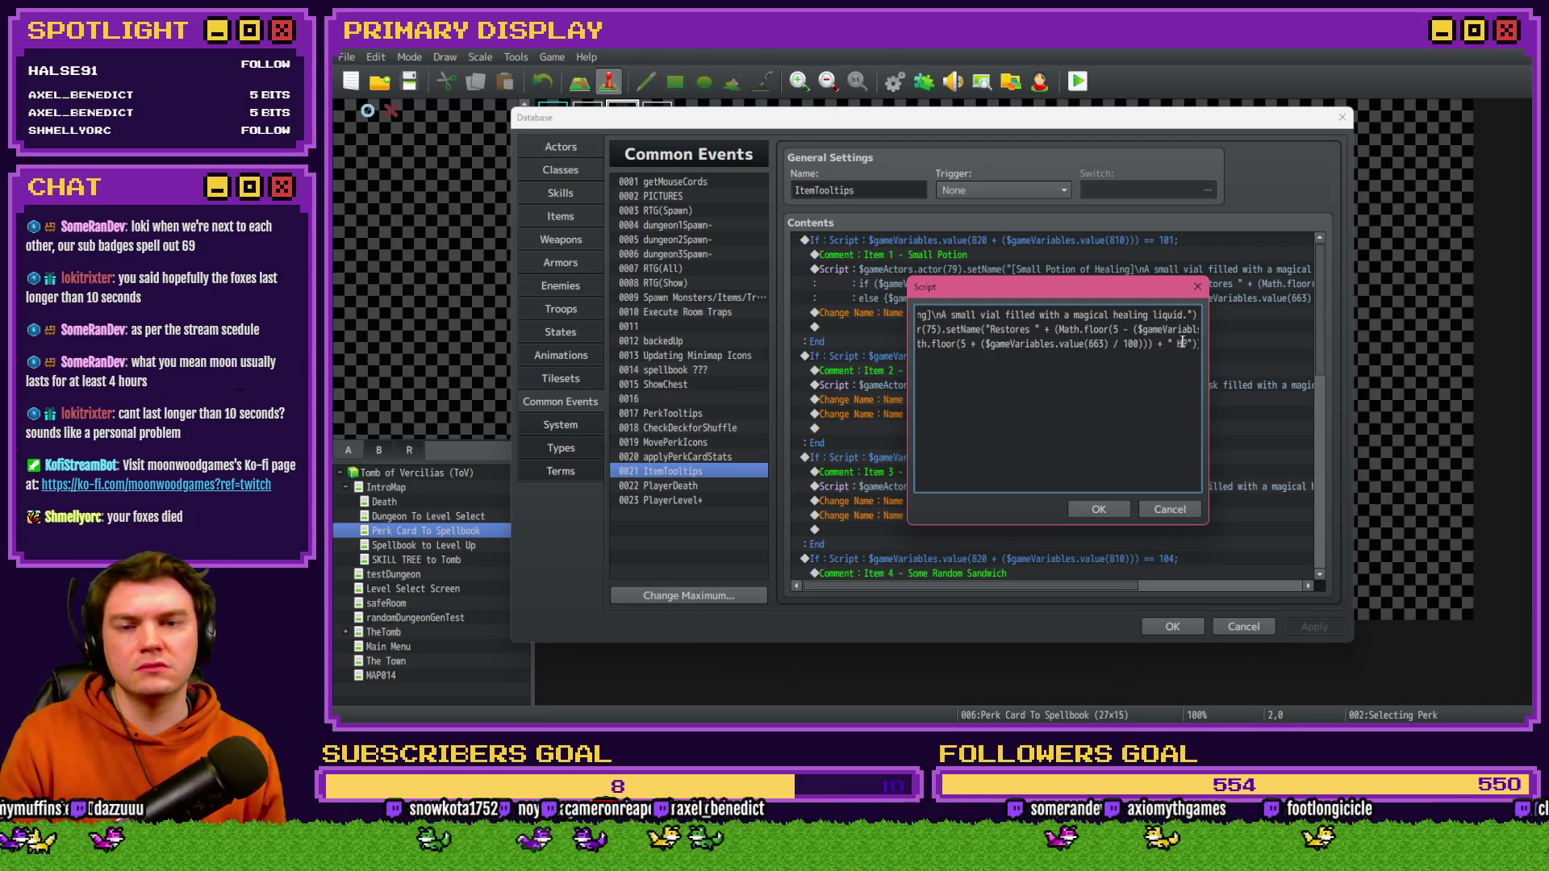
drag(1176, 343, 1190, 343)
mouse_move(1100, 281)
mouse_down()
mouse_move(1057, 498)
mouse_move(1044, 338)
mouse_move(1068, 270)
mouse_up()
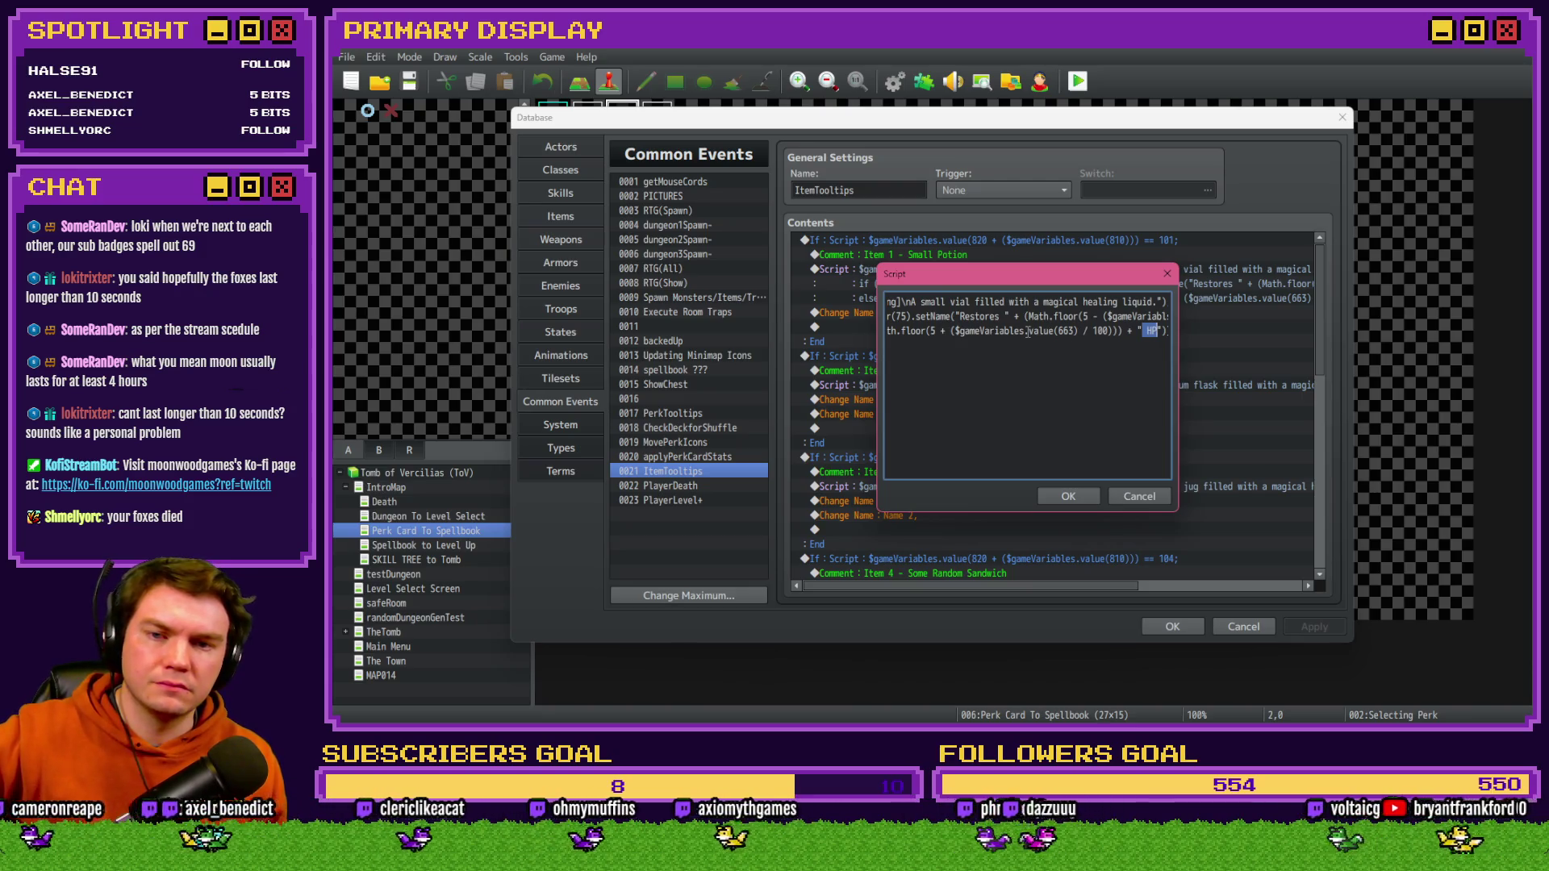
double_click(918, 331)
text(ceil)
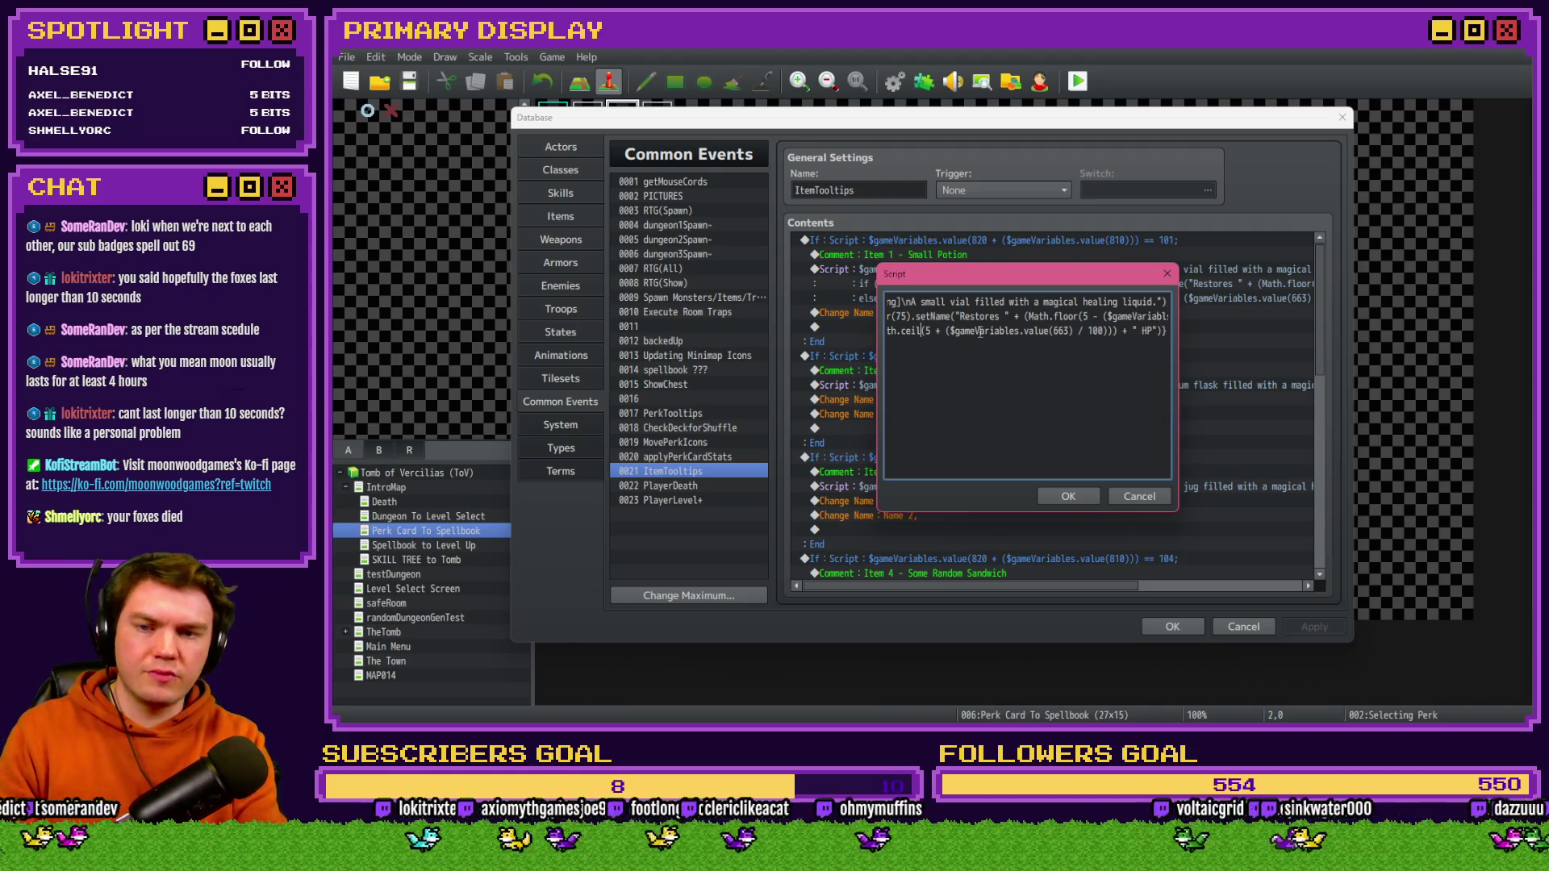
click(1067, 496)
click(1172, 626)
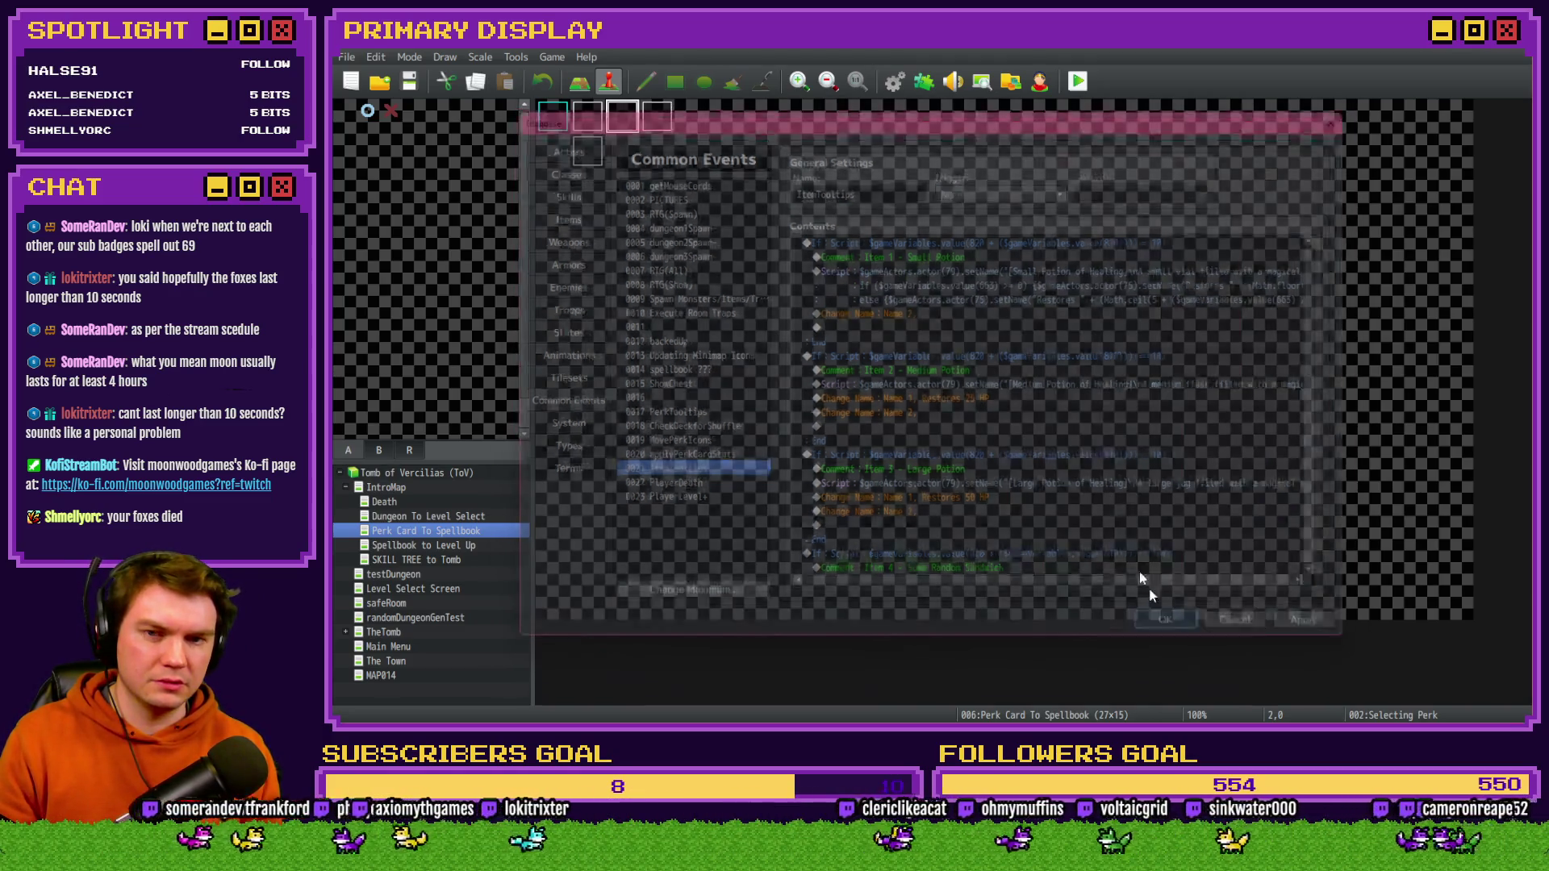
click(1079, 81)
click(888, 400)
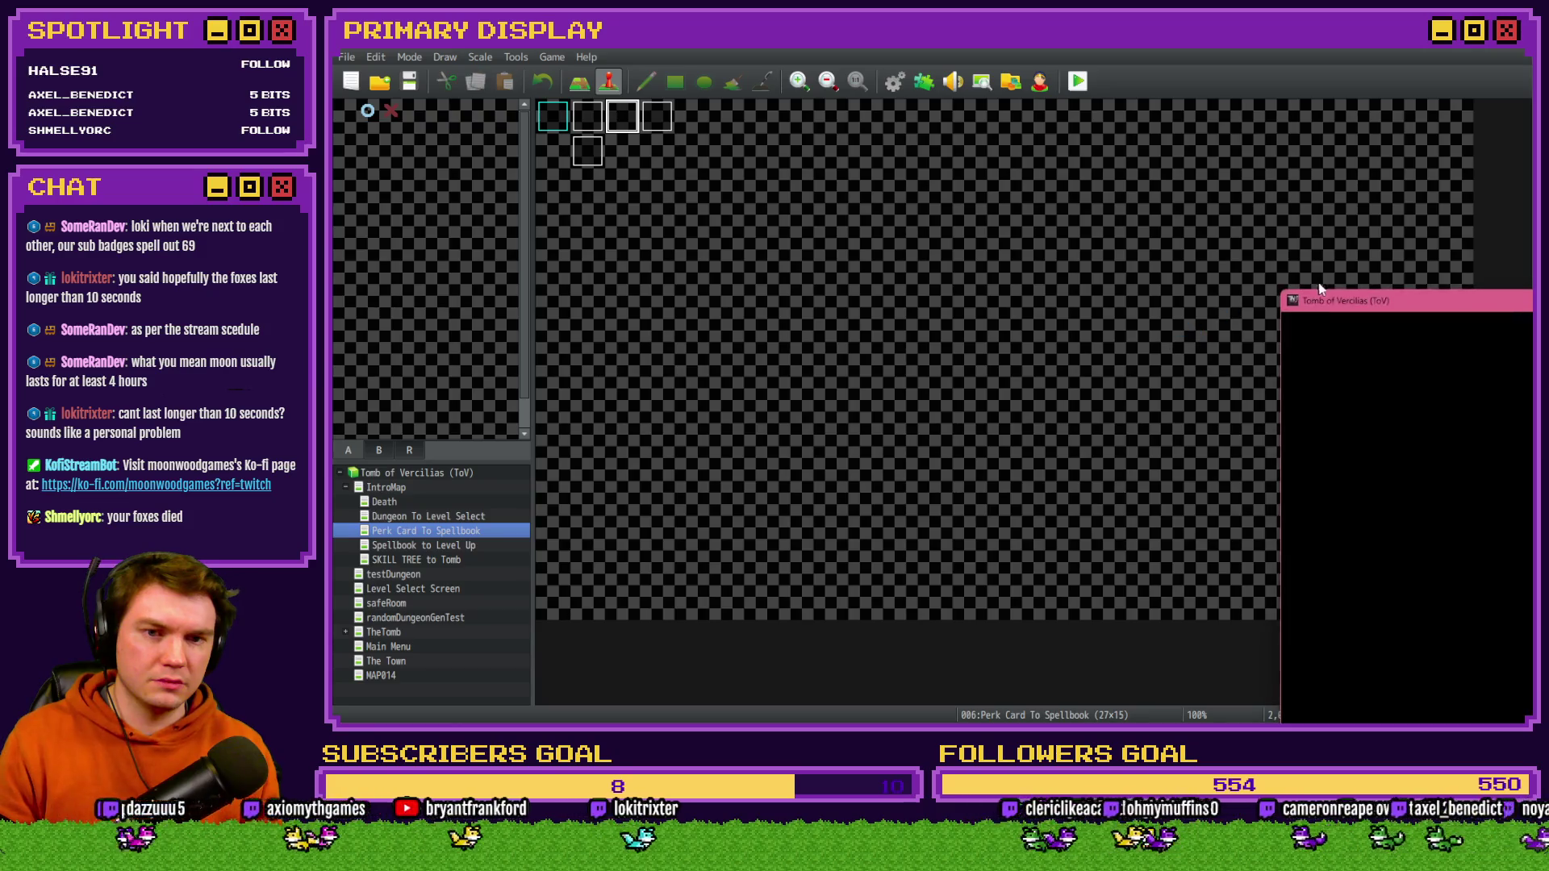
- Check the Small Potion tooltip in the inventory, then open the F9 debug list on the game variables
drag(1355, 280, 799, 143)
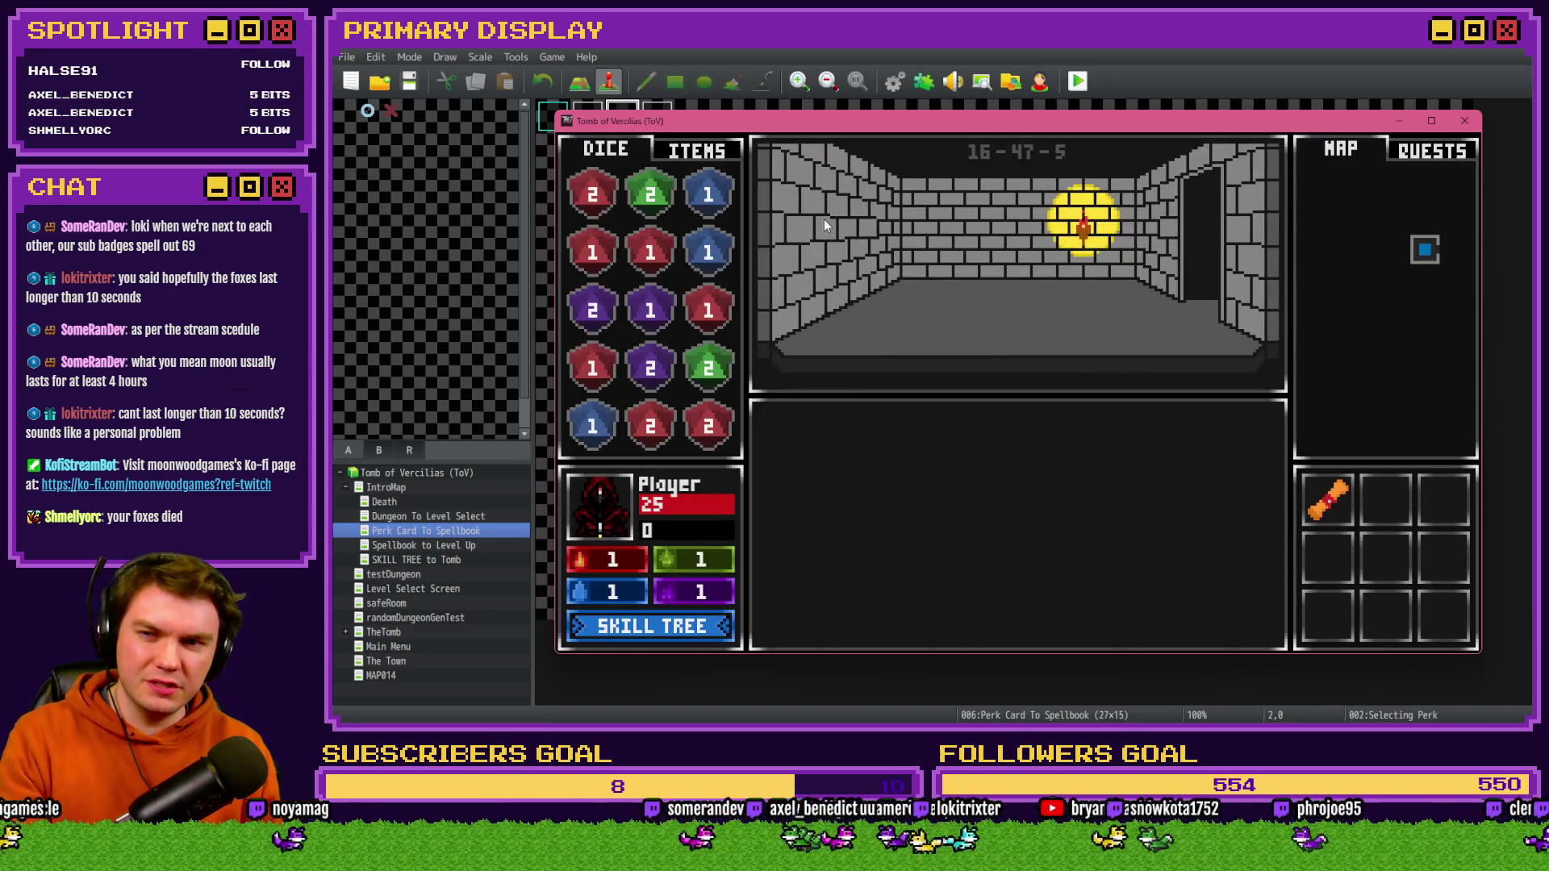
click(680, 150)
mouse_move(587, 377)
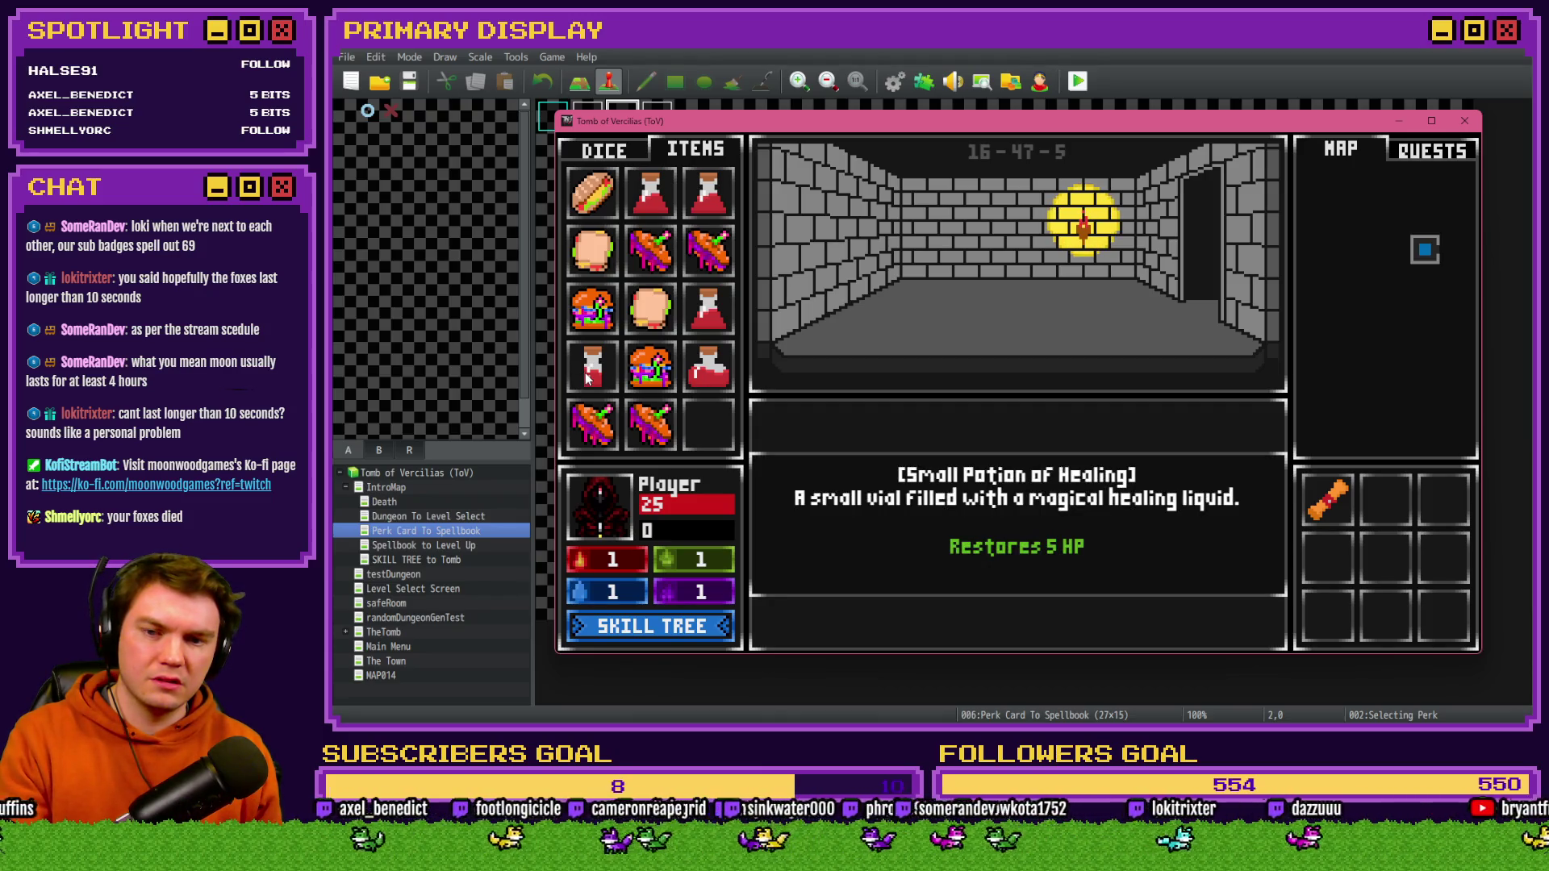
key(F9)
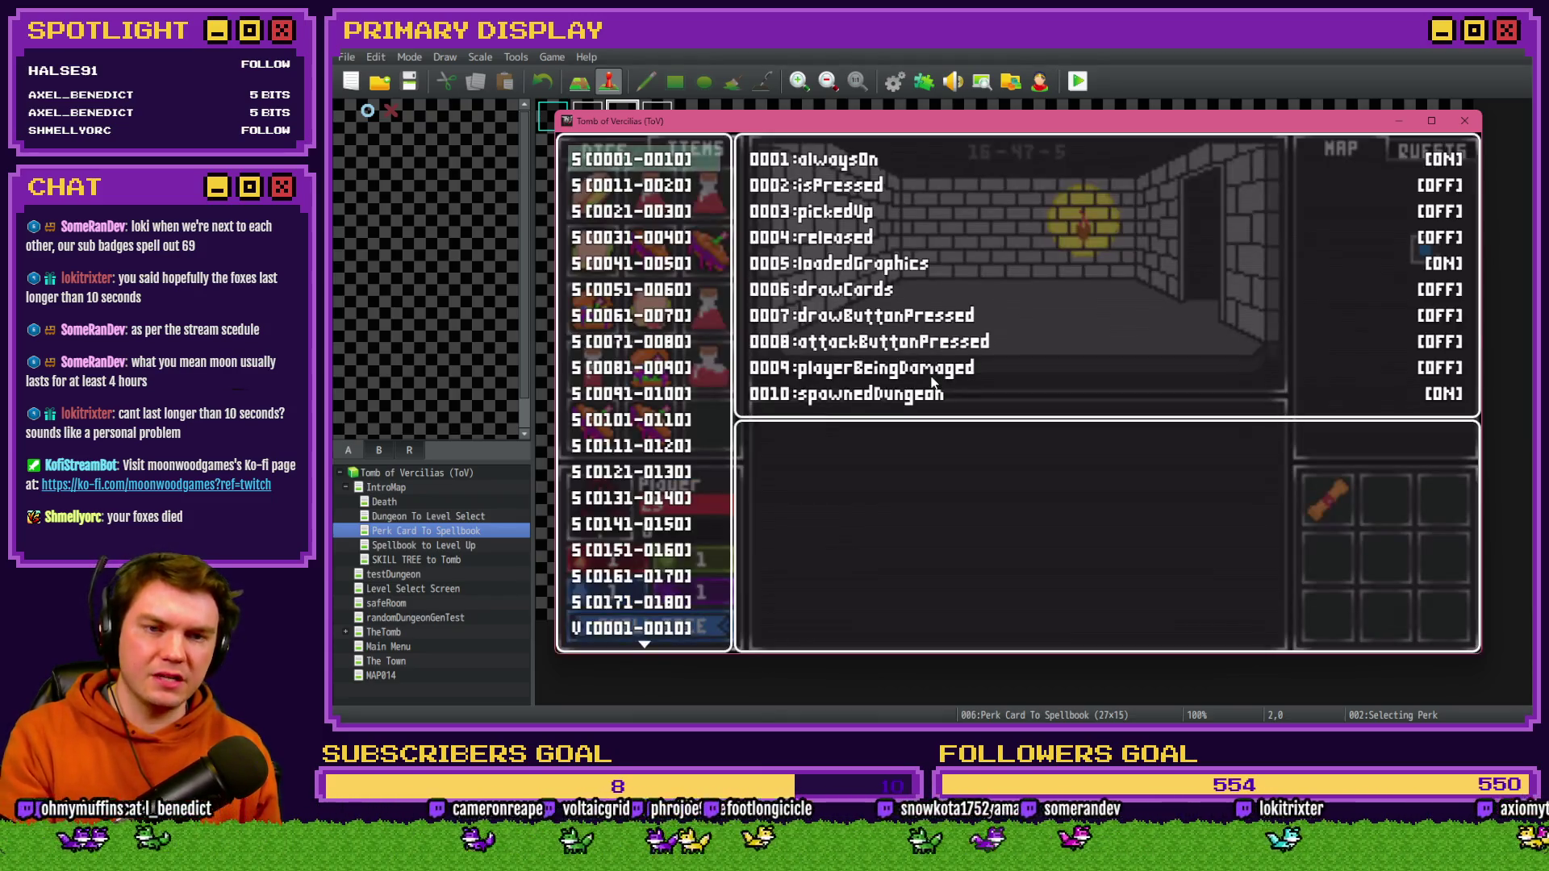
key(Up)
key(Up)
key(Up)
scroll(655, 449, up, 5)
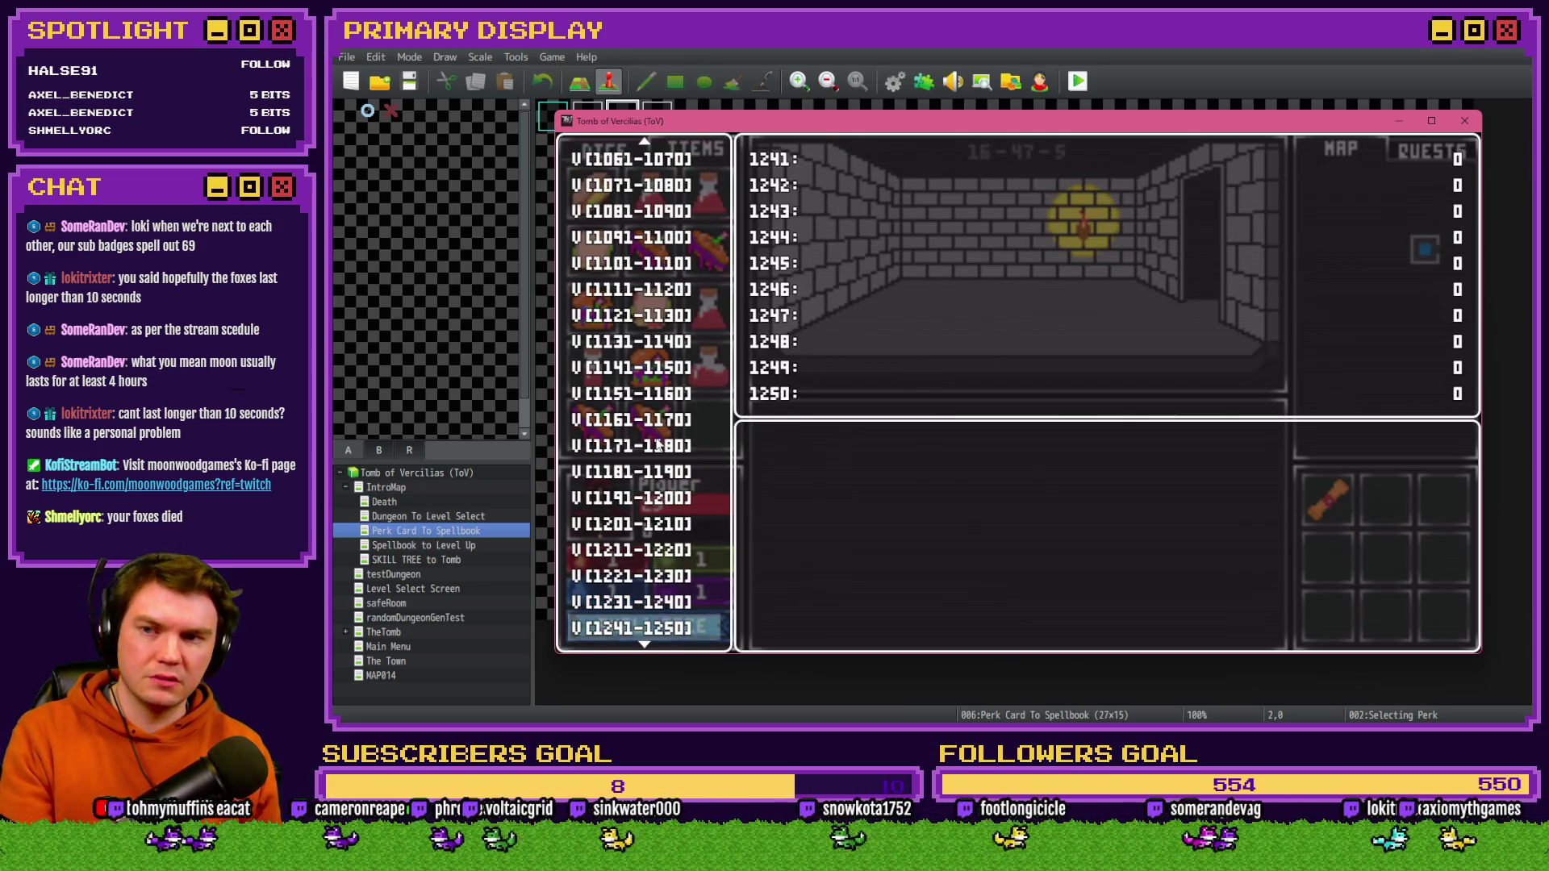
- Lower variable 0663, perk_healingItemsModifier, in the F9 debug window's 0661-0670 range
scroll(655, 449, up, 12)
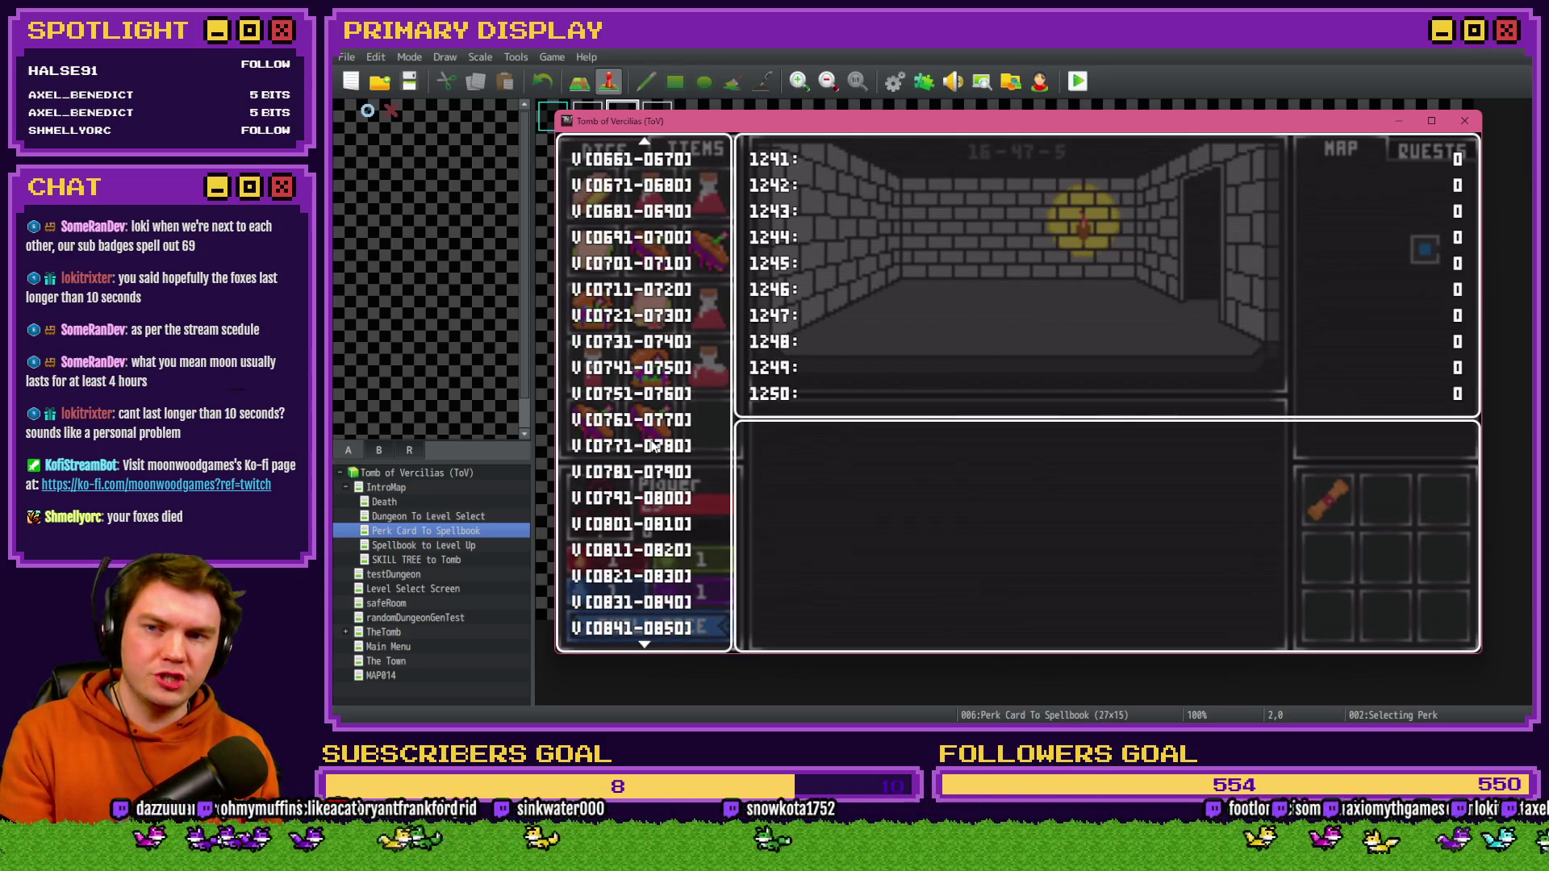
mouse_move(658, 214)
key(Down)
key(Down)
key(Down)
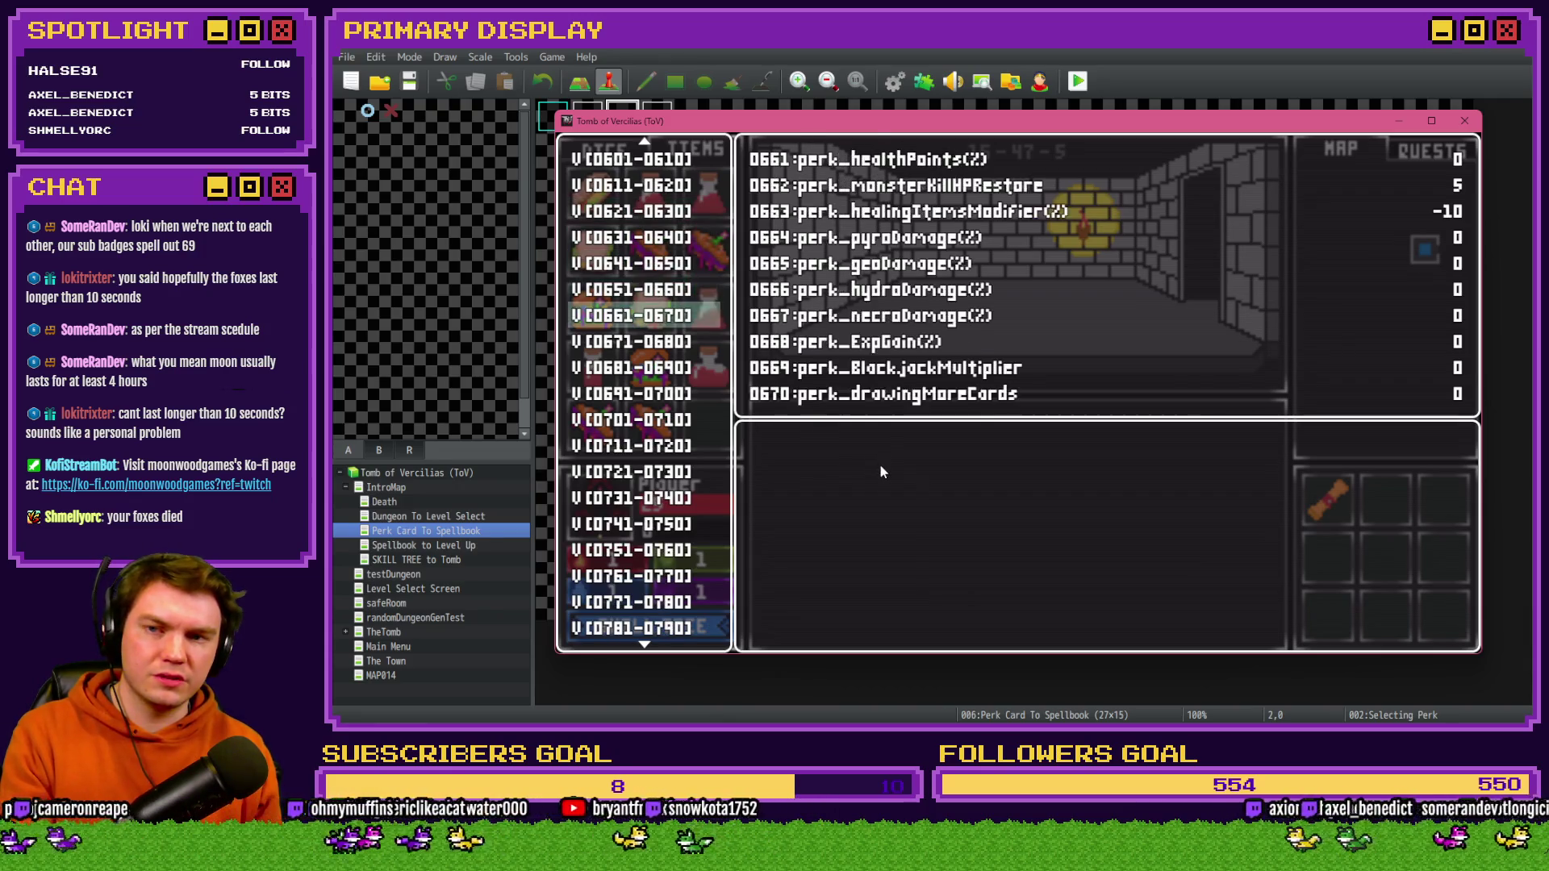
key(Return)
key(Down)
key(Down)
key(Page_Up)
key(Page_Up)
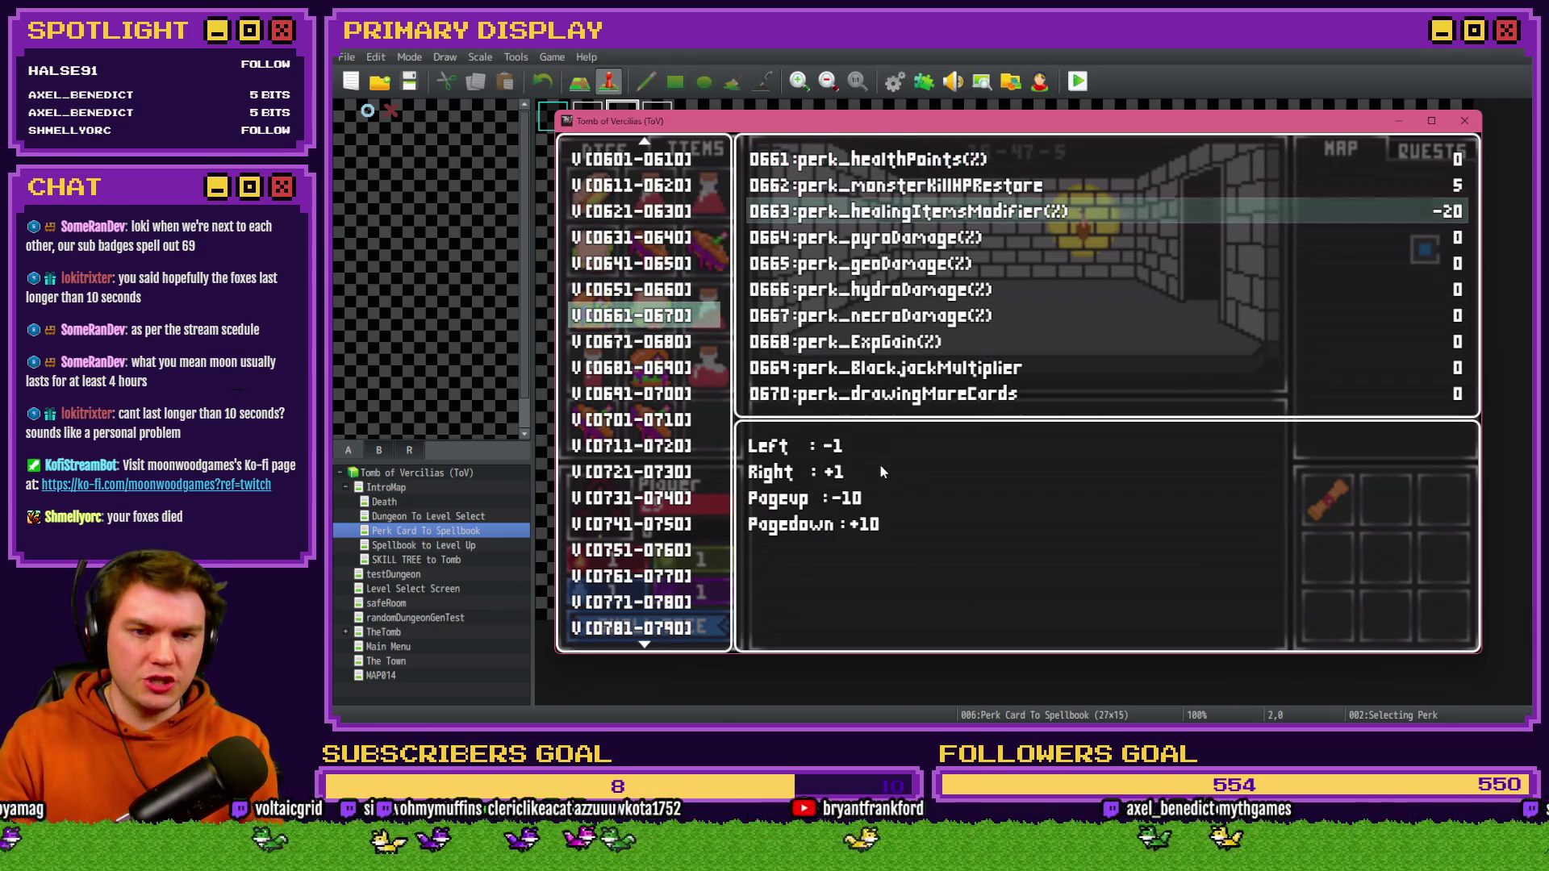
key(Escape)
key(Escape)
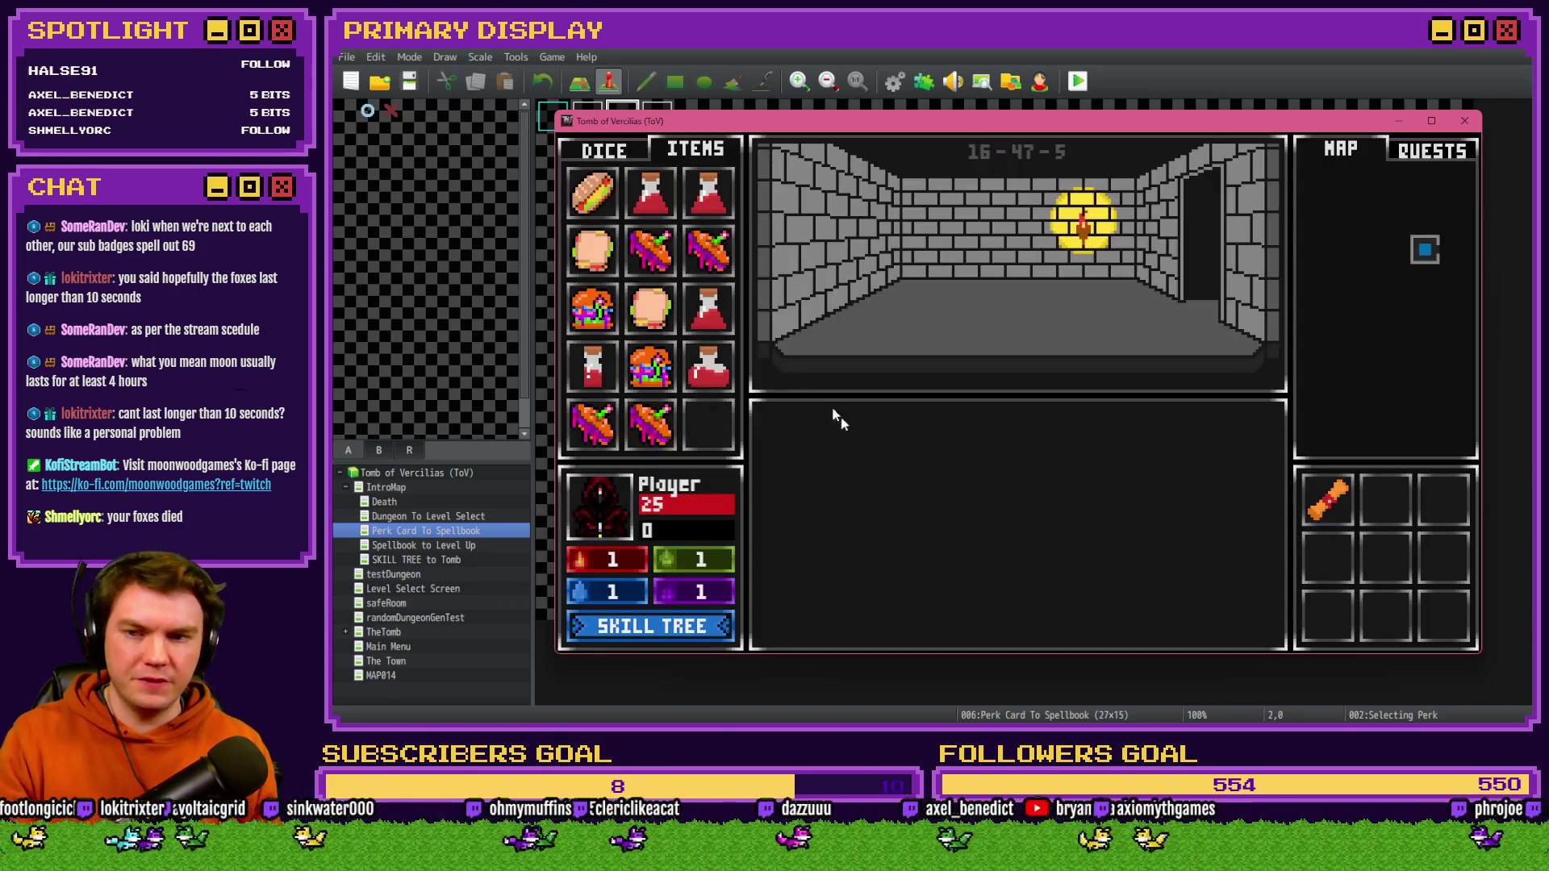
- Raise variable 0663 to 10 and test the potion tooltip, which throws a $gameVariabls ReferenceError
key(F9)
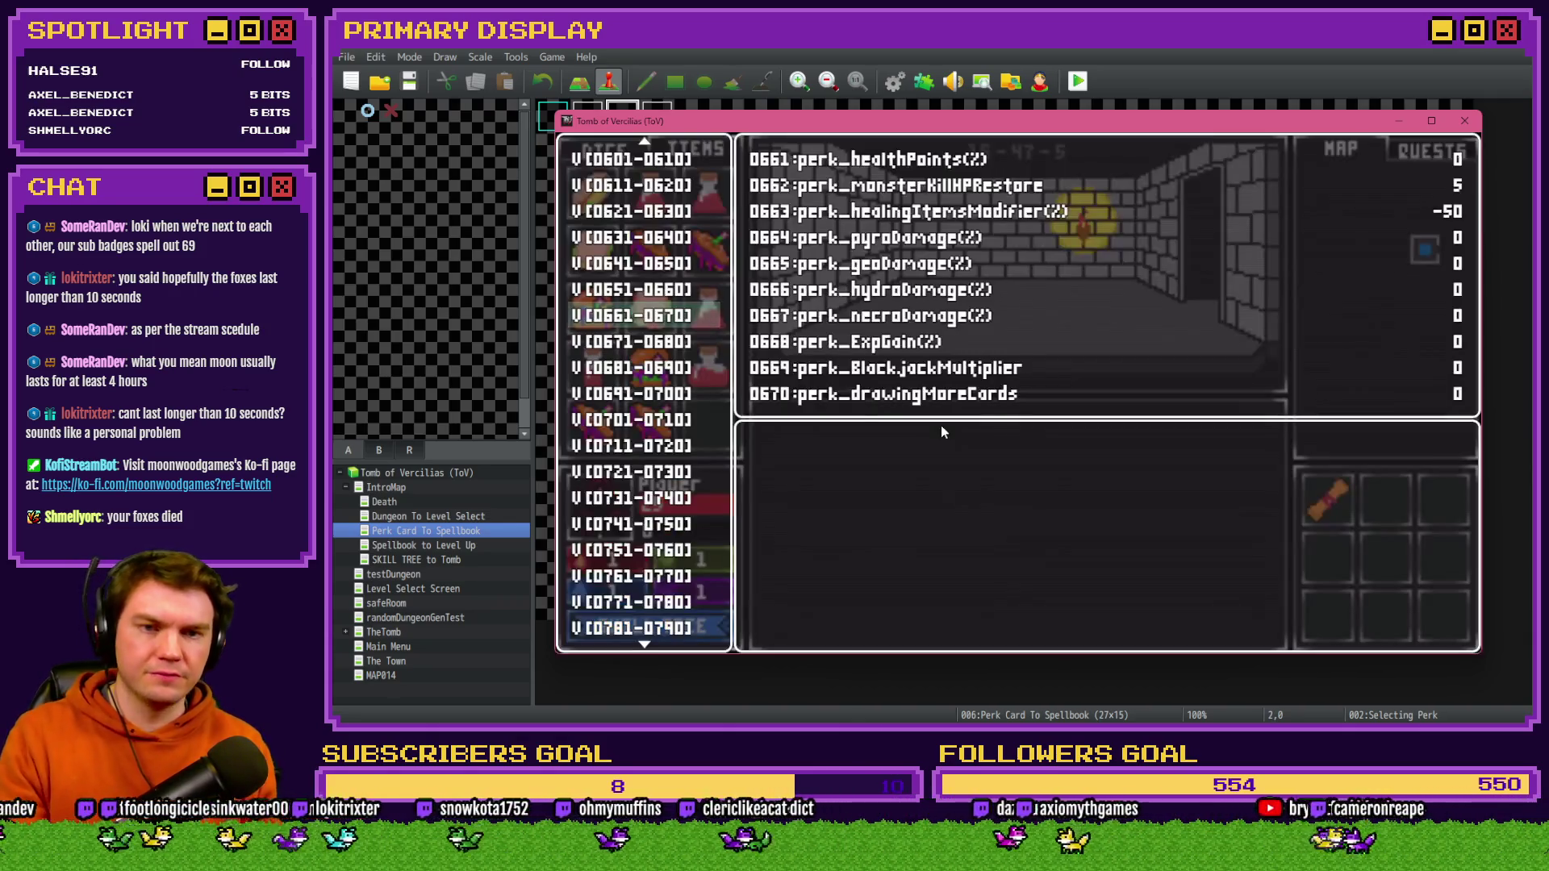
key(Return)
key(Down)
key(Down)
key(Page_Down)
key(Page_Down)
key(Page_Down)
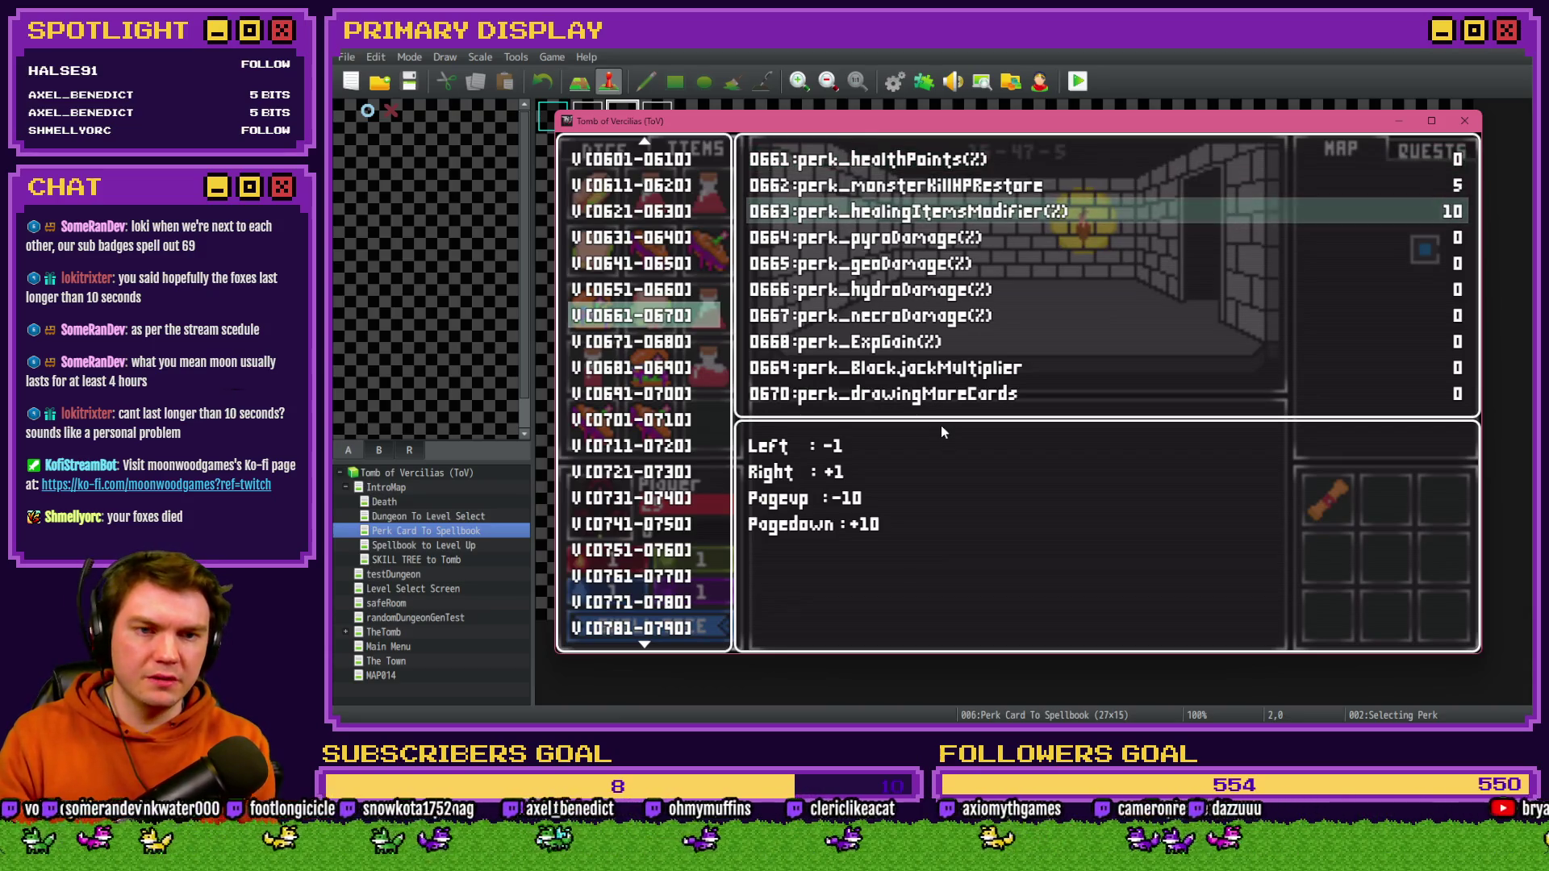
key(Escape)
key(Escape)
click(605, 368)
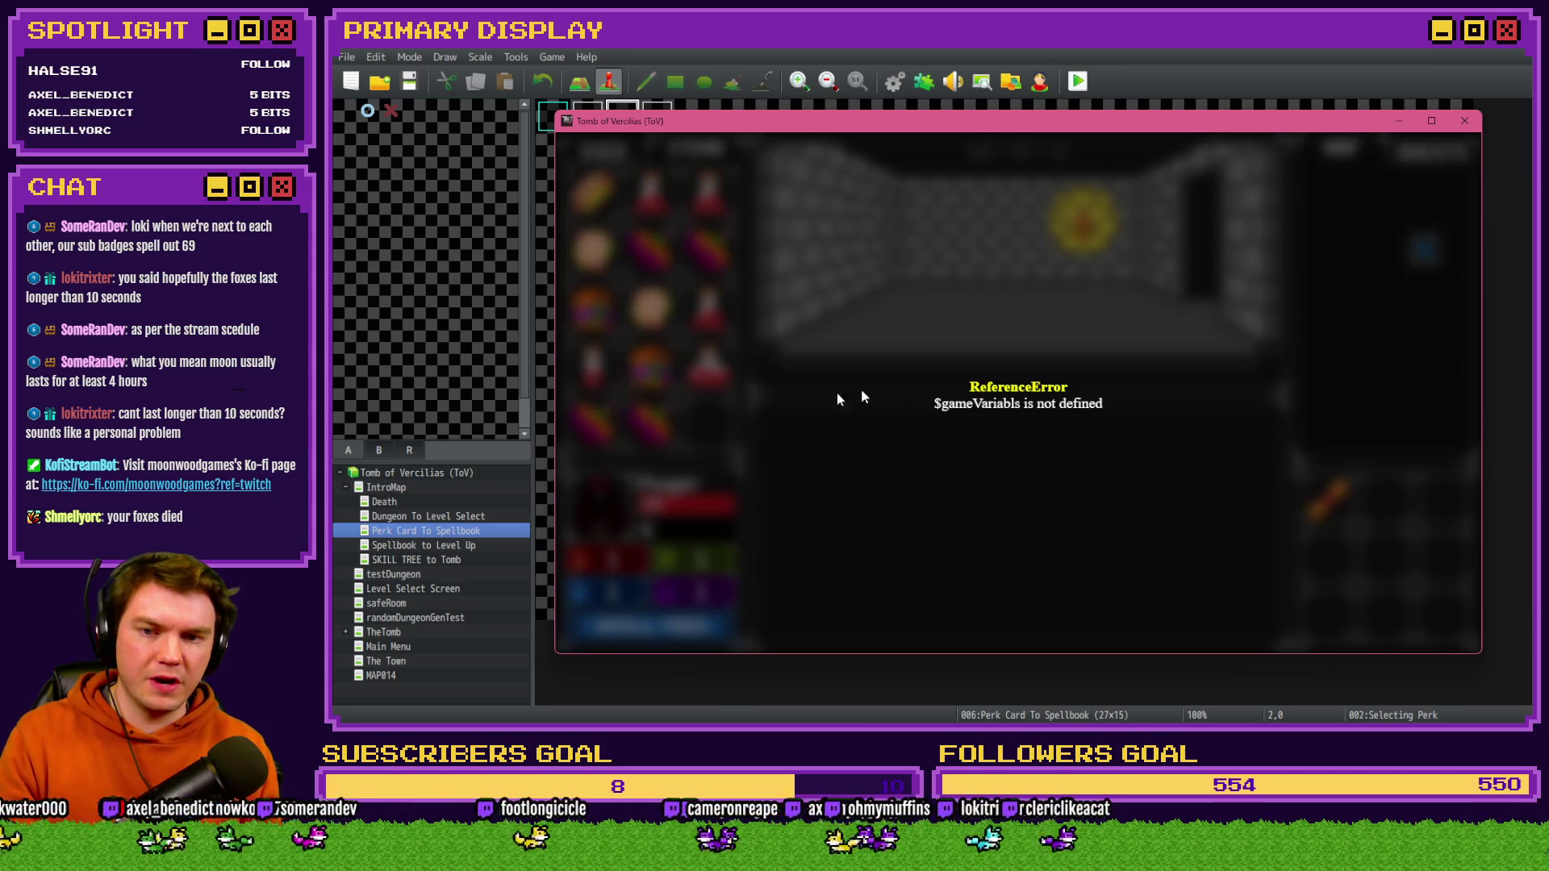
click(1465, 121)
- Fix the $gameVariabls typo on the Small Potion script's third line in ItemTooltips, then apply the database
click(895, 80)
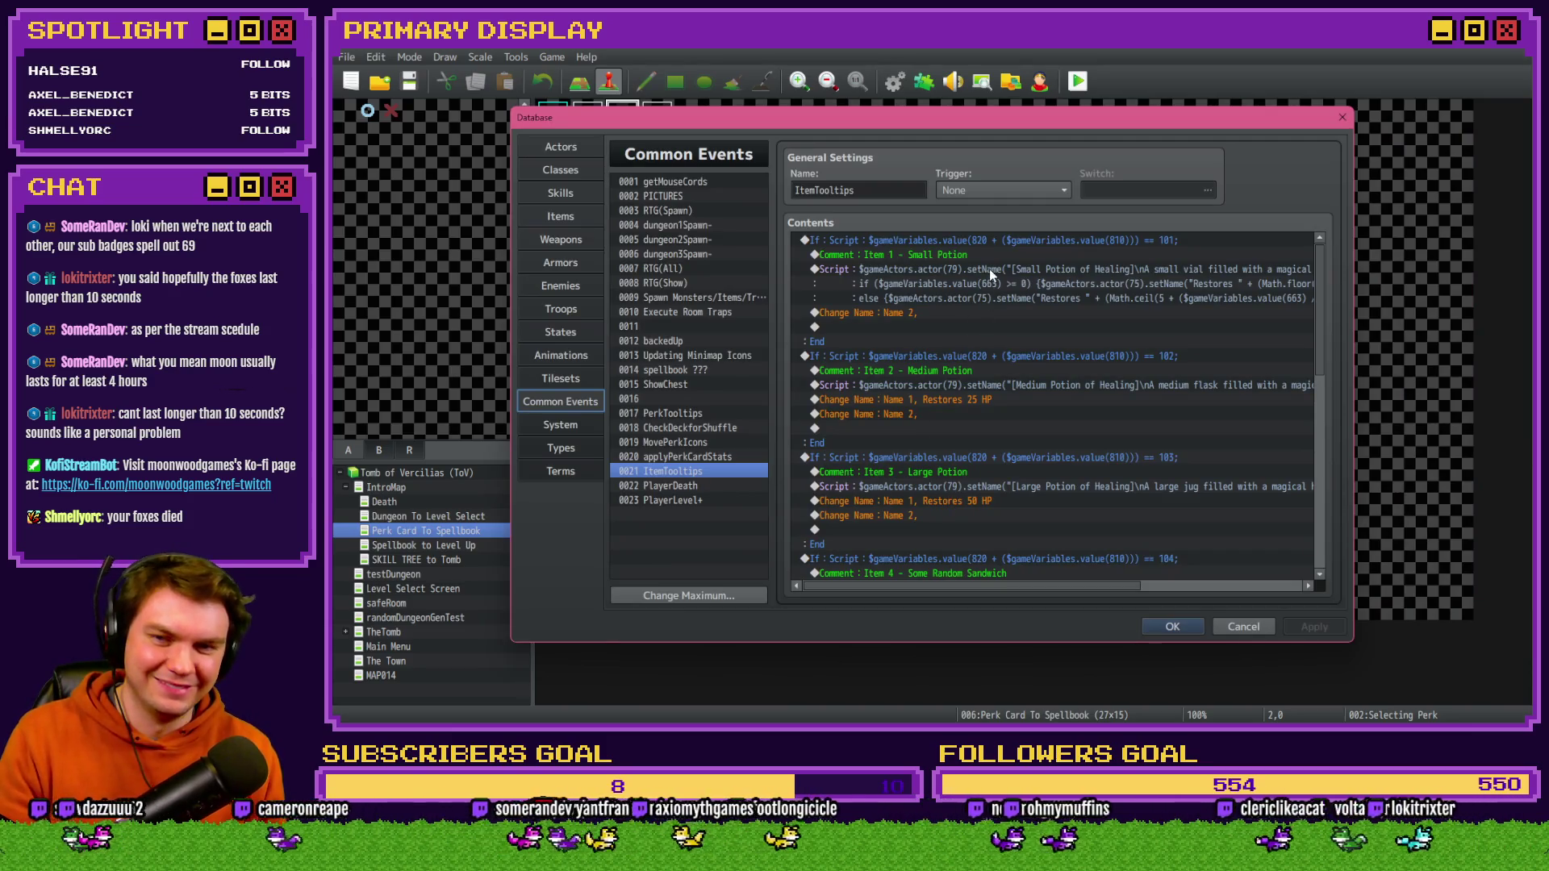
double_click(990, 274)
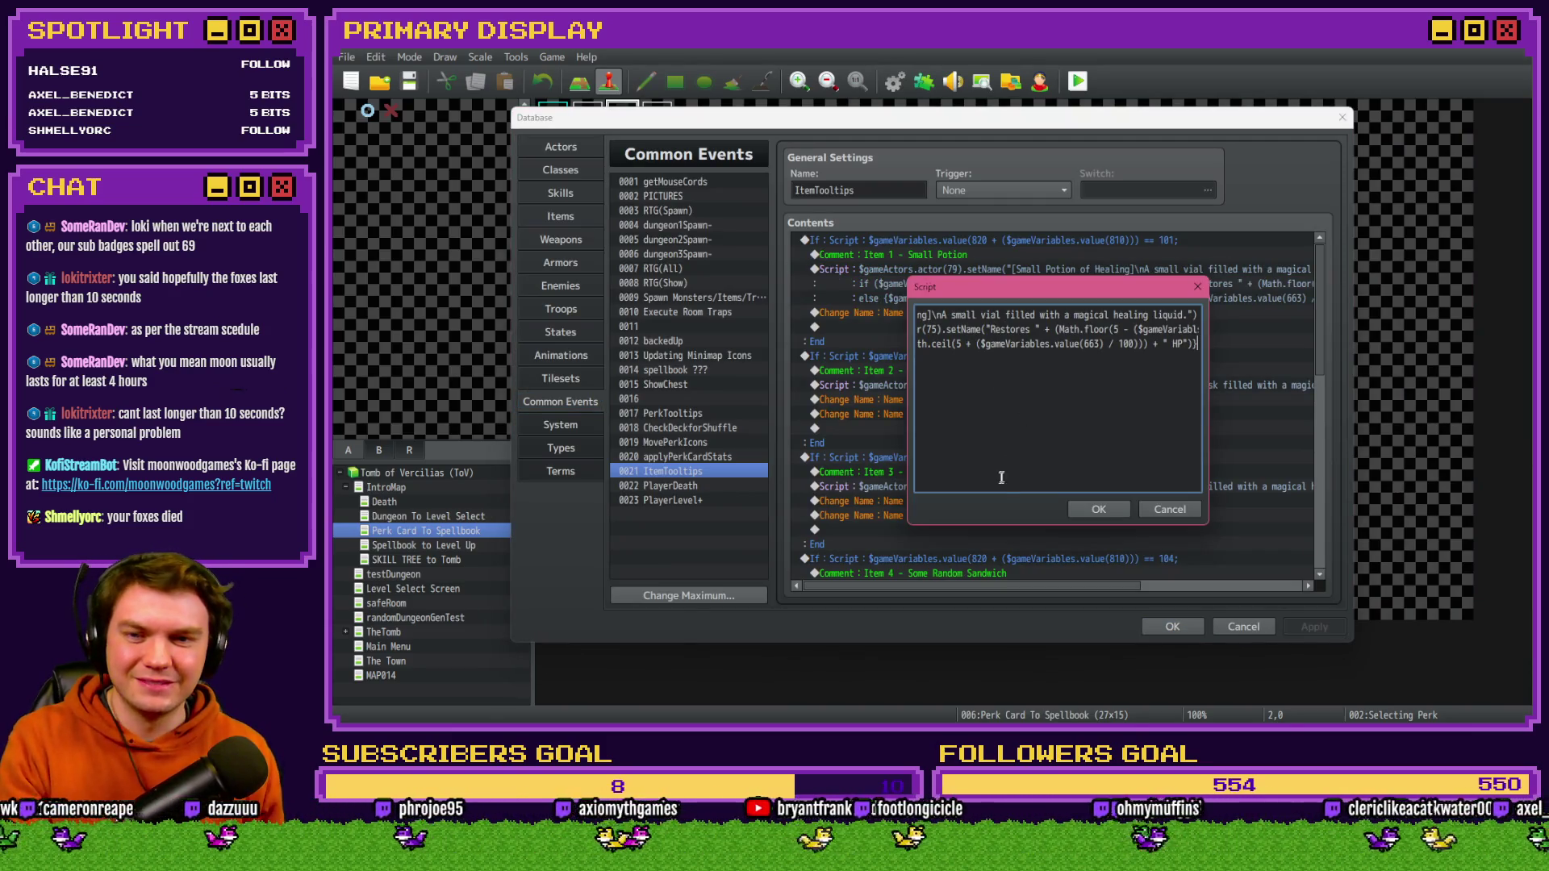
drag(1053, 343, 902, 345)
click(969, 401)
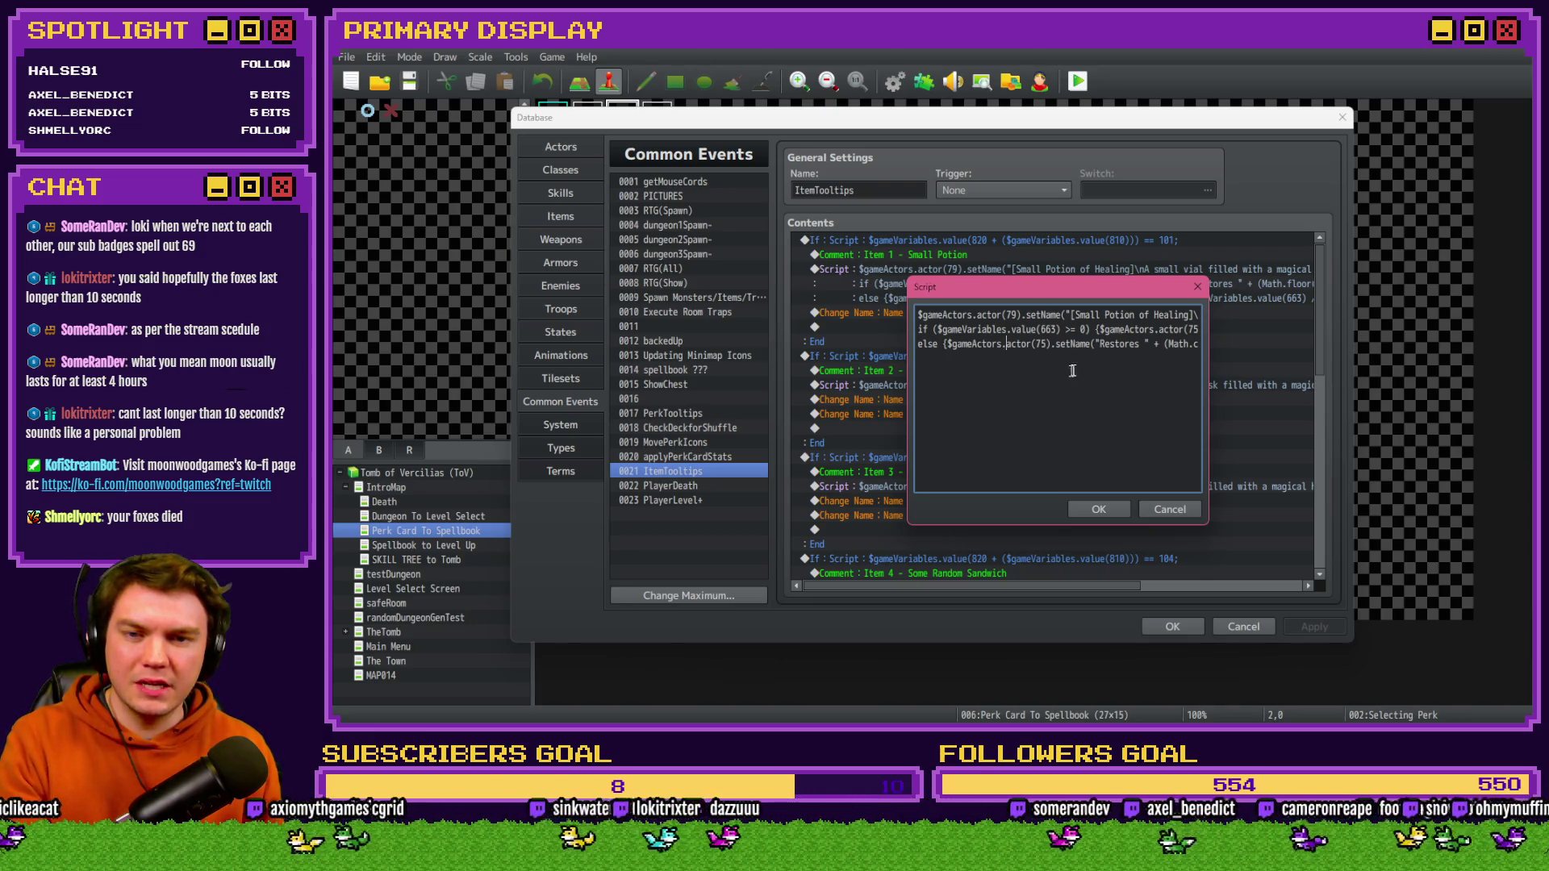
key(Right)
key(Right)
key(Right)
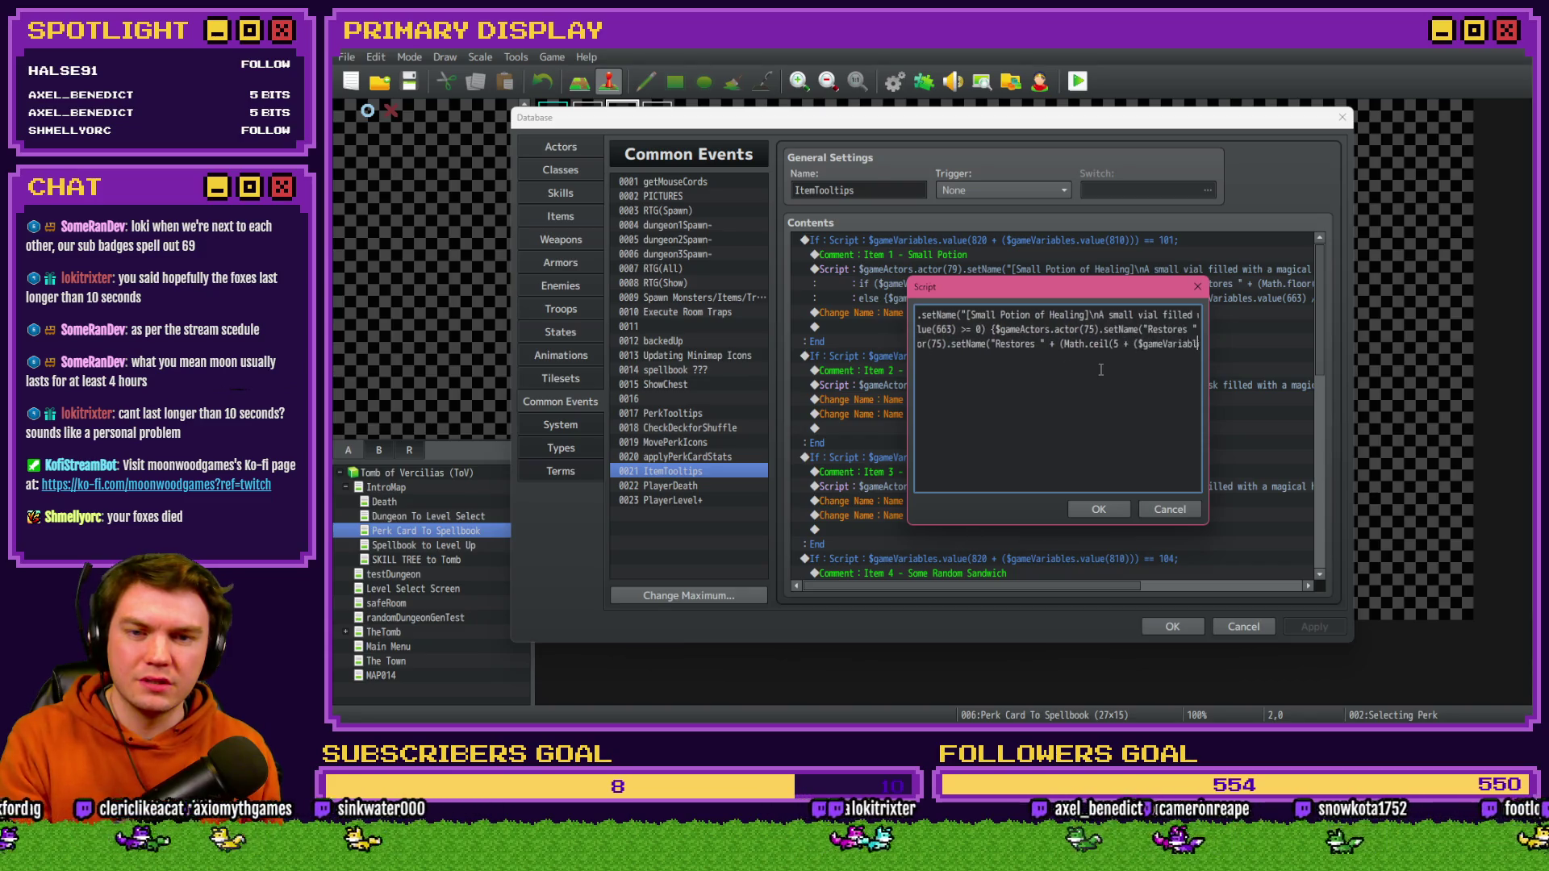
key(Right)
key(Right)
key(Right)
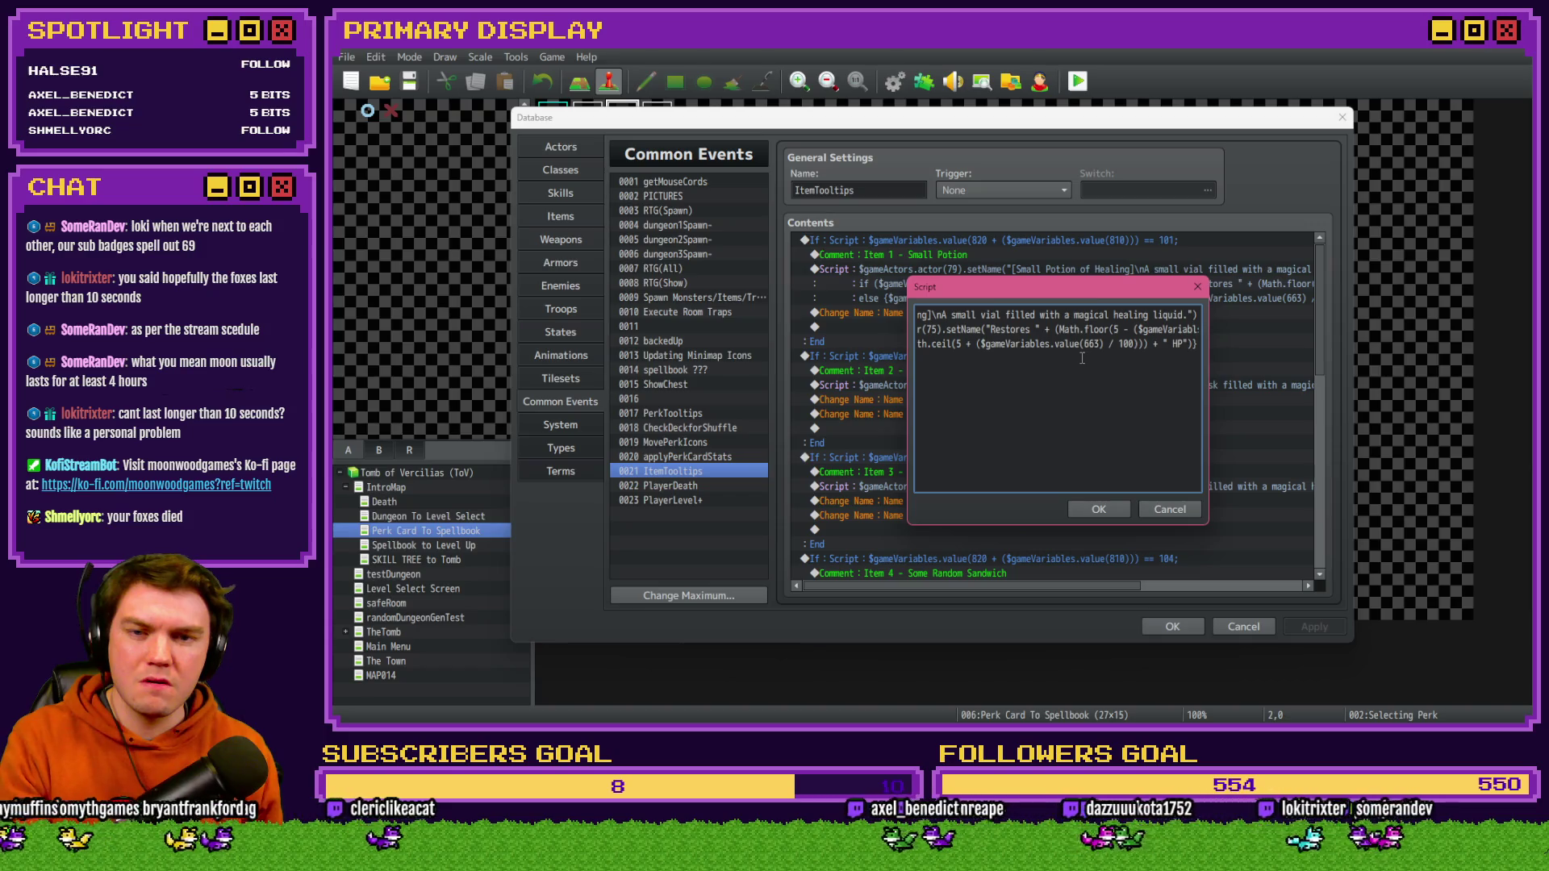
drag(1159, 329, 1204, 326)
click(1173, 330)
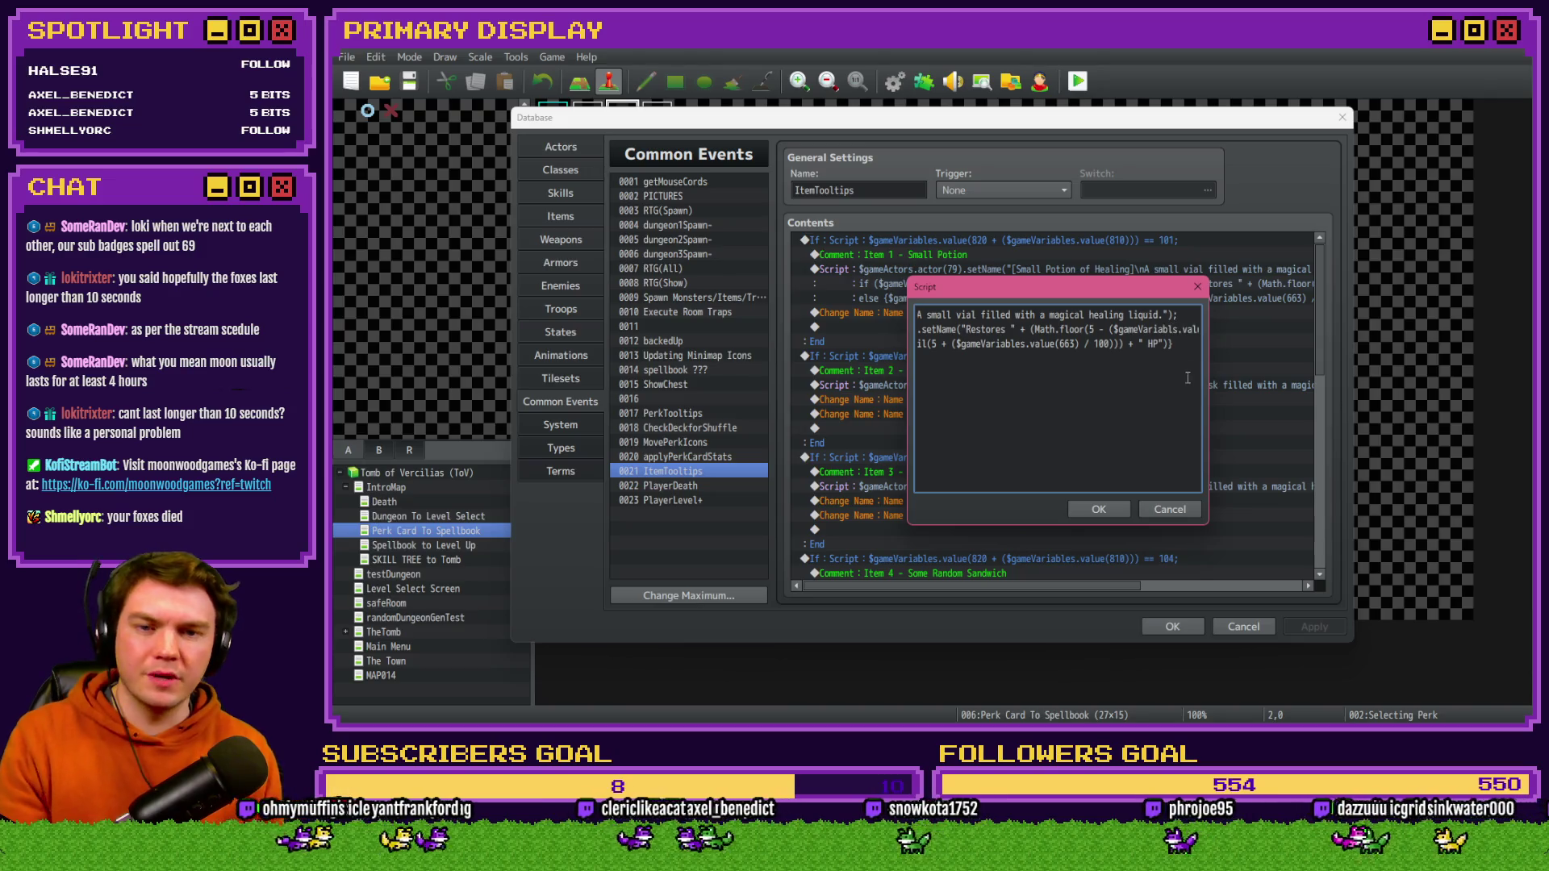
click(1099, 509)
click(1172, 627)
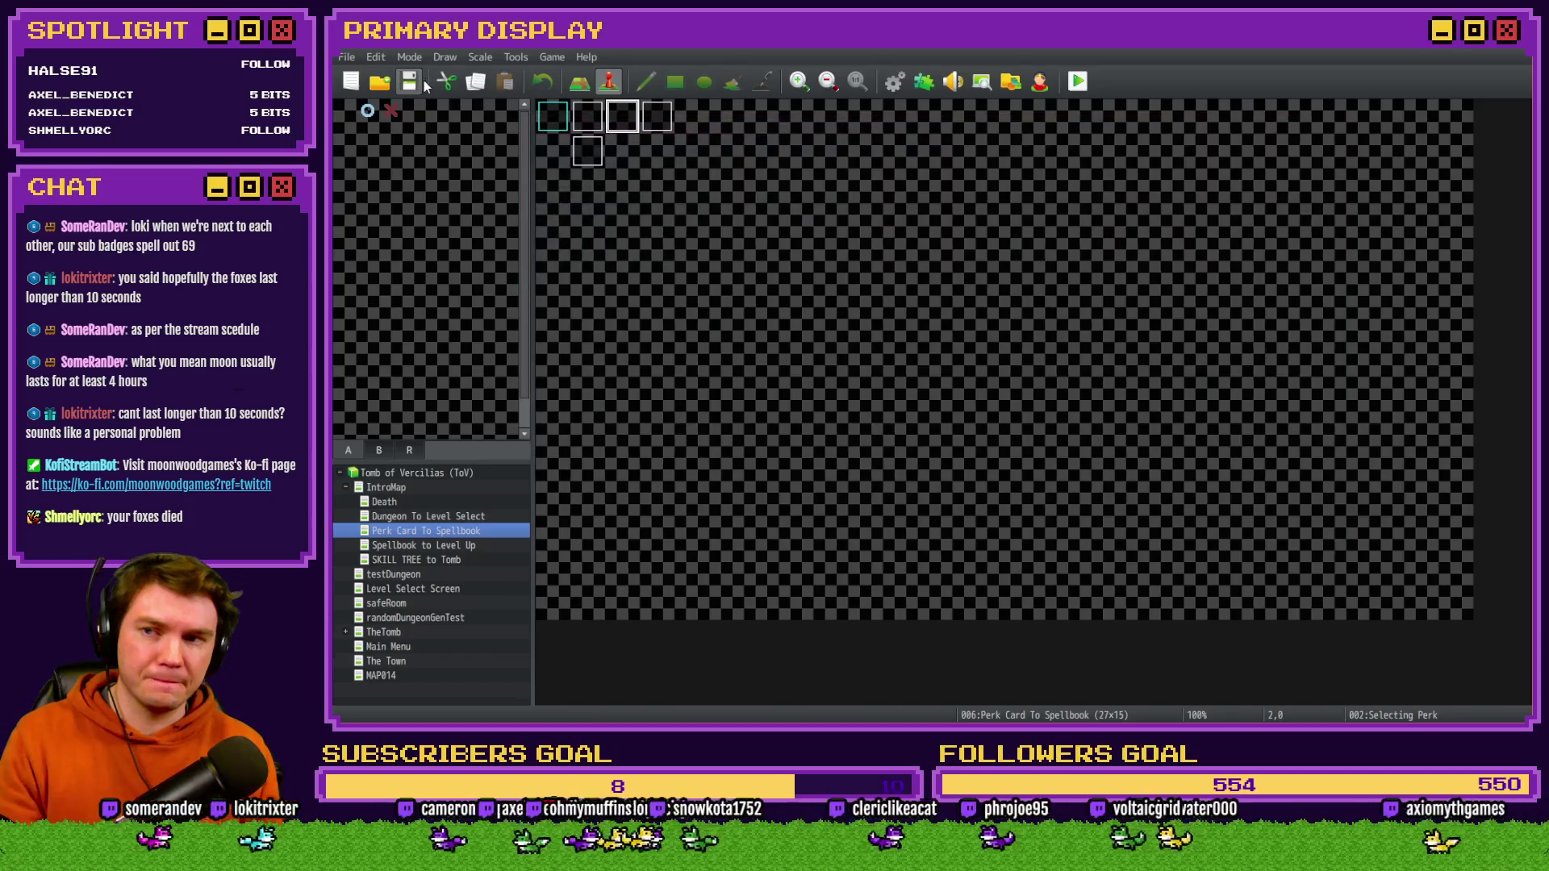
- Start a new playtest, pick a perk card and check that the Small Potion shows Restores 5 HP
click(1078, 80)
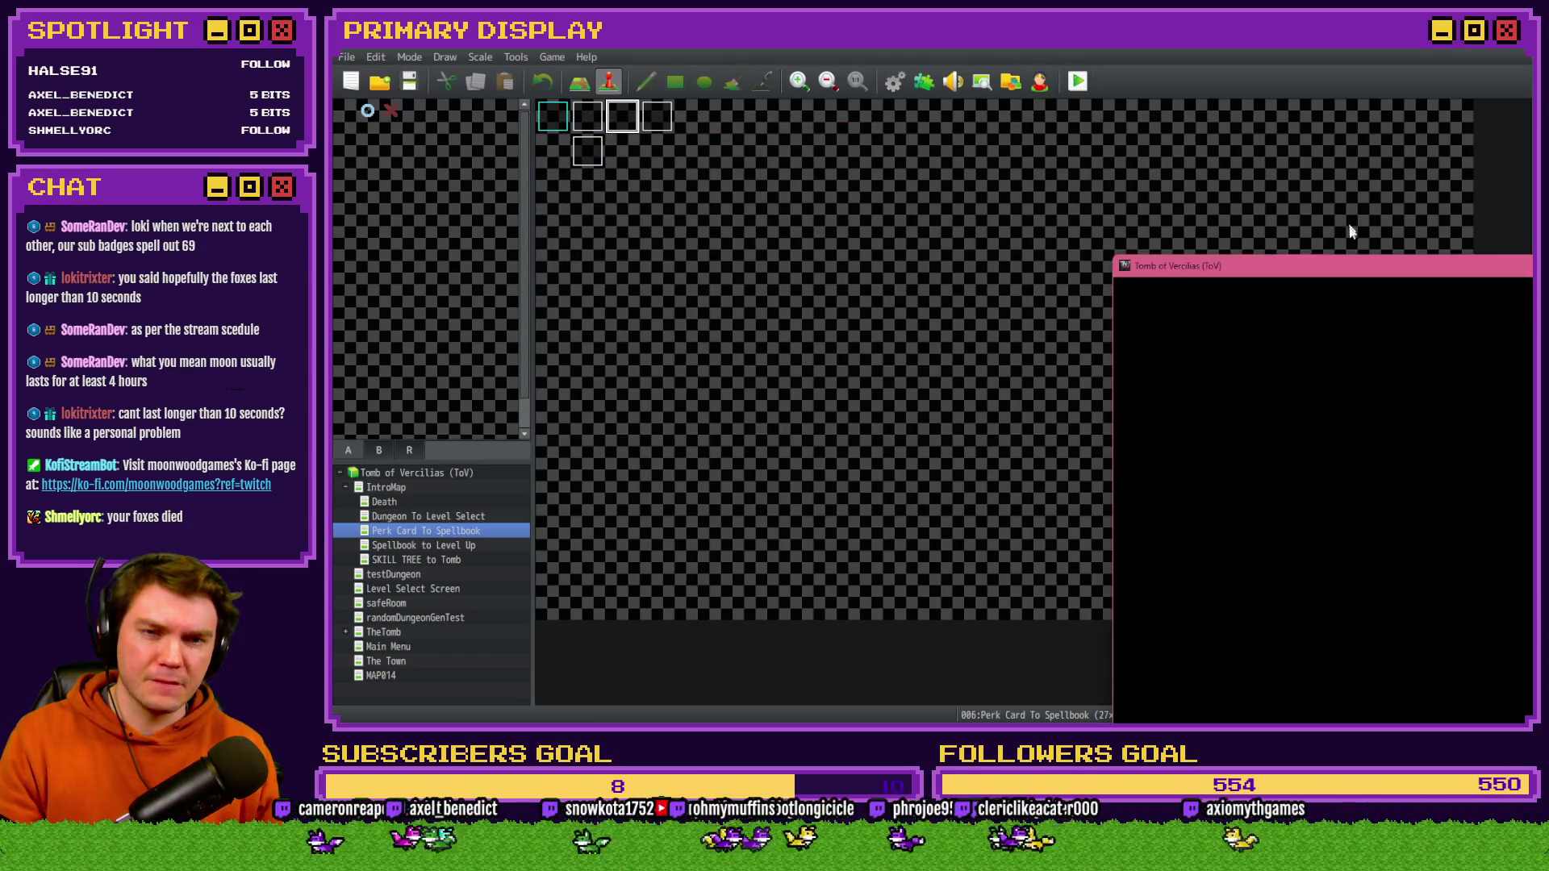
drag(1361, 271, 809, 74)
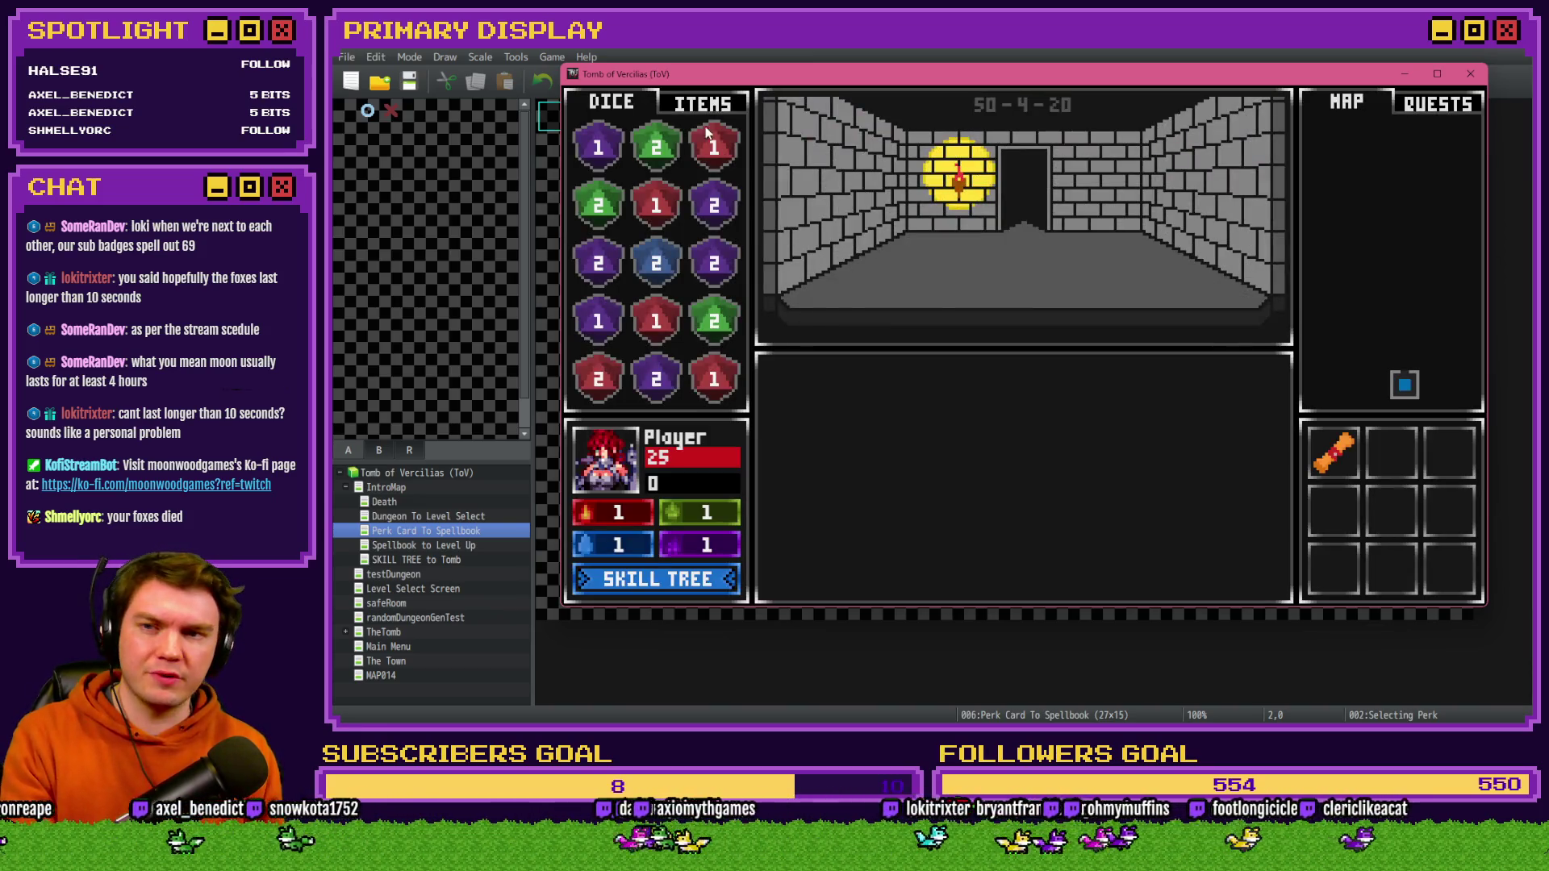
click(703, 105)
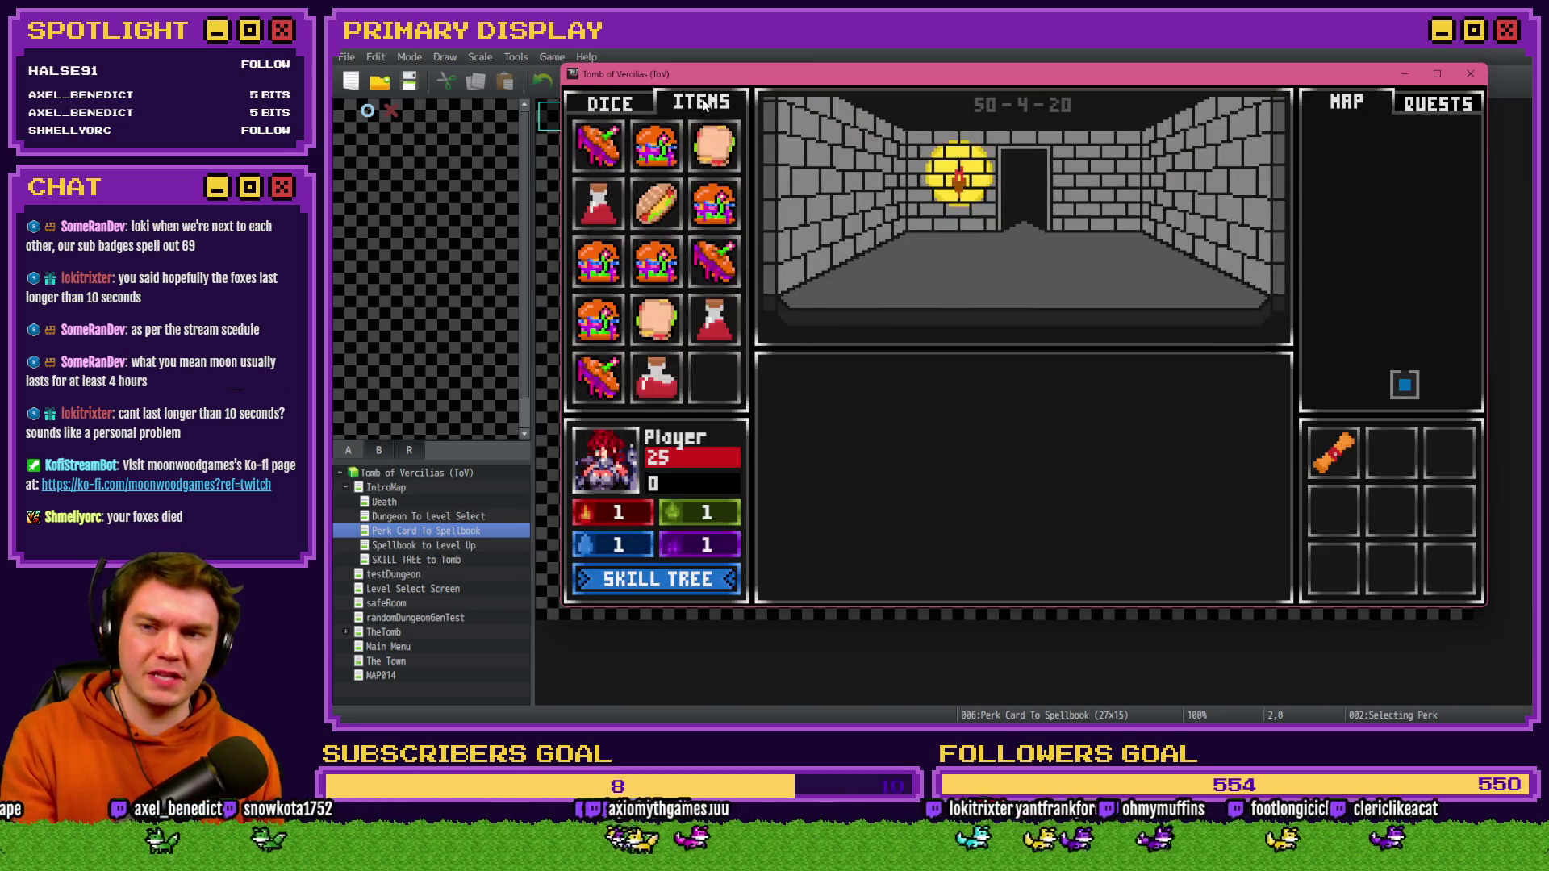
key(F9)
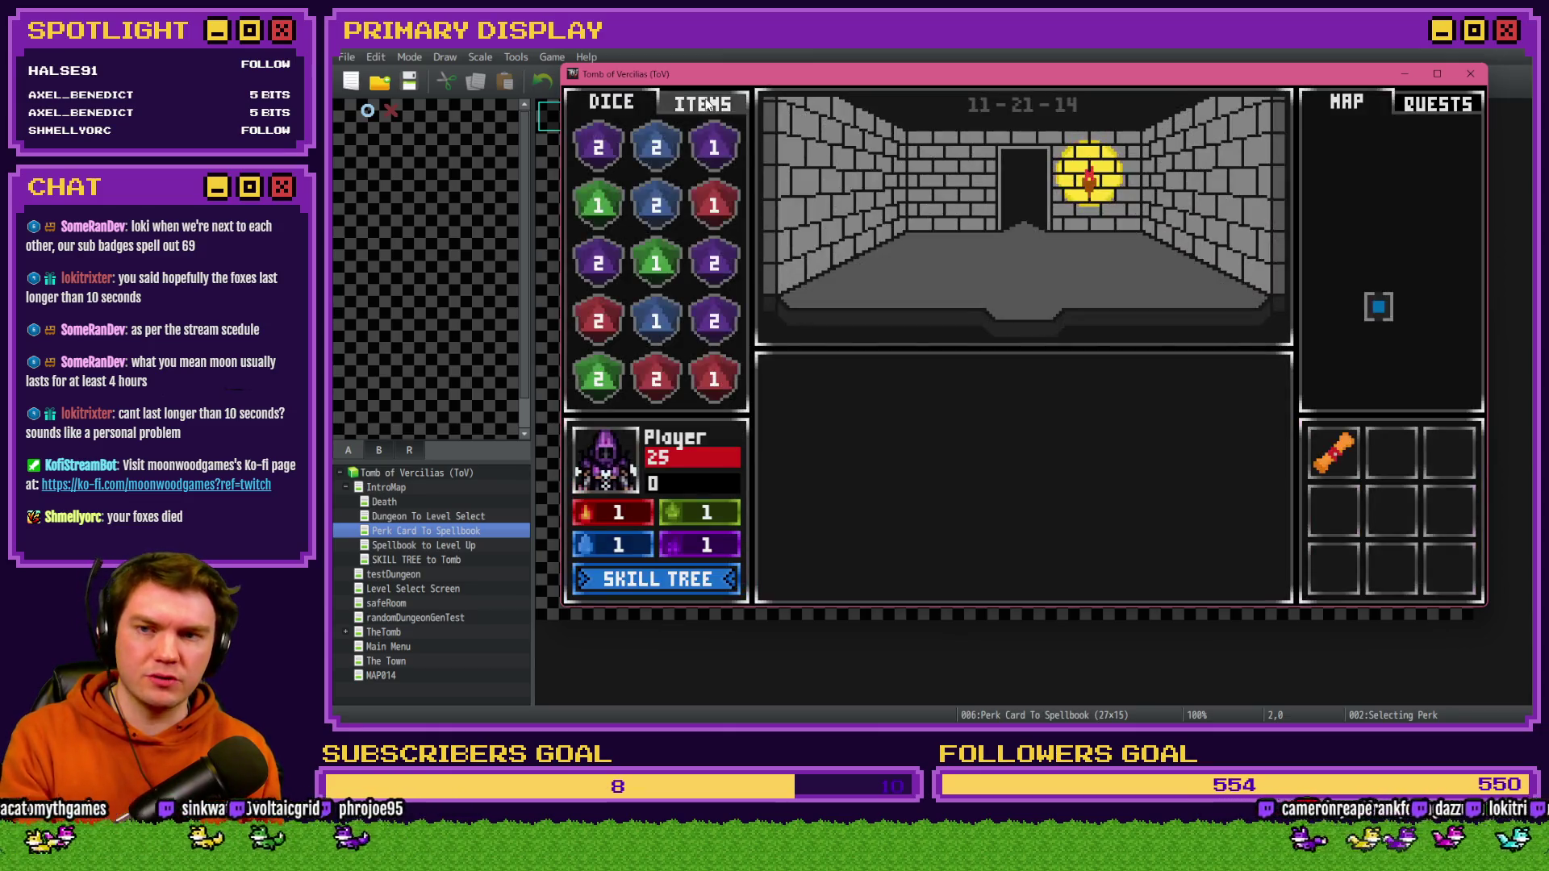
click(704, 103)
mouse_move(616, 381)
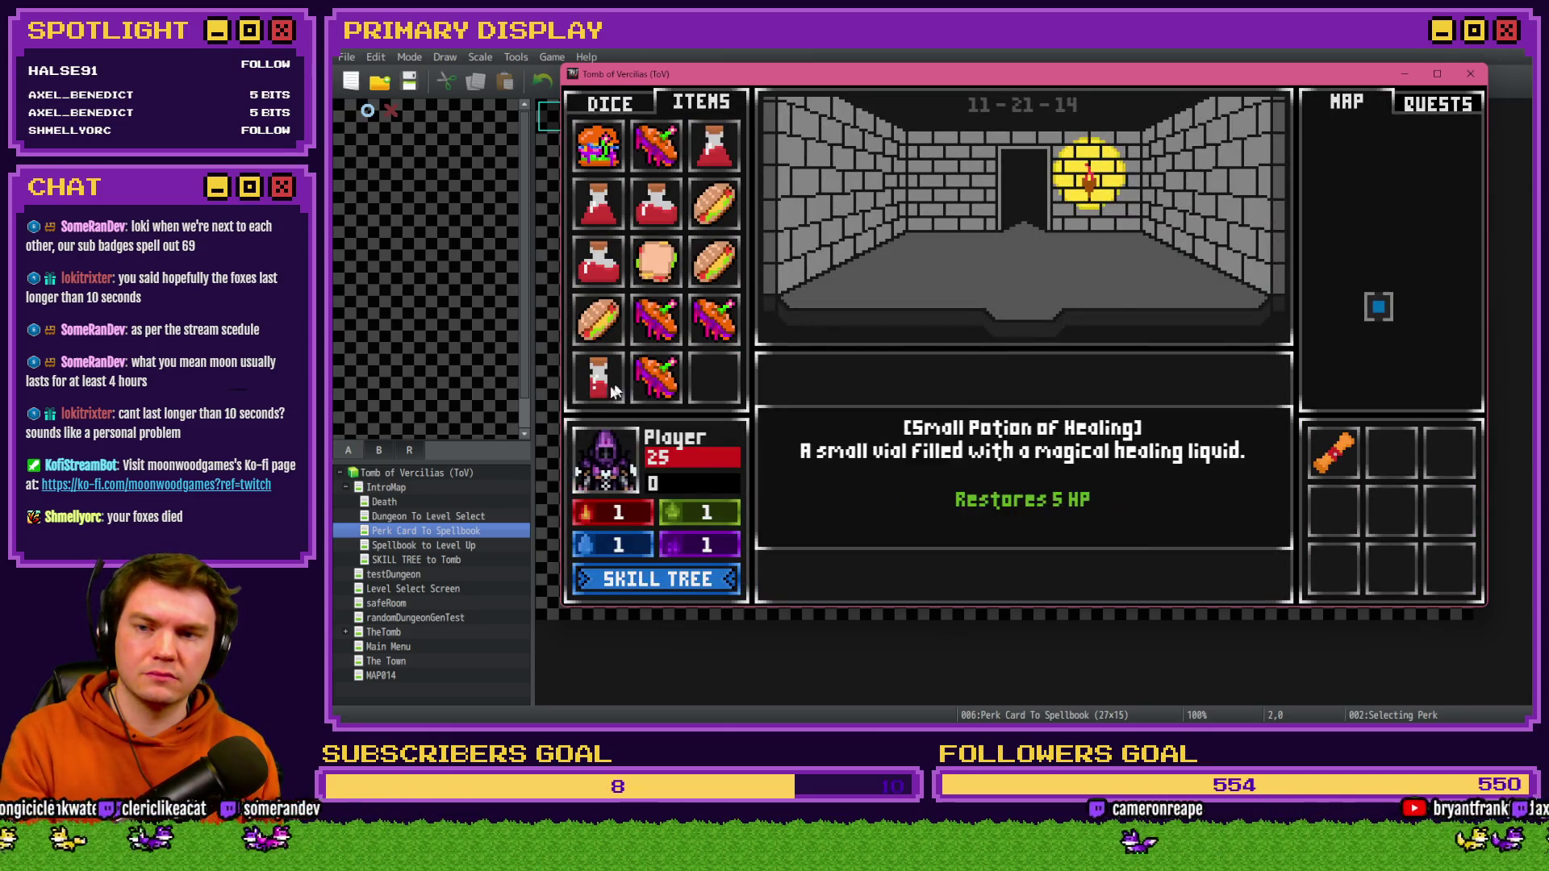
key(F9)
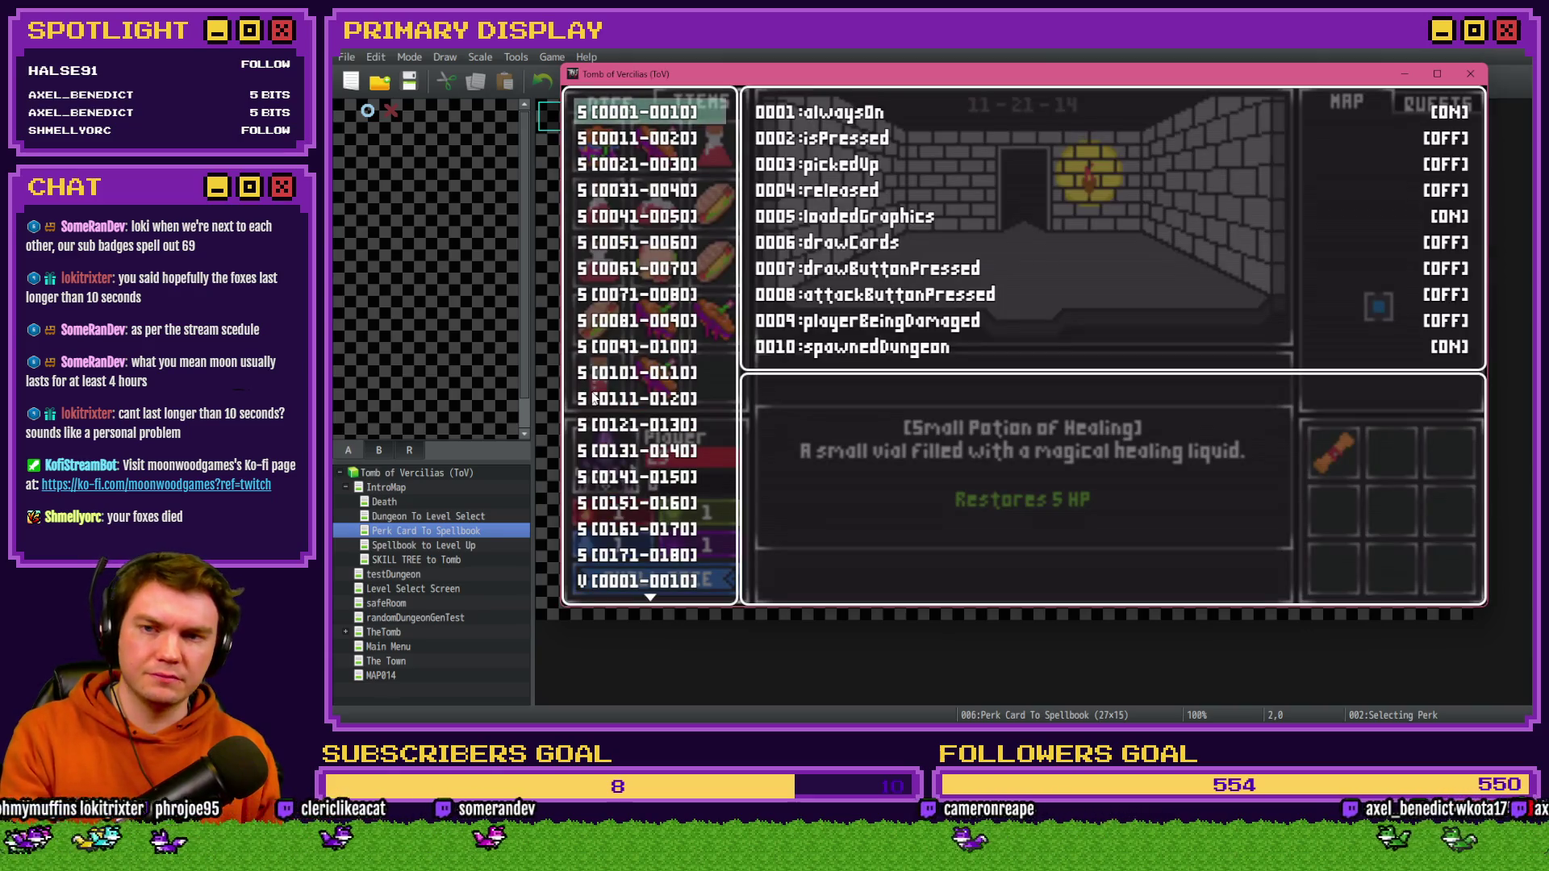
- Raise variable 0663 to 10 in the debug window's 0661-0670 range
scroll(594, 398, down, 20)
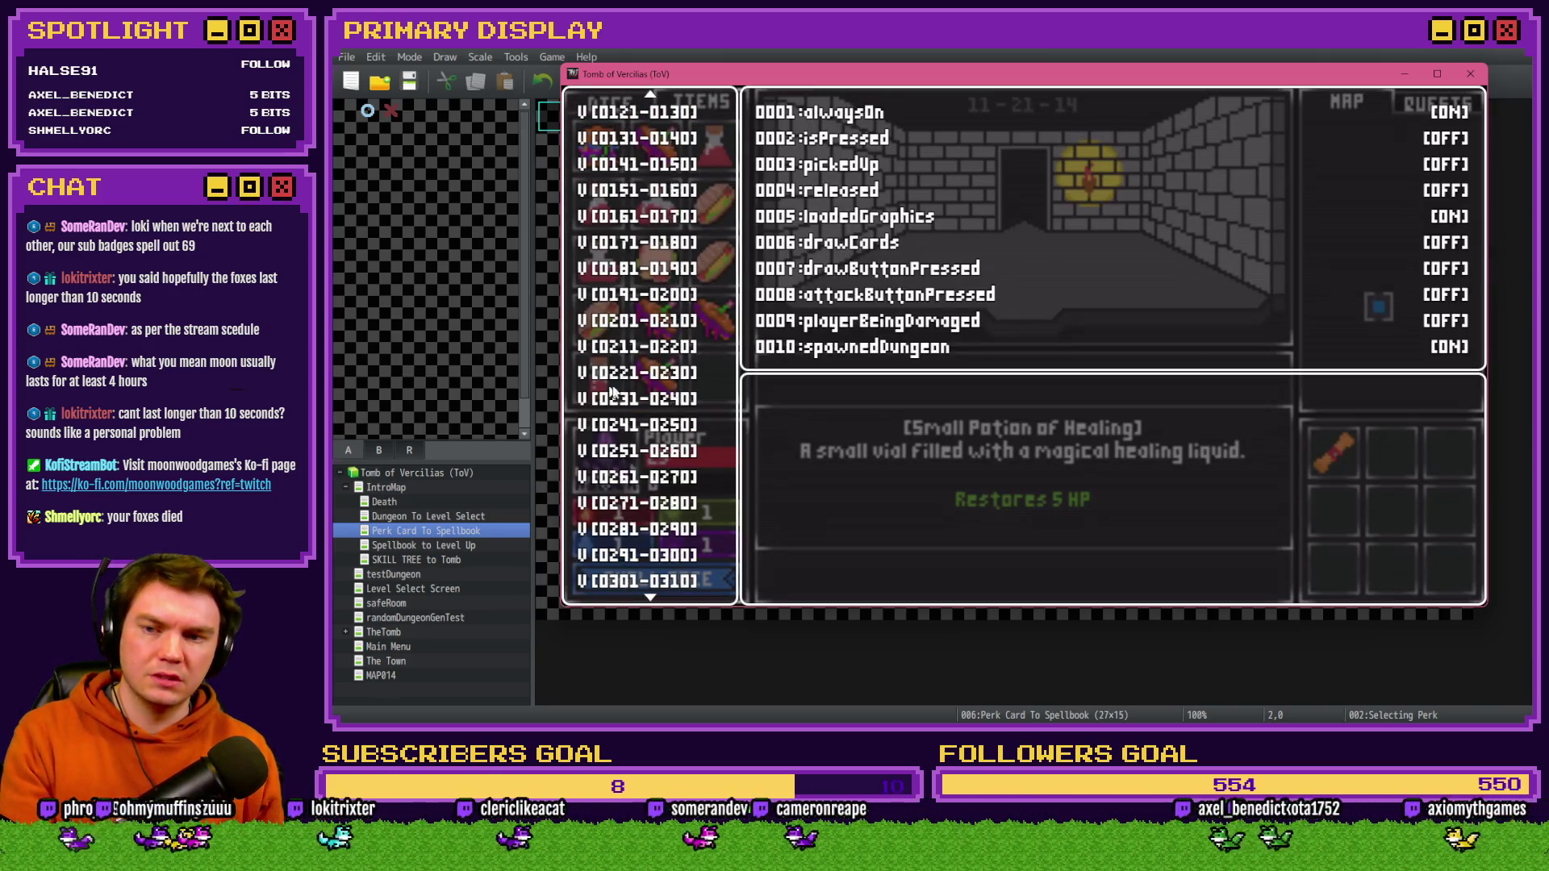
scroll(634, 398, down, 20)
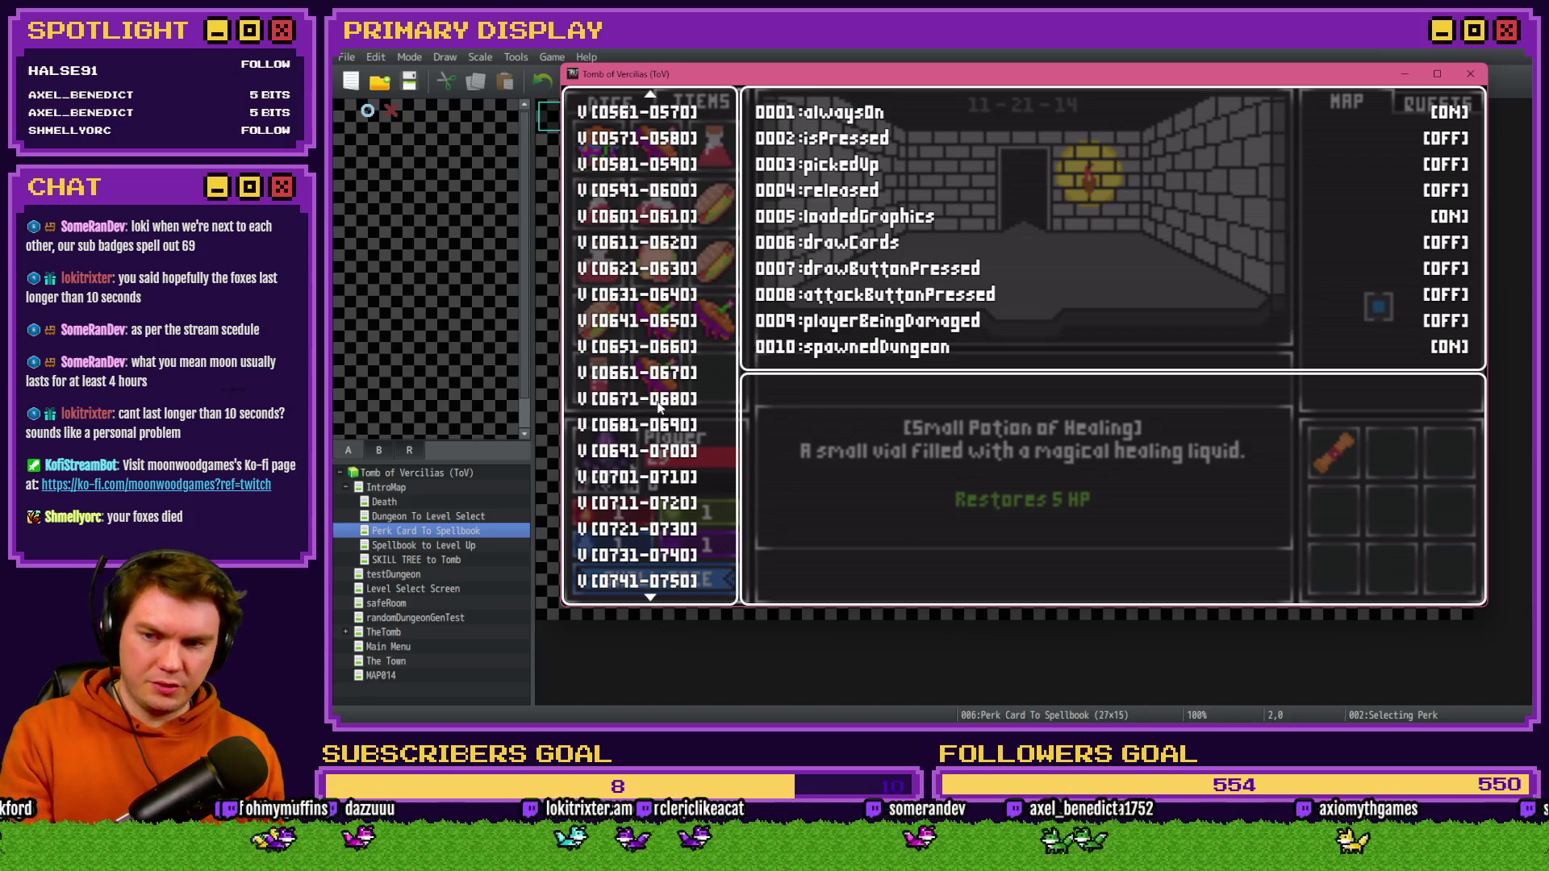
click(679, 400)
key(Up)
key(Return)
key(Down)
key(Down)
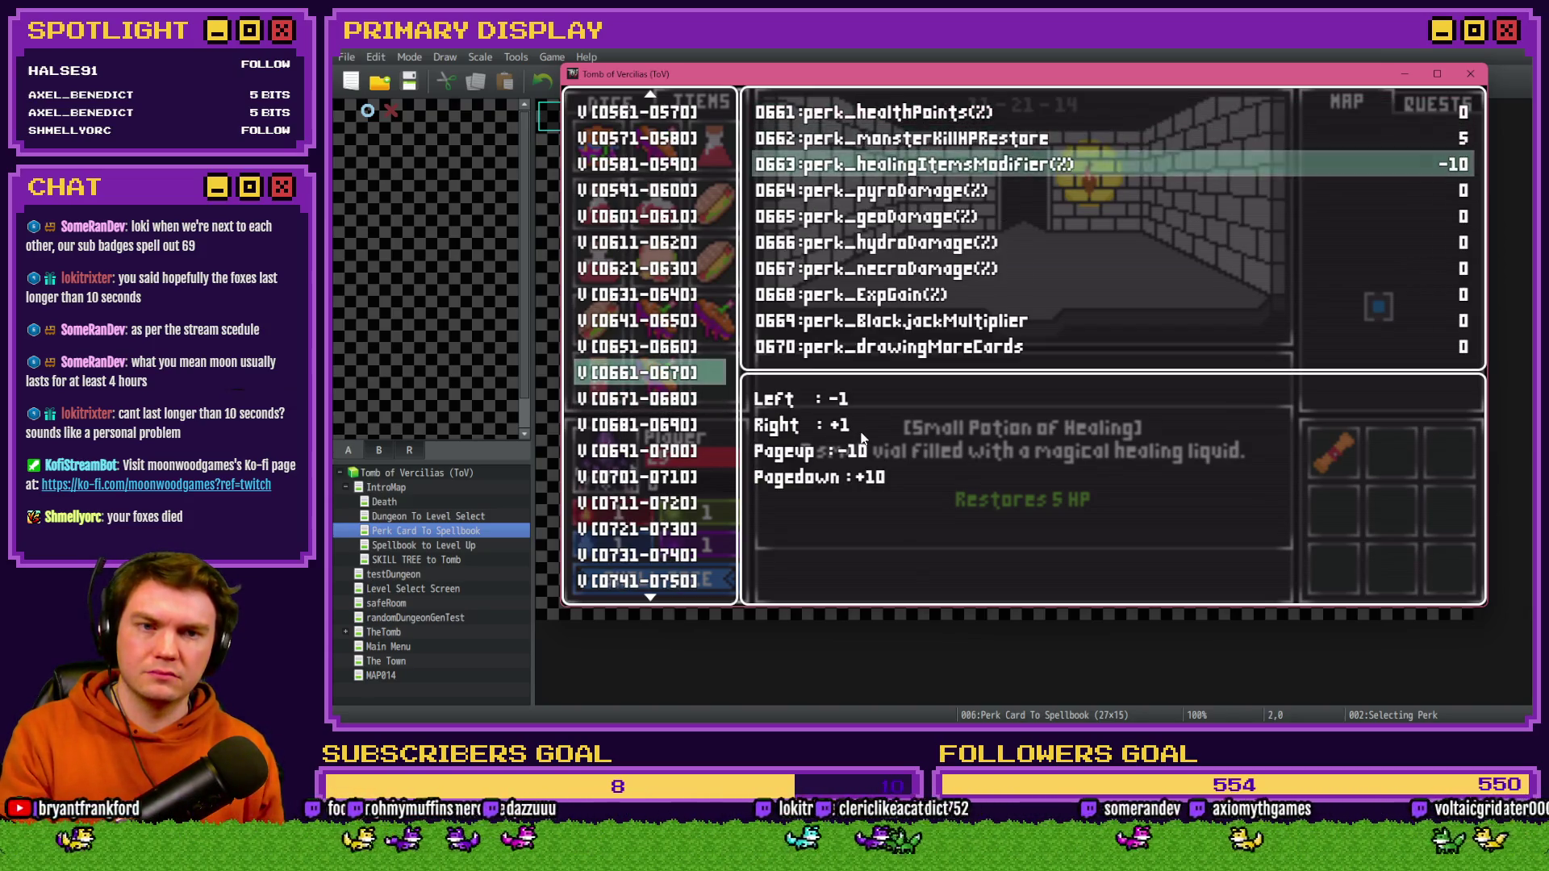
key(Page_Down)
key(Escape)
key(Escape)
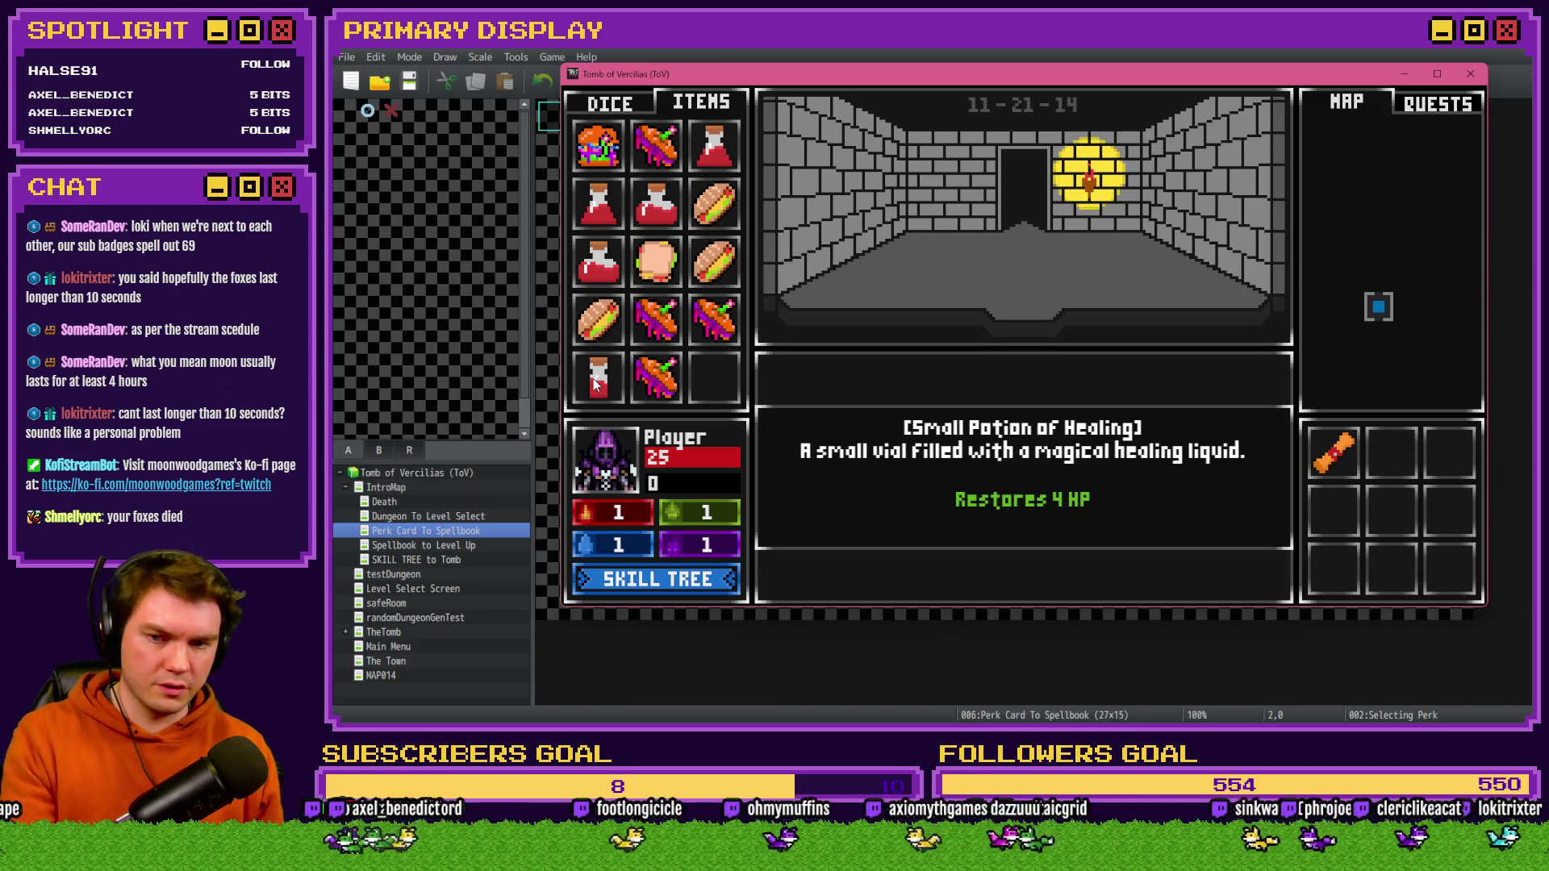
- Raise variable 0663 further, to 20 and one step beyond
key(F9)
key(Return)
key(Down)
key(Down)
key(Page_Down)
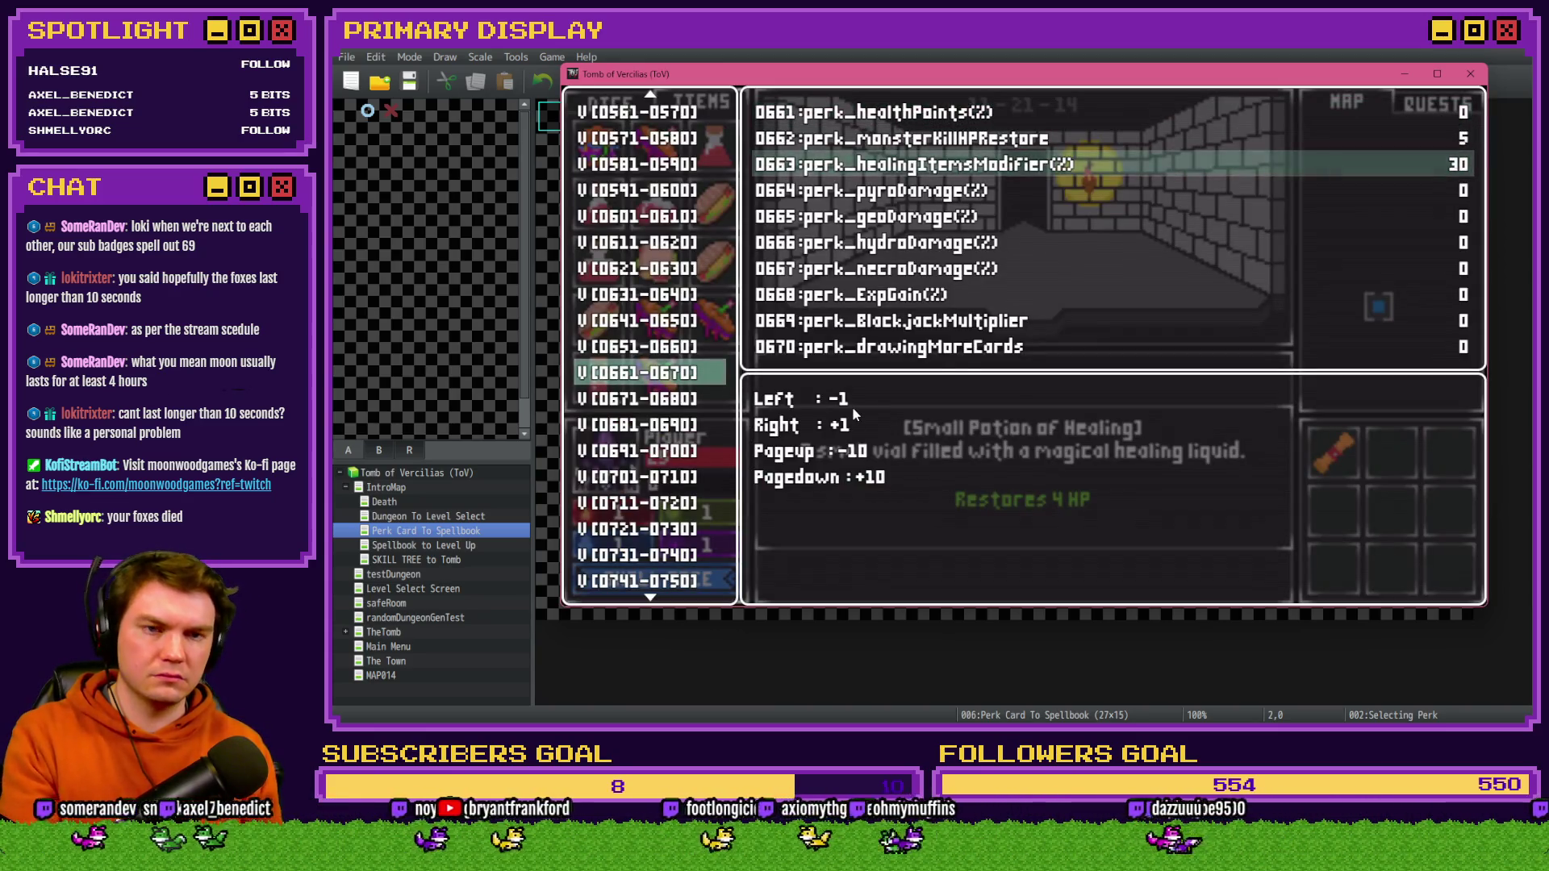
key(Page_Down)
key(Escape)
key(Escape)
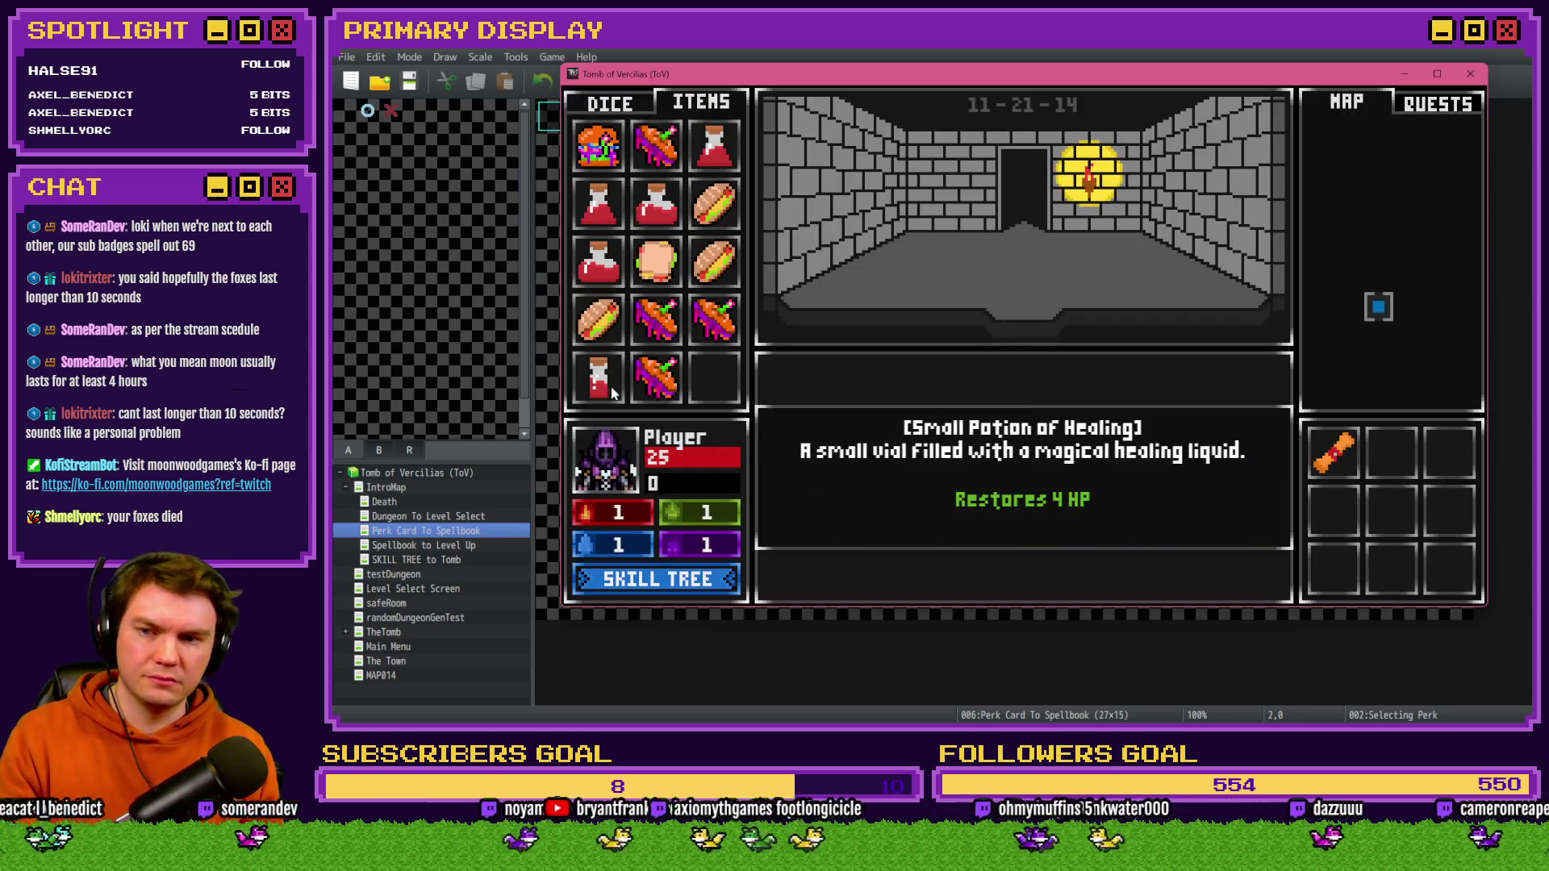
- Raise variable 0663 through 50 and 60 up to 100
key(F9)
key(Down)
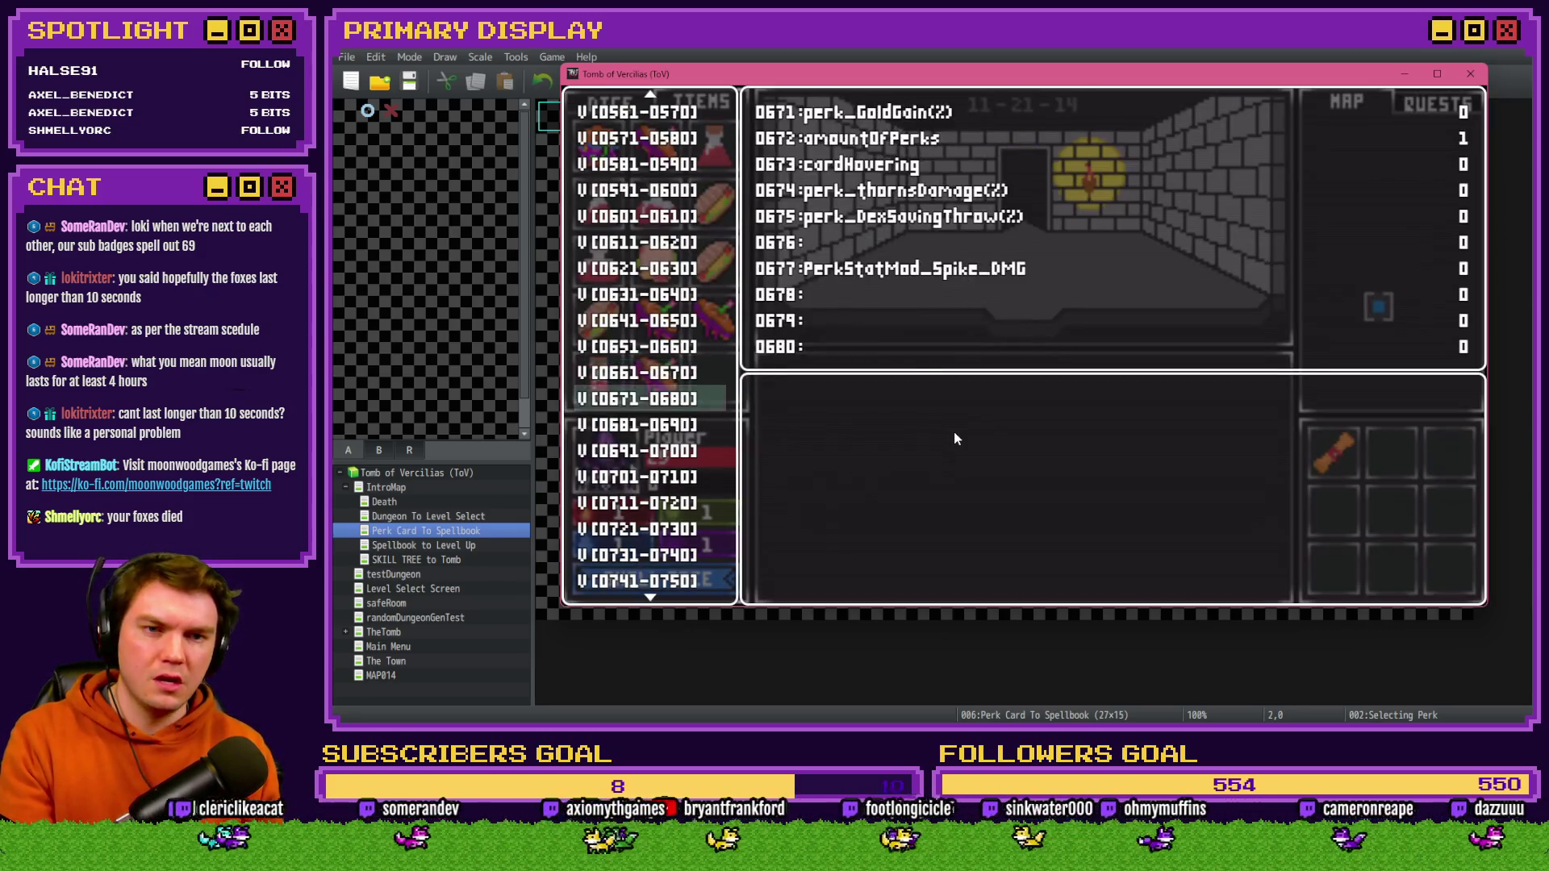
key(Up)
key(Return)
key(Down)
key(Down)
key(Page_Down)
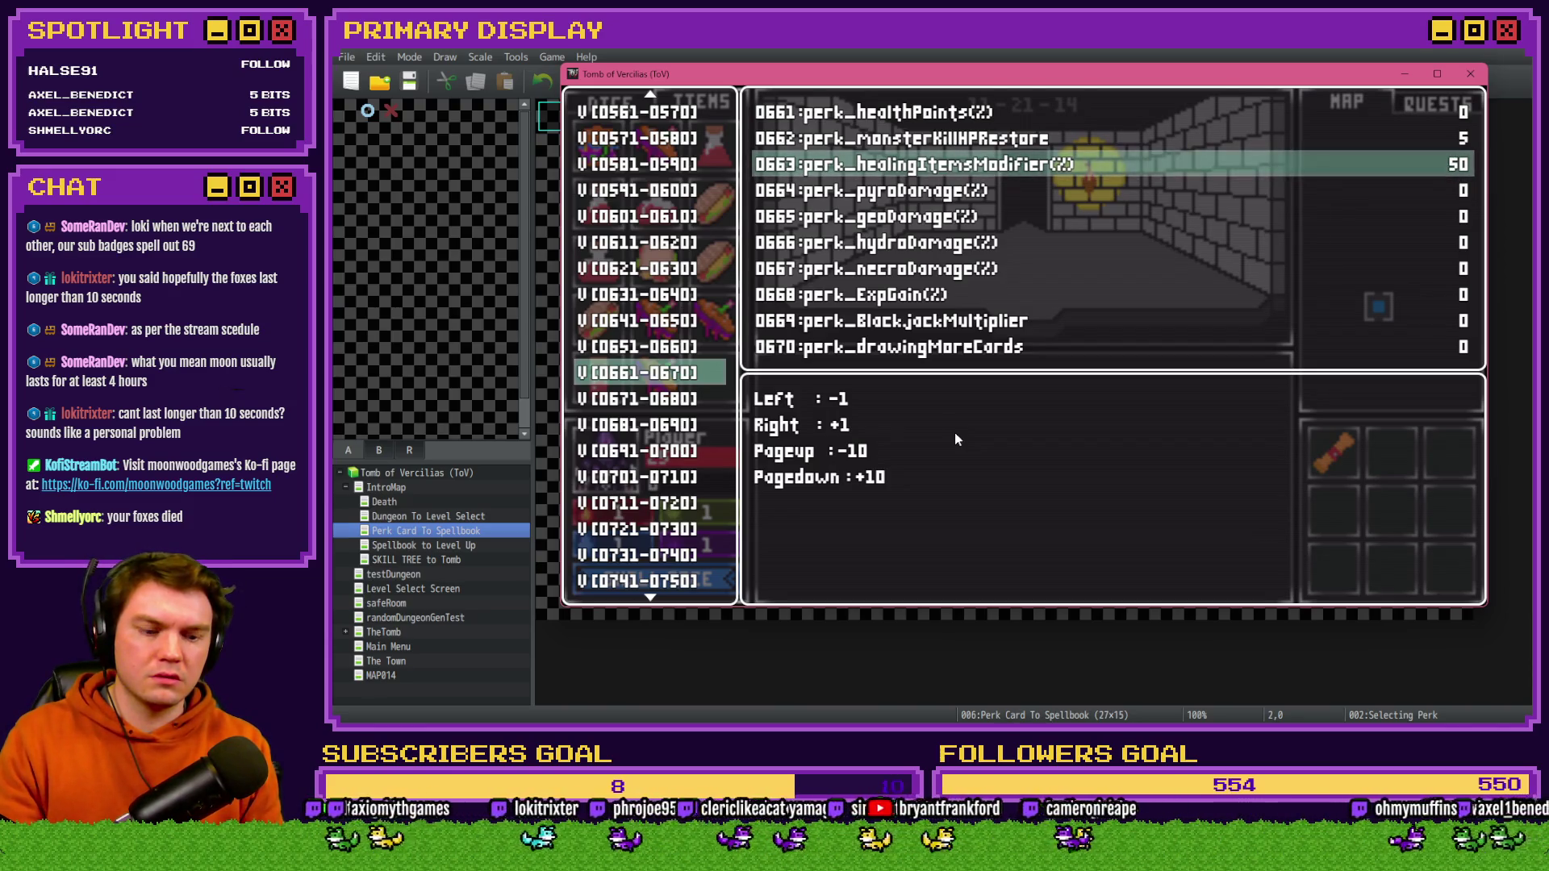
key(Page_Down)
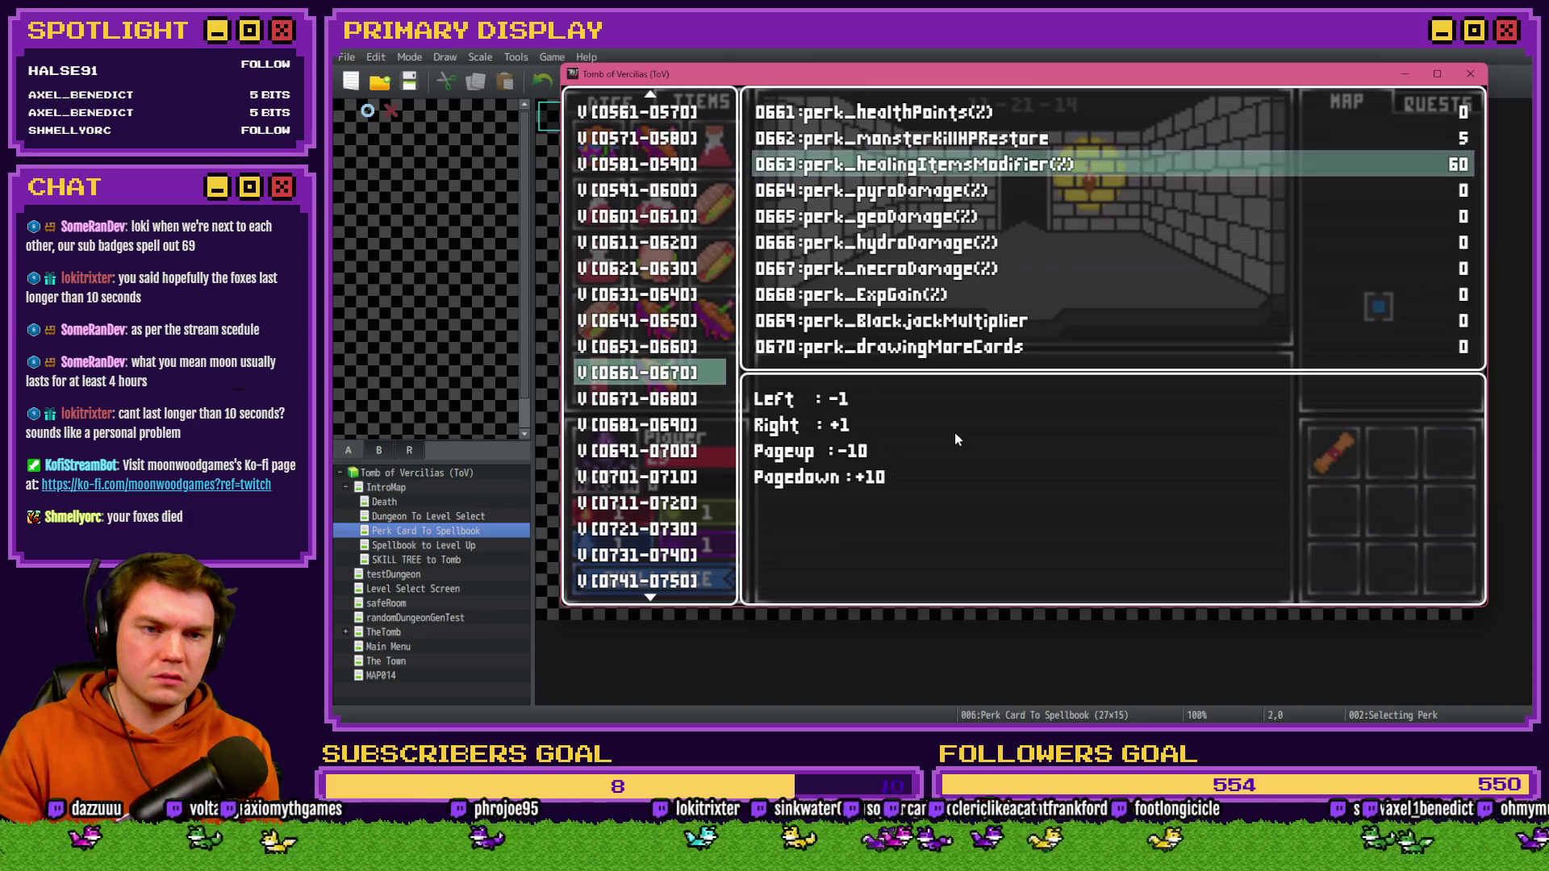
key(Page_Down)
key(Page_Down)
key(Page_Down)
key(Escape)
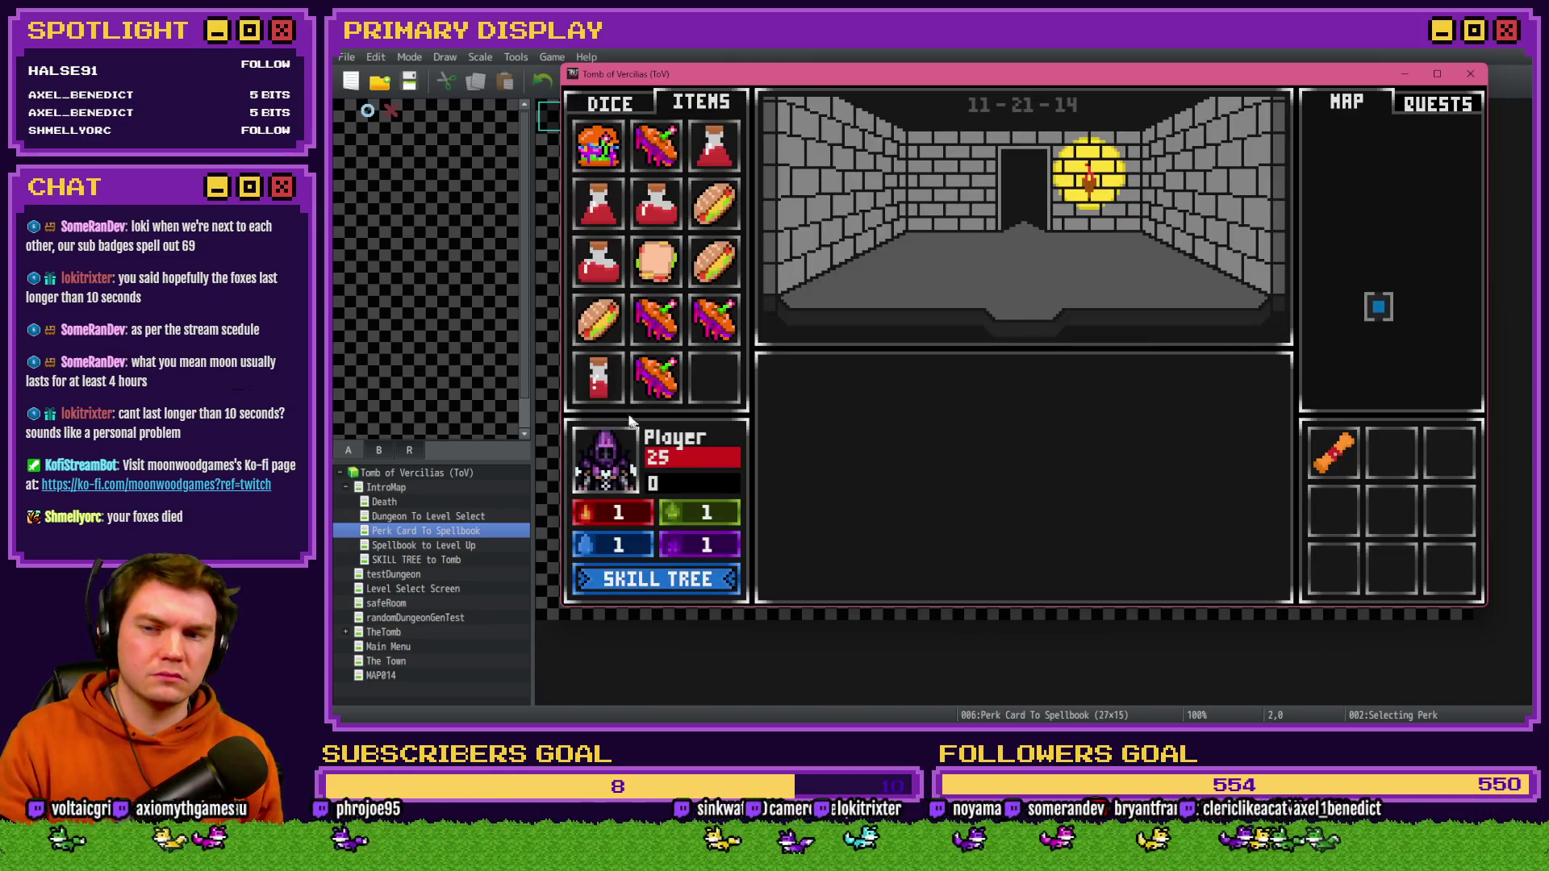
- Bump variable 0663 once more to 110 and resume play
key(F9)
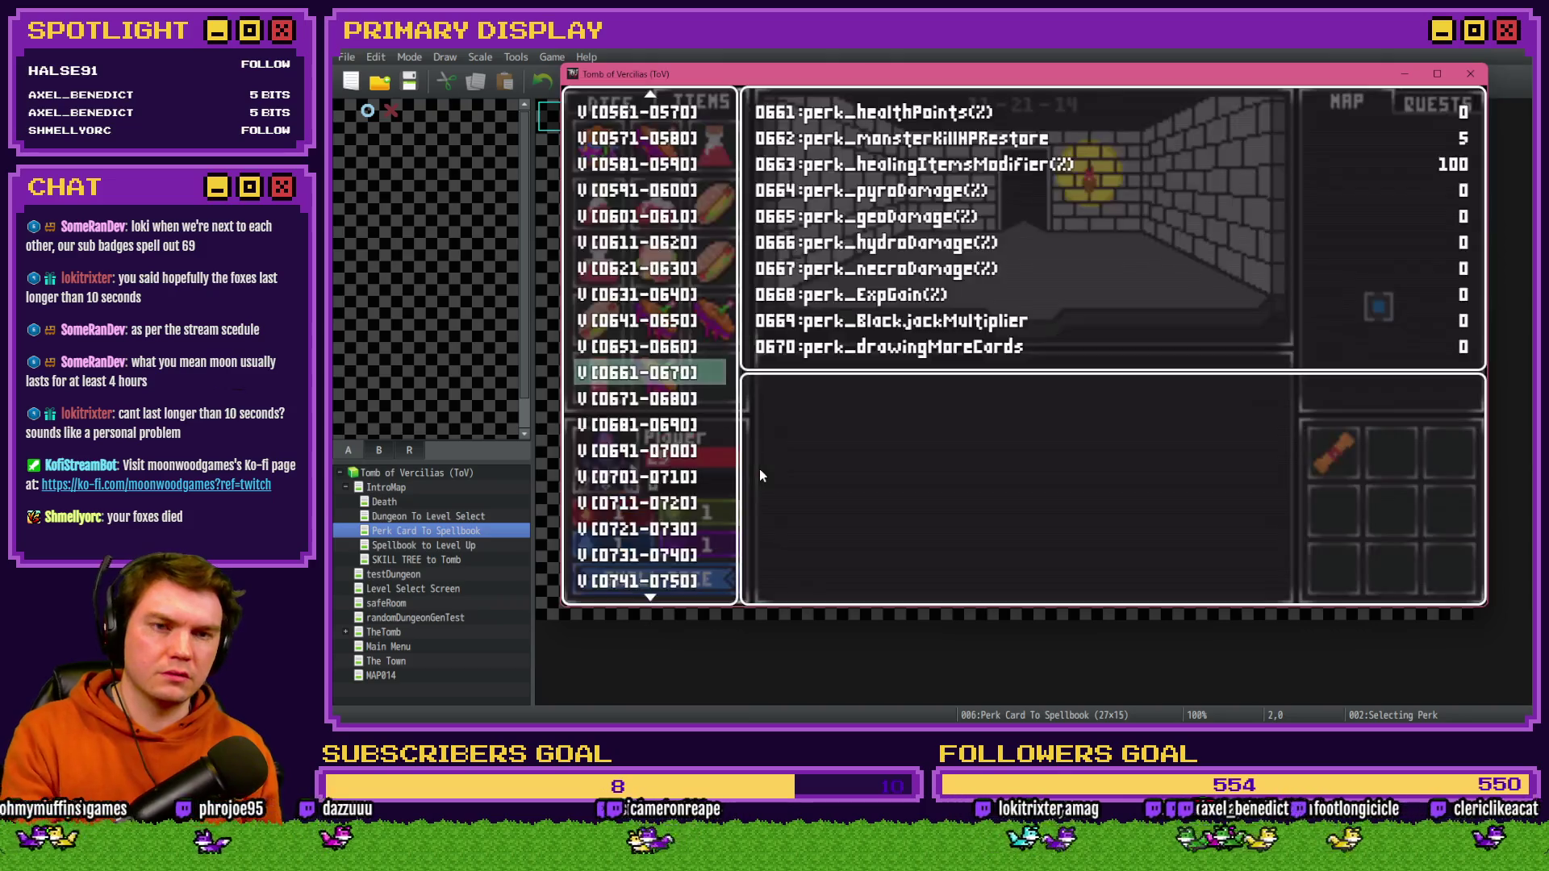
key(Return)
key(Down)
key(Down)
key(Page_Down)
key(Escape)
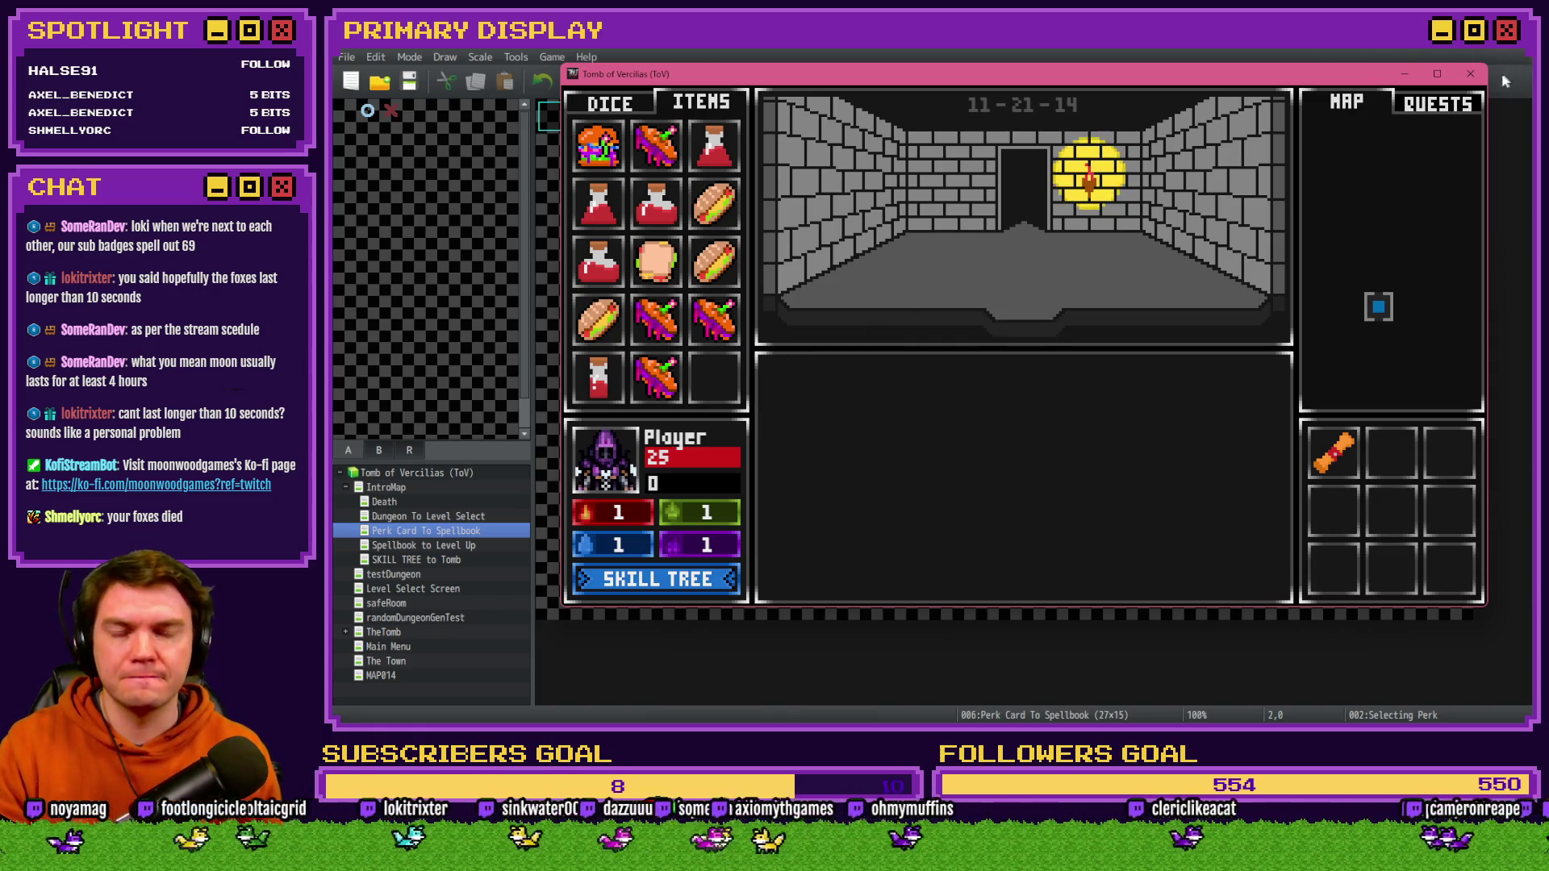
- Close the game window and open the Database on common event 0021 ItemTooltips
click(1470, 73)
click(892, 82)
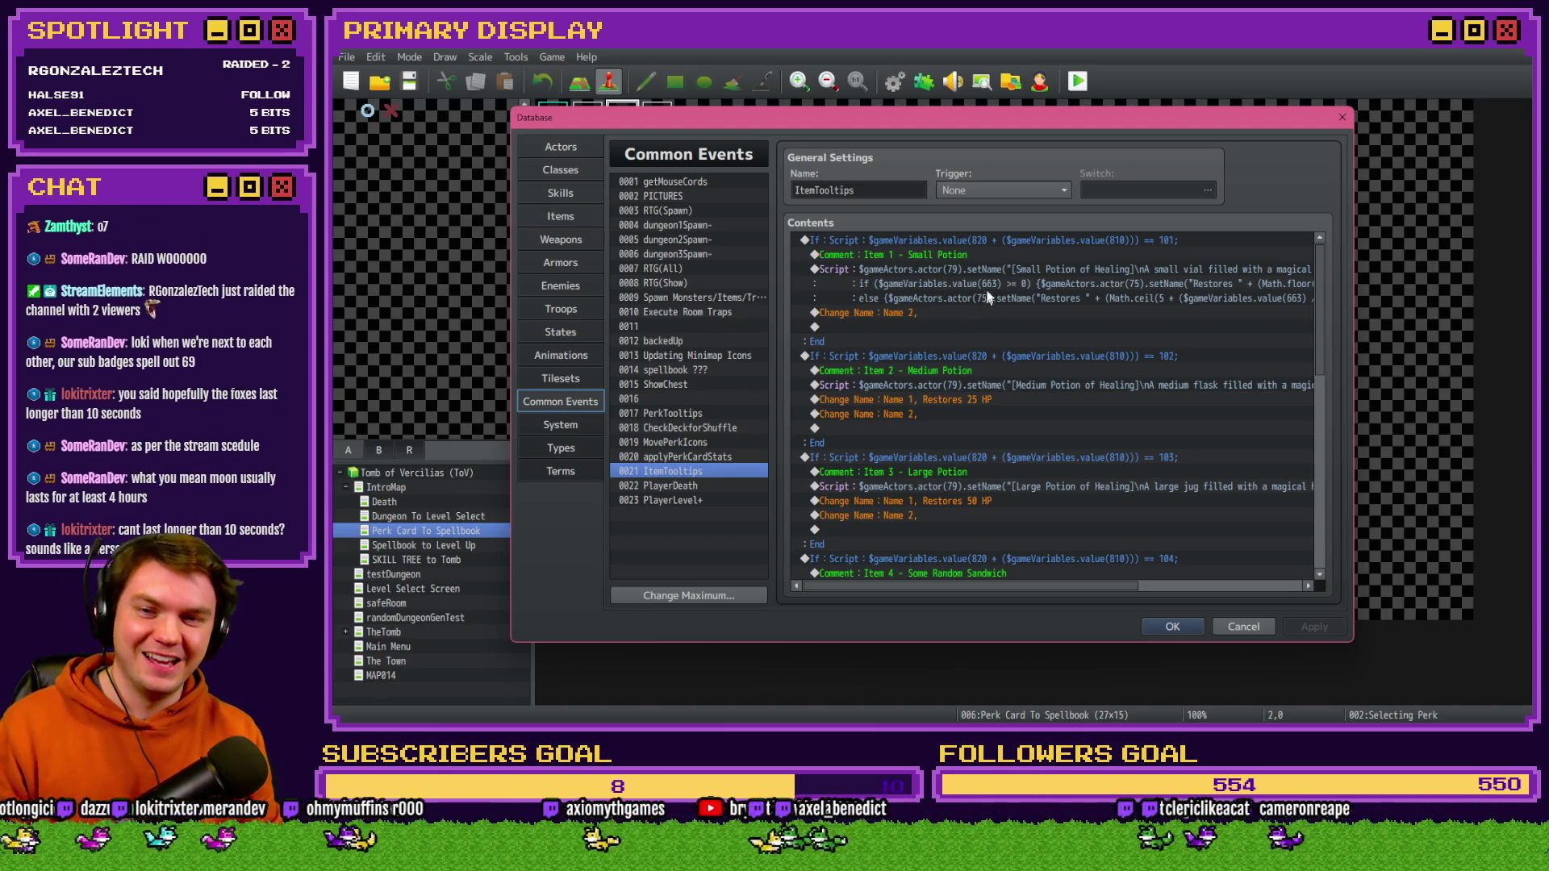
- Open the Small Potion script and place the caret at the $gameVariables term in the floor formula
click(1004, 256)
double_click(1002, 277)
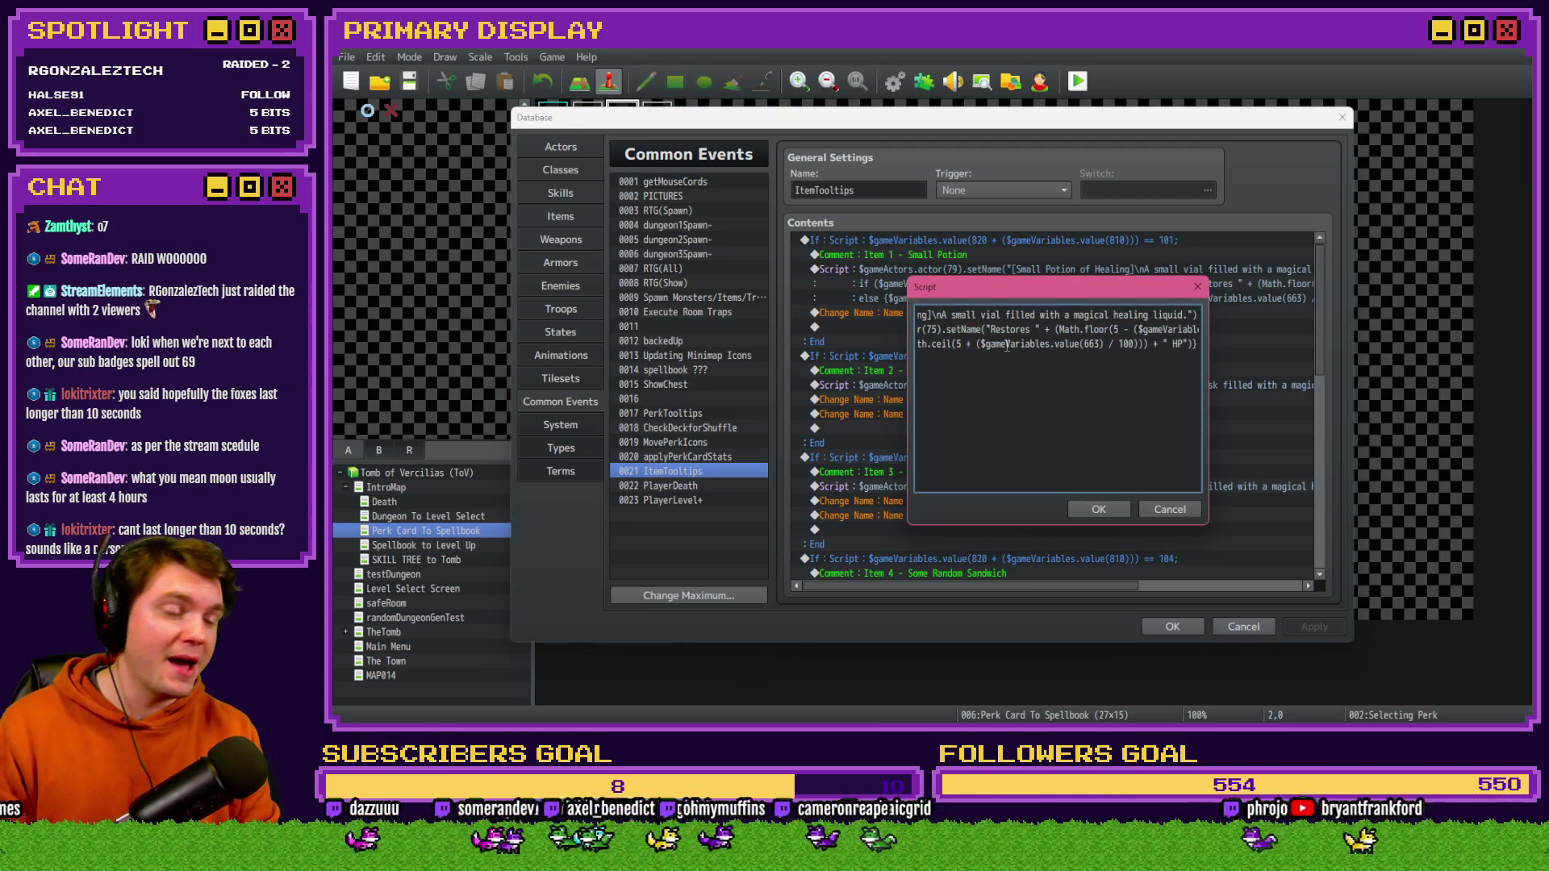
scroll(982, 335, left, 5)
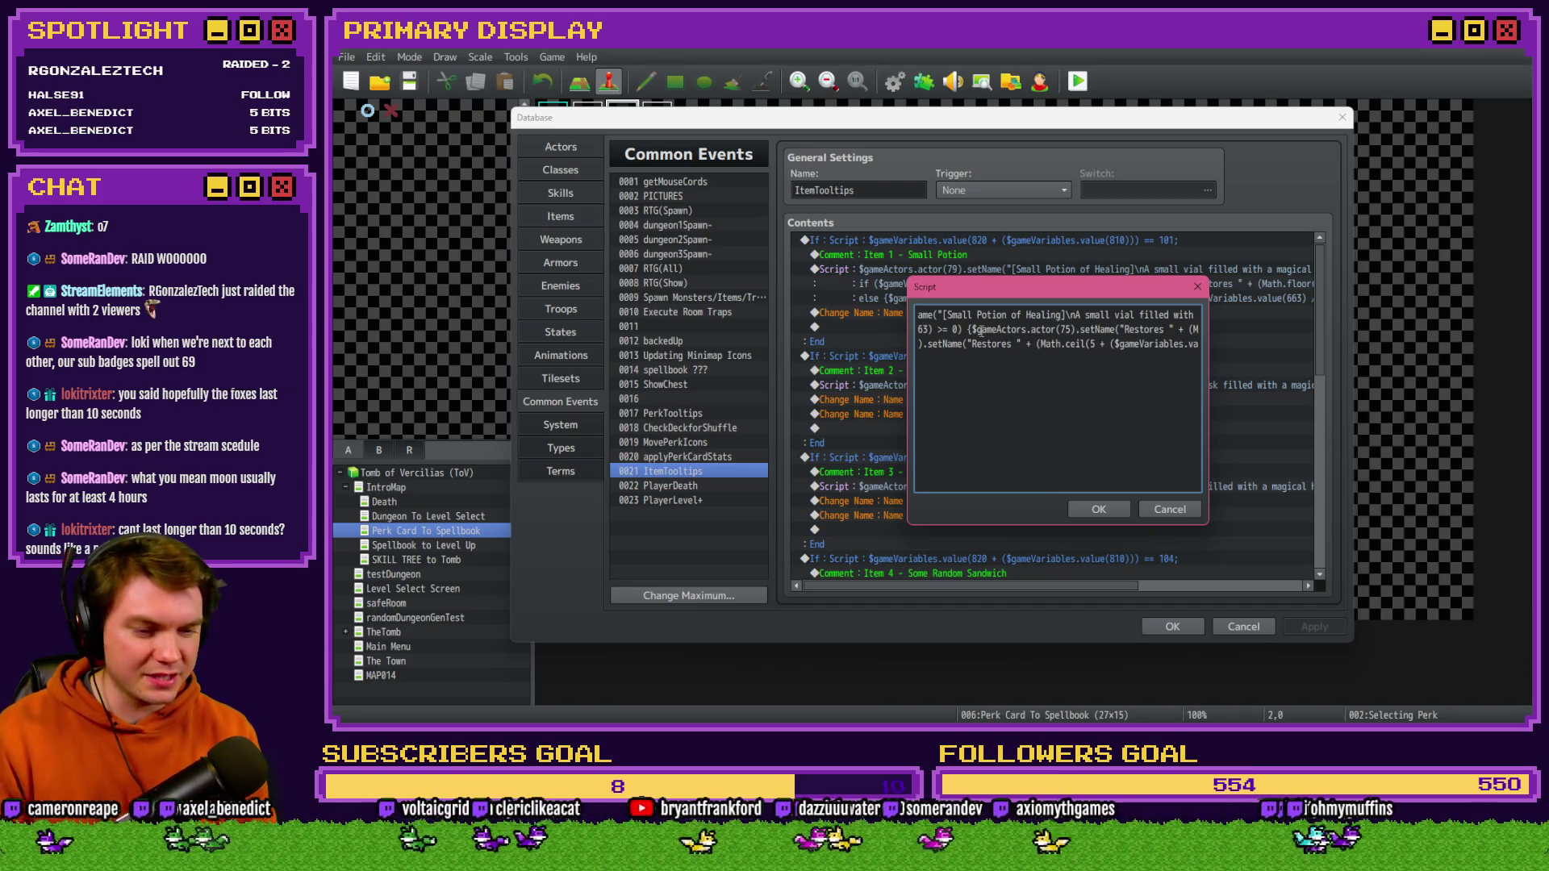
drag(972, 329, 885, 333)
click(953, 329)
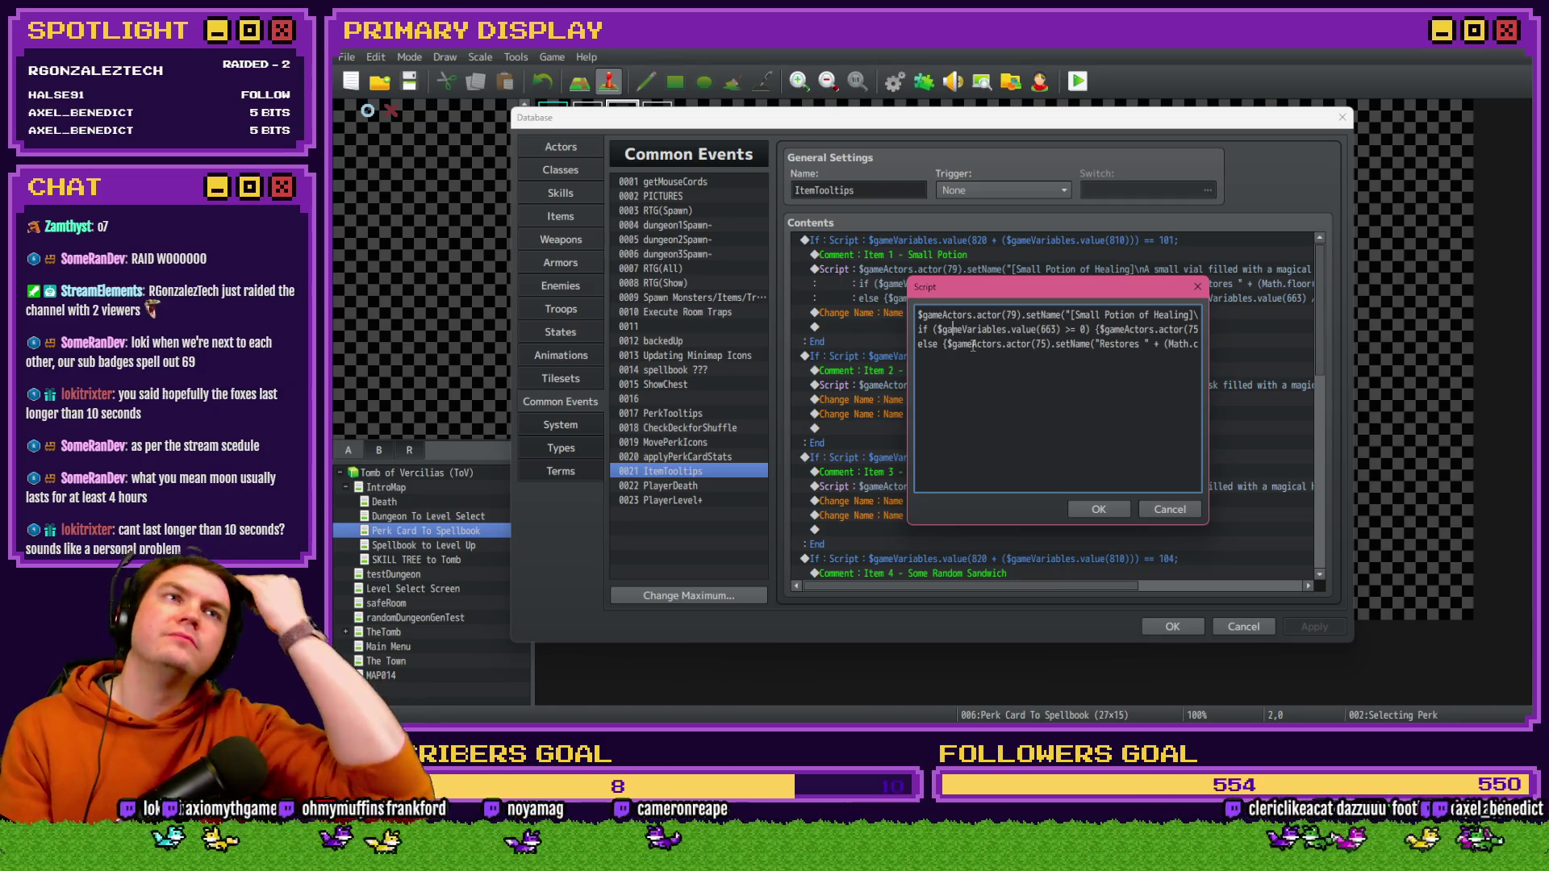
key(Right)
key(Right)
key(Right)
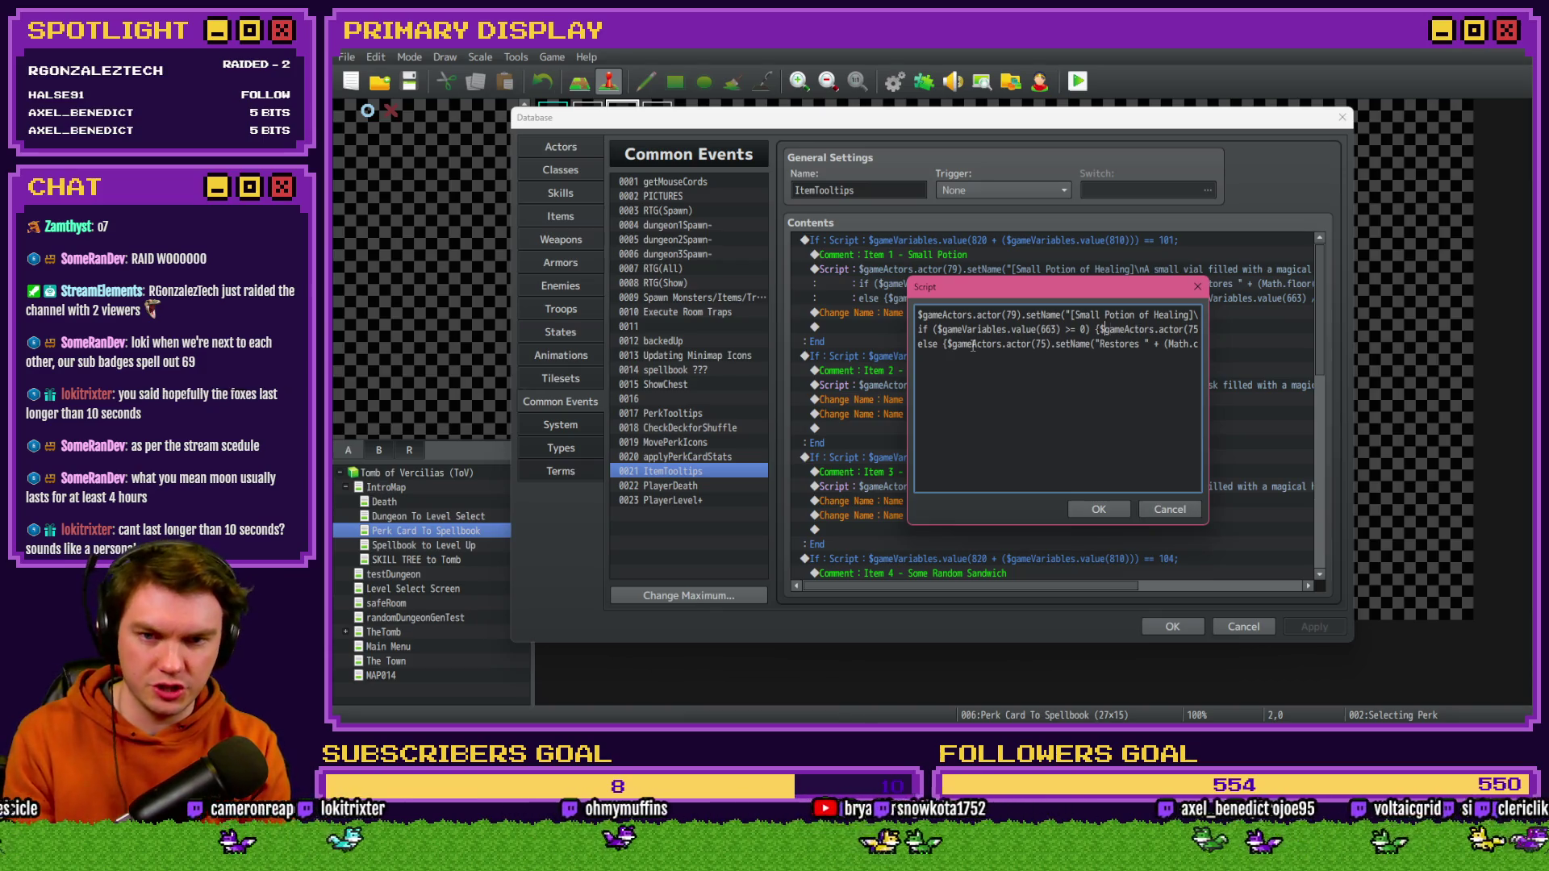
key(Right)
key(Right)
key(Right)
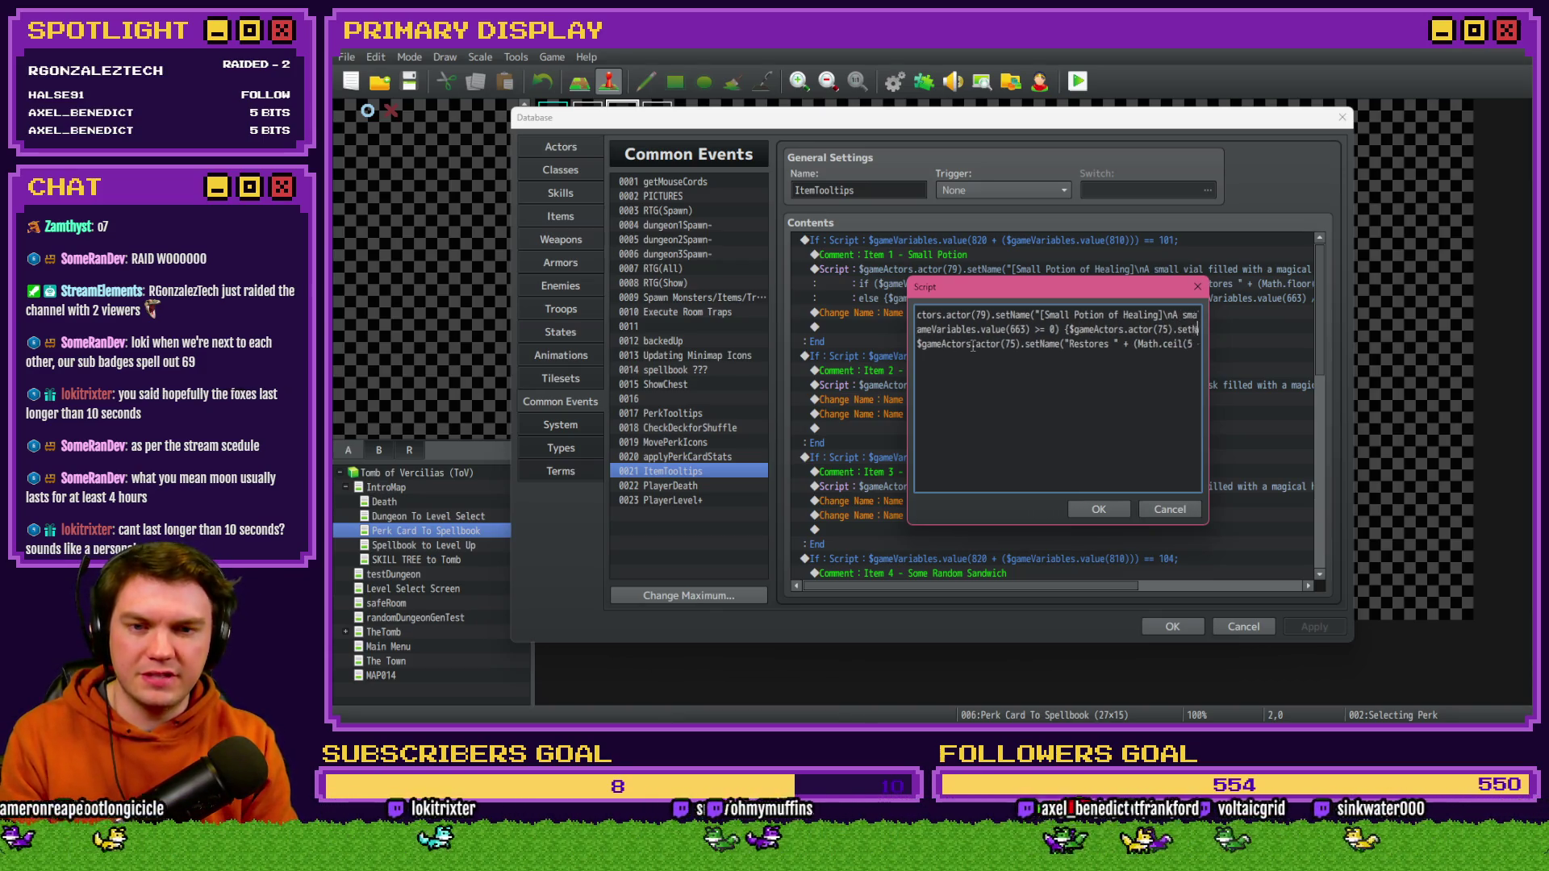
key(Right)
key(Right)
key(Right)
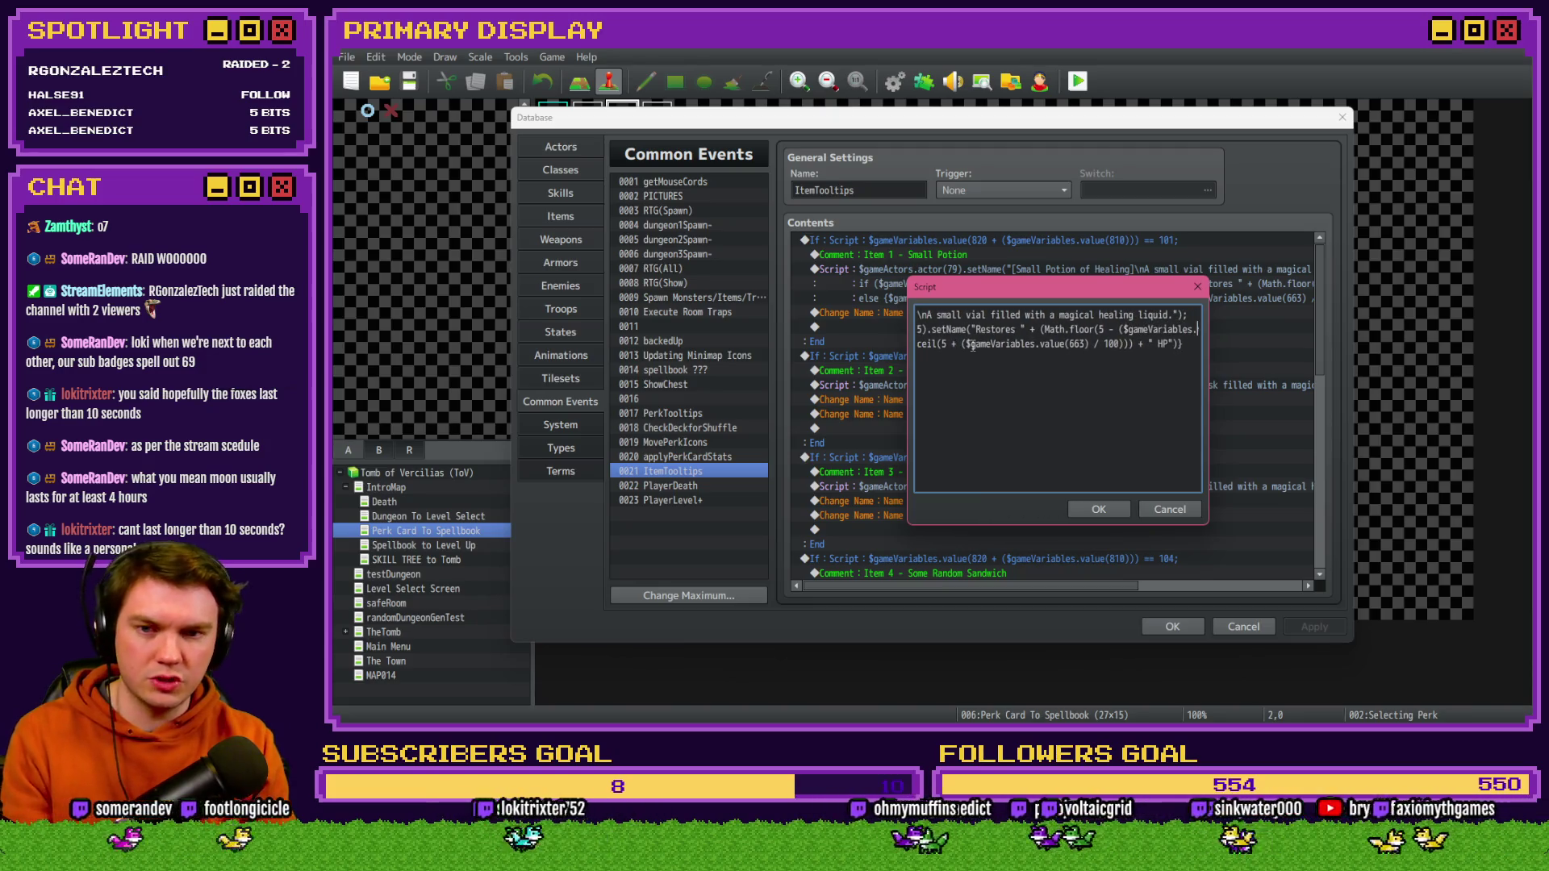
key(Right)
key(Right)
key(Right)
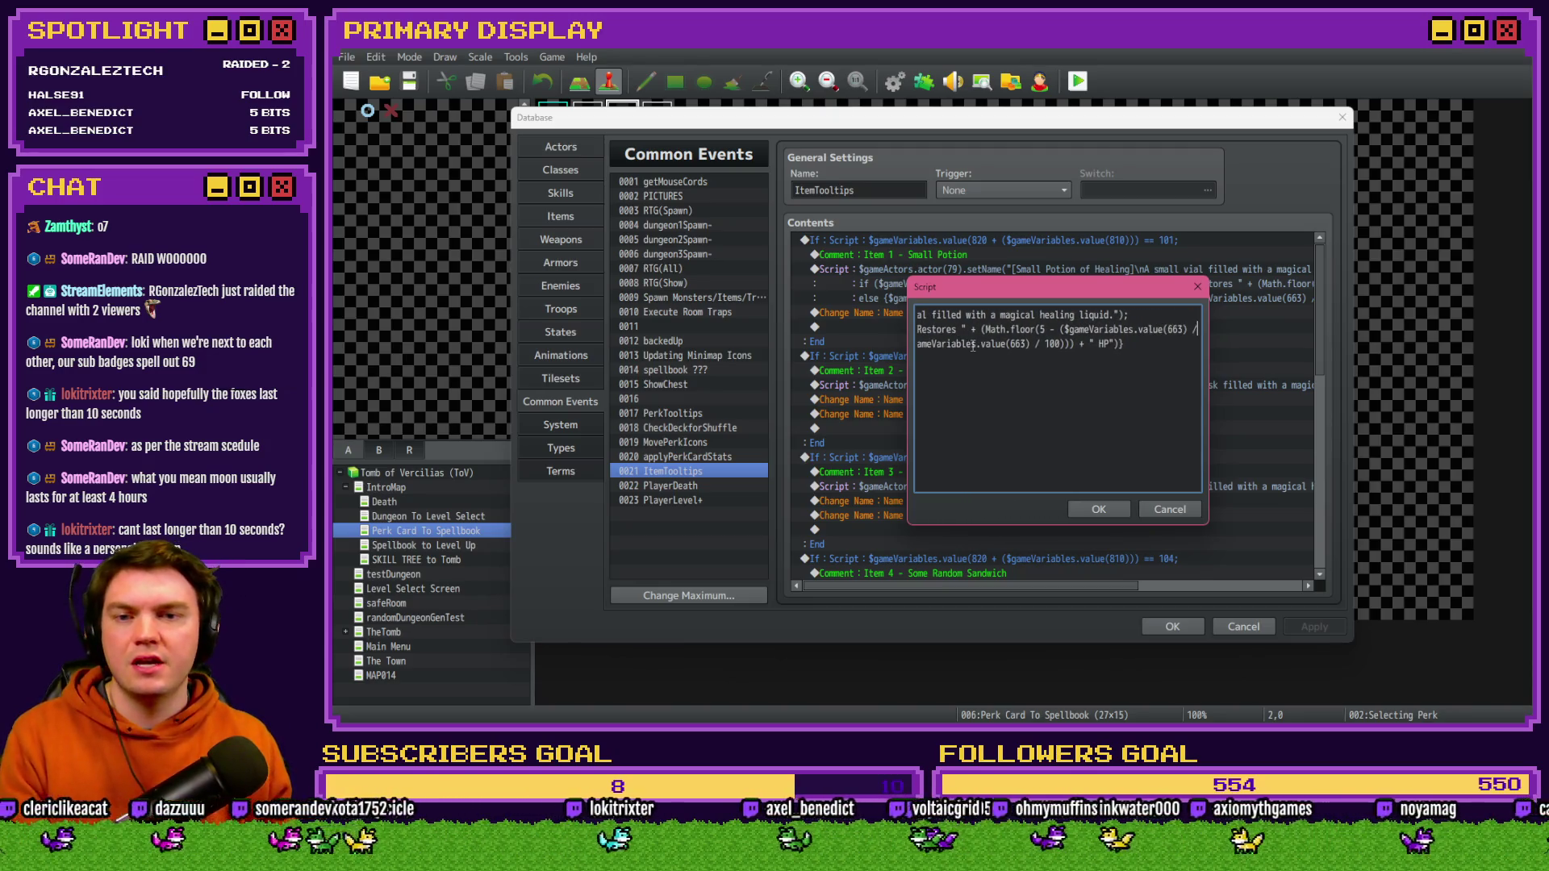
key(Right)
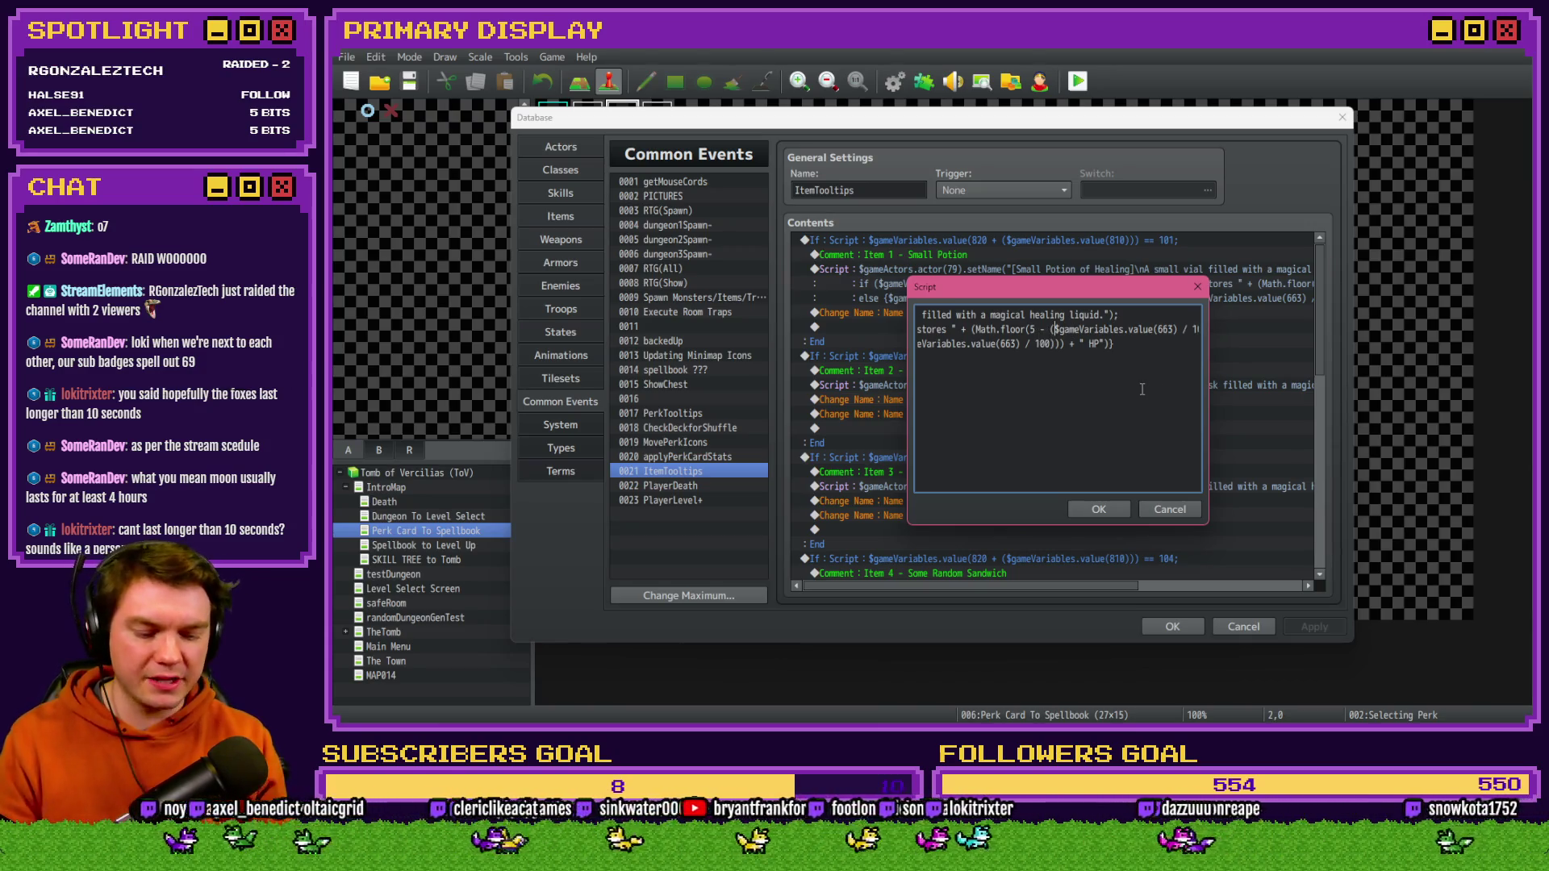
key(Right)
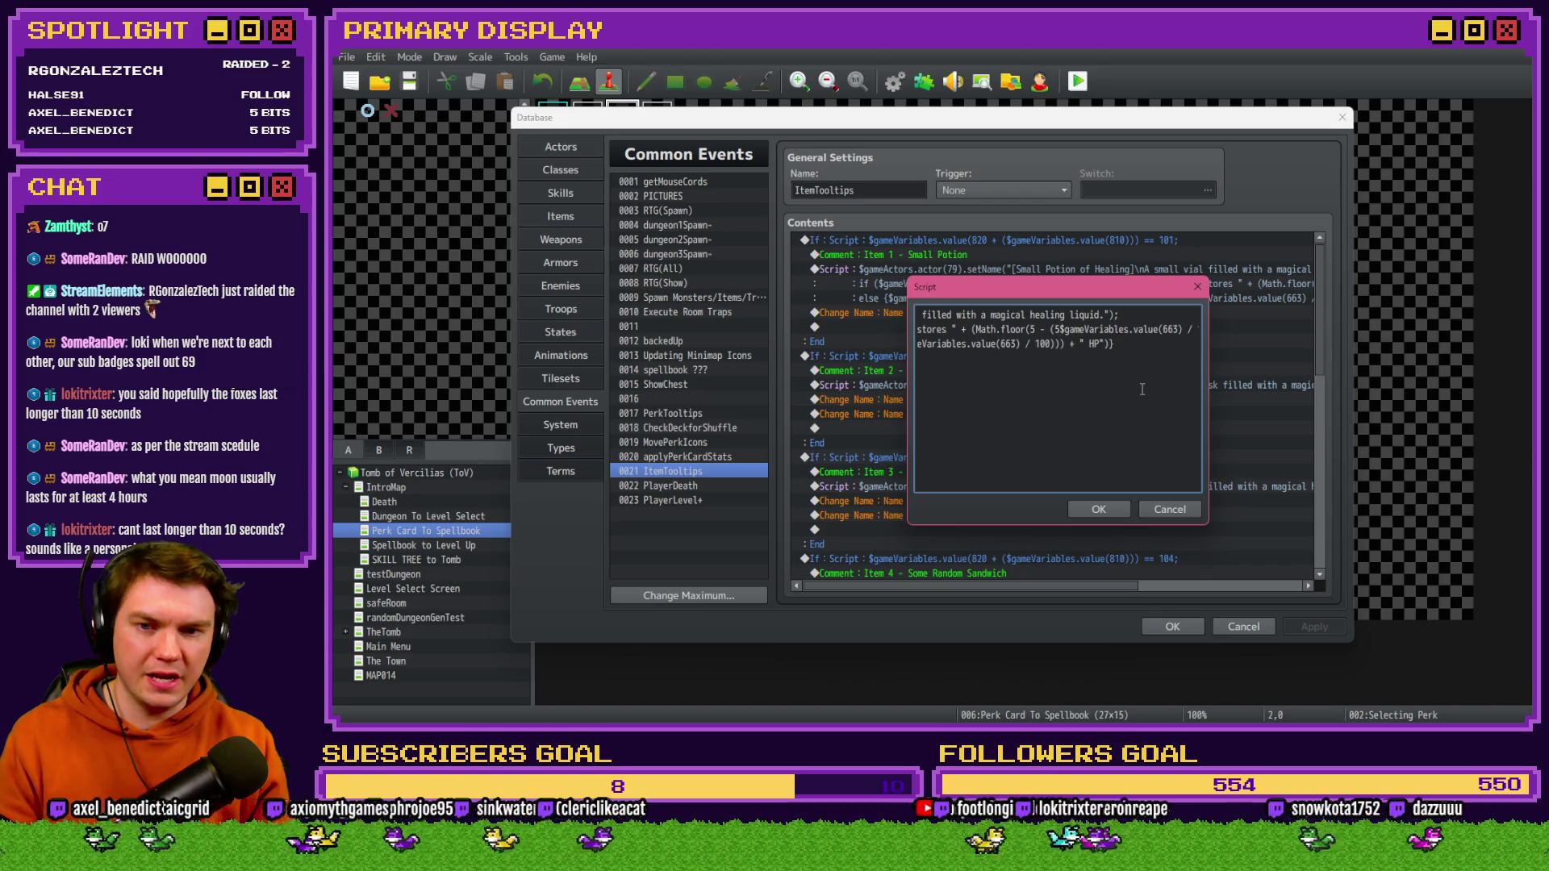
- Insert '5 * (' and a closing ')' into the floor and ceil formulas, save, and playtest
text(5 * ()
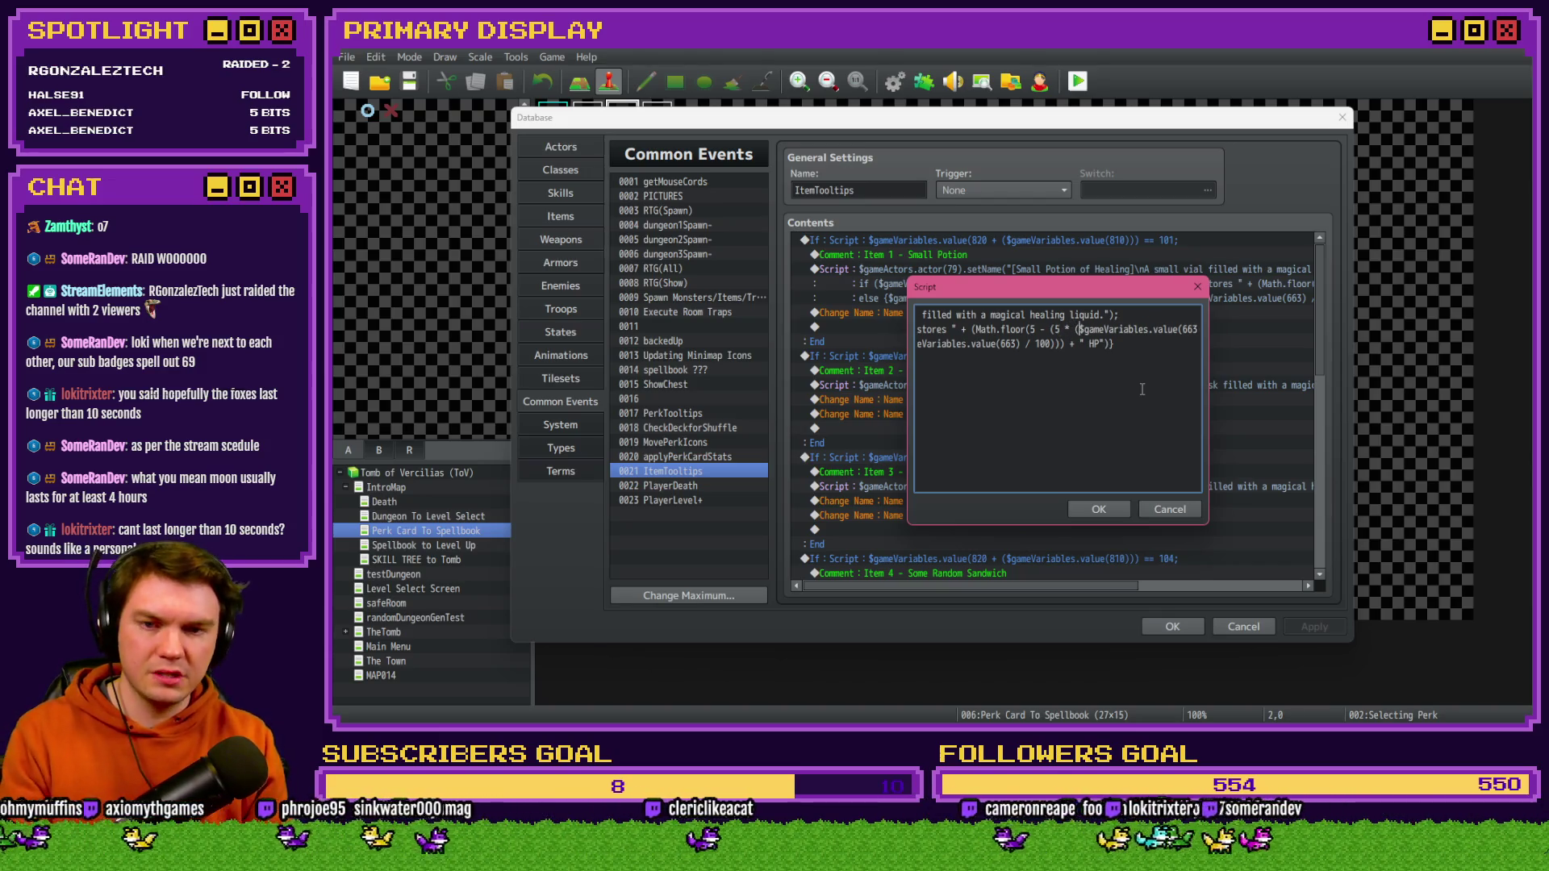
key(Right)
key(Right)
key(Right)
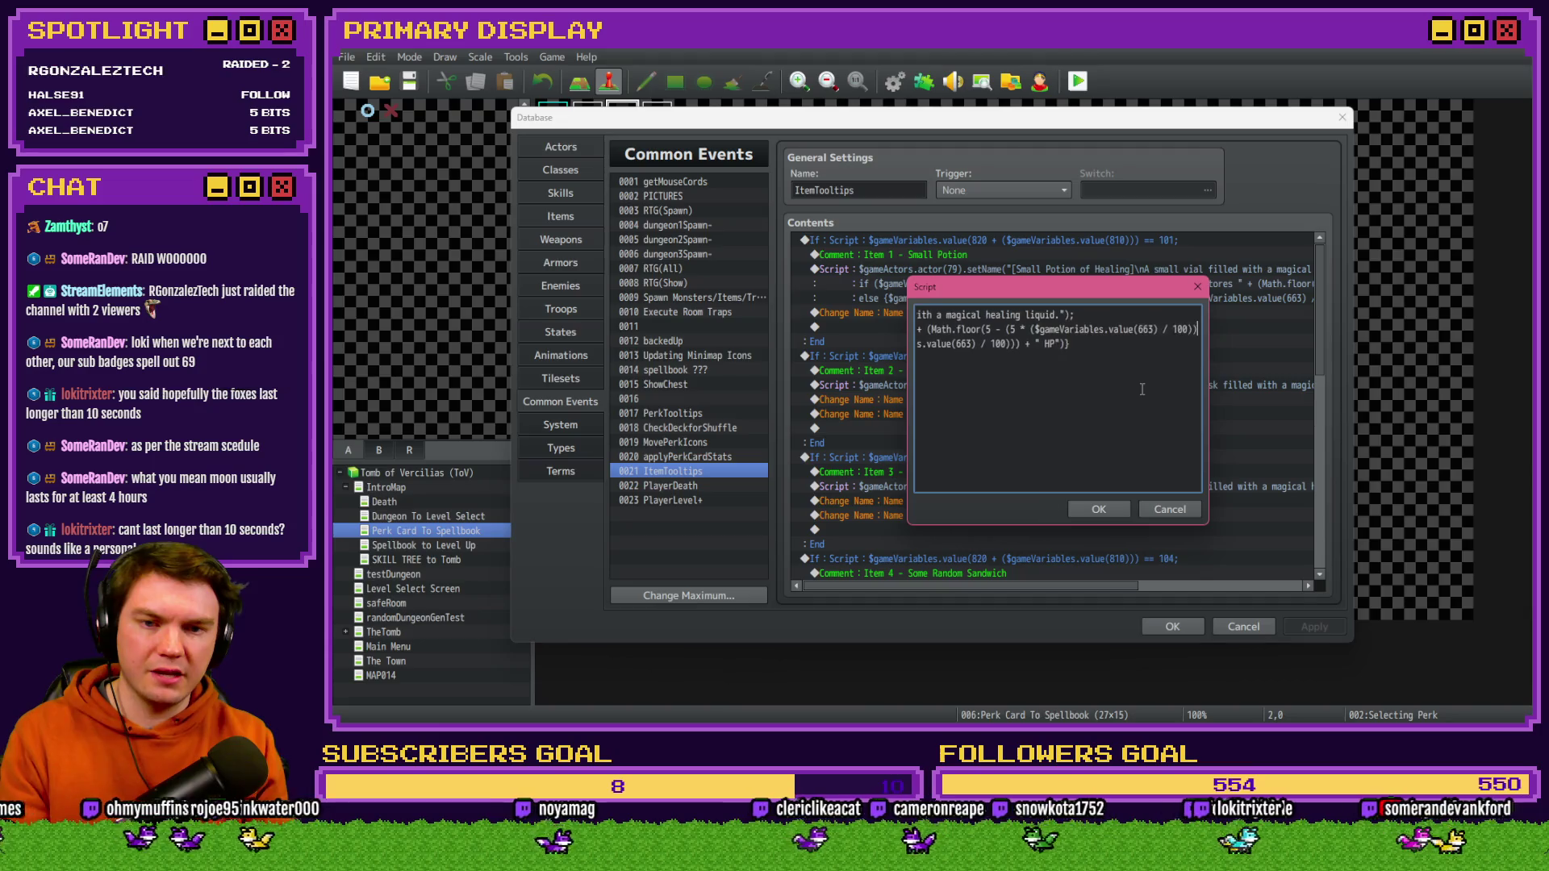
text())
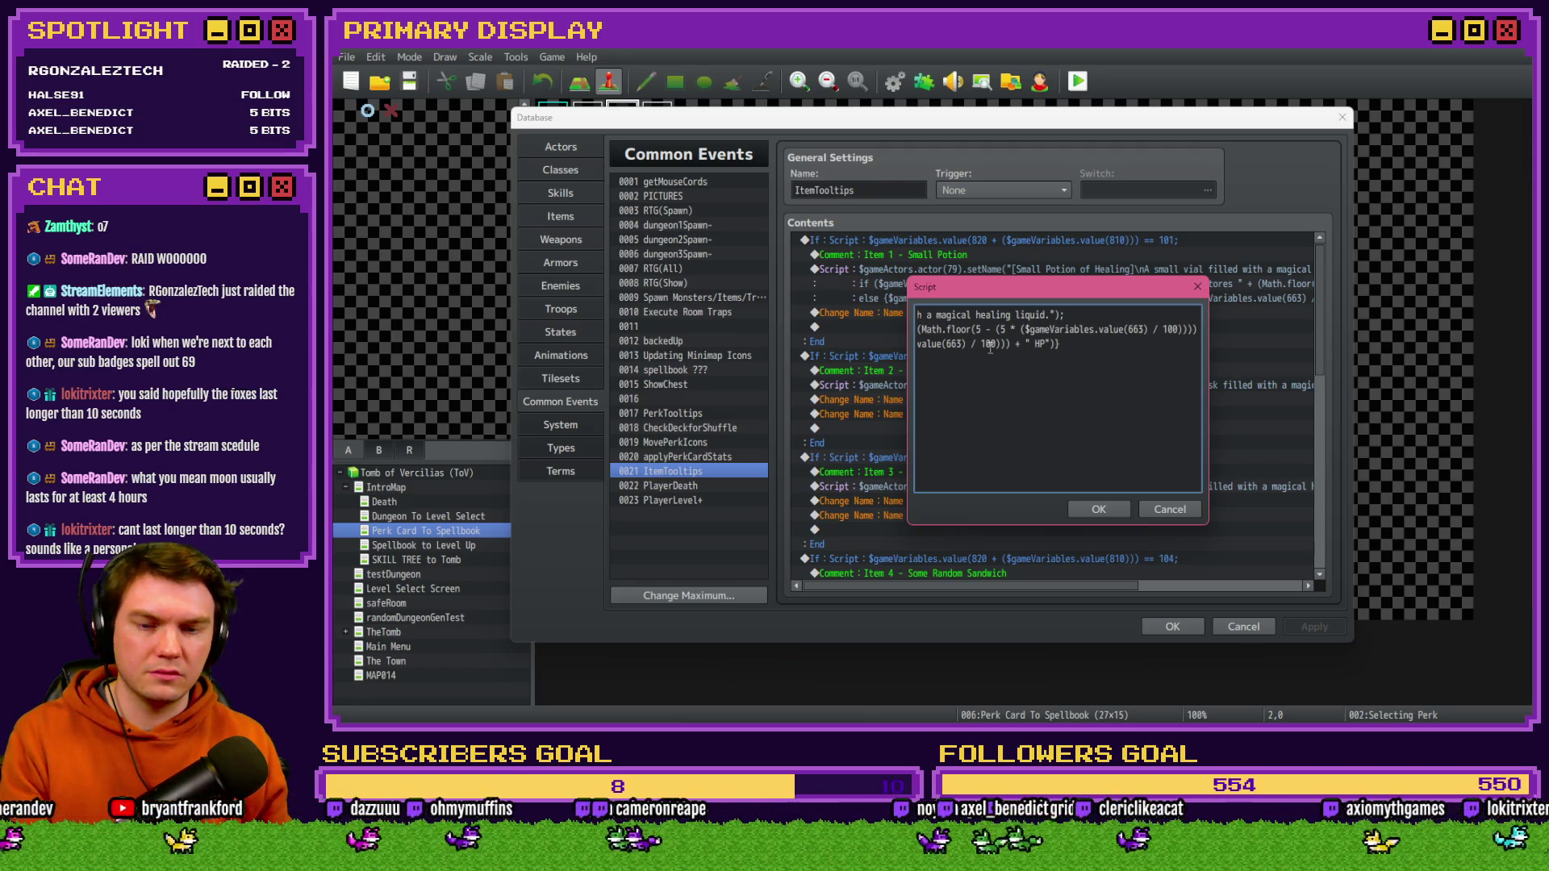
key(Left)
key(Left)
key(Left)
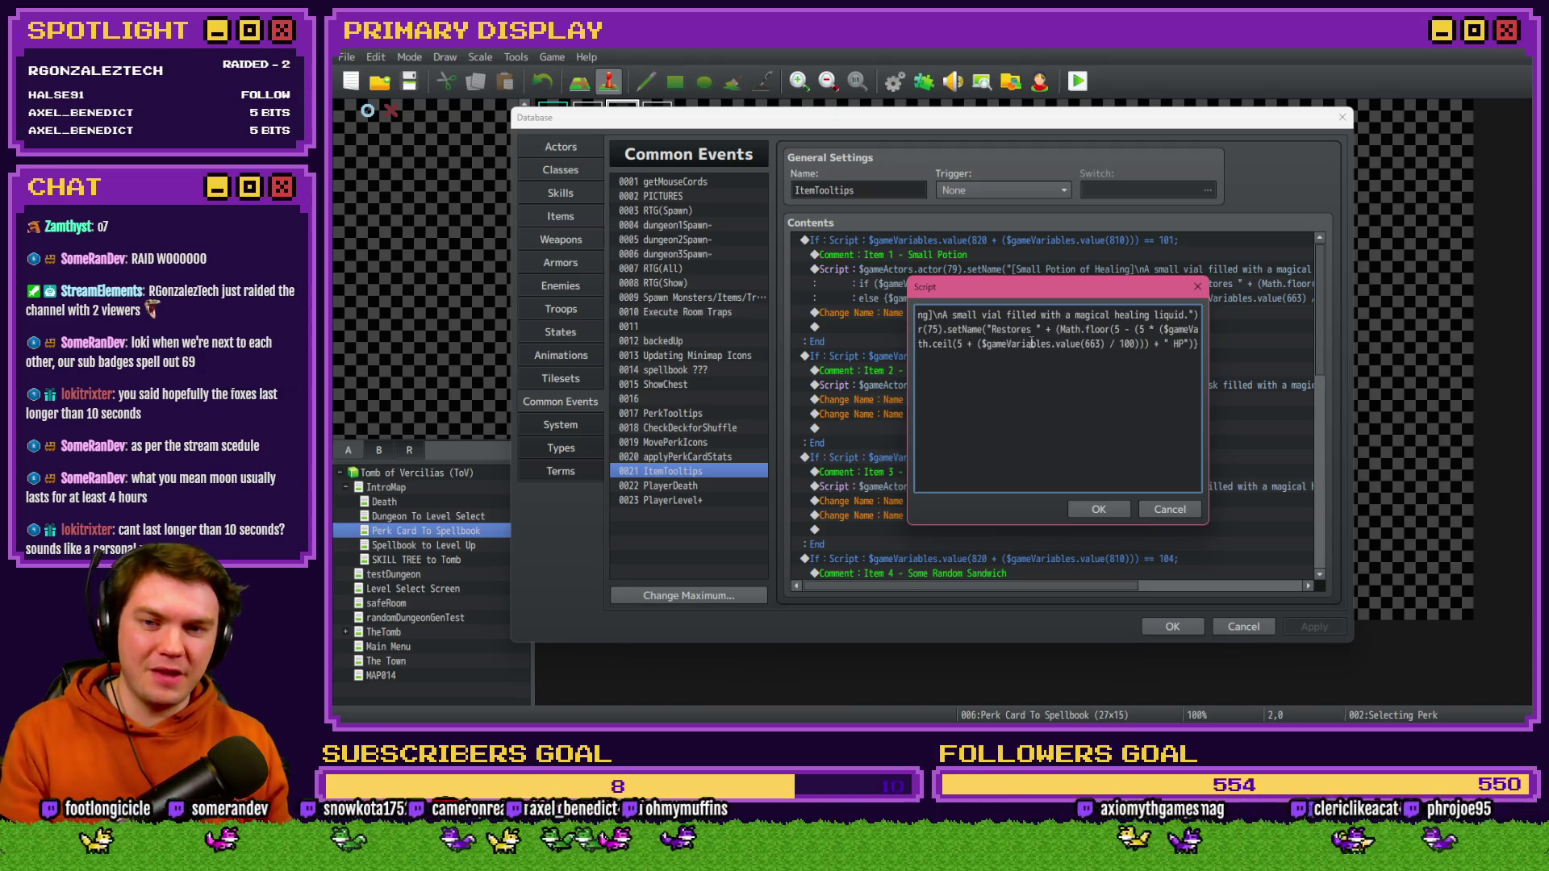
text(5 * ()
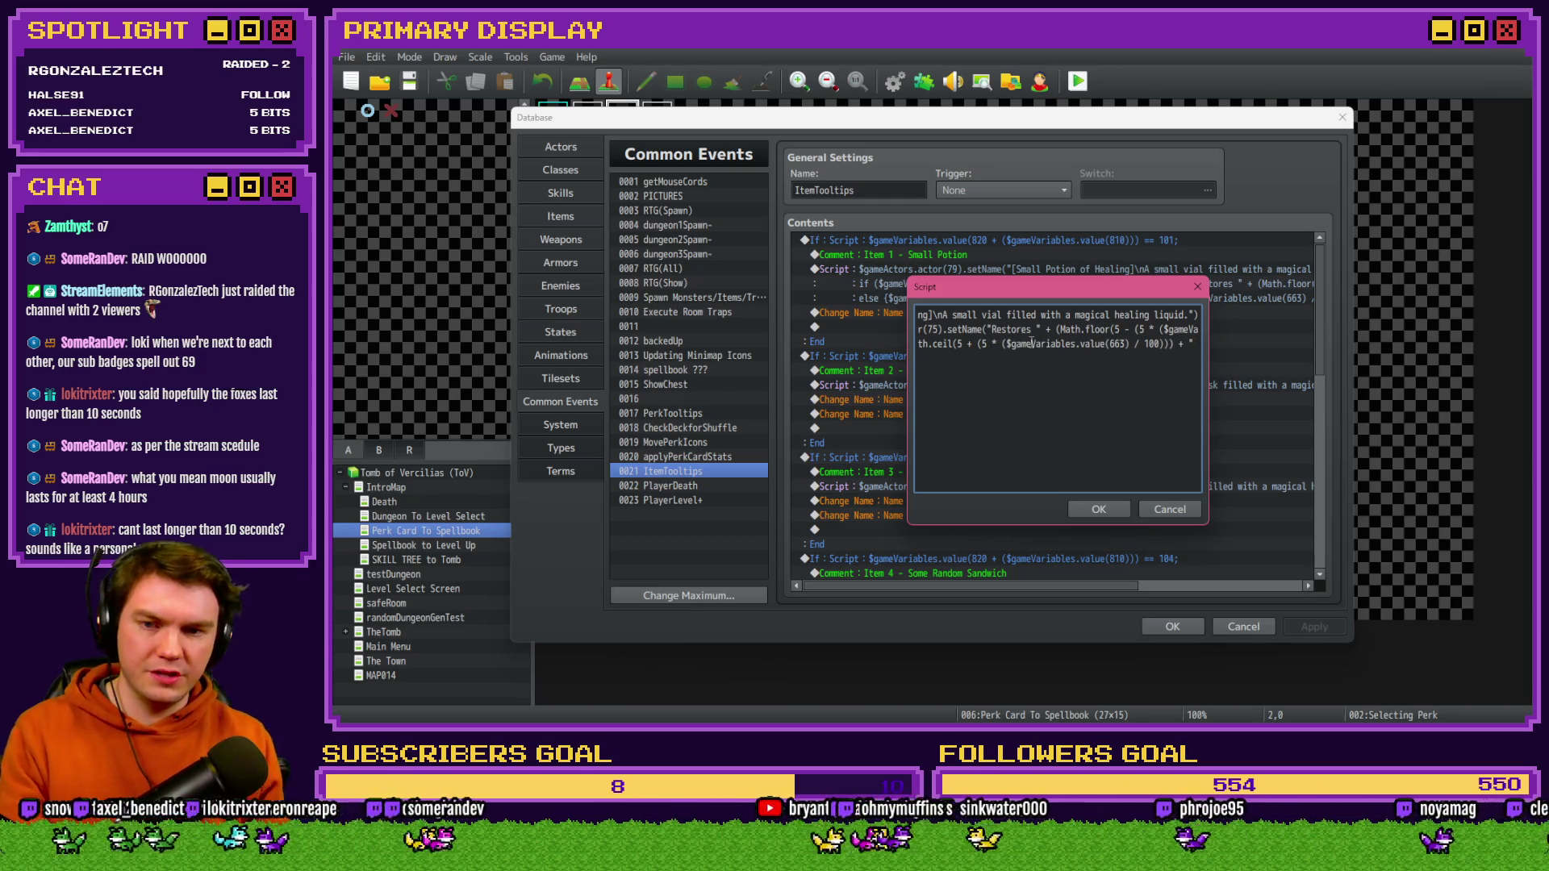
text())
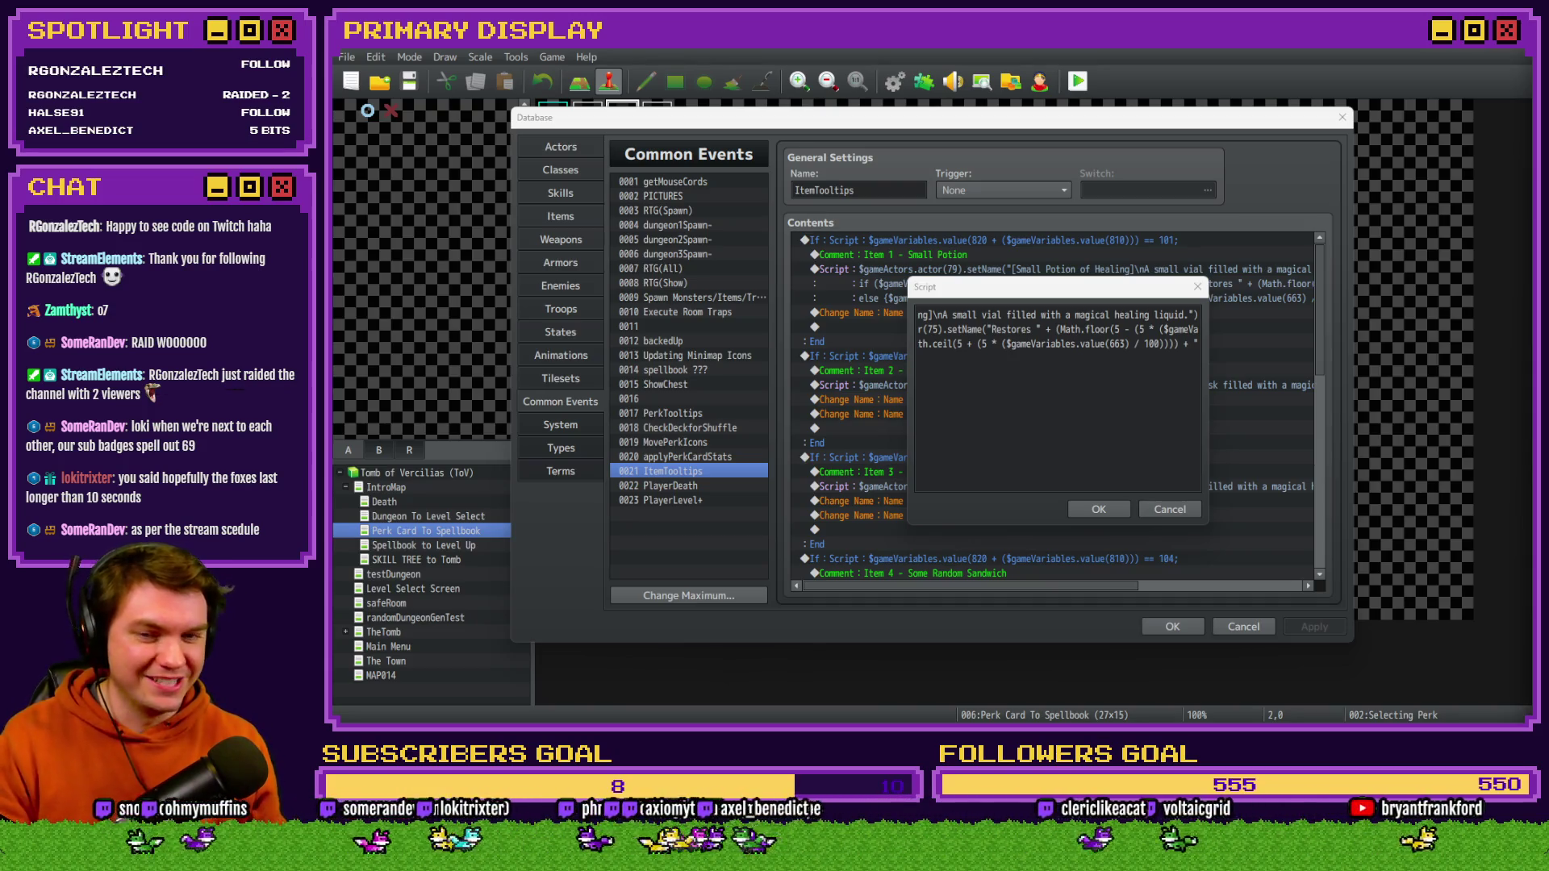
click(1099, 509)
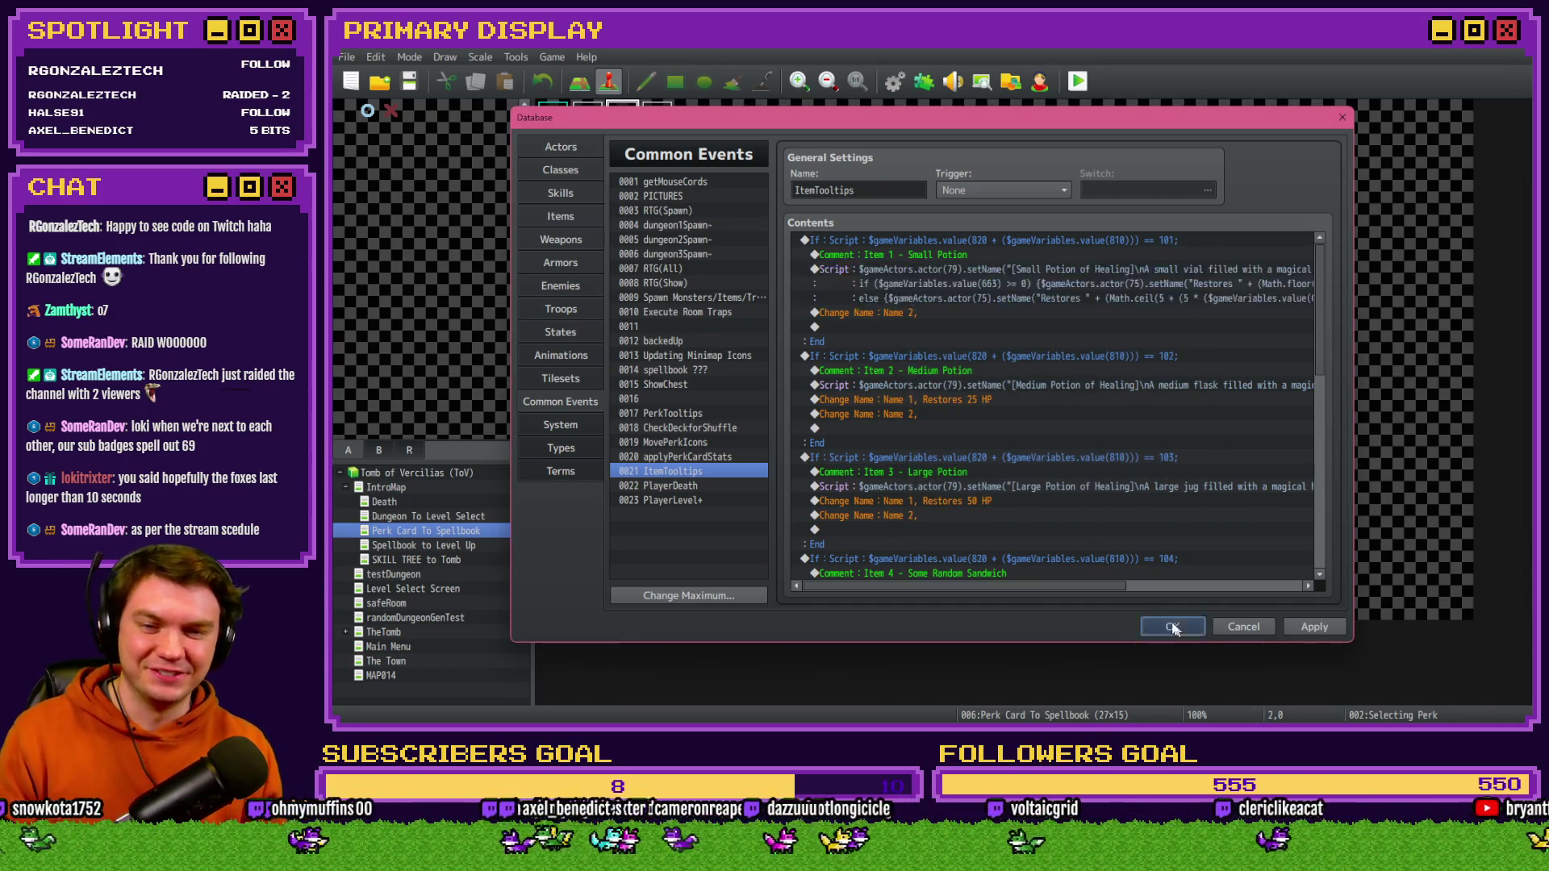
click(1173, 626)
click(1077, 81)
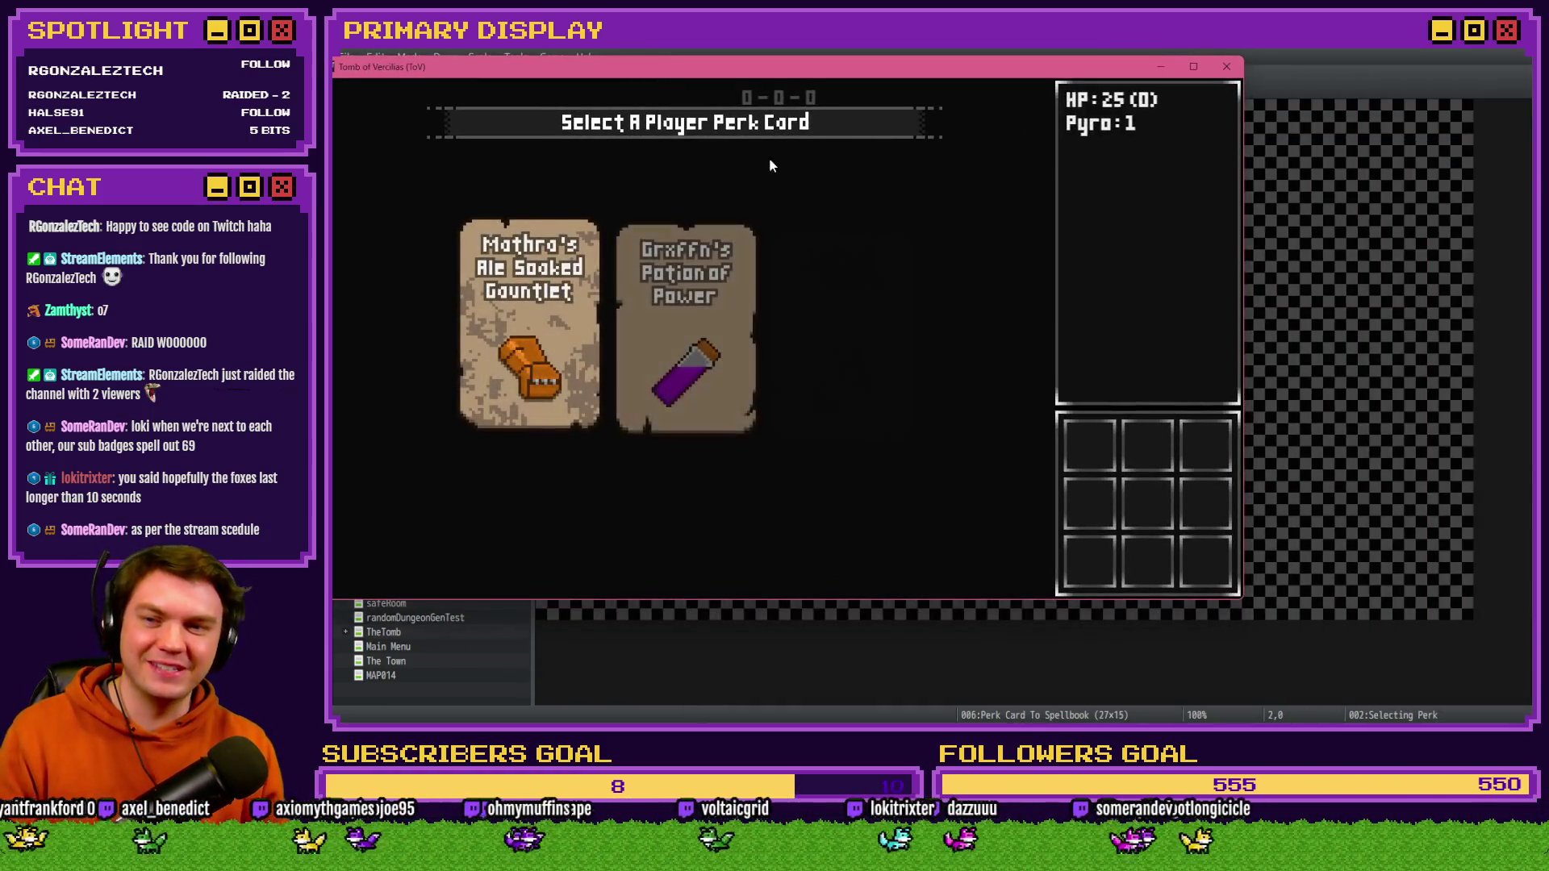
- Re-deal perk cards with F5, take Fairlii's Fantastic Scroll, and view the Small Potion tooltip in Items
key(F5)
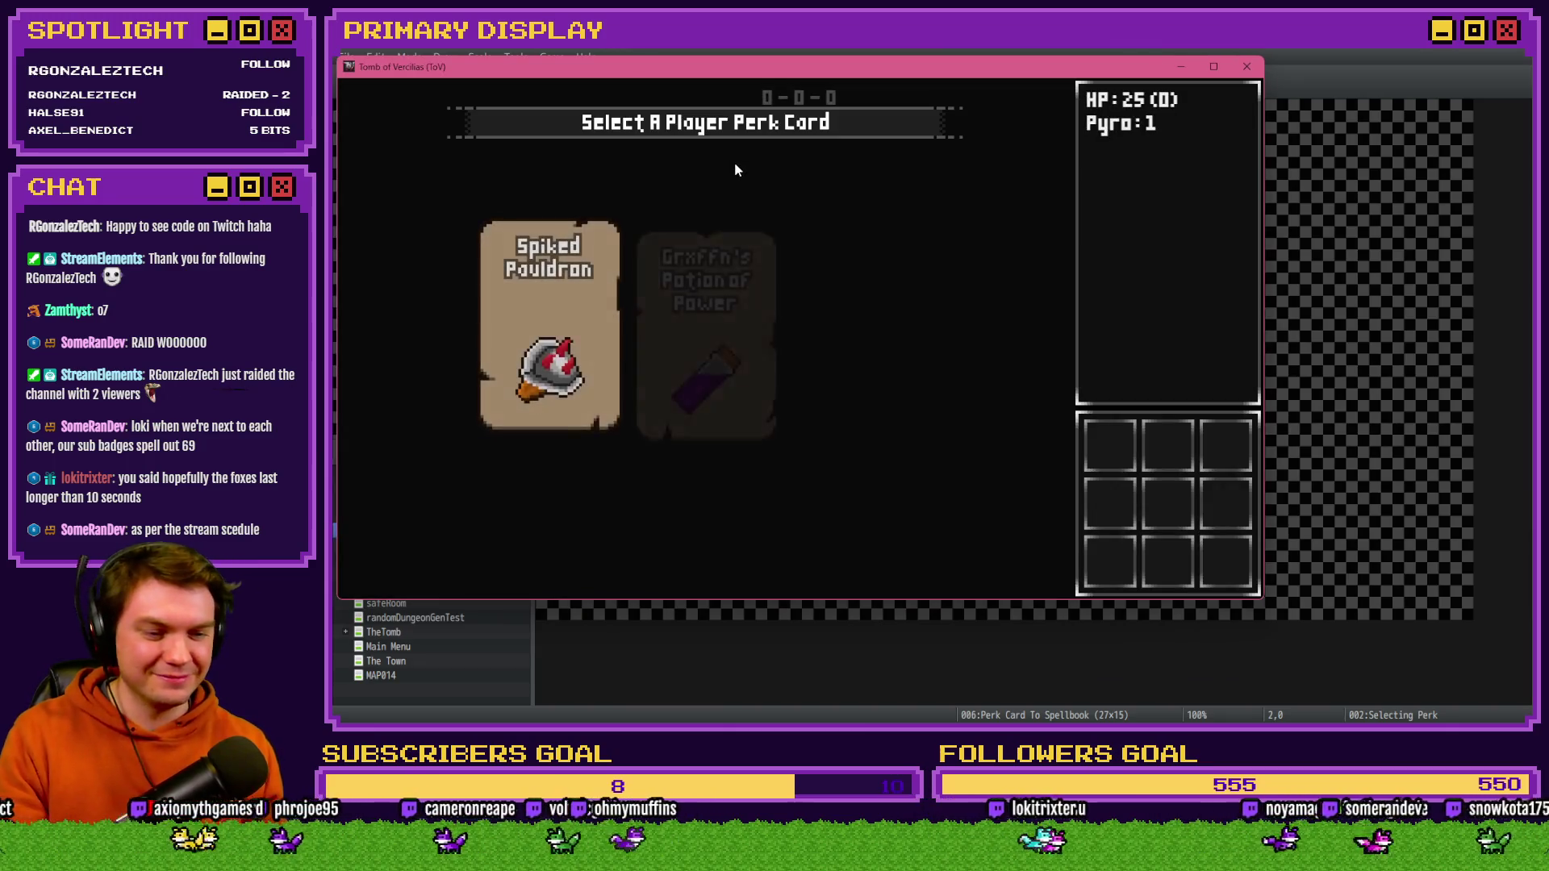
key(F5)
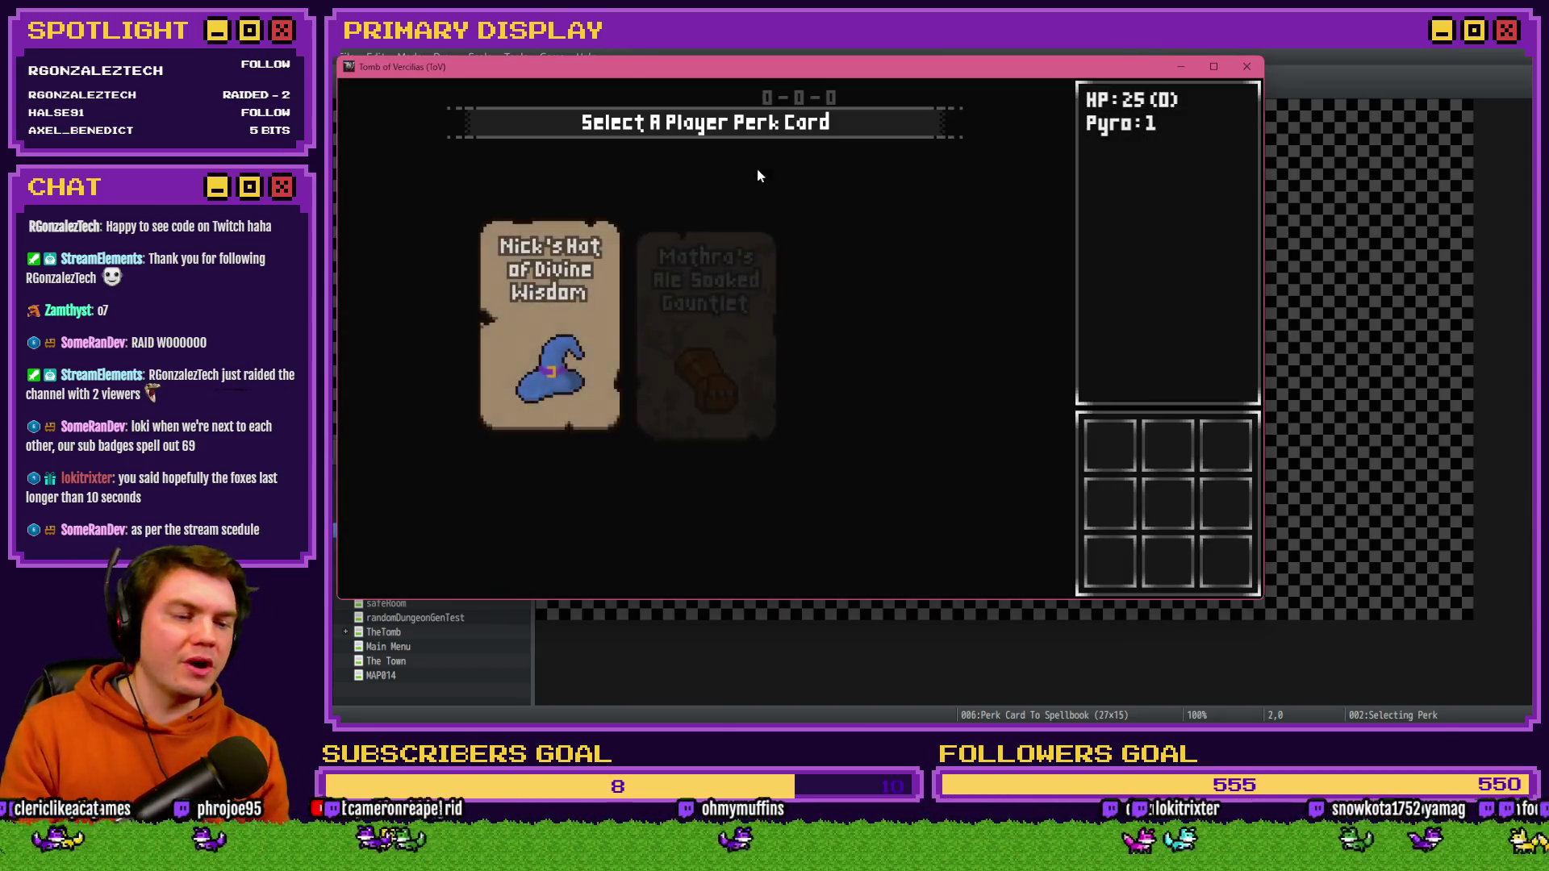
key(F5)
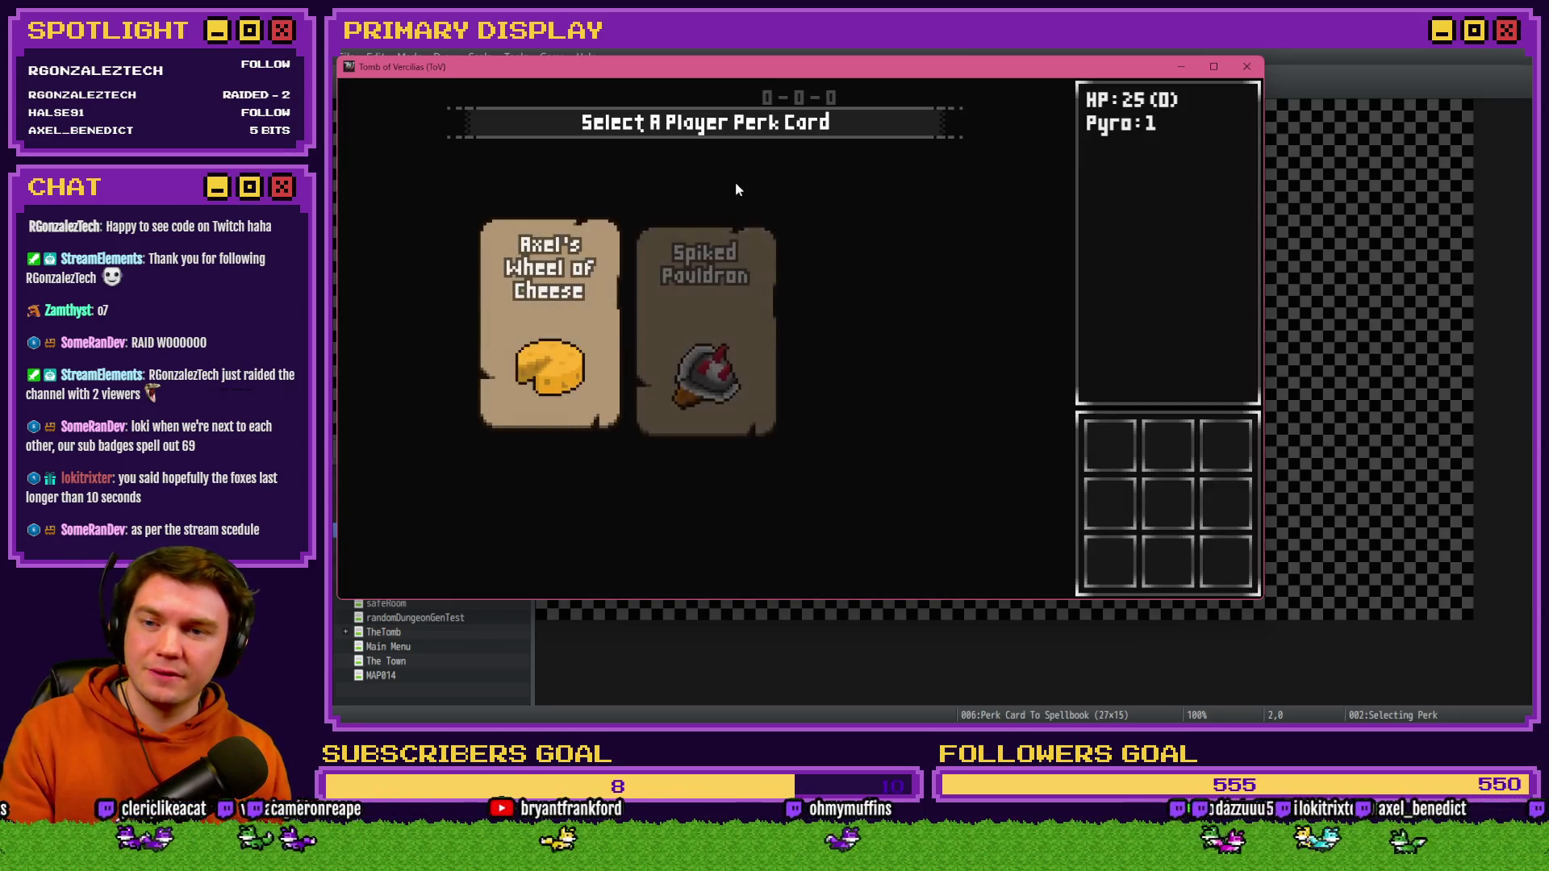
key(F5)
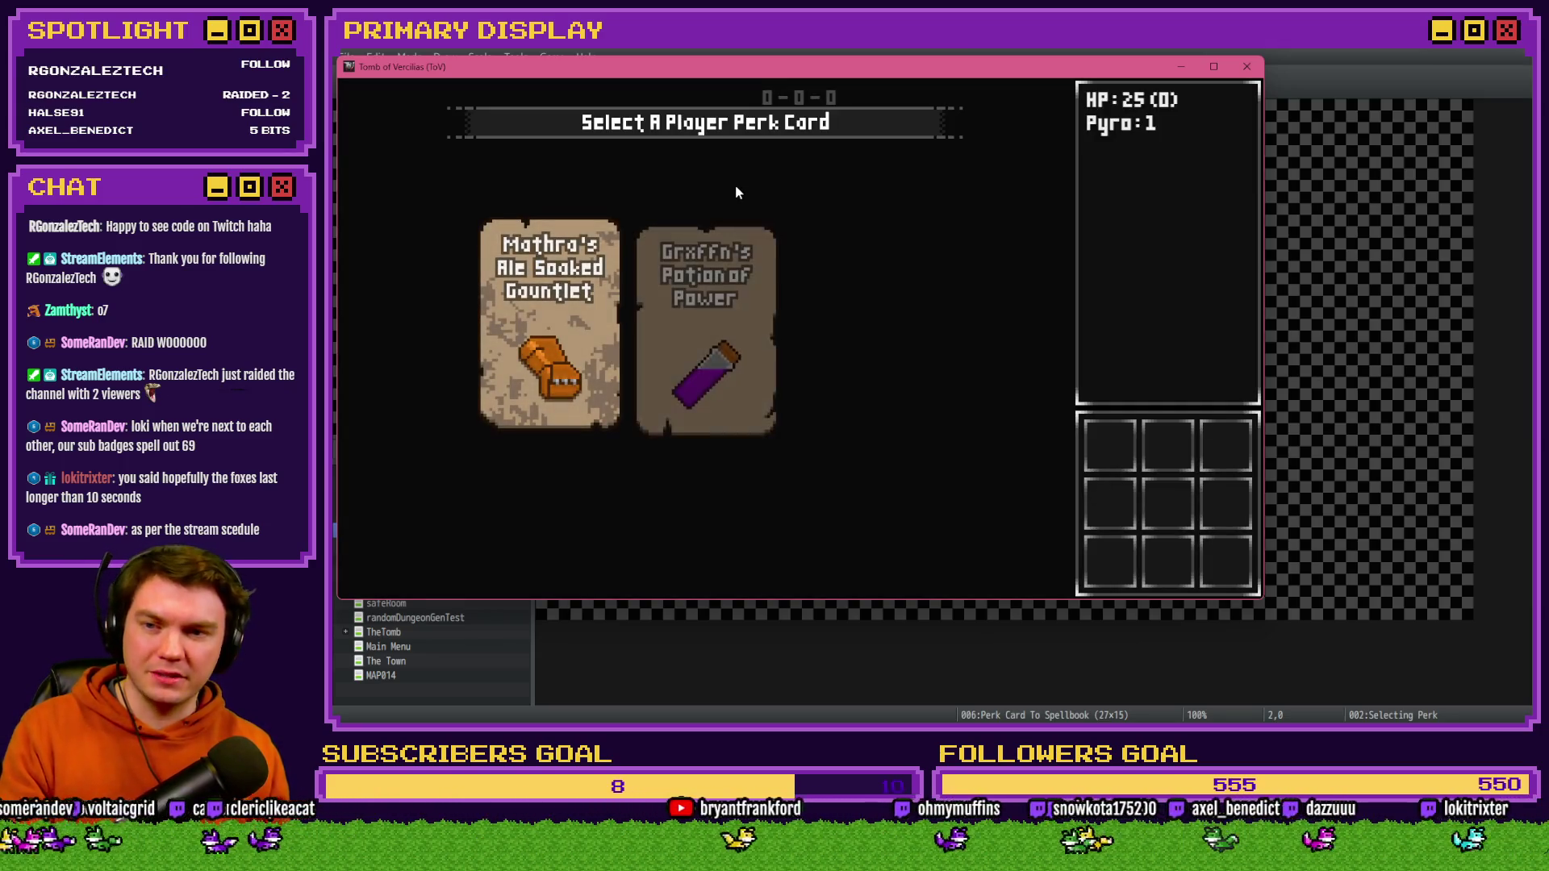
key(F5)
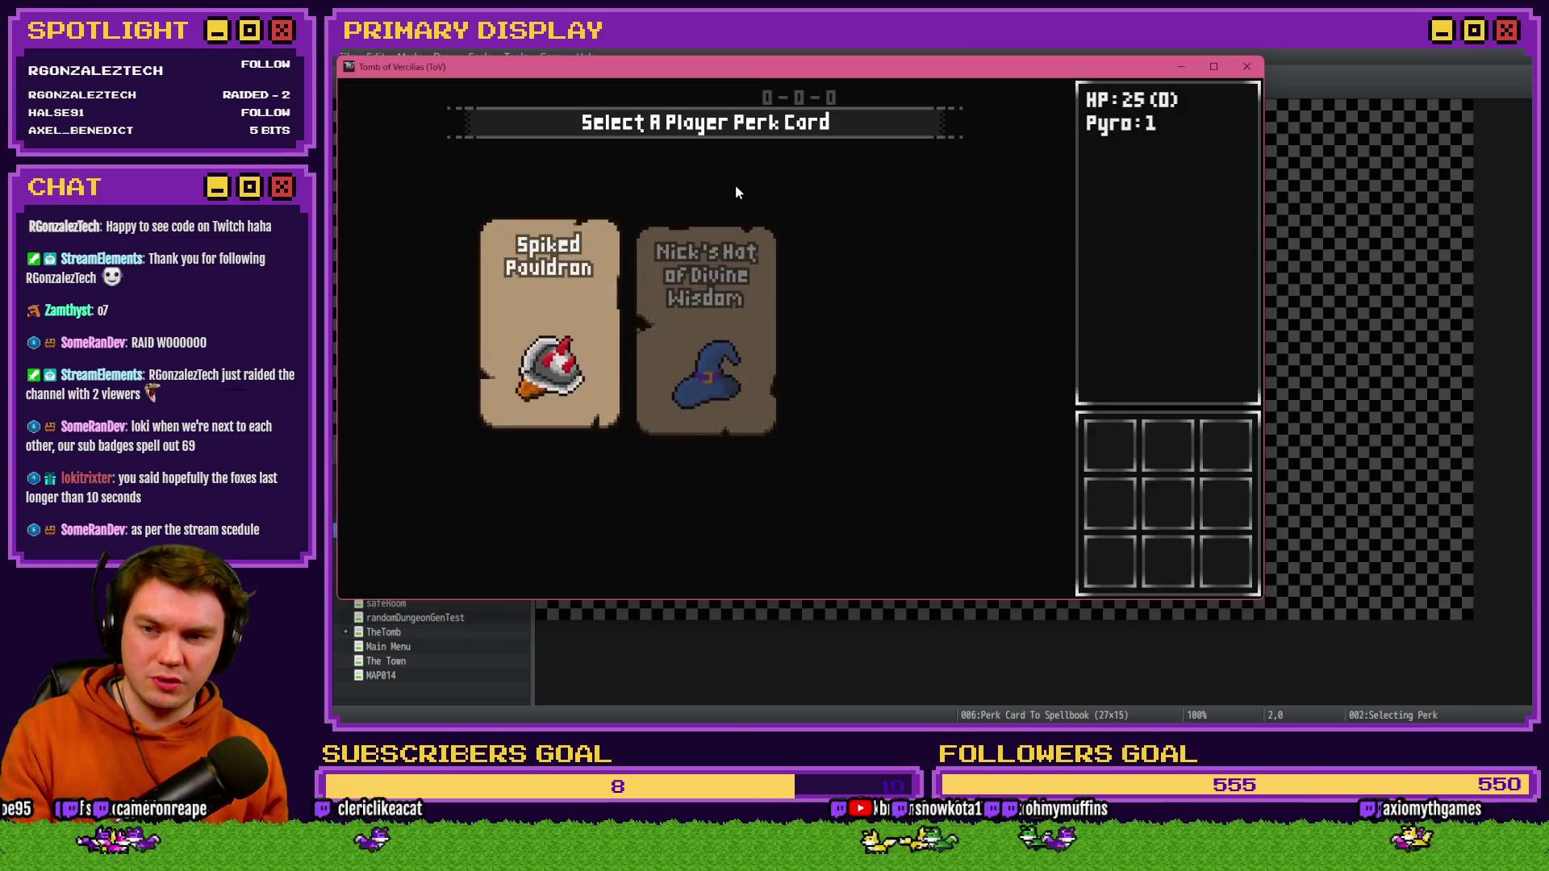
key(F5)
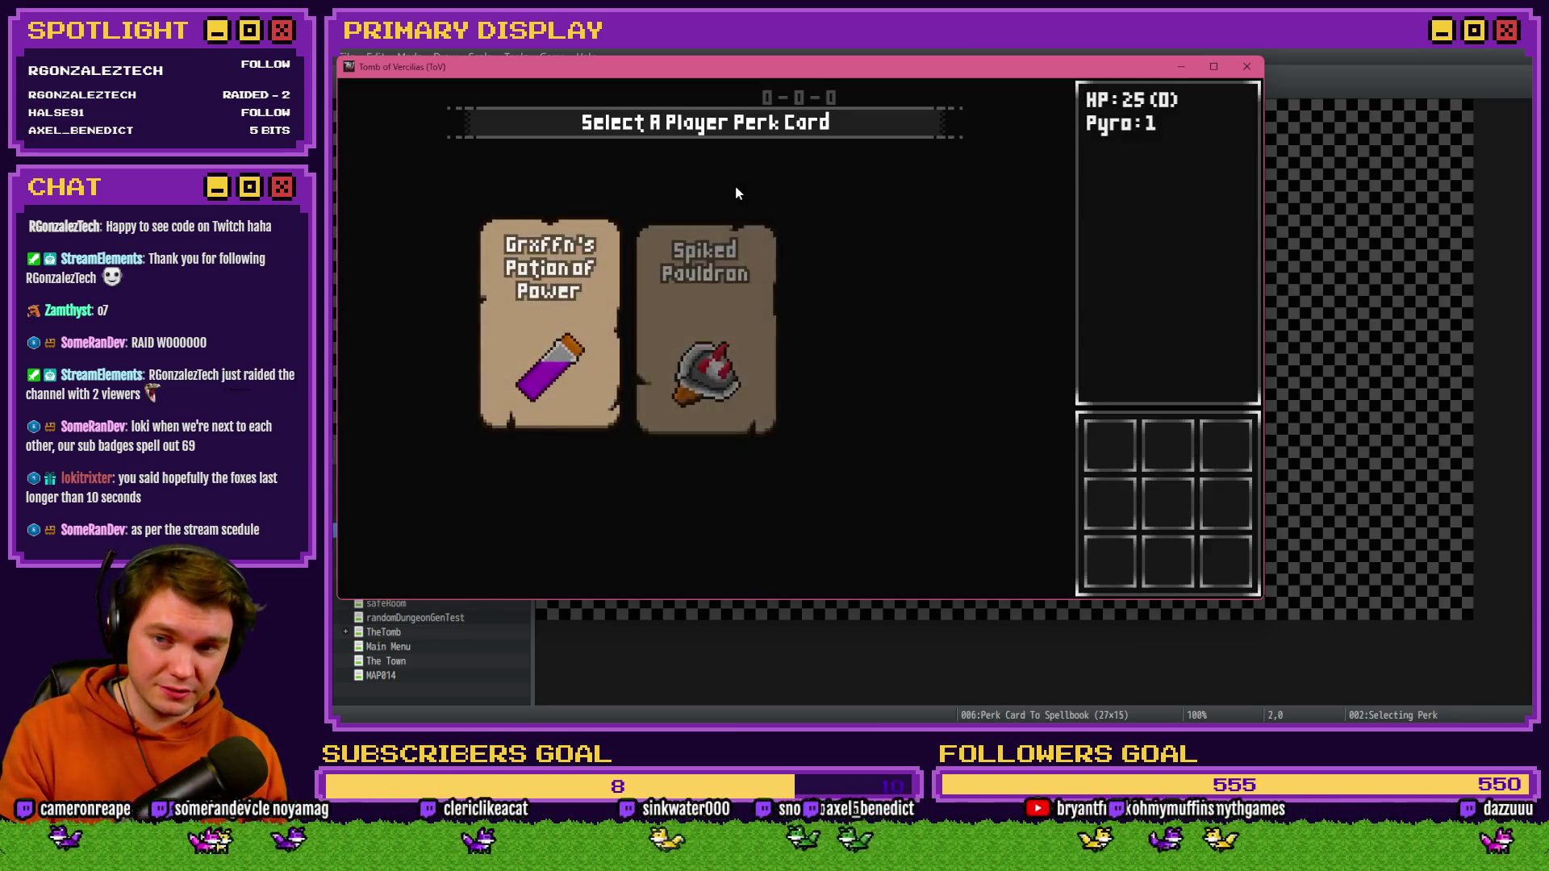
click(856, 274)
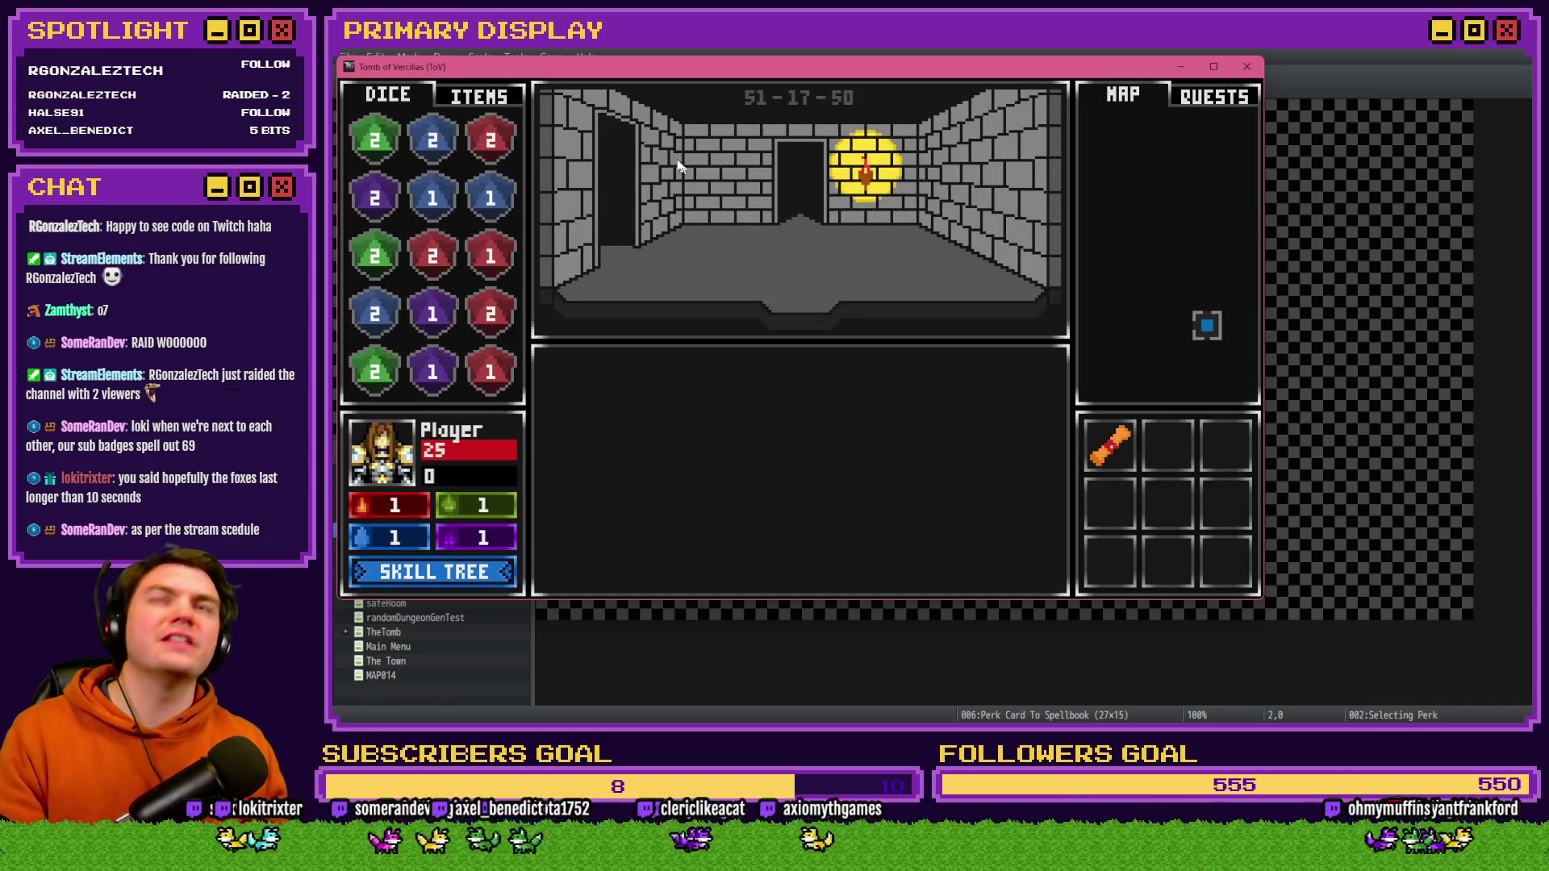
click(479, 95)
mouse_move(433, 257)
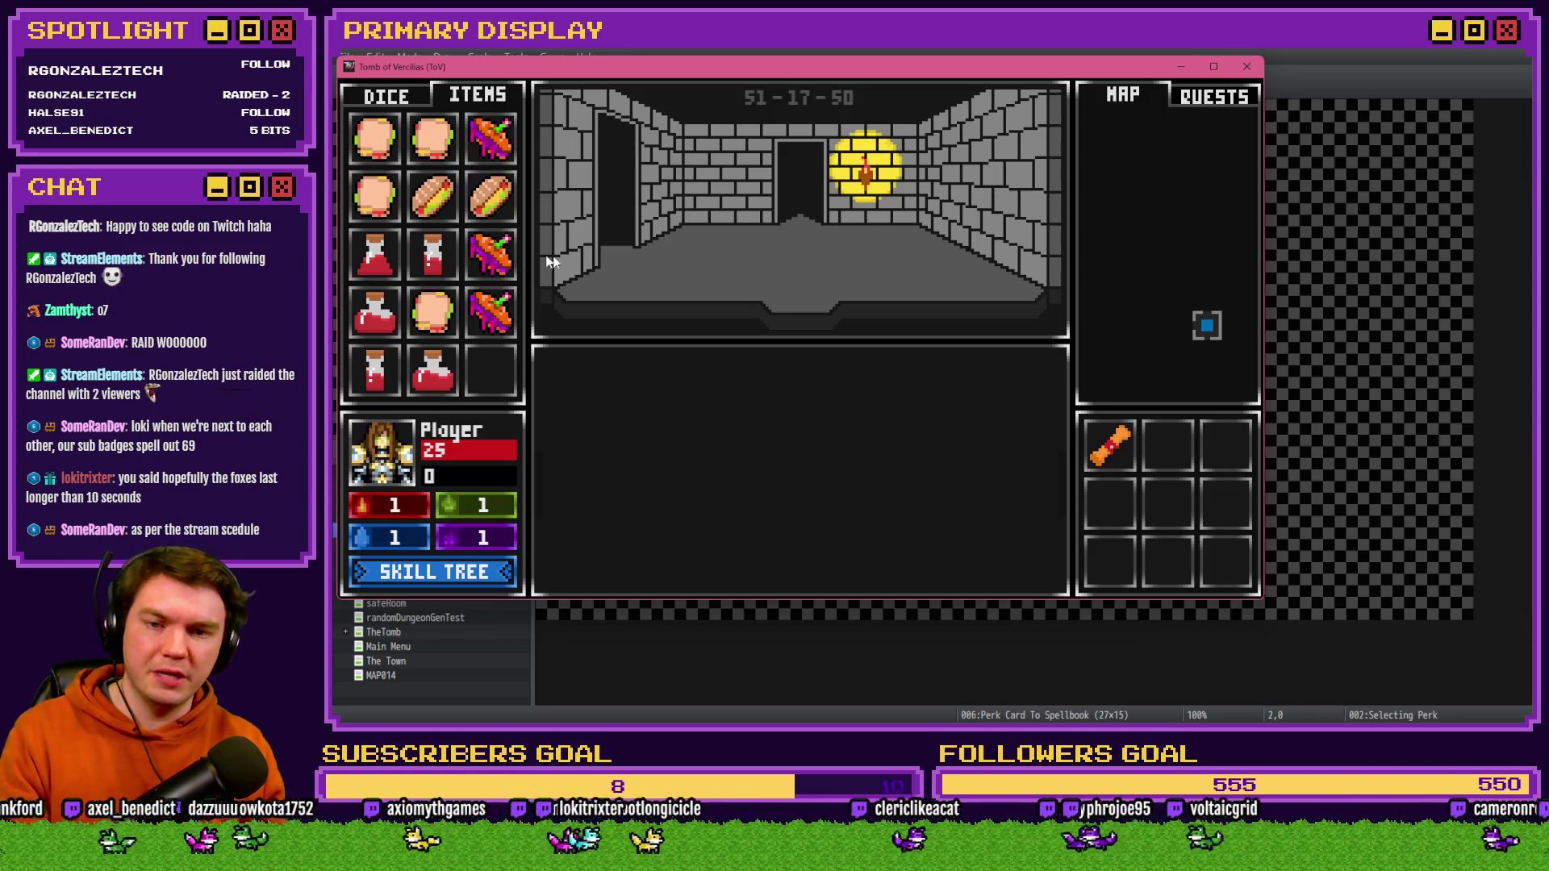
key(F9)
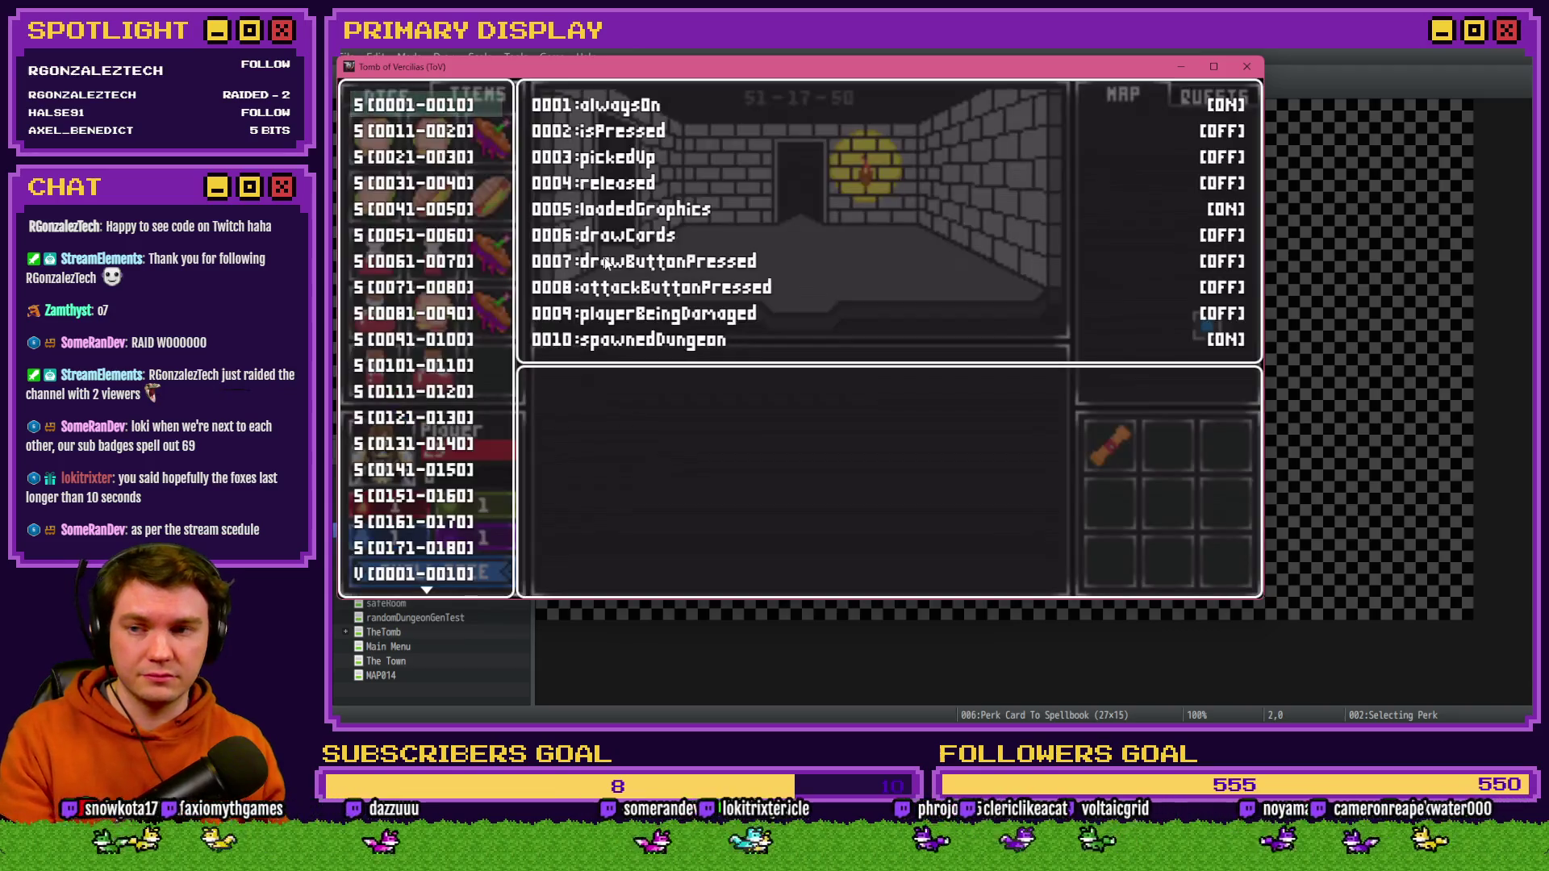
- Raise variable 0663 one step in the debug window's 0661-0670 range
scroll(436, 413, down, 8)
drag(568, 70, 739, 93)
scroll(605, 364, down, 13)
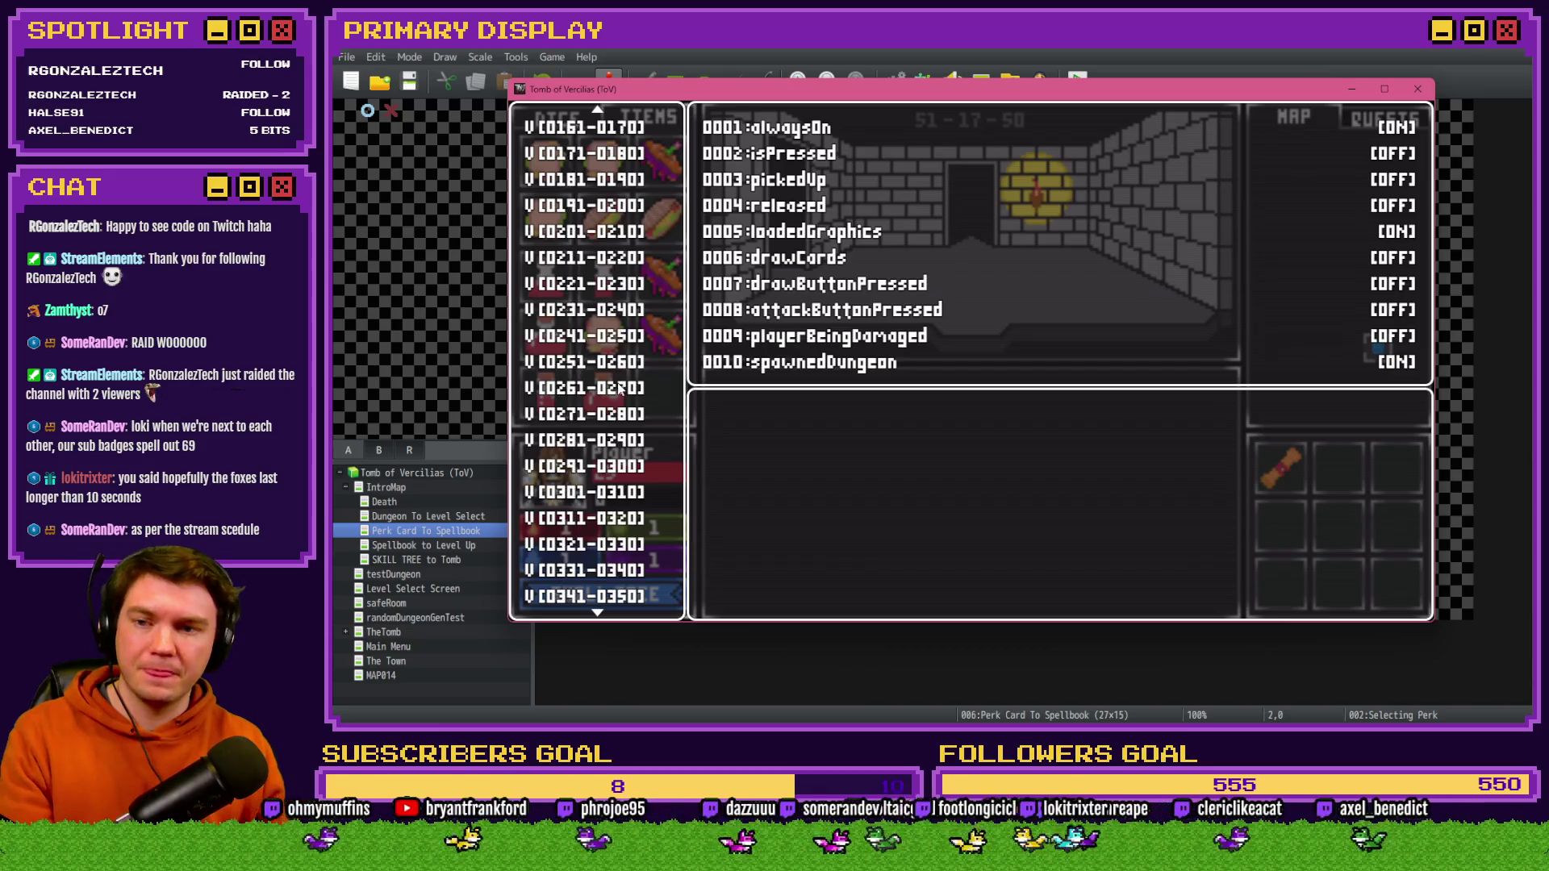
scroll(611, 404, down, 13)
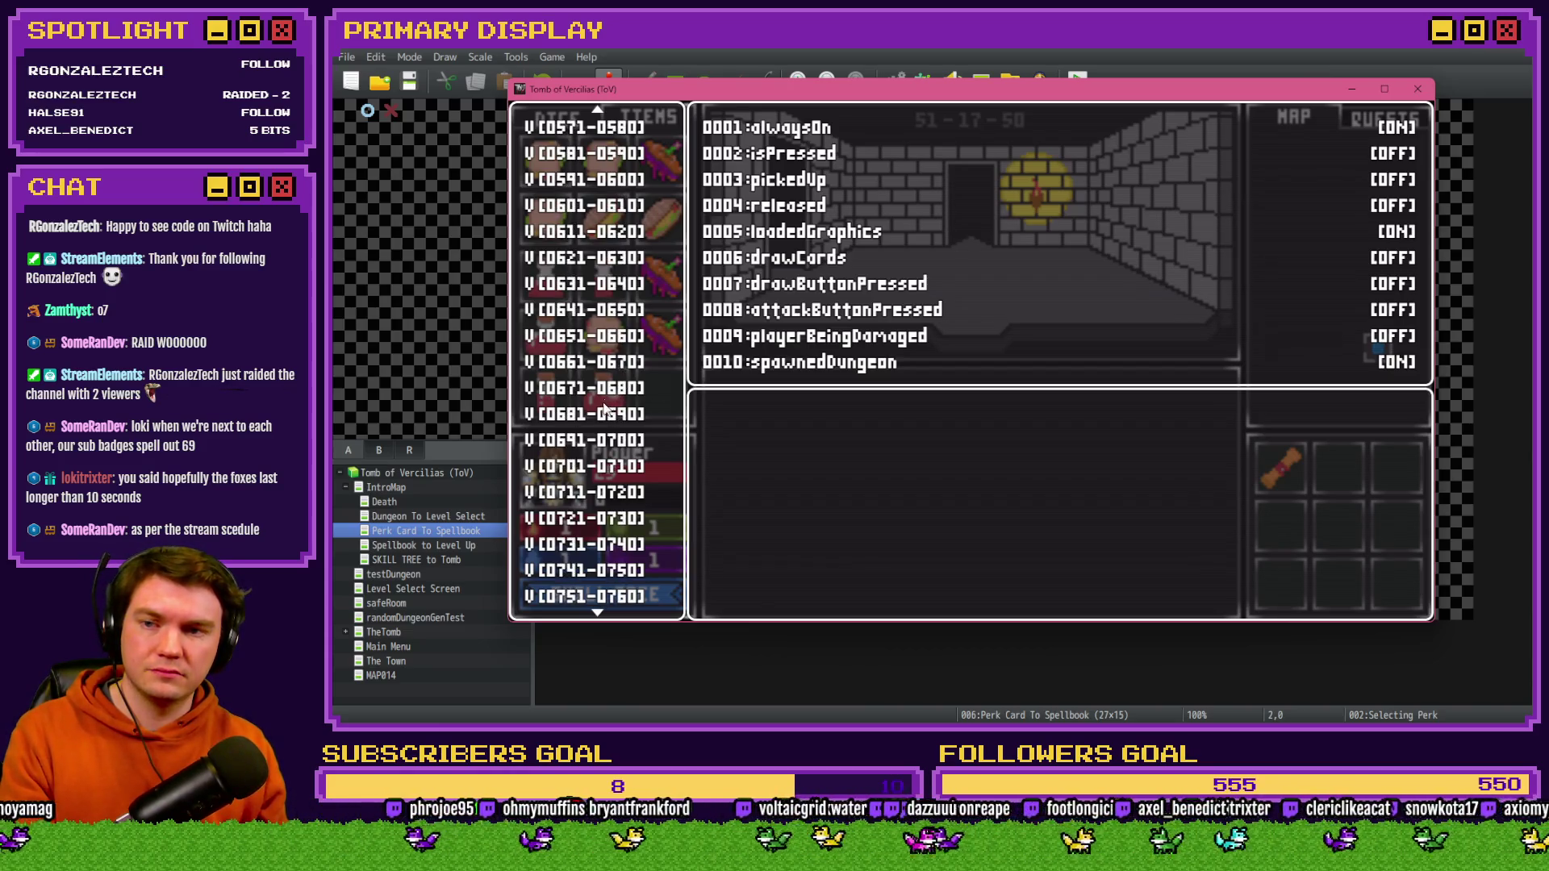
key(Down)
key(Down)
key(Return)
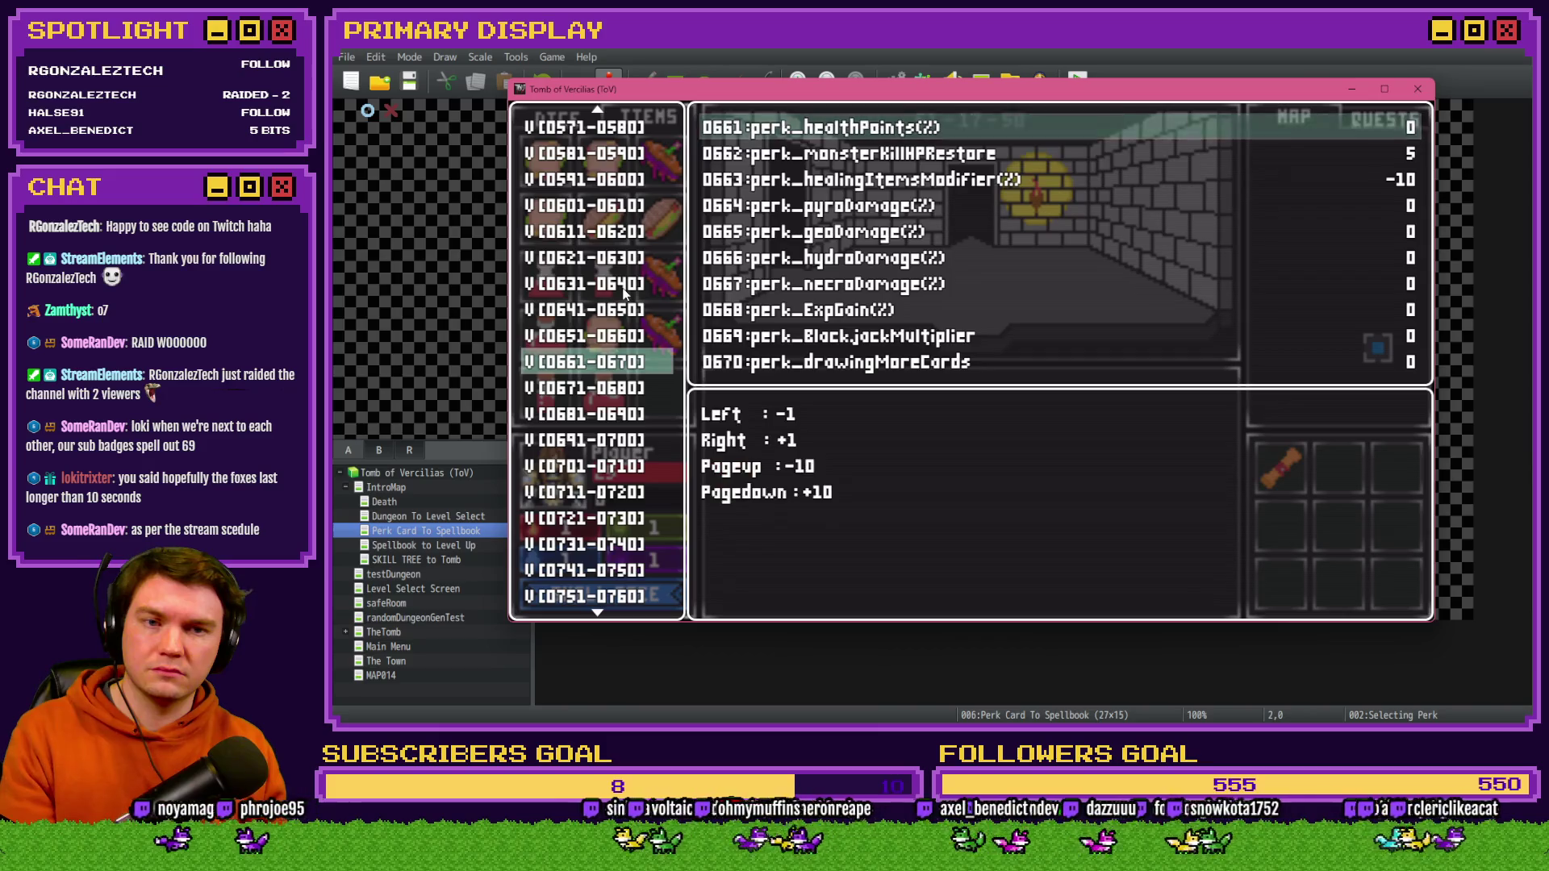
key(Down)
key(Down)
key(Page_Down)
key(Page_Down)
key(Page_Down)
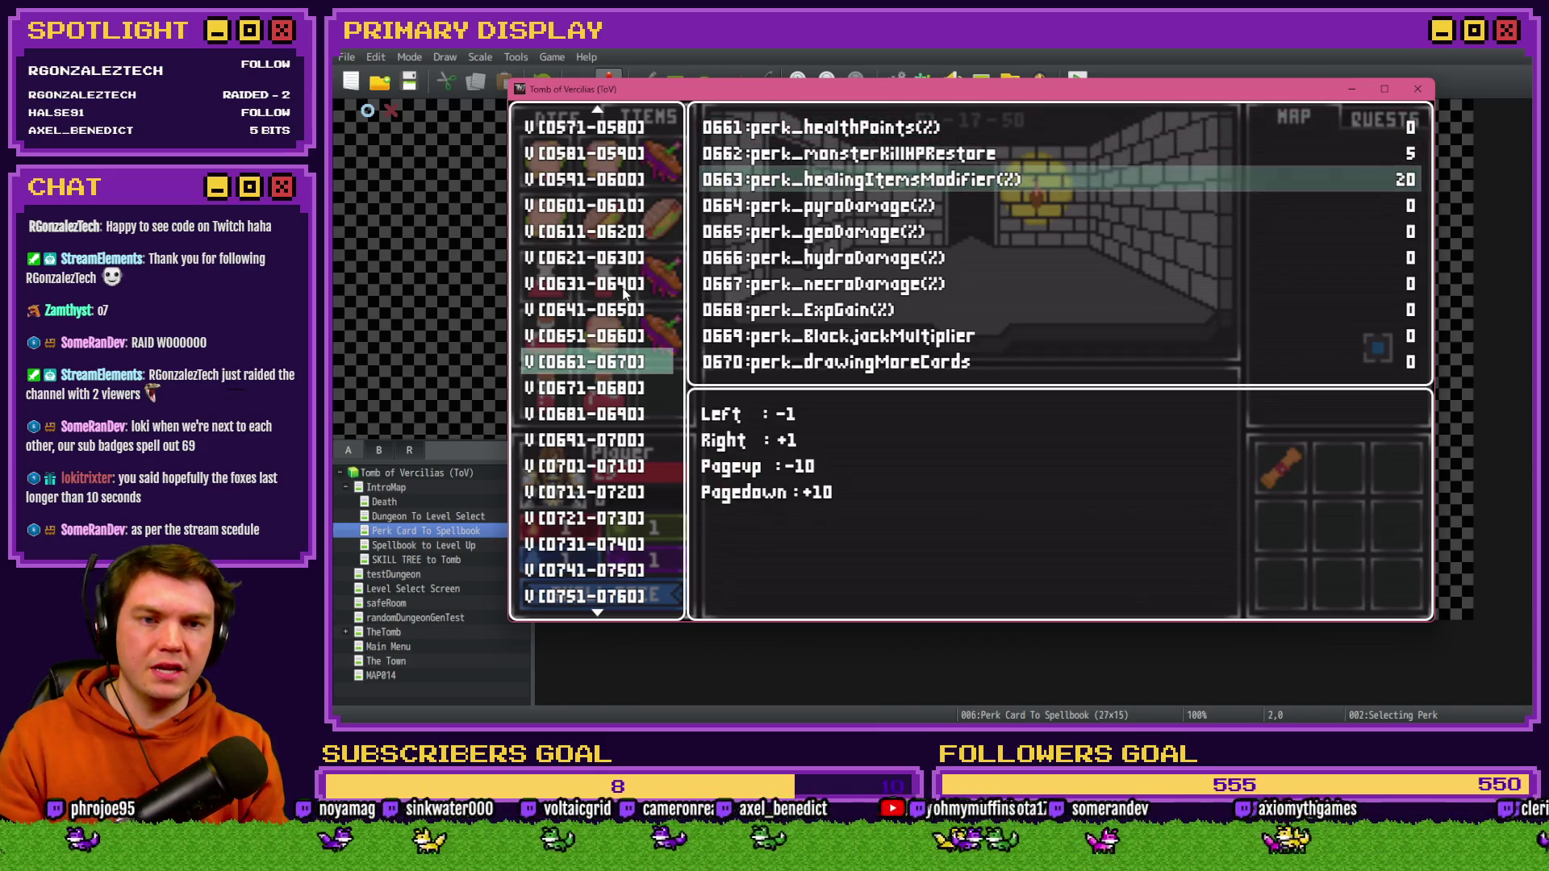
key(Escape)
key(Escape)
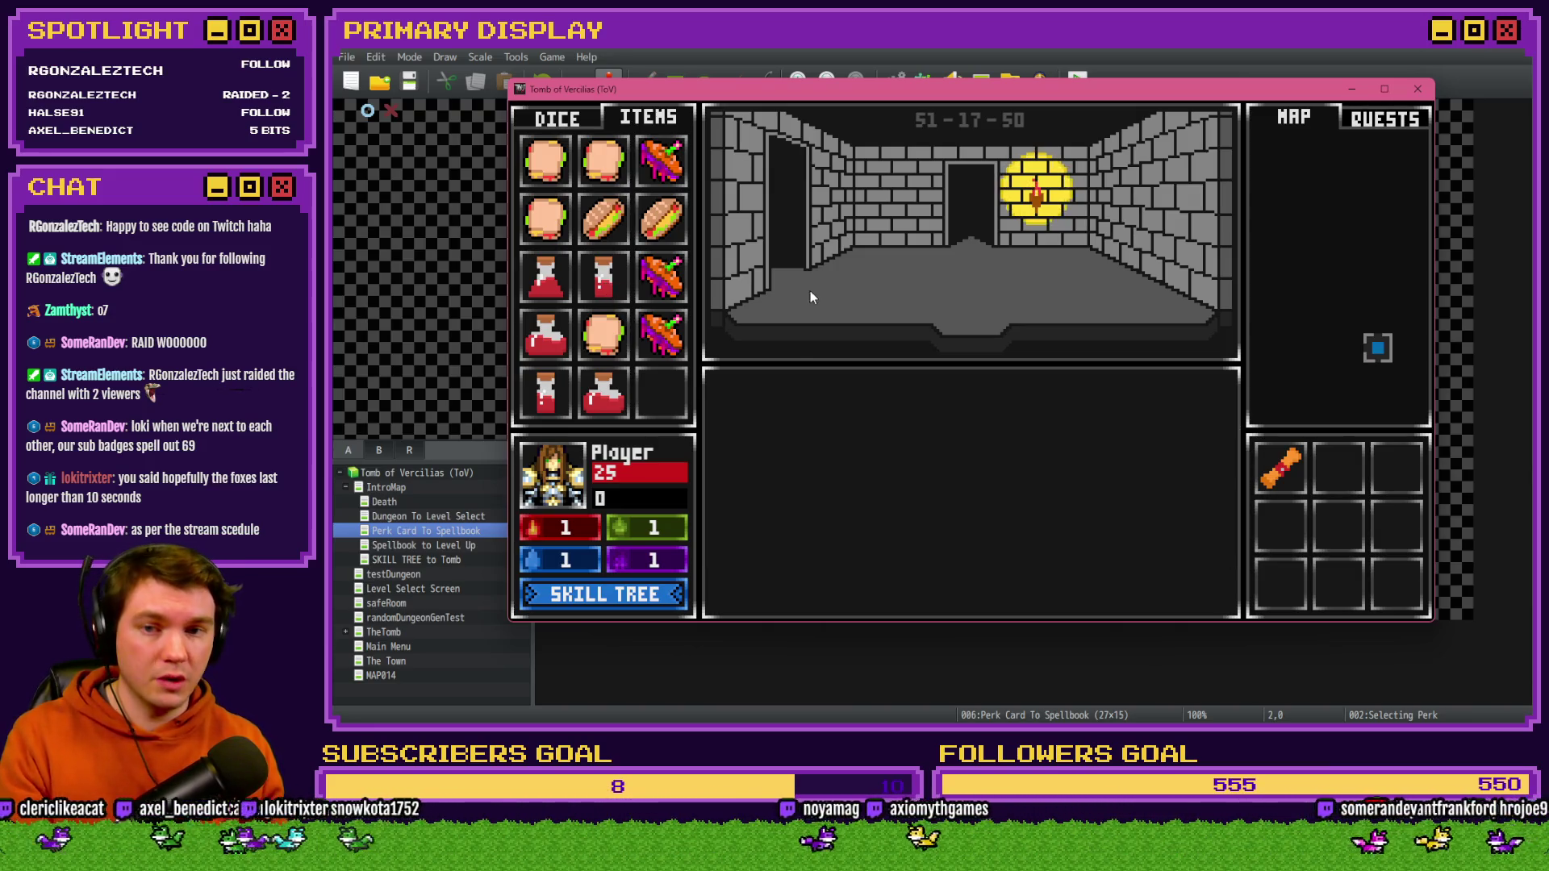
- Lower variable 0663 to -50 and return to the game to view the potion tooltip
key(F9)
key(Down)
key(Down)
key(Page_Up)
key(Page_Up)
key(Page_Up)
key(Escape)
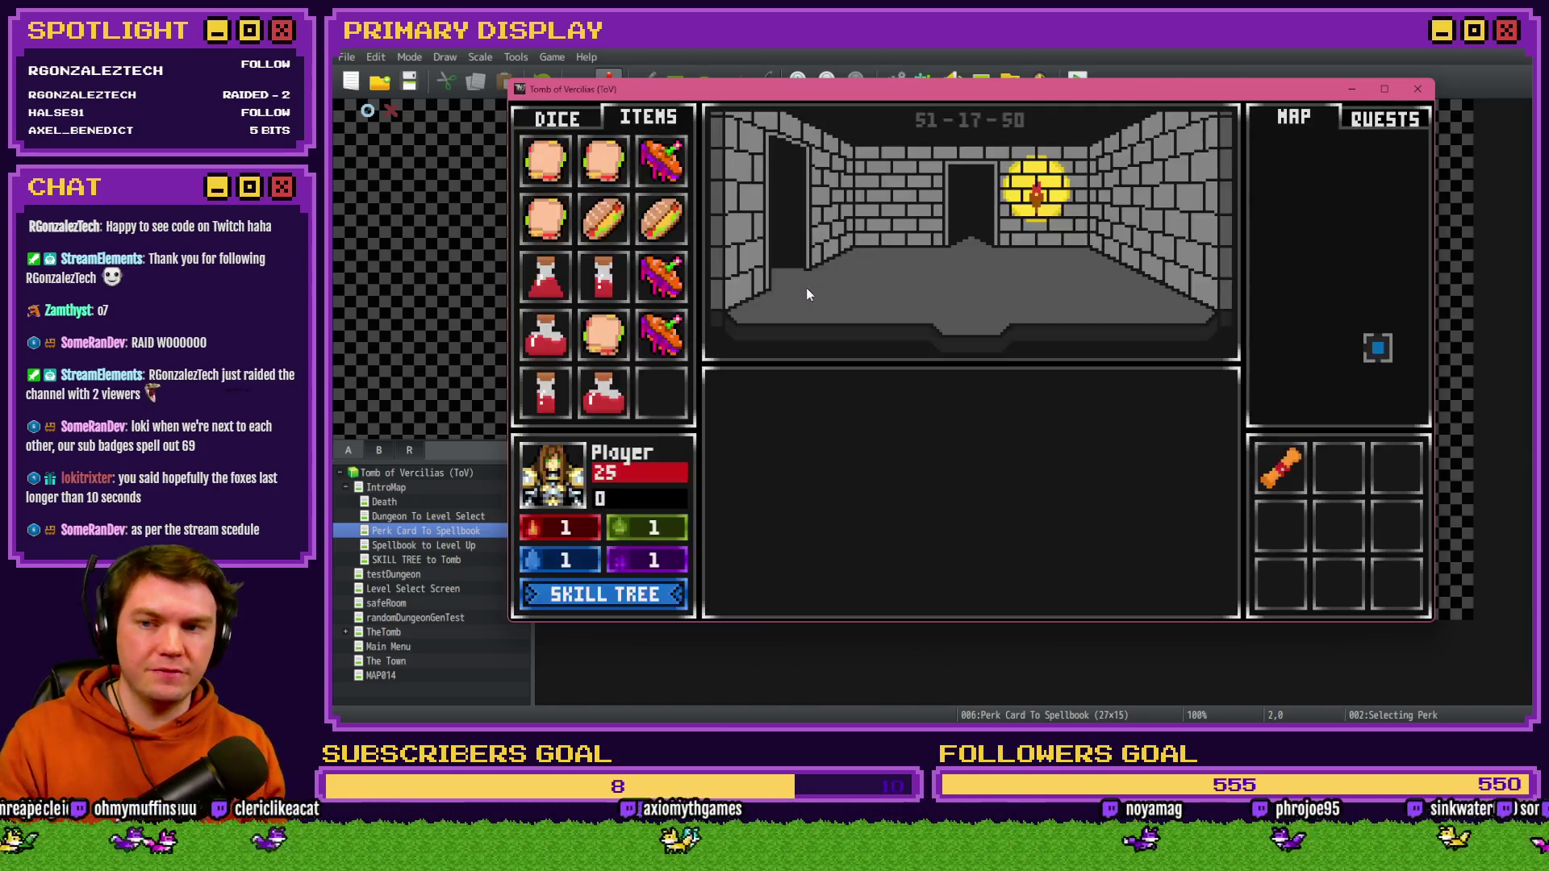
mouse_move(611, 284)
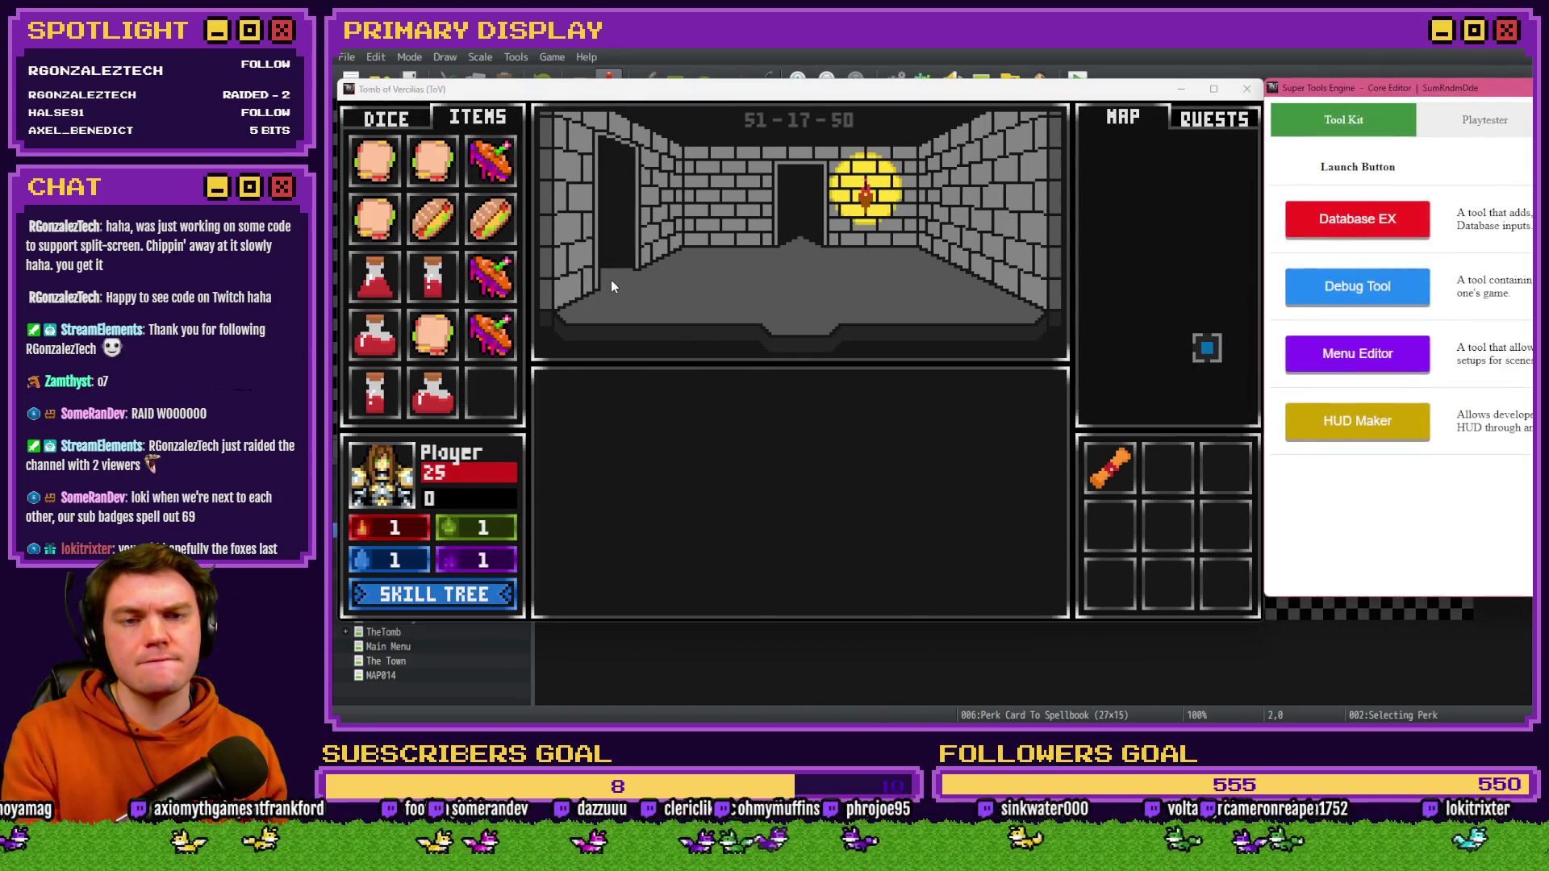
- Set debug variable 0663 to 0, then to -10, checking the Small Potion tooltip
key(F9)
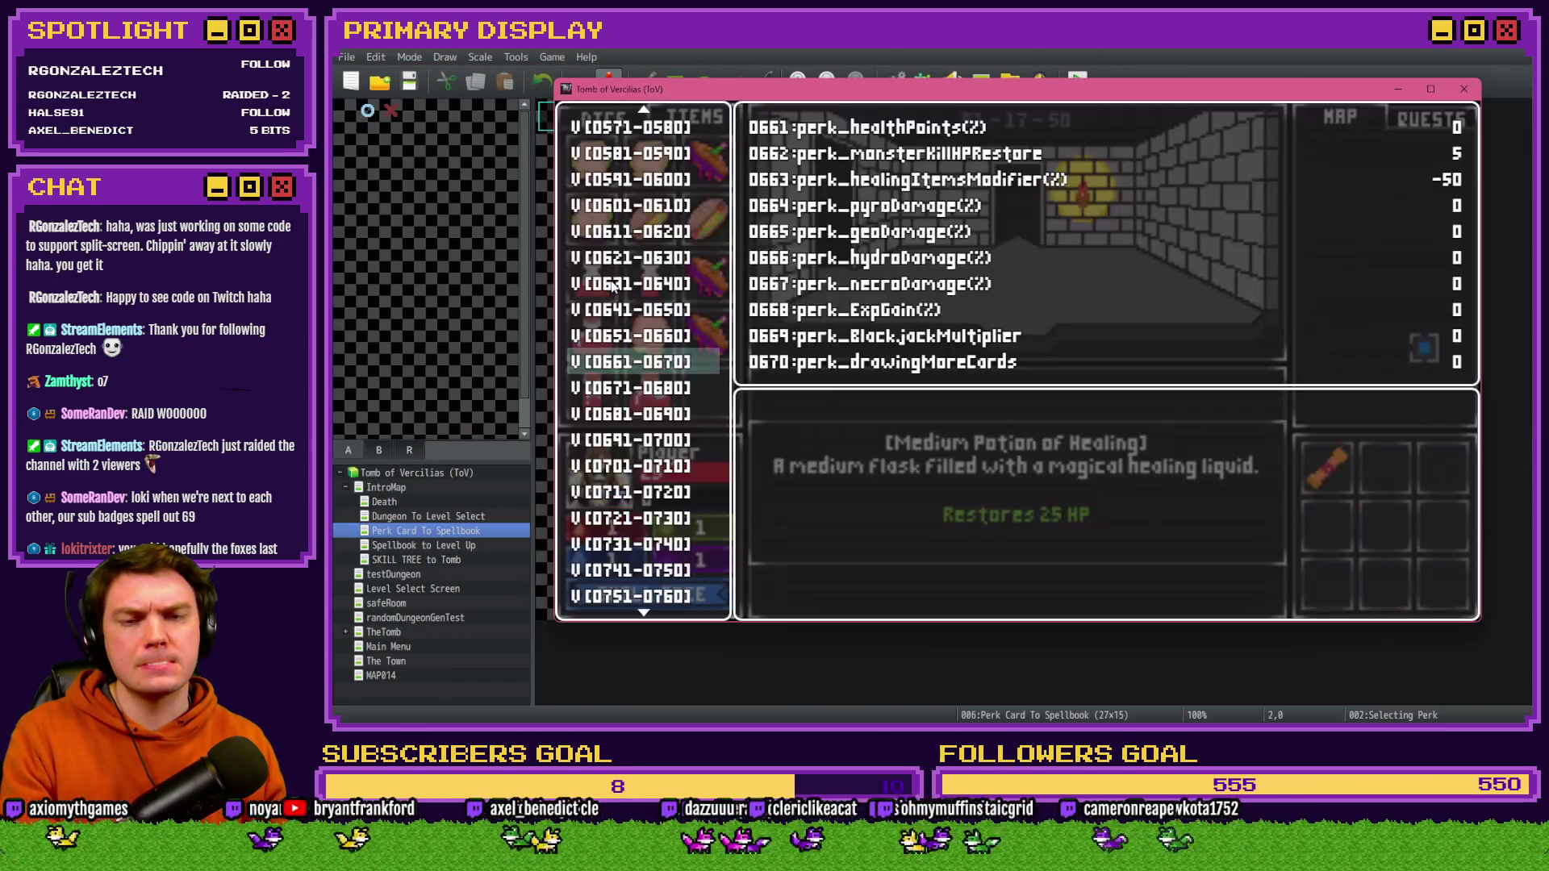
key(Return)
key(Down)
key(Down)
key(Page_Down)
key(Page_Down)
key(Page_Down)
key(Escape)
key(F9)
key(Return)
key(Down)
key(Down)
key(Page_Up)
key(Escape)
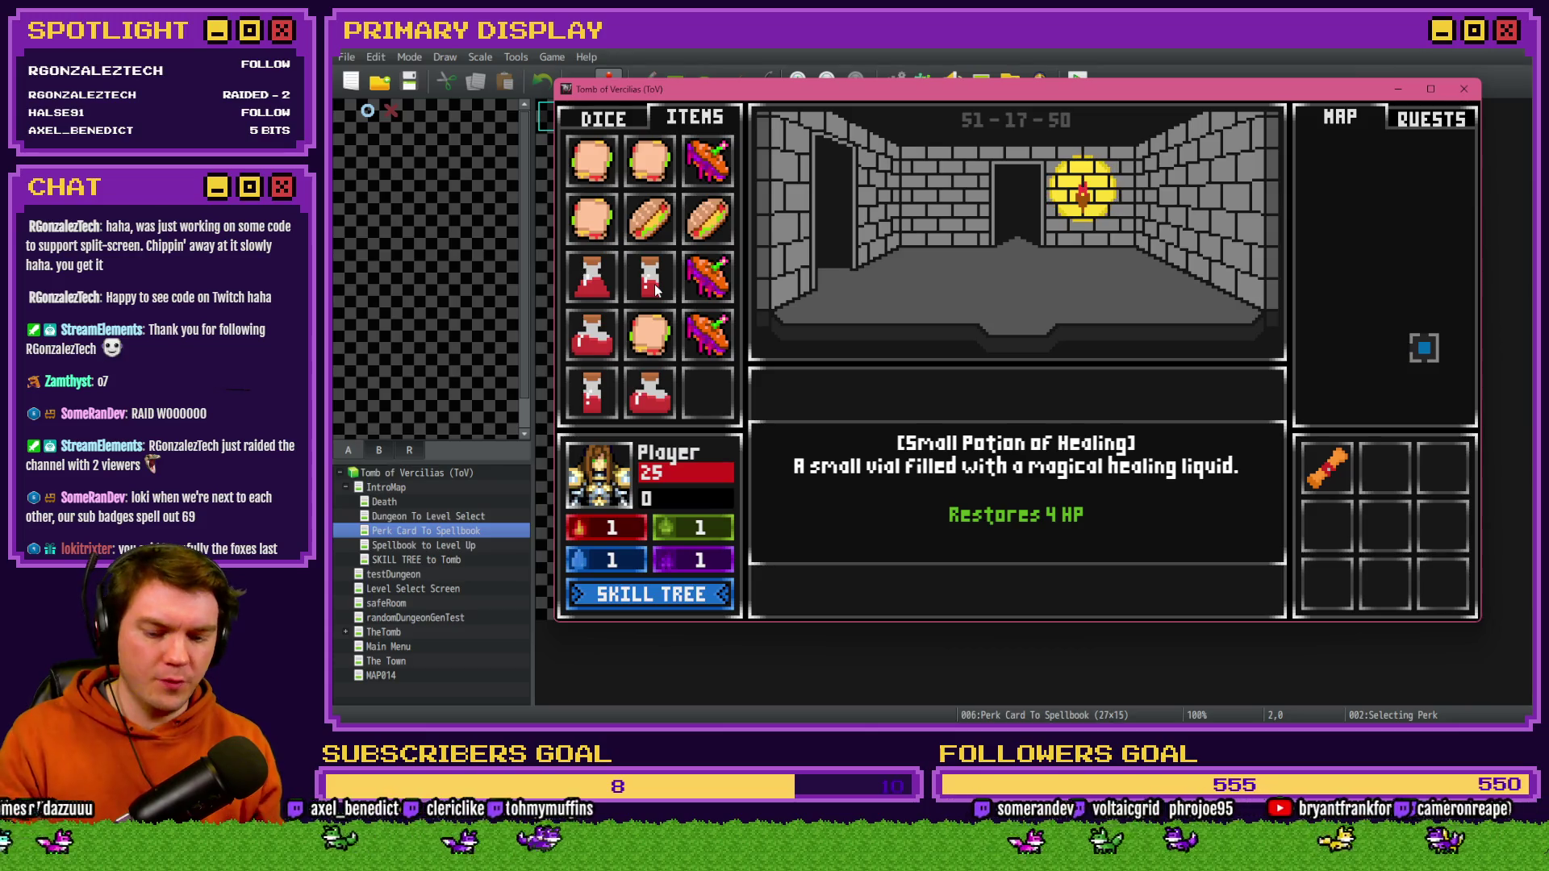
- Change the healing modifier 0663 to 20, then to 30, rechecking the tooltip
key(F9)
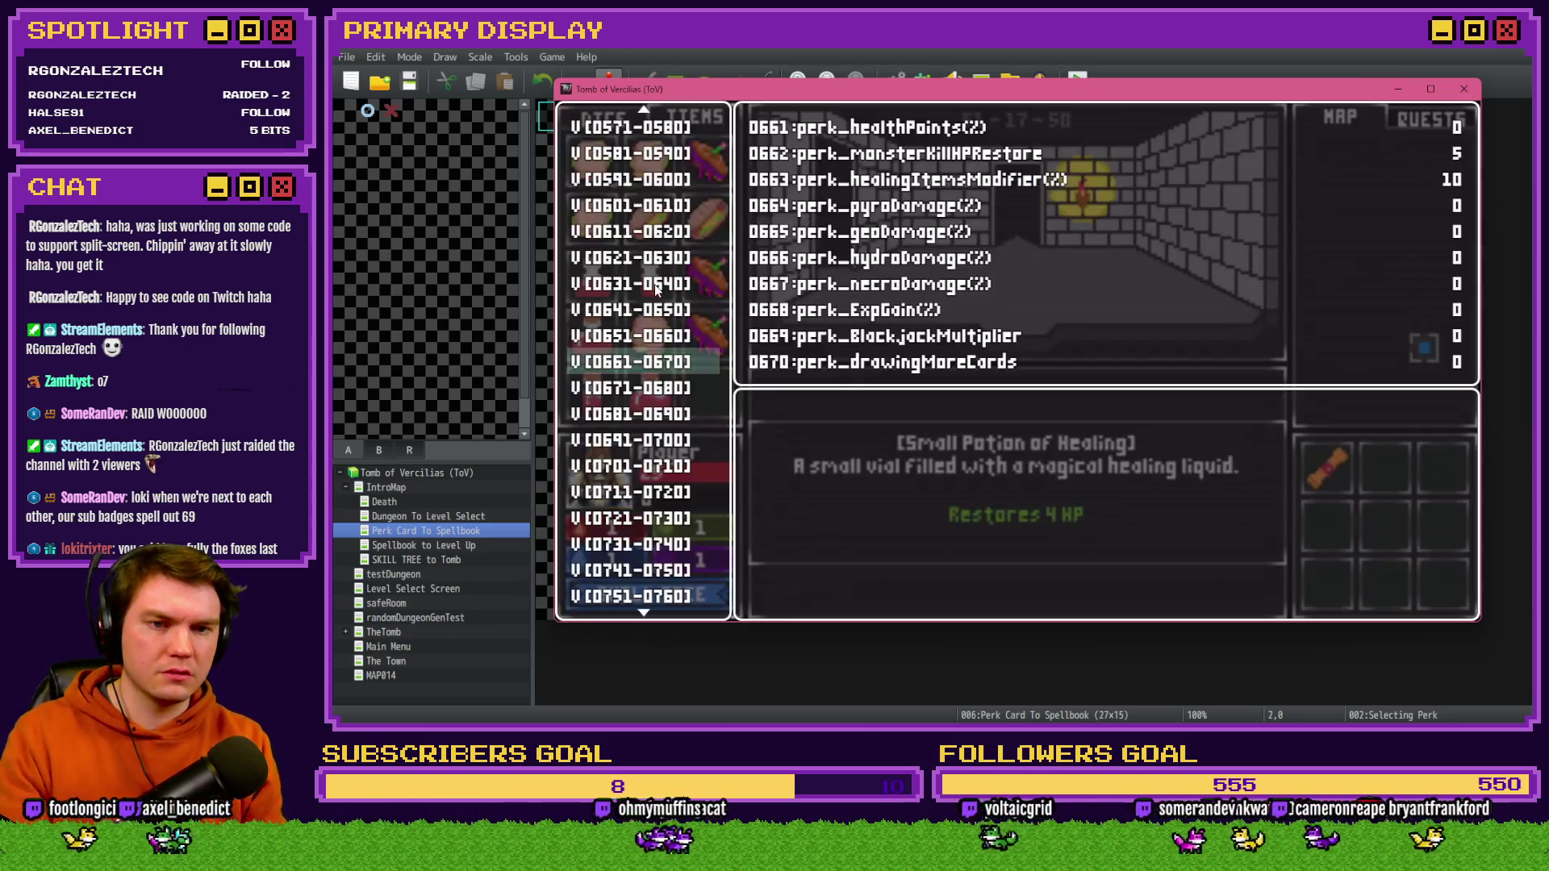
key(Return)
key(Down)
key(Down)
key(Page_Down)
key(Page_Down)
key(Page_Down)
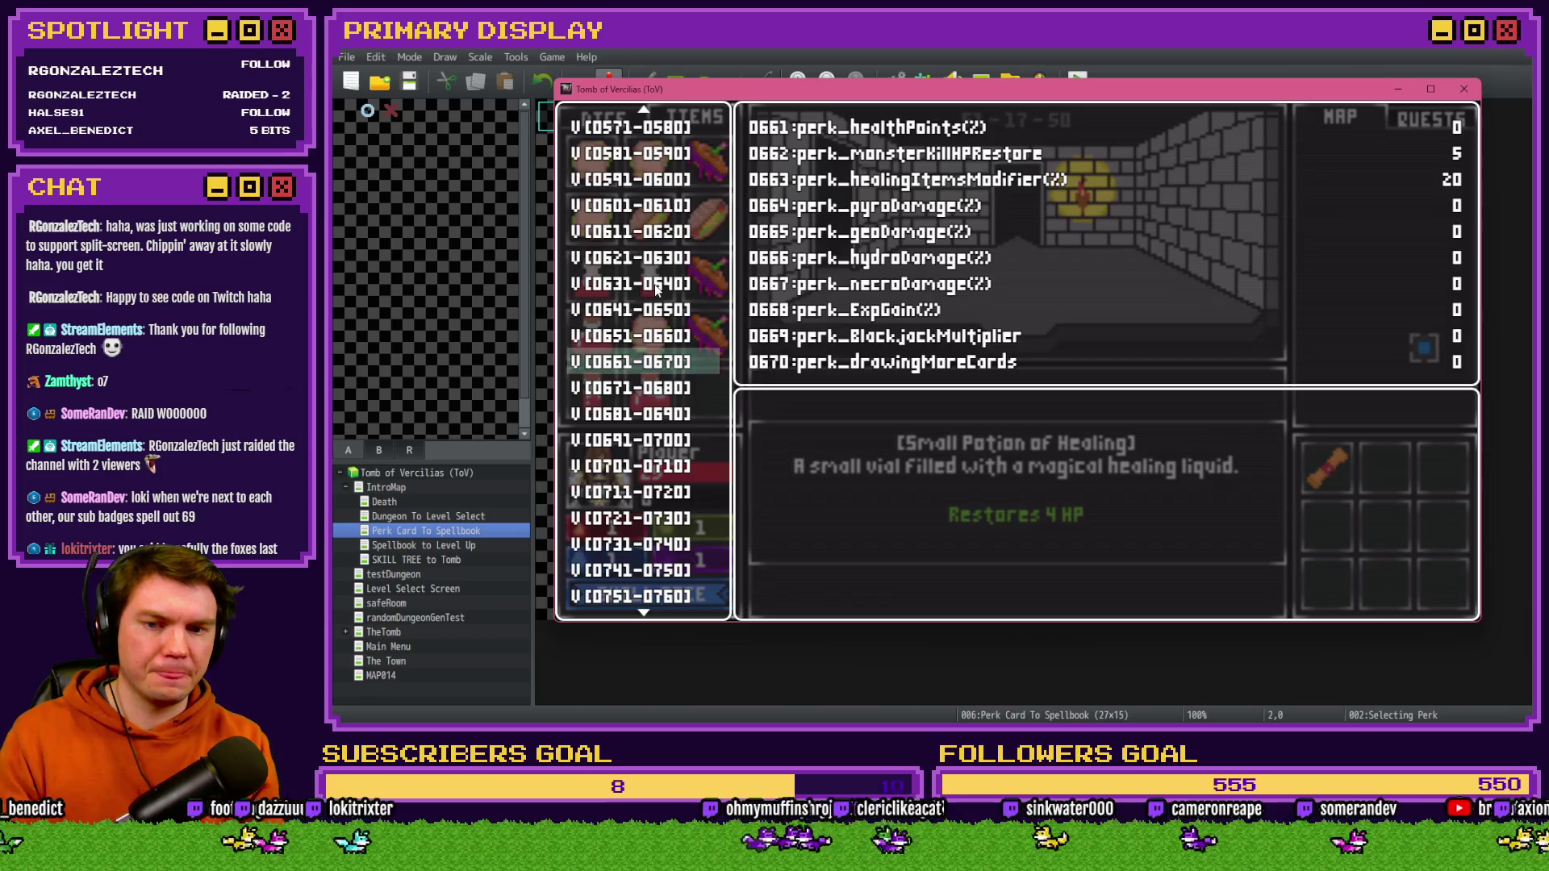
key(Escape)
key(F9)
key(Return)
key(Down)
key(Down)
key(Page_Up)
key(Escape)
- Raise the healing modifier 0663 further and recheck the potion tooltip
key(F9)
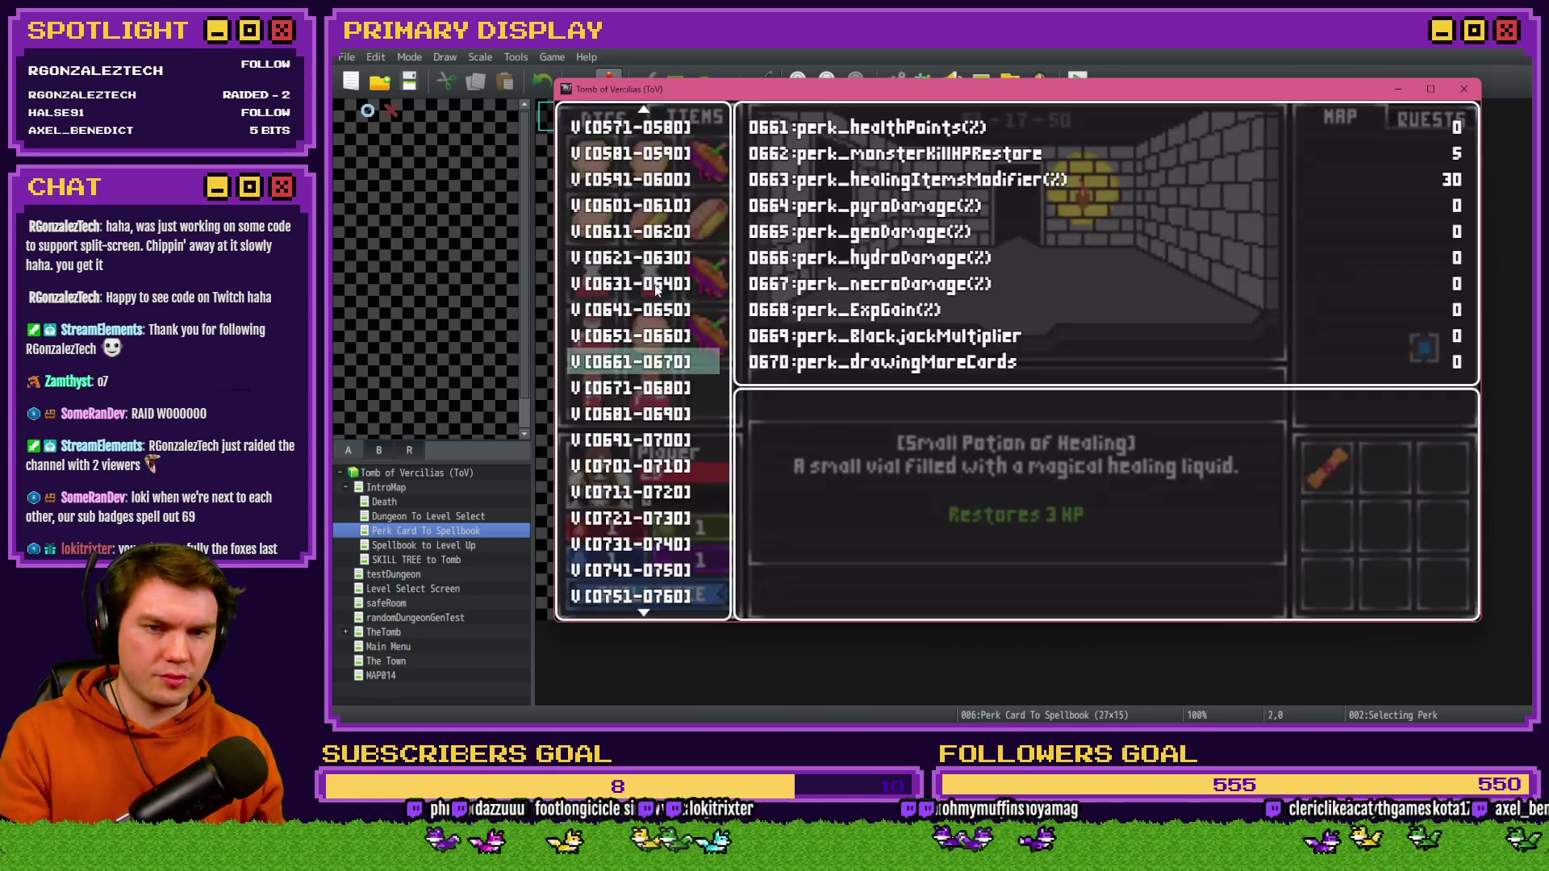
key(Return)
key(Down)
key(Down)
key(Page_Down)
key(Page_Down)
key(Page_Down)
key(Page_Down)
key(Escape)
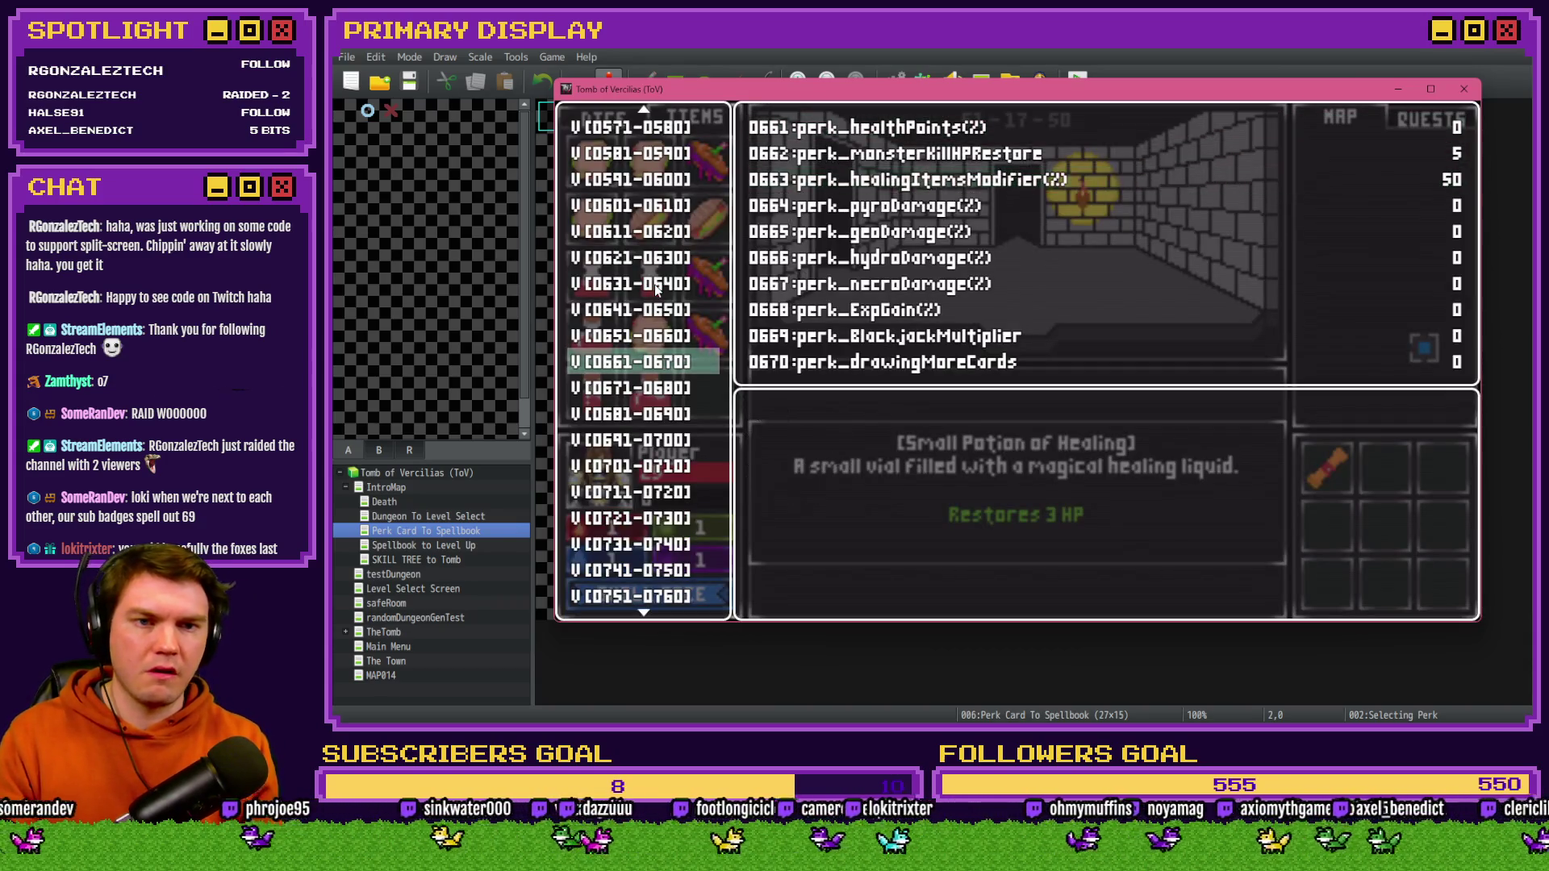
key(Escape)
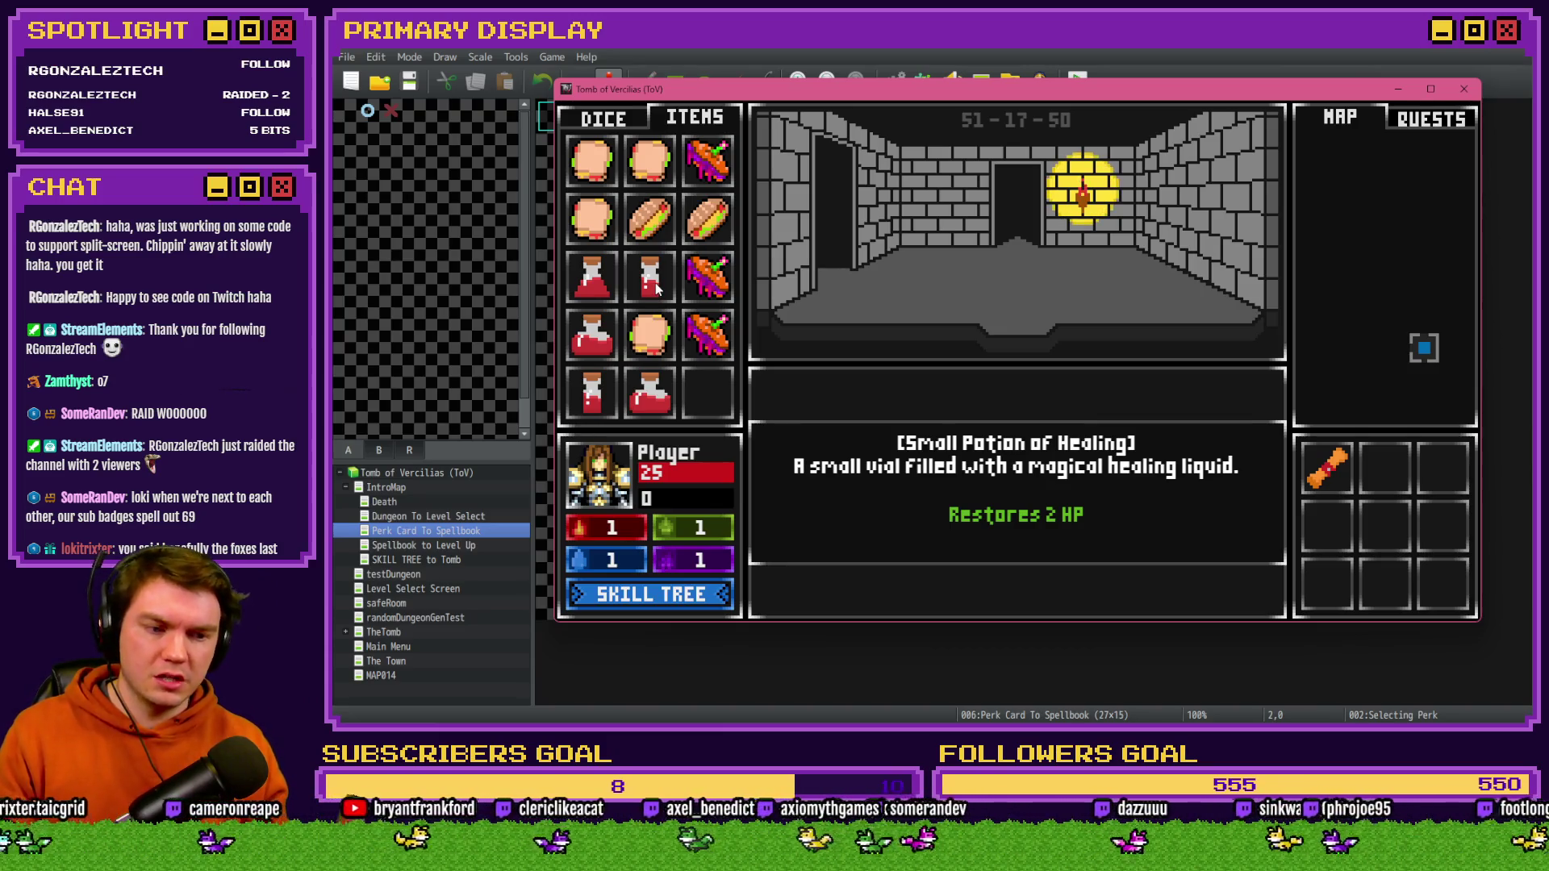
- Reset variable 0663 to 0, then raise it to 20
key(F9)
key(Return)
key(Escape)
key(Return)
key(Down)
key(Down)
key(Page_Up)
key(Page_Up)
key(Page_Up)
key(Page_Down)
key(Page_Down)
key(Escape)
- Lower variable 0663 to -50, confirm the tooltip reads Restores 3 HP, and close the playtest
key(Escape)
key(F9)
key(Return)
key(Up)
key(Up)
key(Down)
key(Down)
key(Down)
key(Down)
key(Page_Up)
key(Page_Up)
key(Page_Up)
key(Escape)
key(Escape)
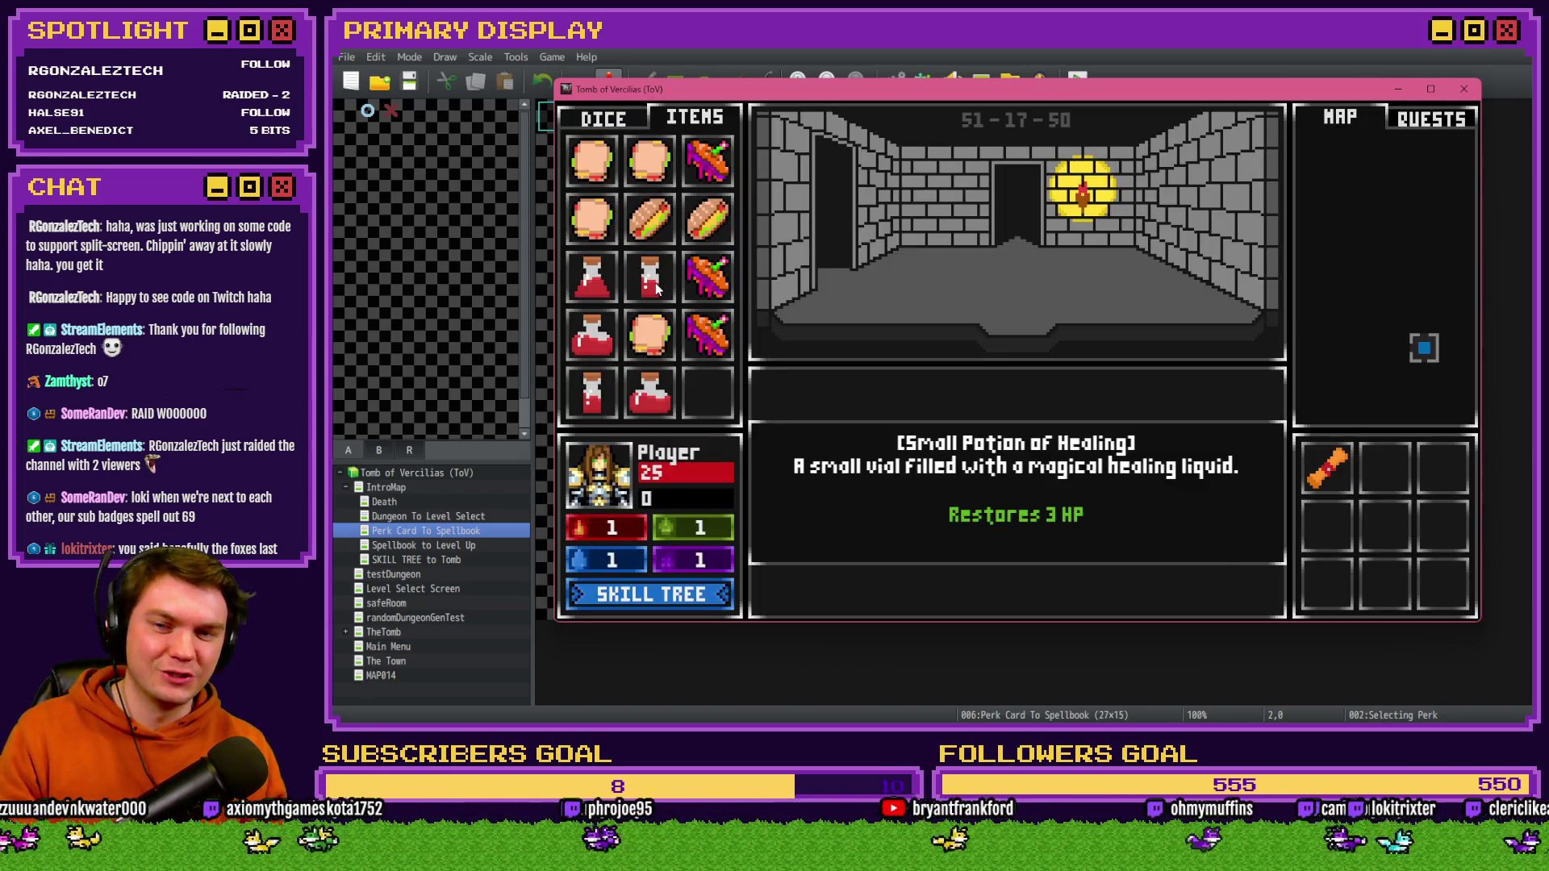
click(1464, 89)
click(895, 81)
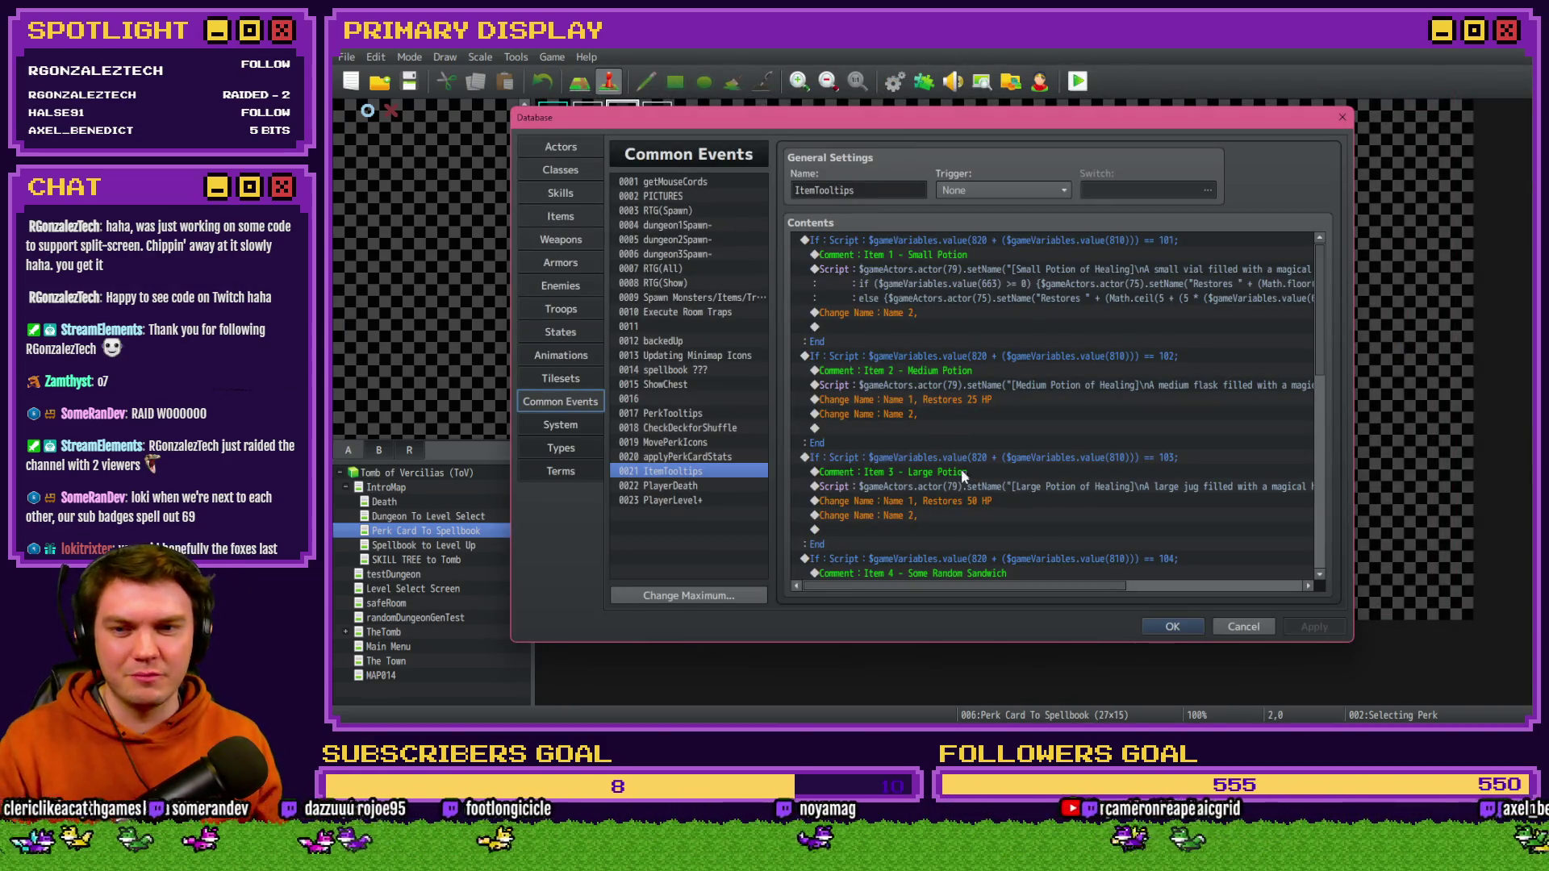
- Open the Item 1 Small Potion script in the ItemTooltips common event for editing
click(995, 269)
double_click(996, 269)
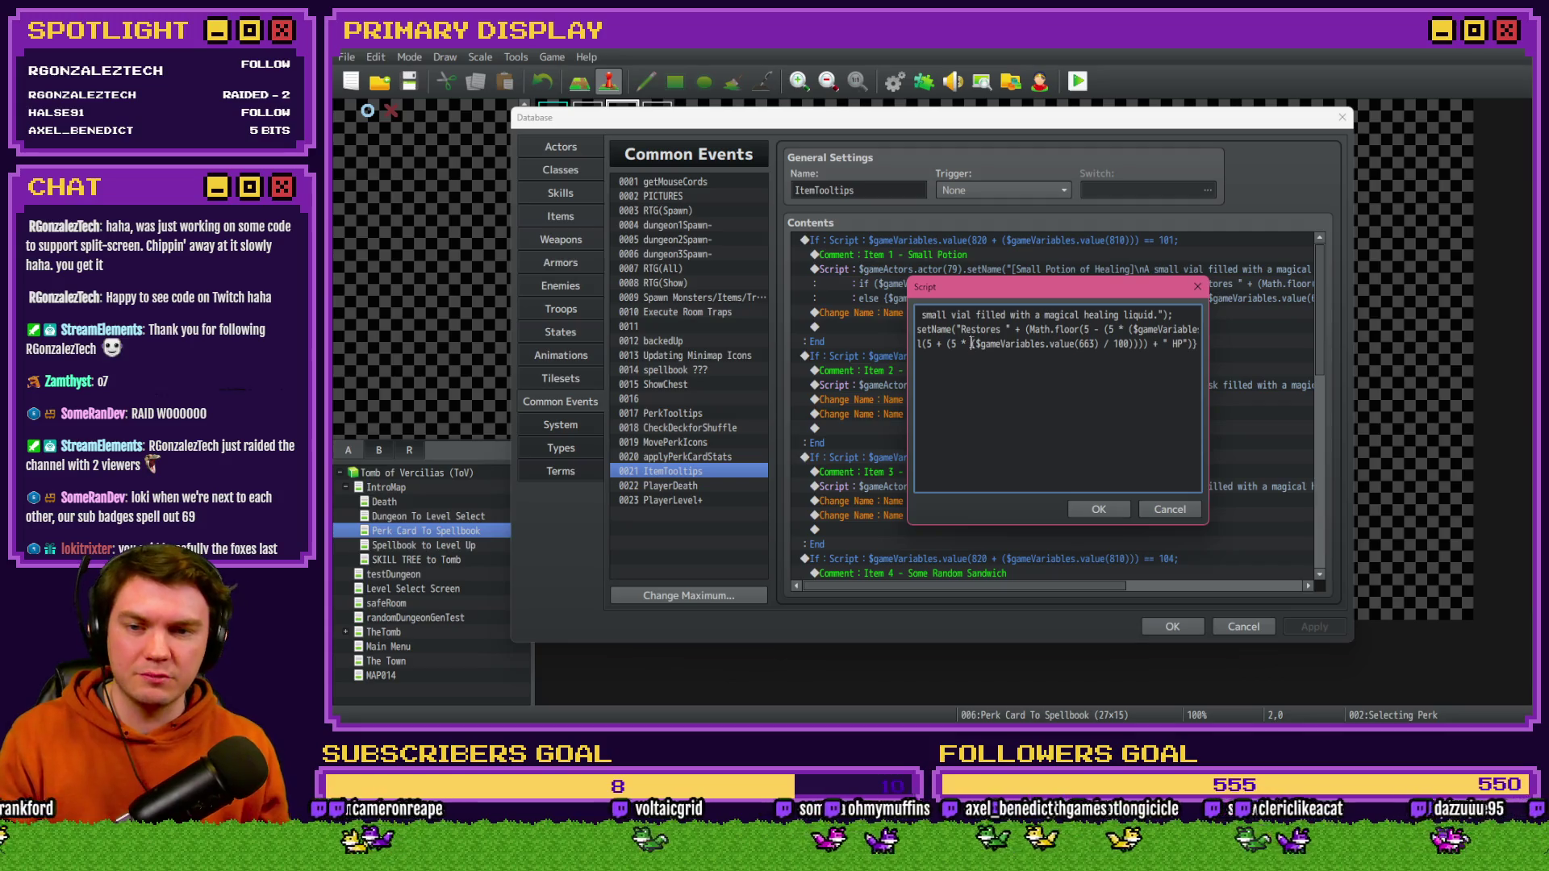
drag(986, 329, 912, 330)
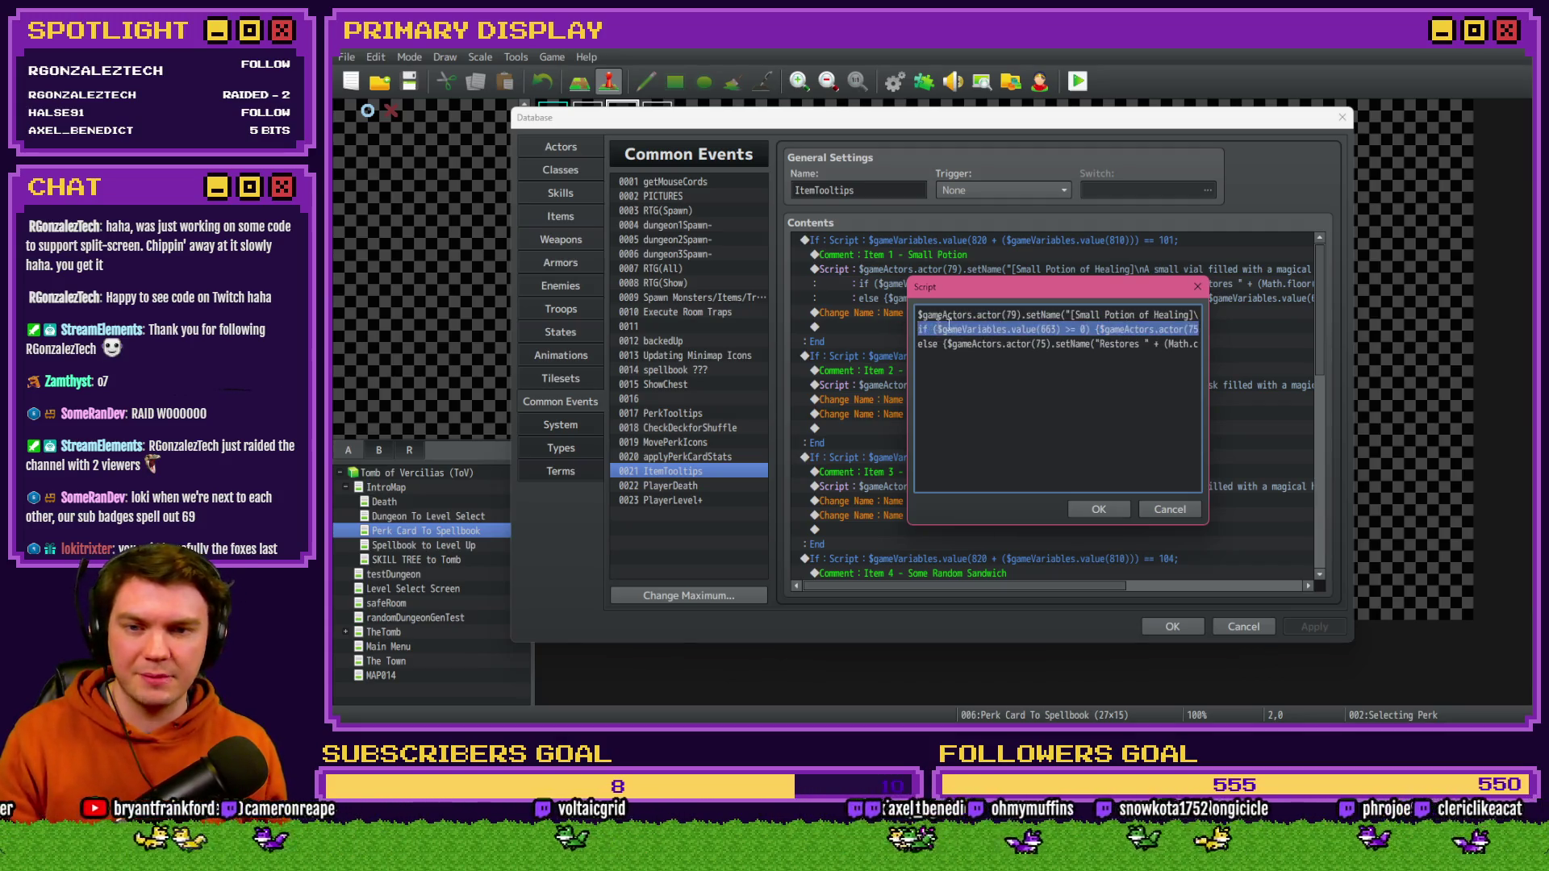
drag(1012, 329, 878, 327)
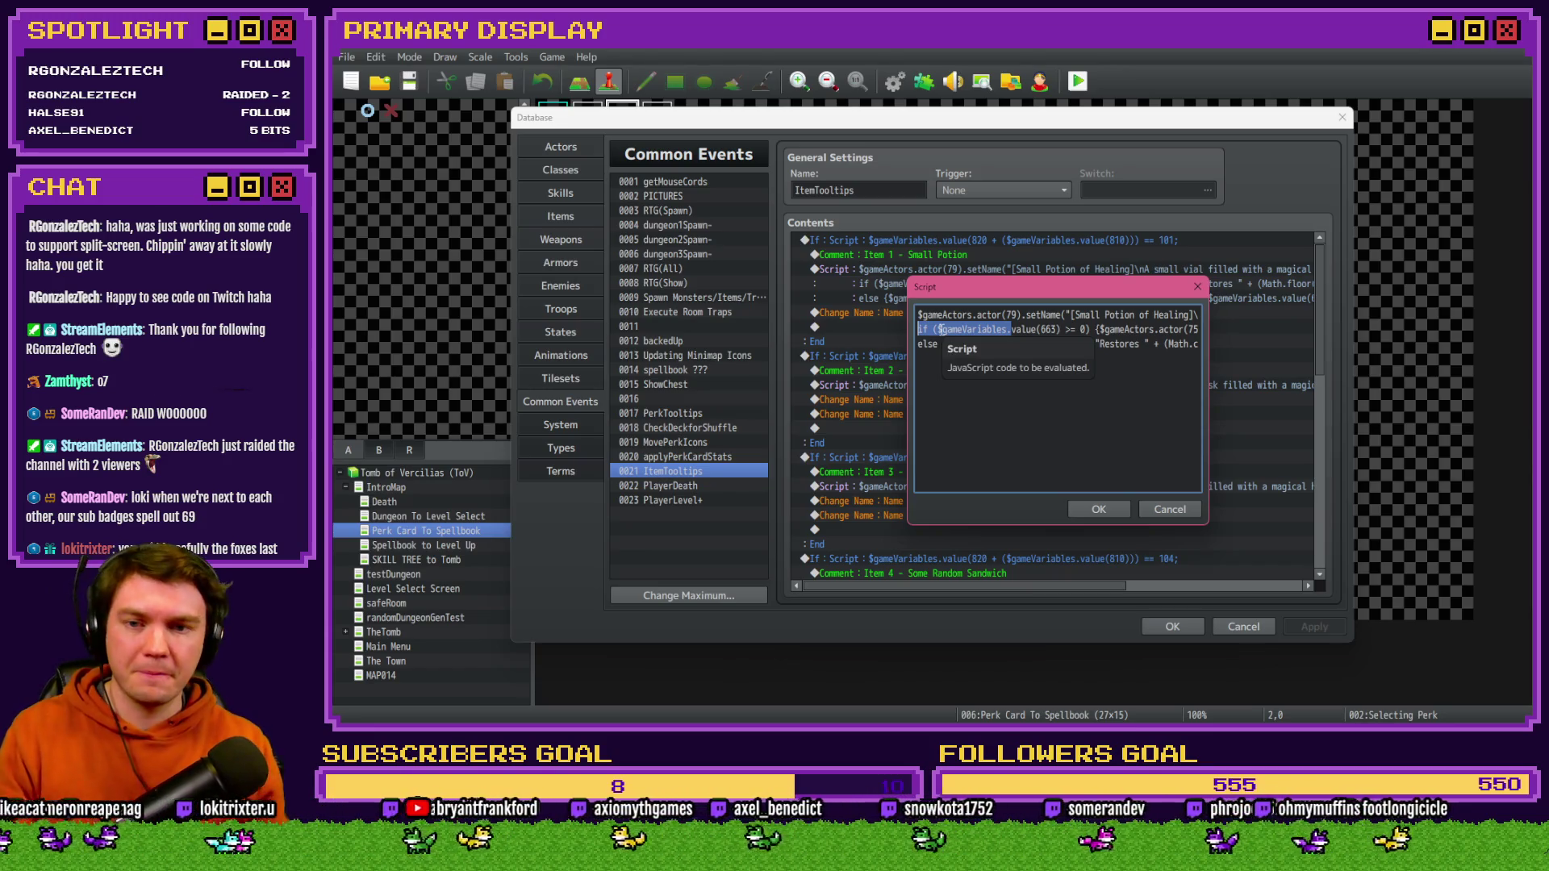
click(981, 325)
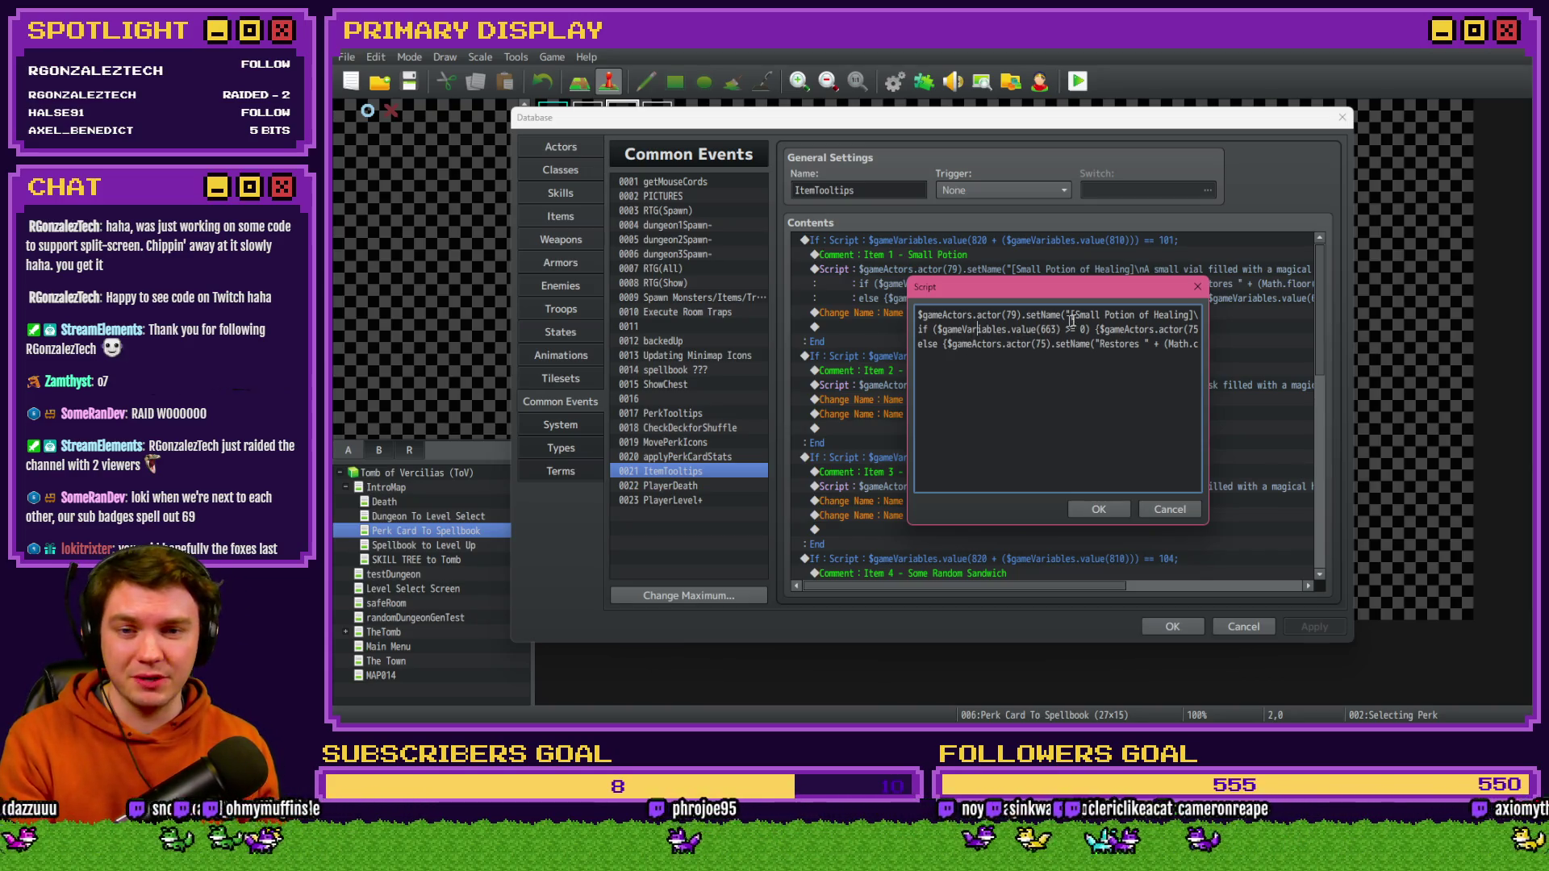
- Change '5 +' to '5 -' in the Math.ceil restore formula and save the database
key(Right)
key(Right)
key(Right)
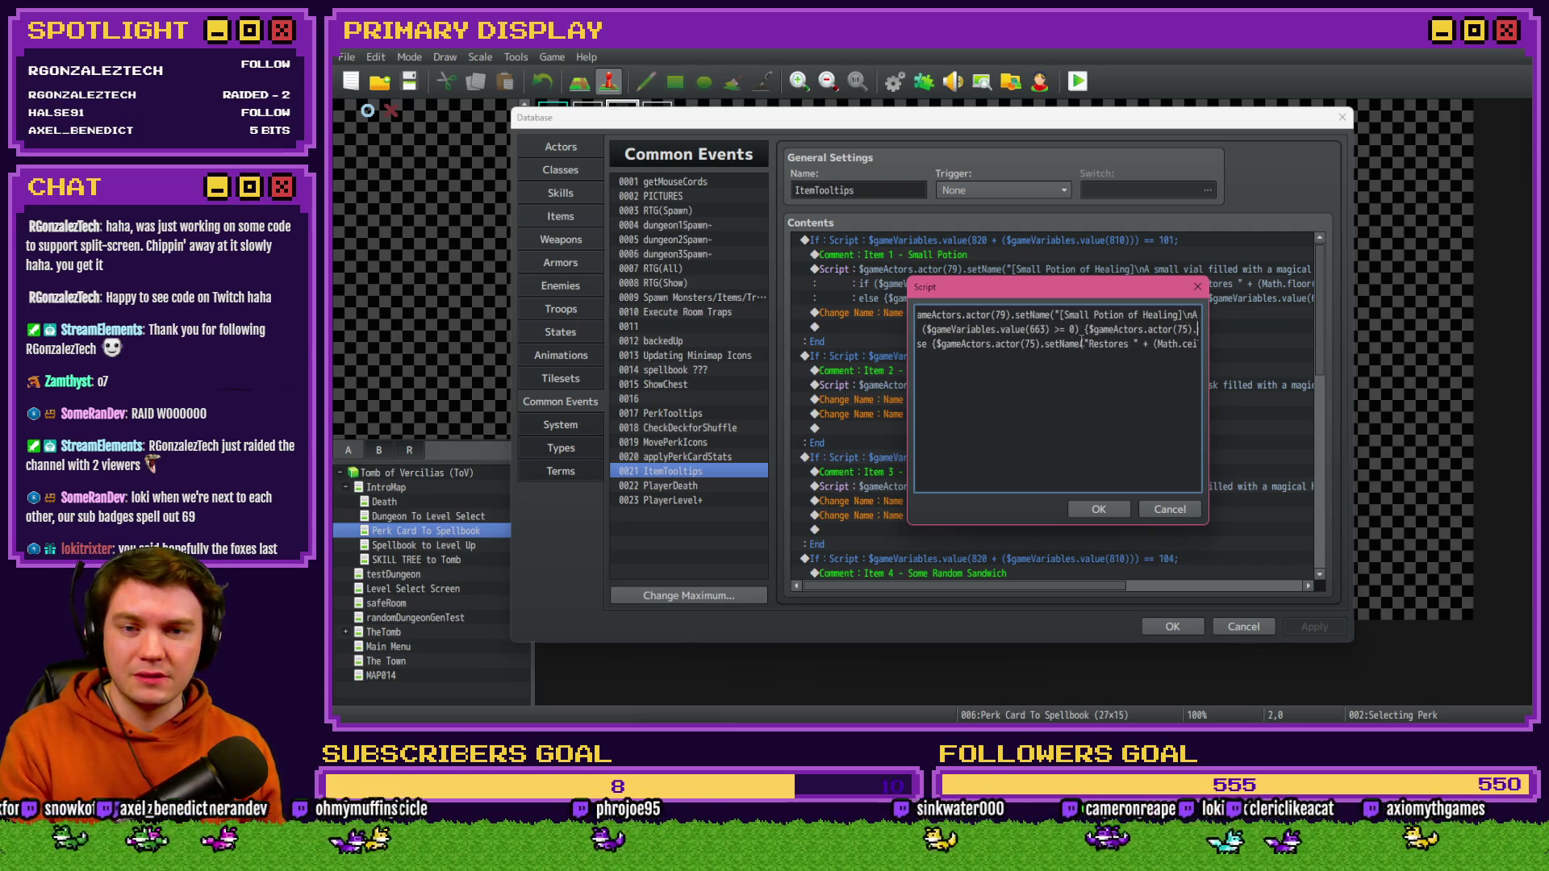
key(Right)
key(Right)
key(Right)
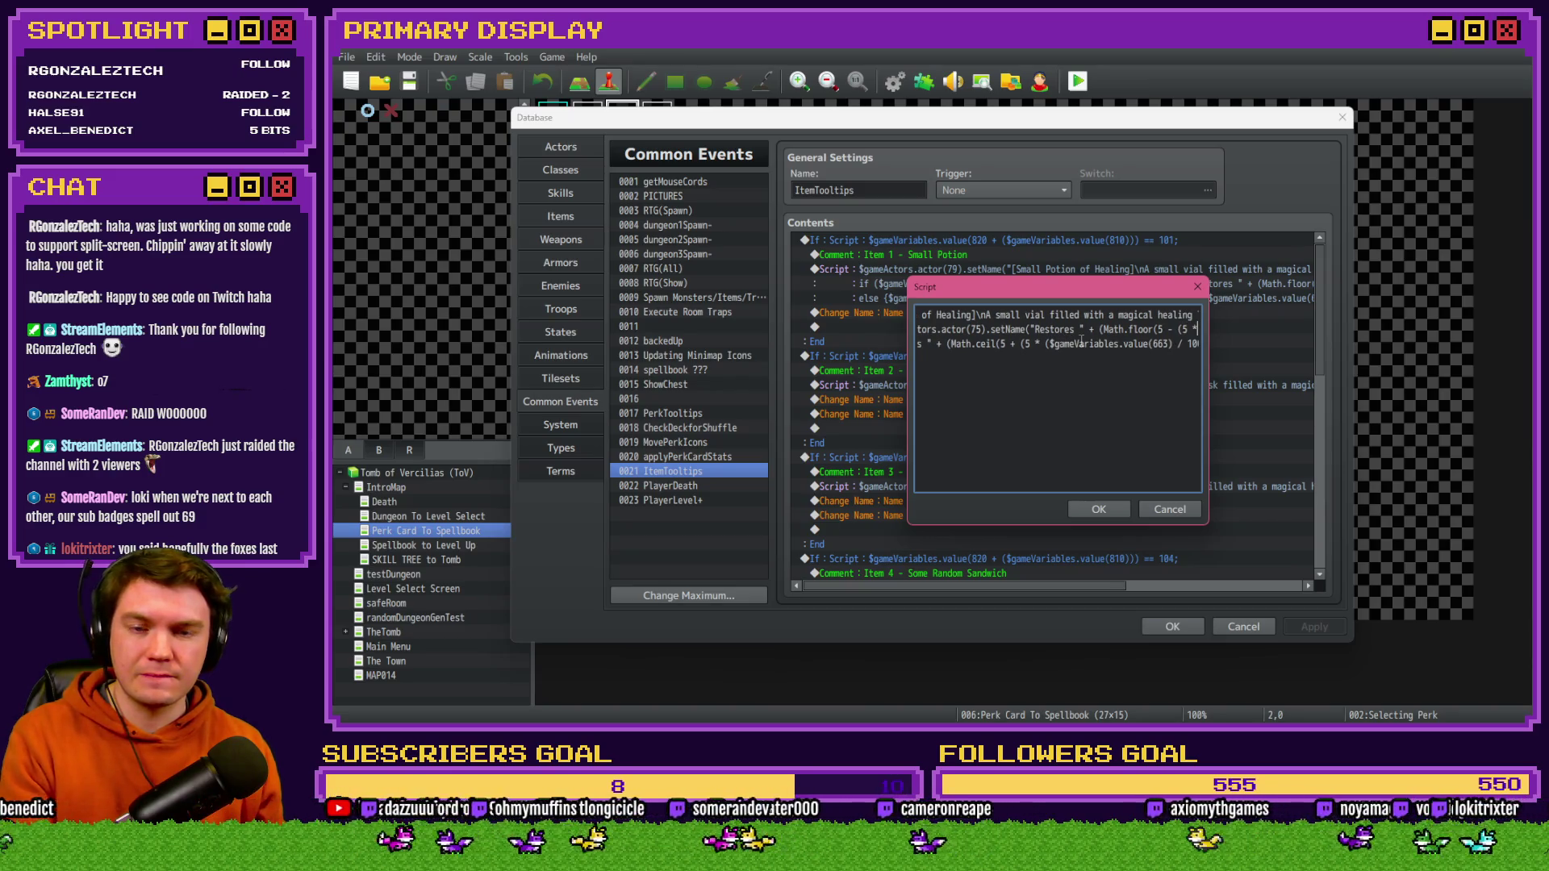
key(Right)
key(Right)
key(Right)
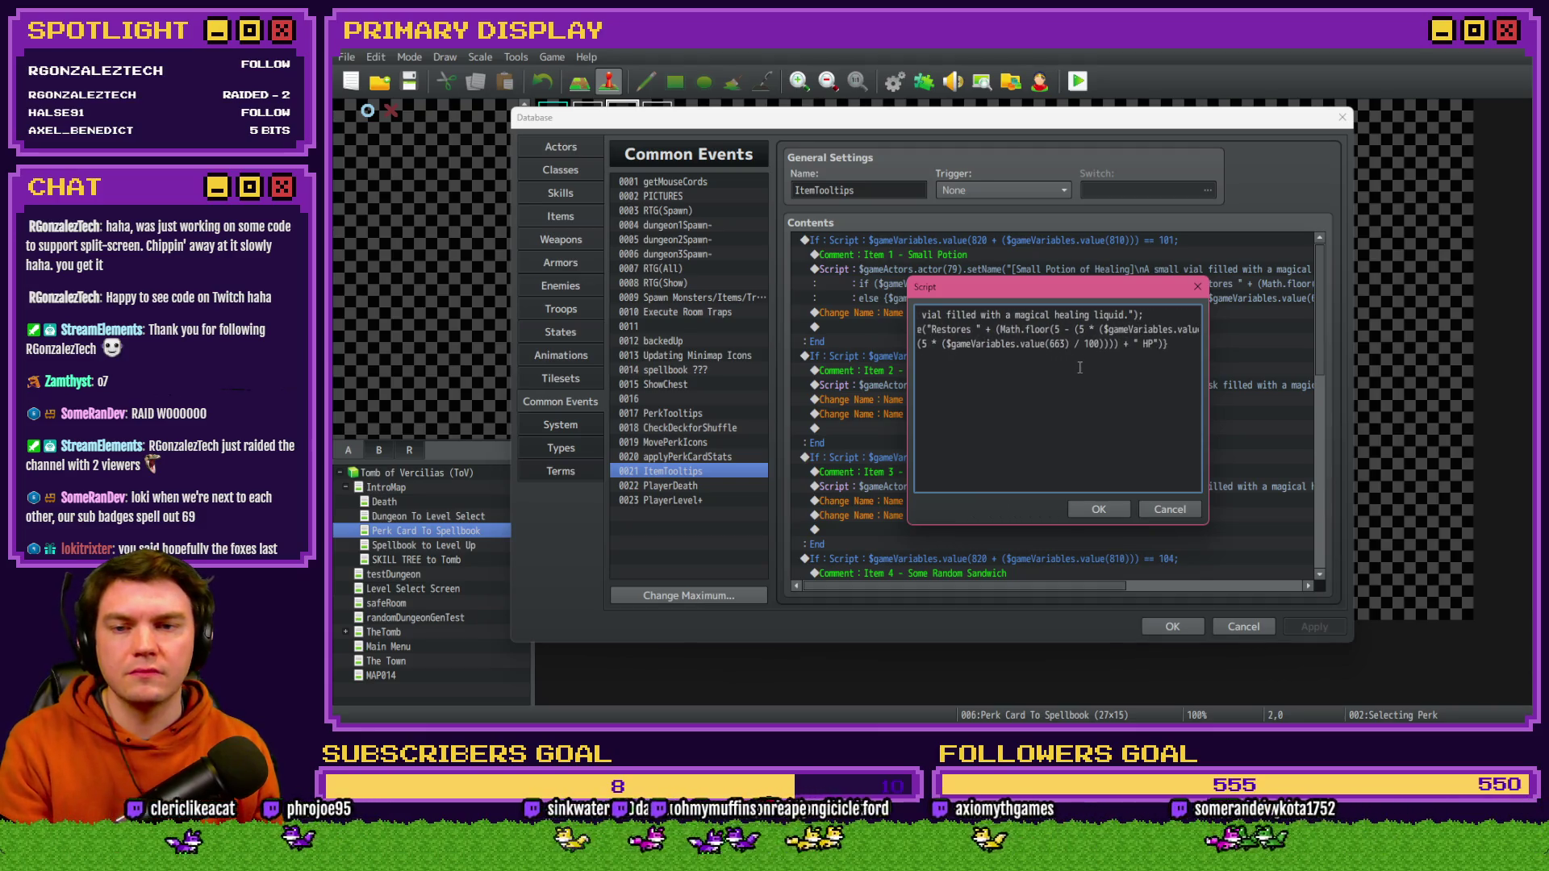
key(Right)
key(Right)
key(Right)
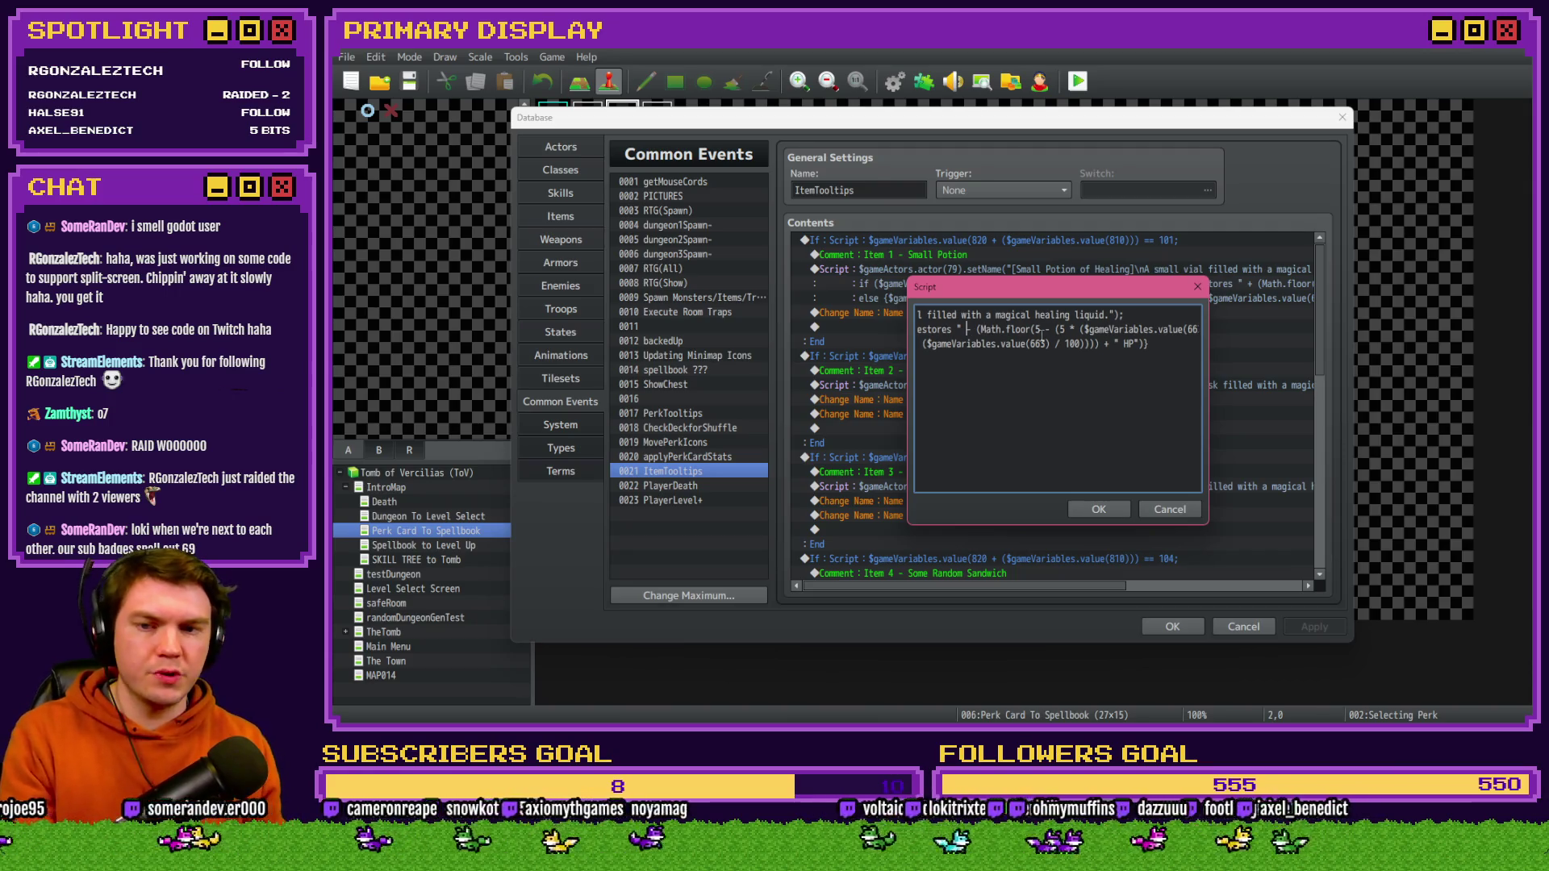
key(Left)
key(Left)
key(Left)
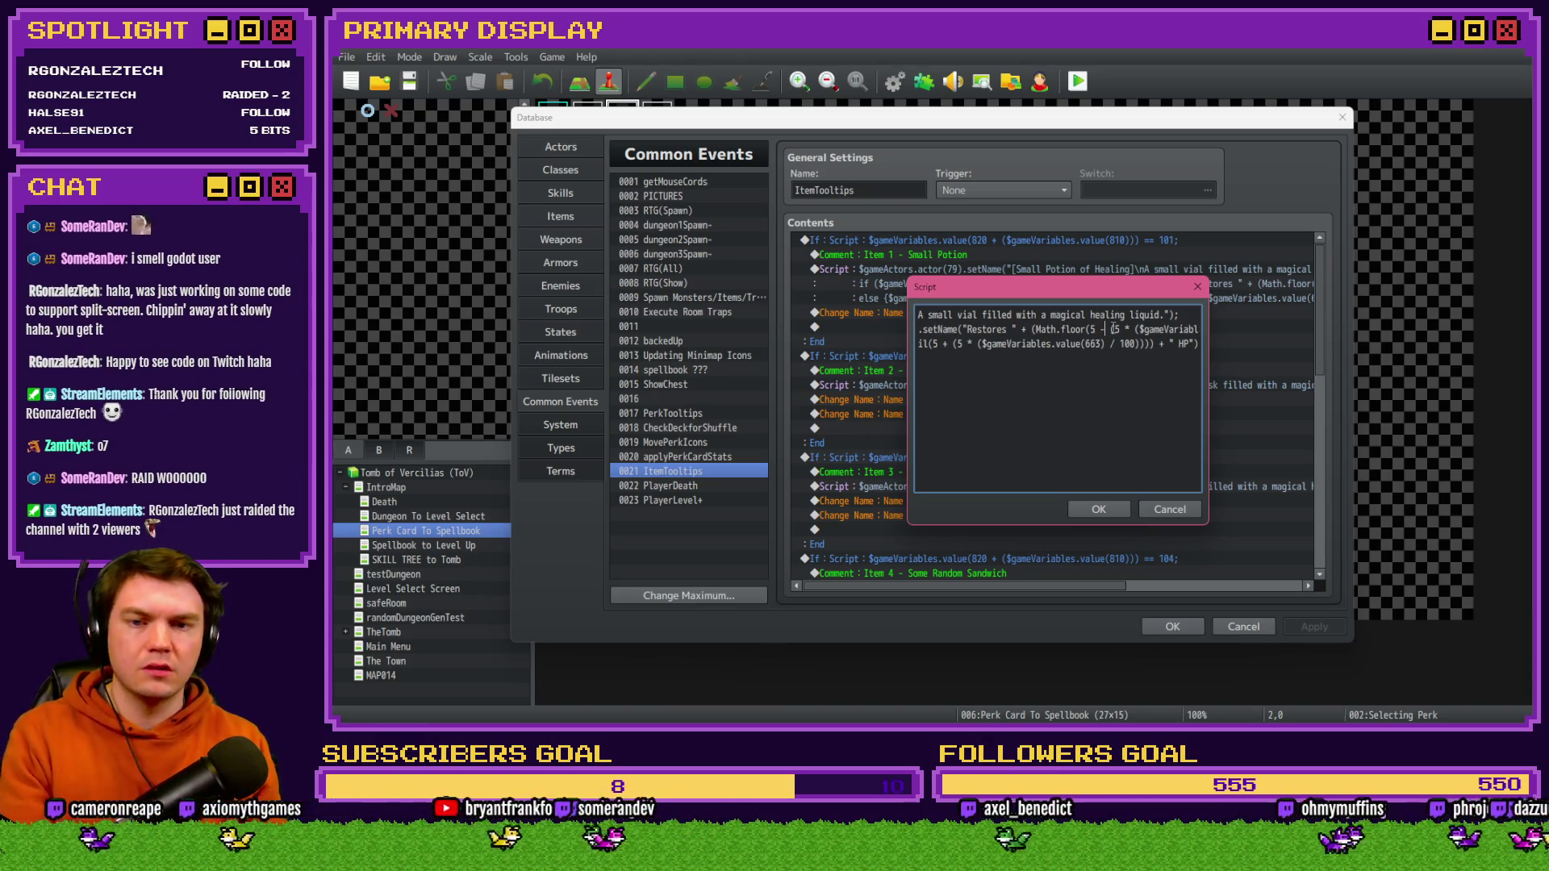
key(BackSpace)
text(-)
click(1116, 515)
click(1175, 625)
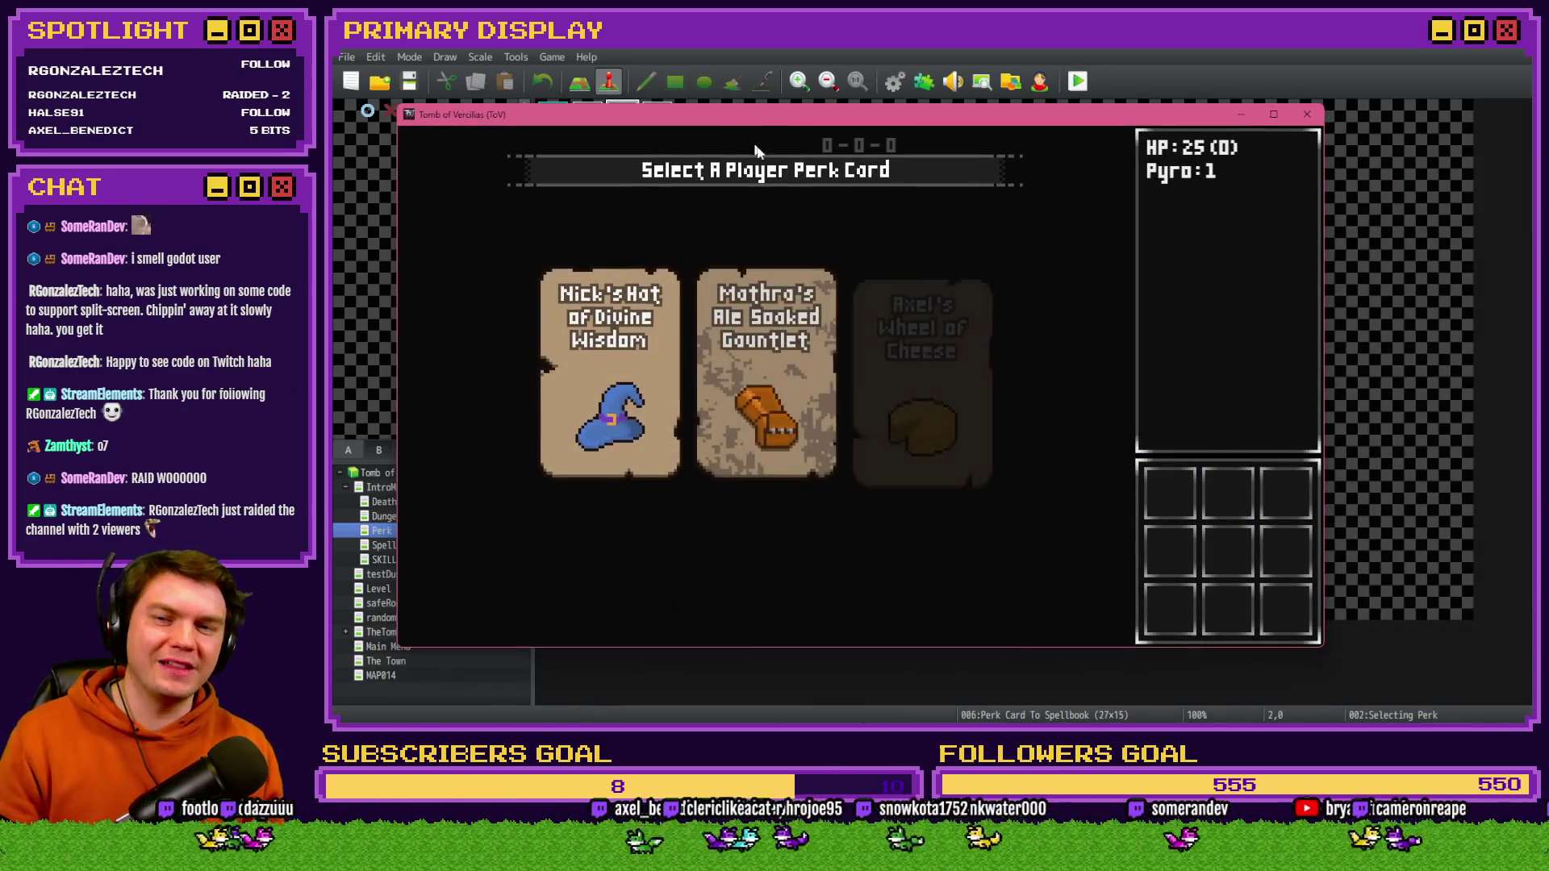
- Reroll the perk cards four times and pick Fairlii's Fantastic Scroll
key(Return)
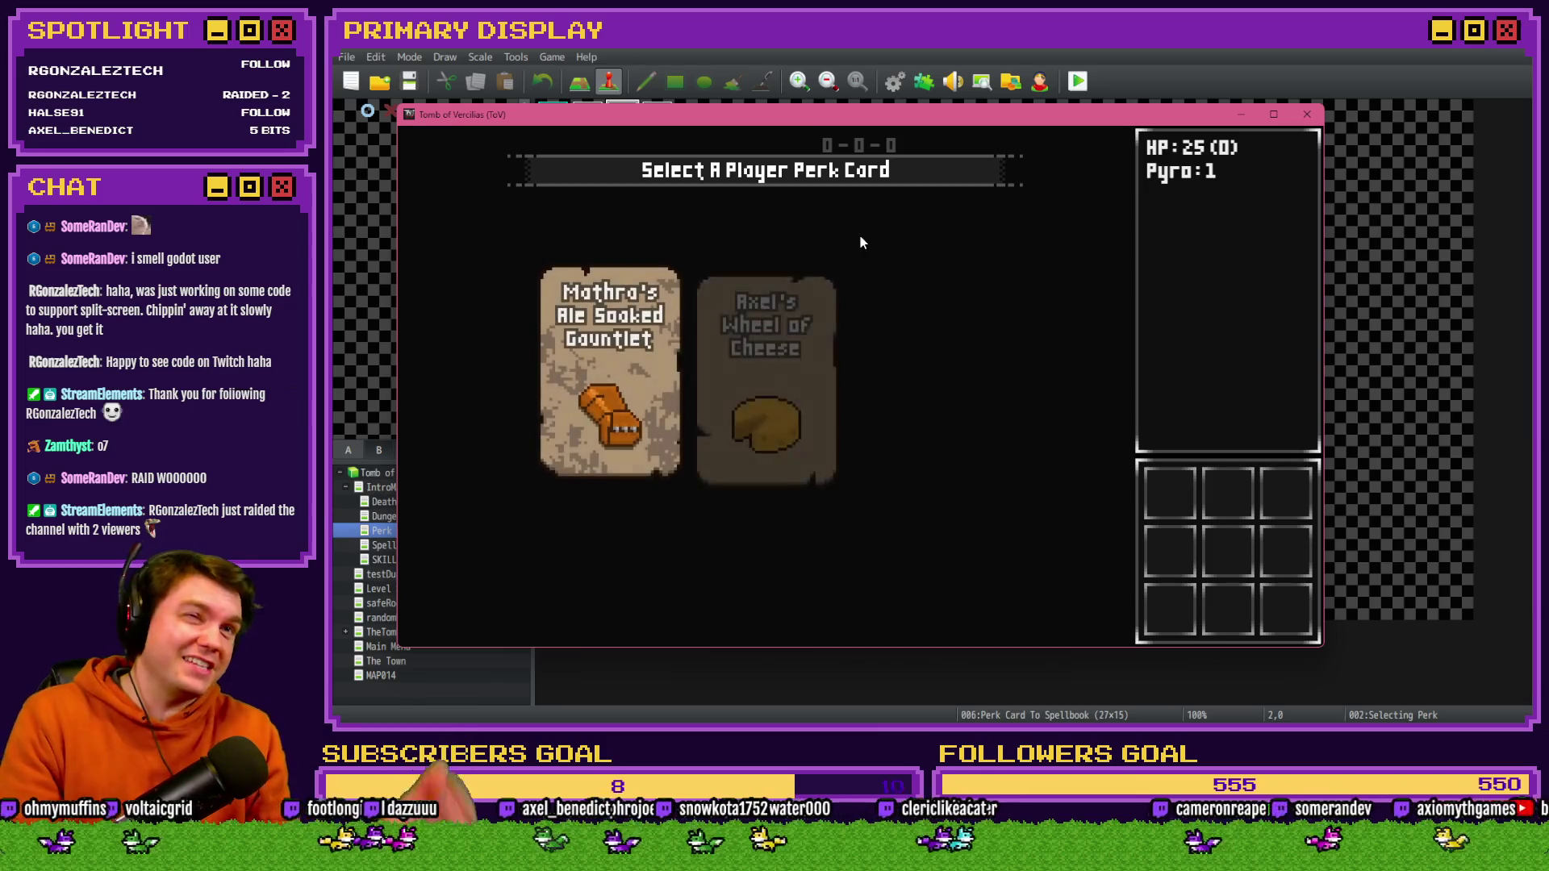
key(Return)
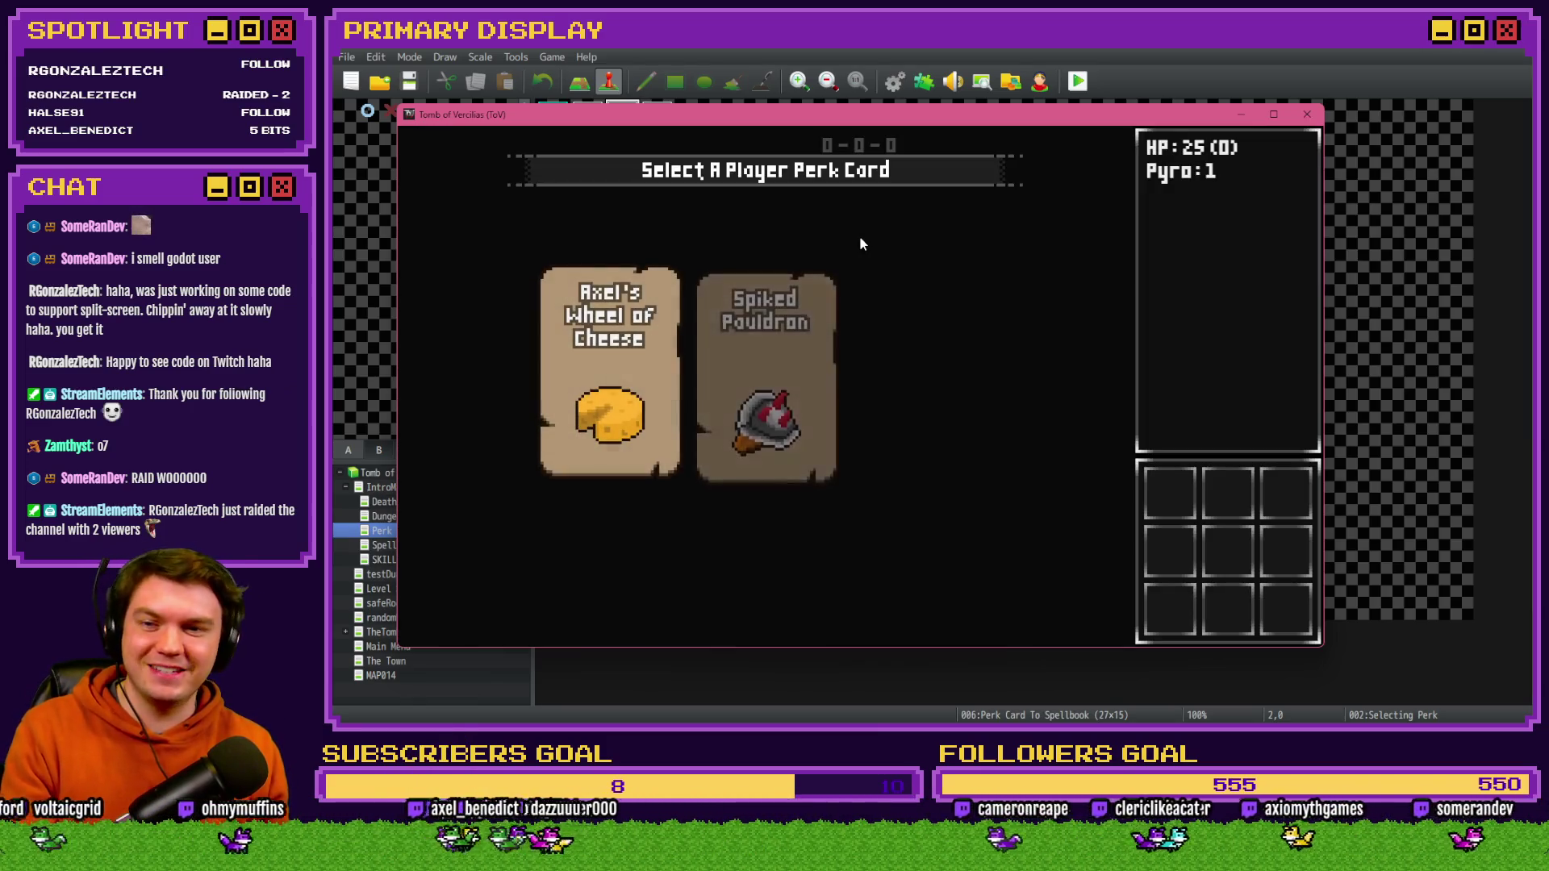
key(Return)
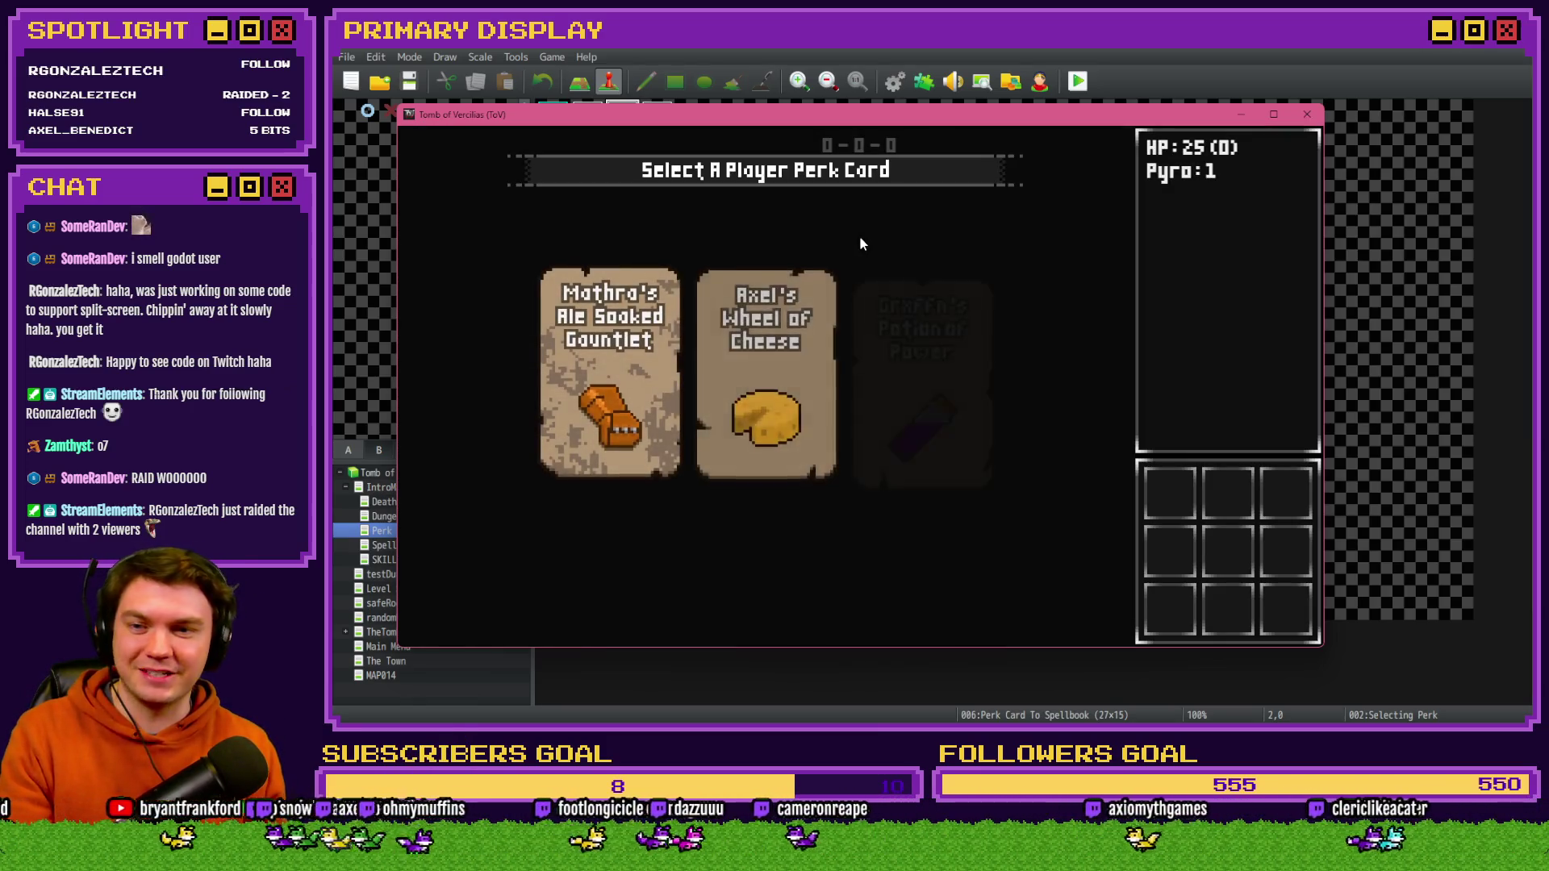
key(Return)
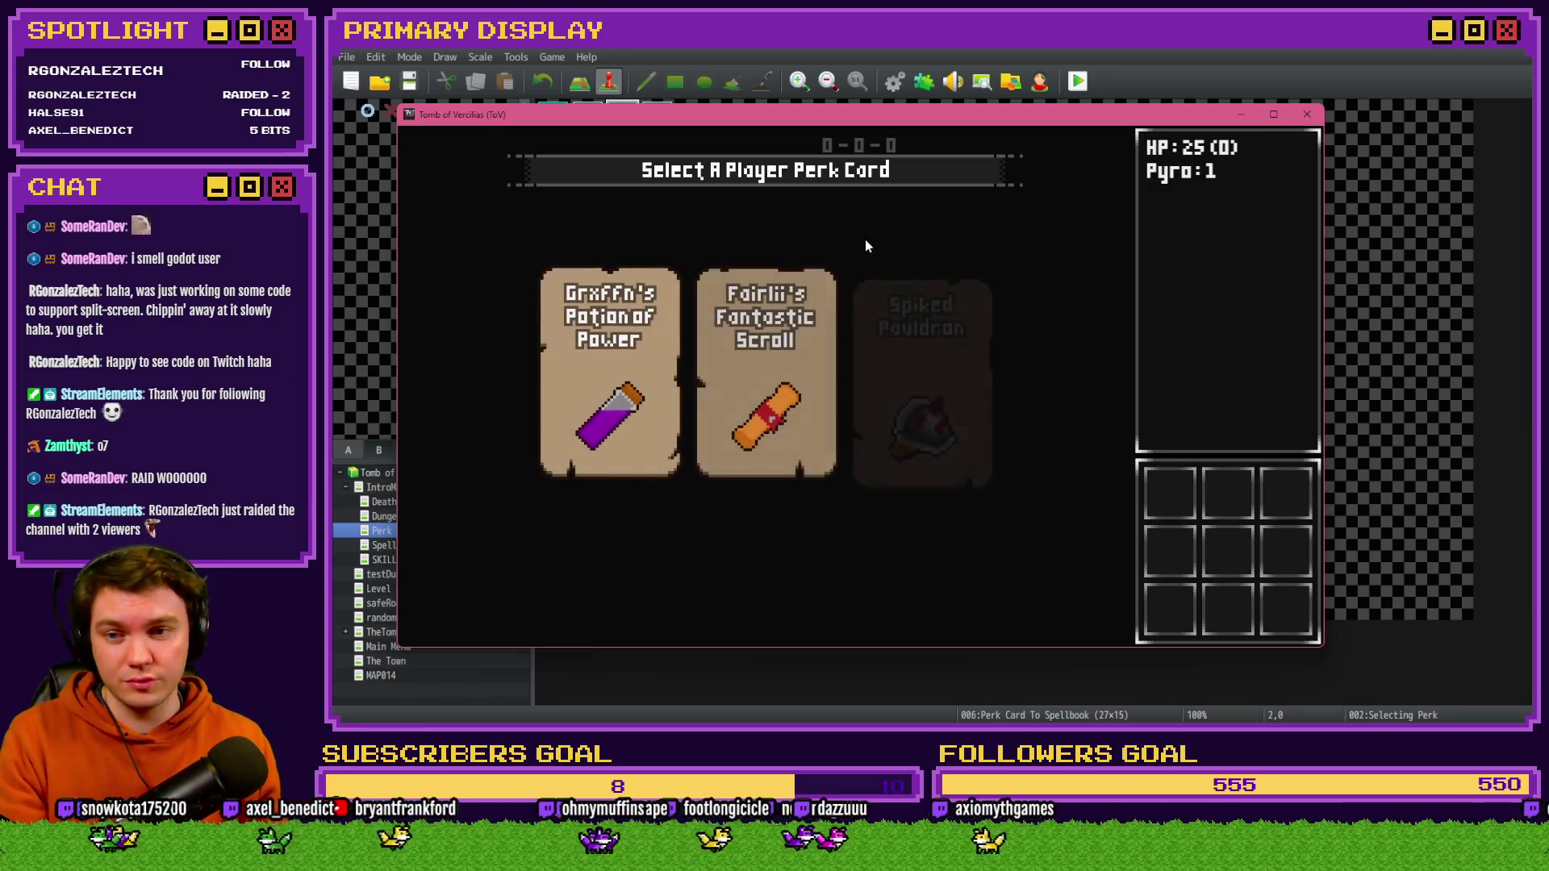
click(754, 341)
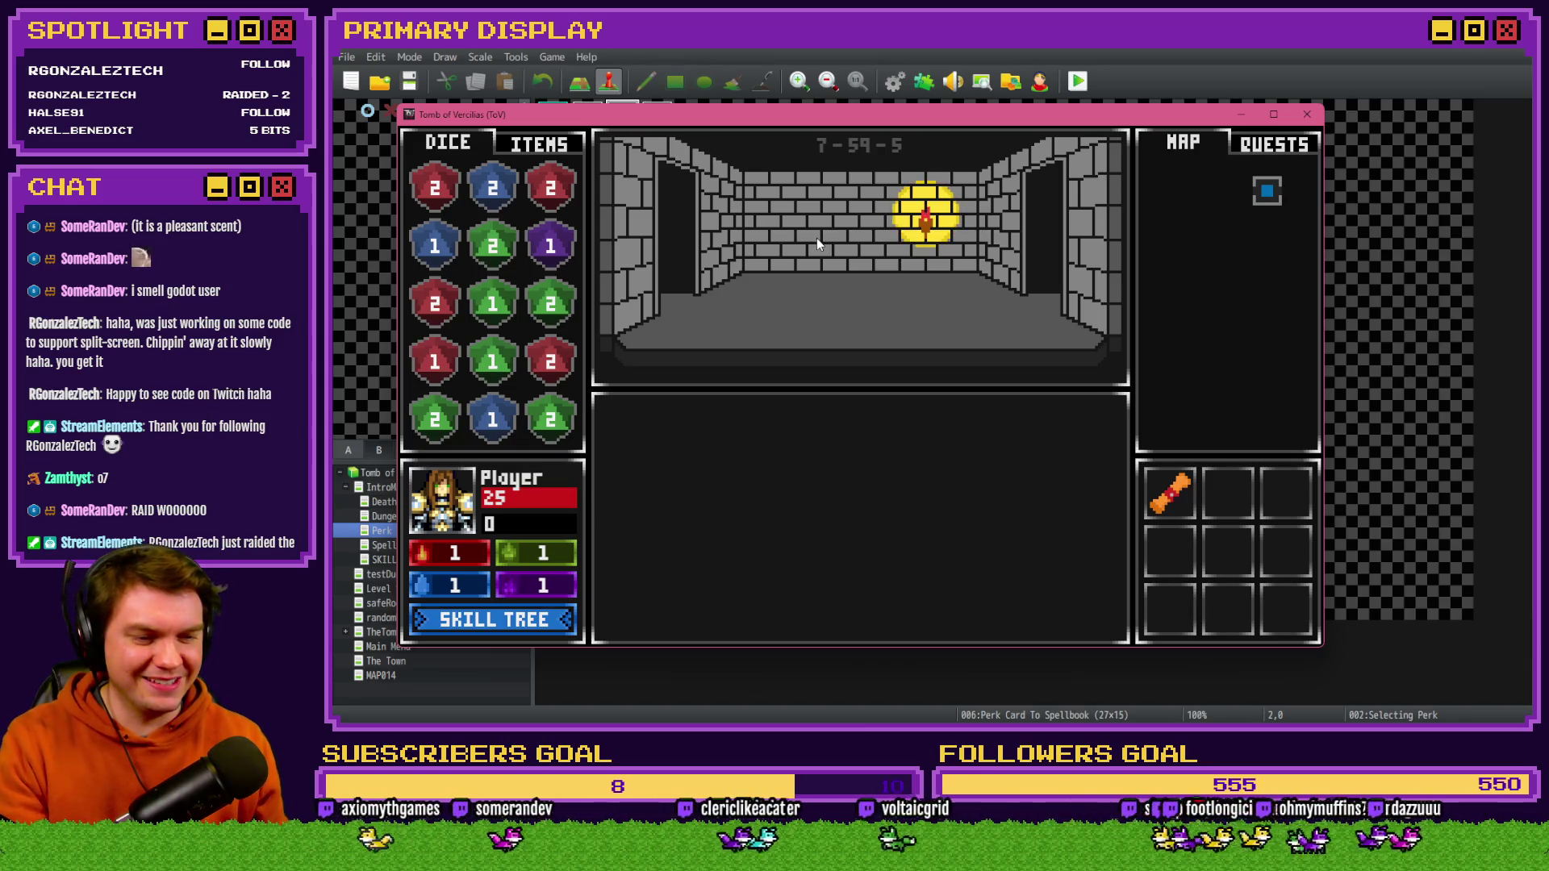
- In the debug editor, raise variable 0663 from -10 to 10 and check the potion tooltip
key(F9)
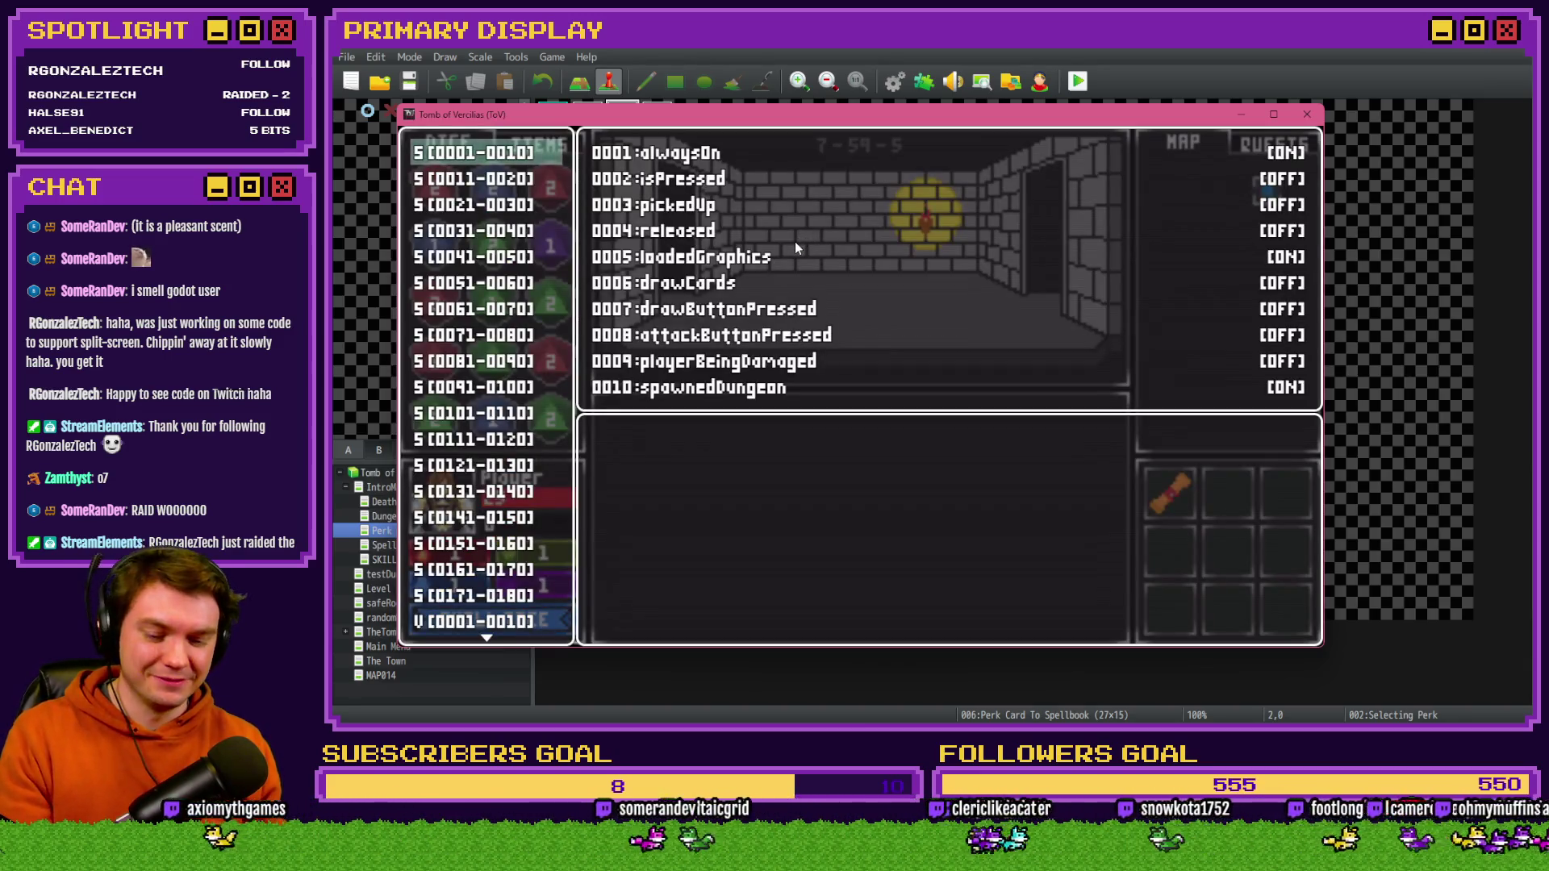
key(Escape)
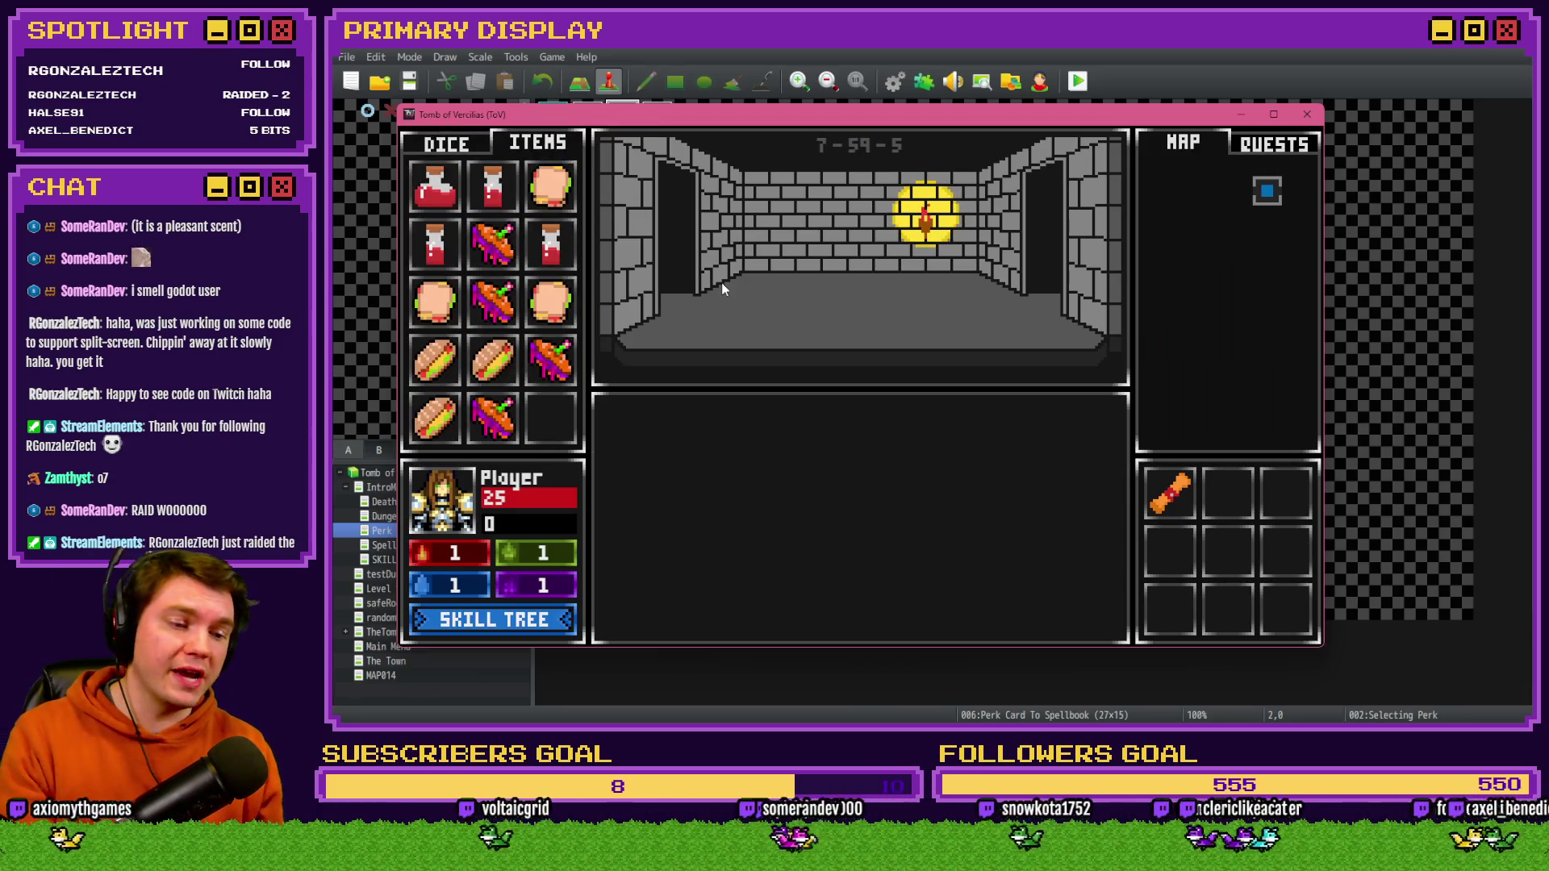
mouse_move(558, 253)
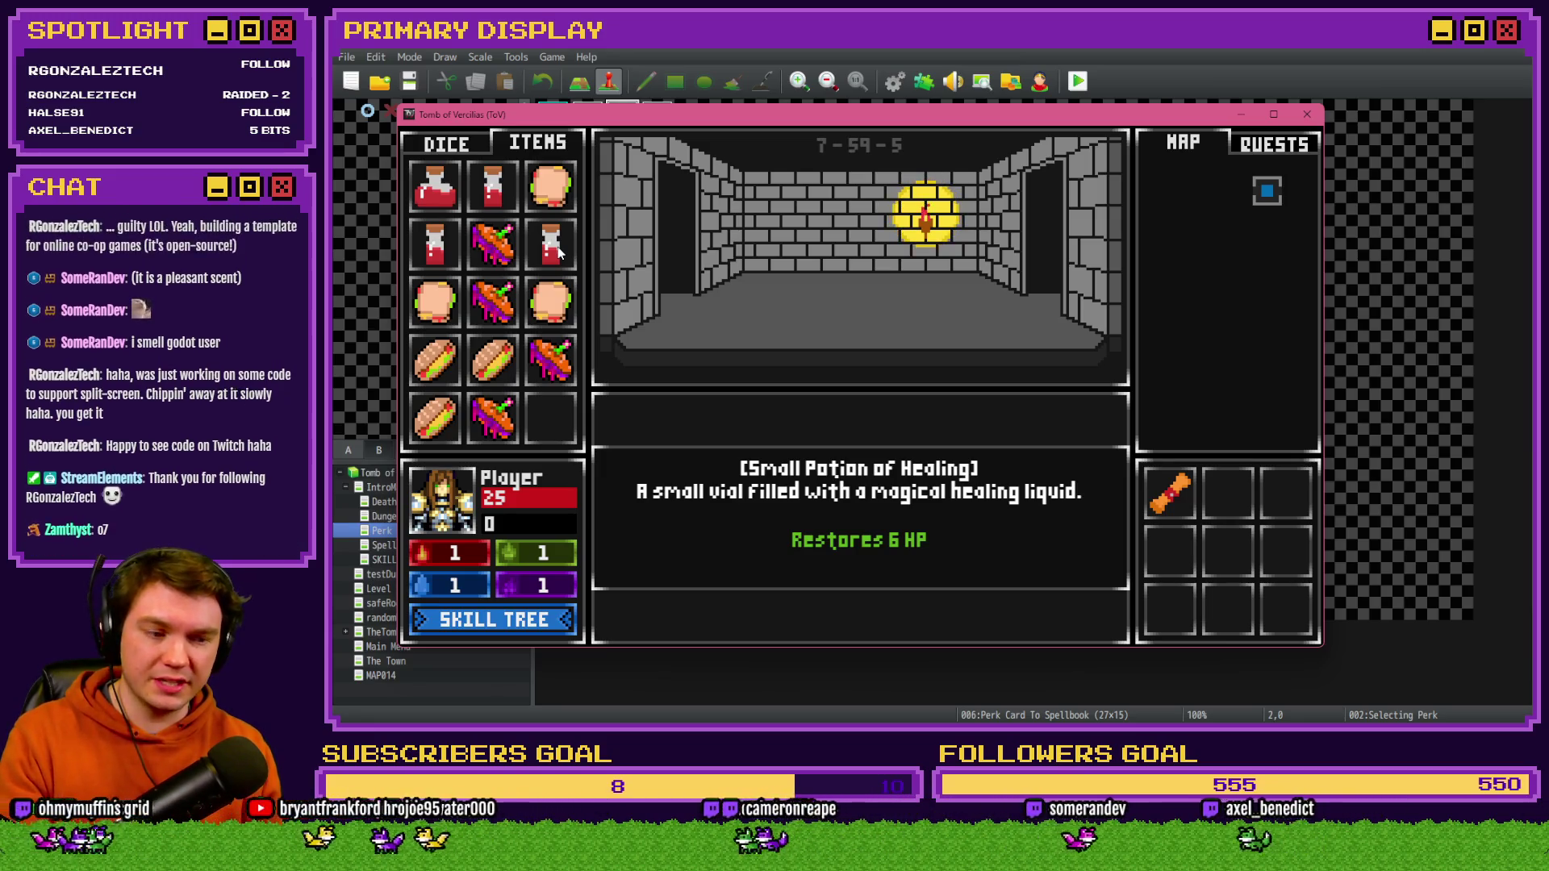
key(F9)
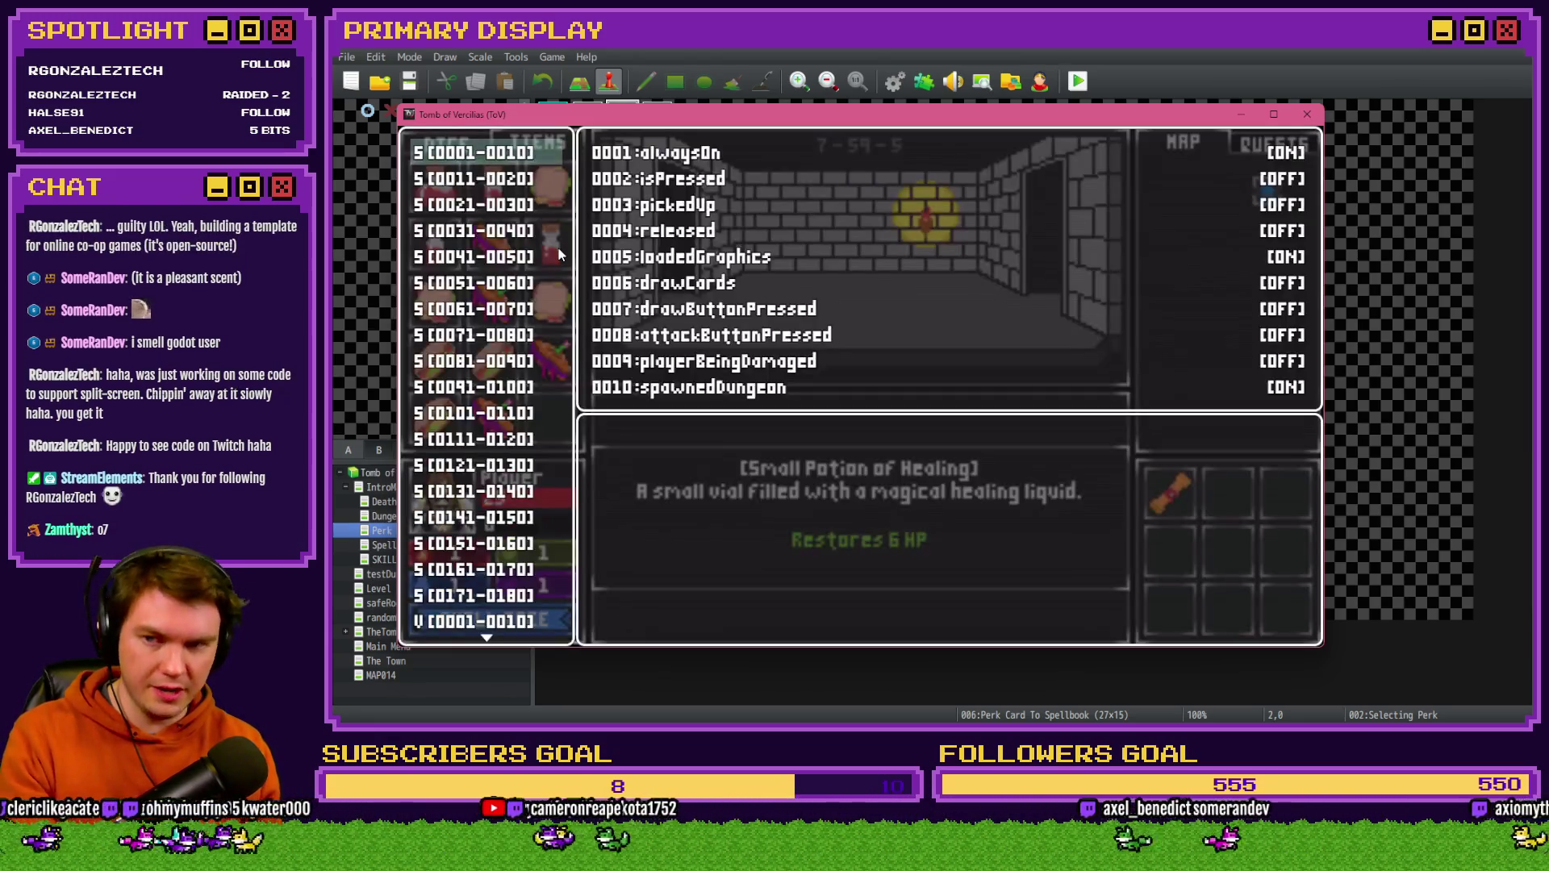
key(Up)
key(Up)
key(Up)
scroll(533, 258, up, 20)
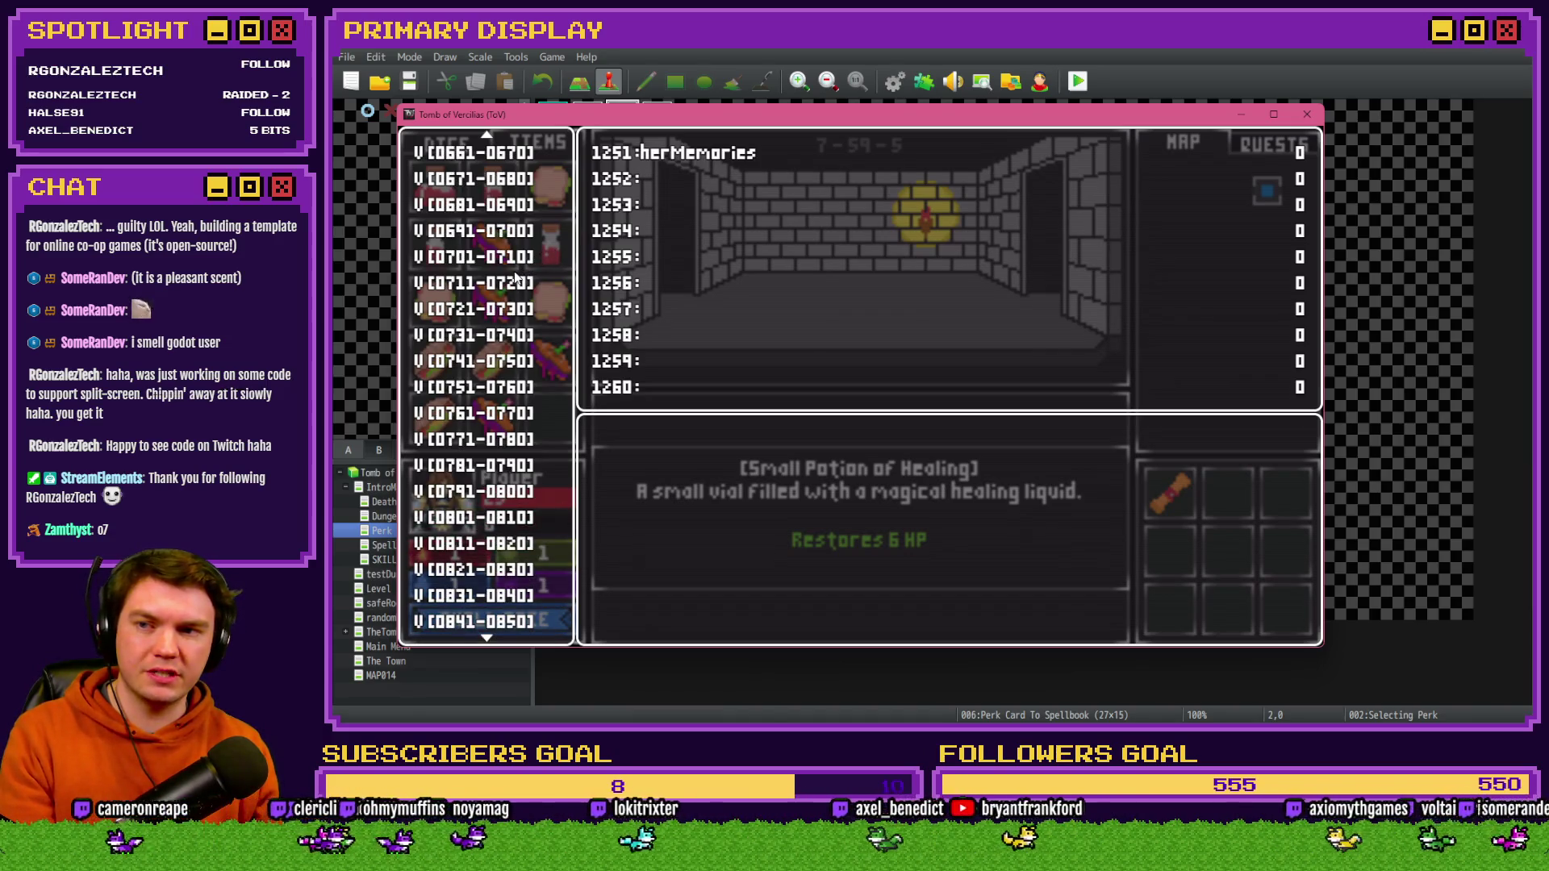
click(526, 214)
key(Up)
key(Up)
key(Return)
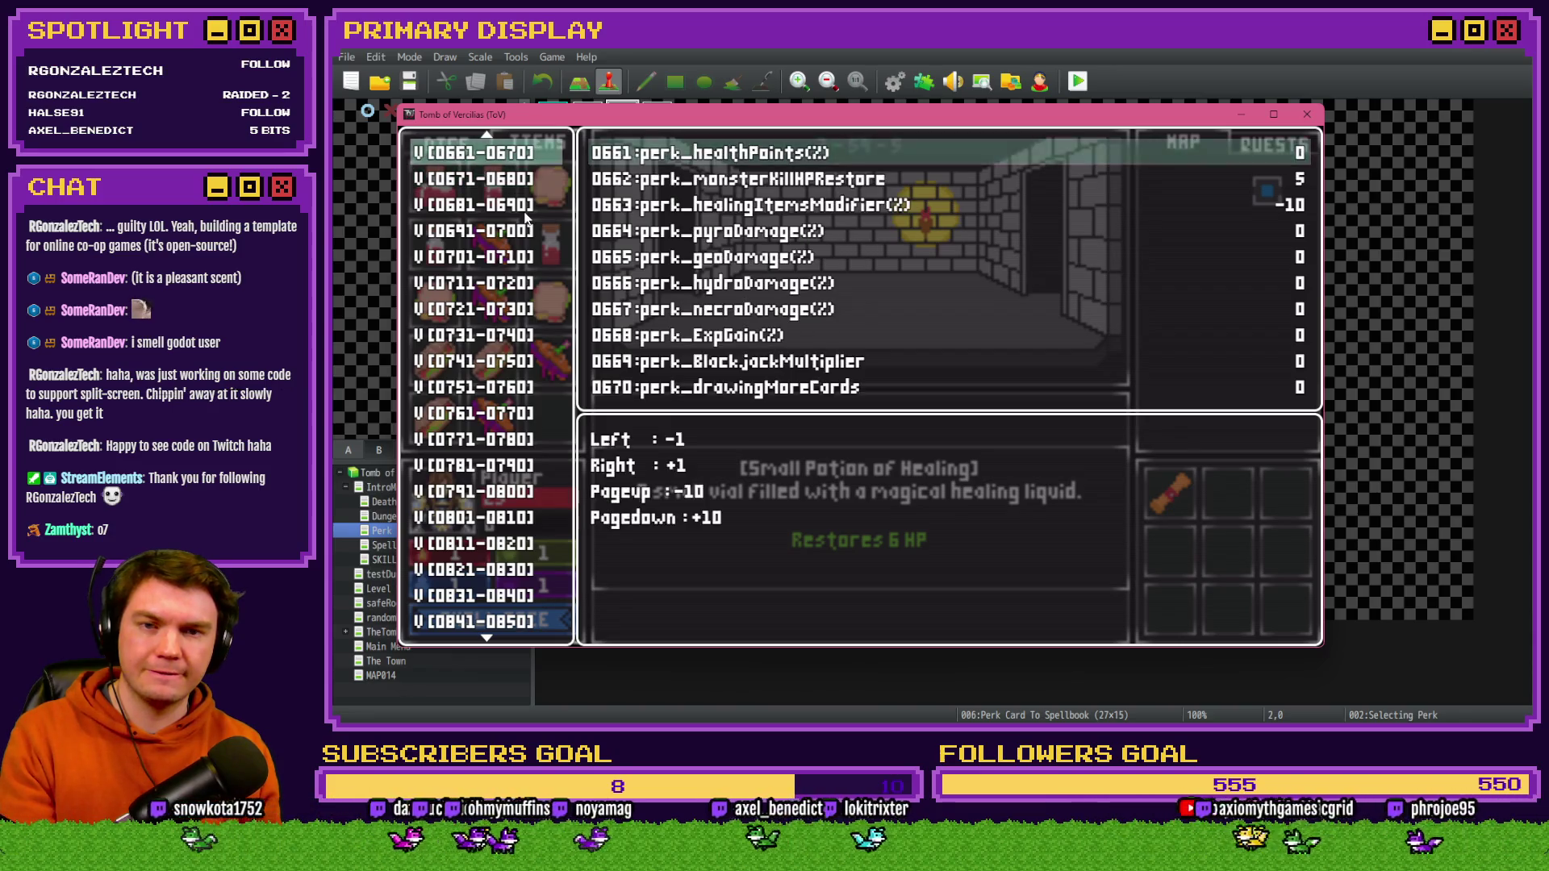
key(Down)
key(Down)
key(Page_Down)
key(Page_Down)
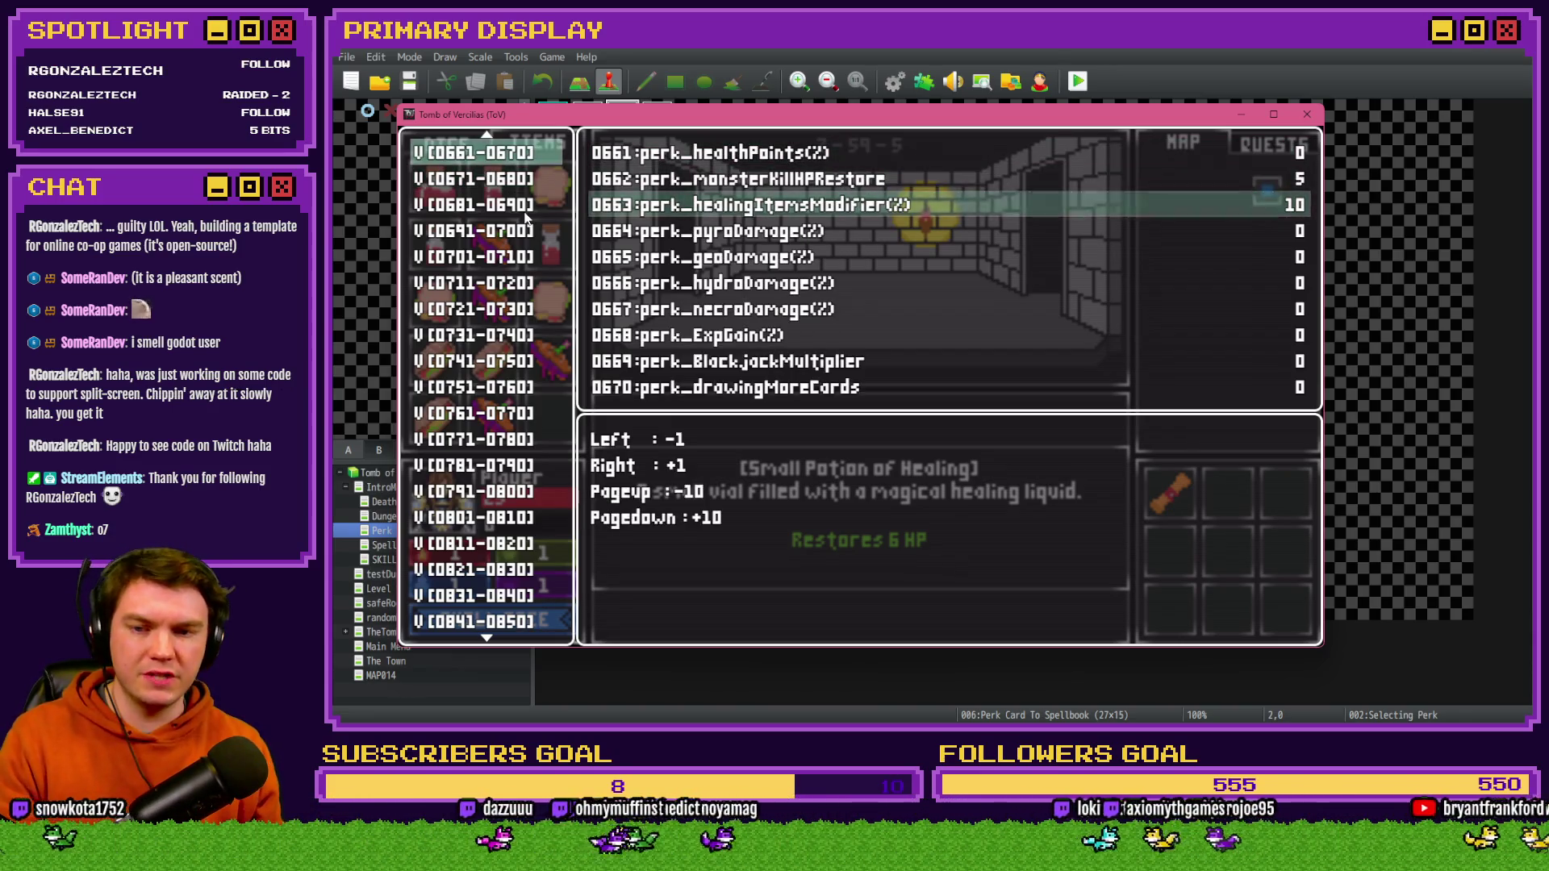
key(Escape)
- Set variable 0663 to 100 so the Small Potion tooltip reads Restores 10 HP
key(F9)
key(Return)
key(Down)
key(Down)
key(Escape)
key(Escape)
key(F9)
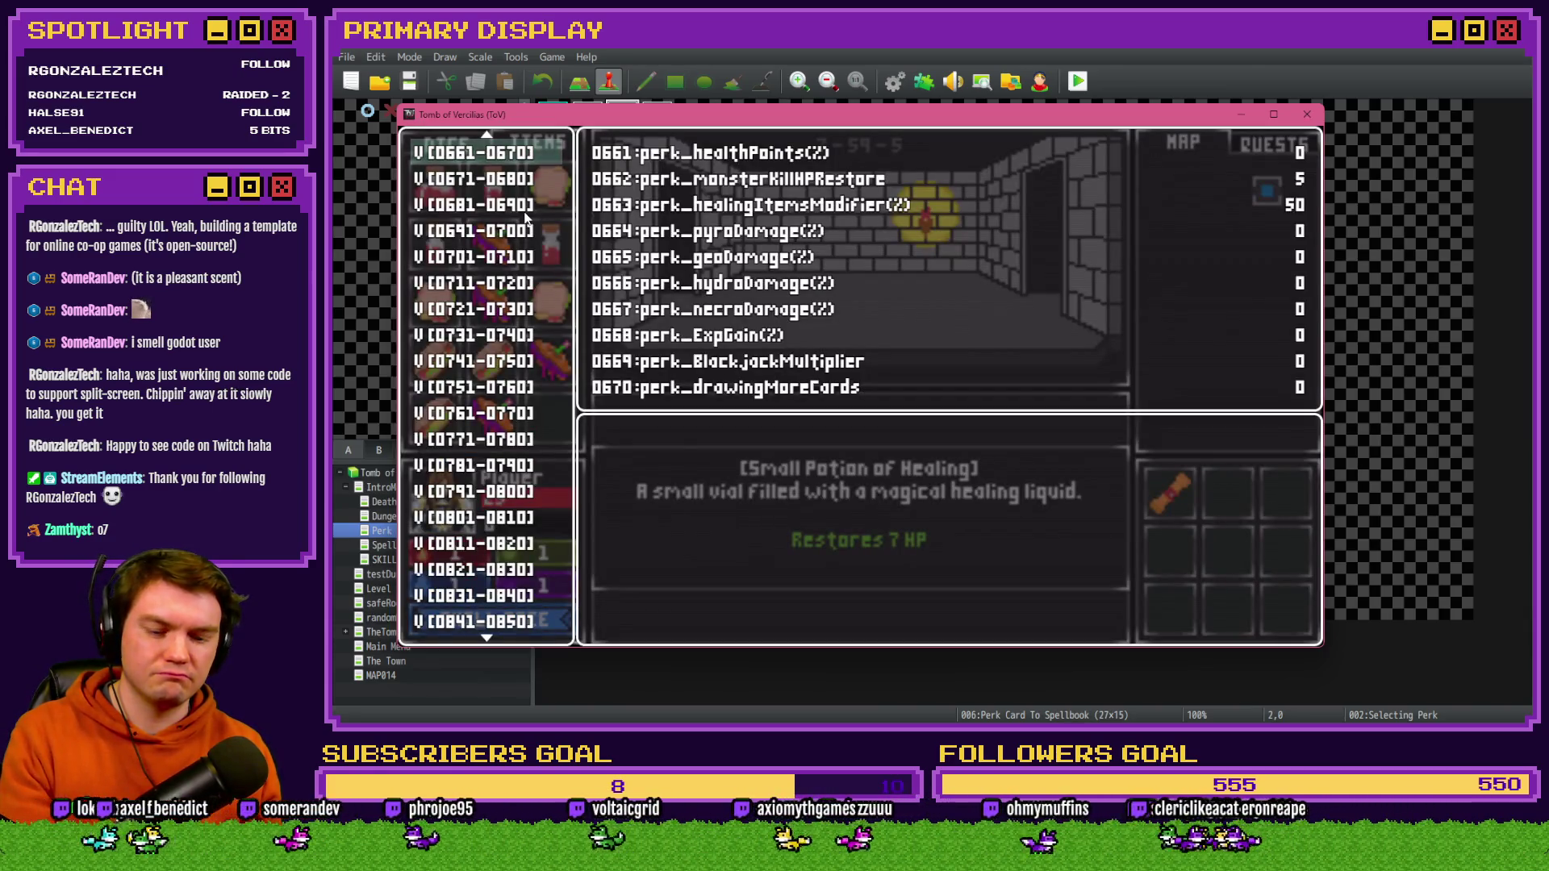
key(Return)
key(Down)
key(Down)
key(Page_Down)
key(Page_Down)
key(Page_Down)
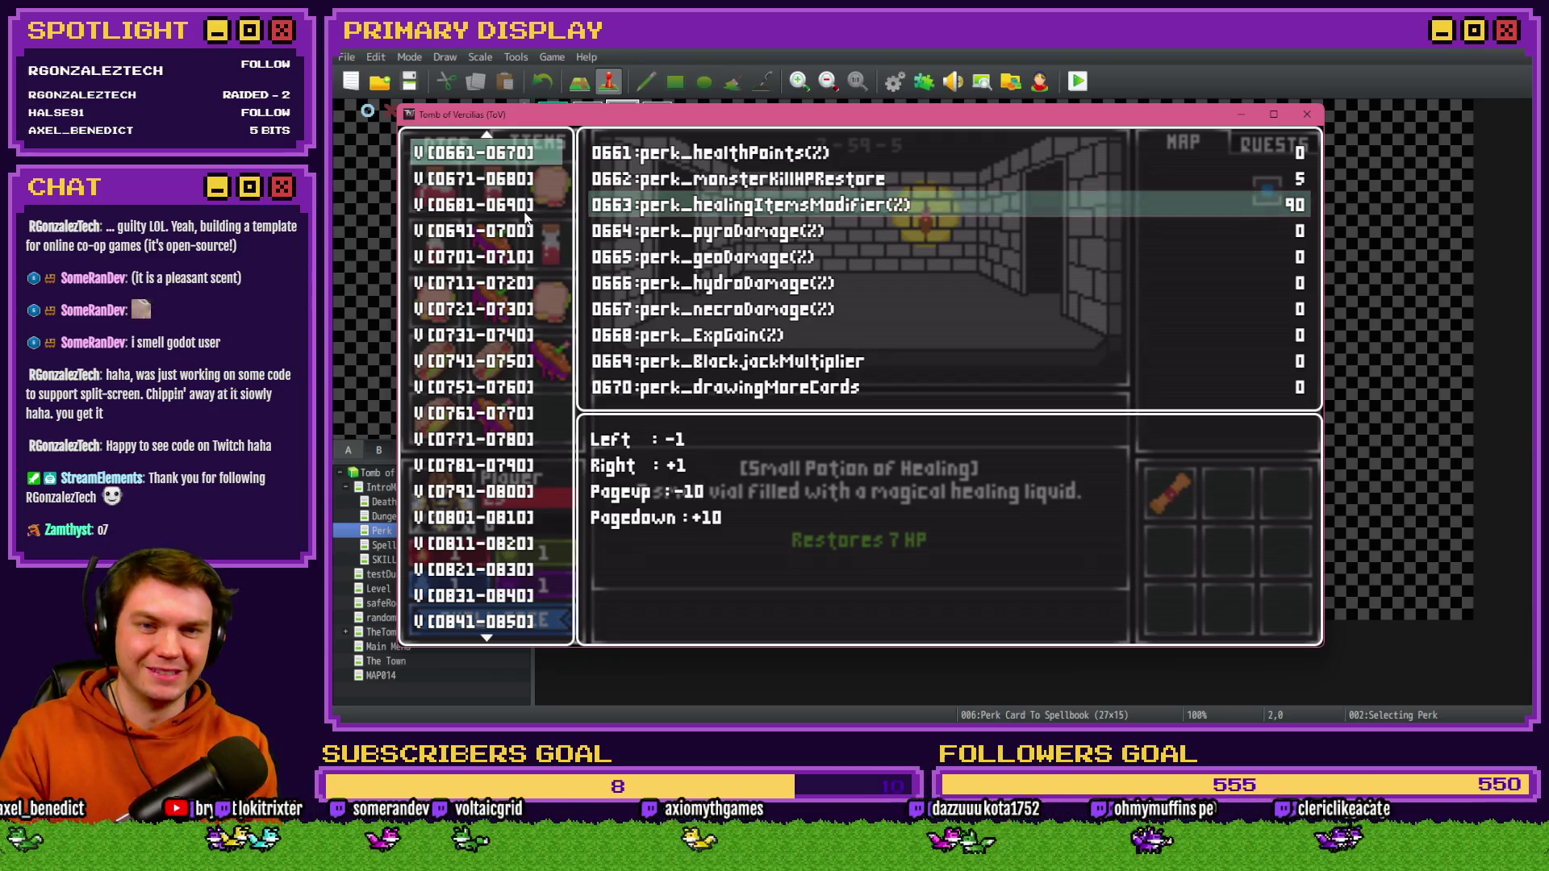
key(Page_Up)
key(Escape)
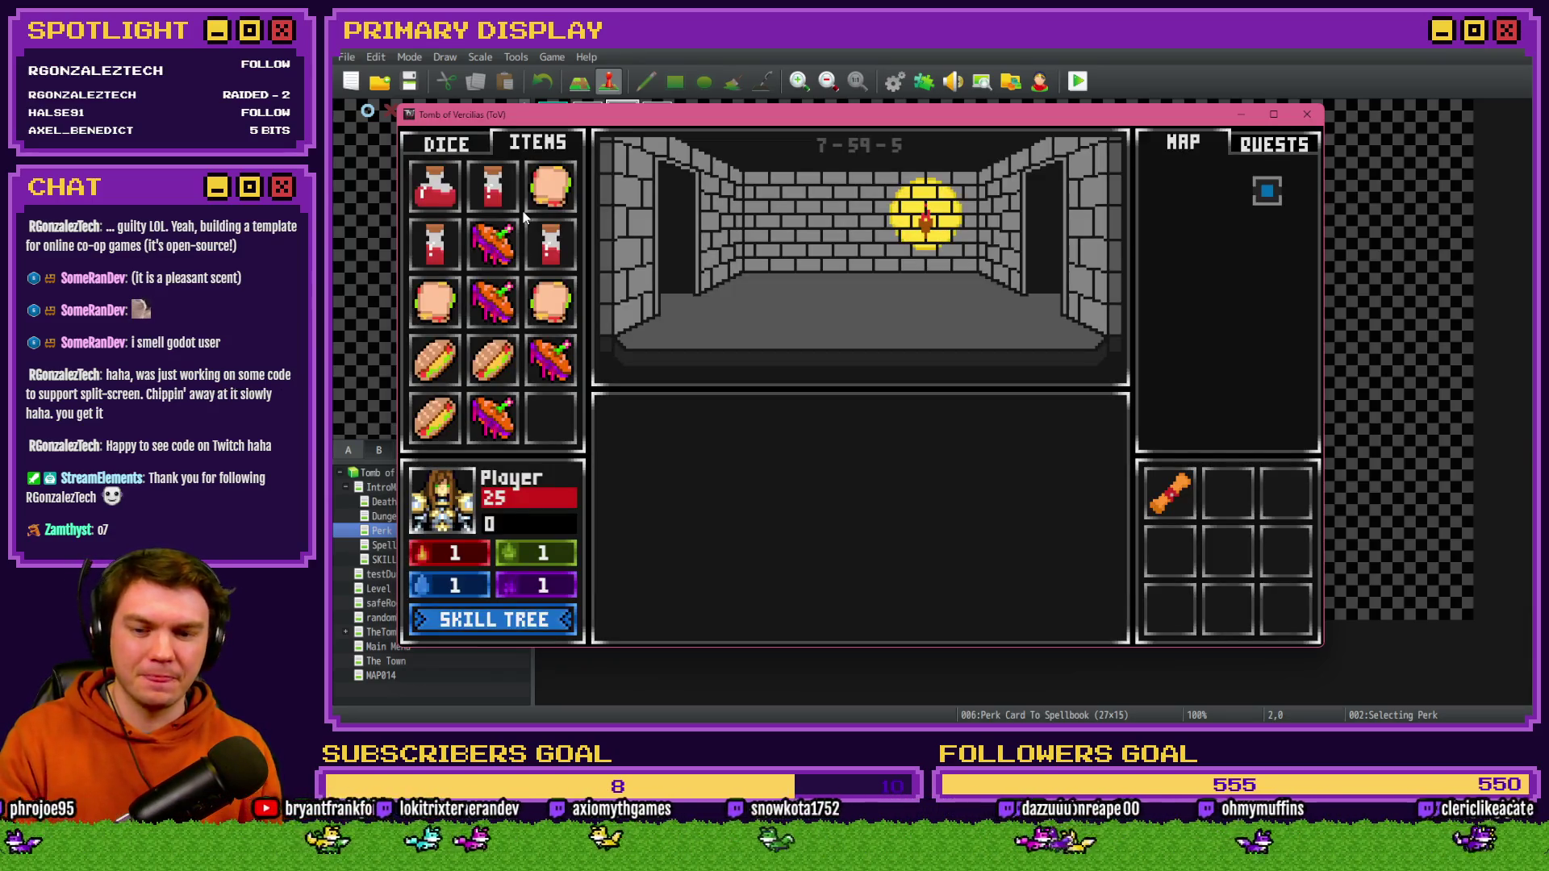
- Lower variable 0663 to -100, recheck the tooltip, and close the playtest
key(F9)
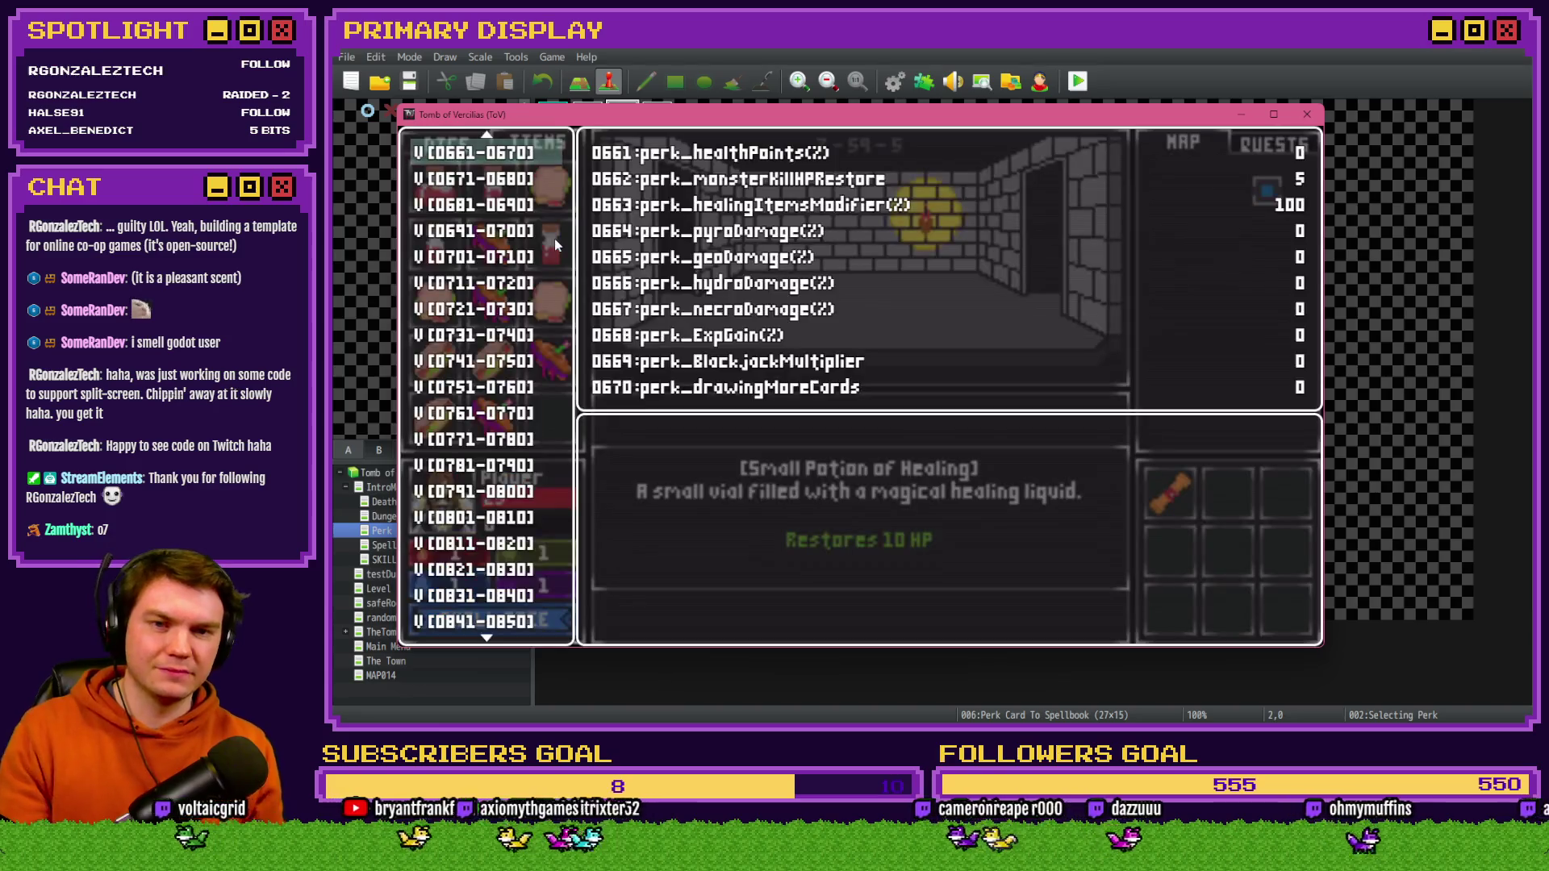
key(Return)
key(Down)
key(Down)
key(Page_Up)
key(Page_Up)
key(Page_Up)
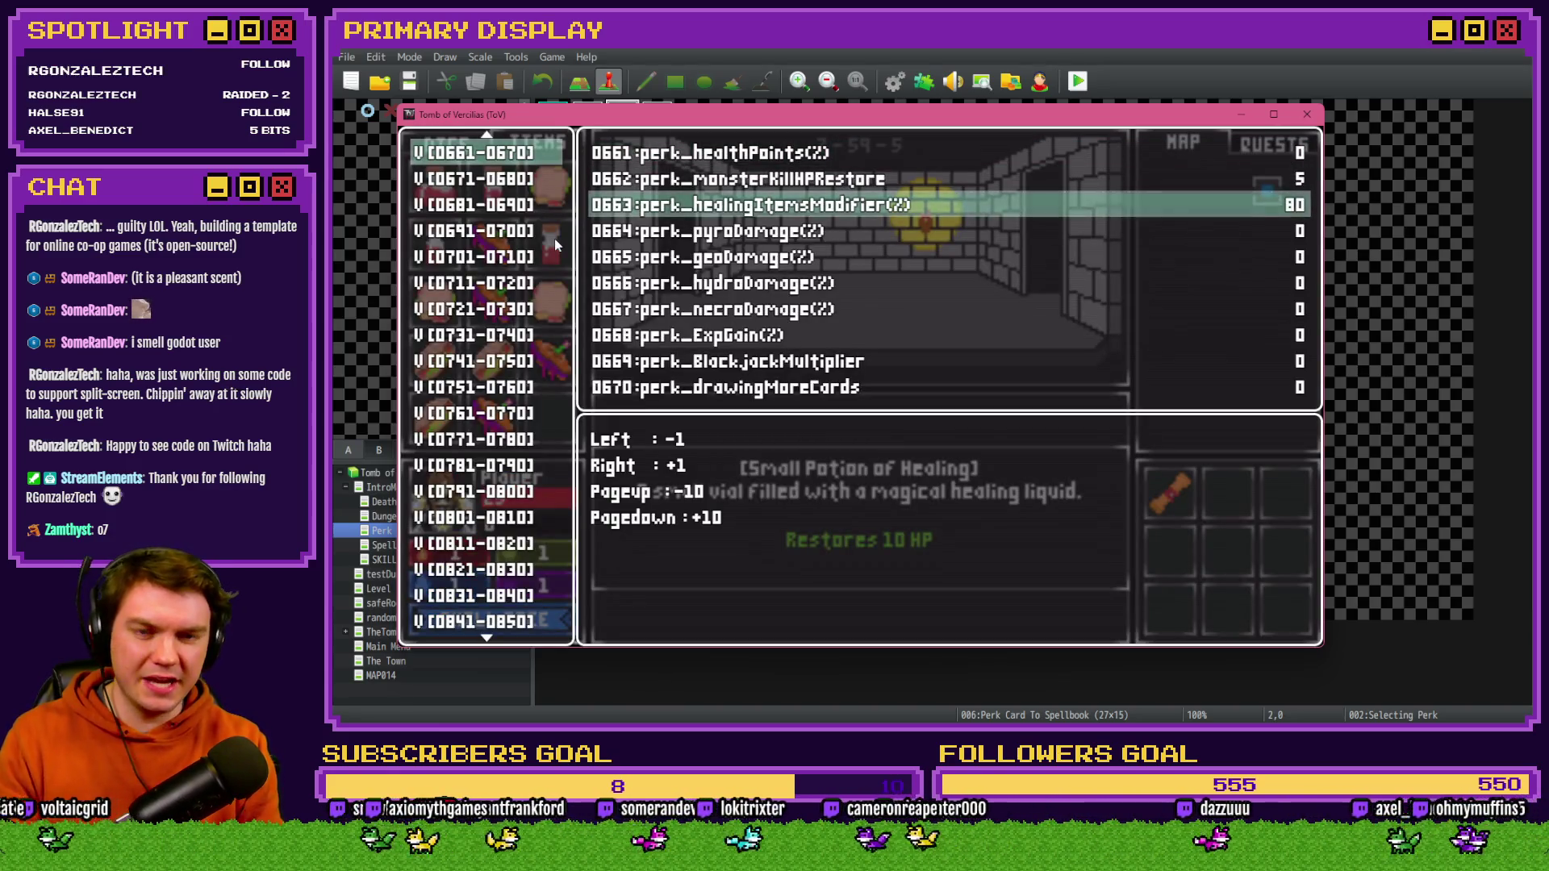
key(Page_Up)
key(Page_Up)
key(Page_Up)
key(Page_Down)
key(Escape)
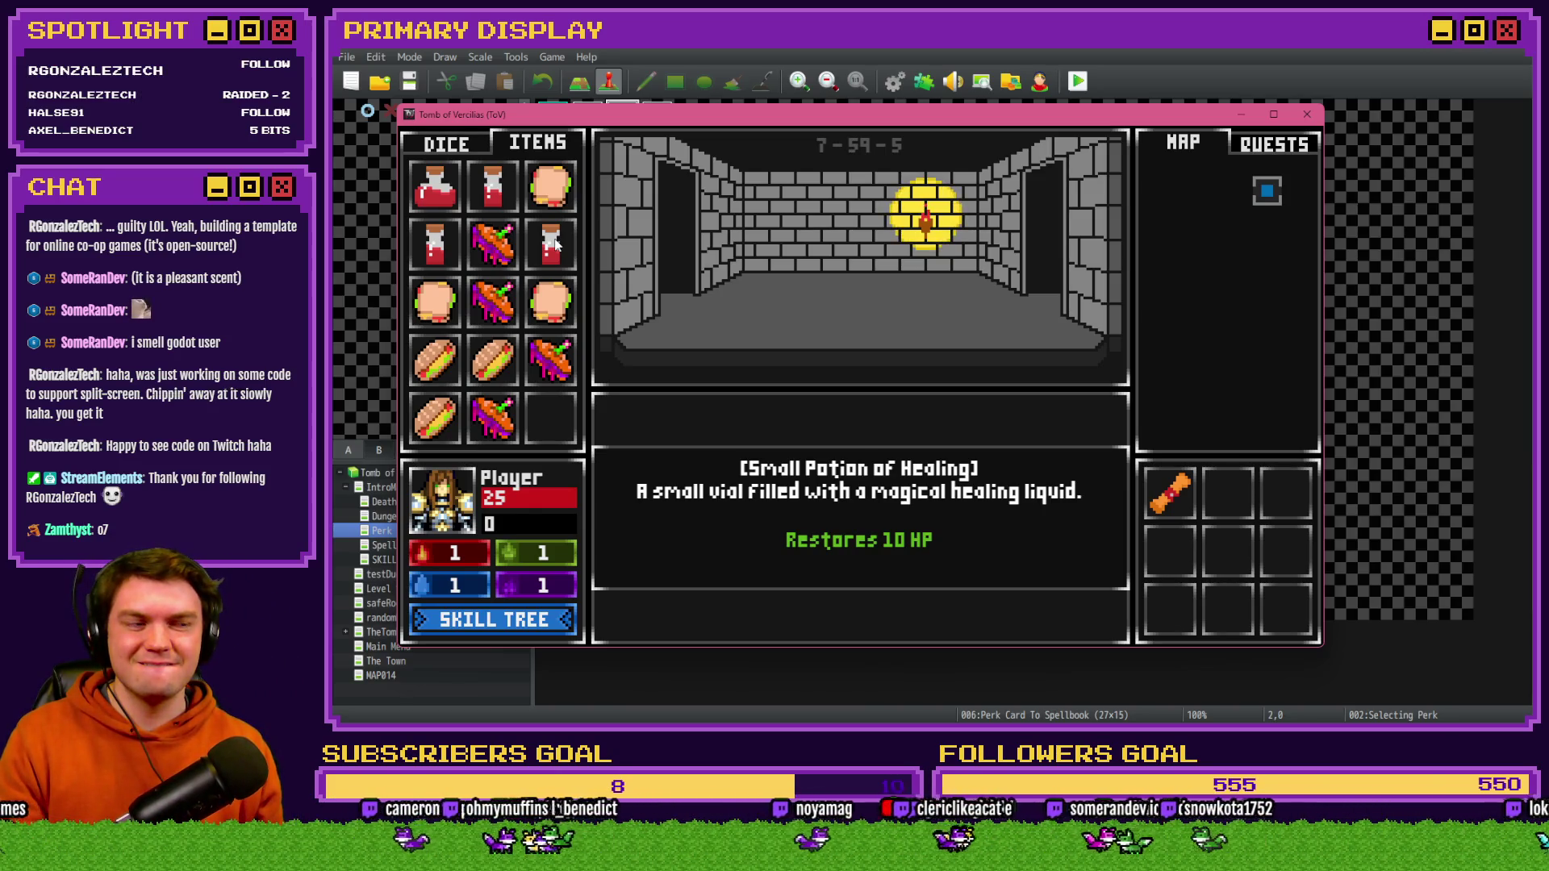
click(1307, 114)
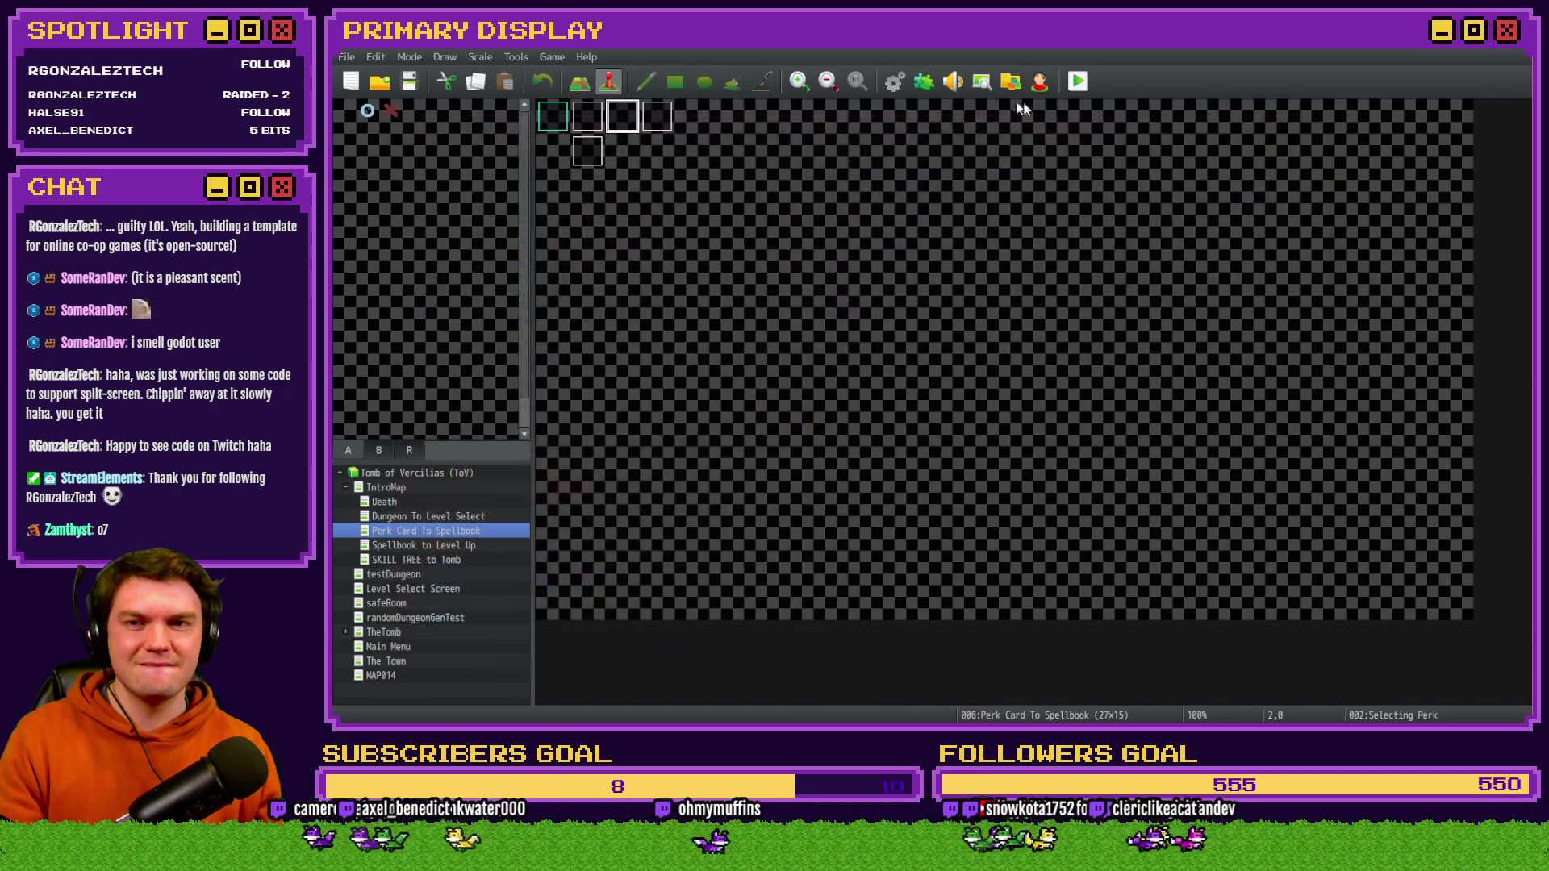
- Confirm the ItemTooltips heal script unchanged, save the project, and start a fresh playtest
click(894, 81)
double_click(946, 267)
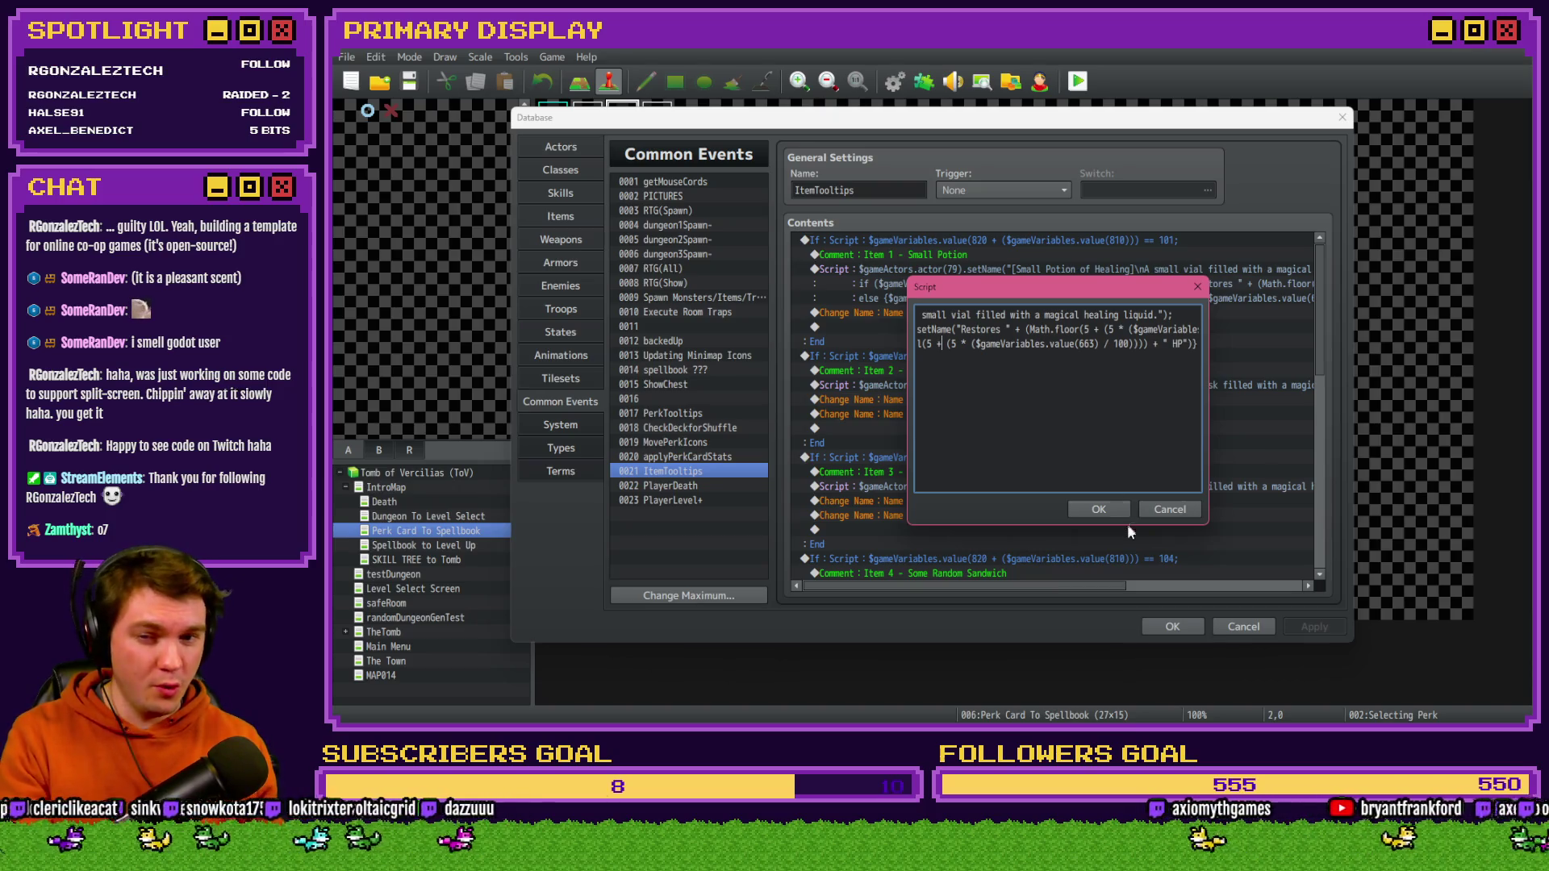
click(1099, 509)
click(1172, 626)
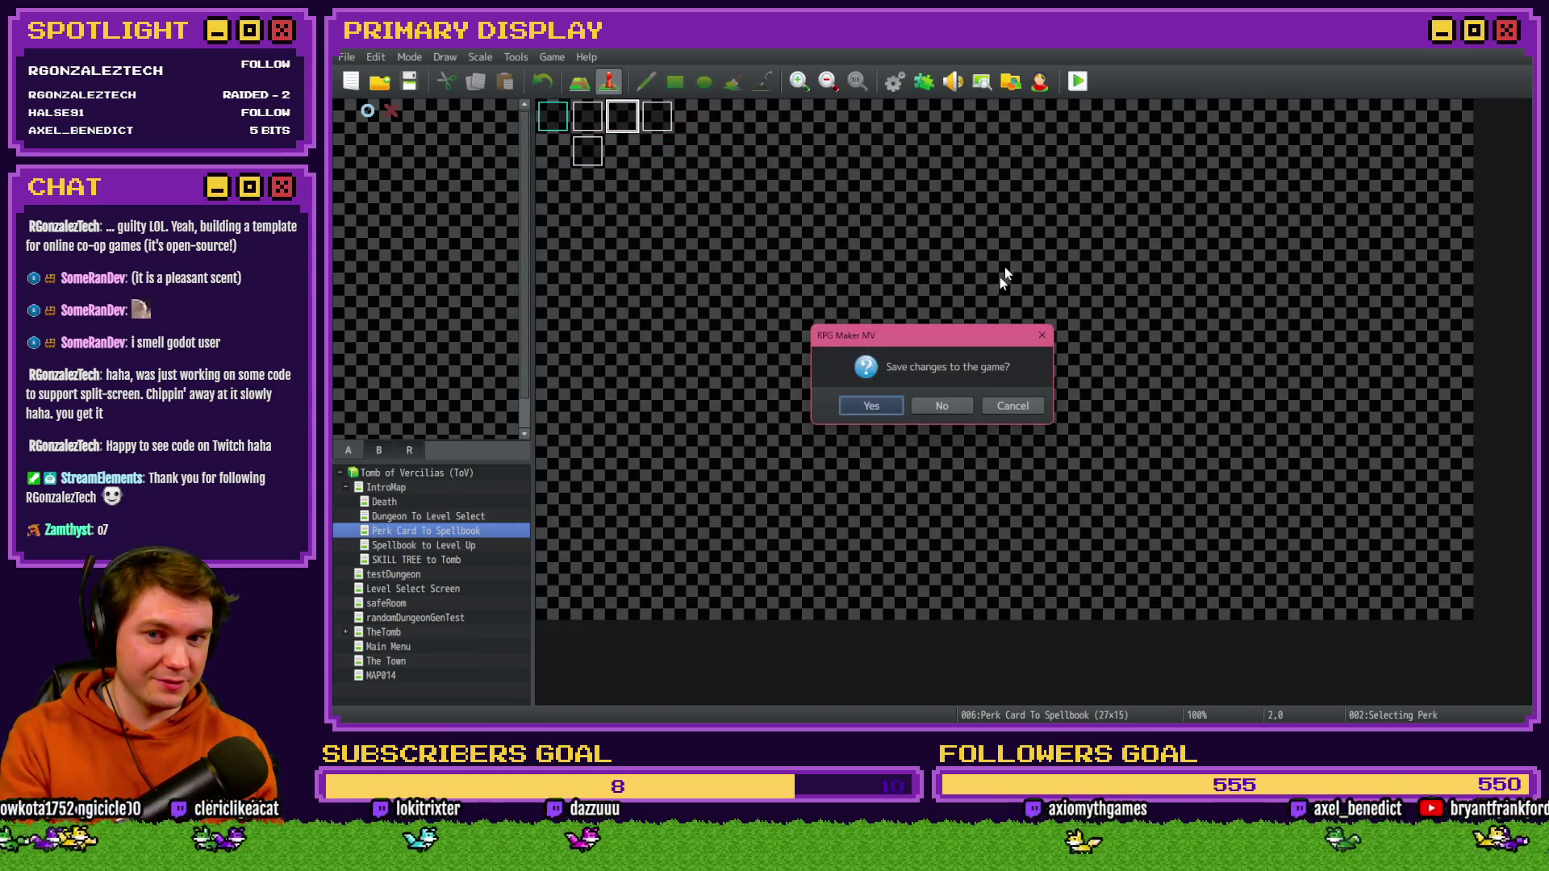
click(886, 408)
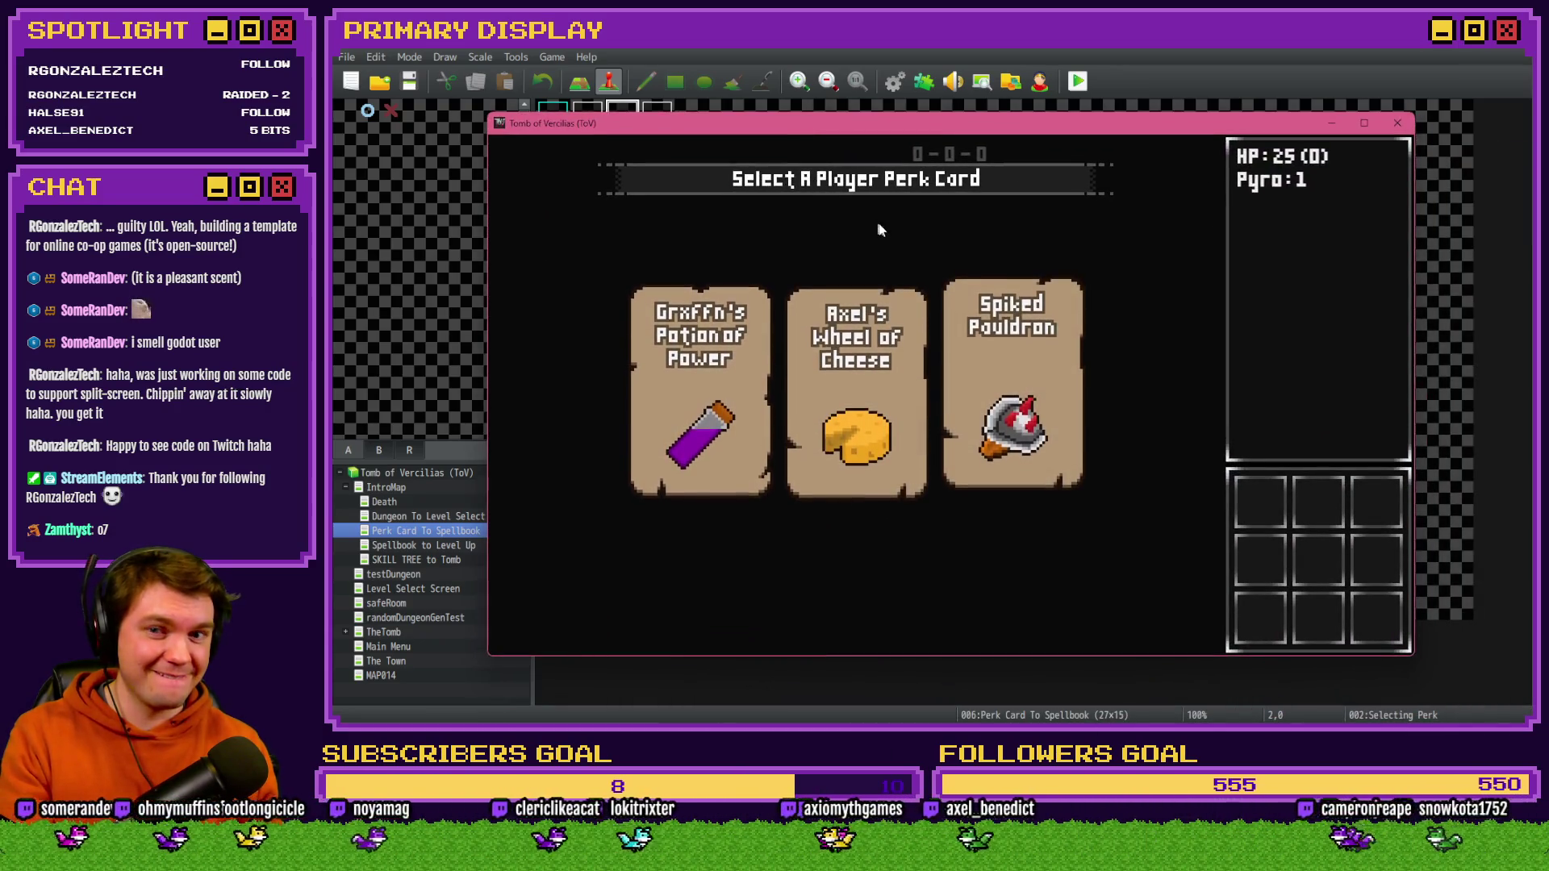
mouse_move(912, 303)
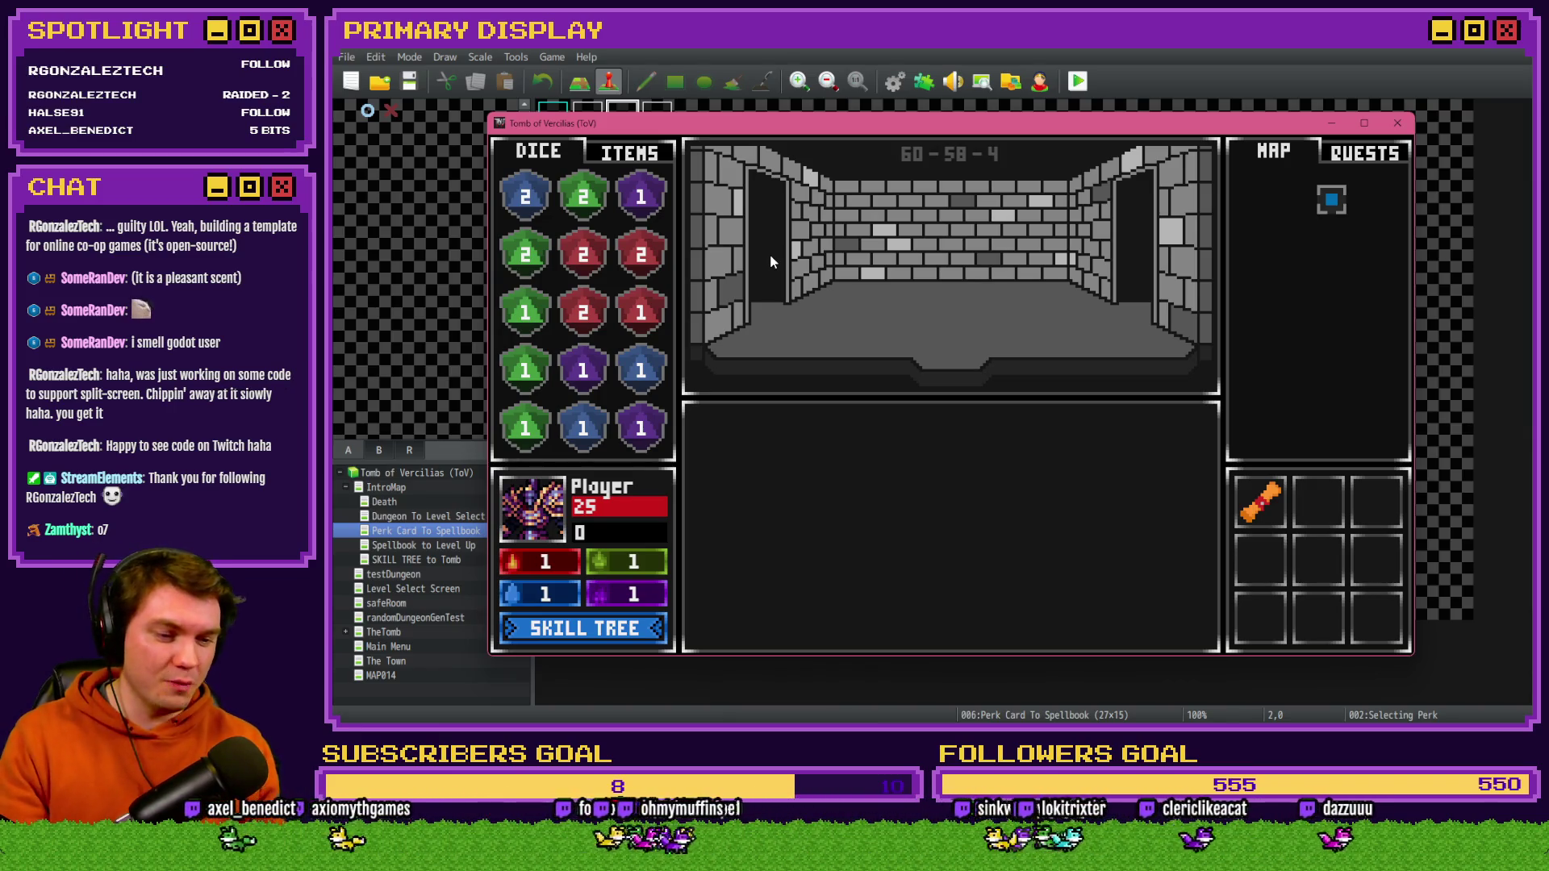
- Show the inventory items and browse the debug editor to variables 0661–0670
click(633, 153)
mouse_move(587, 309)
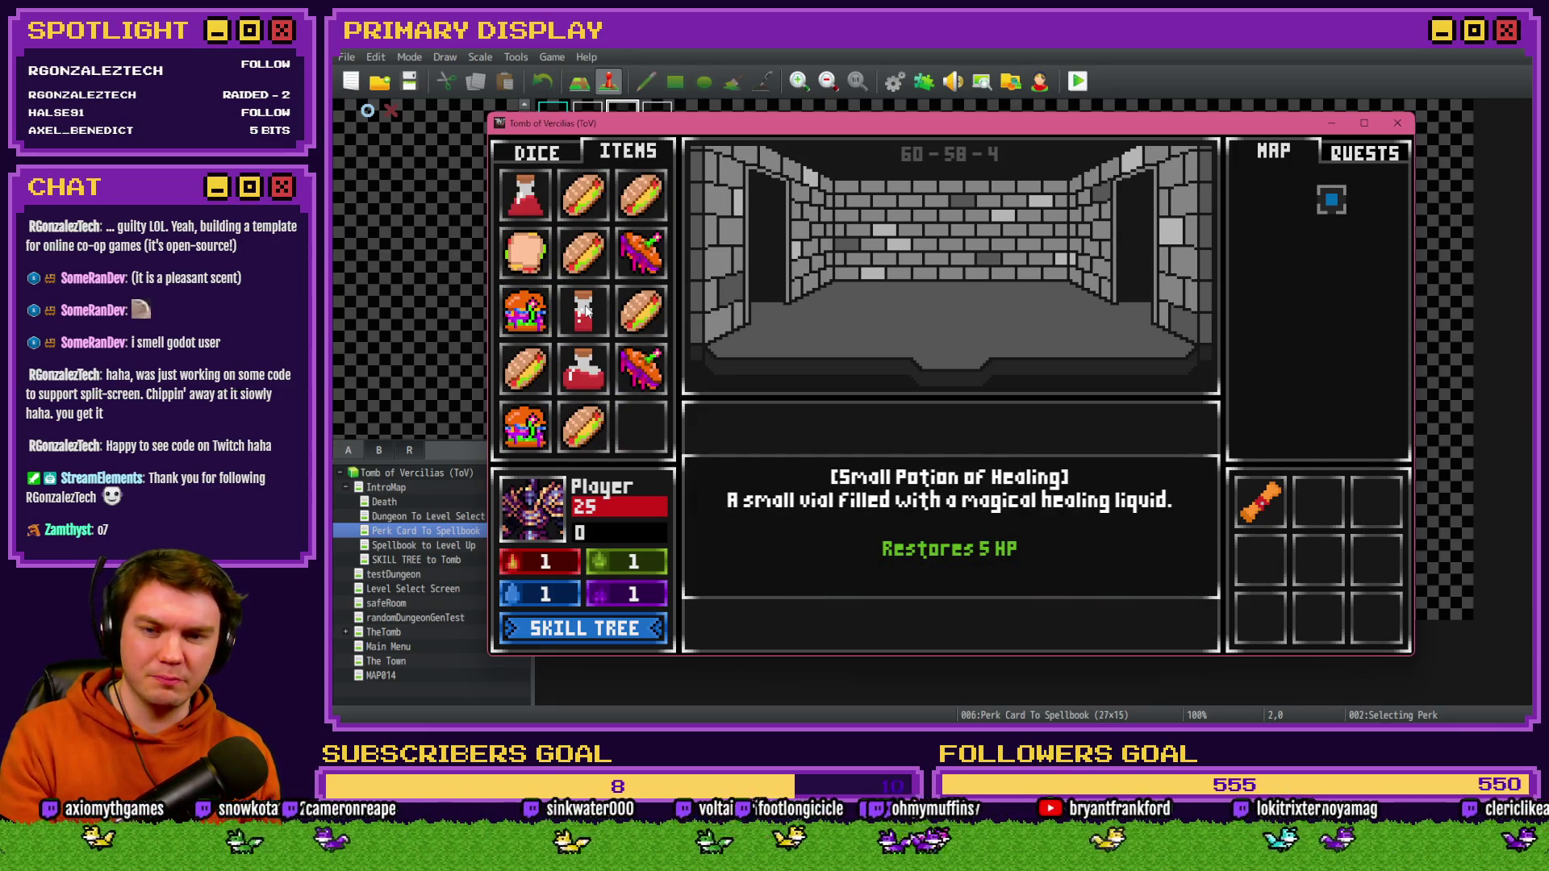
key(F9)
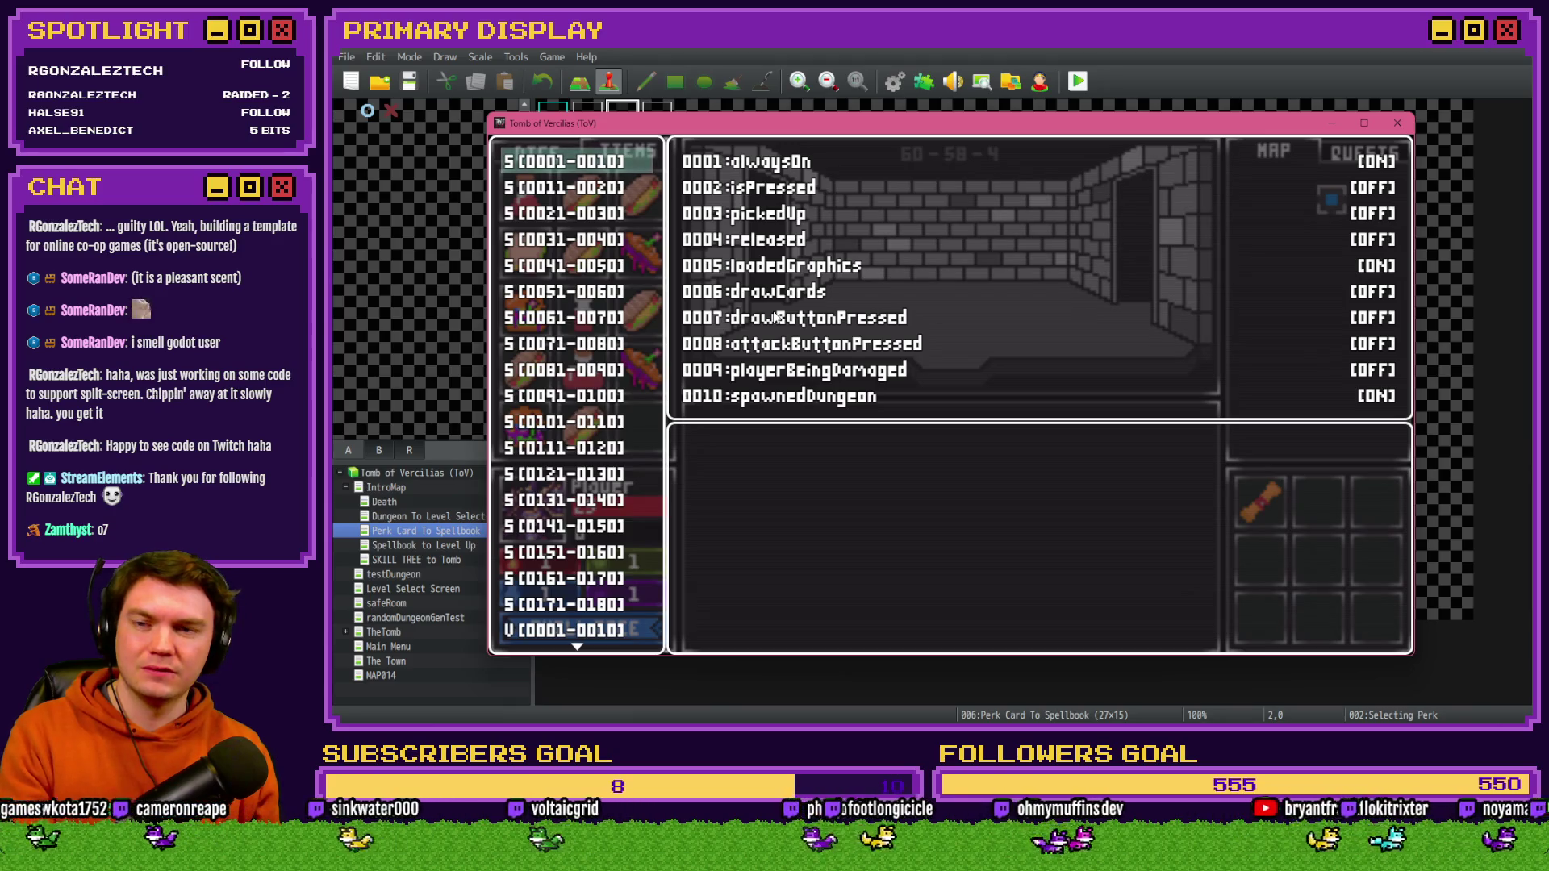
scroll(601, 450, down, 10)
scroll(600, 451, down, 12)
scroll(588, 422, down, 10)
click(601, 394)
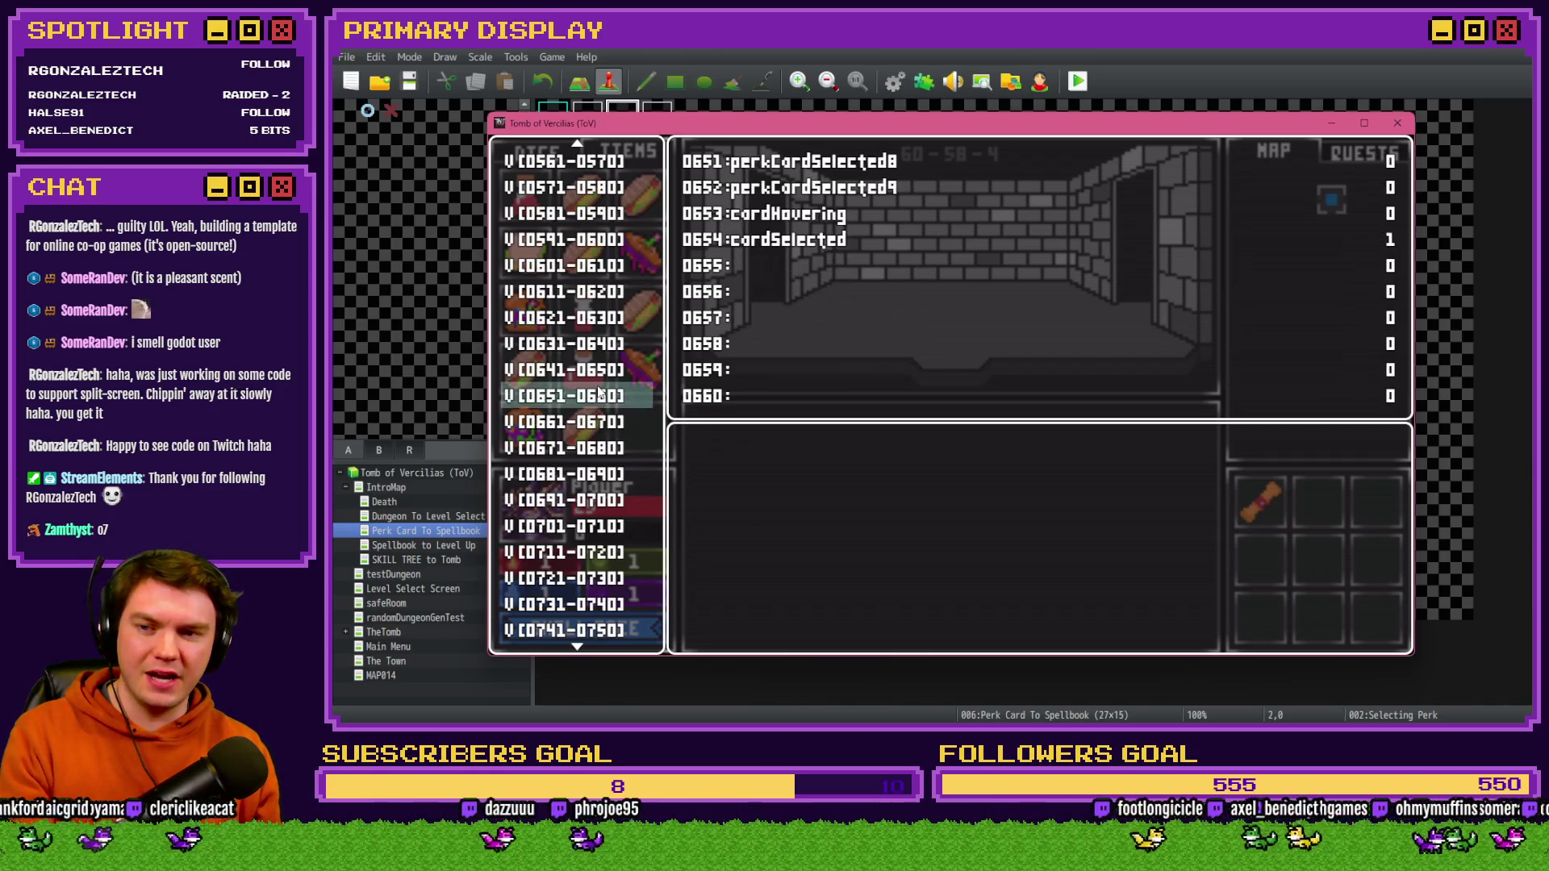
key(Down)
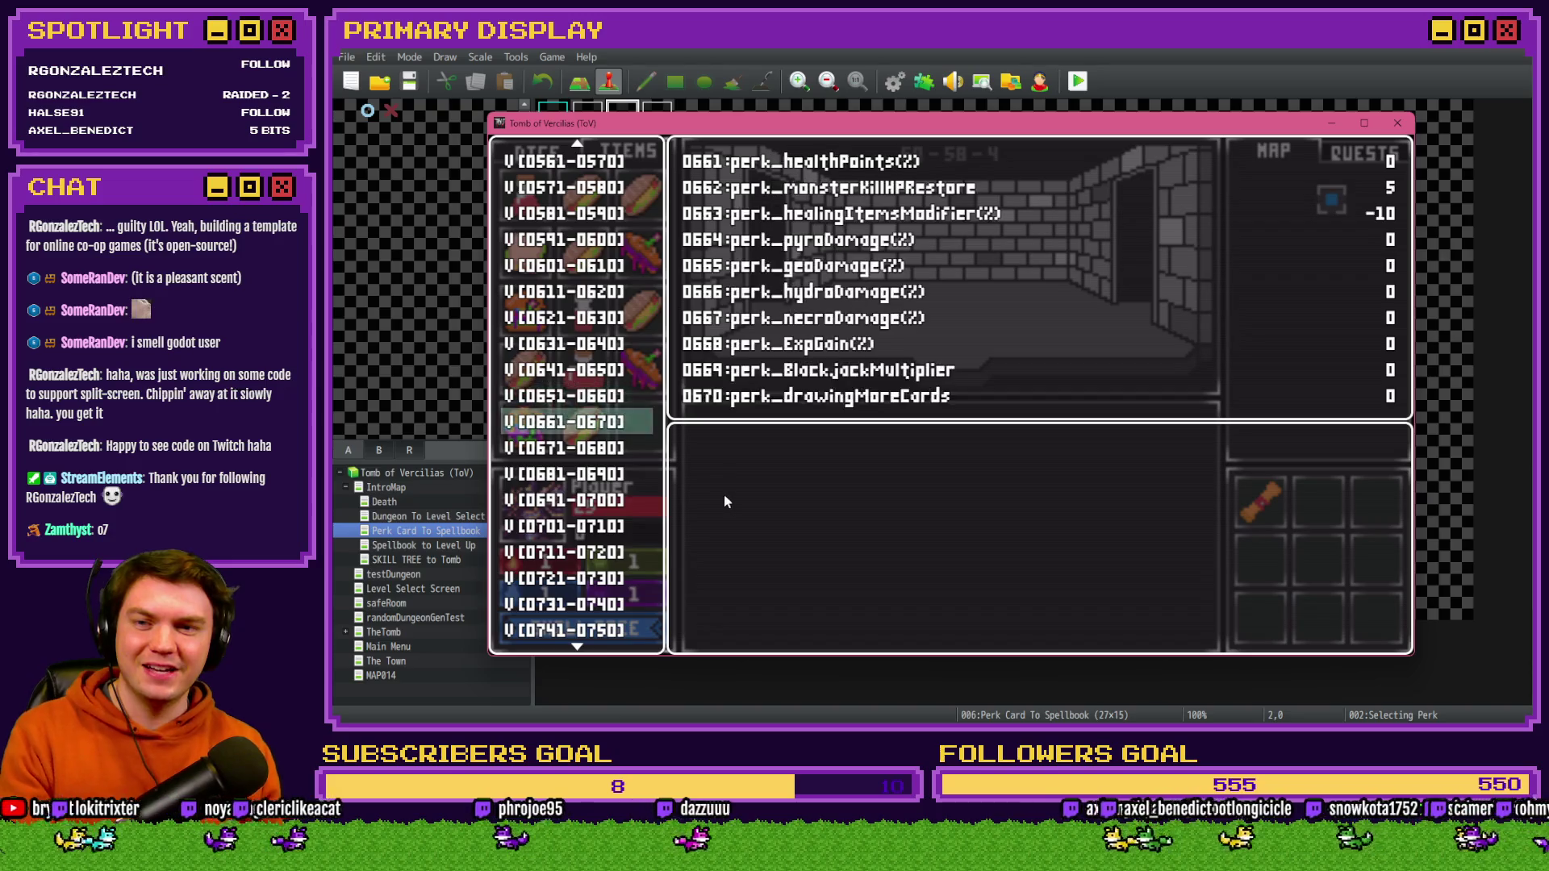
key(Up)
key(Up)
- Lower variable 0663 from -10 to -50 and check the Small Potion tooltip
key(Return)
key(Escape)
key(Down)
key(Down)
key(Return)
key(Down)
key(Down)
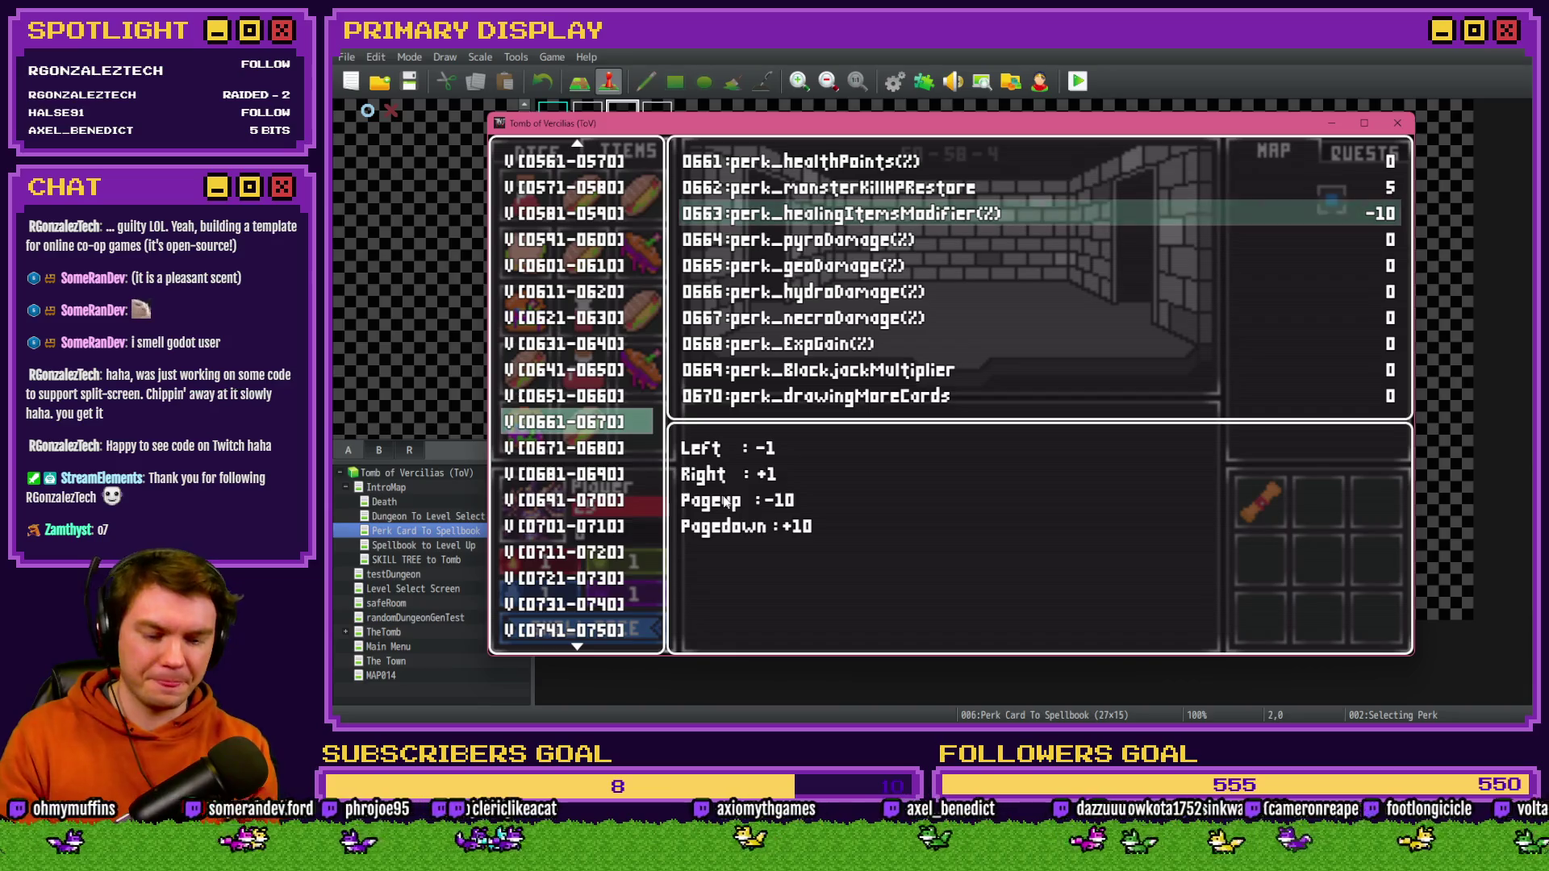
key(Page_Up)
key(Page_Up)
key(Page_Up)
key(Escape)
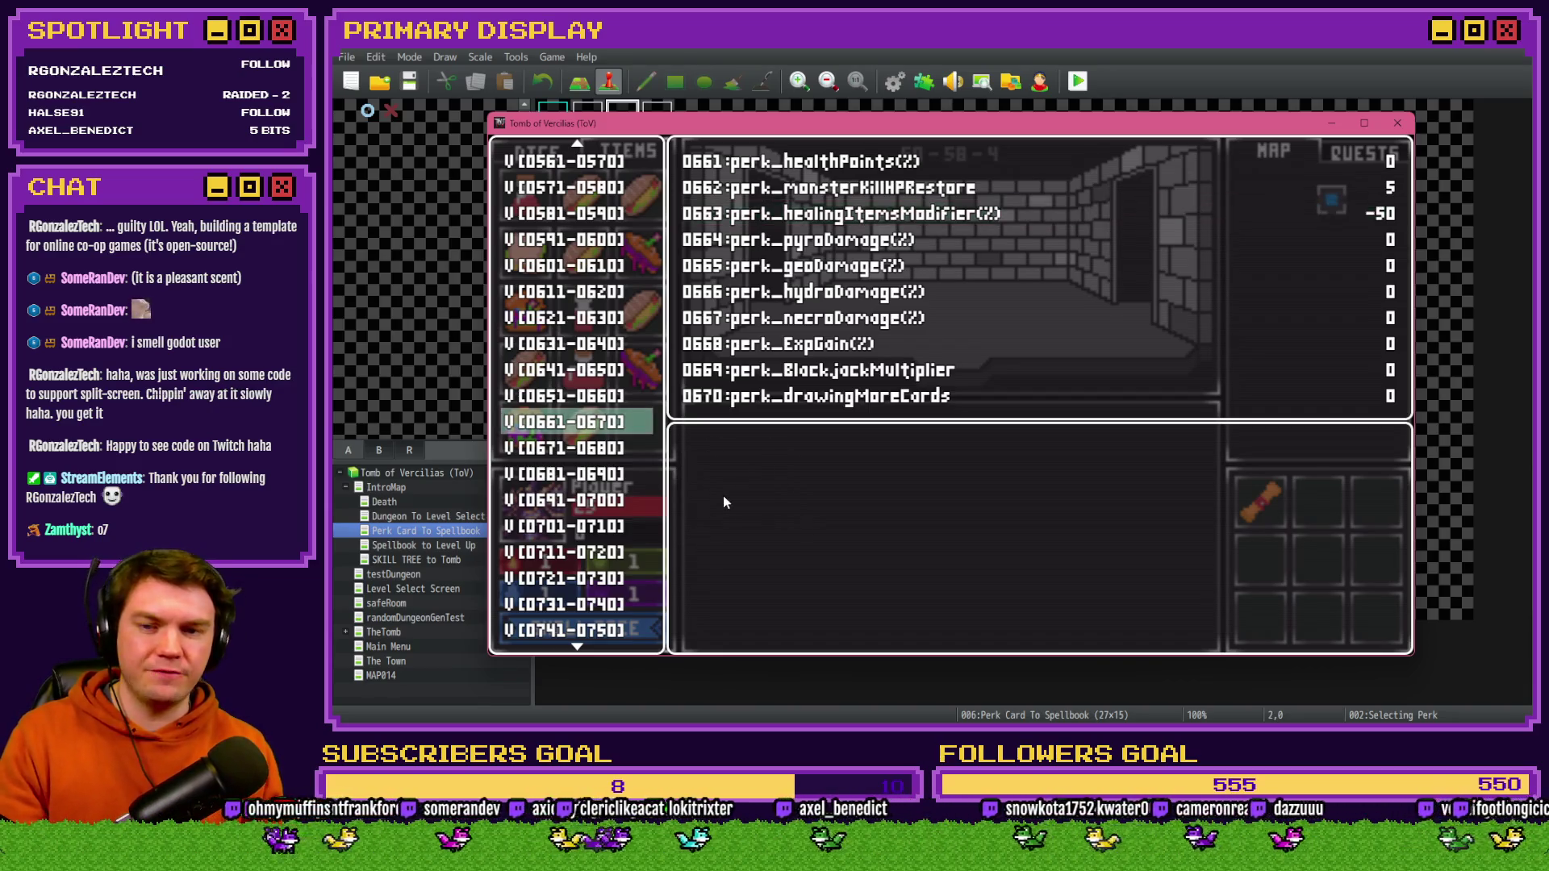
key(Escape)
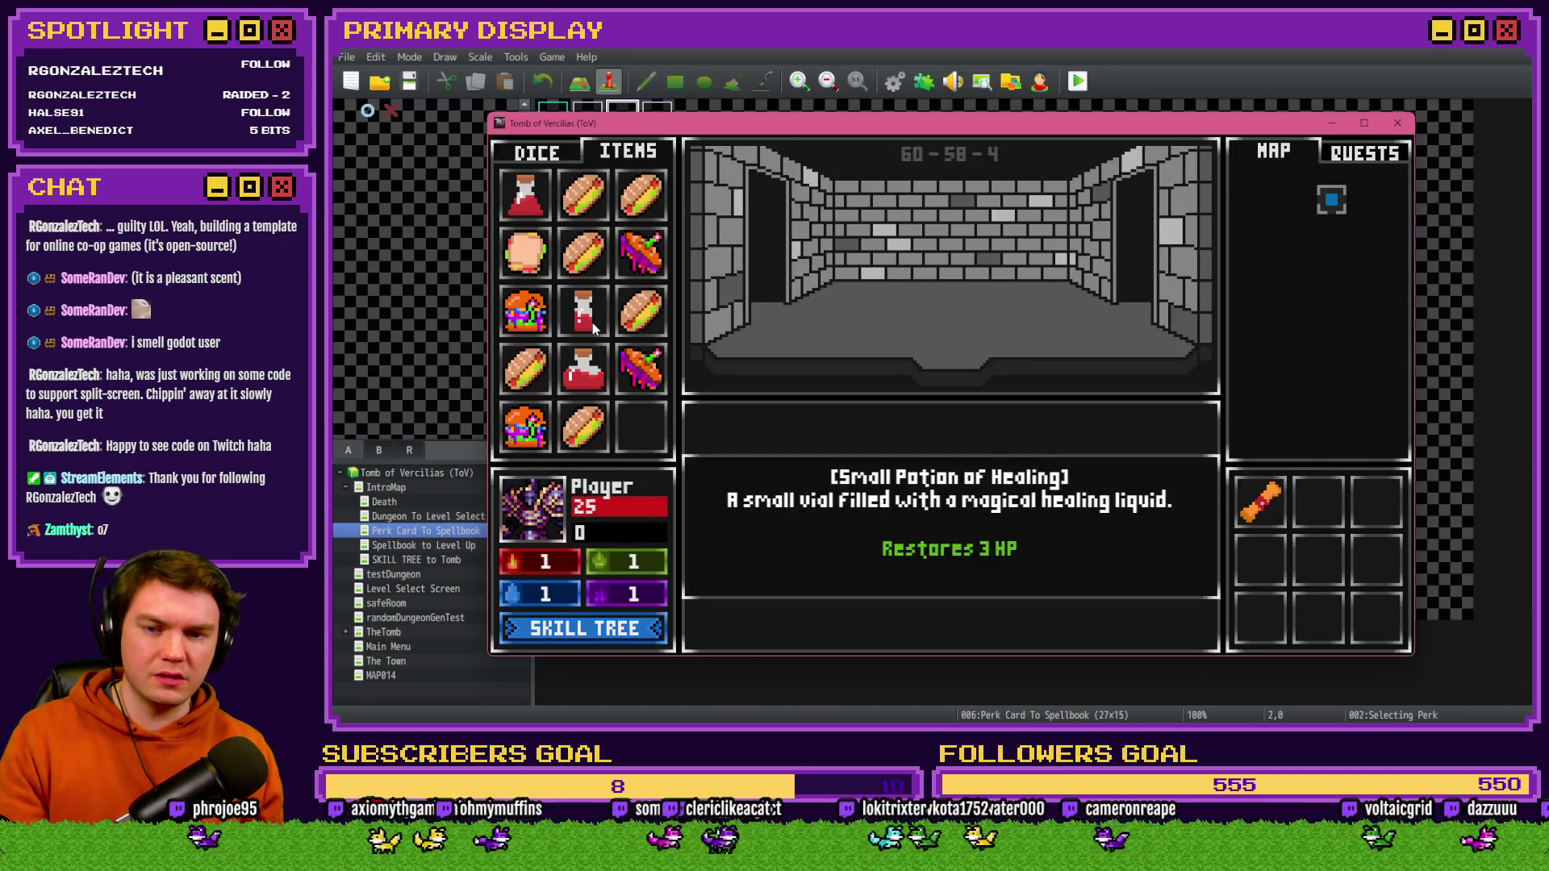
- Set variable 0663 to 50, then back to -50, checking the tooltip each time
key(F9)
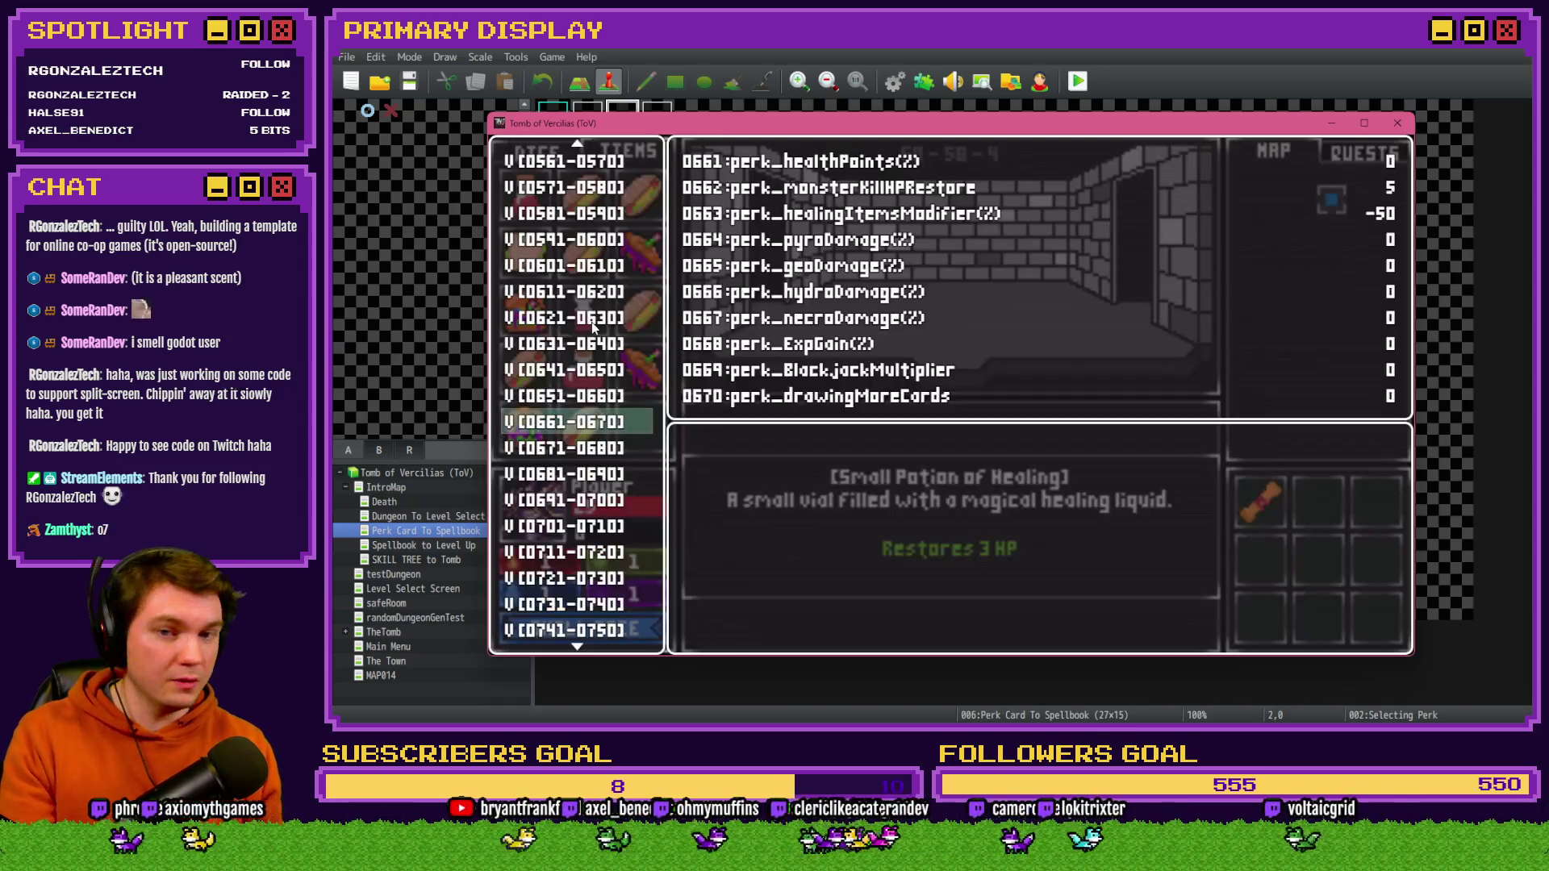
key(Return)
key(Down)
key(Down)
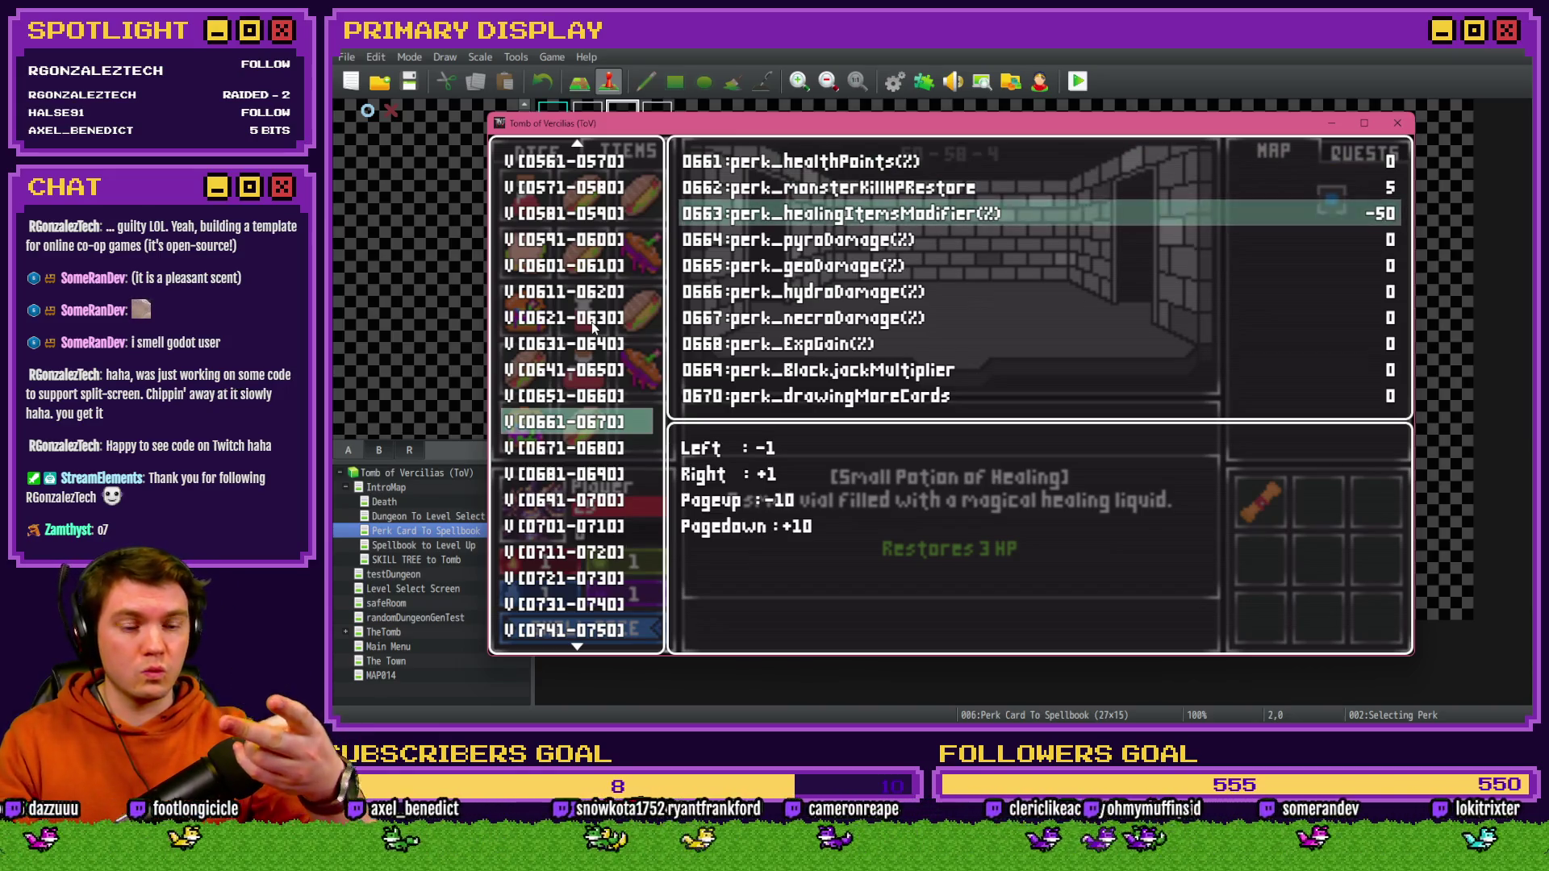
key(Page_Down)
key(Page_Down)
key(Page_Down)
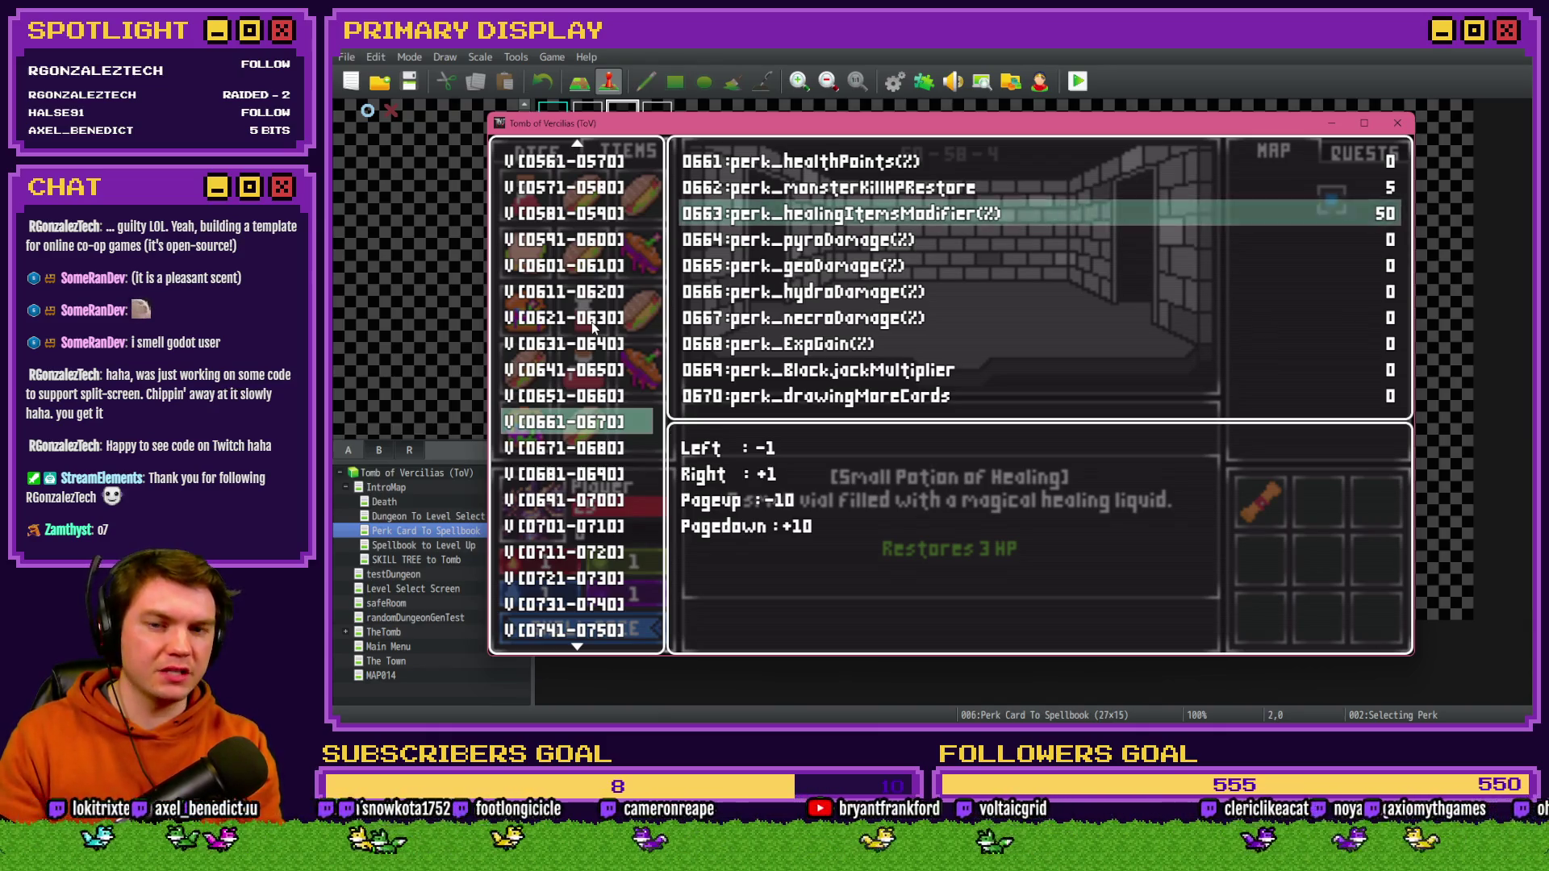
key(Escape)
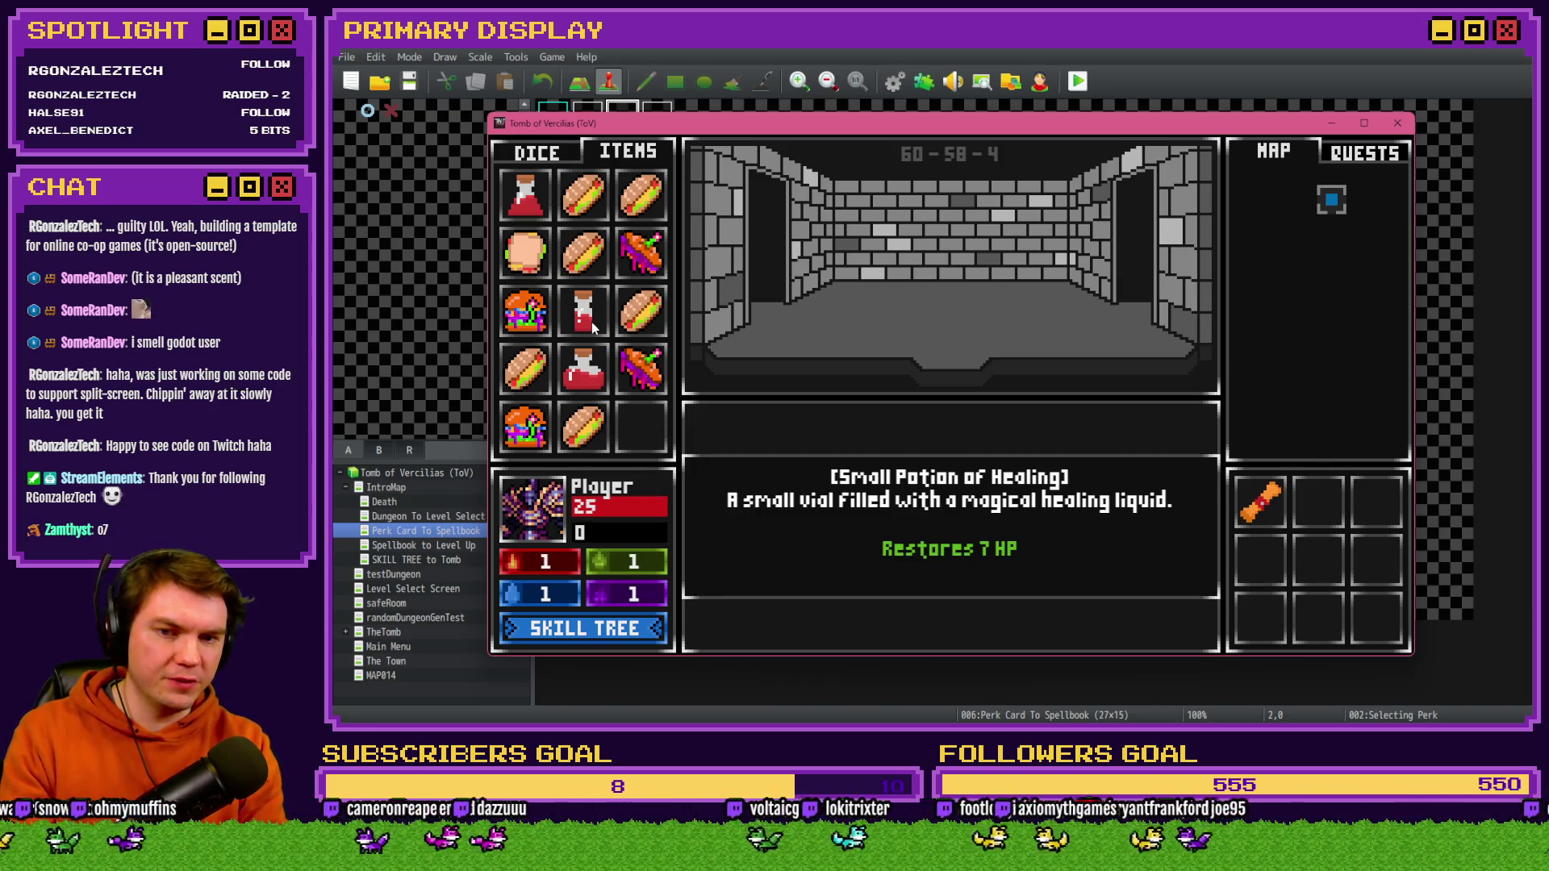
key(F9)
key(Return)
key(Down)
key(Down)
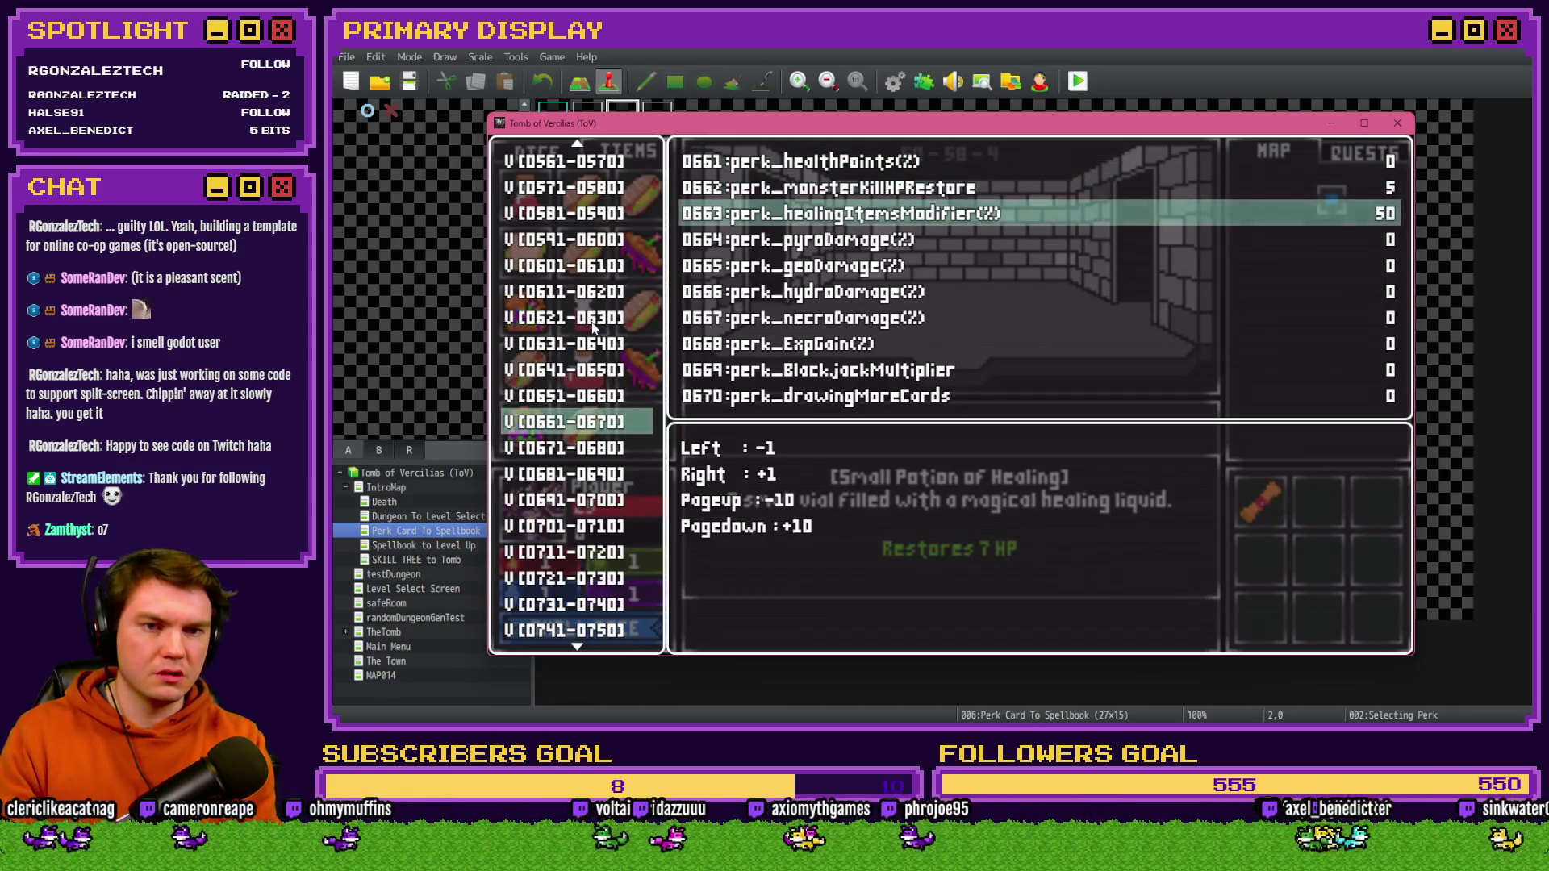
key(Page_Up)
key(Page_Up)
key(Page_Up)
key(Page_Up)
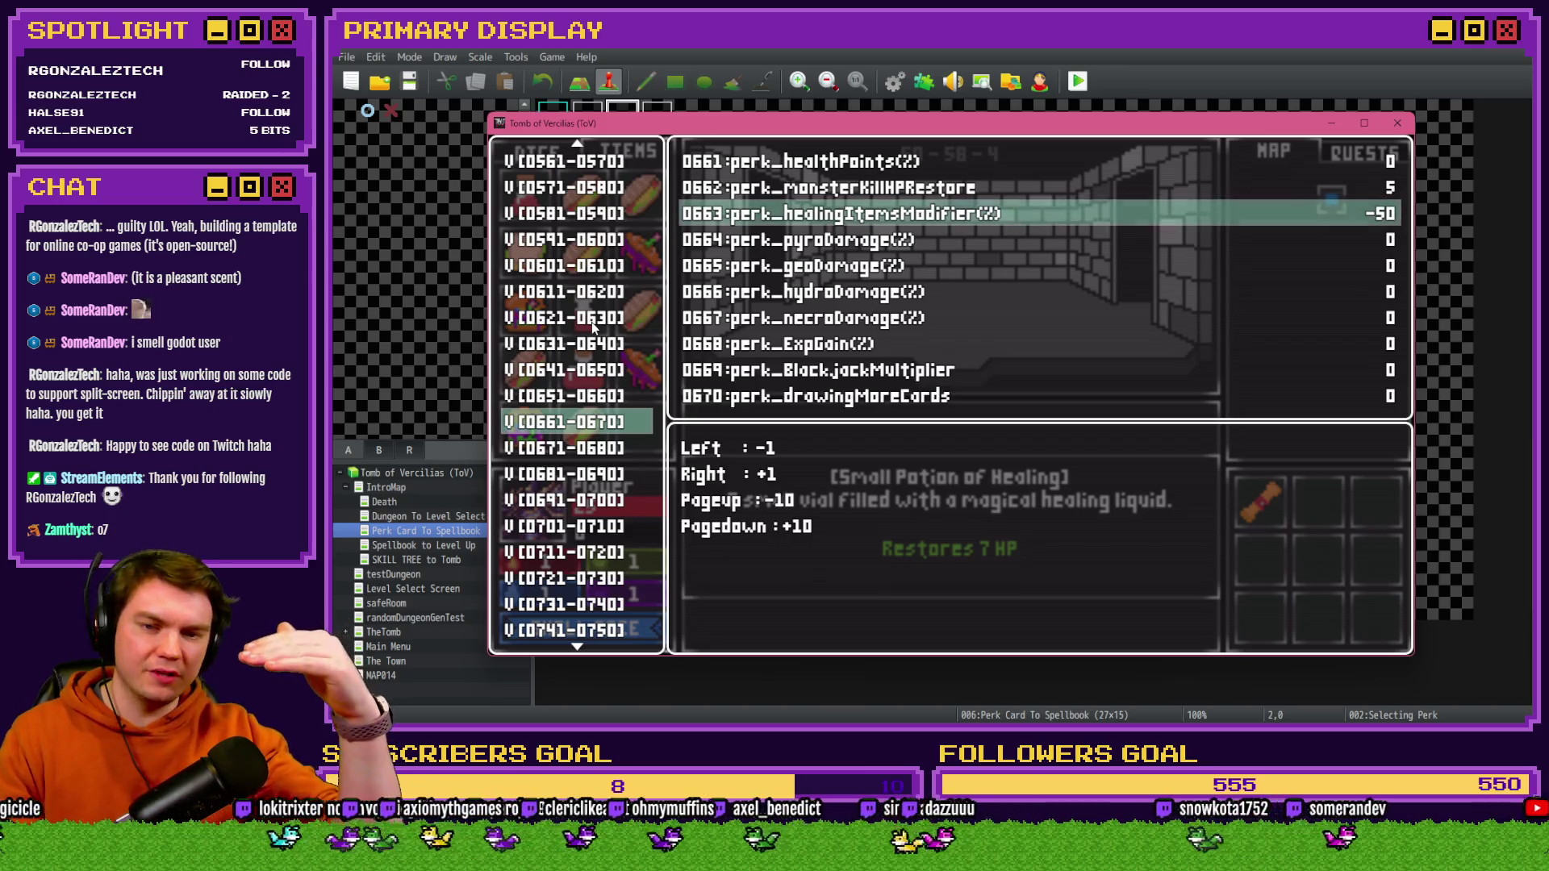
key(Escape)
key(Escape)
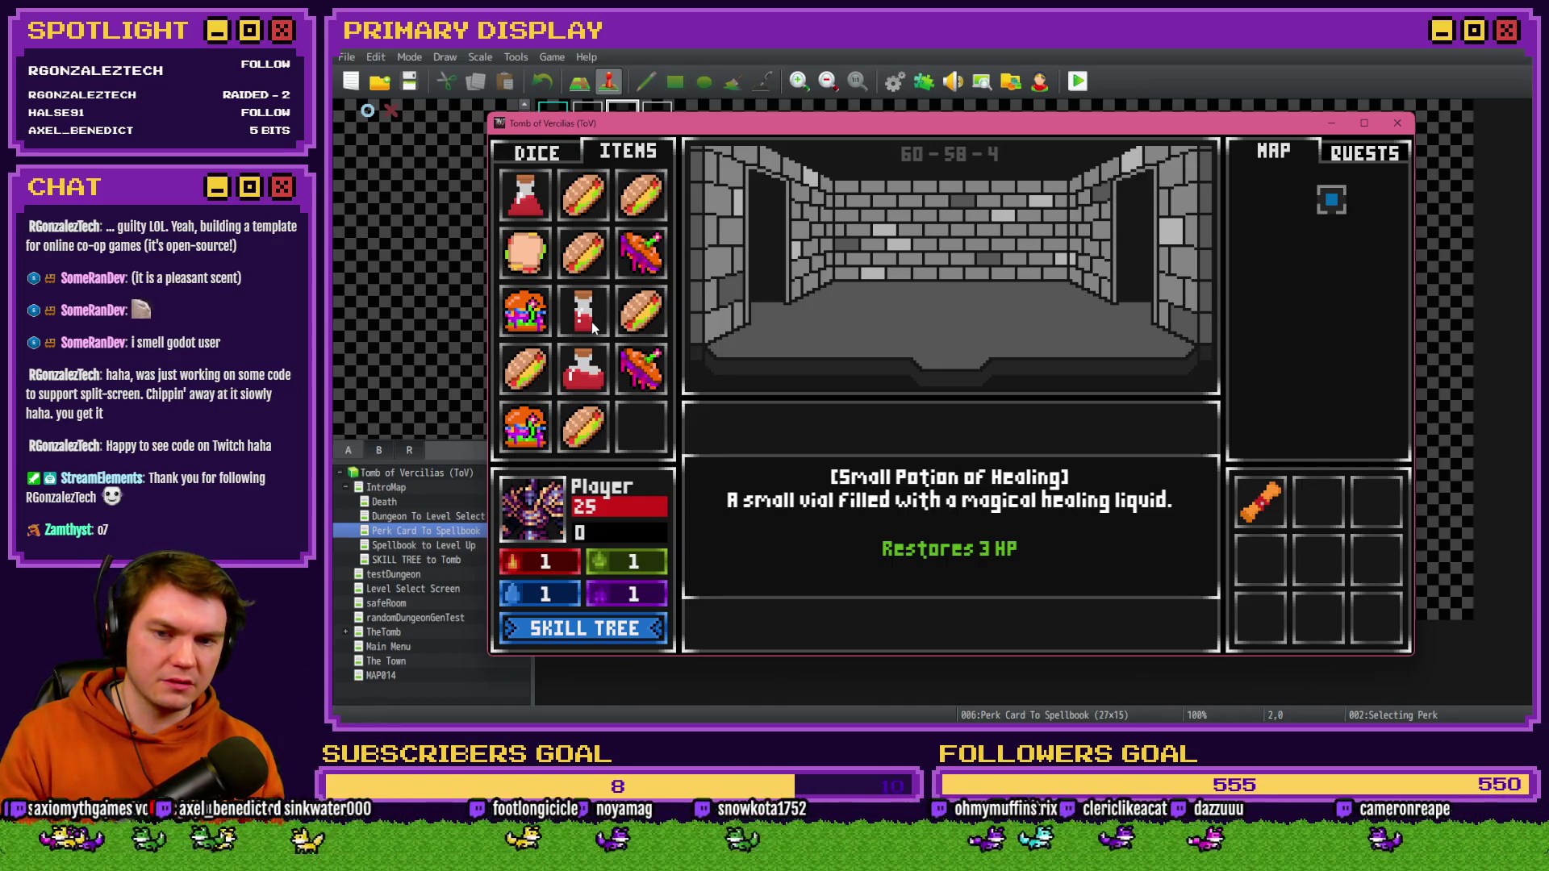
- Raise perk_healingItemsModifier to -10, check the tooltip, and close the playtest
key(F9)
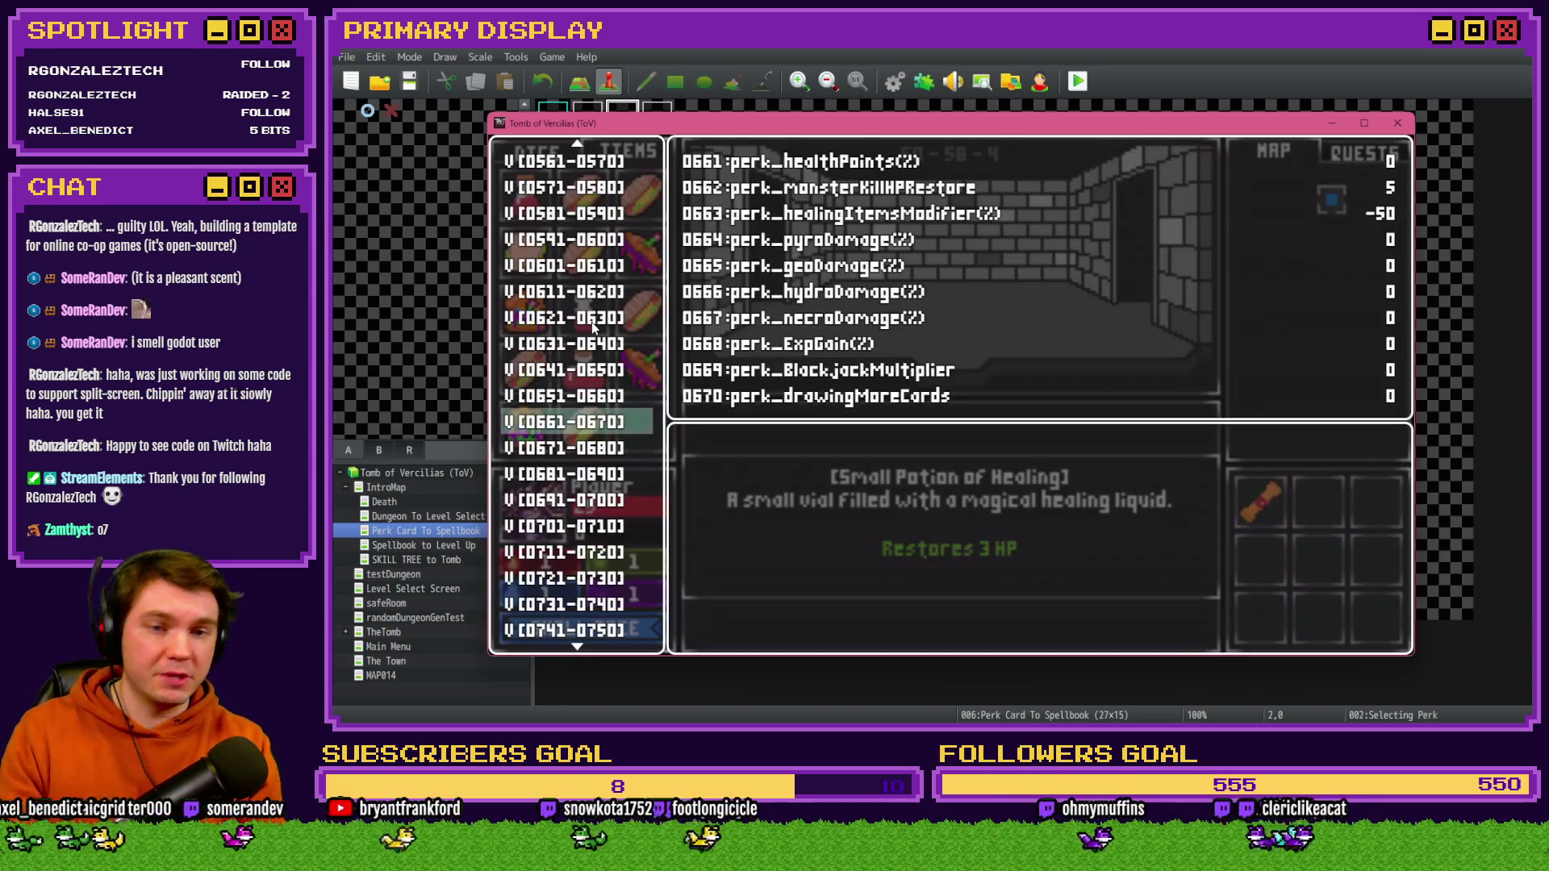
key(Return)
key(Down)
key(Down)
key(Page_Down)
key(Page_Down)
key(Page_Down)
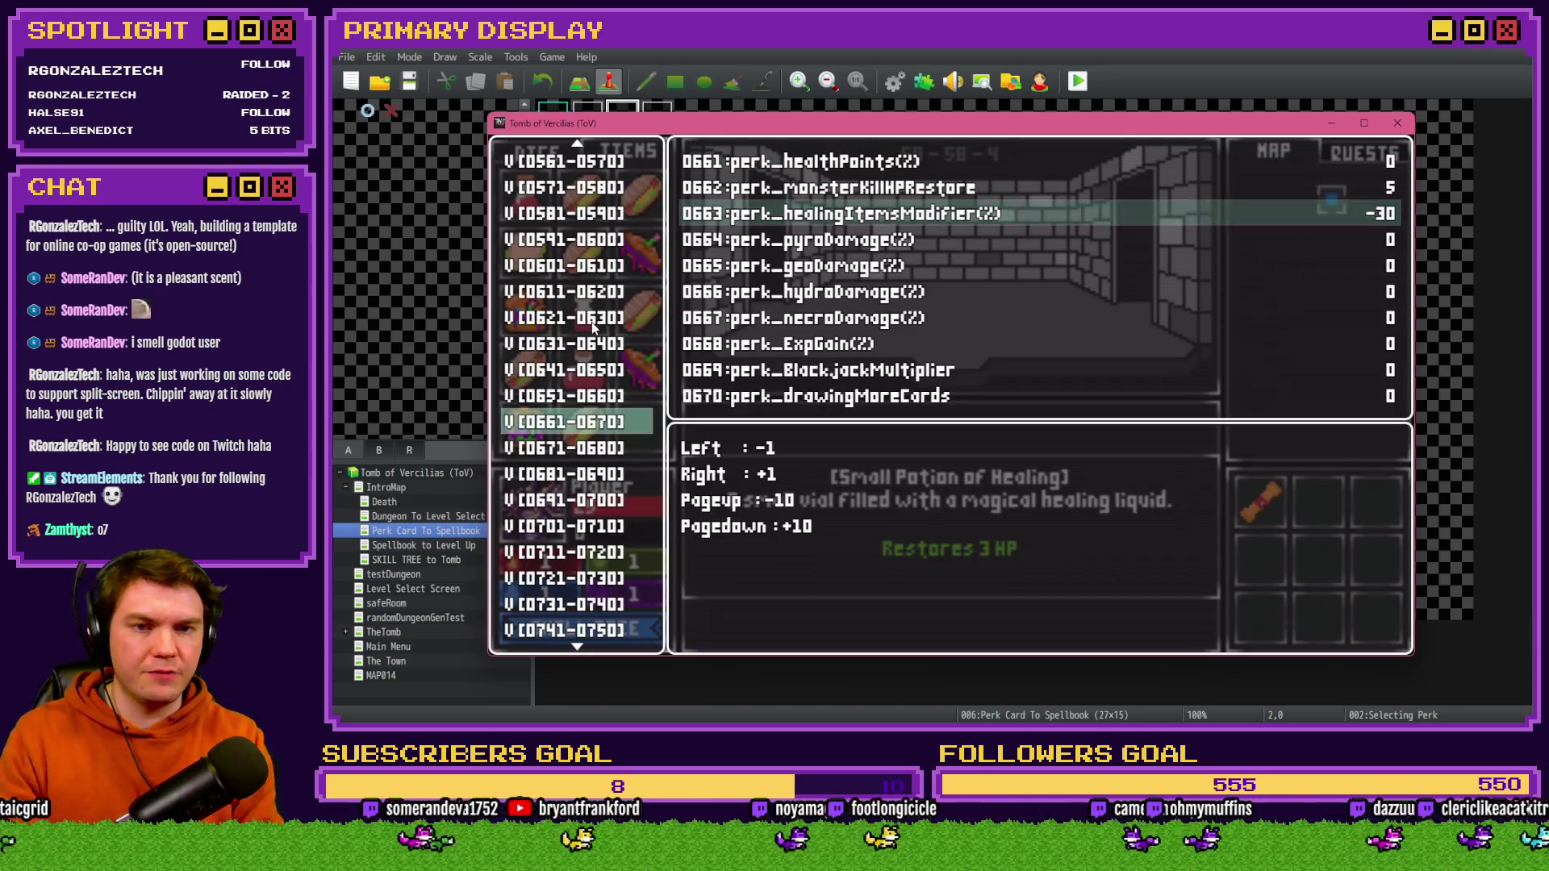
key(Escape)
key(Escape)
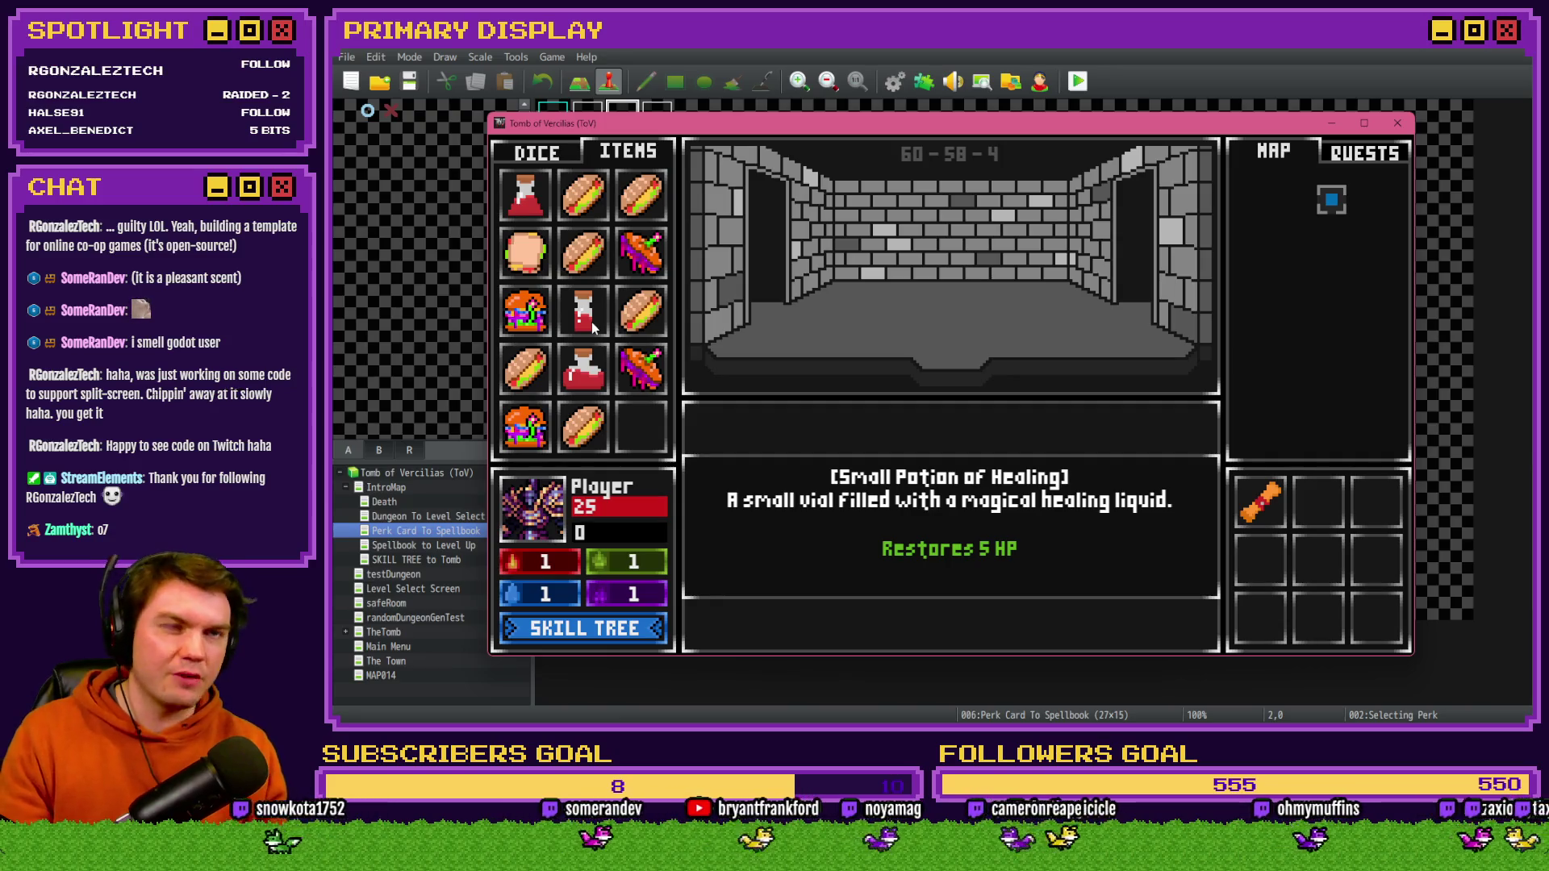
click(1396, 119)
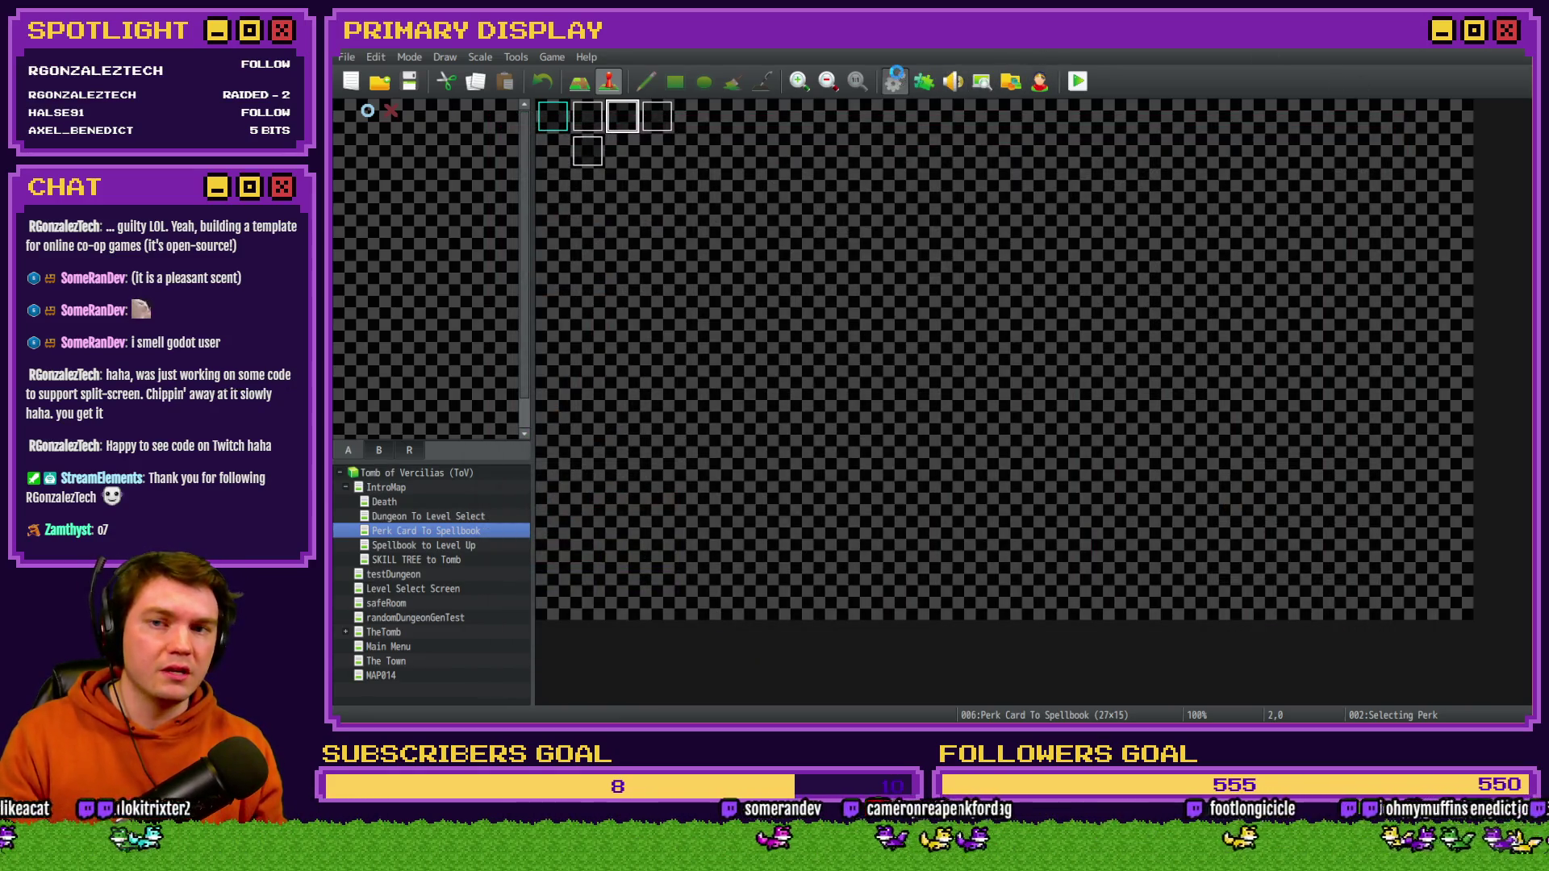
- Change Math.ceil to Math.floor in the Small Potion script, save, and launch a playtest
click(895, 79)
double_click(976, 270)
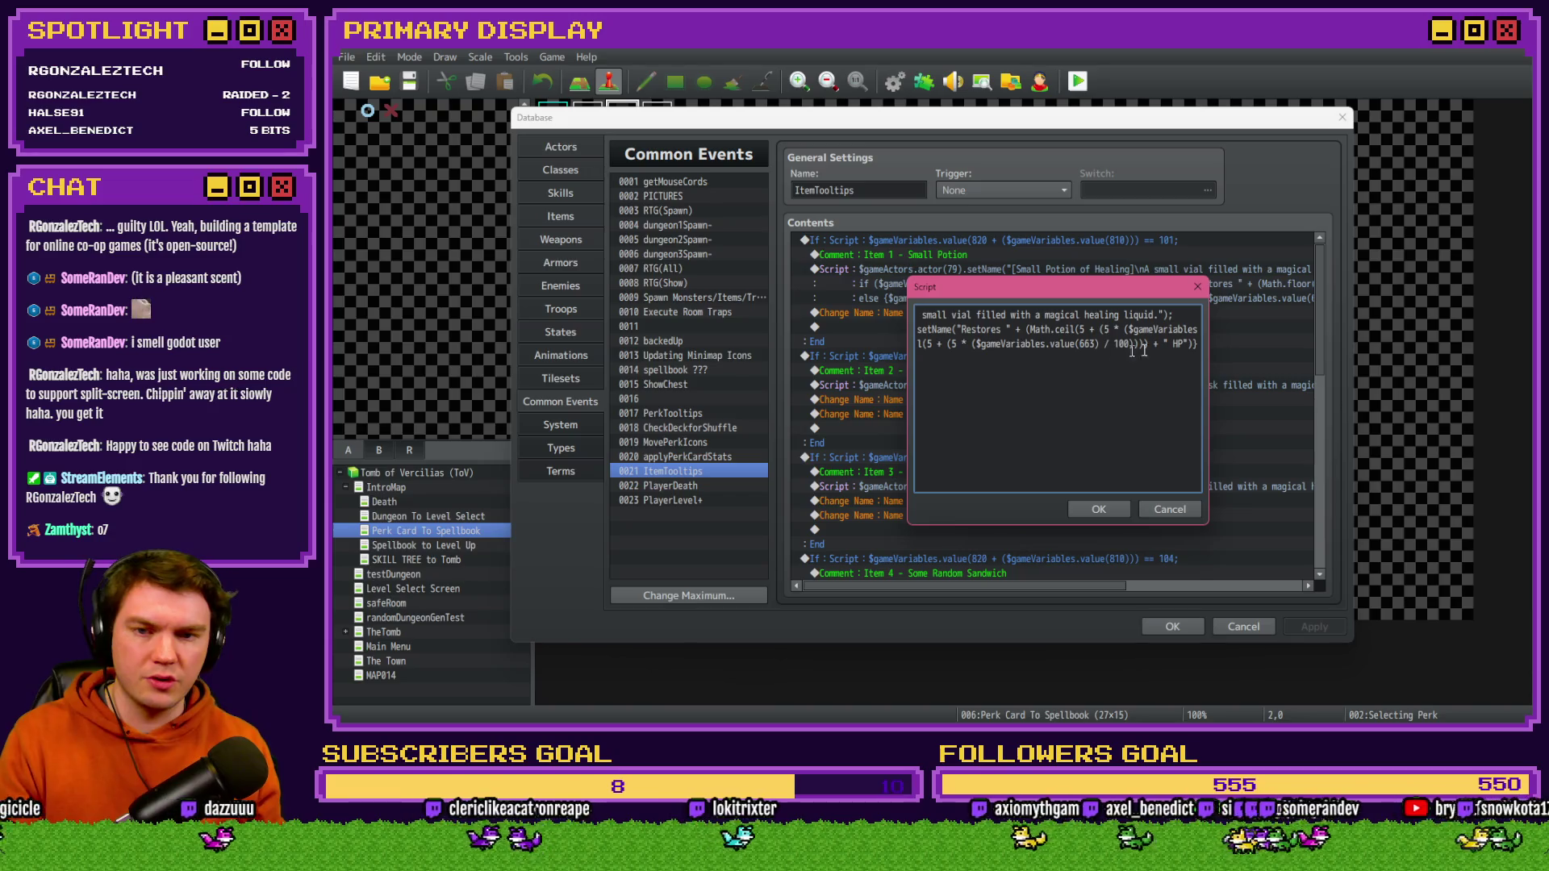
drag(922, 339, 926, 339)
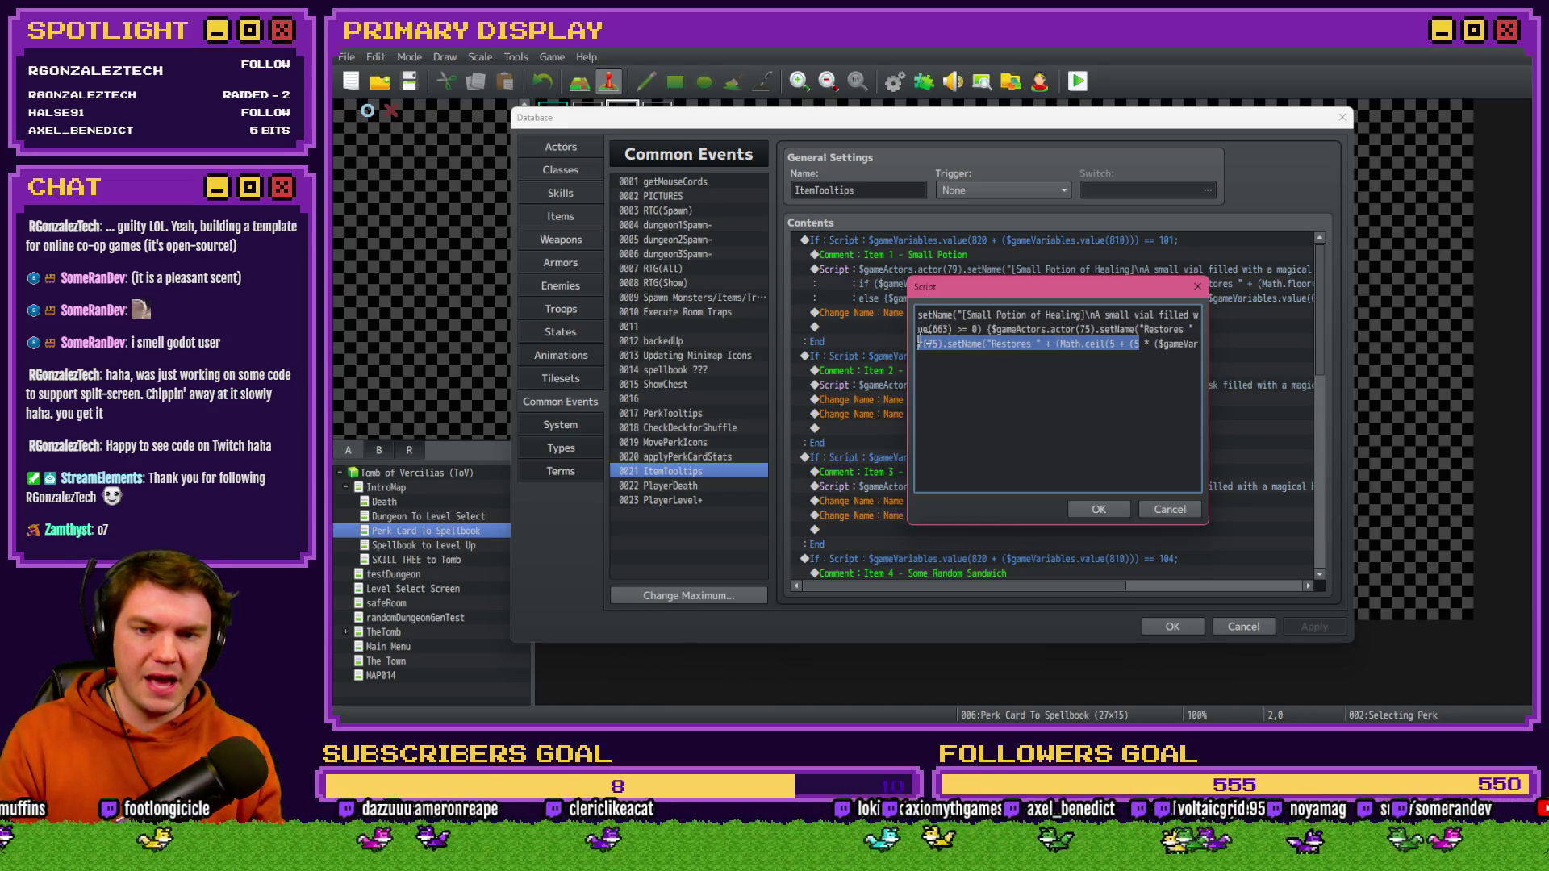
double_click(1097, 344)
text(floor)
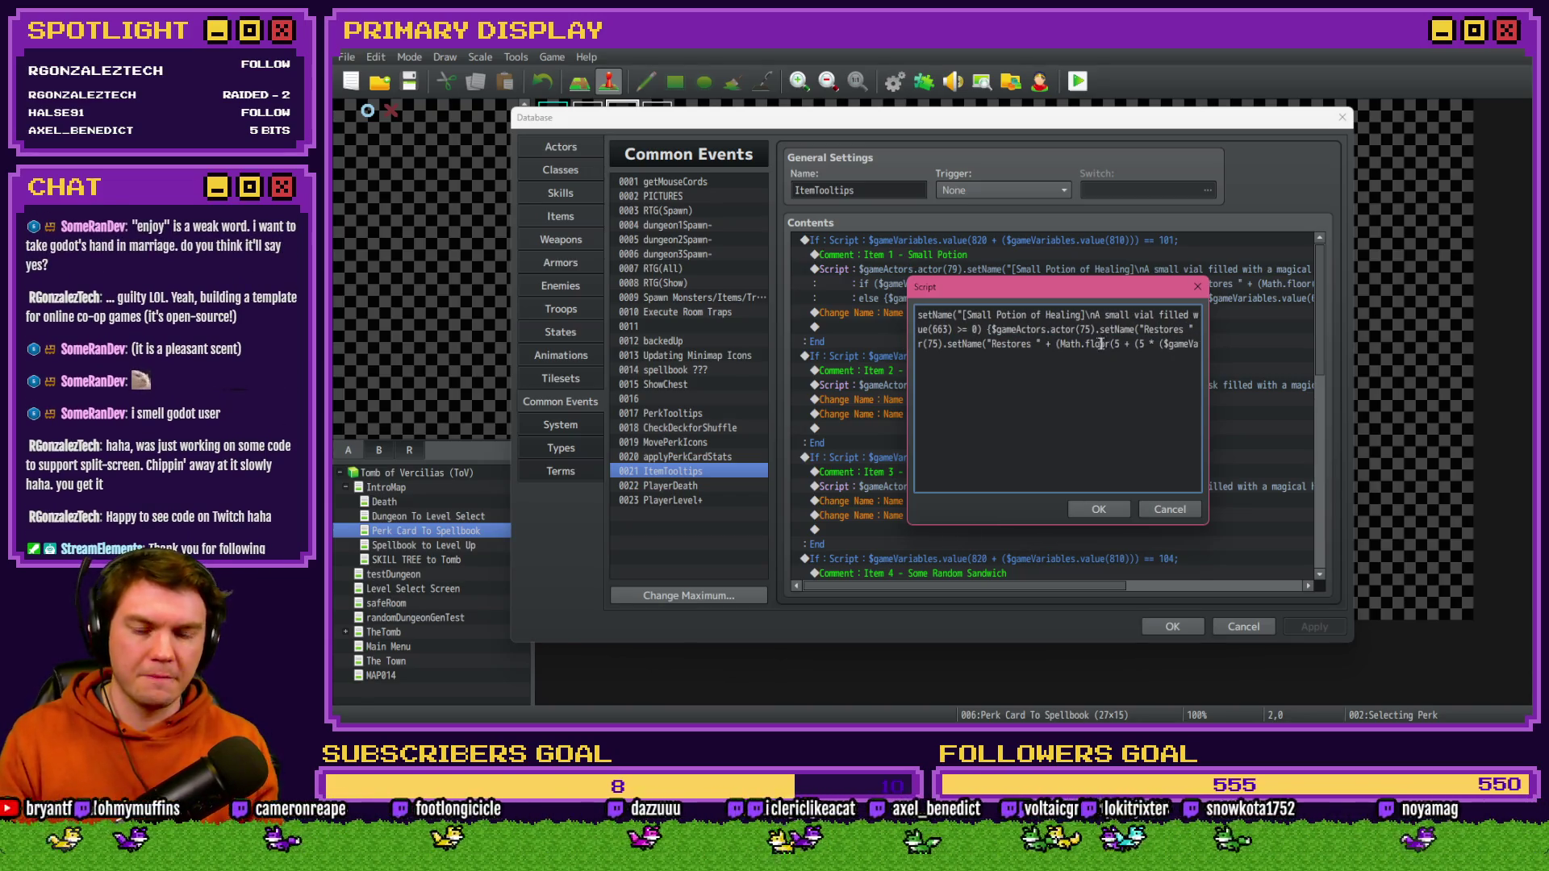
click(1097, 506)
click(1173, 627)
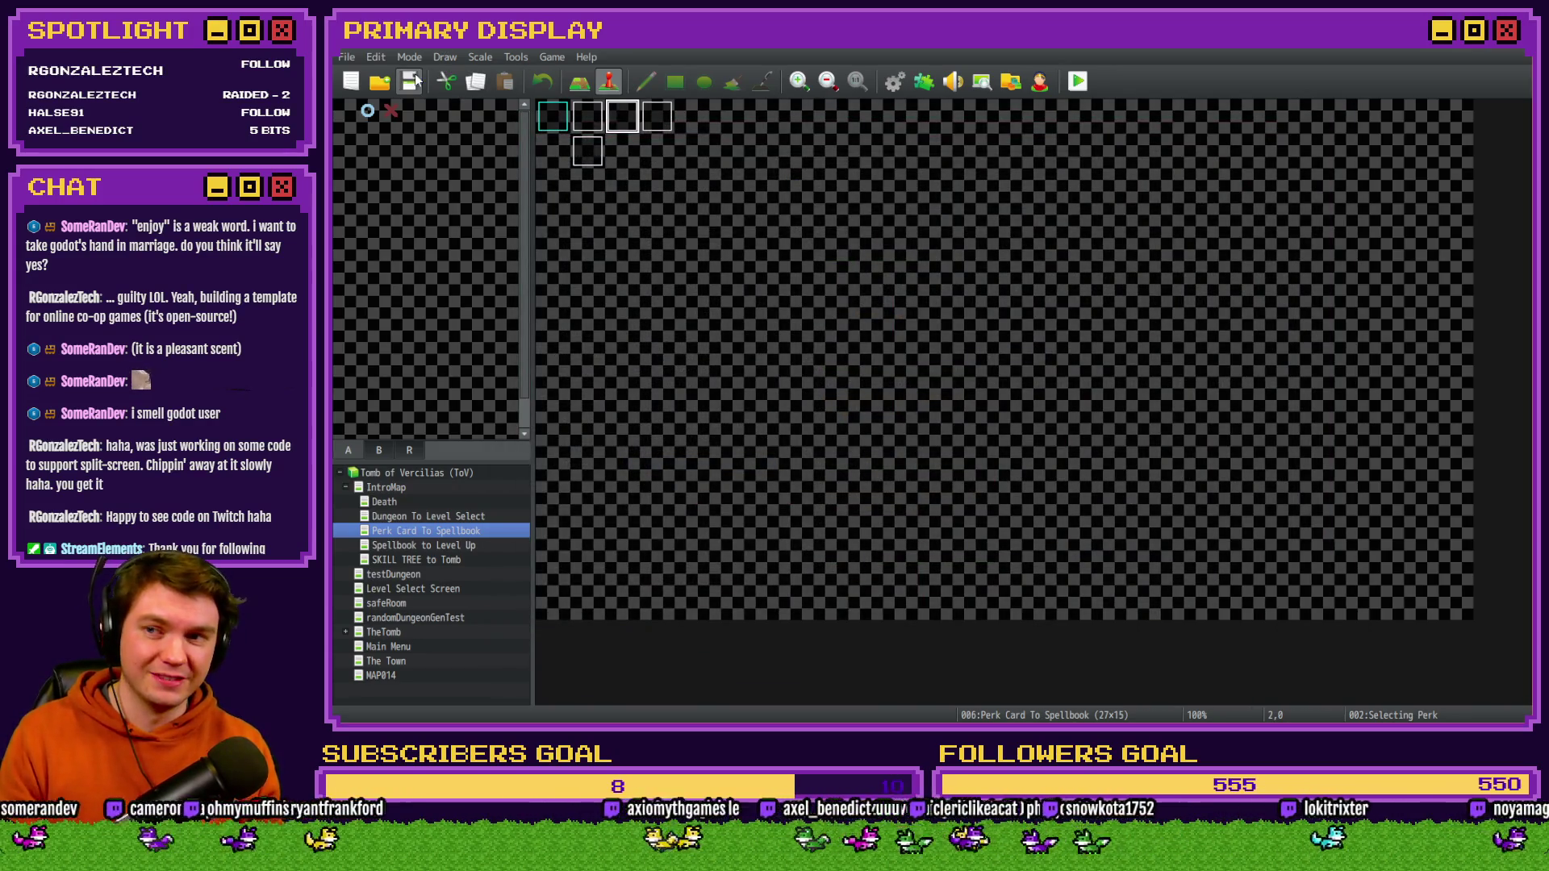
click(1067, 83)
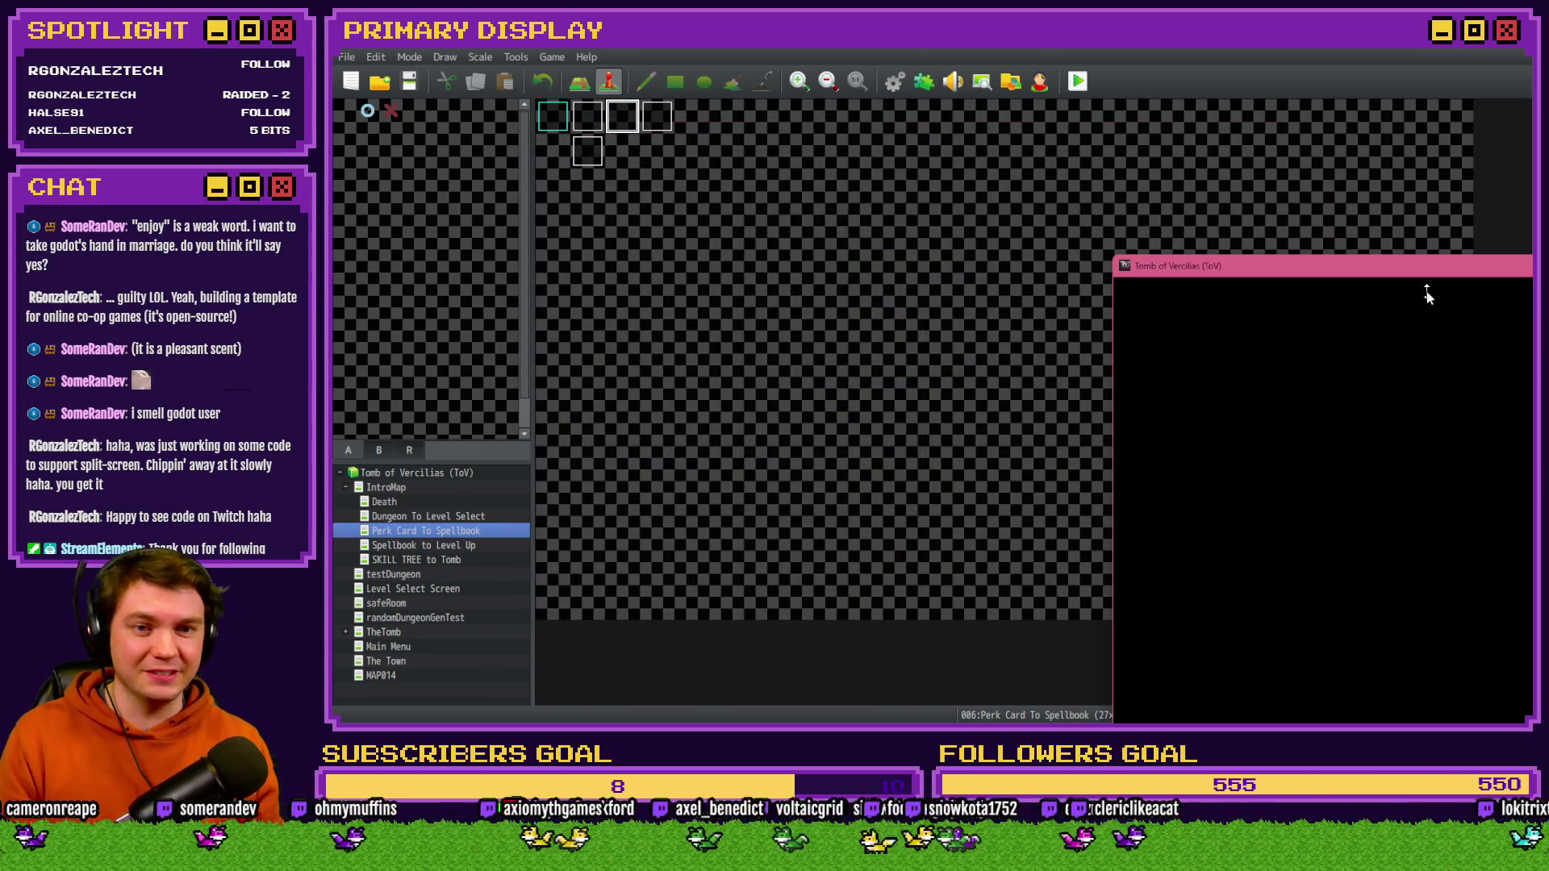
drag(1432, 261, 750, 117)
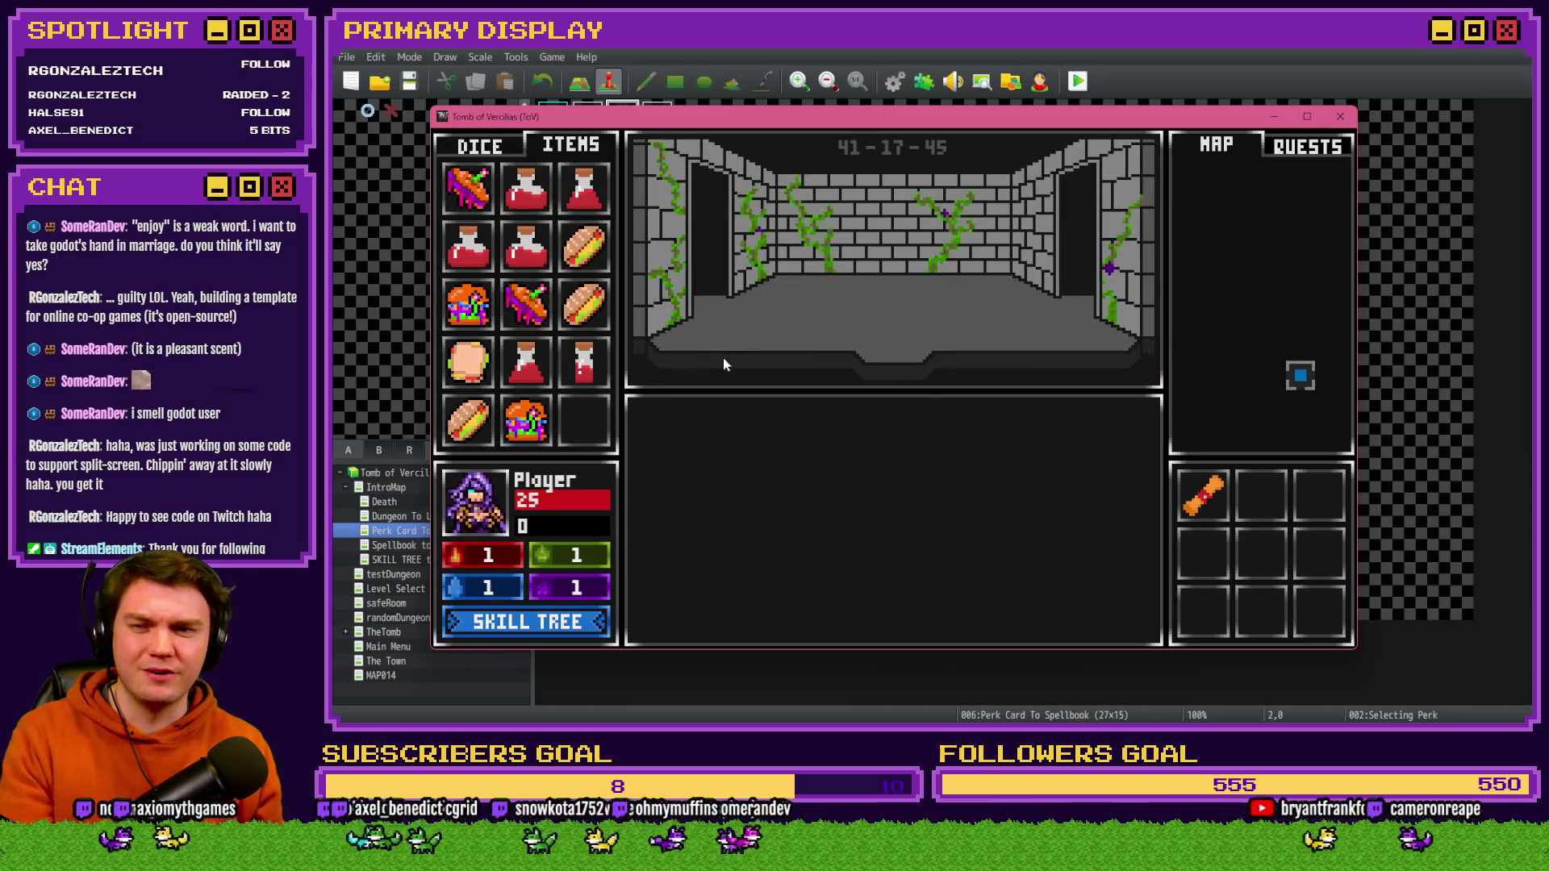
- Set variable 0663 perk_healingItemsModifier to -50 and recheck the Small Potion tooltip
mouse_move(586, 365)
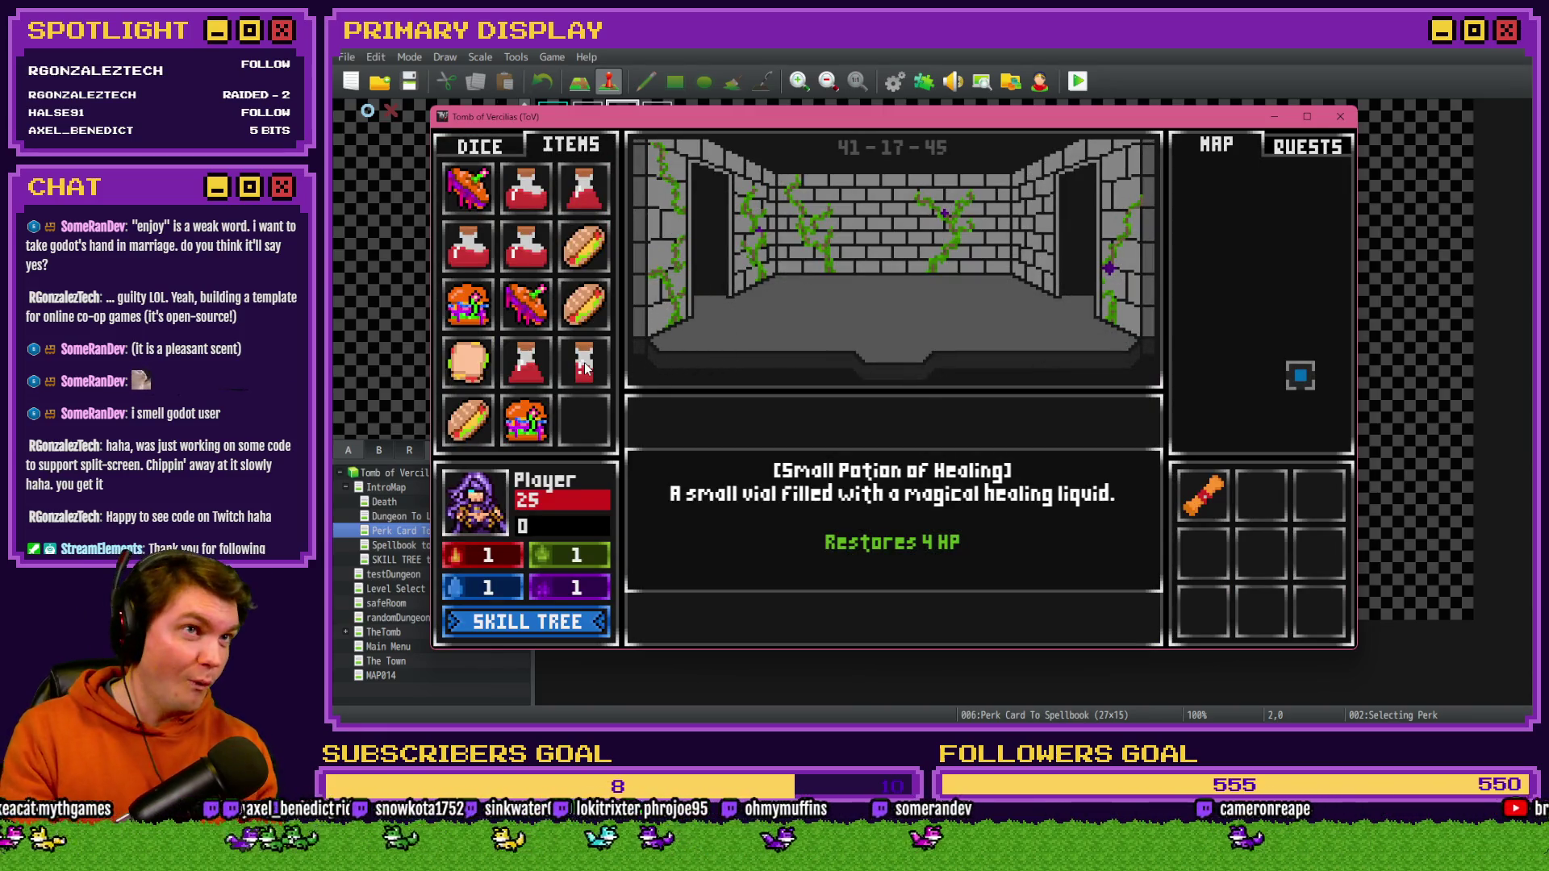
key(F9)
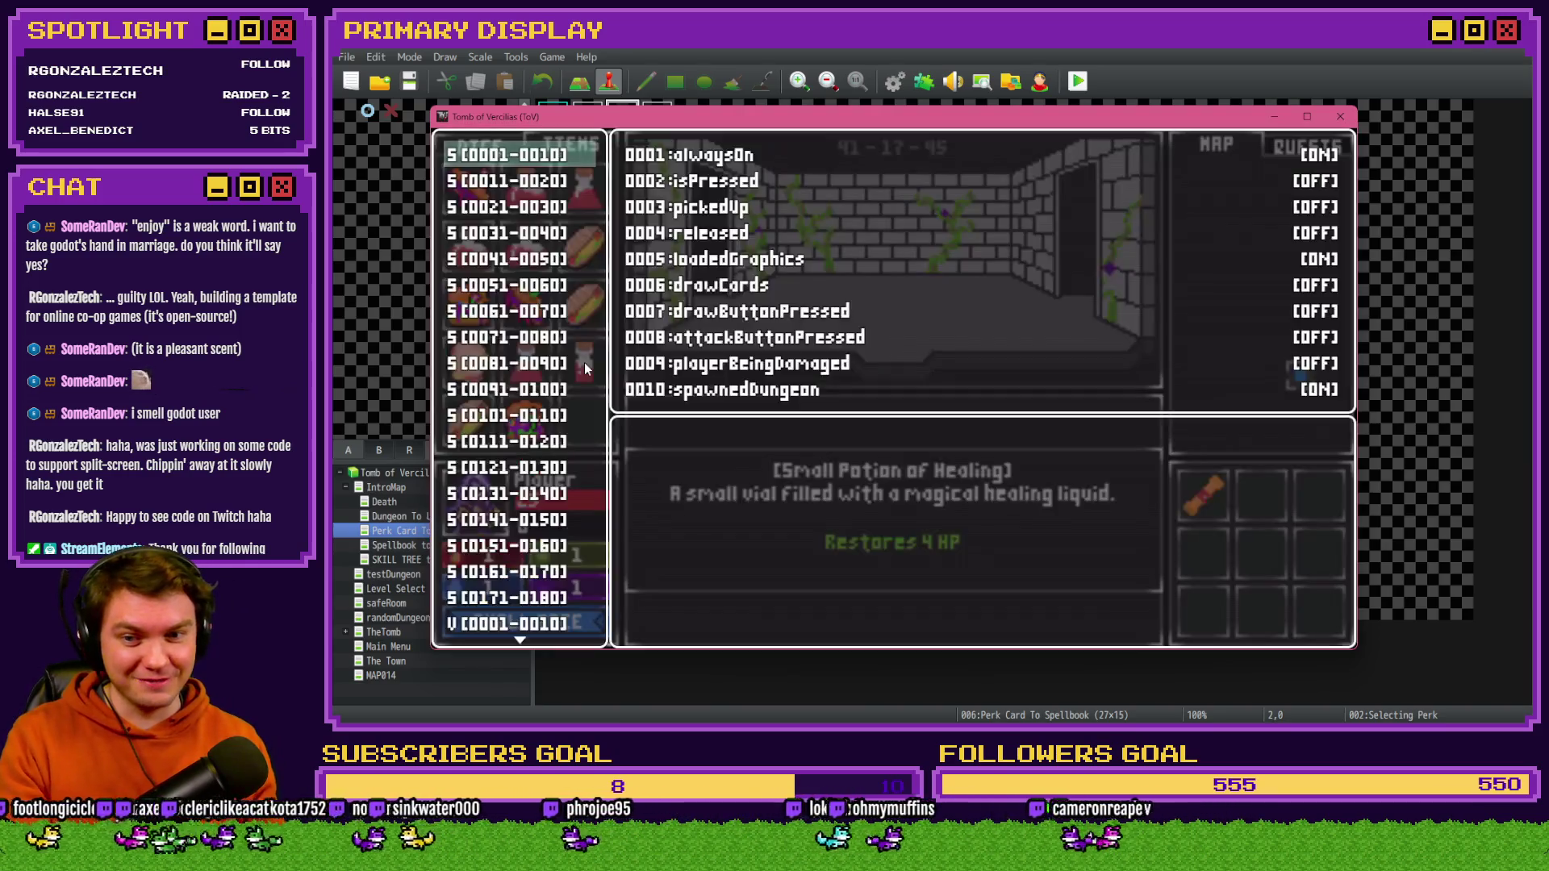
scroll(573, 436, down, 10)
scroll(571, 435, down, 20)
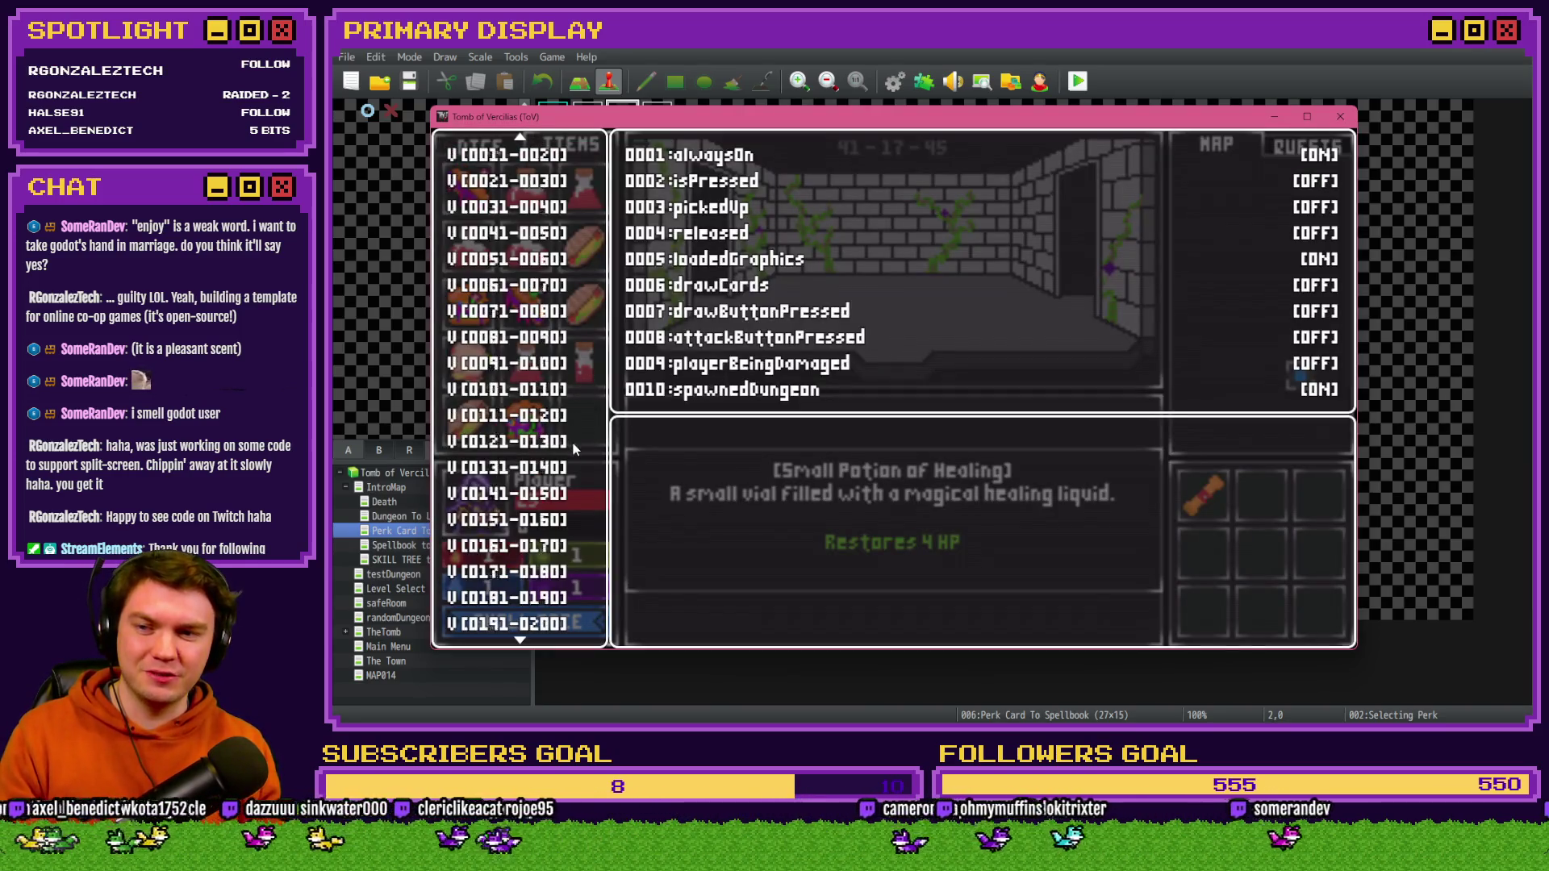
scroll(570, 449, down, 20)
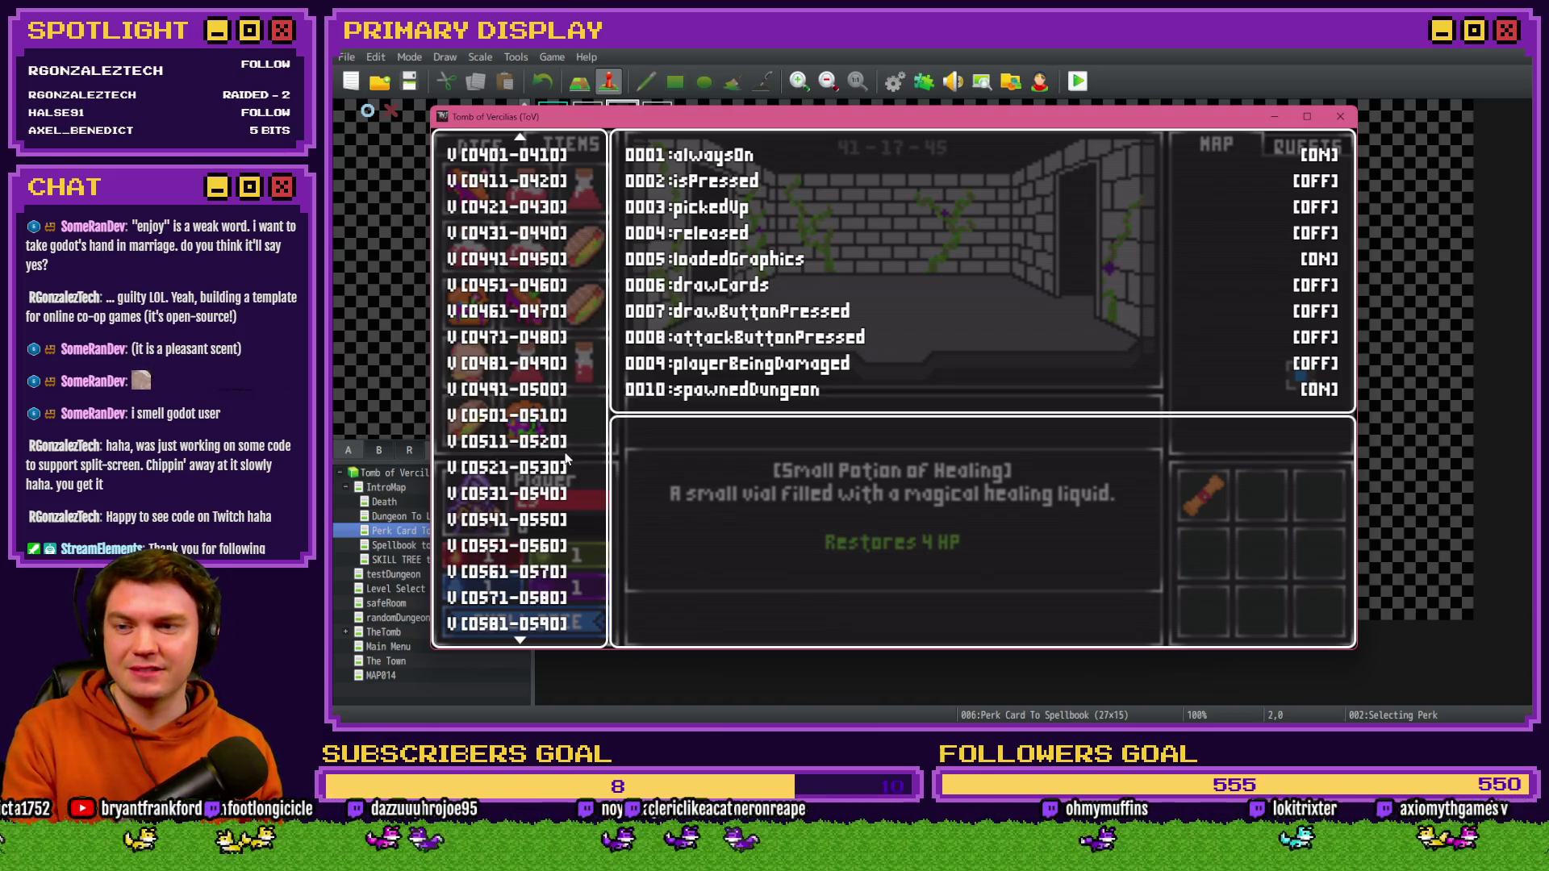
click(565, 415)
key(Down)
key(Down)
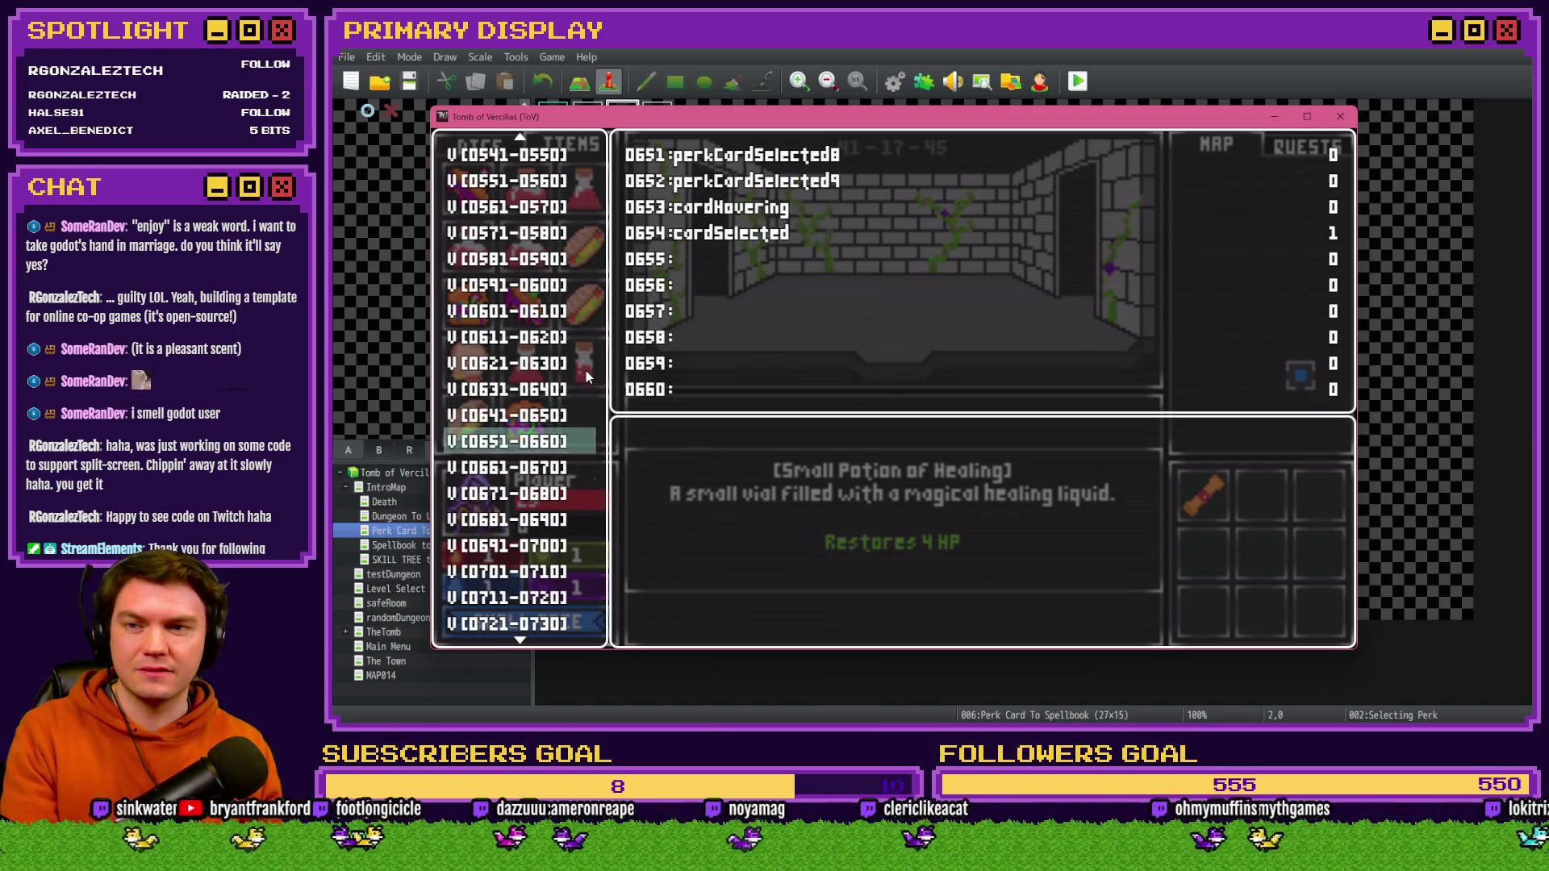
key(Return)
key(Down)
key(Down)
key(Page_Up)
key(Page_Up)
key(Page_Up)
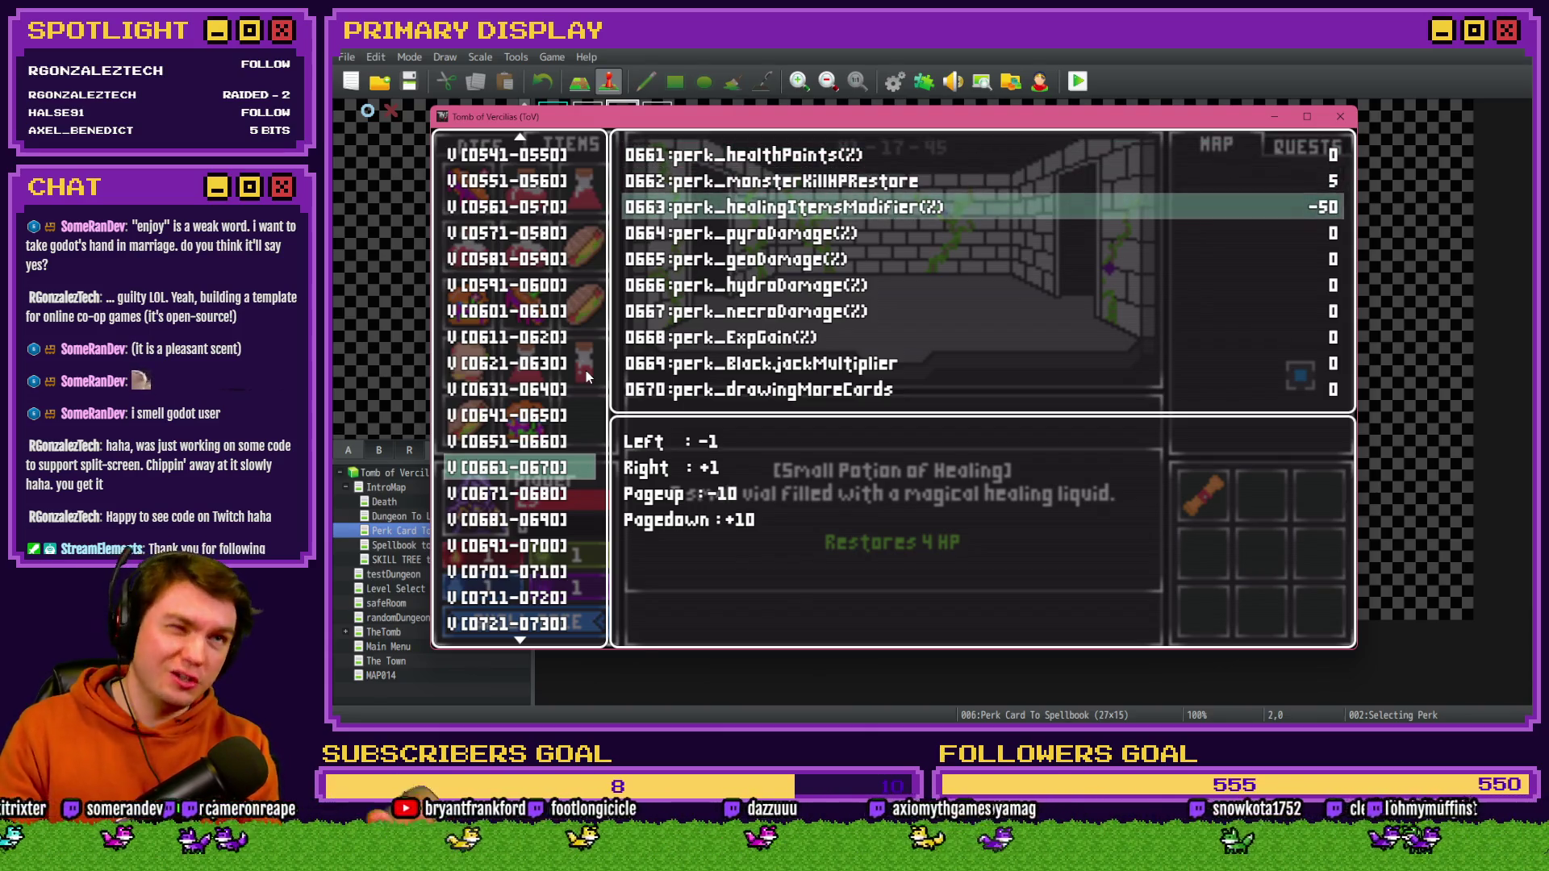
key(Escape)
key(Escape)
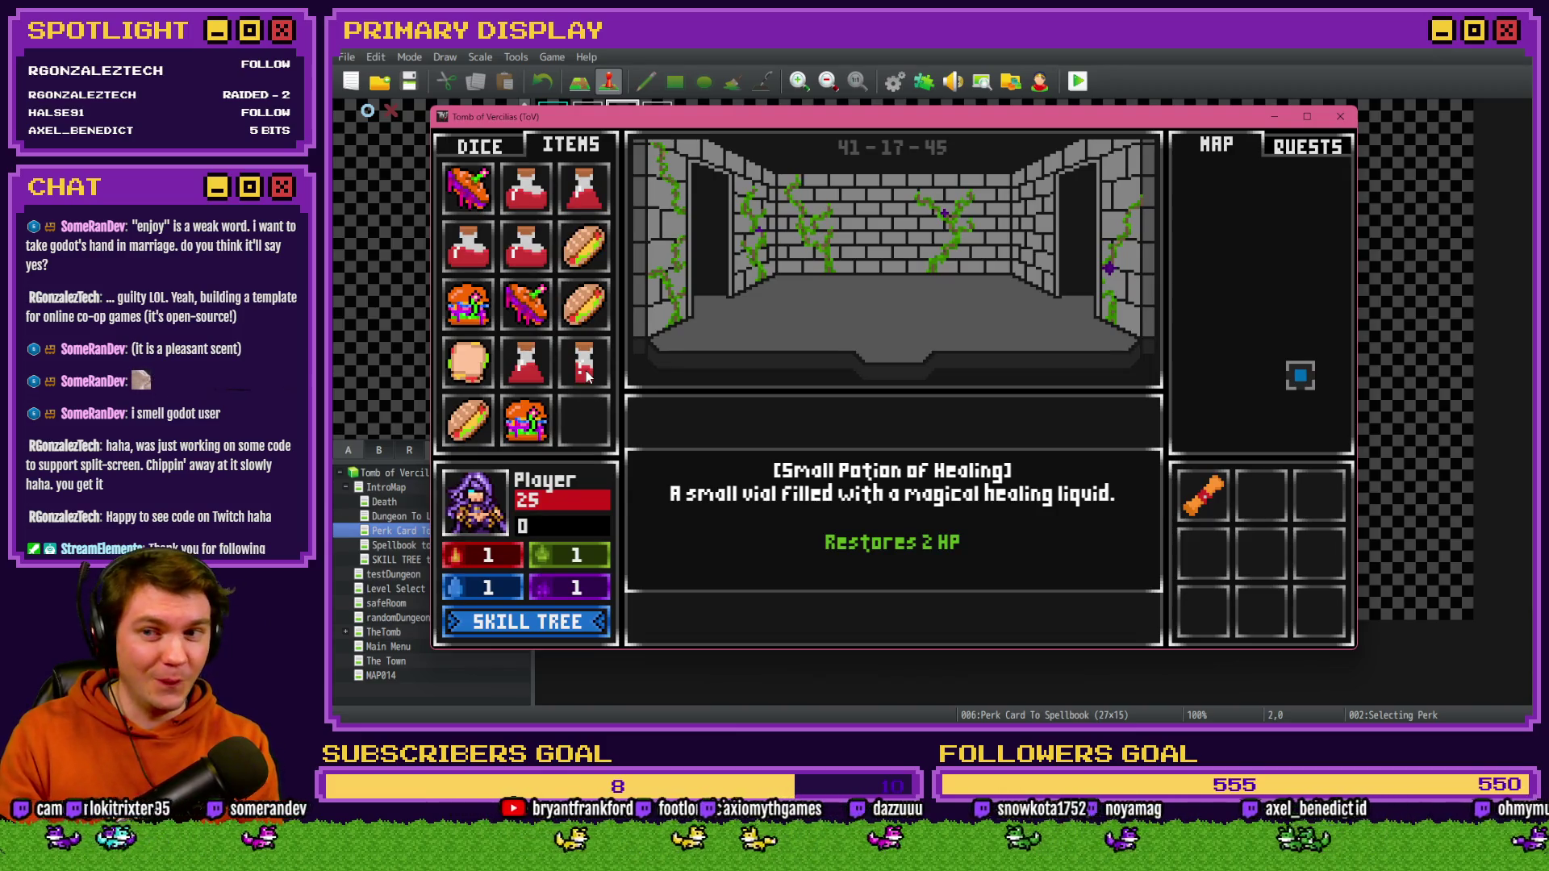
- Change the healing modifier to 10 and recheck the tooltip
key(F9)
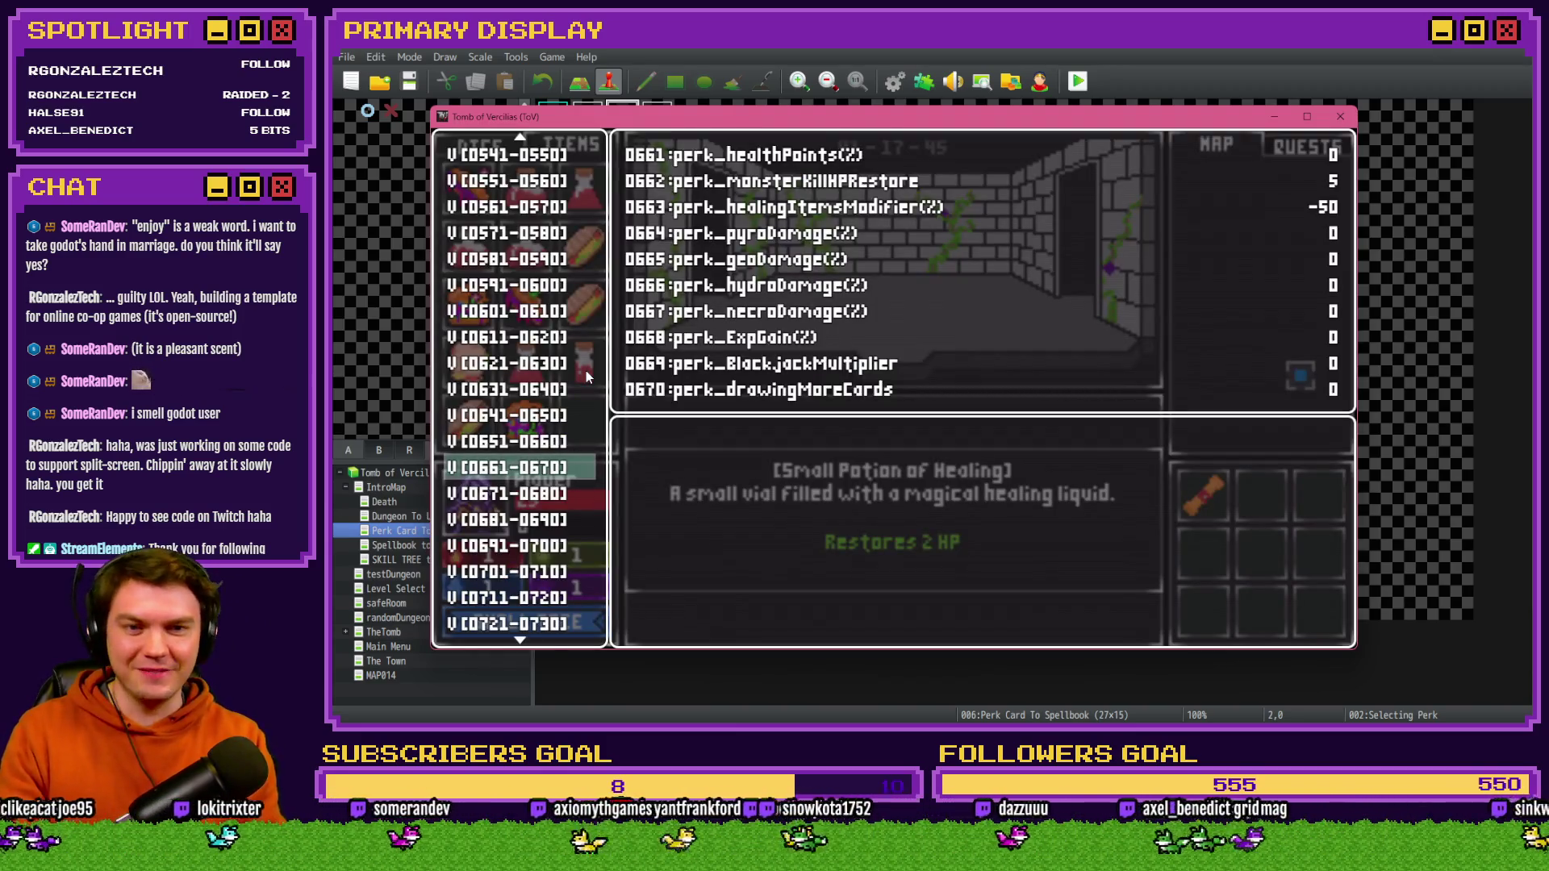
key(Return)
key(Down)
key(Down)
key(Page_Down)
key(Page_Down)
key(Page_Down)
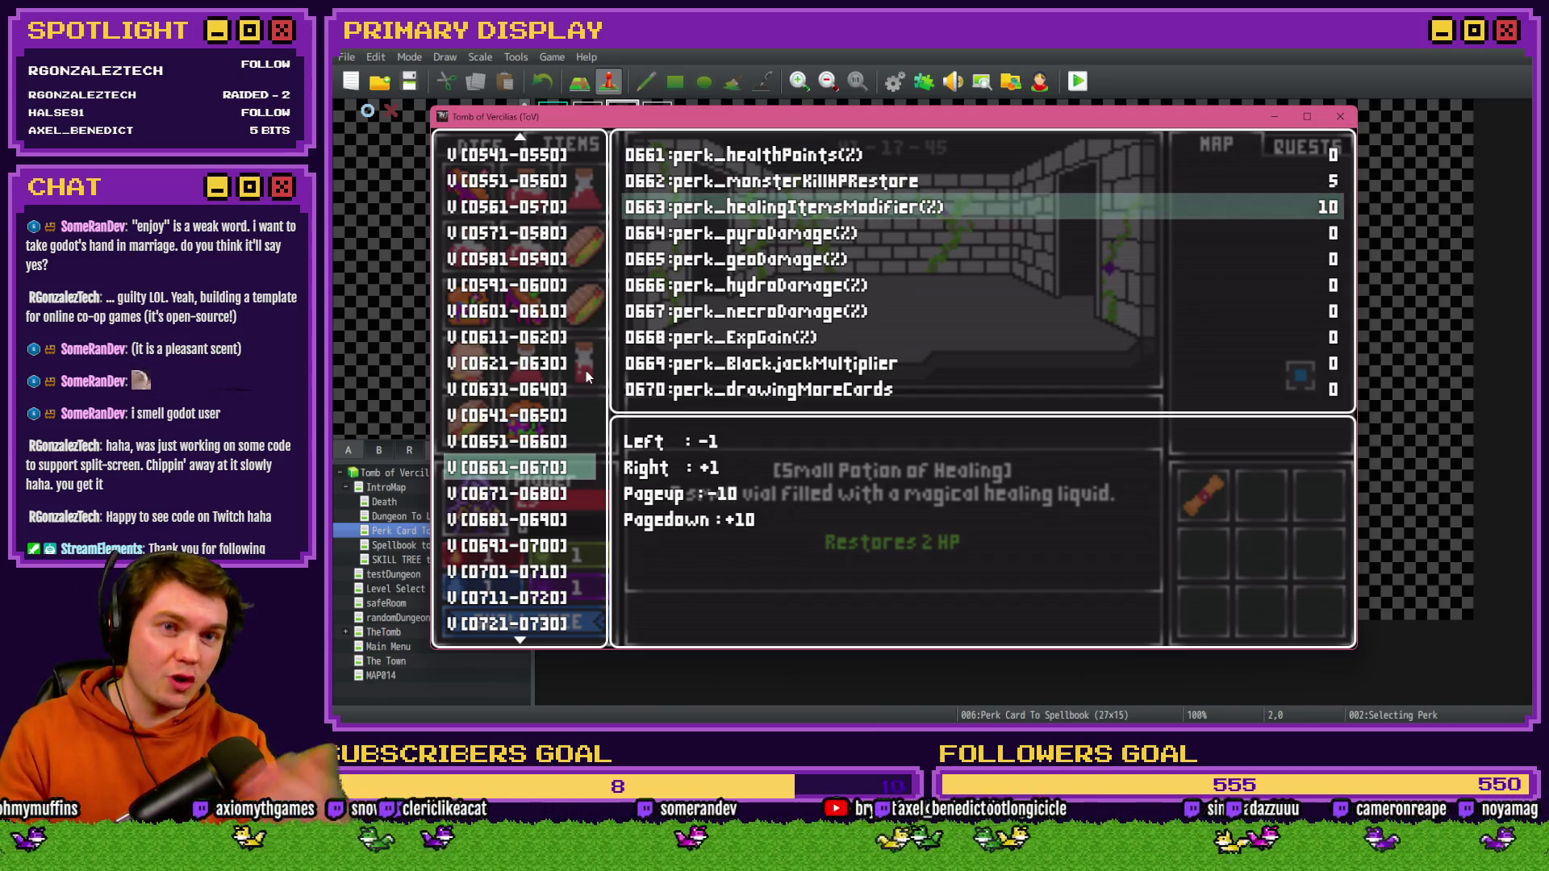
key(Escape)
key(Escape)
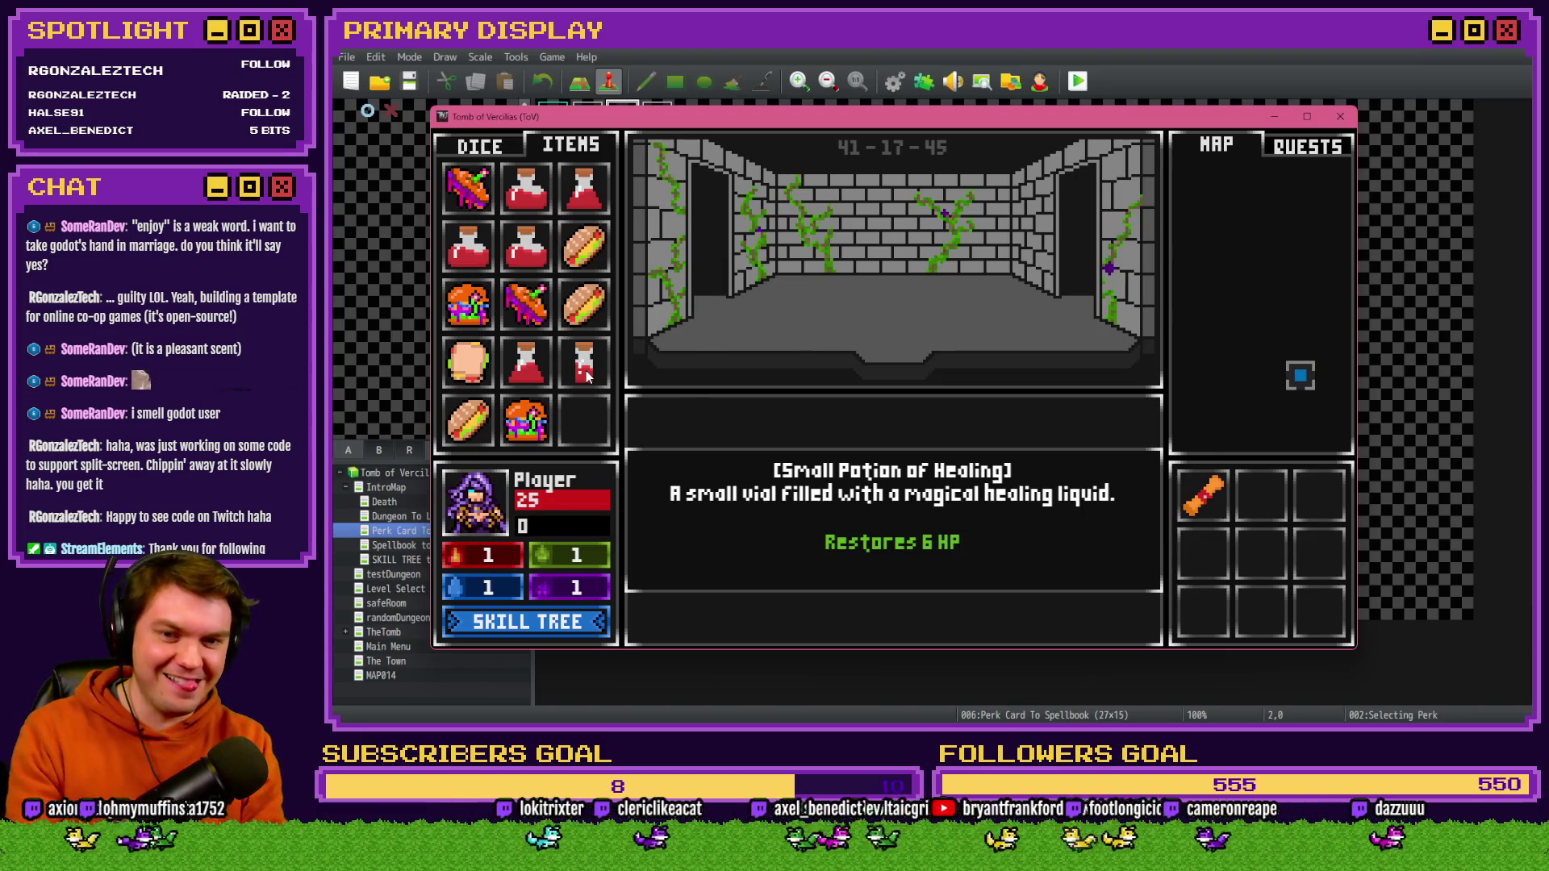
- Raise the healing modifier to 40 and recheck the tooltip
key(F9)
key(Return)
key(Down)
key(Down)
key(Page_Down)
key(Page_Down)
key(Page_Down)
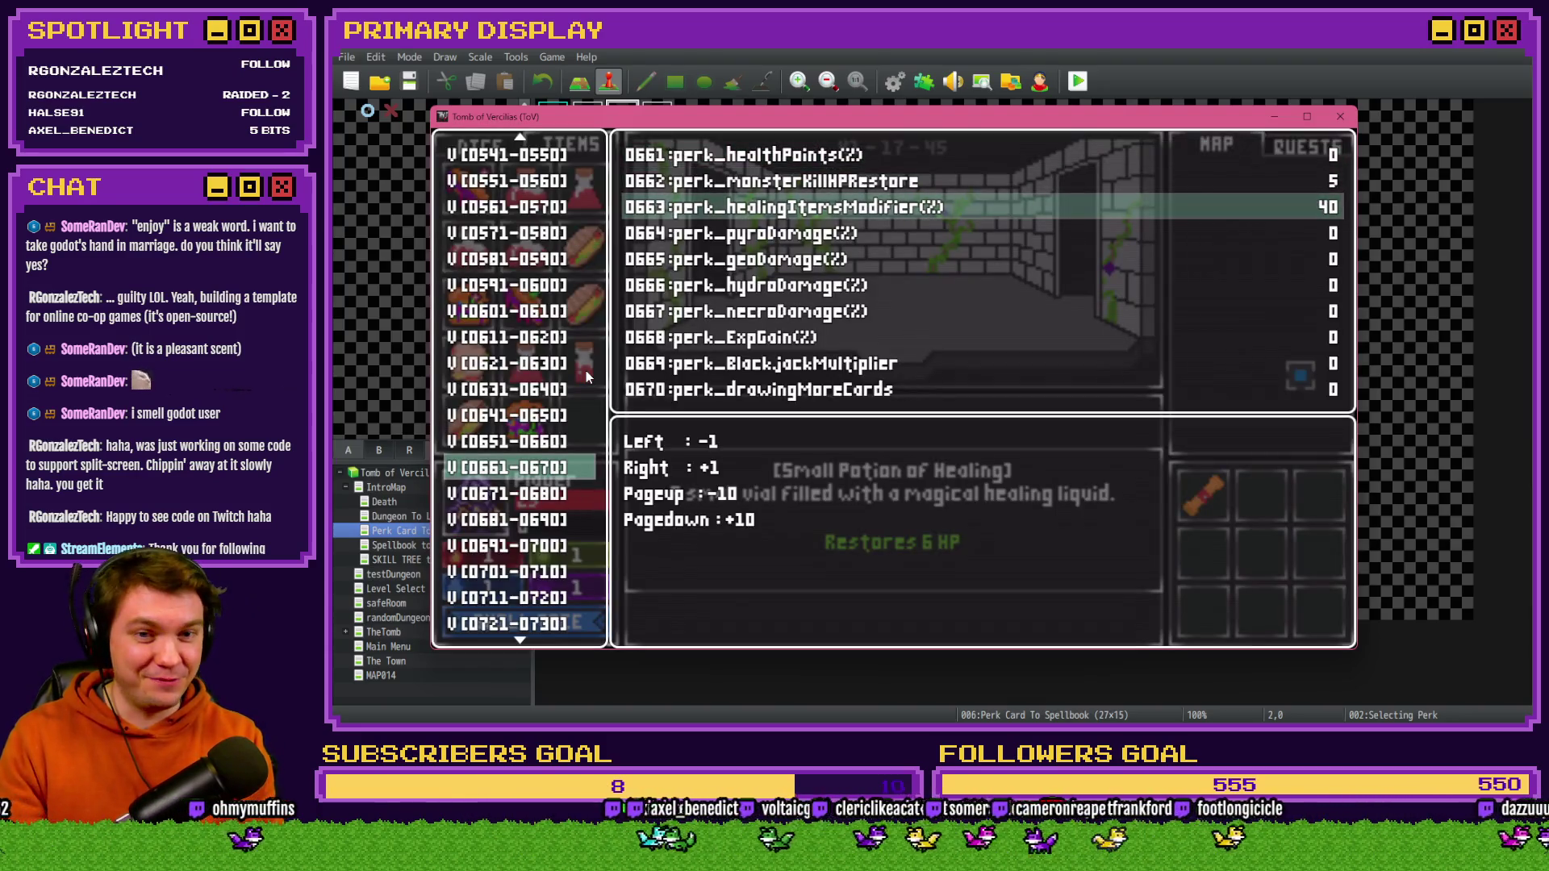
key(Escape)
key(Escape)
- Raise the healing modifier to 100 and recheck the tooltip
key(F9)
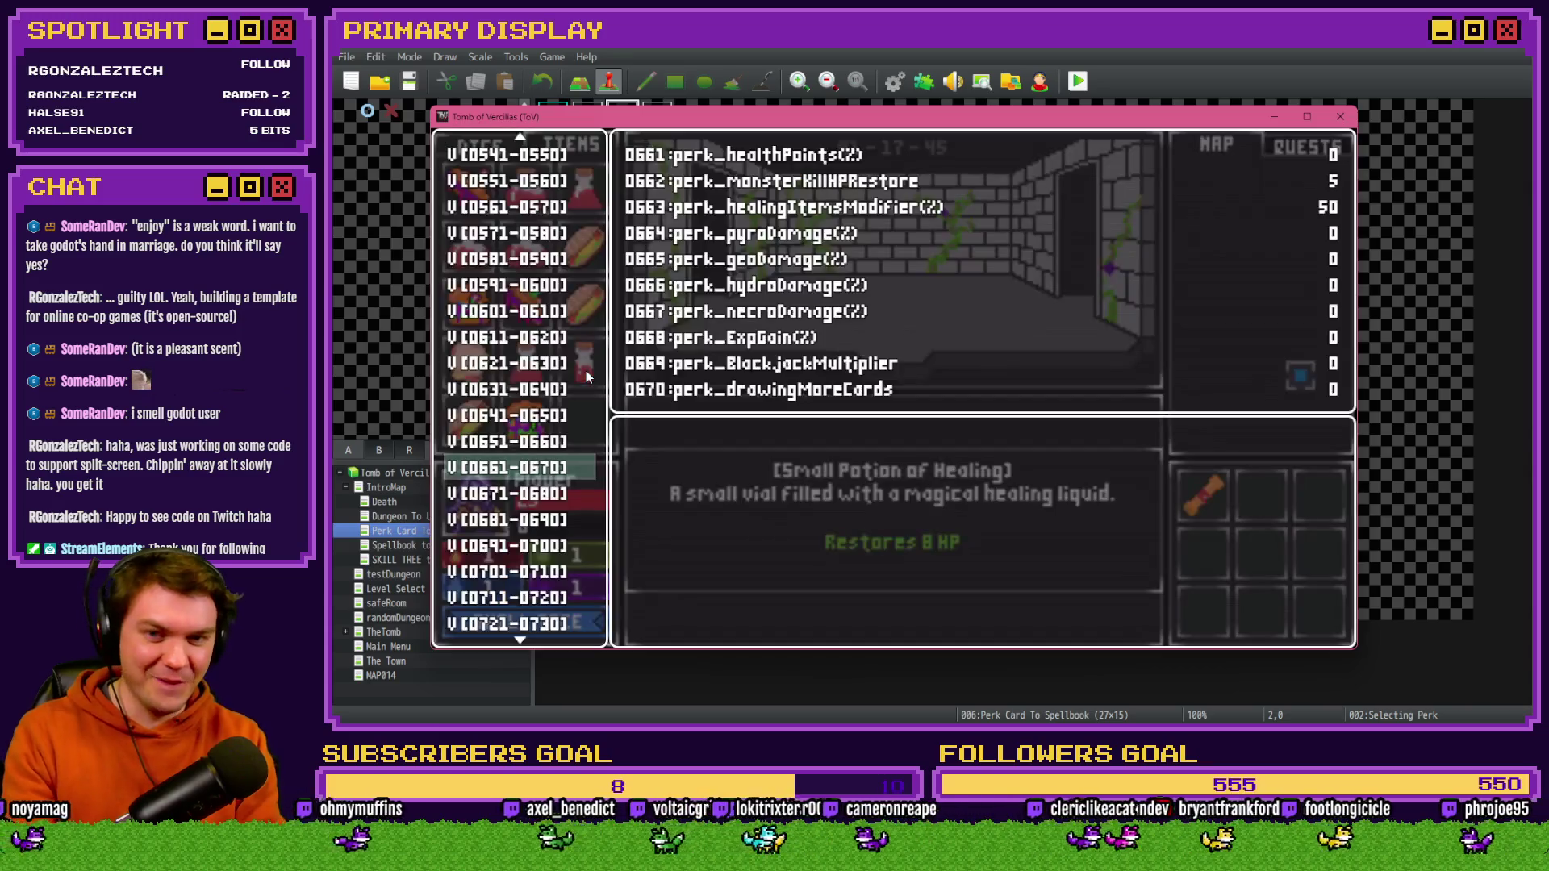
key(Return)
key(Down)
key(Down)
key(Page_Down)
key(Page_Down)
key(Page_Down)
key(Escape)
key(Escape)
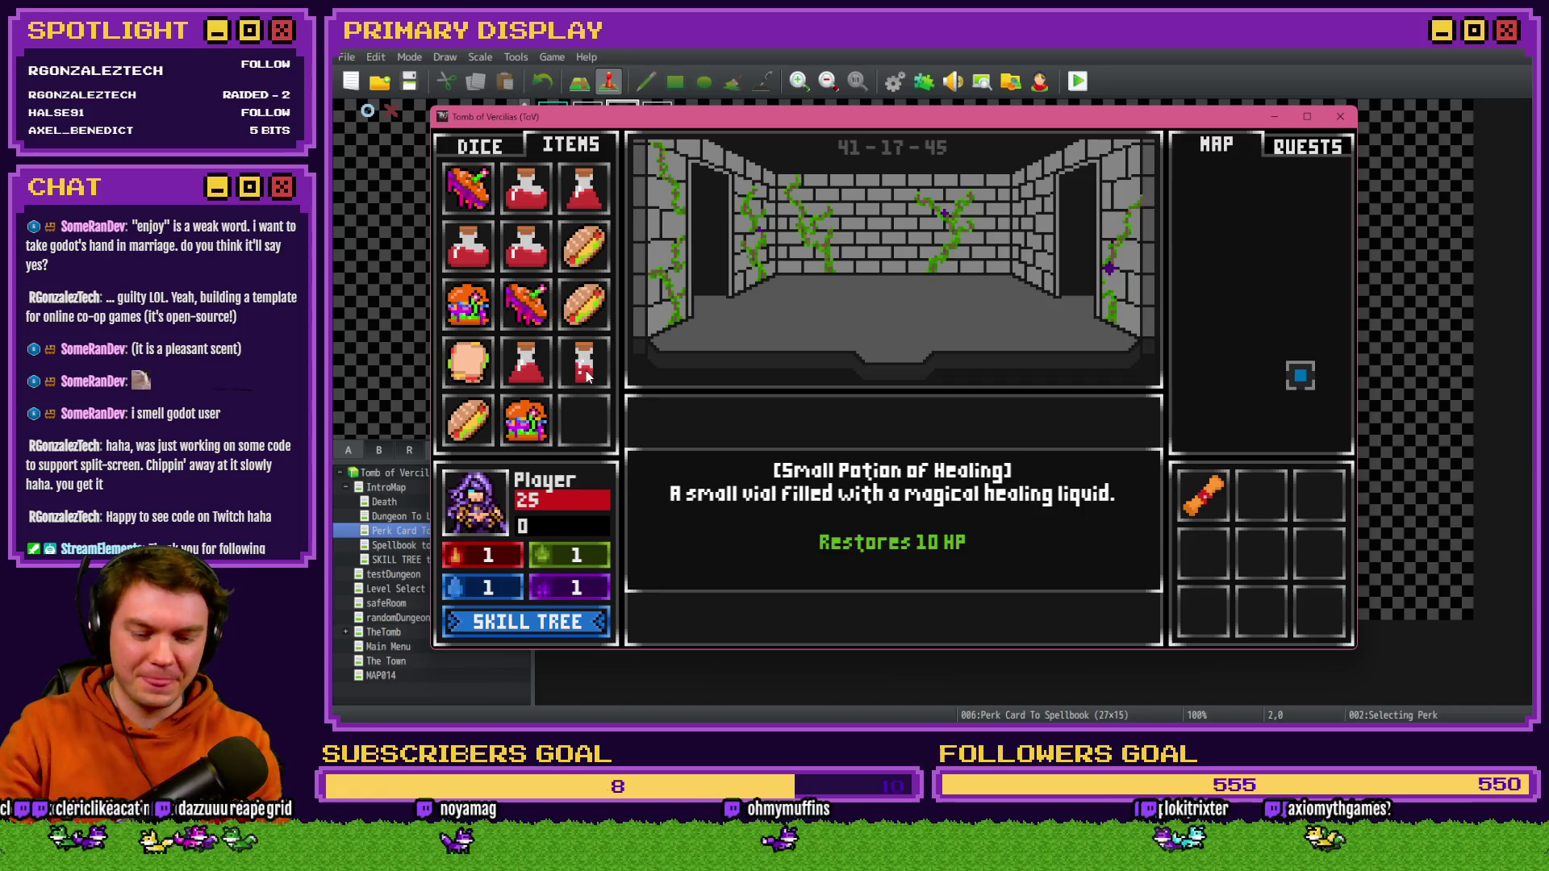
- Return the healing modifier to -10 so the tooltip reads Restores 4 HP
key(F9)
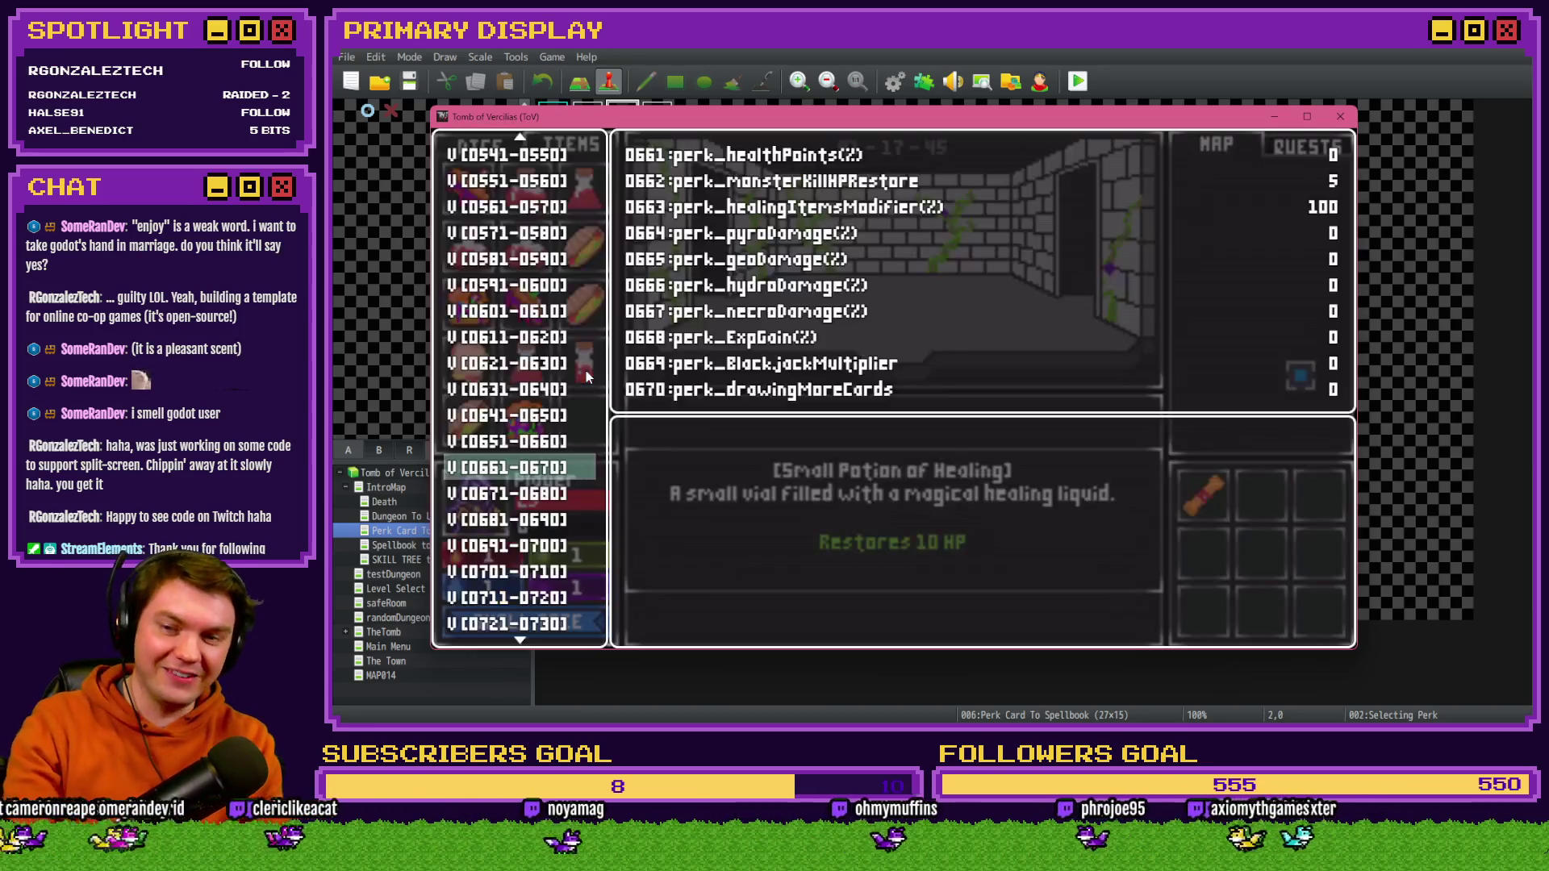
key(Return)
key(Up)
key(Up)
key(Up)
key(Up)
key(Up)
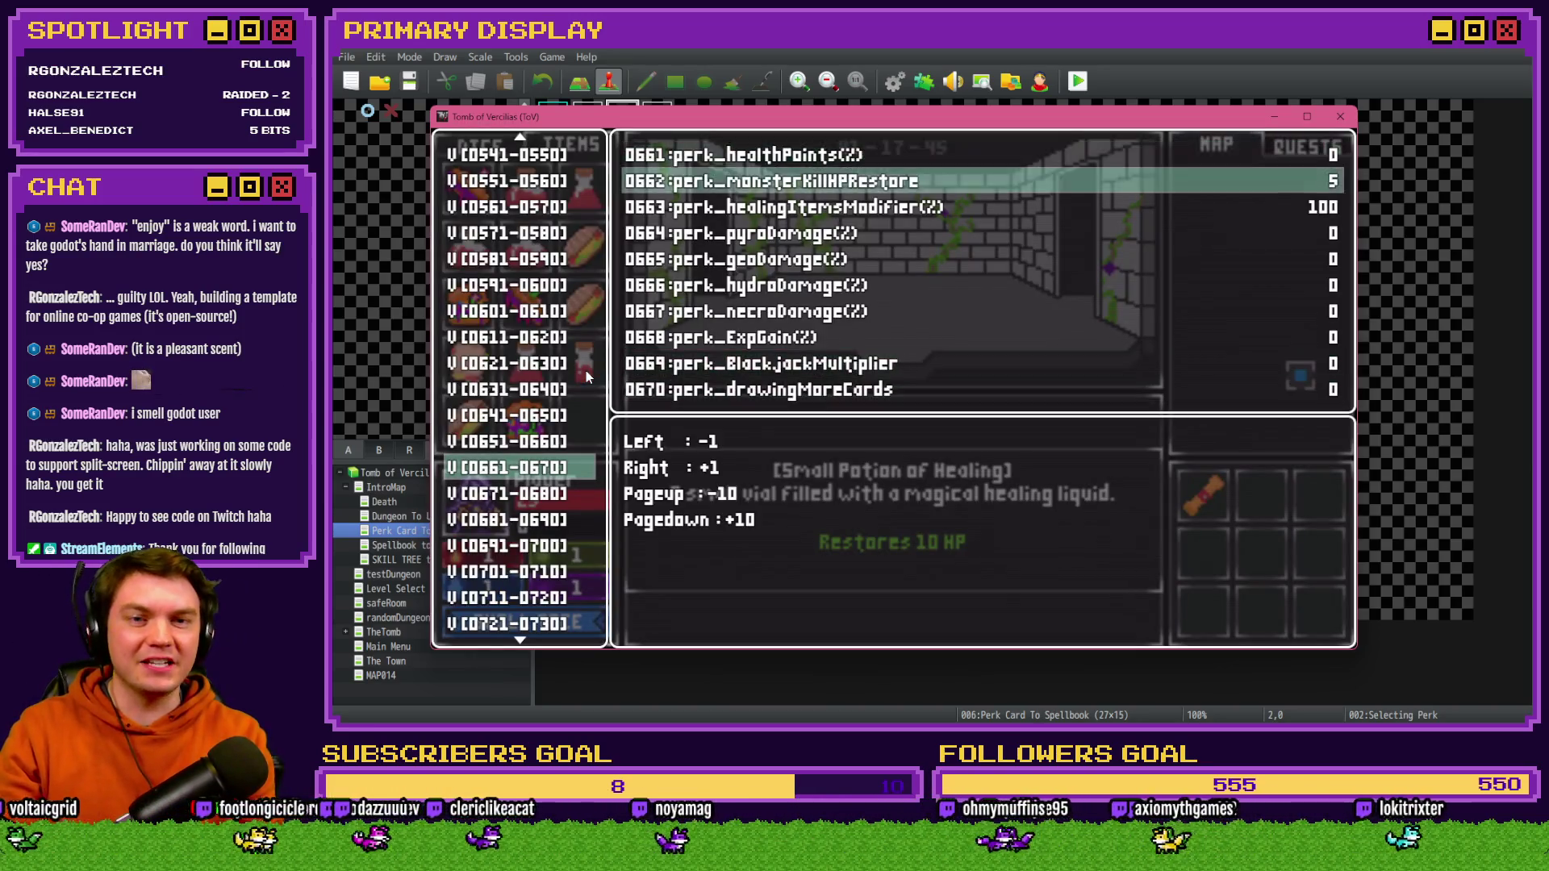
key(Down)
key(Page_Up)
key(Page_Up)
key(Page_Up)
key(Page_Up)
key(Page_Up)
key(Page_Up)
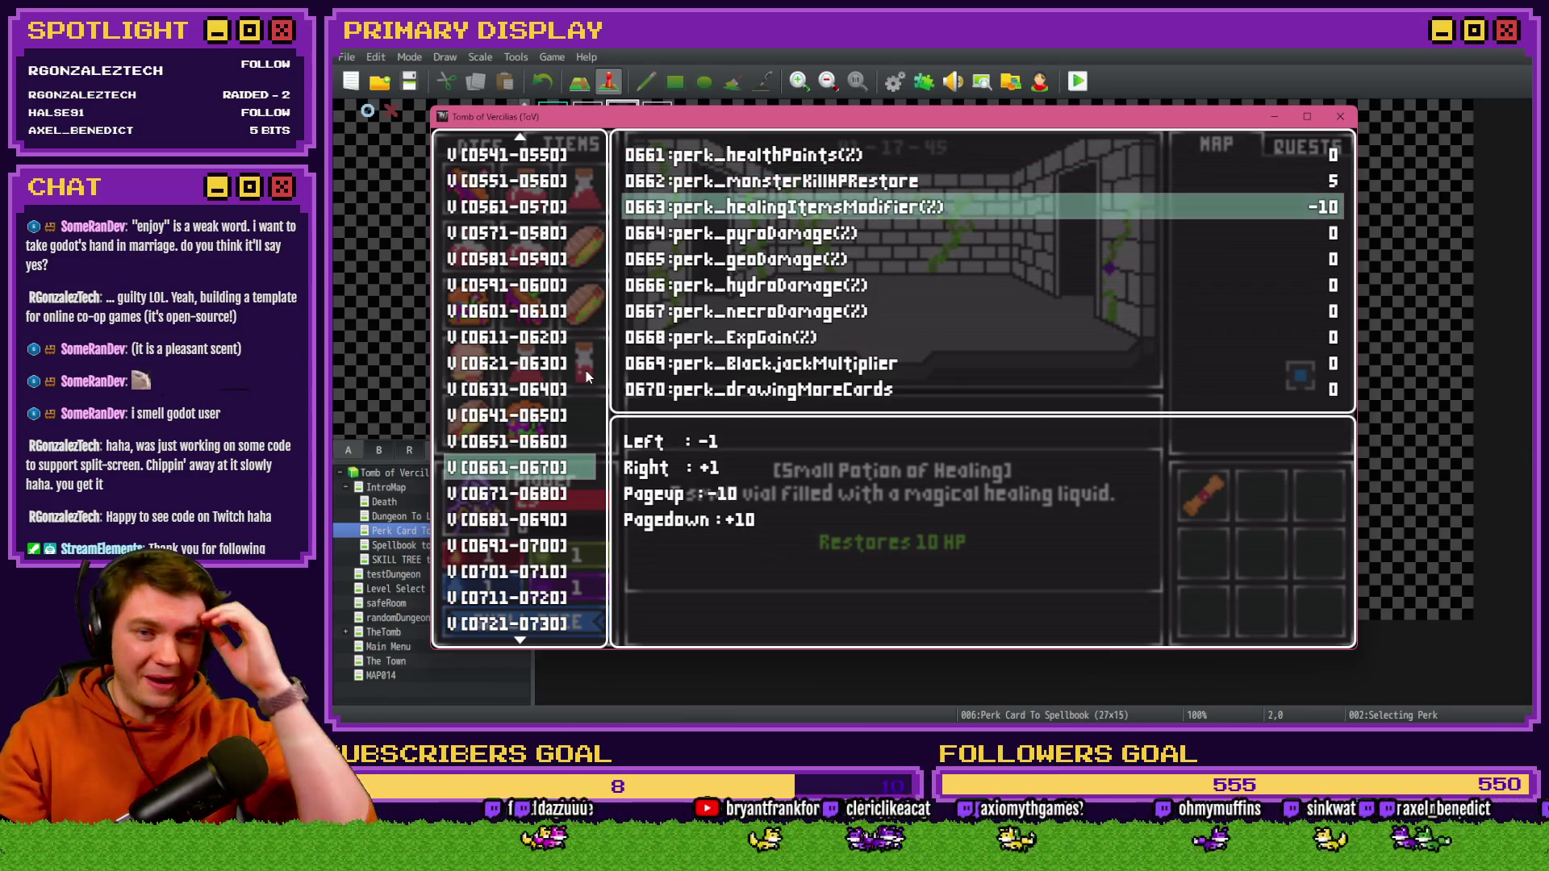
key(Escape)
key(Escape)
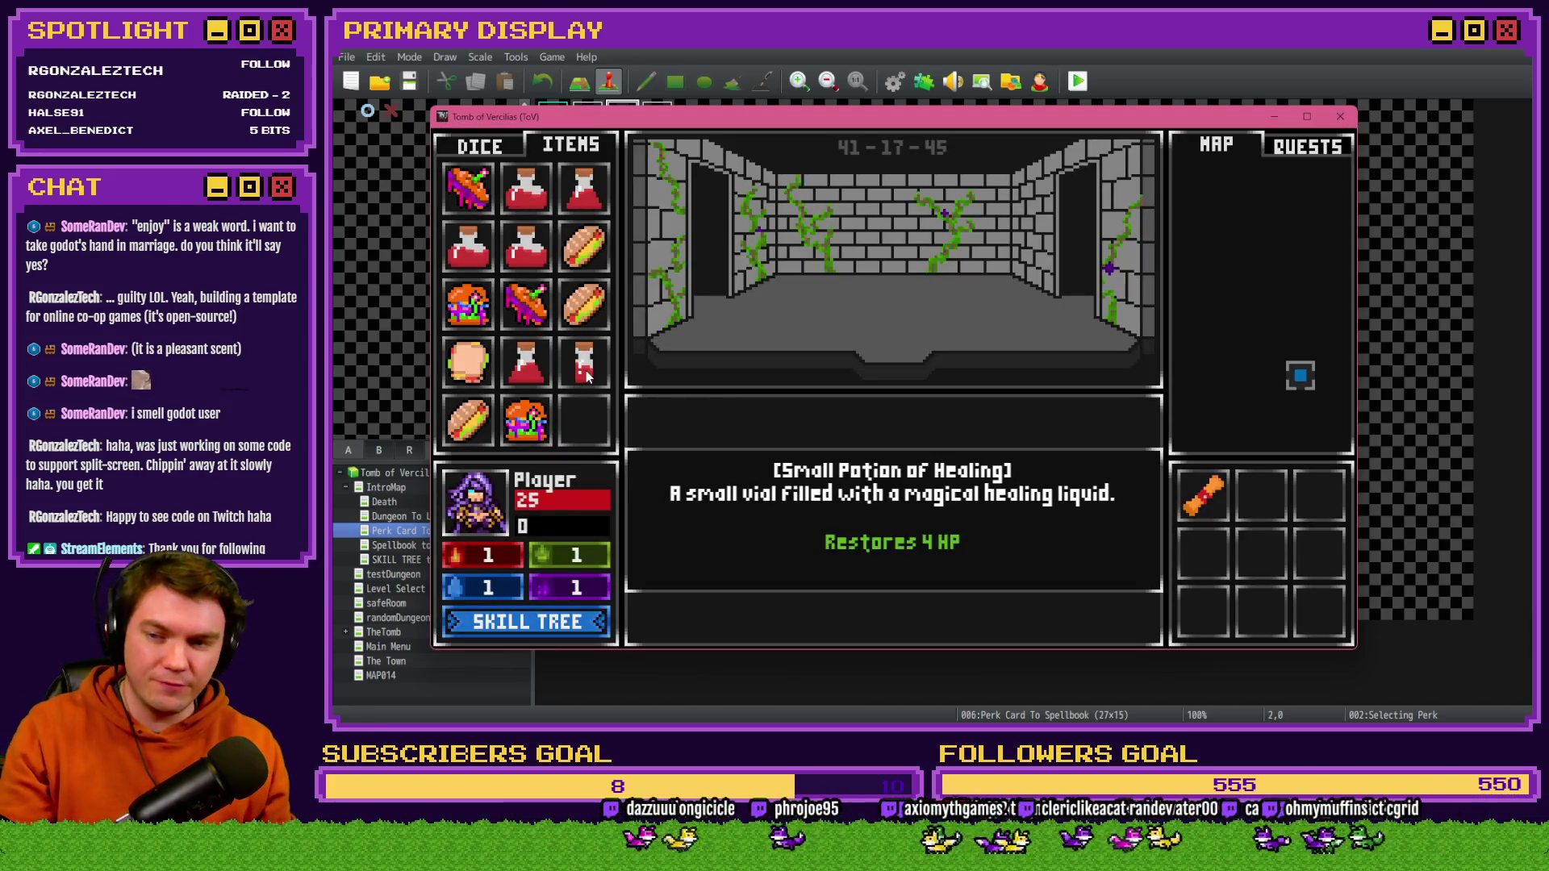
key(F9)
- Lower playerHP to 15 in the debug window, then drink a Small Potion of Healing
scroll(517, 448, up, 10)
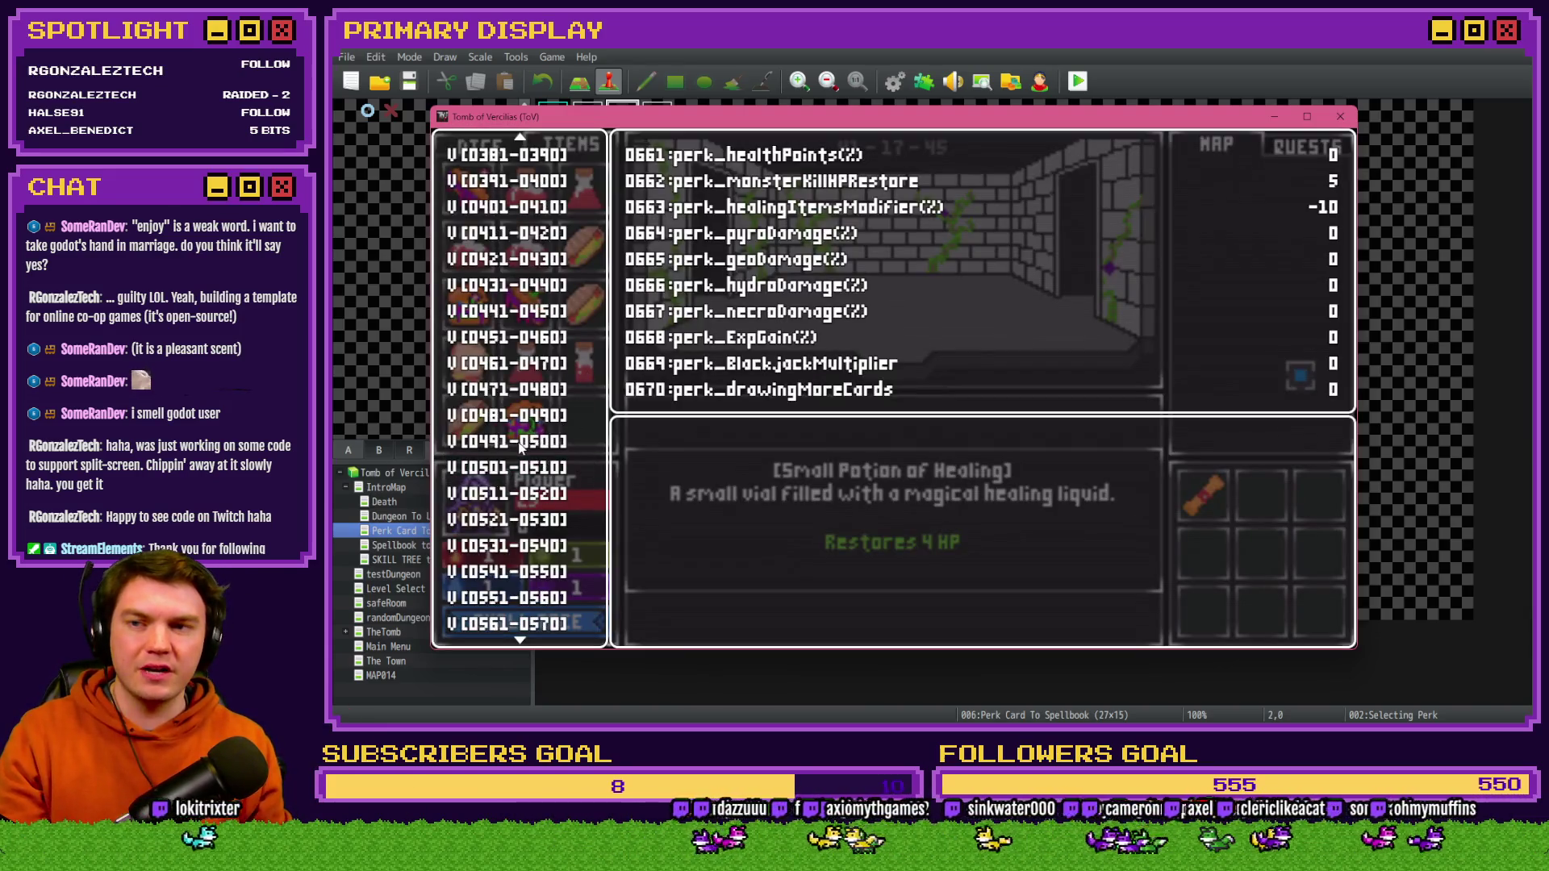
scroll(516, 448, up, 10)
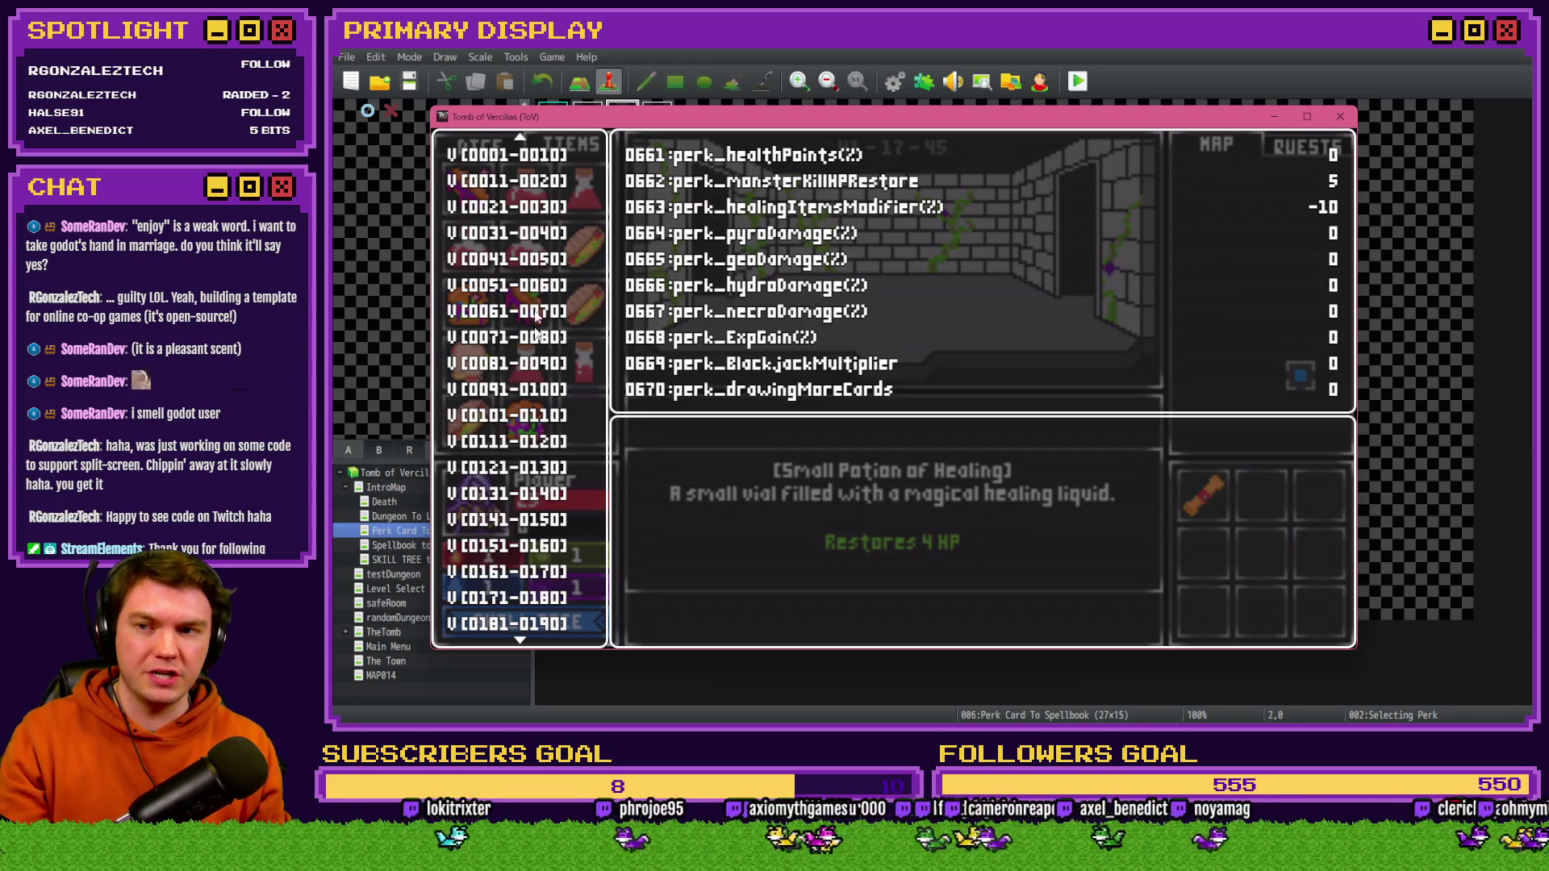
click(508, 258)
key(Return)
key(Up)
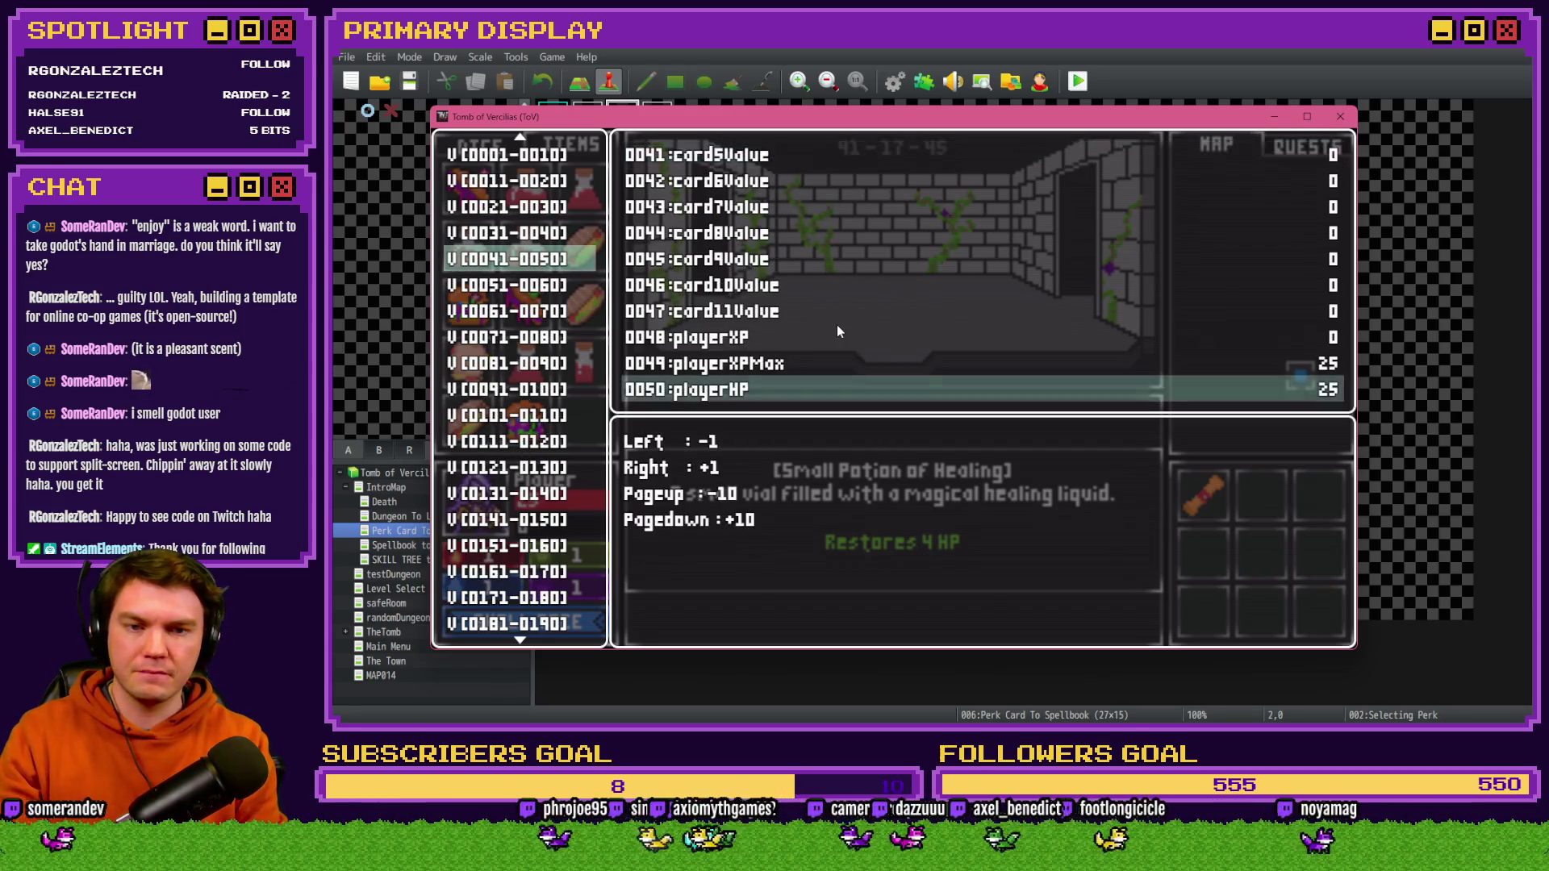
key(Left)
key(Left)
key(Left)
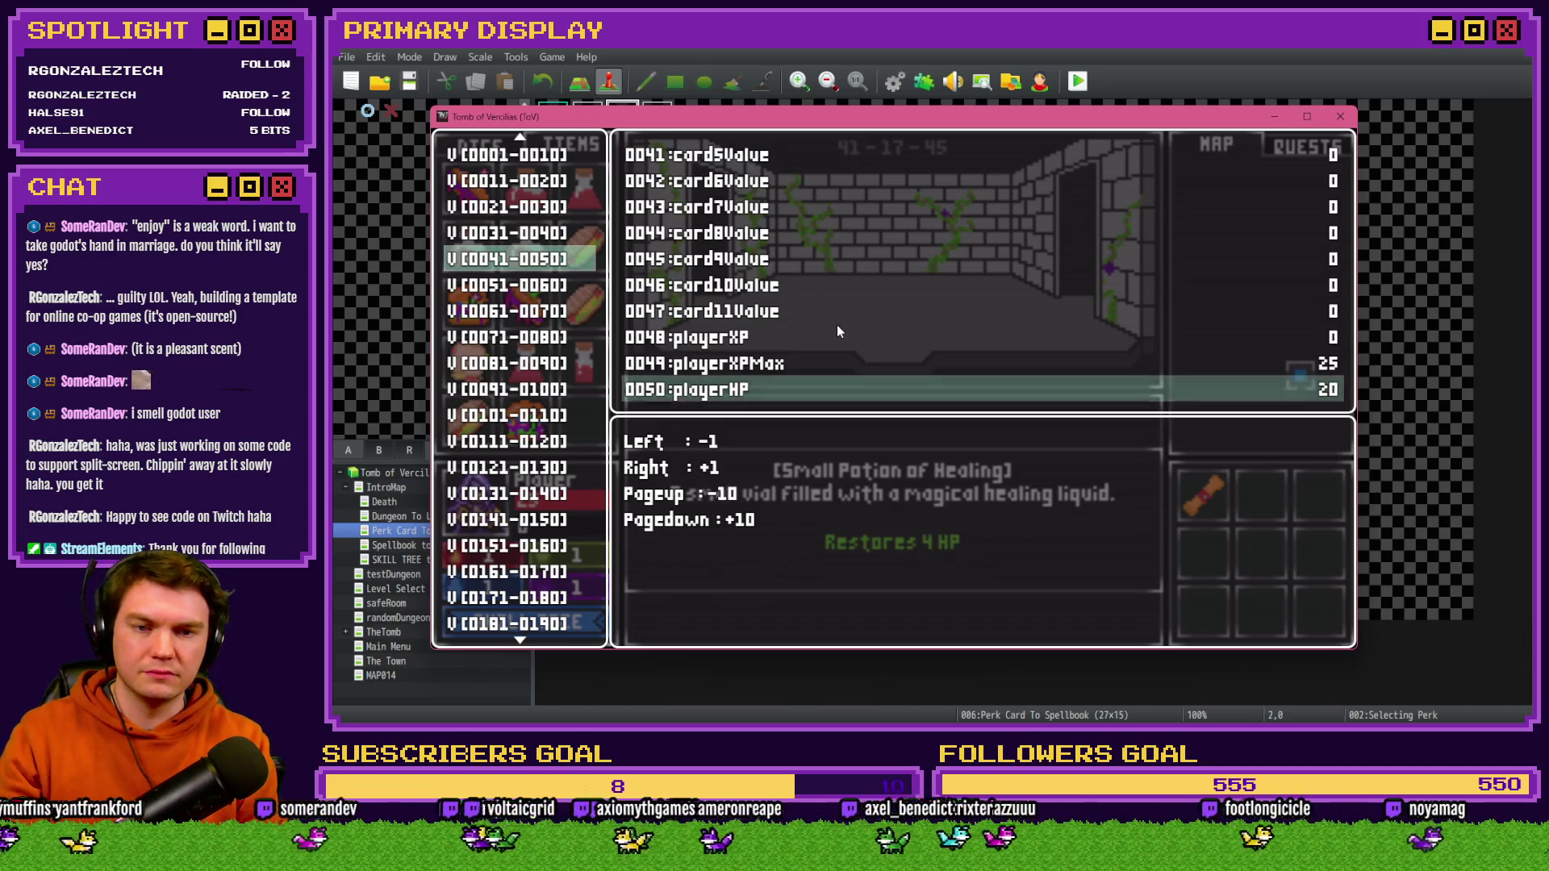
key(Left)
key(Left)
key(Escape)
key(Escape)
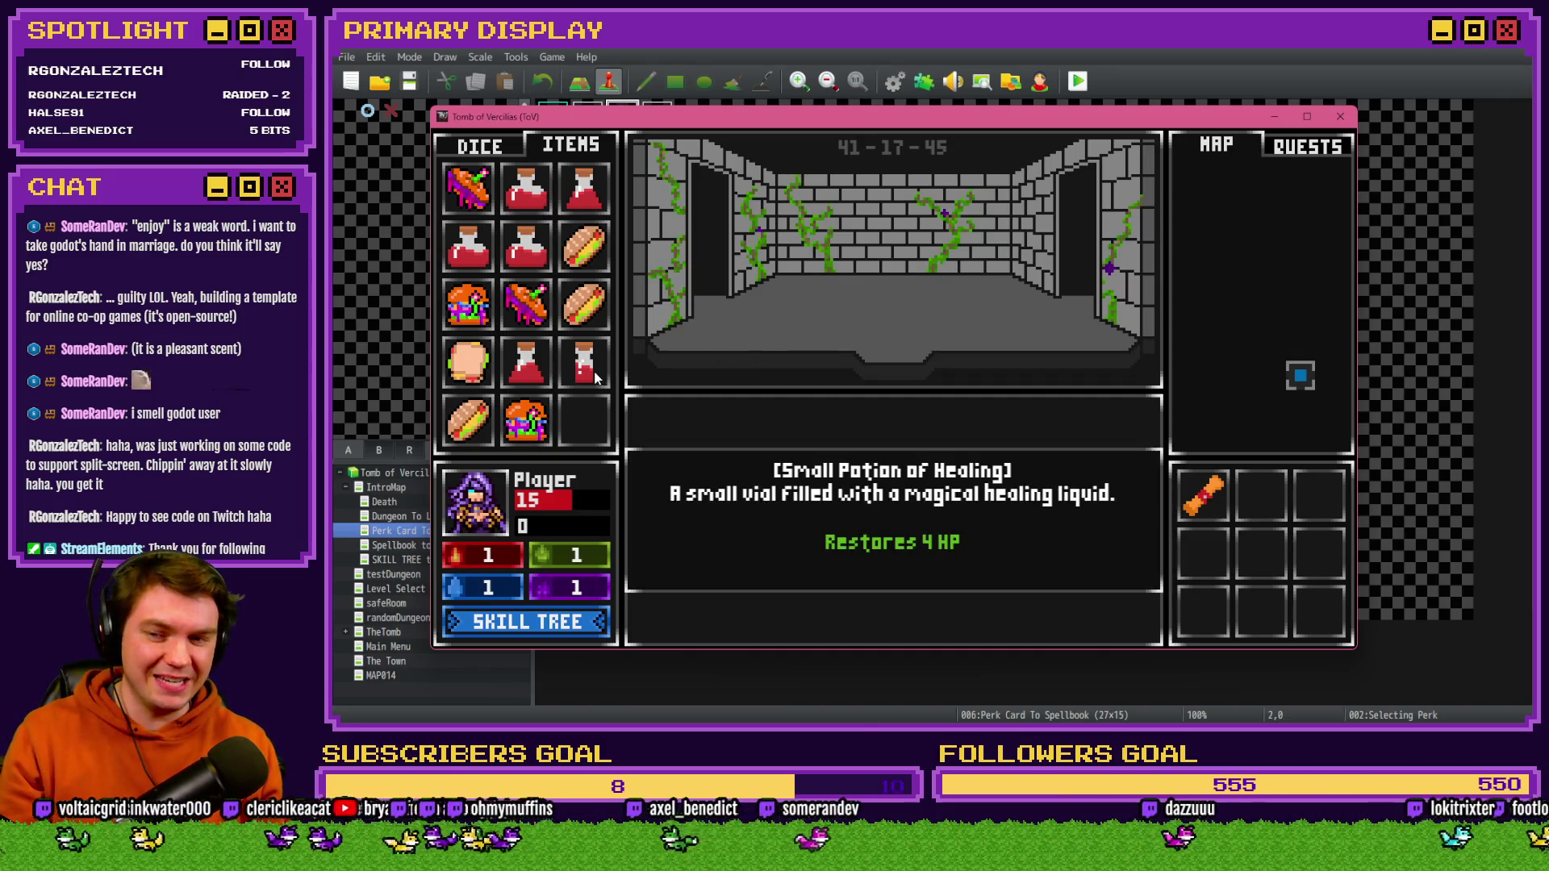
drag(498, 508, 498, 510)
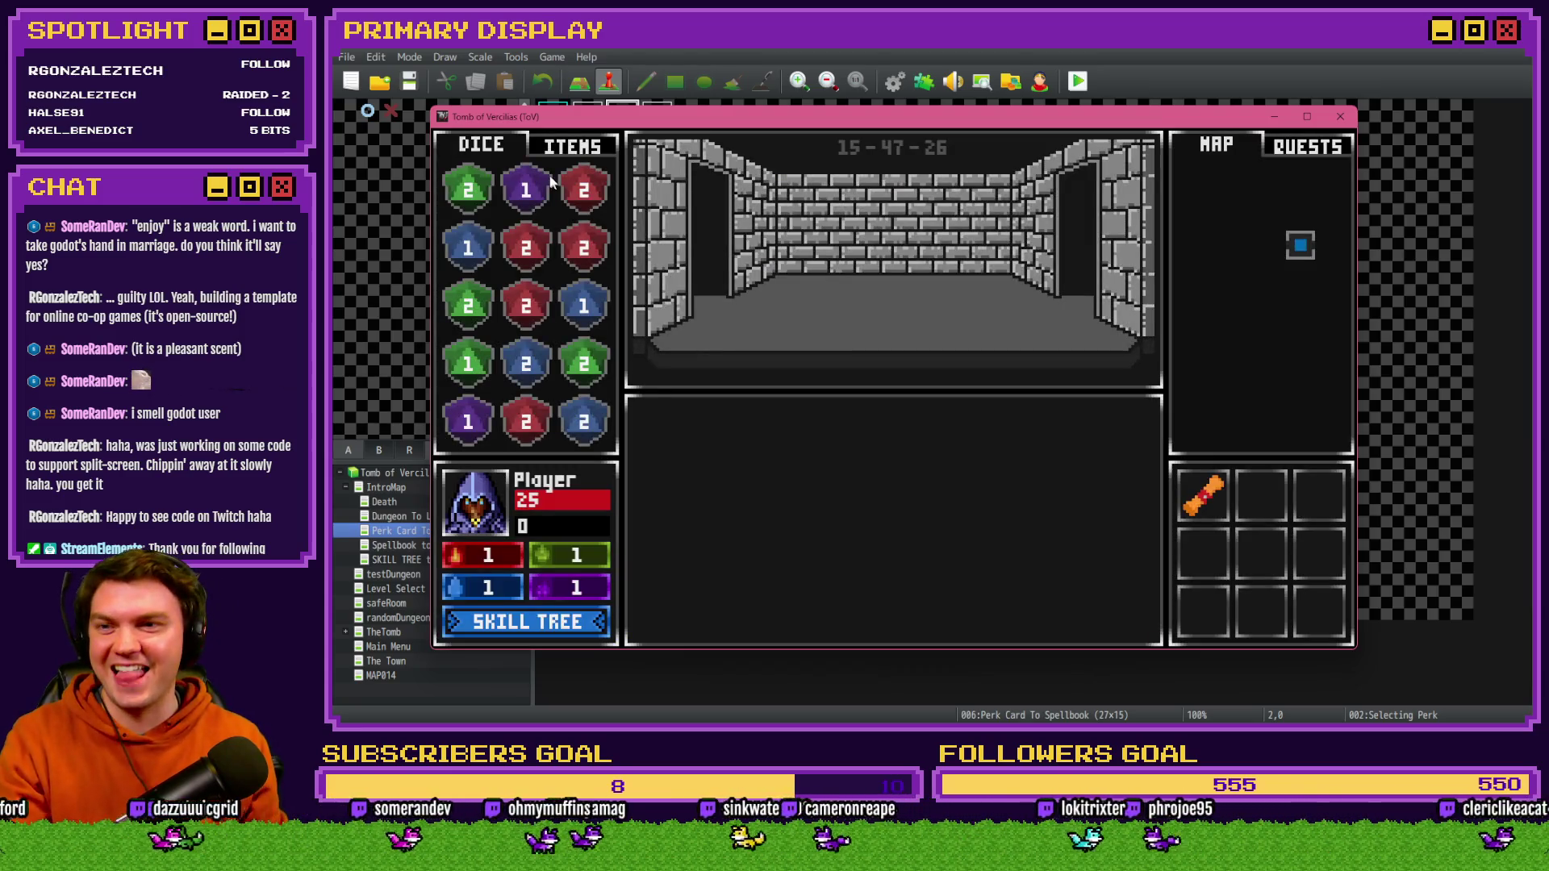
- Show the ITEMS inventory and confirm the Small Potion tooltip reads Restores 4 HP
click(567, 146)
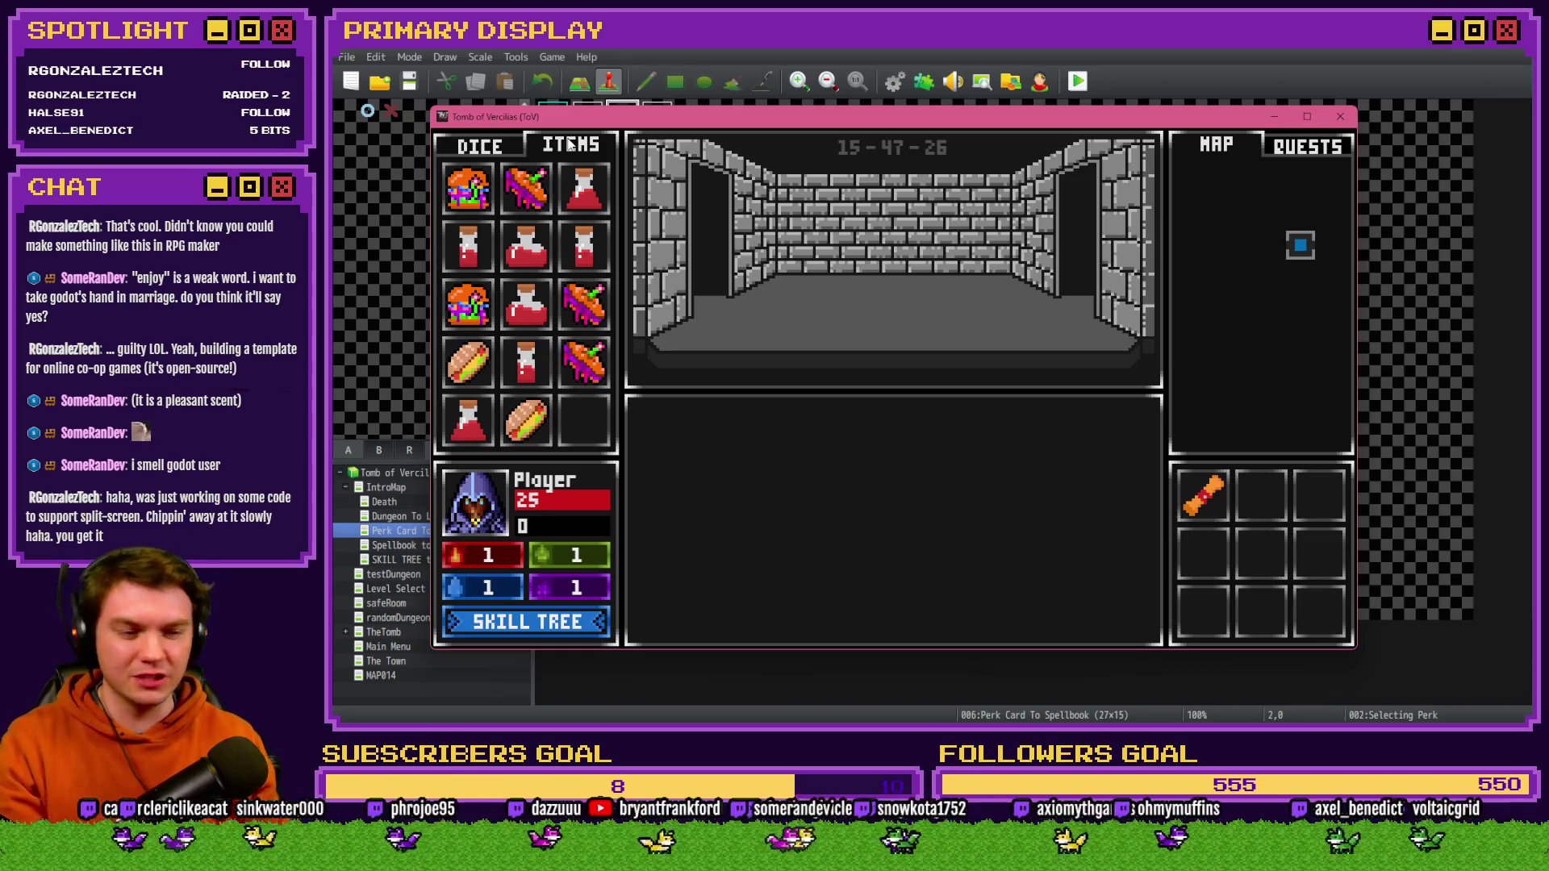
mouse_move(530, 363)
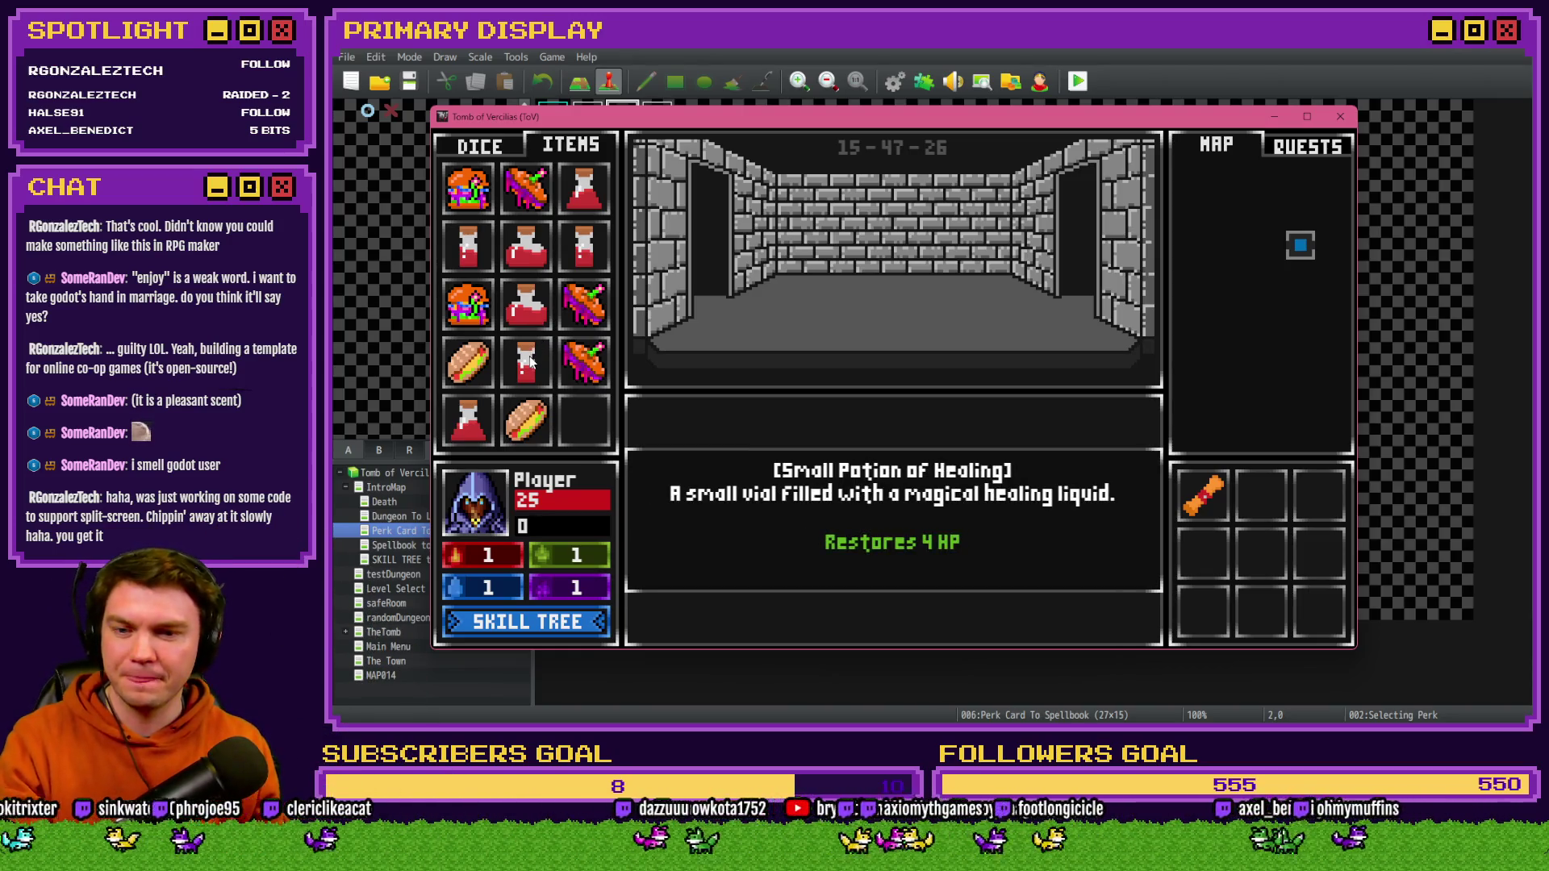
mouse_move(515, 255)
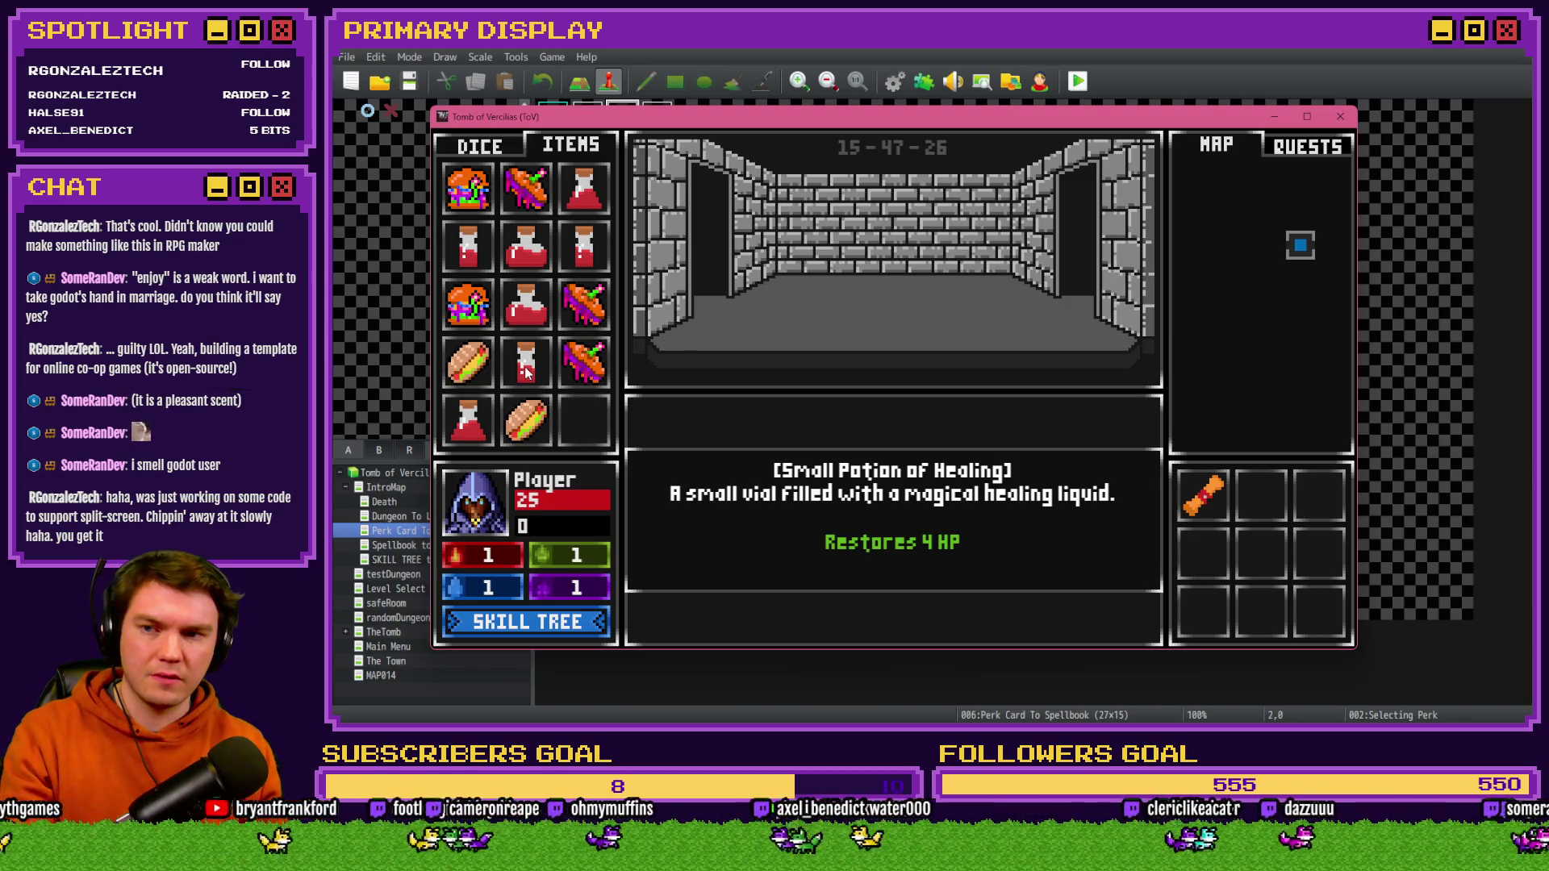
- Set variable 0050 playerHP to 5 in the F9 debug window
key(F9)
key(Down)
key(Down)
key(Down)
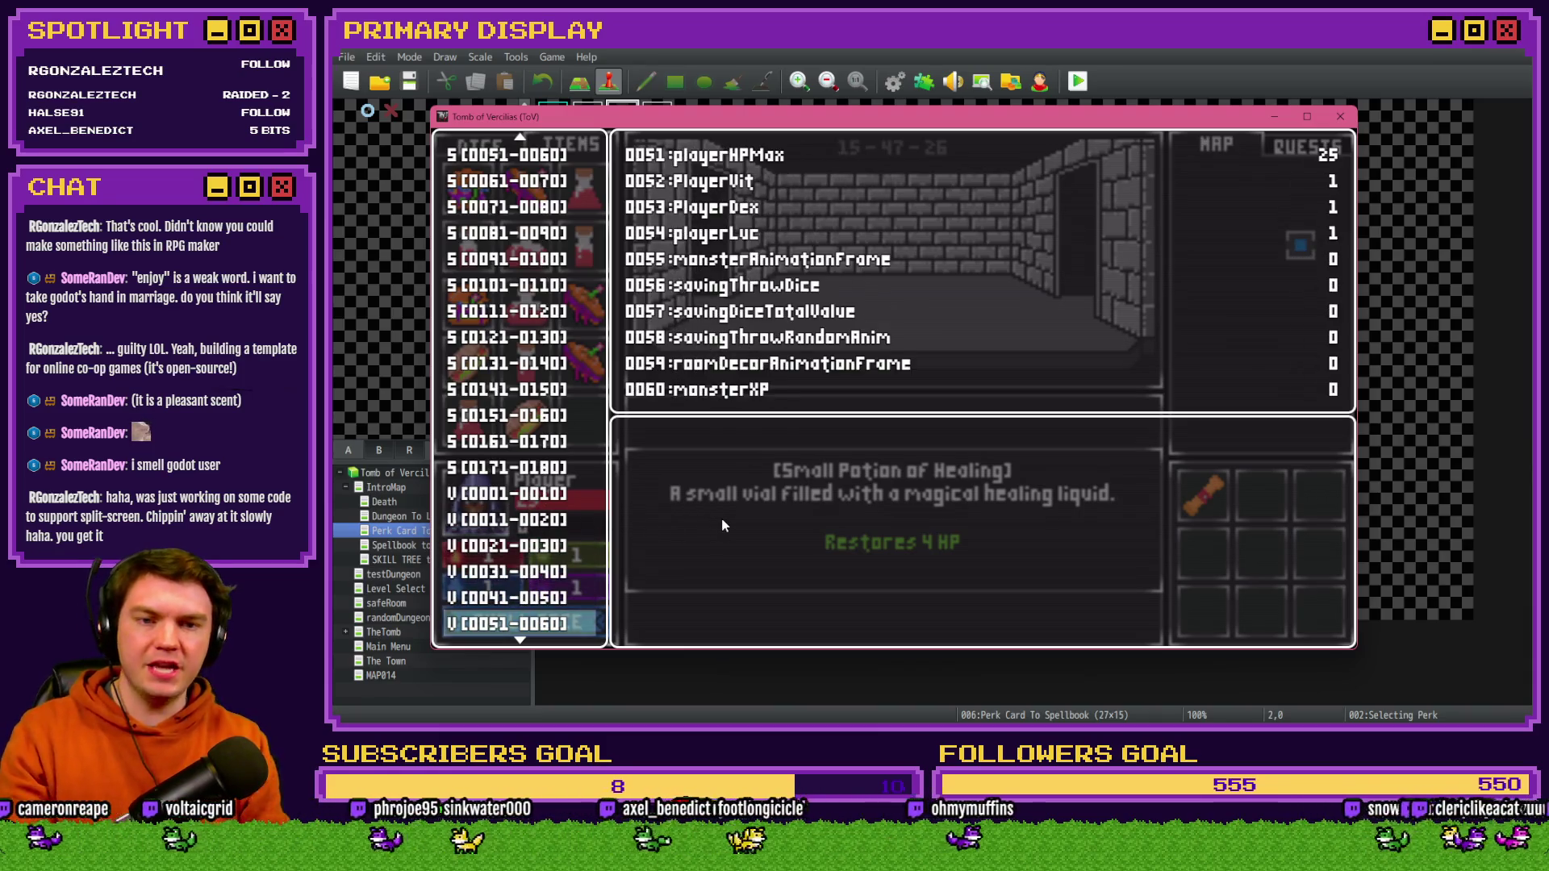
key(Up)
key(Return)
key(Up)
key(Page_Up)
key(Page_Up)
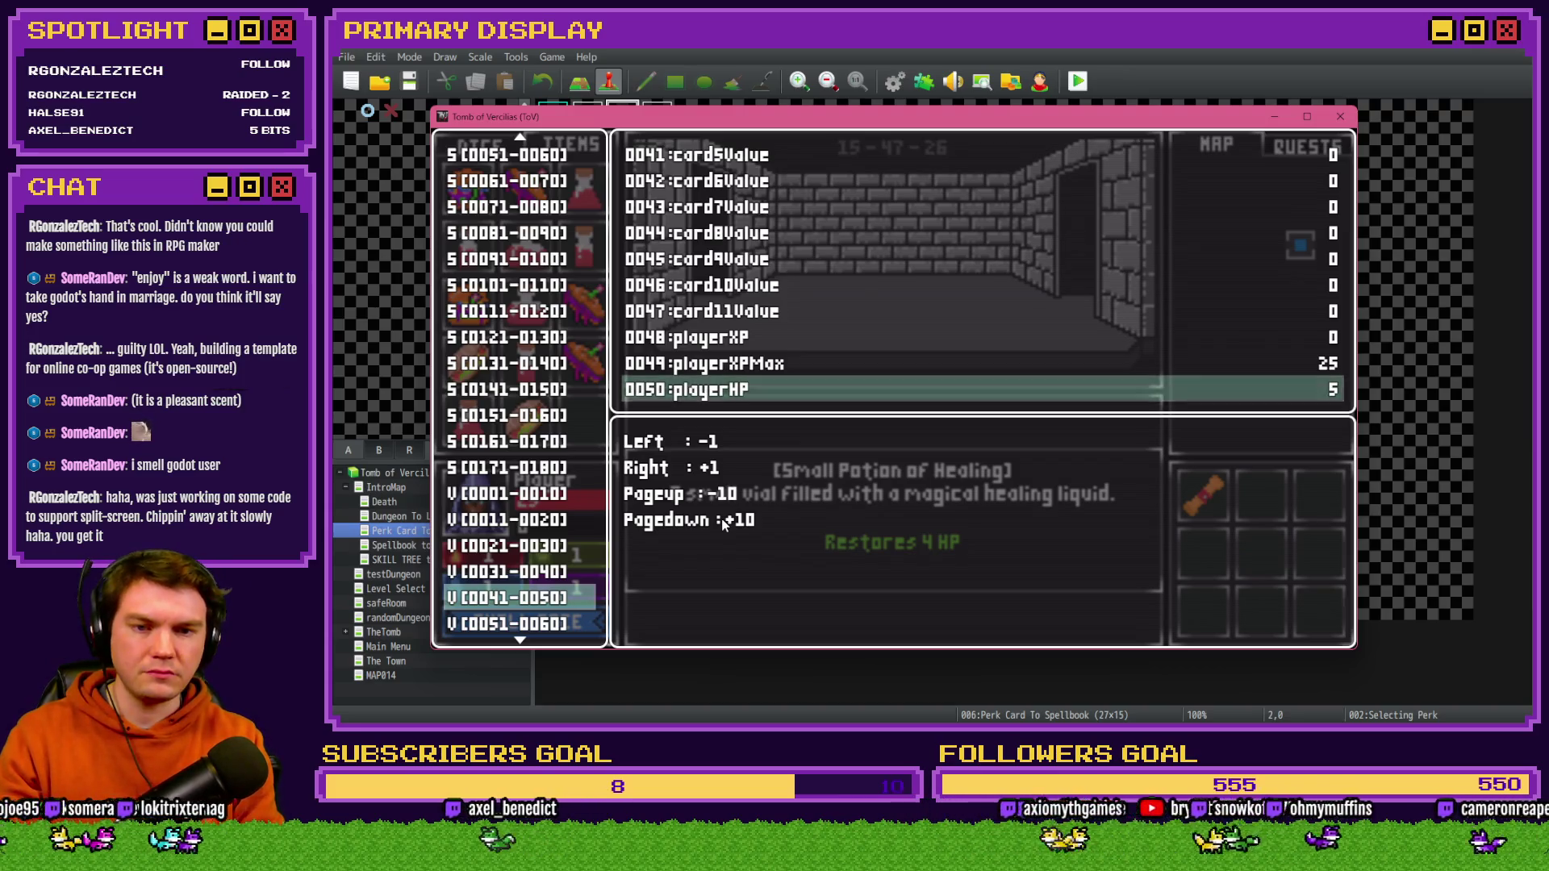
key(Escape)
- Set perk_healingItemsModifier to -40 and drink a Small Potion, raising HP to 9
scroll(557, 526, down, 10)
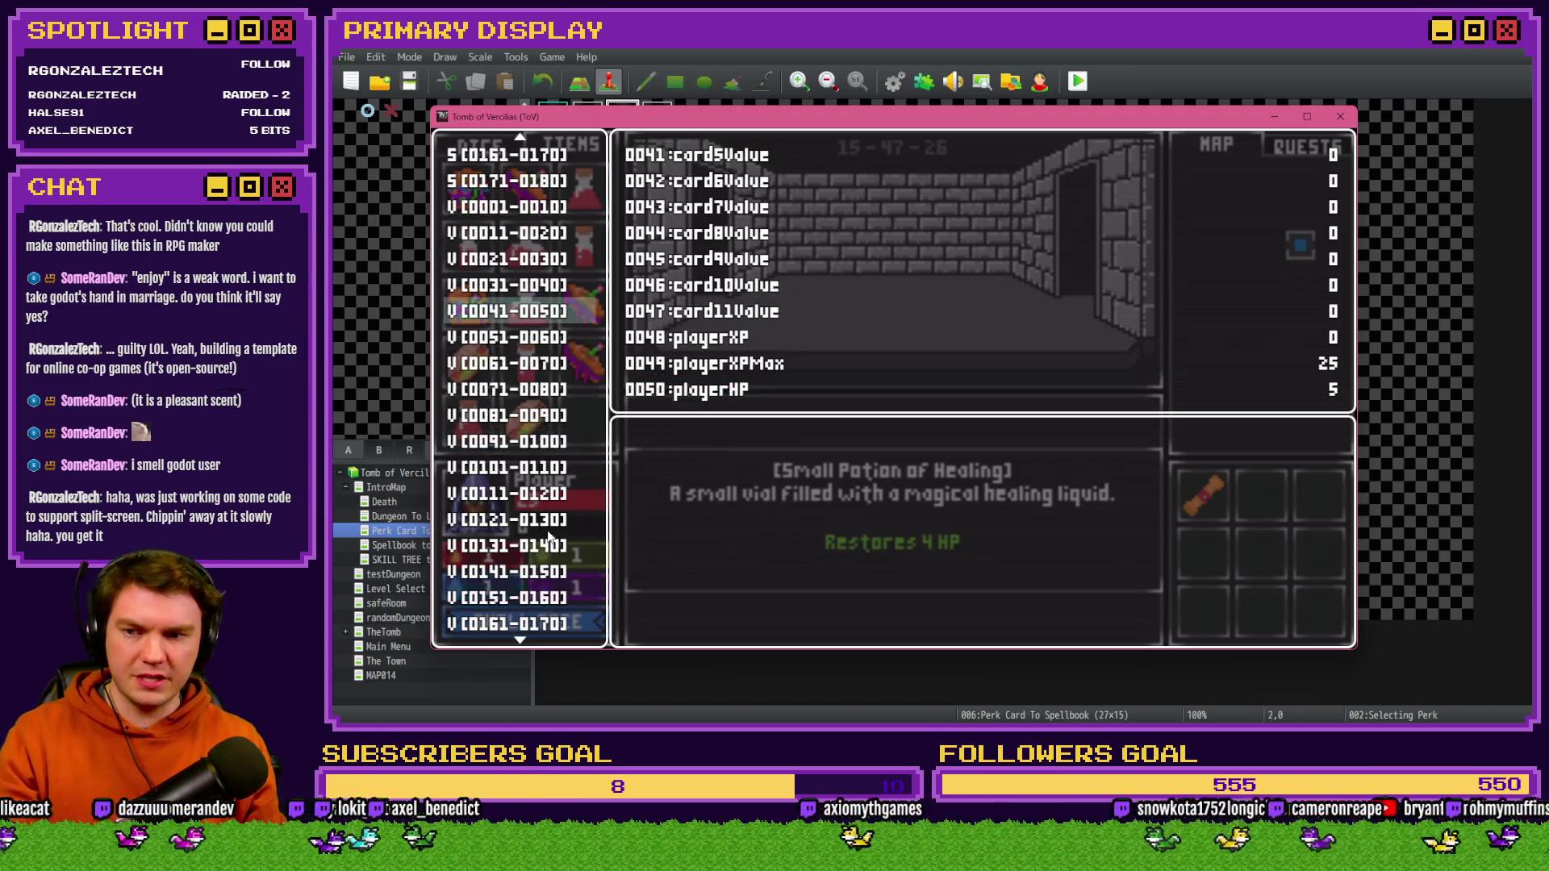
scroll(557, 525, down, 12)
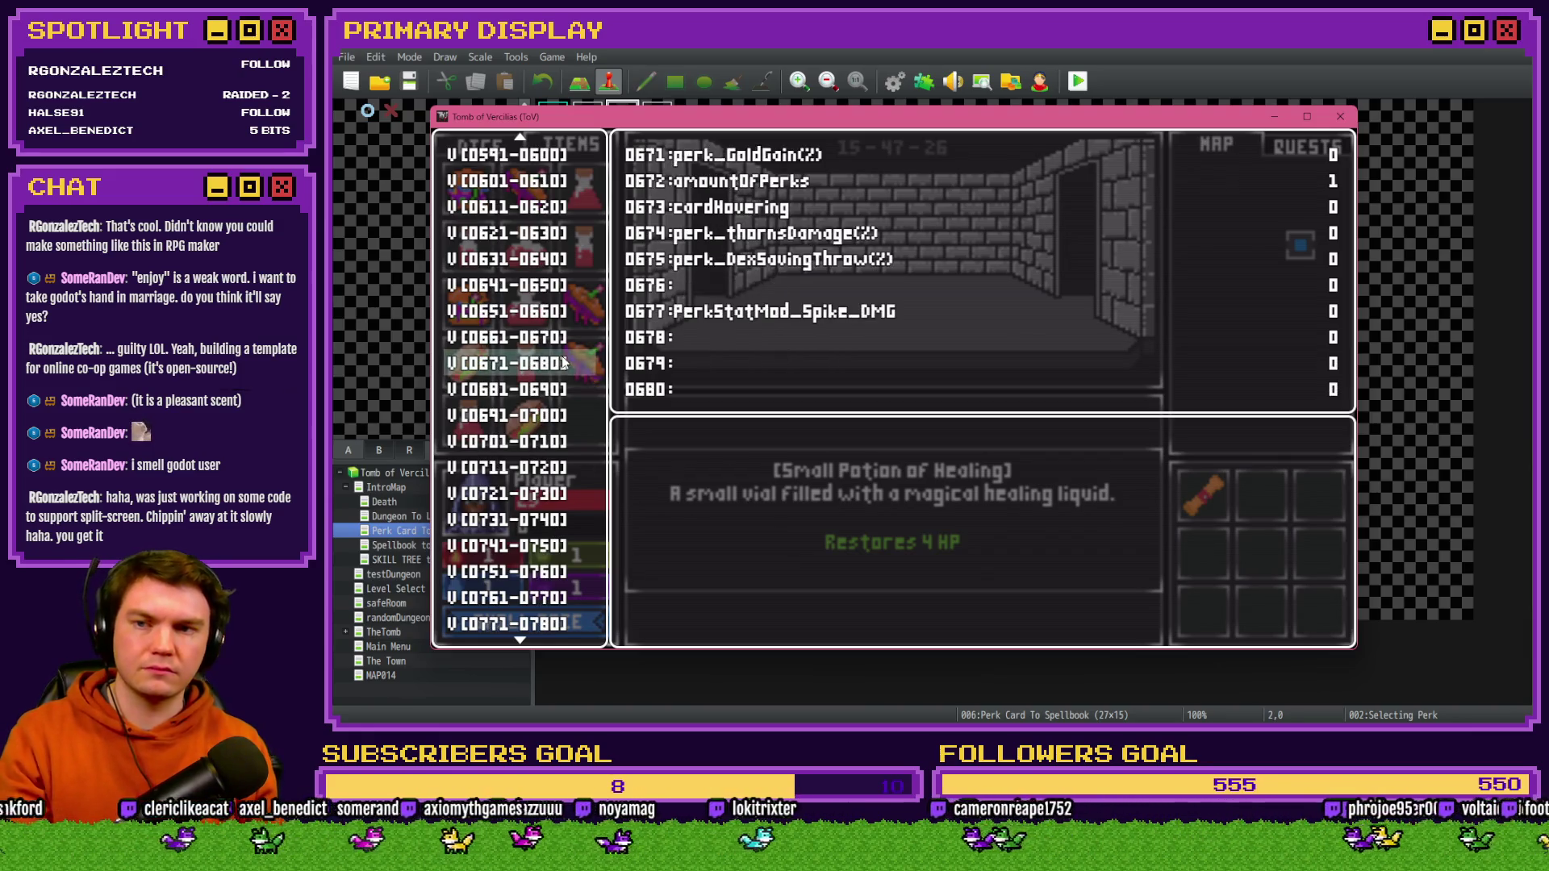
scroll(516, 363, down, 3)
key(Return)
key(Down)
key(Down)
key(Page_Up)
key(Page_Up)
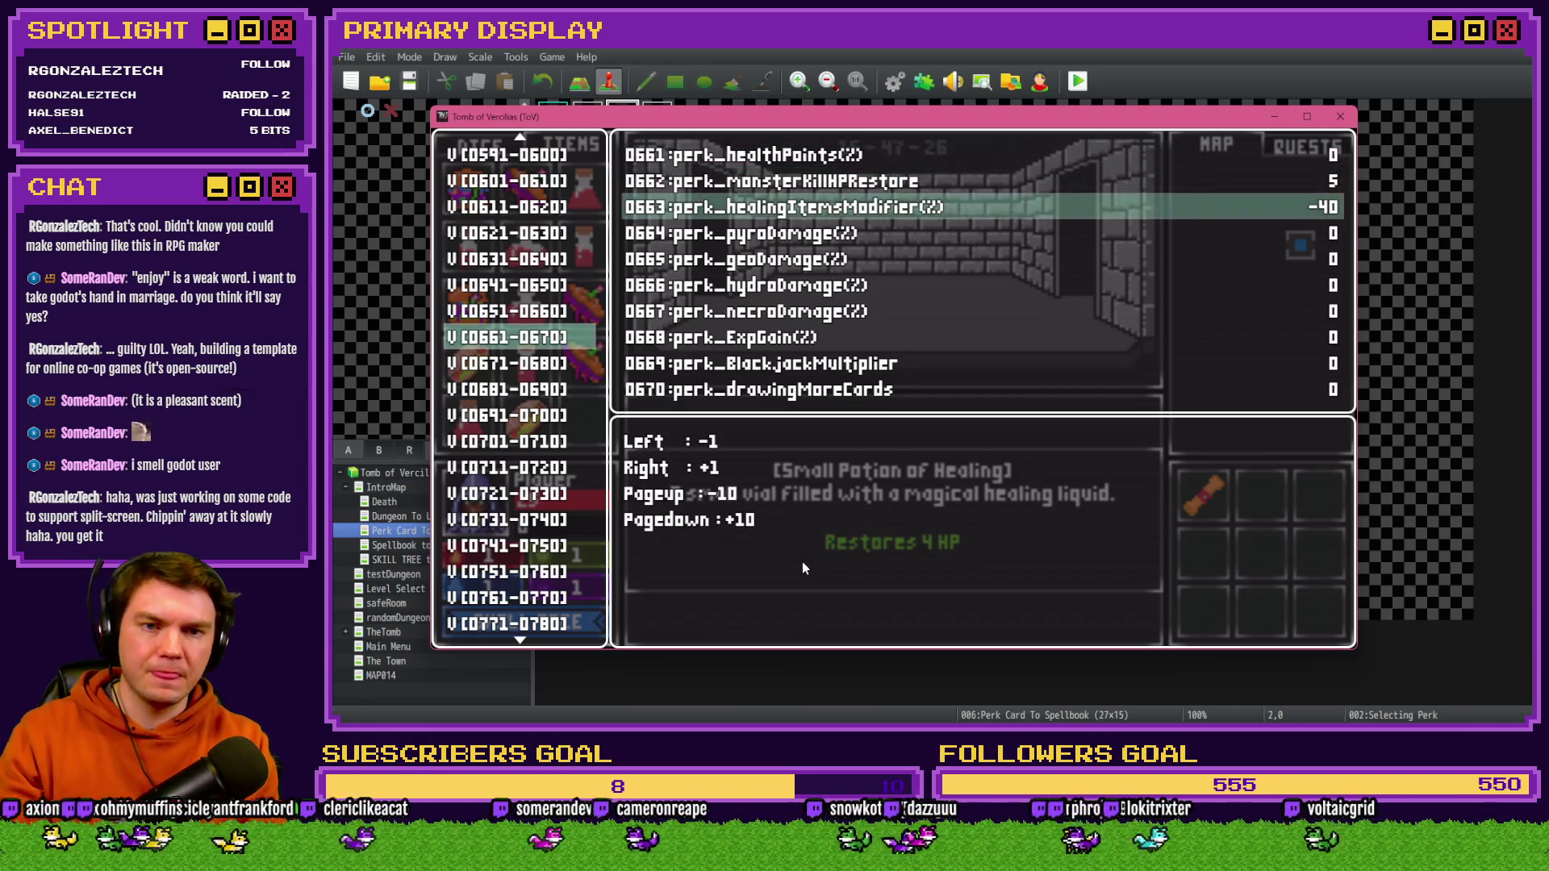
key(Escape)
key(Escape)
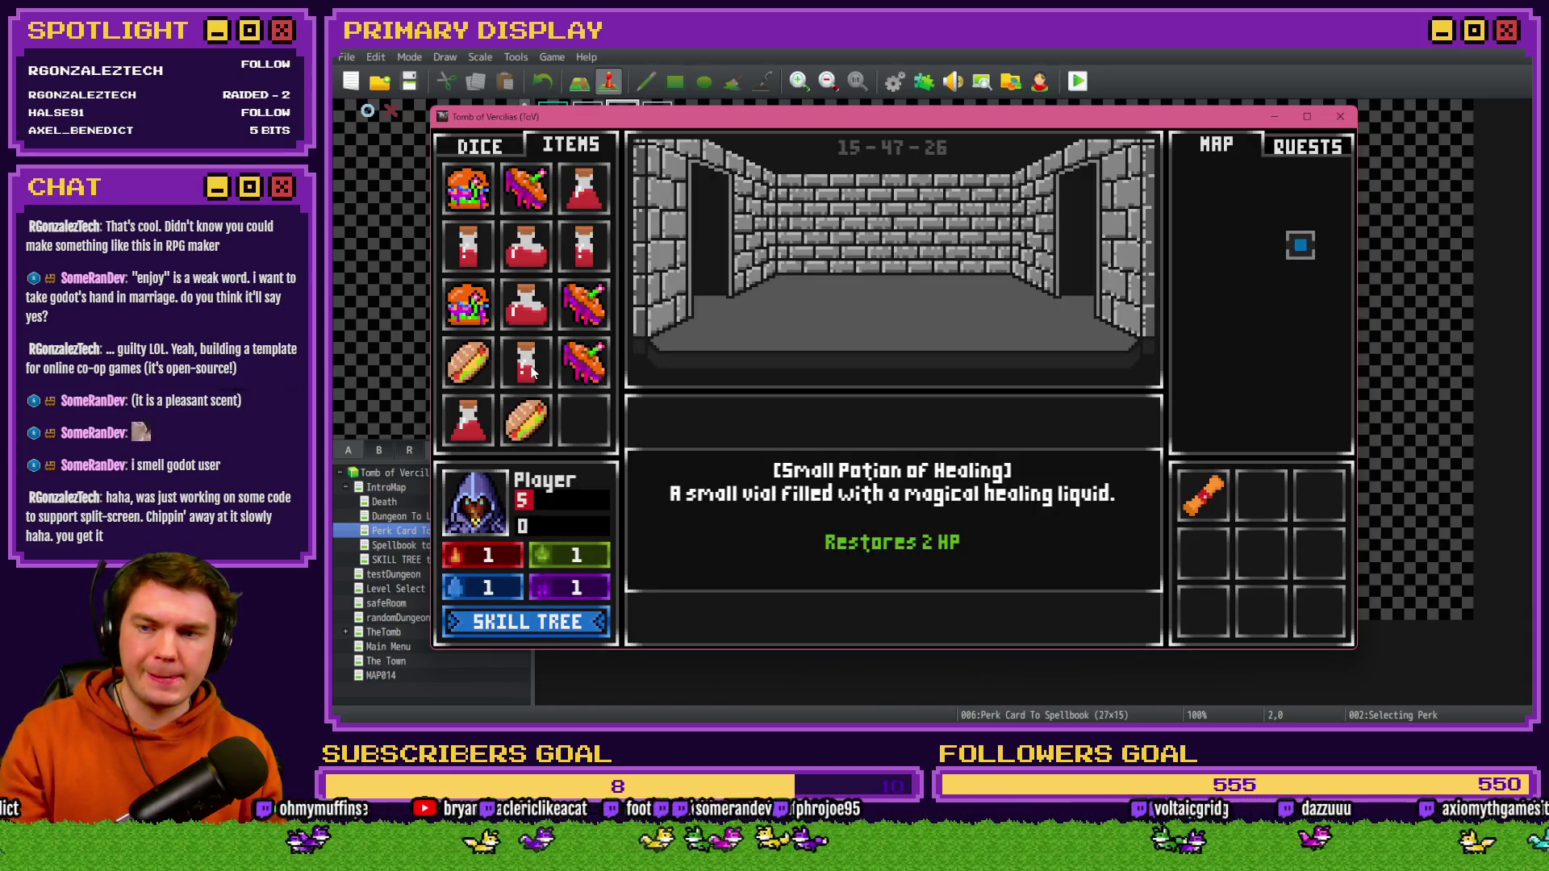
drag(531, 370, 479, 516)
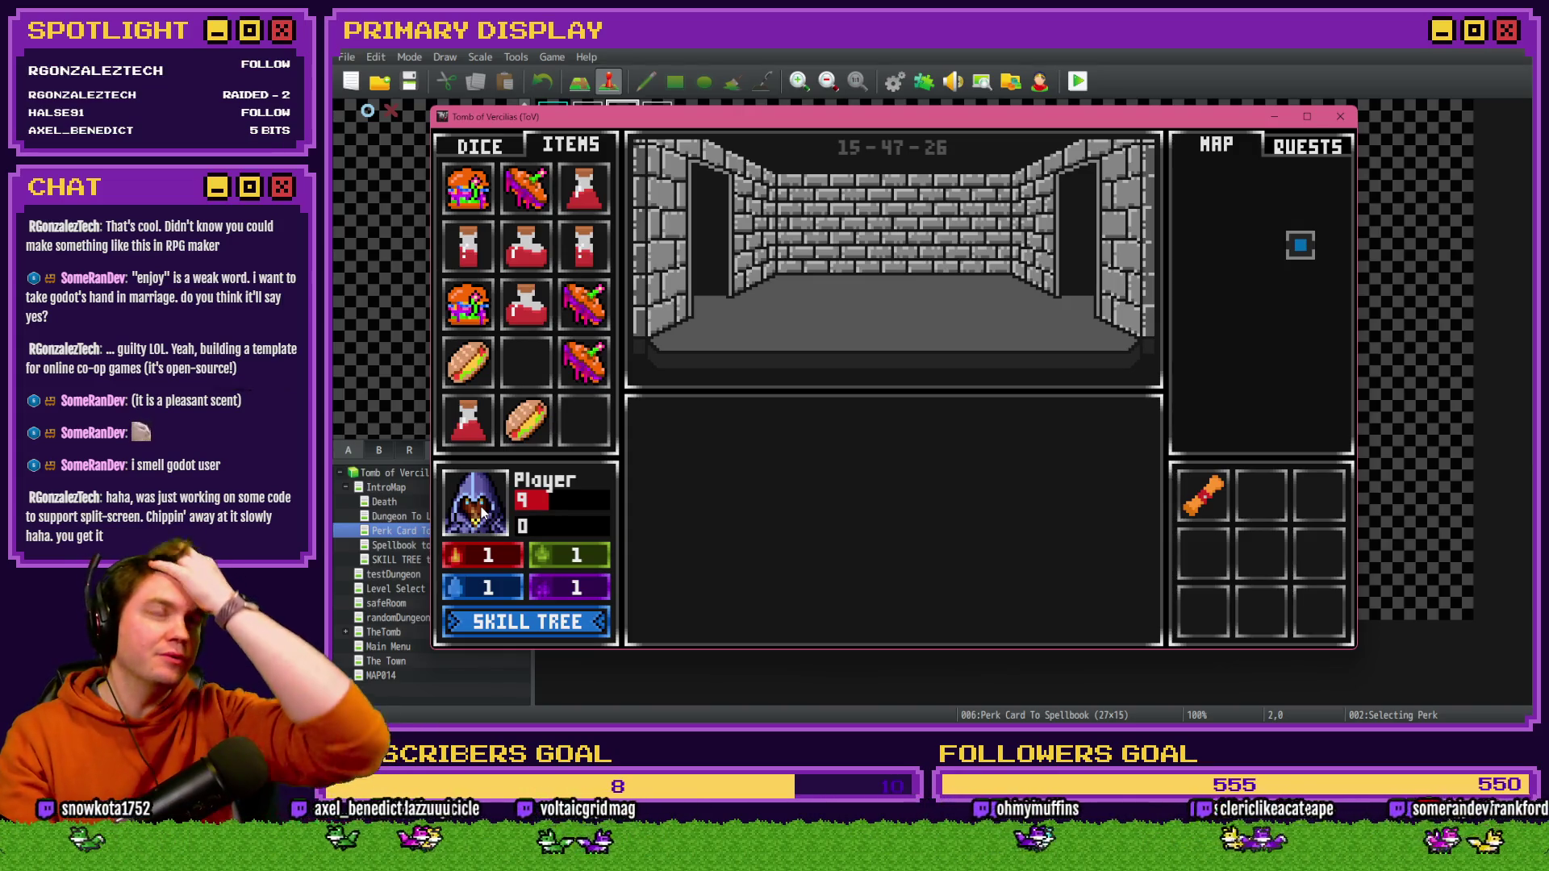
- Change perk_healingItemsModifier to 10 and return to the game
key(F9)
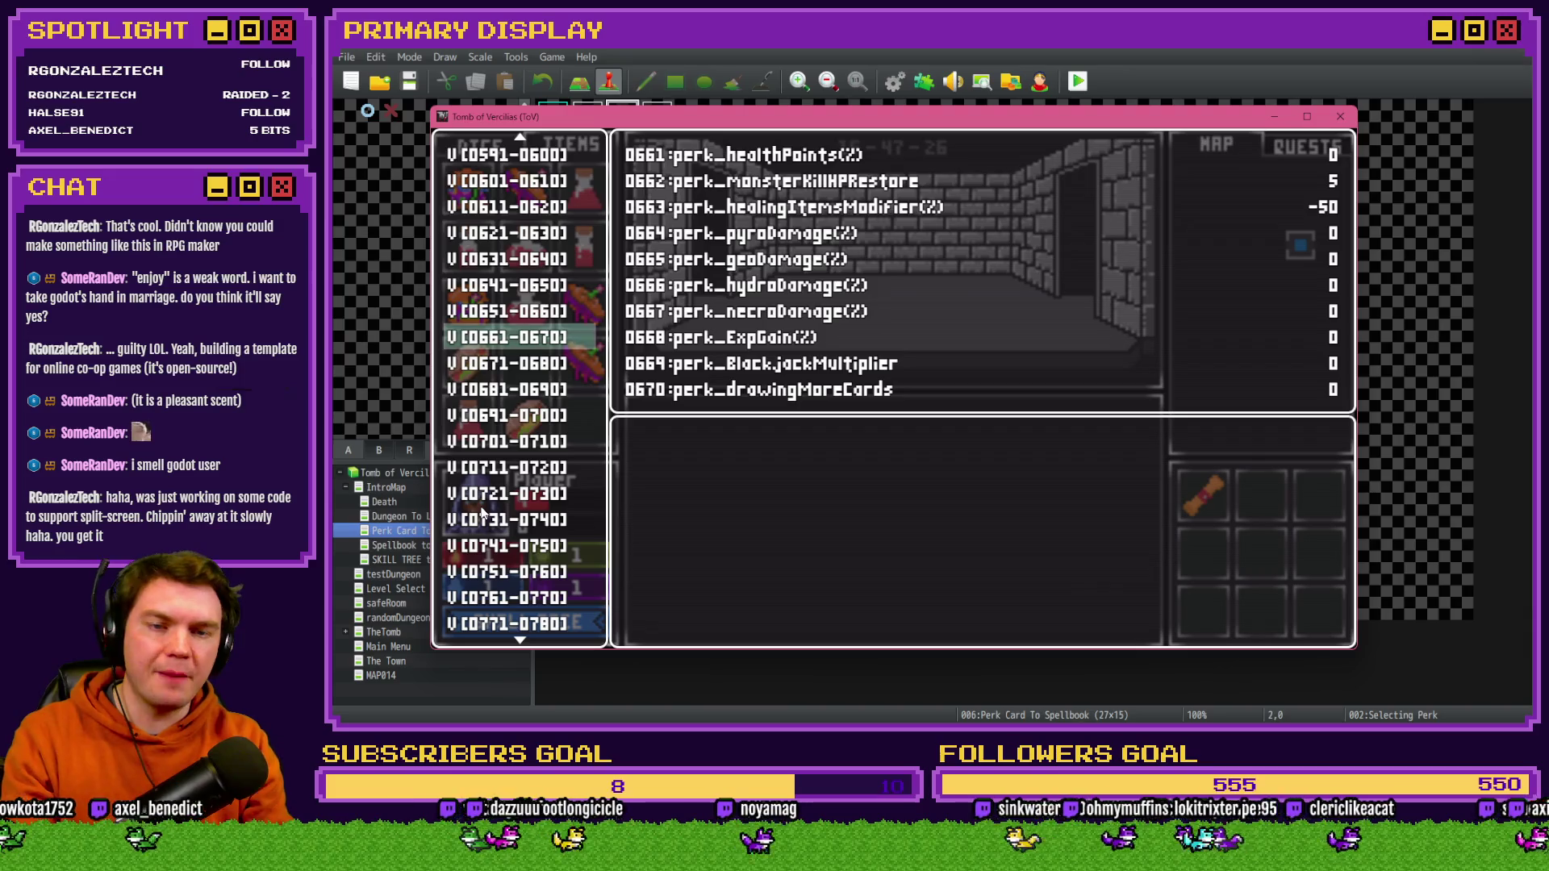
key(Return)
key(Down)
key(Down)
key(Page_Down)
key(Page_Down)
key(Page_Down)
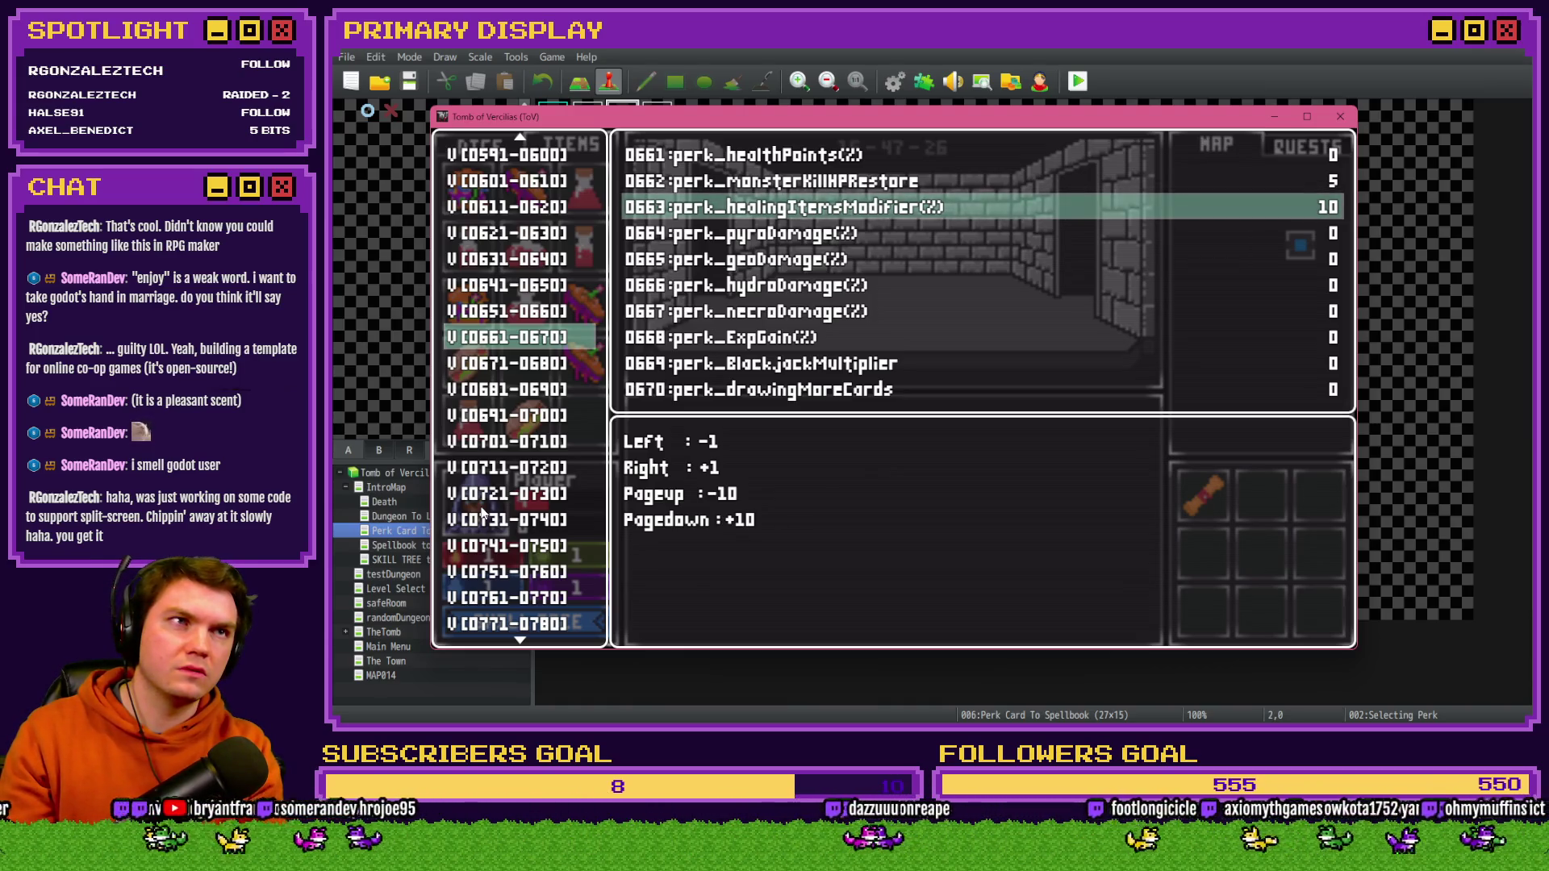
key(Escape)
key(Escape)
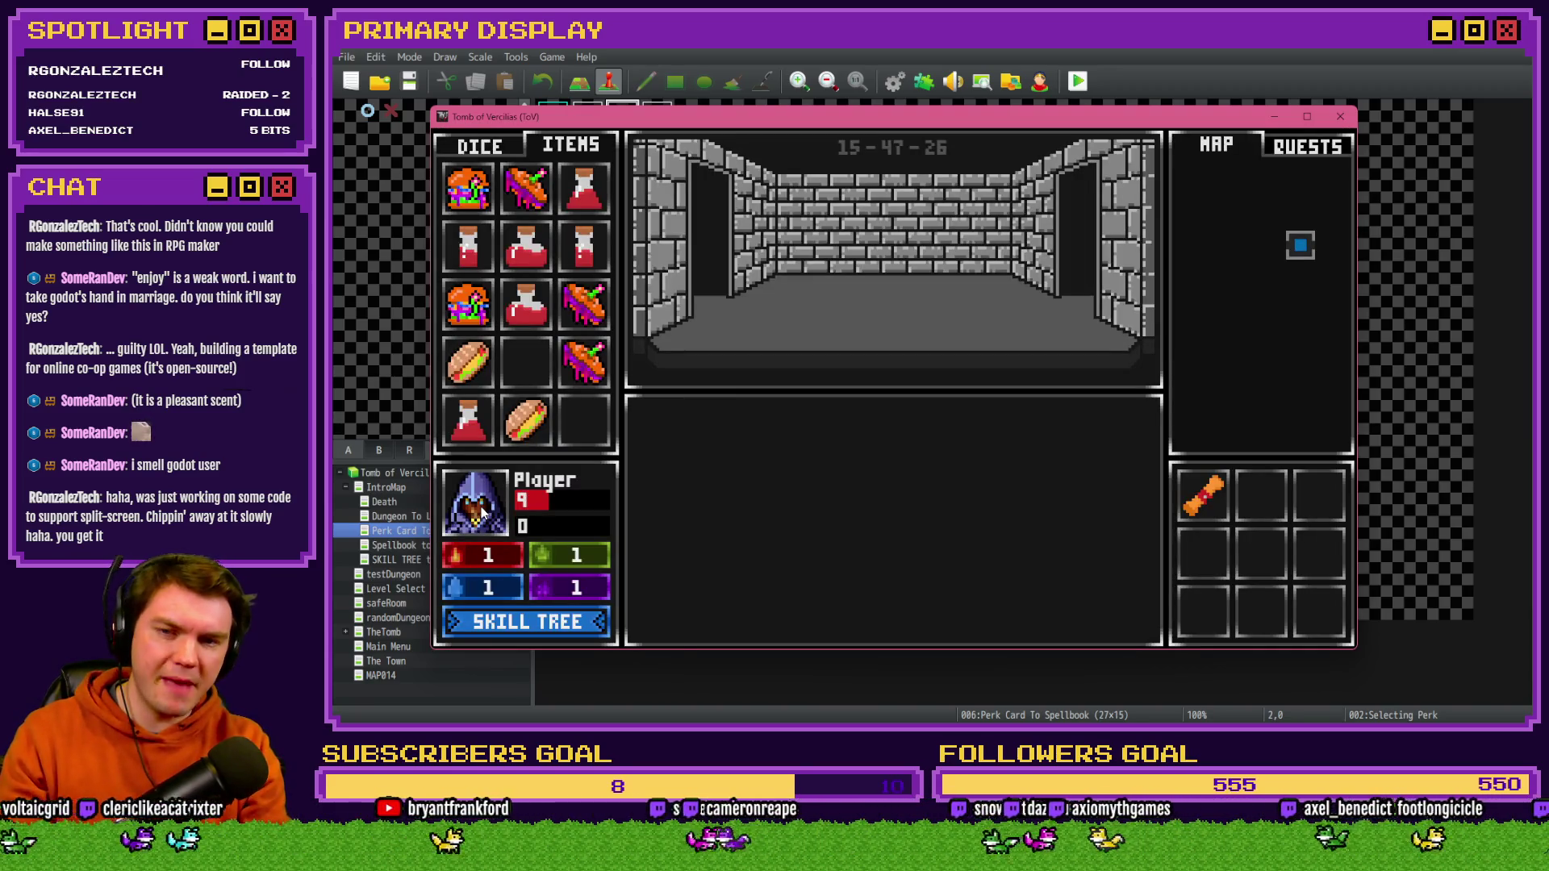
- Set the modifier back to -10 and drink a Small Potion, raising HP from 9 to 13
key(F9)
key(Return)
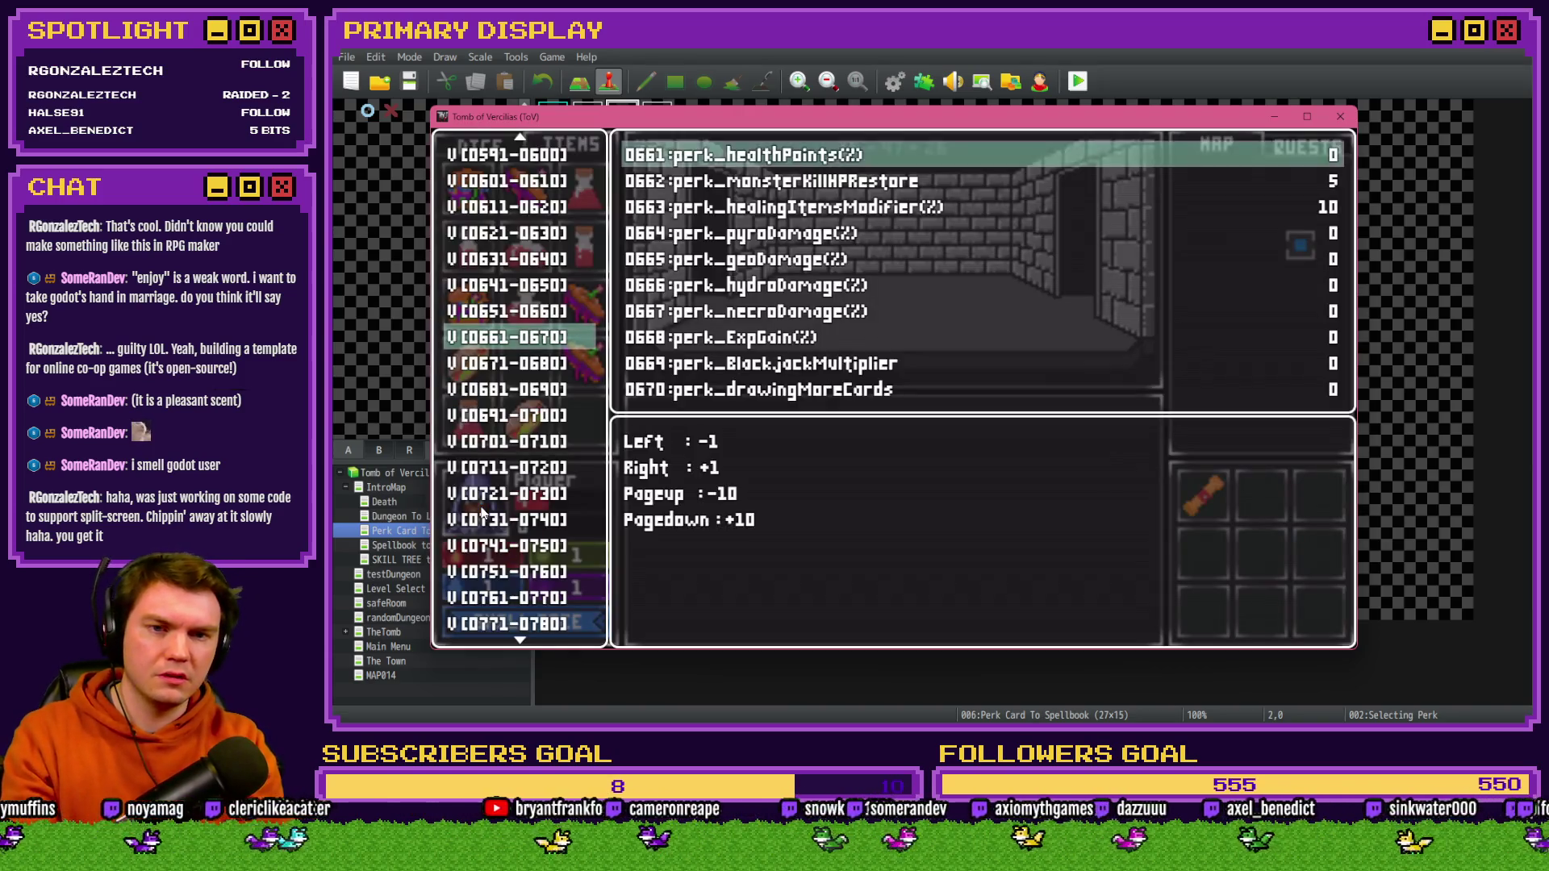
key(Down)
key(Down)
key(Page_Up)
key(Page_Up)
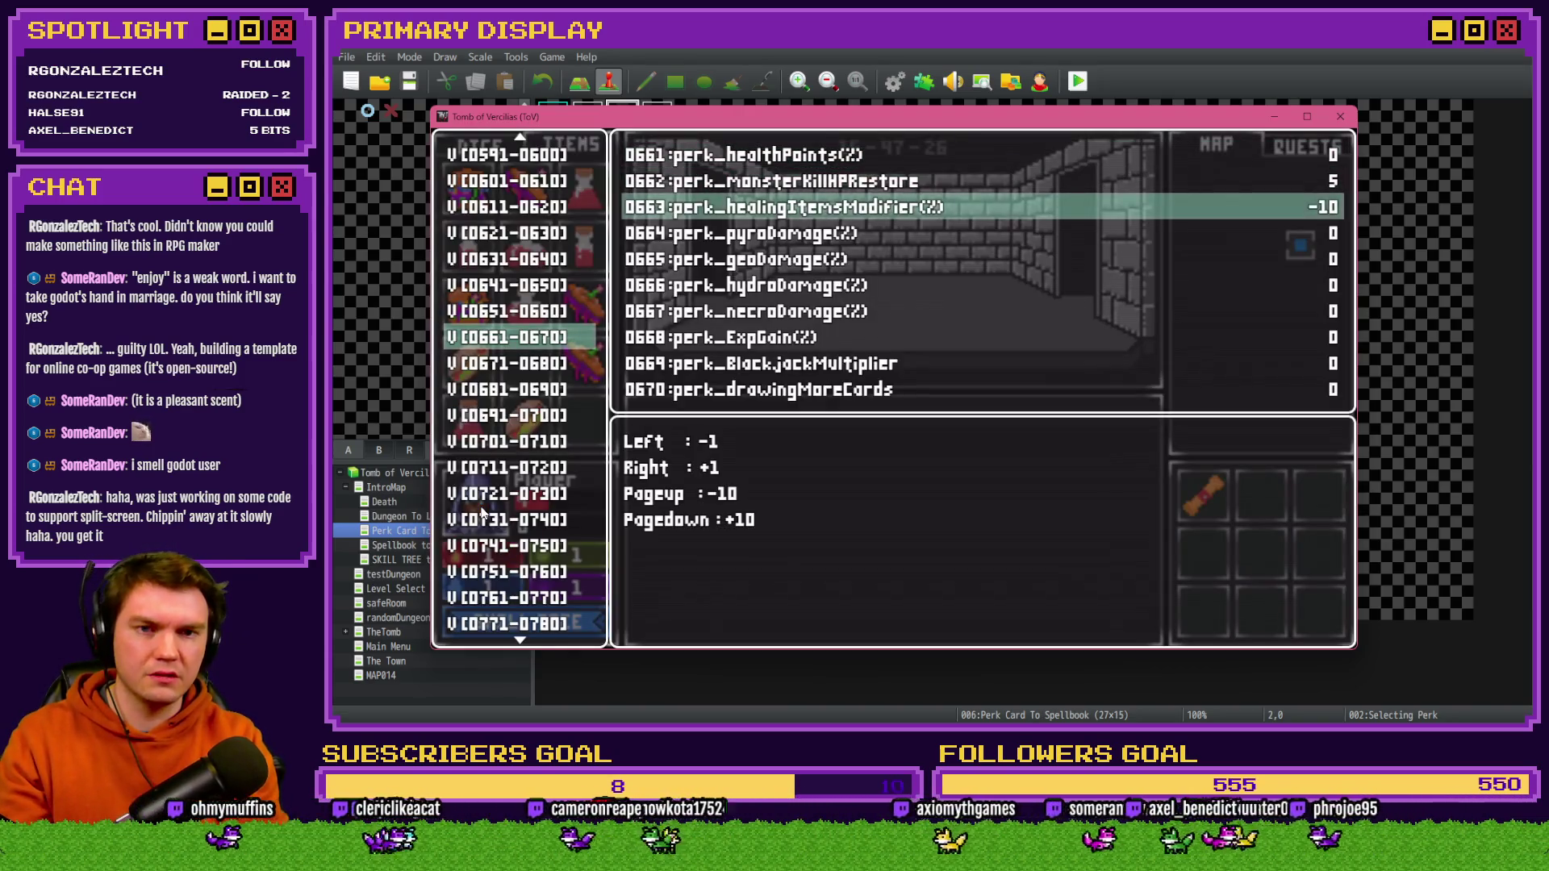
key(Escape)
key(Escape)
mouse_move(476, 255)
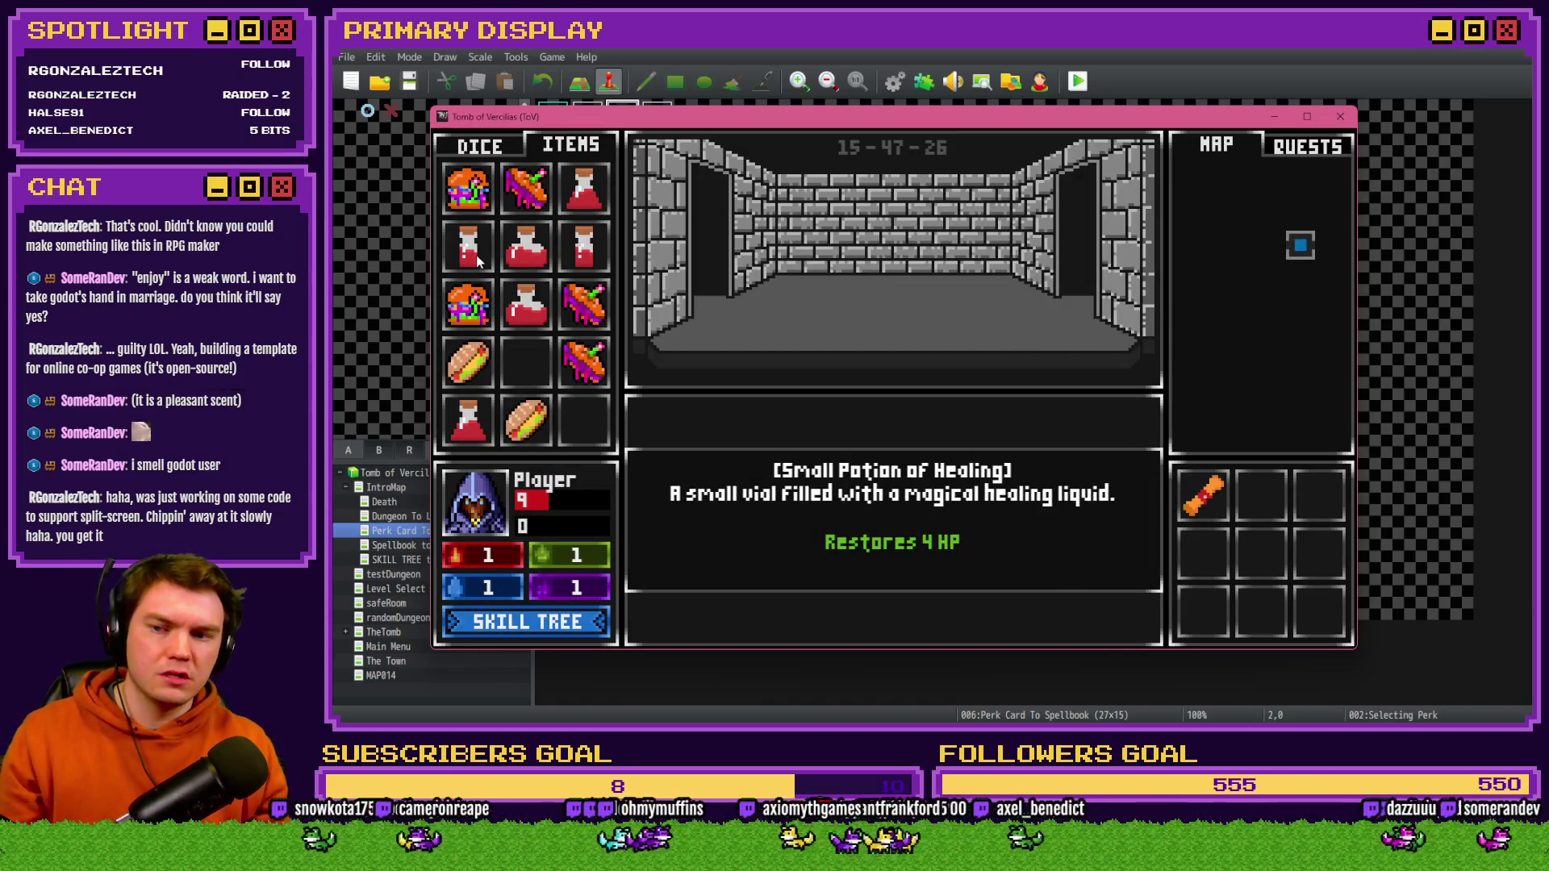
drag(475, 256, 484, 502)
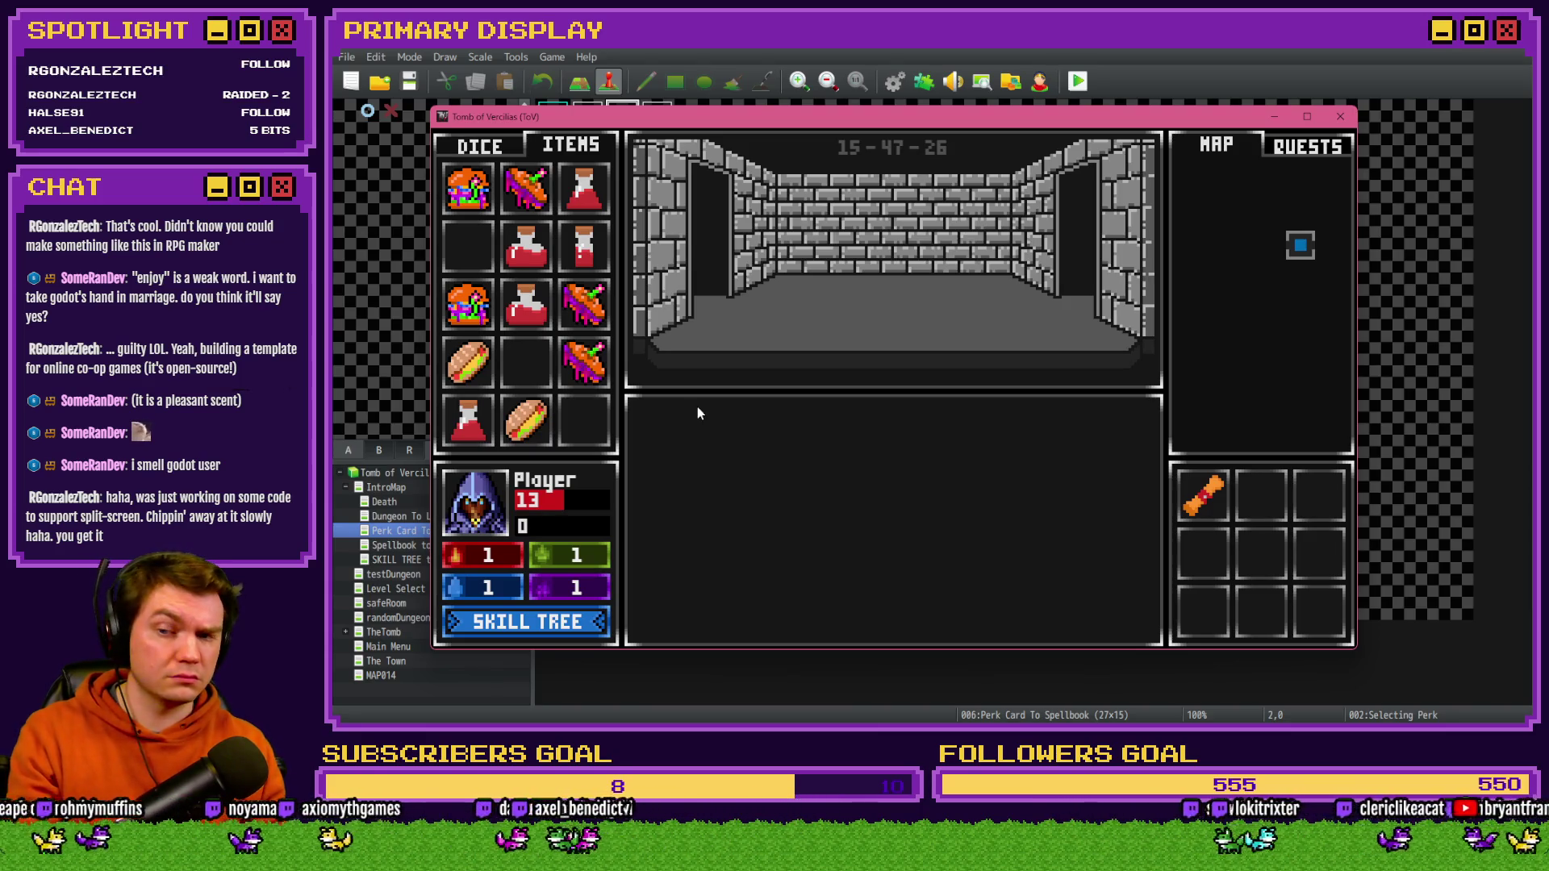
key(F9)
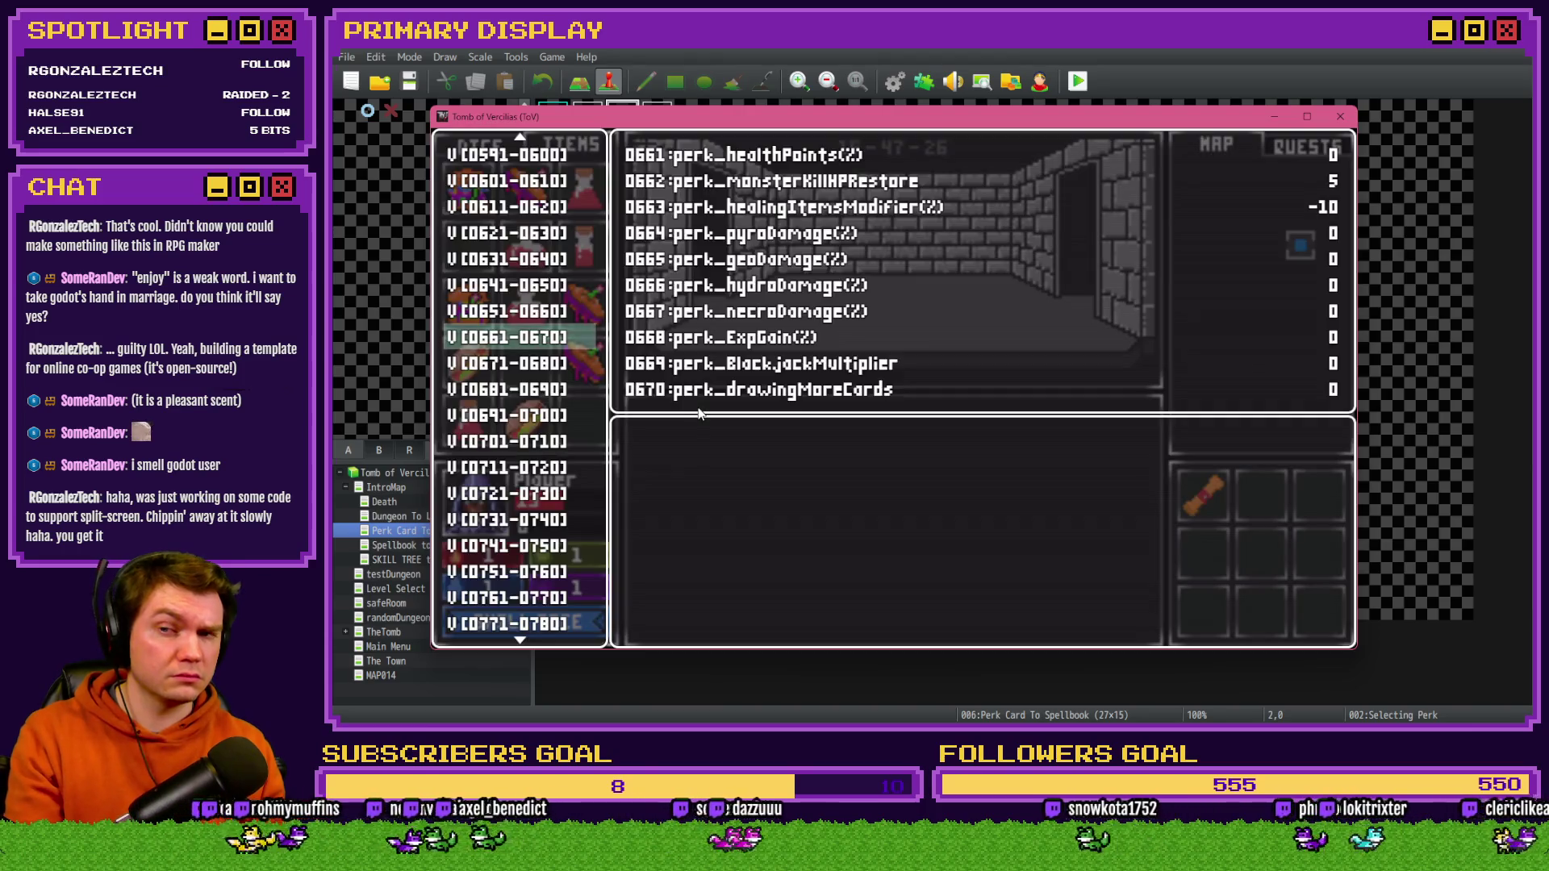
- Drop variable 0050 playerHP back to 5 in the debug window
scroll(528, 457, up, 20)
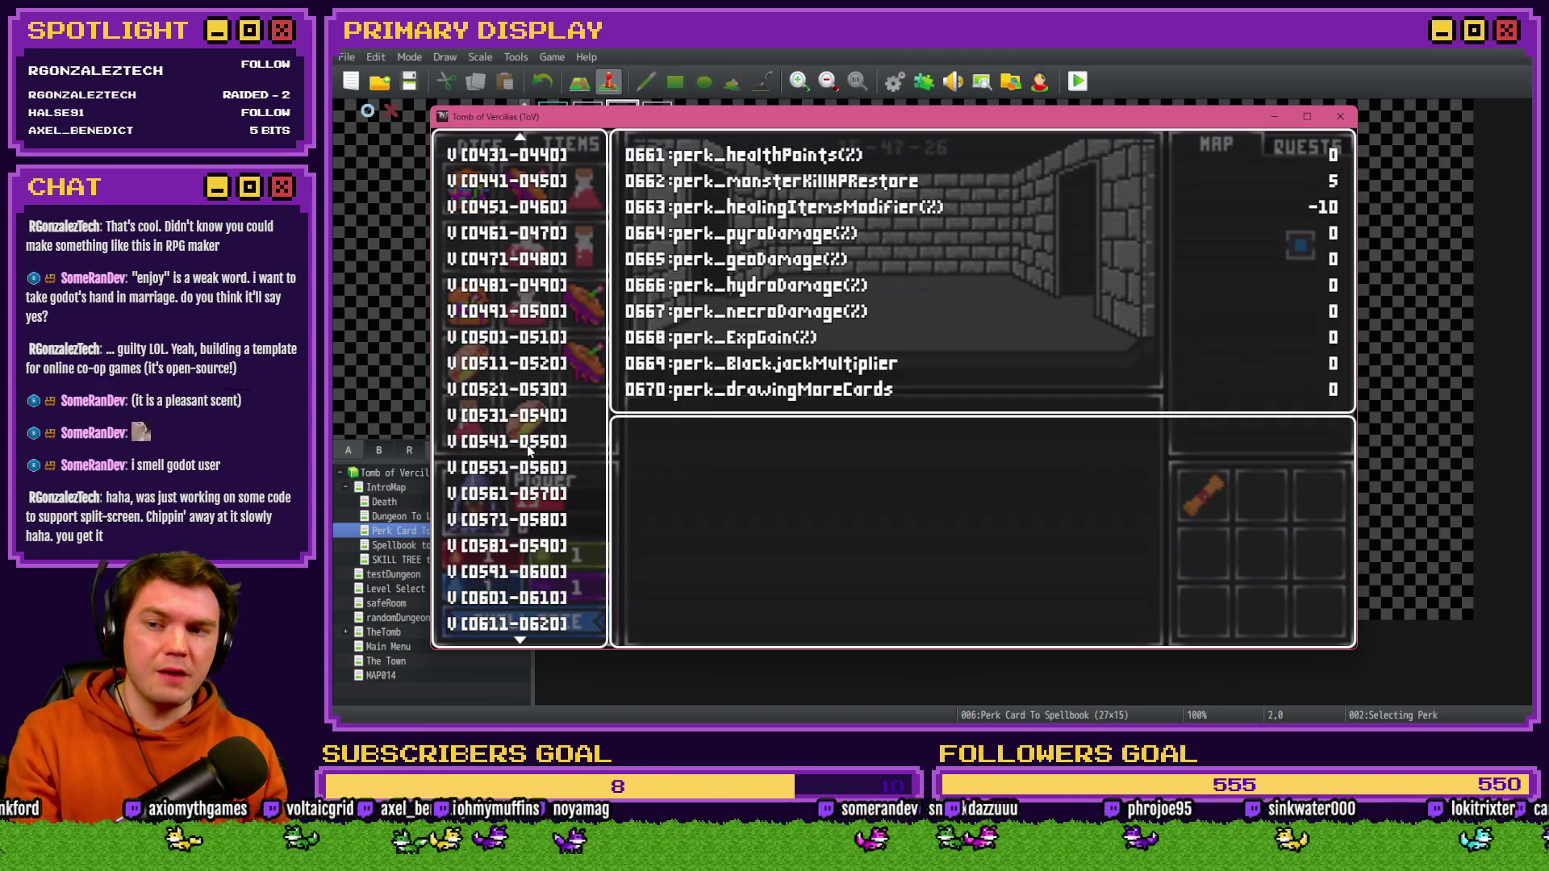
scroll(529, 457, up, 20)
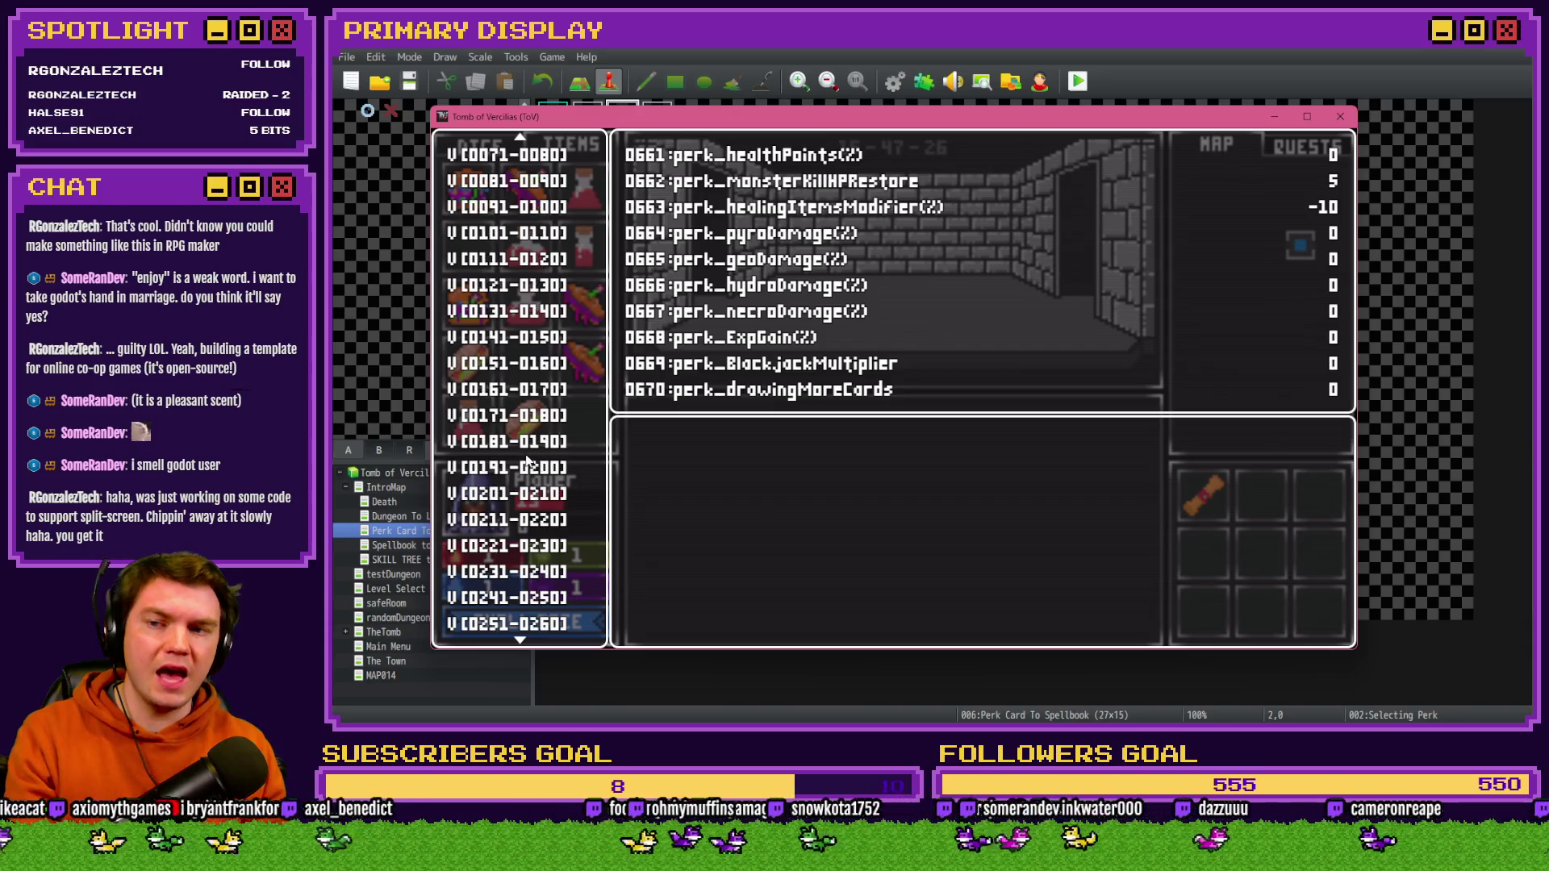
click(545, 441)
key(Up)
key(Up)
key(Up)
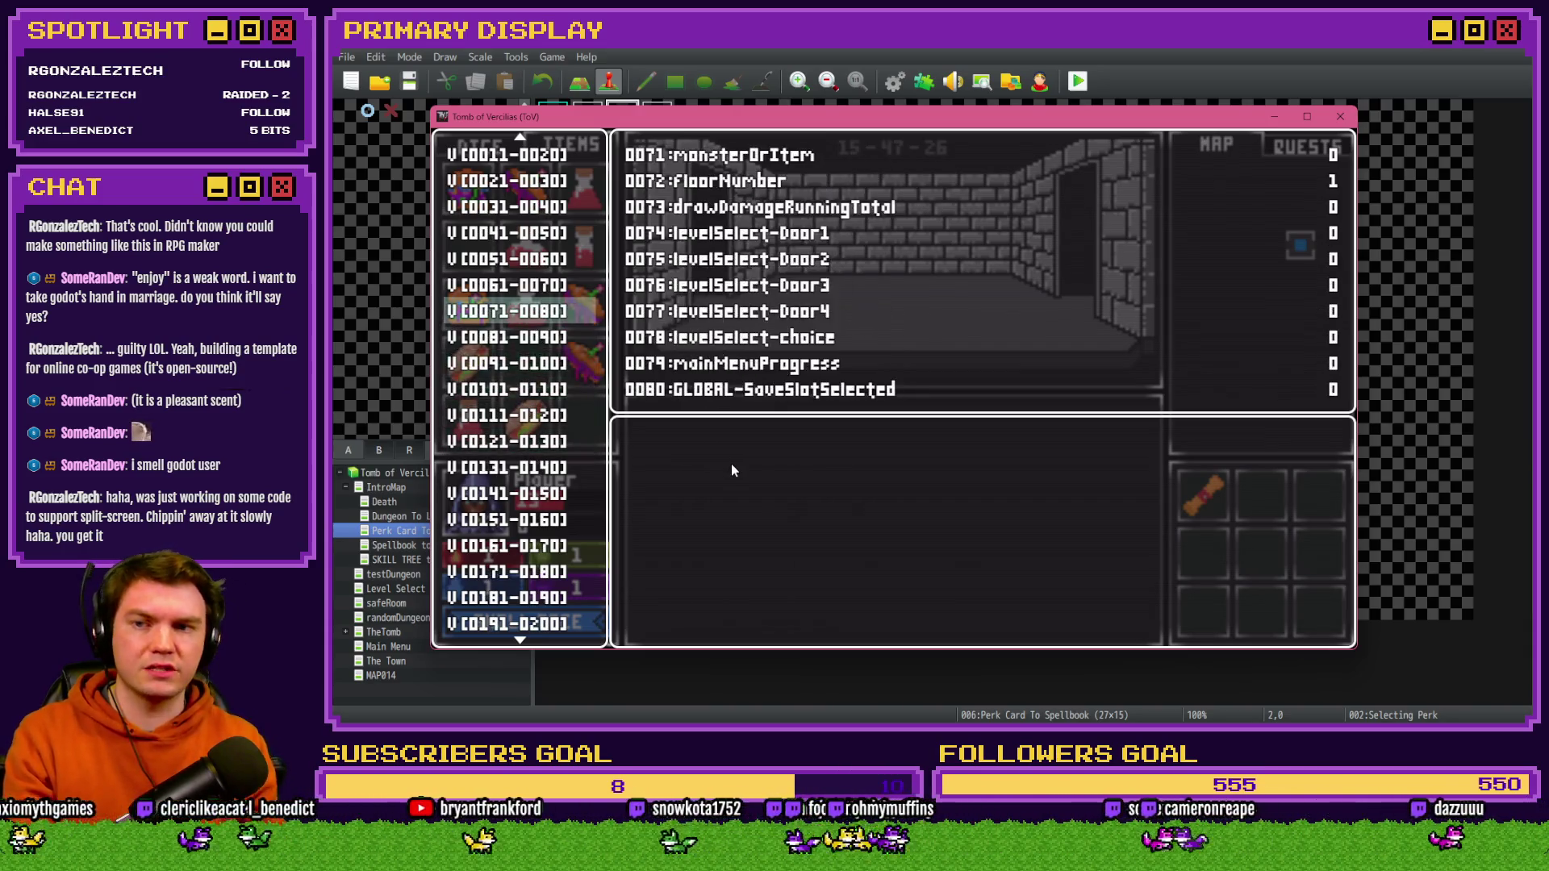
key(Up)
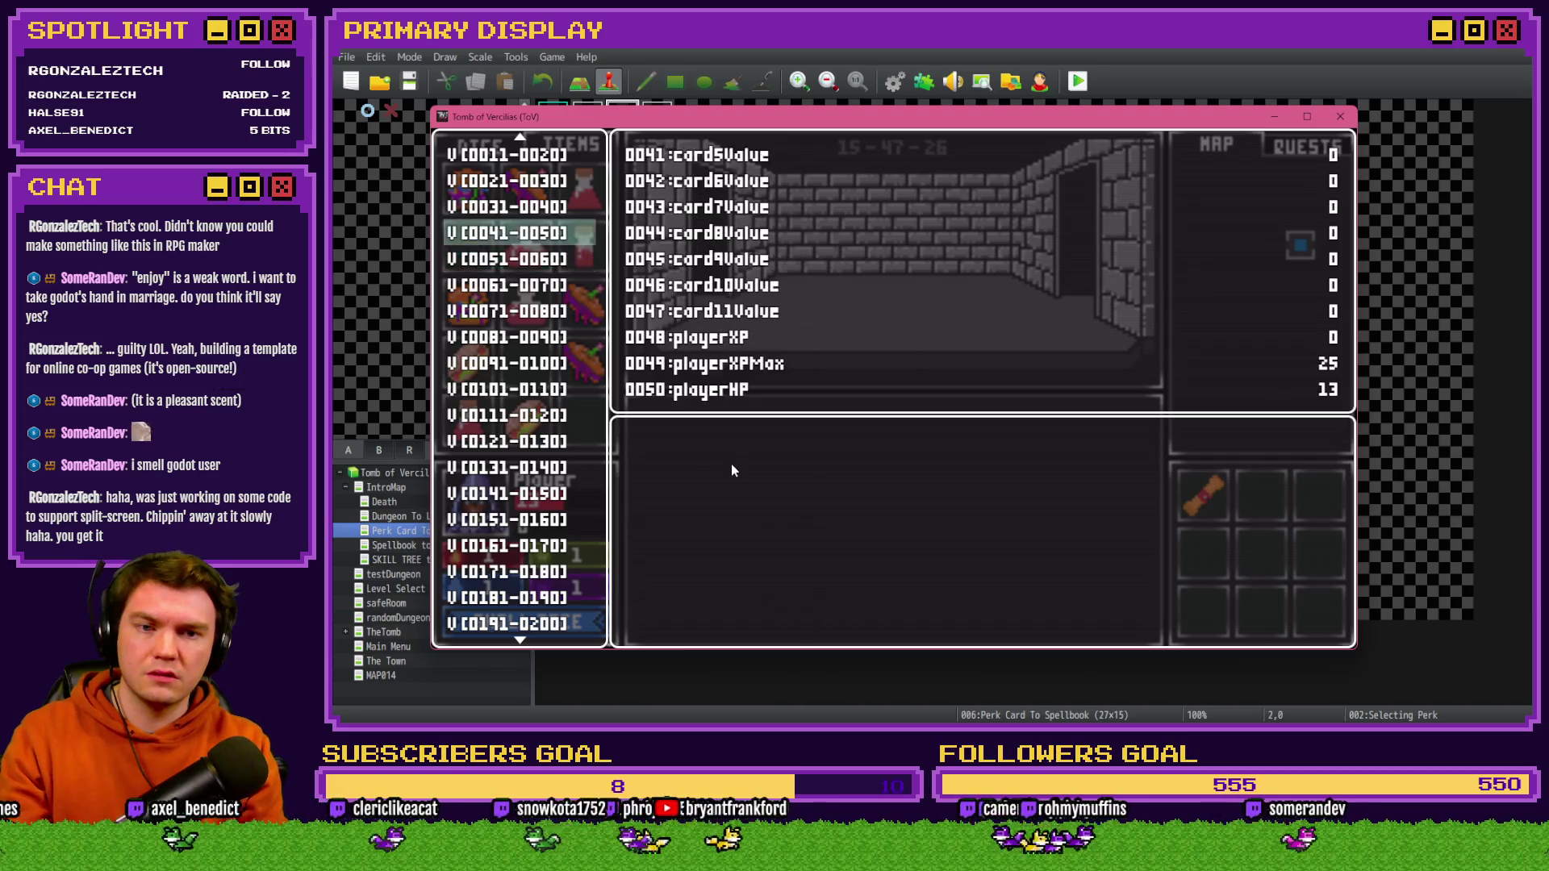
key(Return)
key(Up)
key(Left)
key(Left)
key(Left)
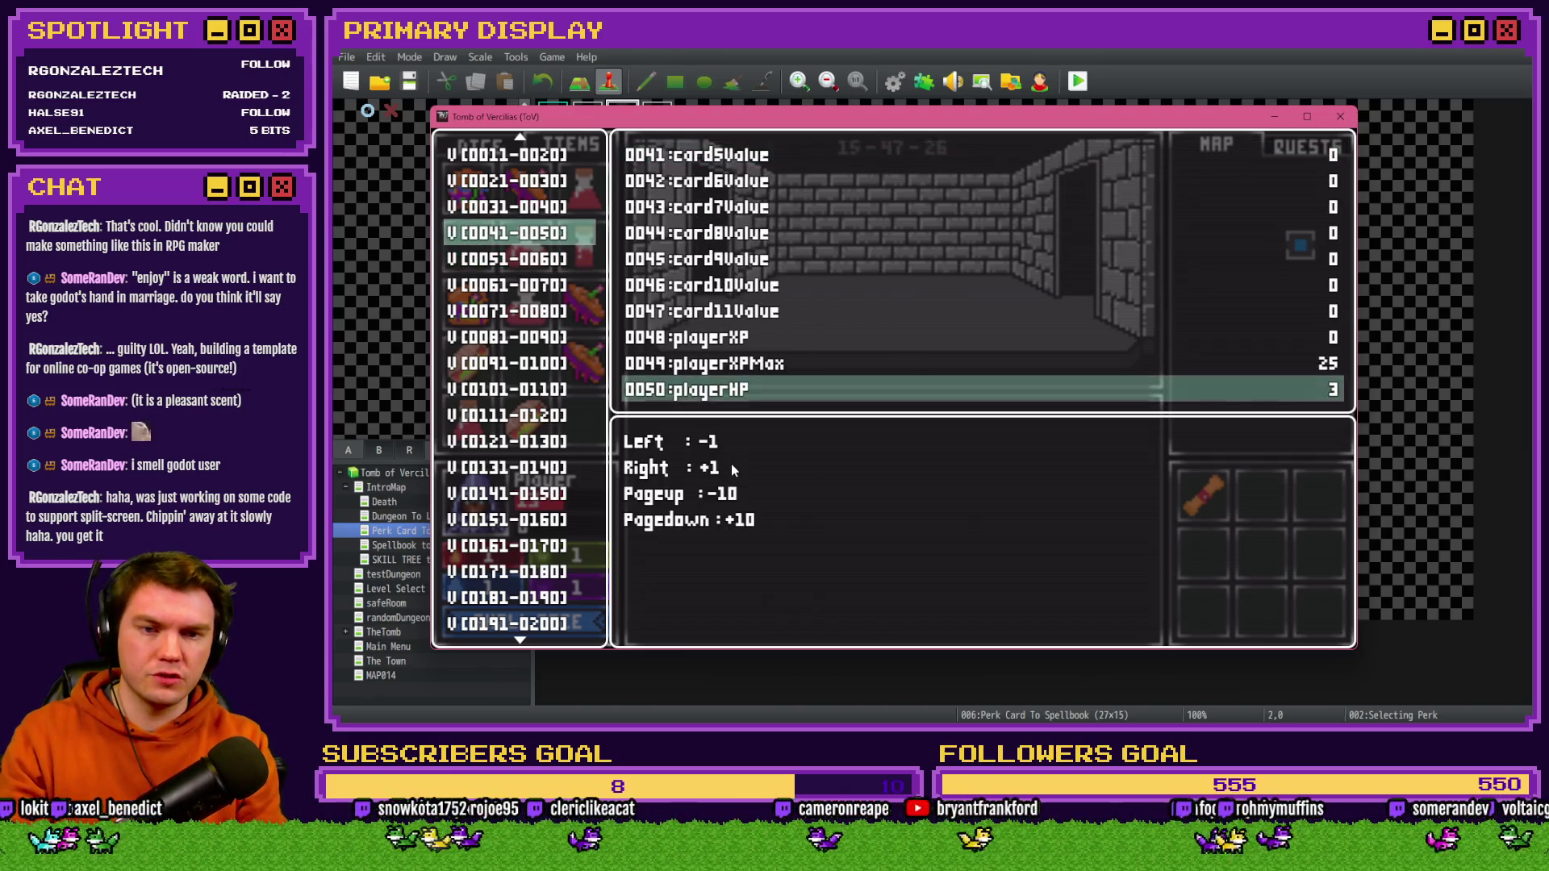
key(Escape)
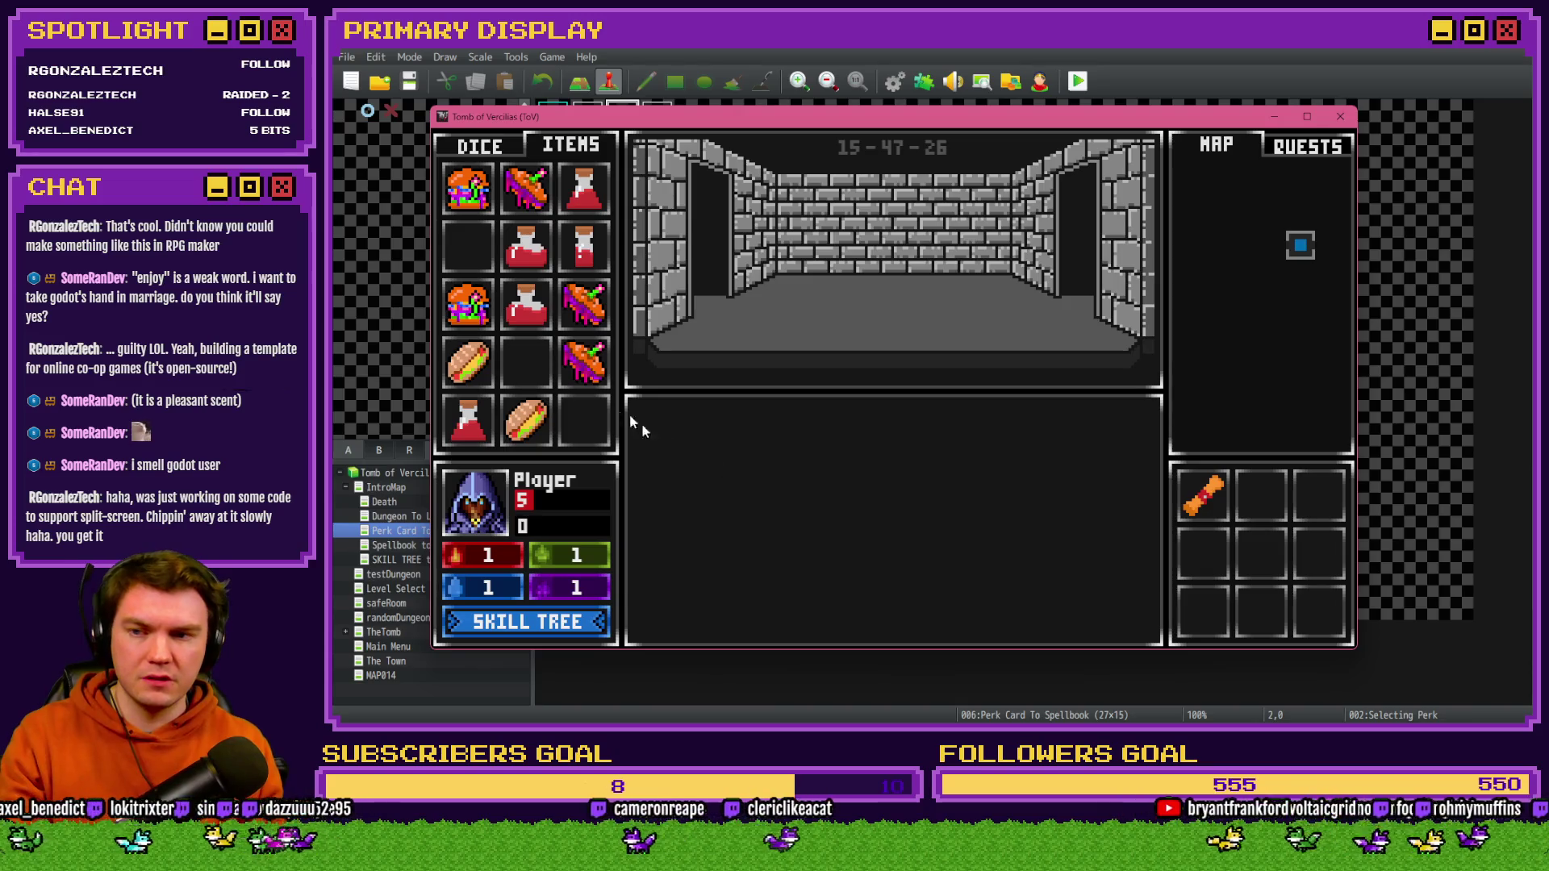
- Drink another Small Potion to reach 9 HP, then close the playtest
mouse_move(586, 251)
drag(587, 251, 484, 527)
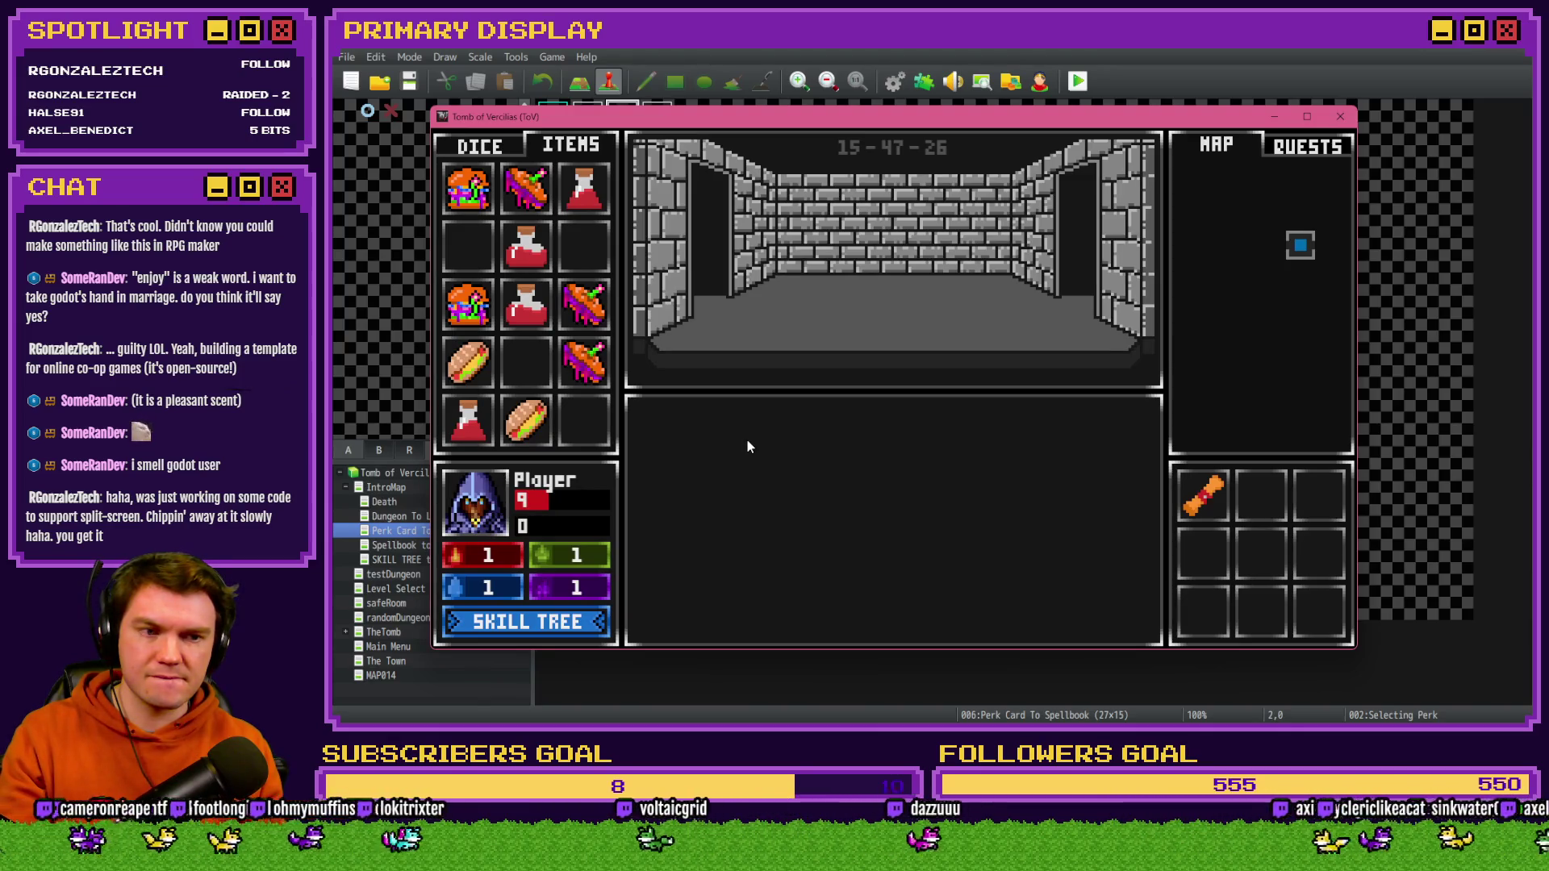
click(1340, 117)
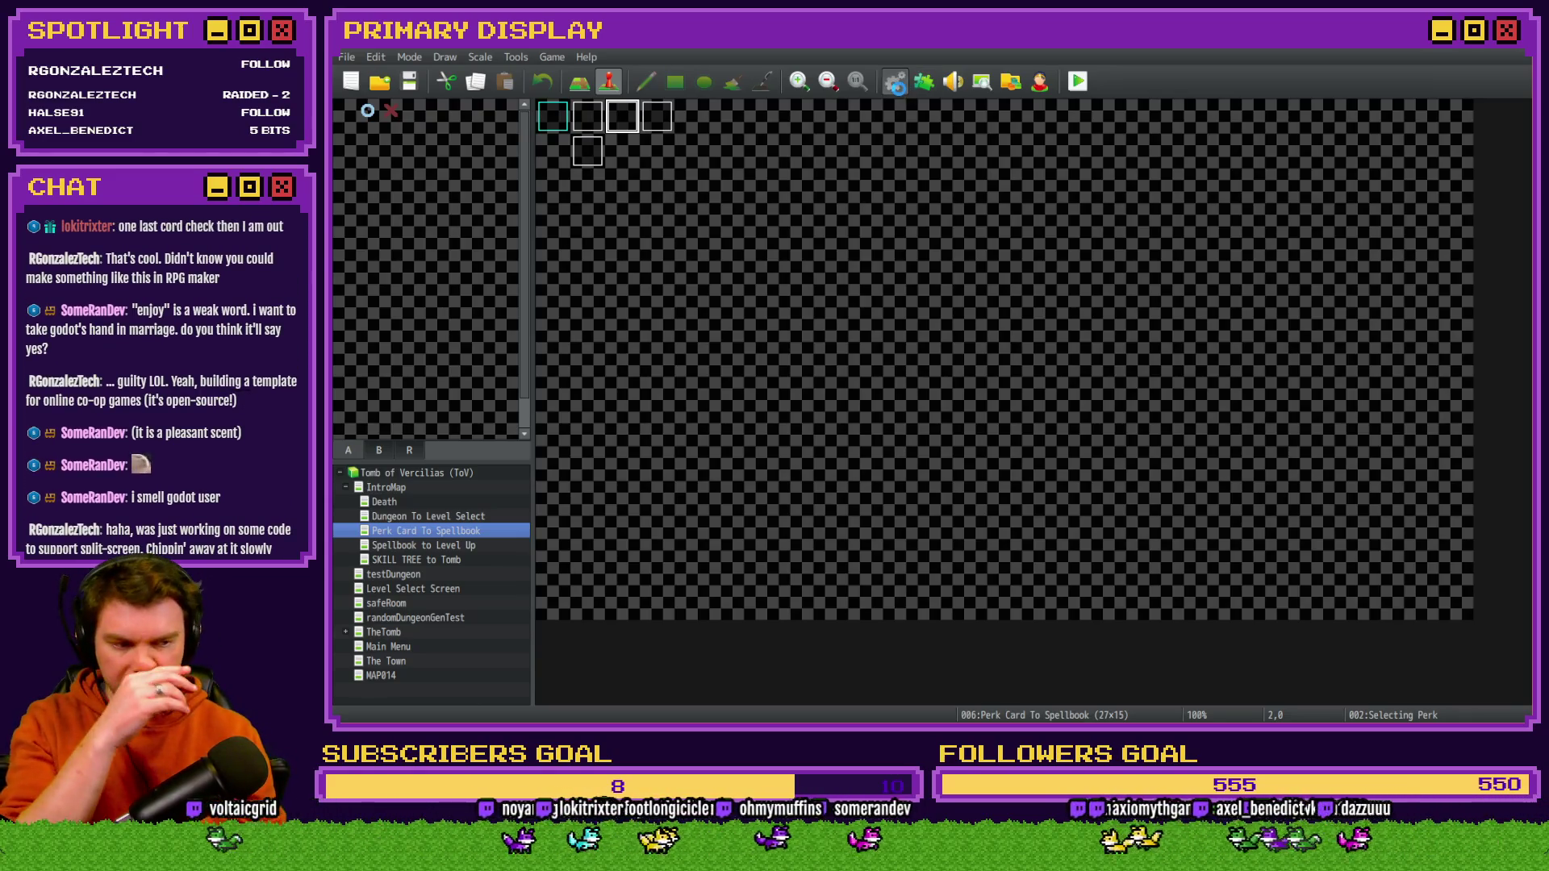
- Open the Database on common event 0021 ItemTooltips to view the potion tooltip scripts
click(899, 89)
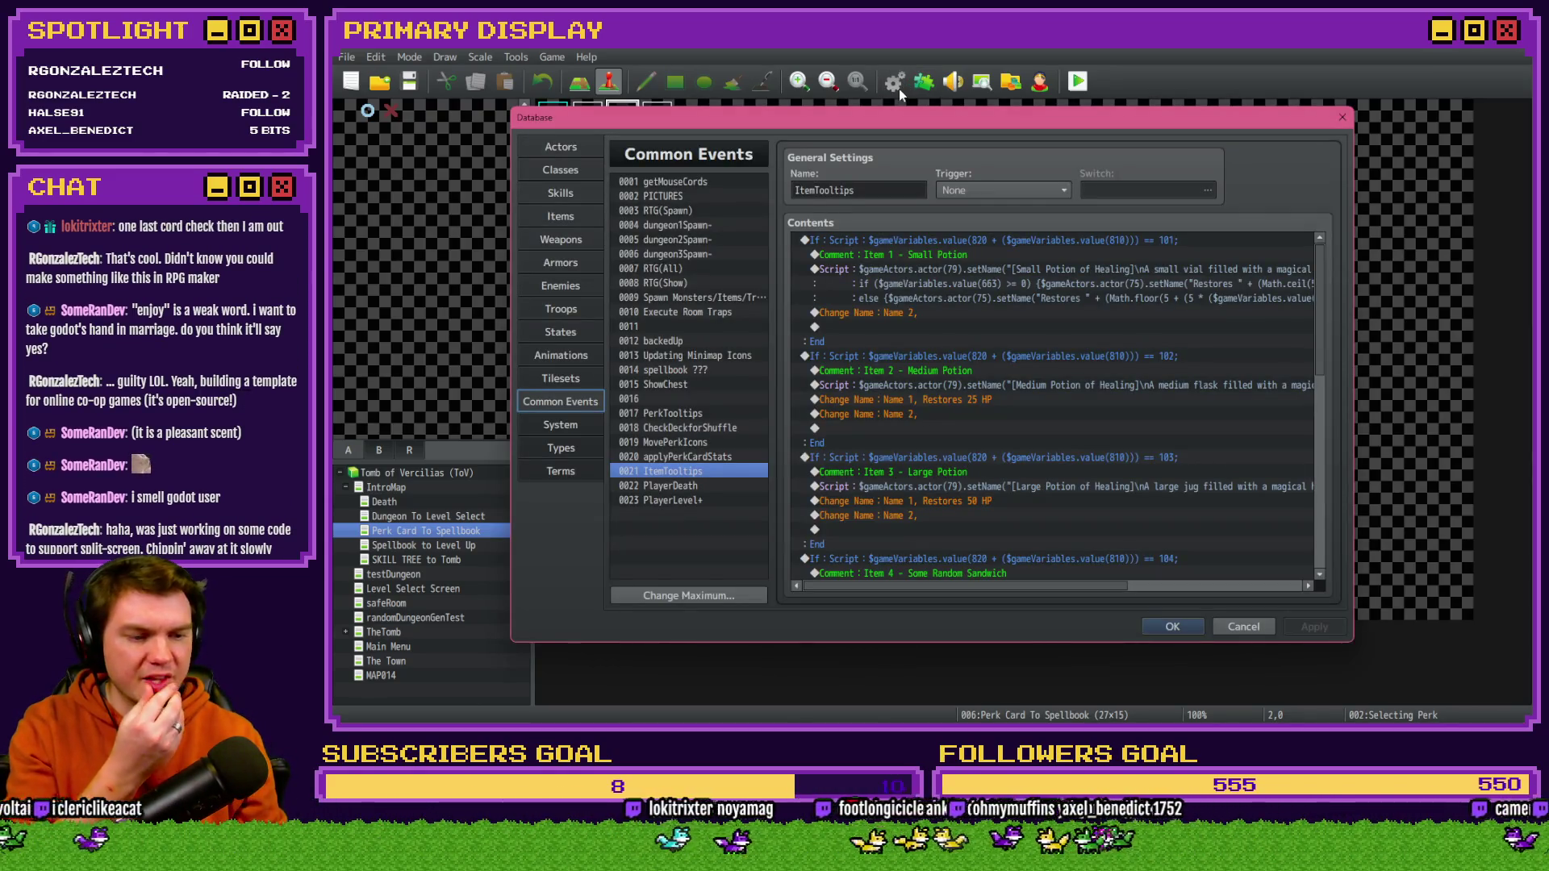
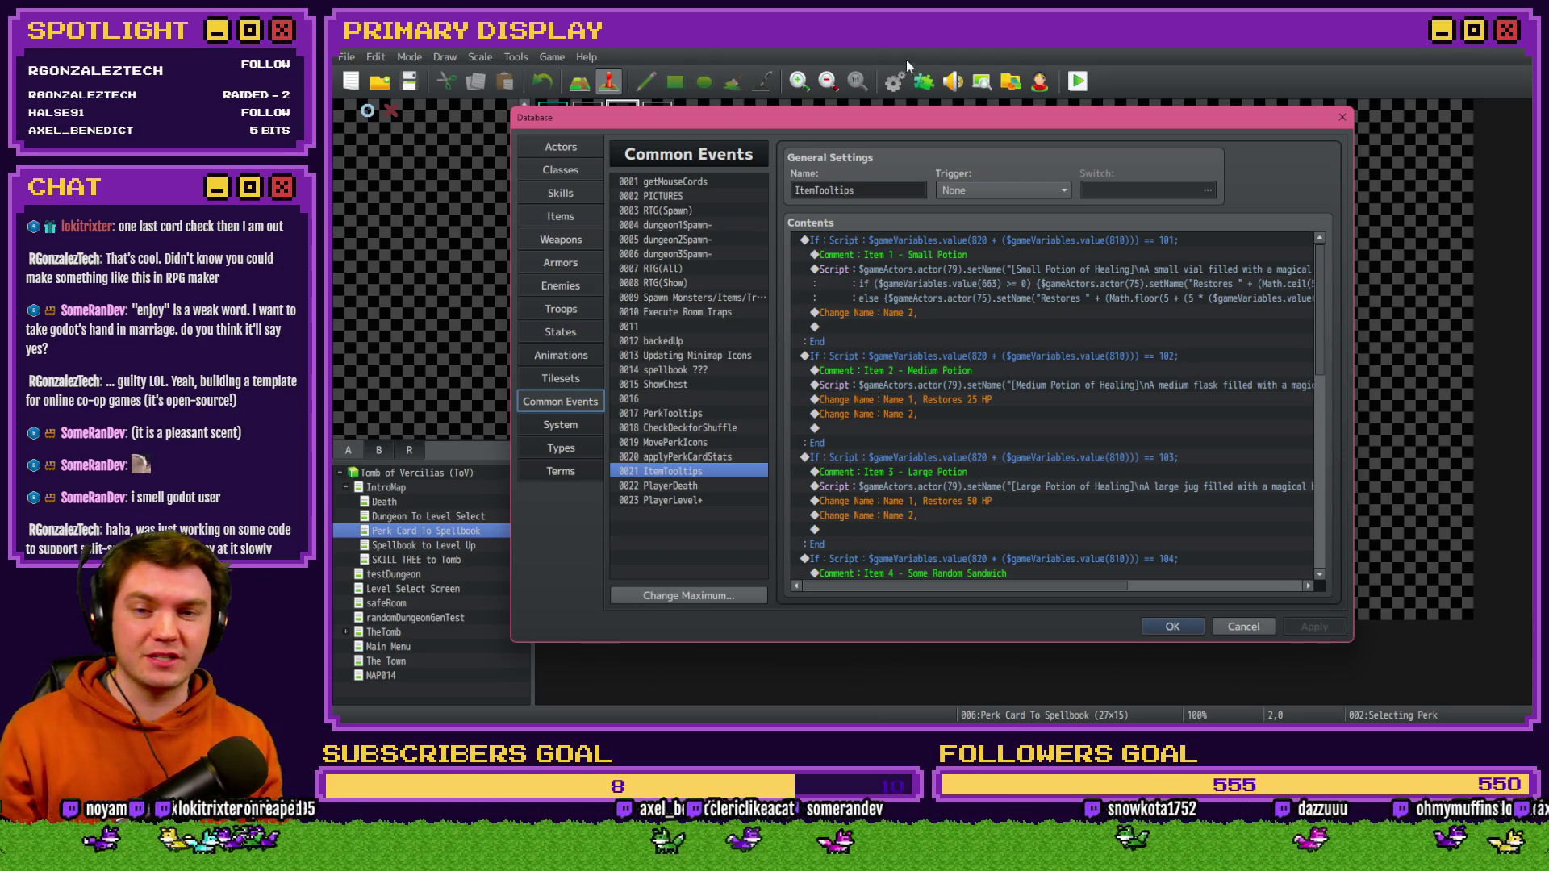
- Select the Small Potion tooltip script, then bring up the itch.io Bad Ideas Game Jam 2026 page
click(1051, 264)
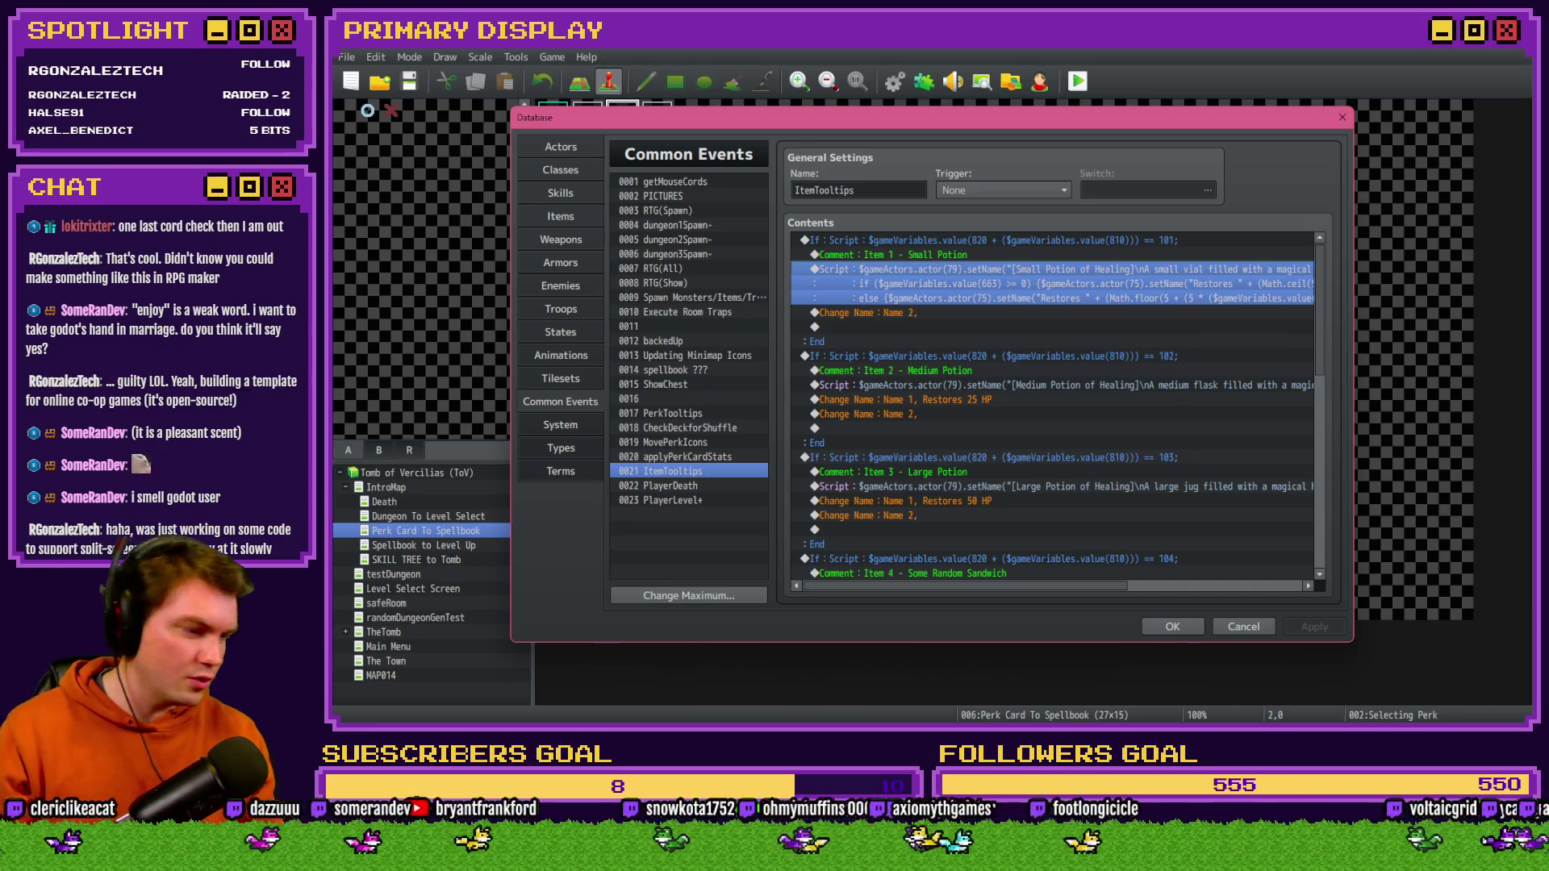
key(alt+Tab)
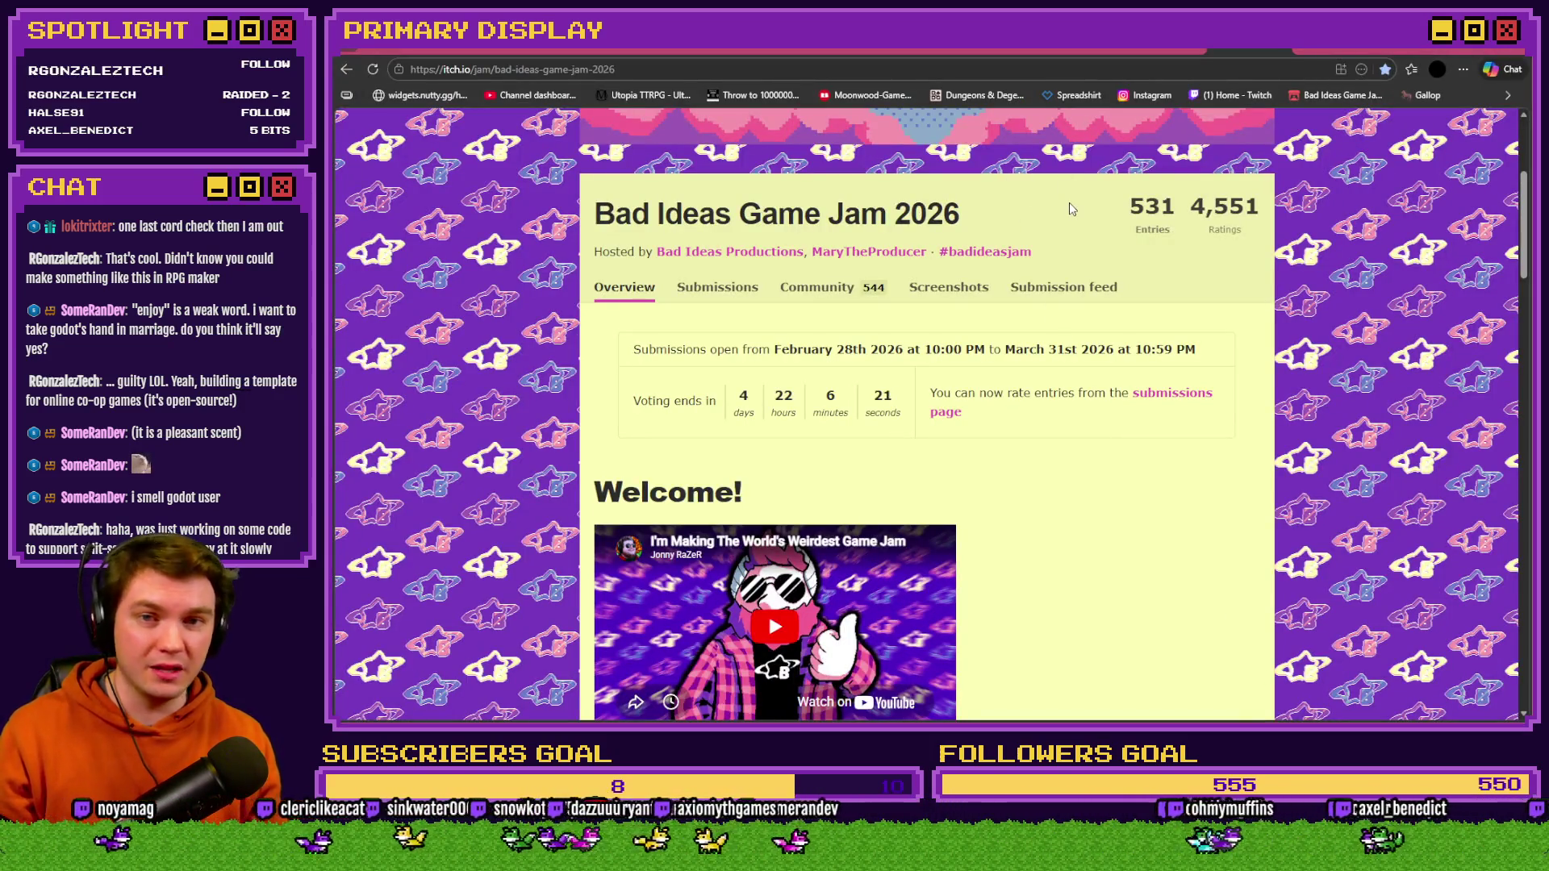
- Switch the browser to the Moonwood Games Discord #general channel
click(1162, 51)
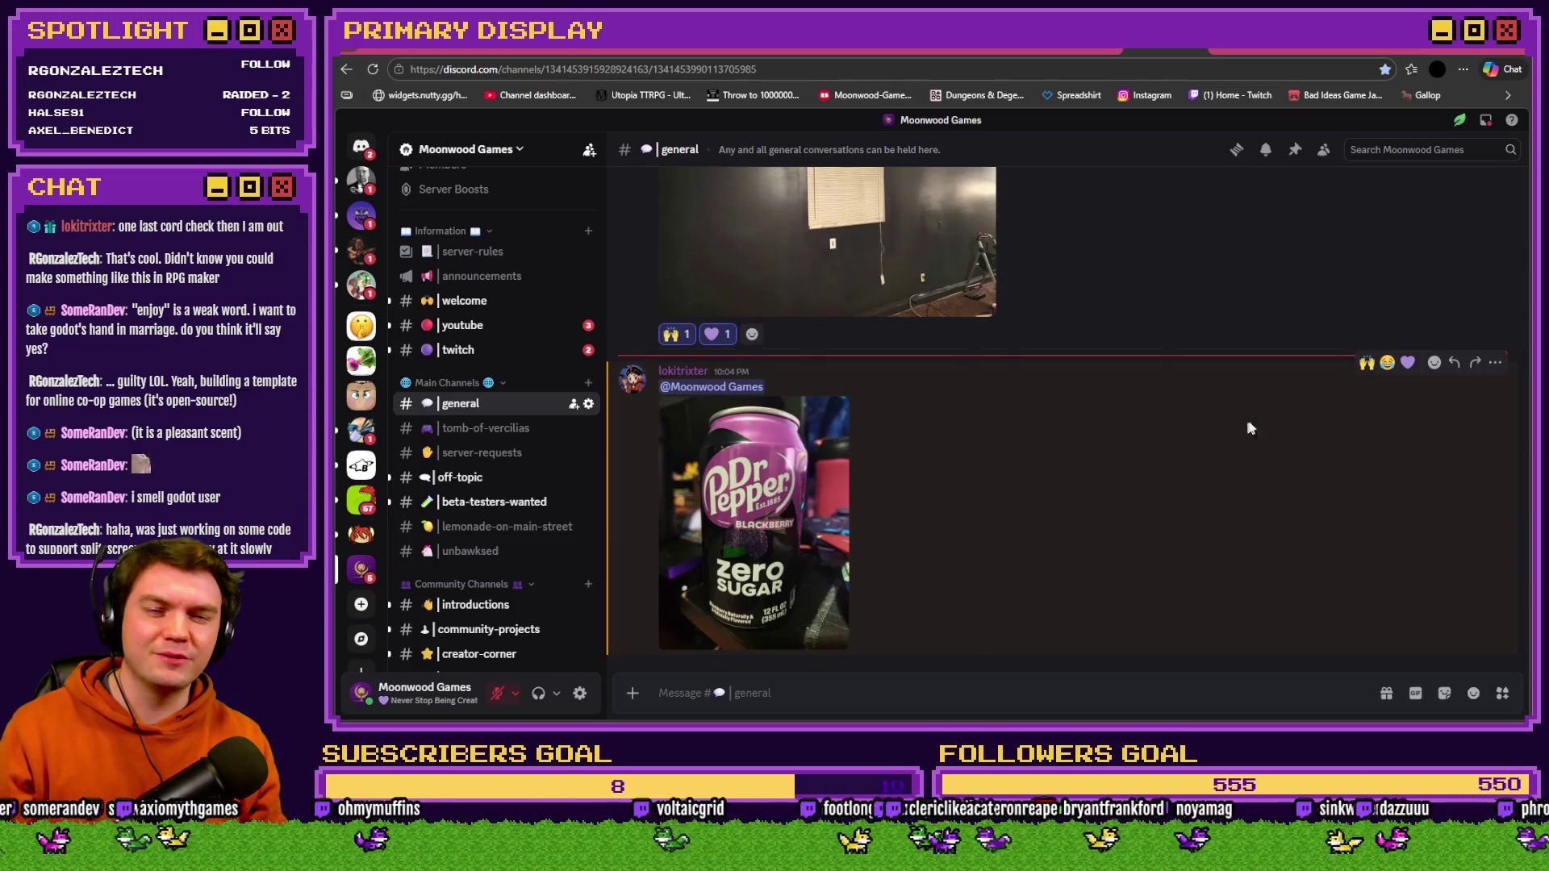
click(1408, 362)
click(803, 474)
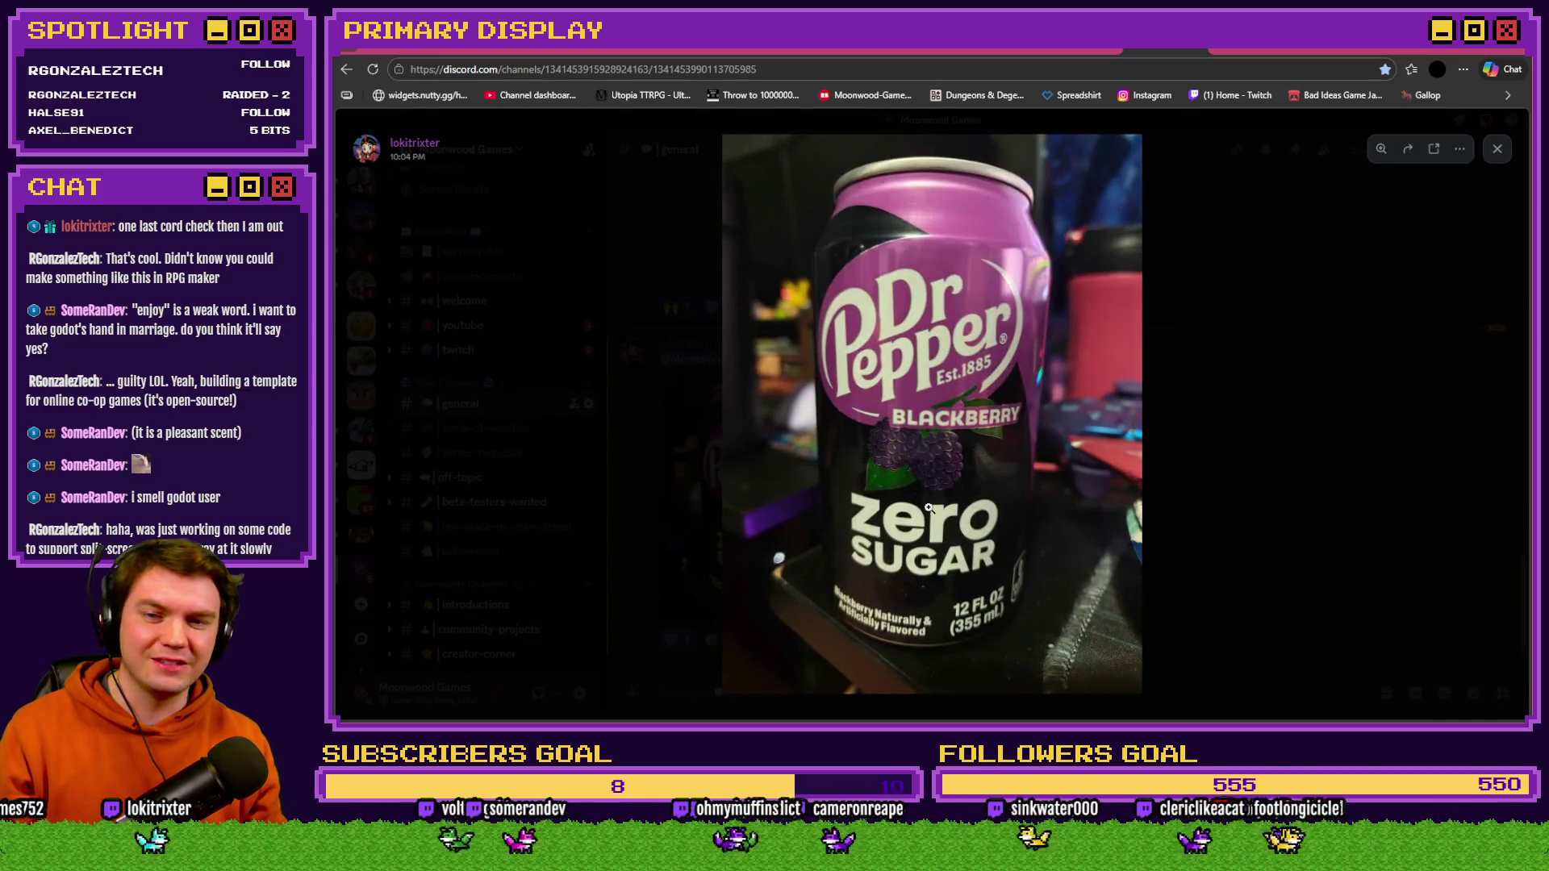
click(918, 552)
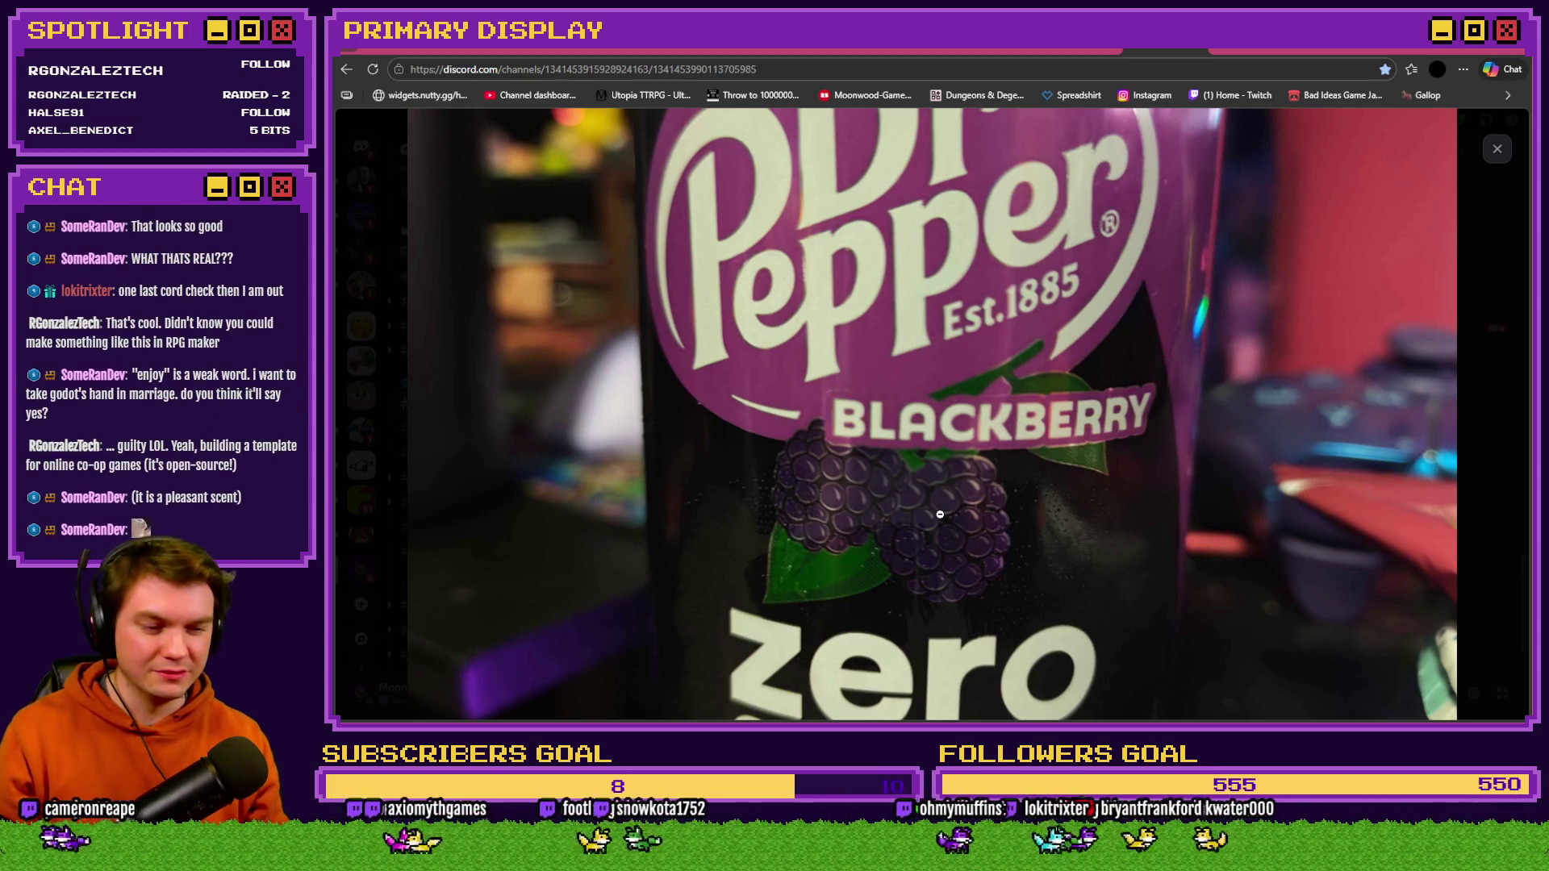
scroll(942, 484, down, 3)
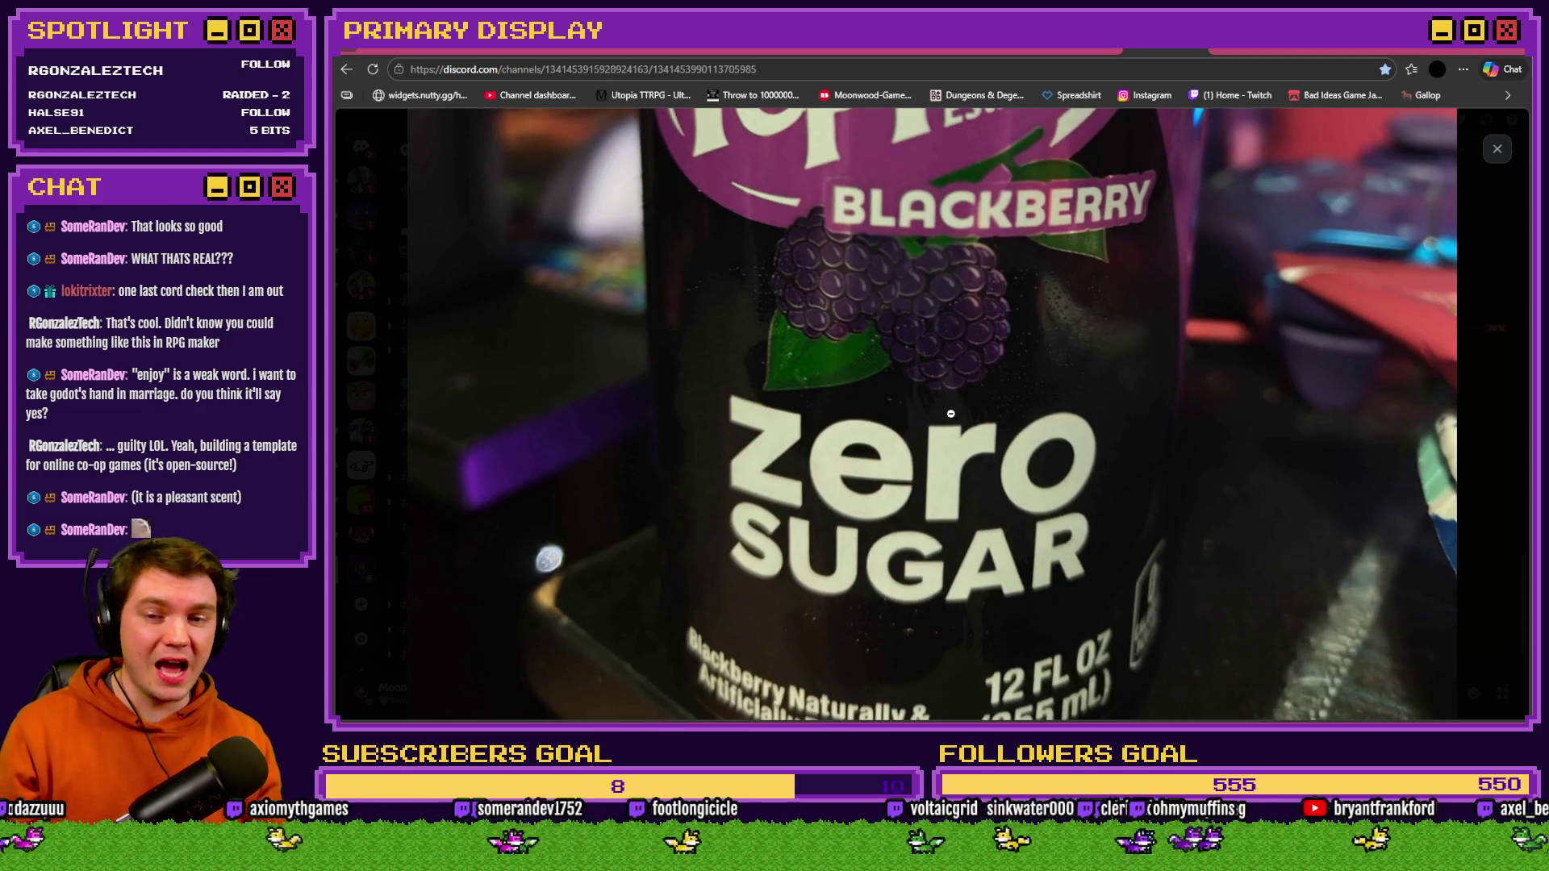
scroll(950, 413, up, 5)
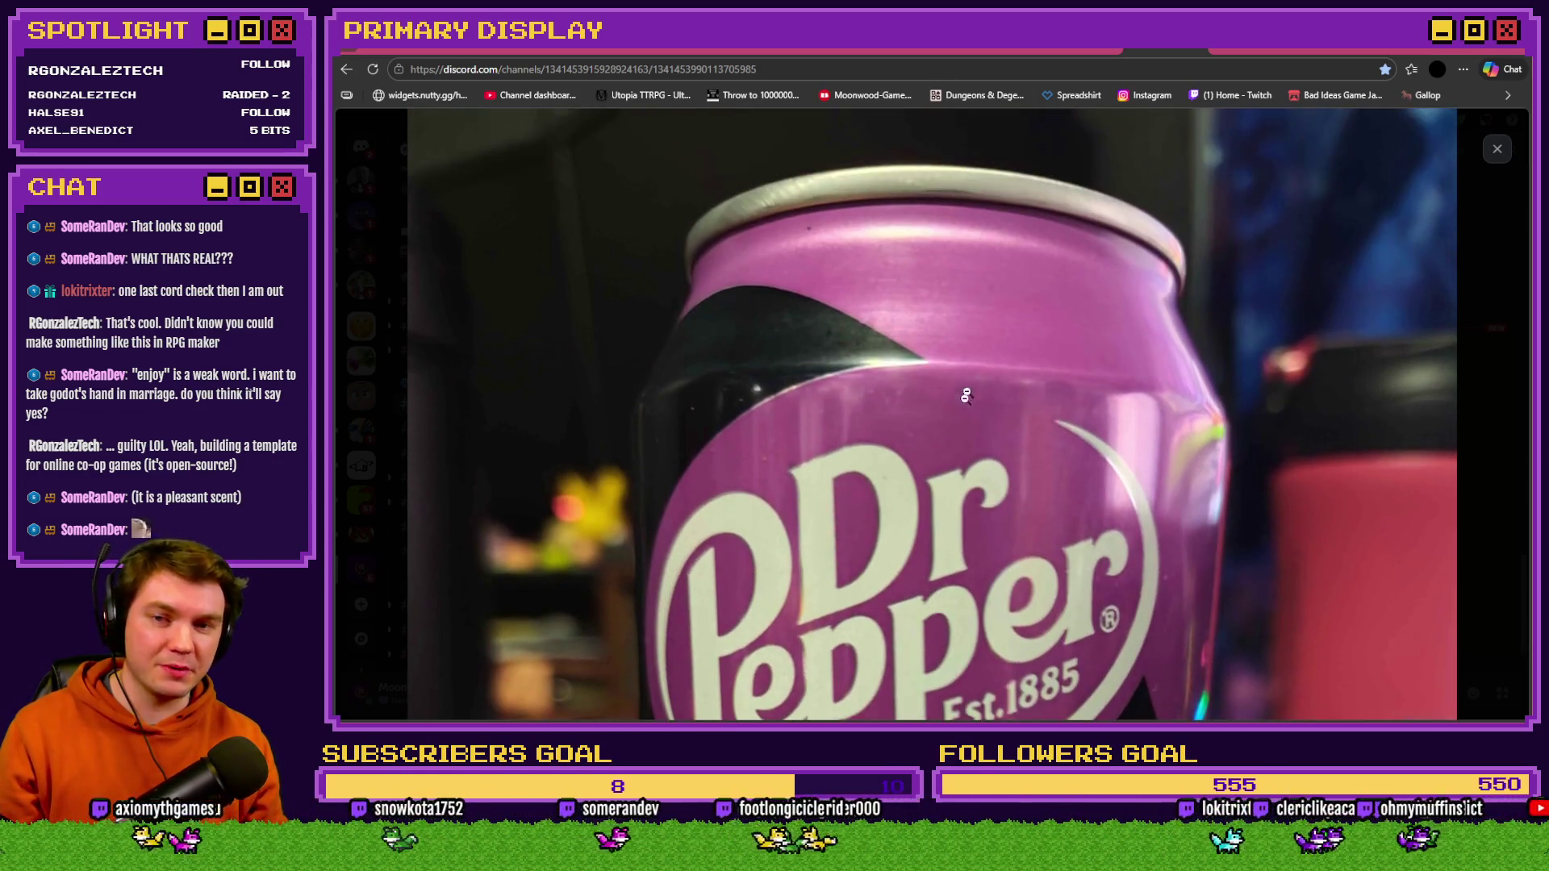
scroll(962, 424, down, 5)
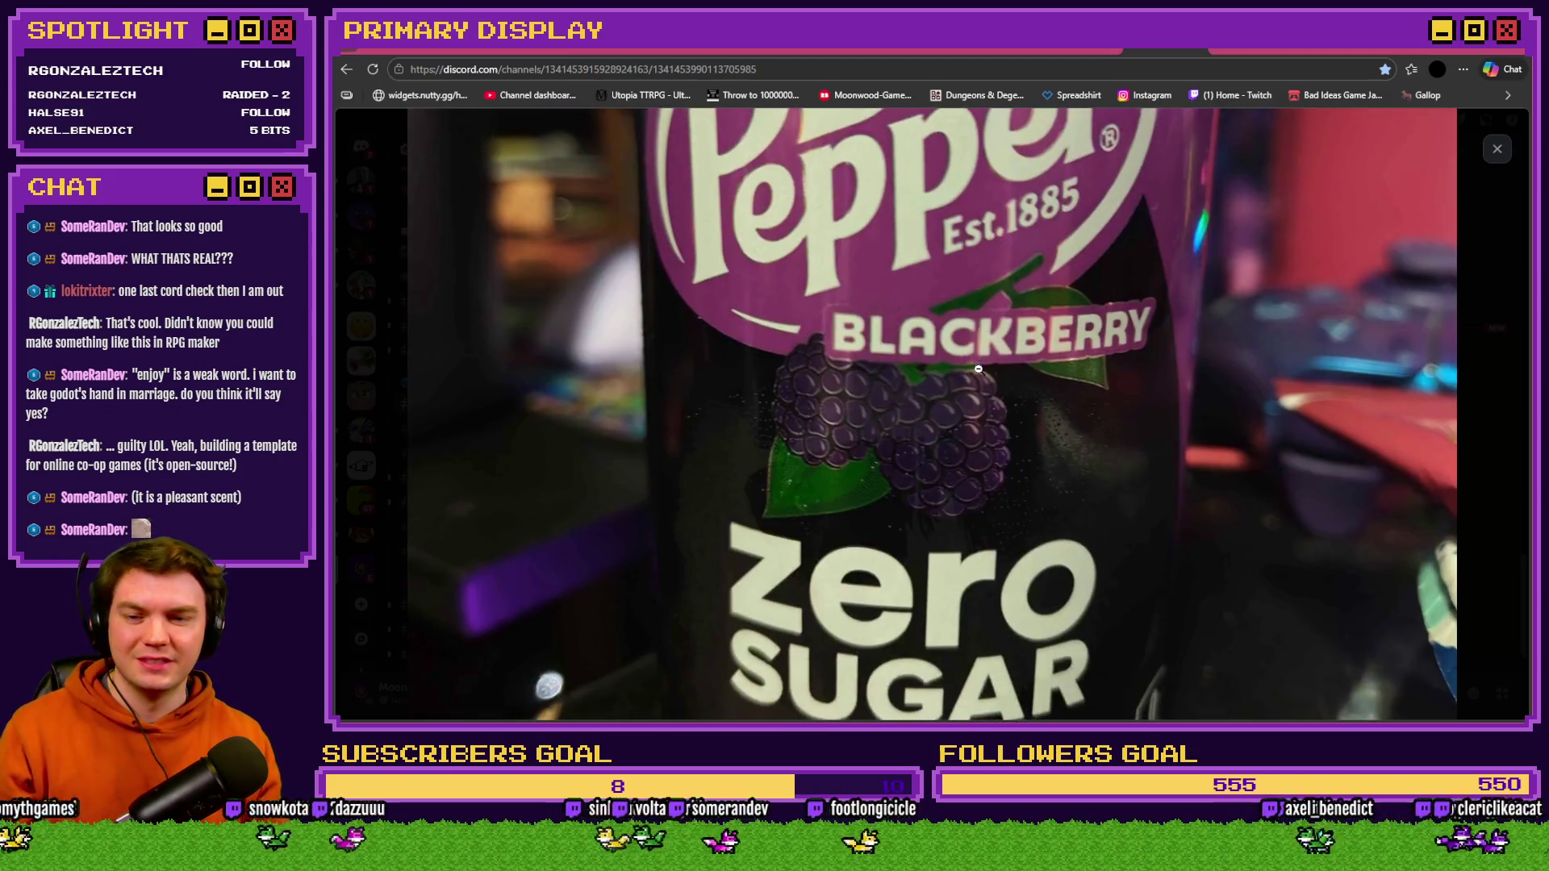
key(Escape)
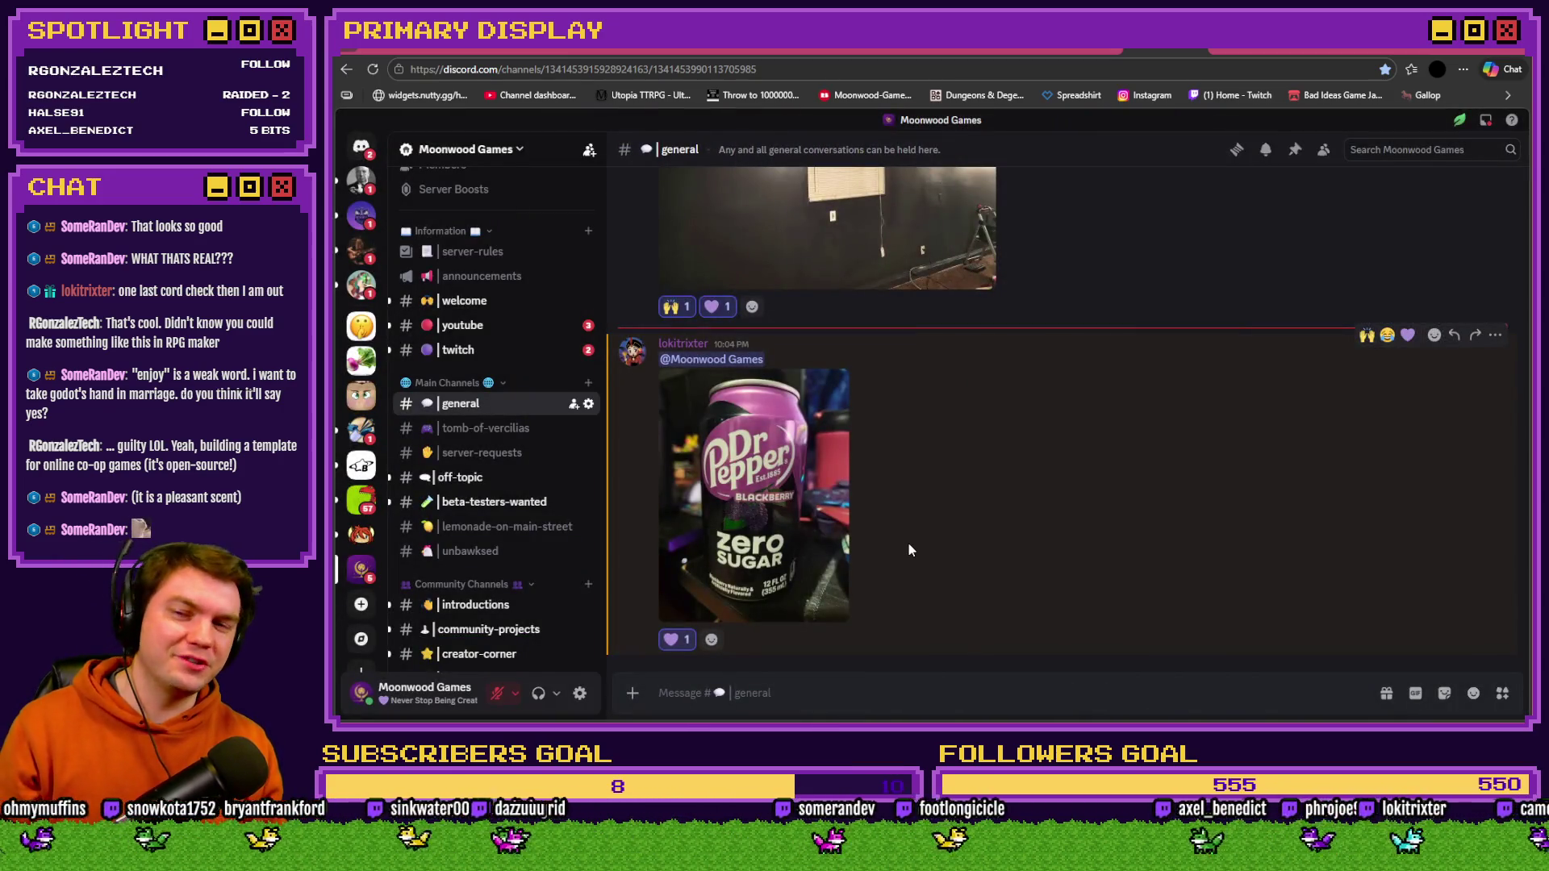
- React to the Dr Pepper post with the :black_bird: emoji
click(710, 639)
text(black)
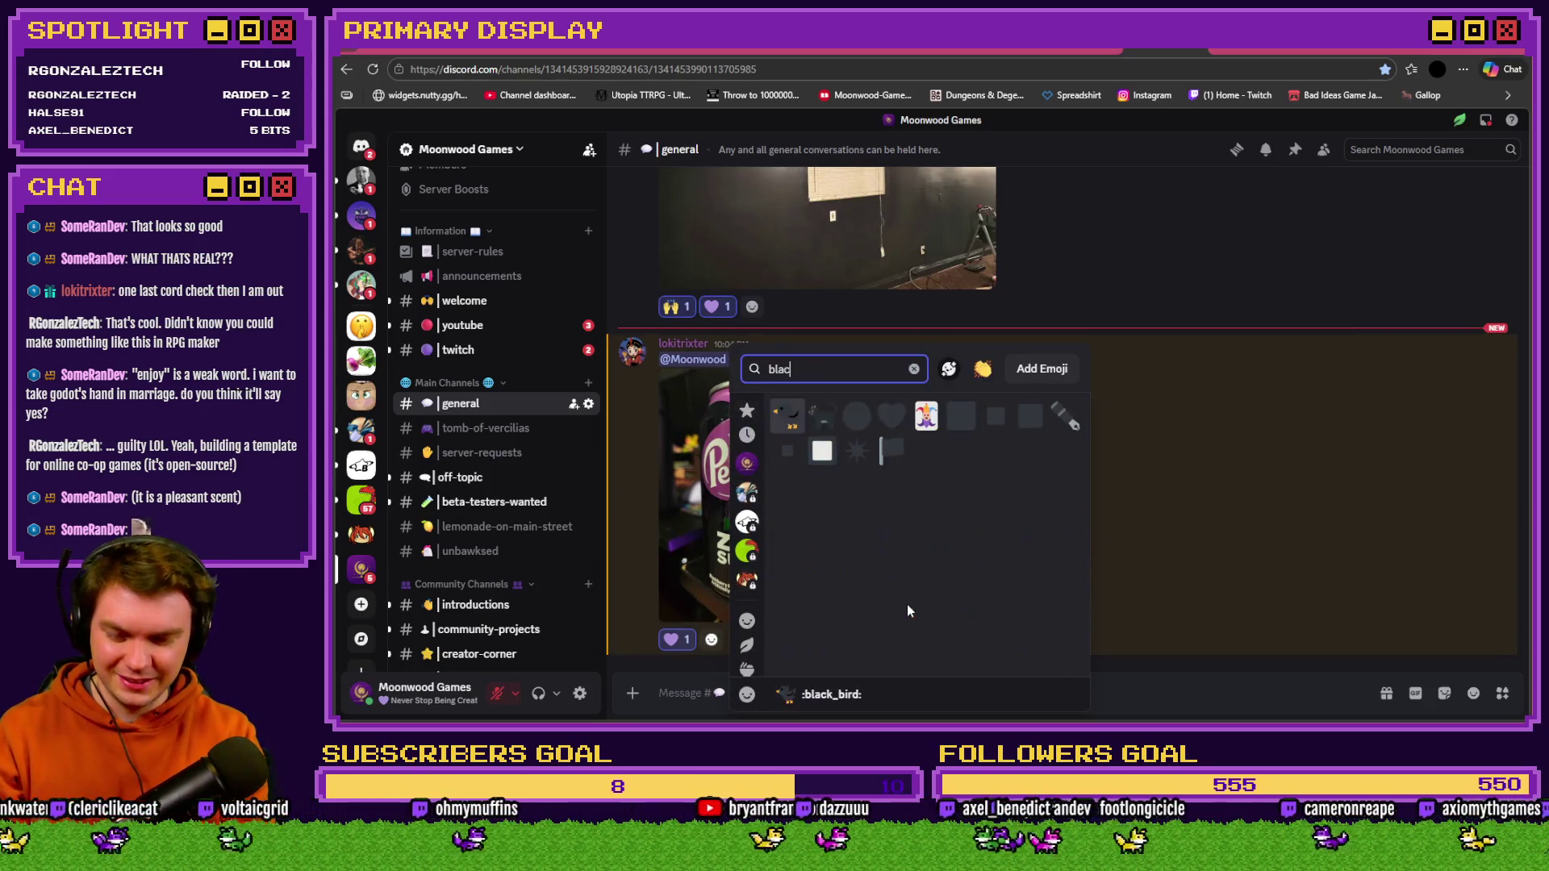
text(b)
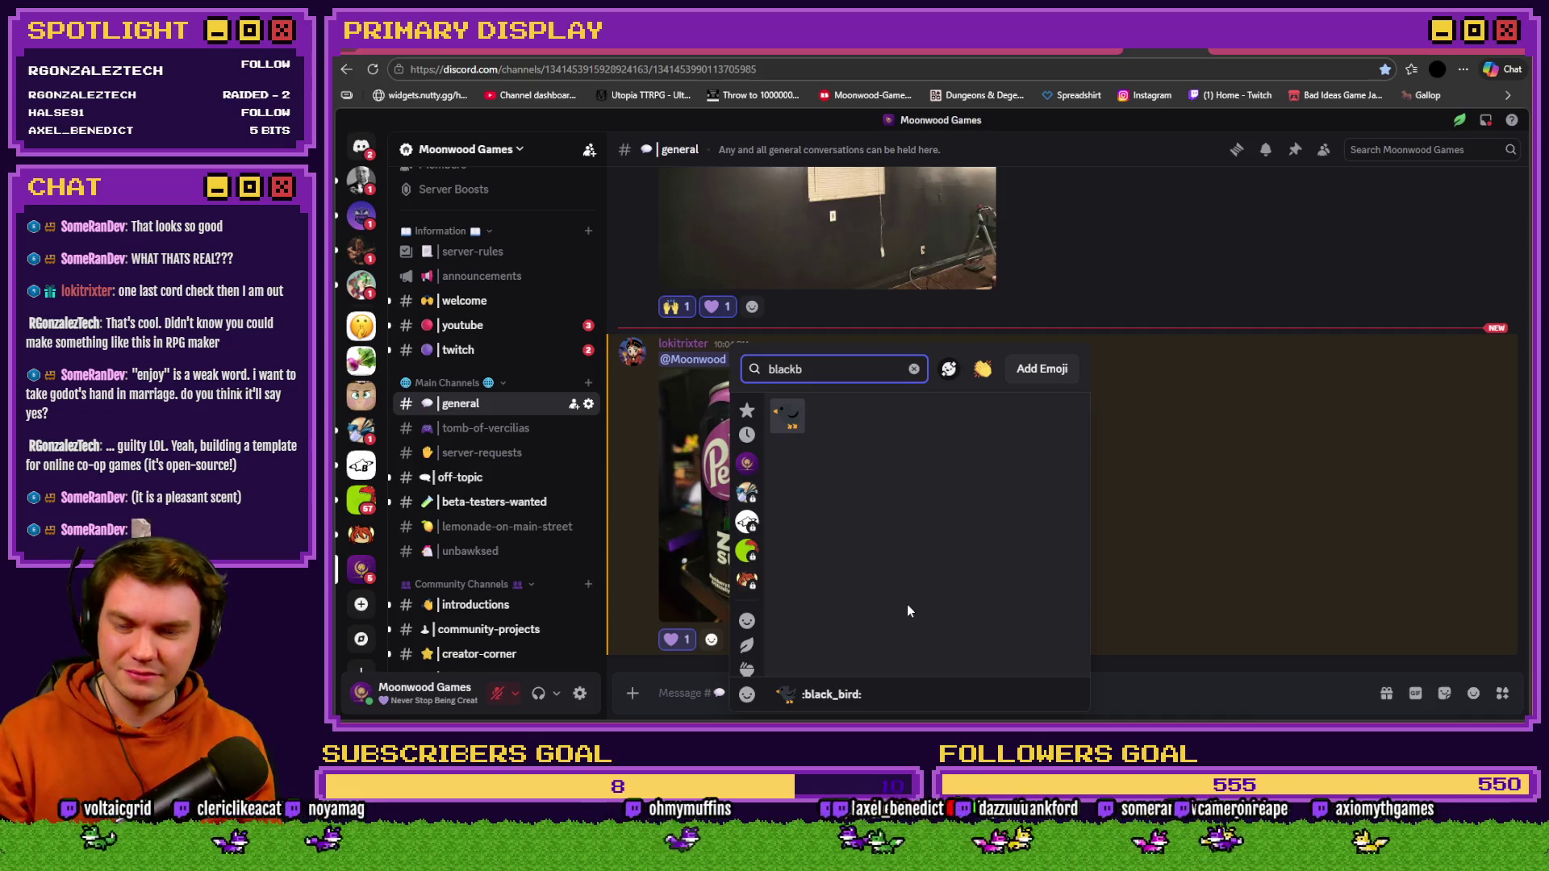
click(787, 417)
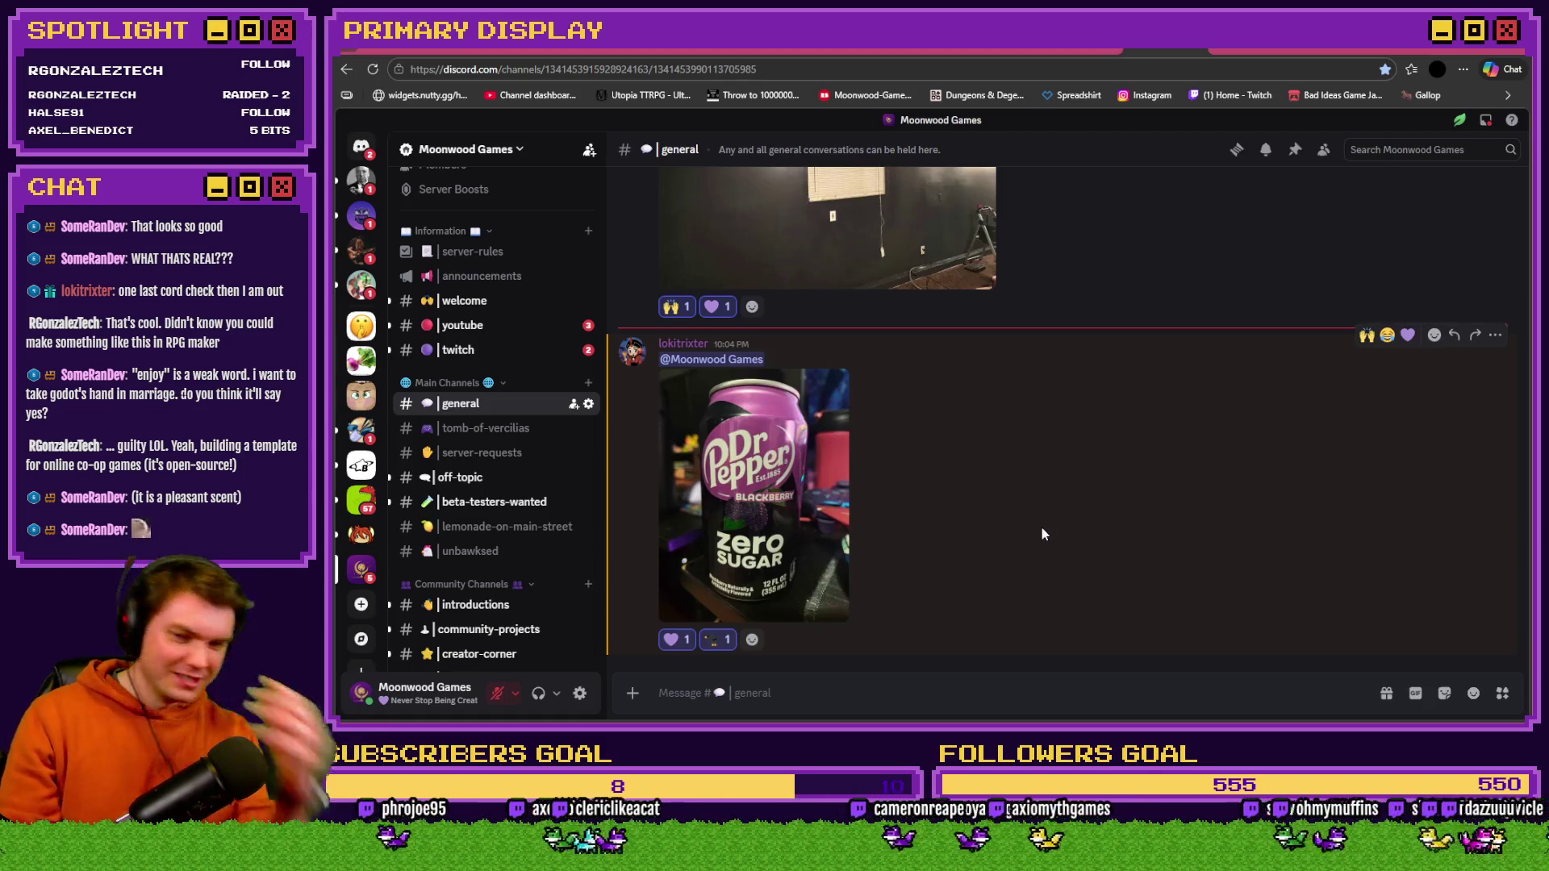
- Search the emoji picker for 'berry', dismiss it without reacting, and return to RPG Maker
click(752, 639)
text(berry)
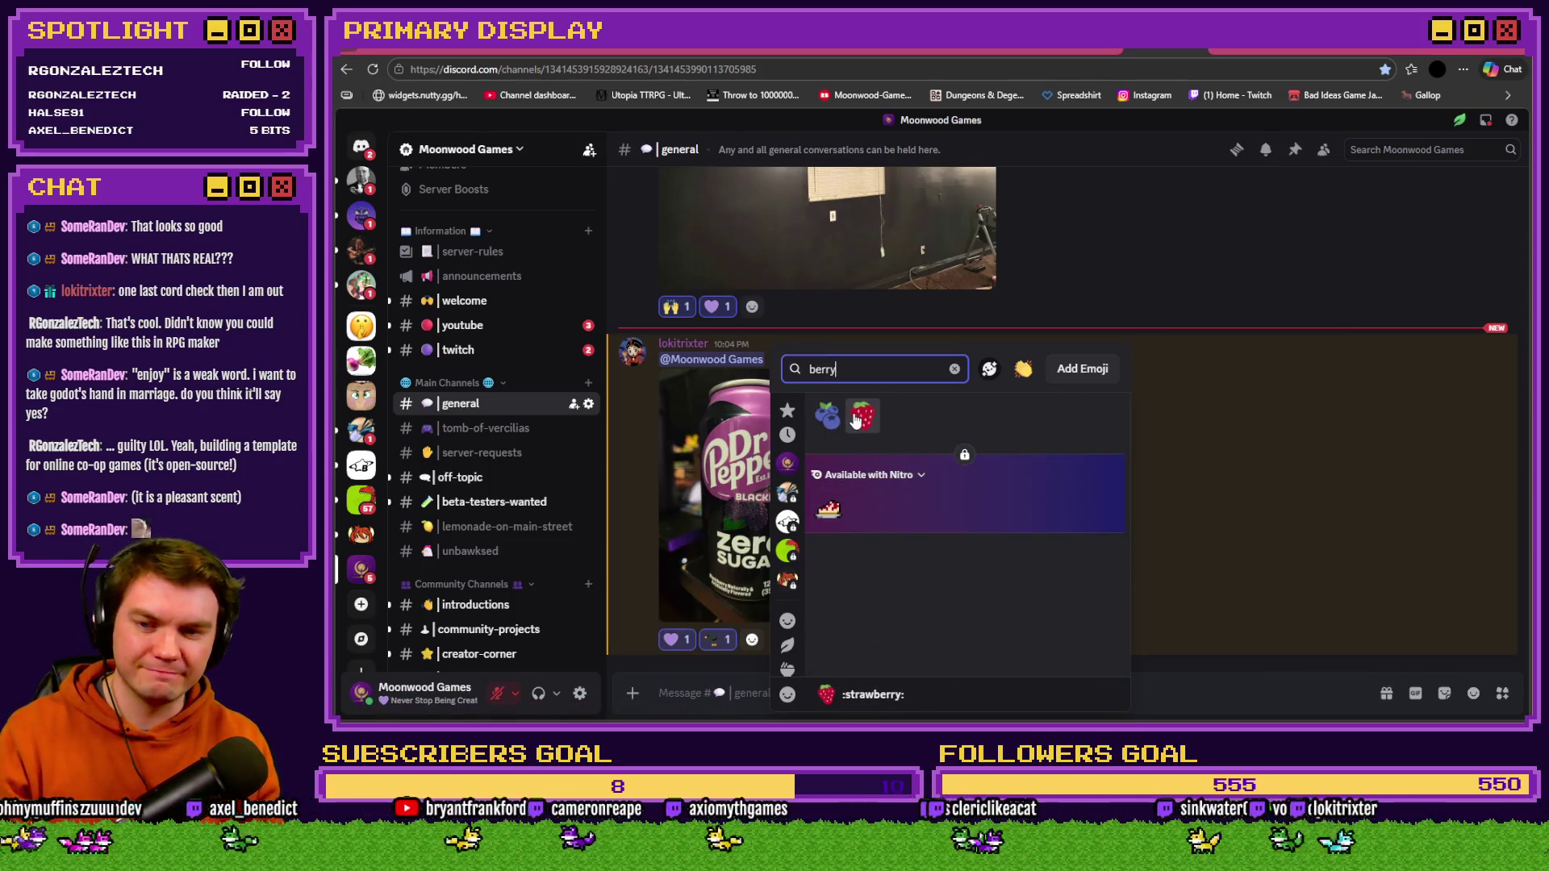
click(1289, 446)
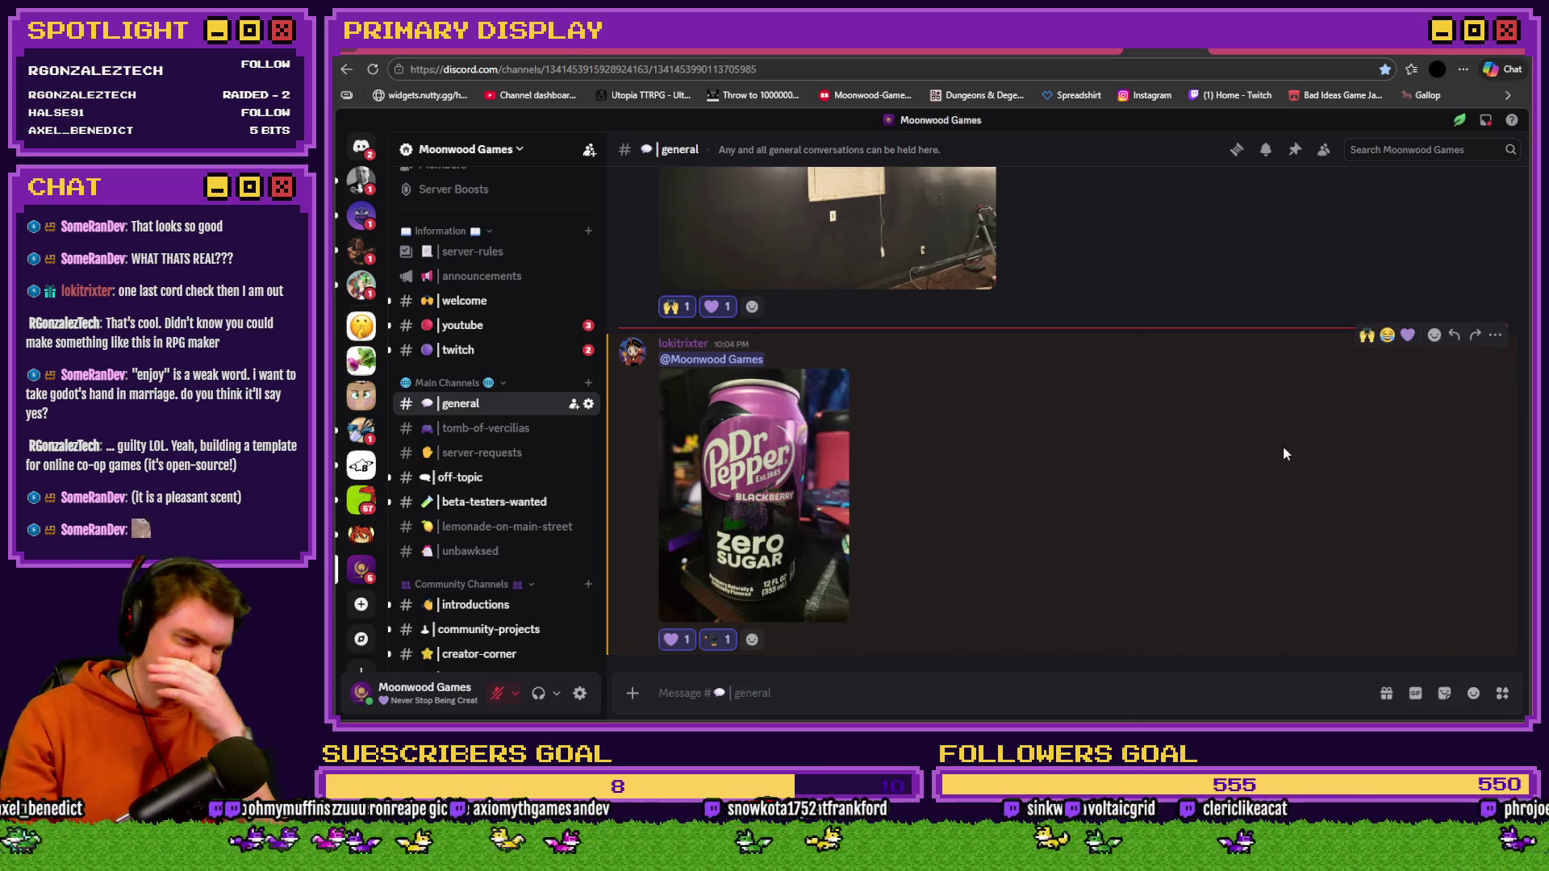
key(alt+Tab)
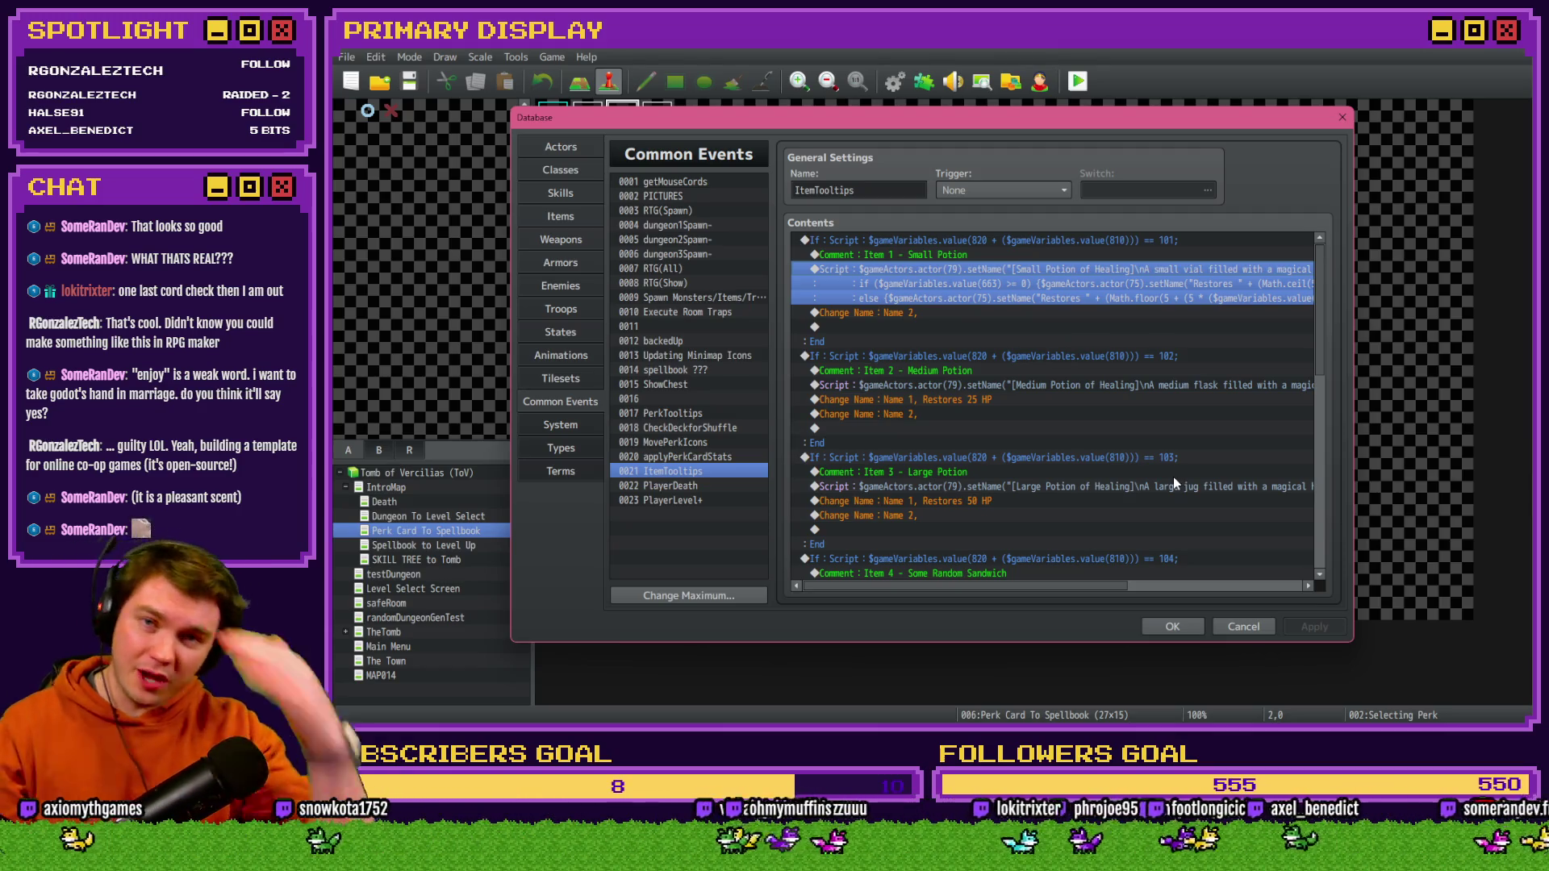
- Close the database and open TheTomb map, briefly checking the Selecting Perk and Int/Movement events
click(1076, 284)
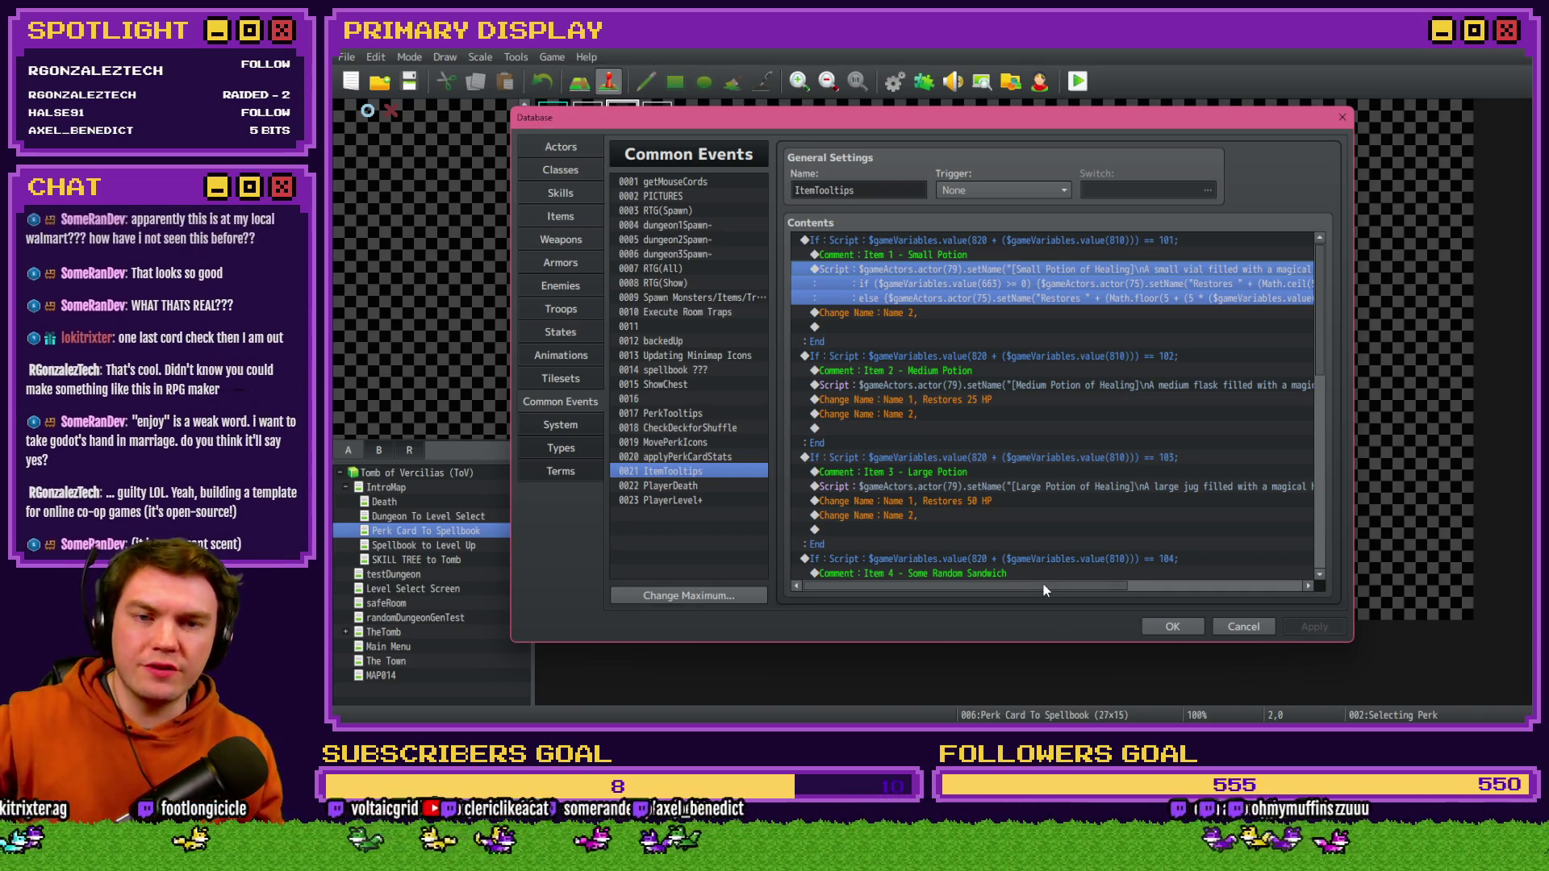
click(1171, 633)
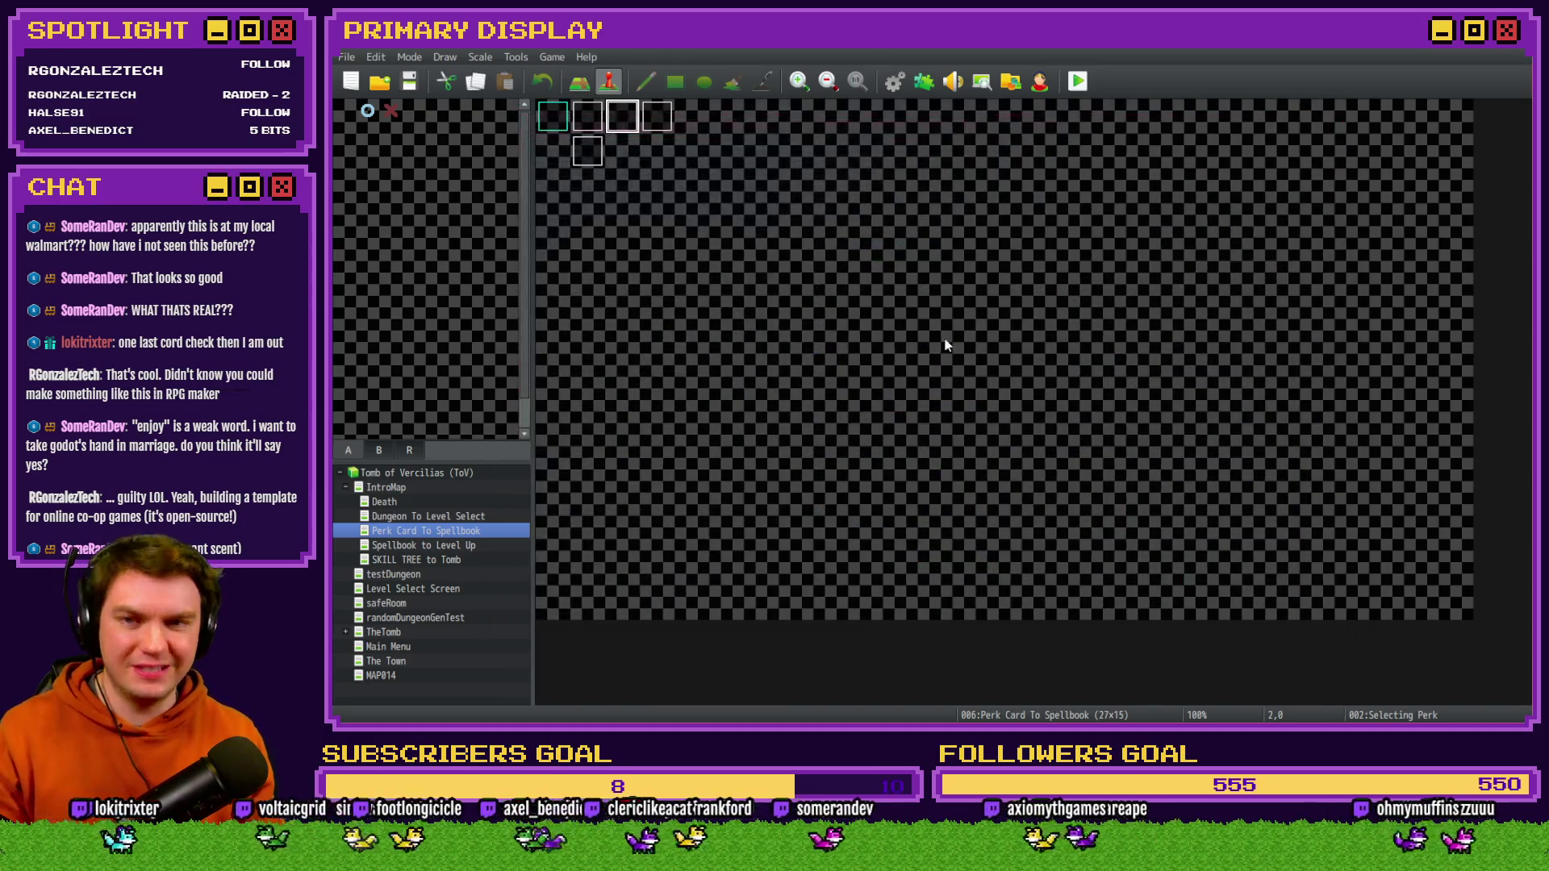
double_click(626, 120)
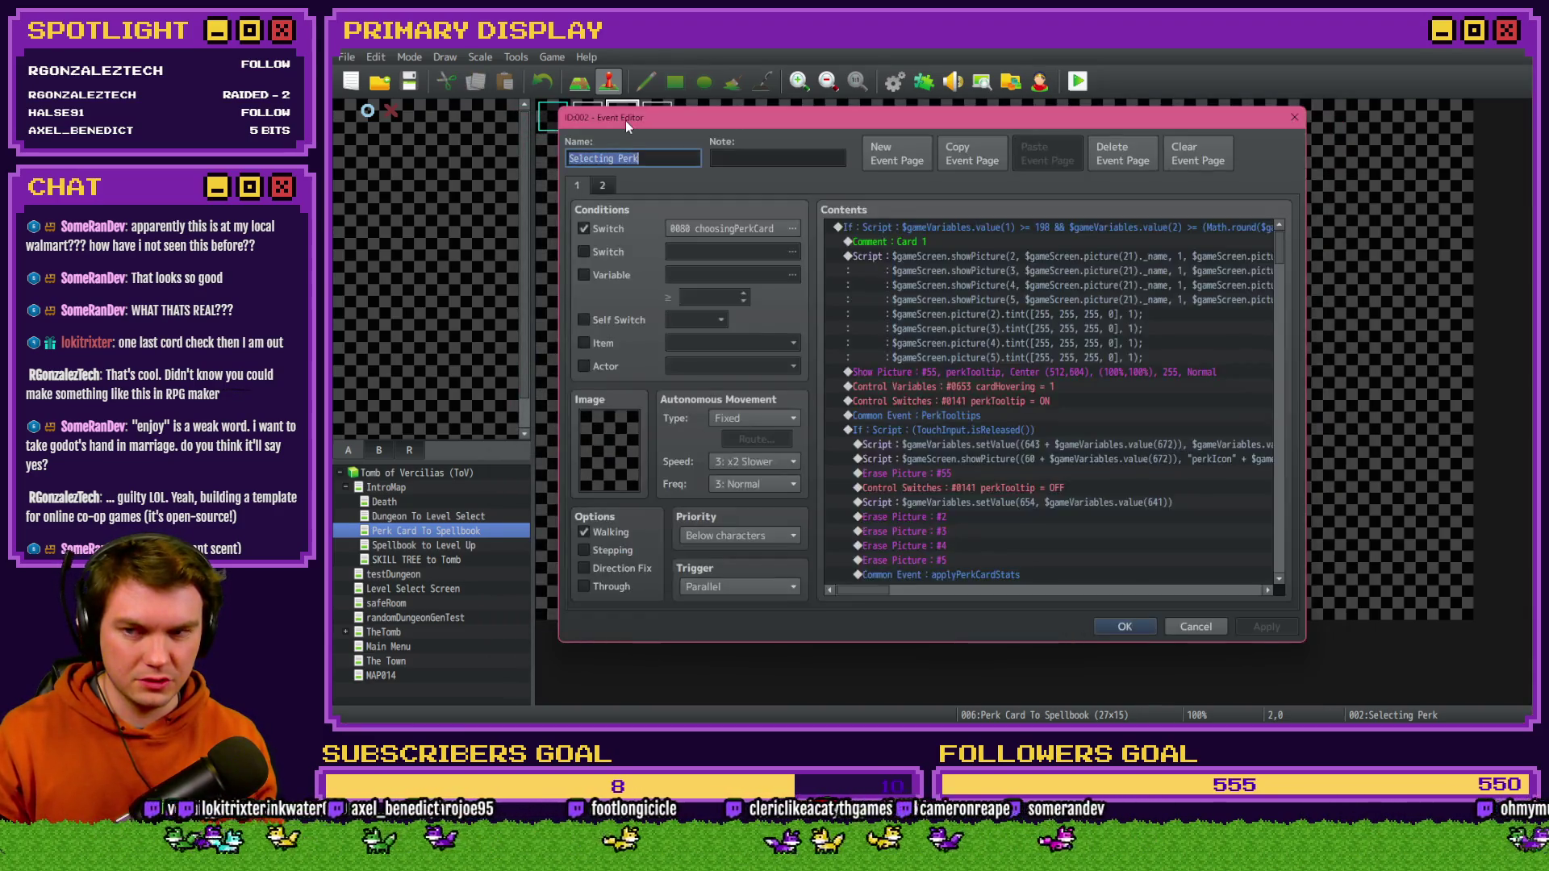
key(Escape)
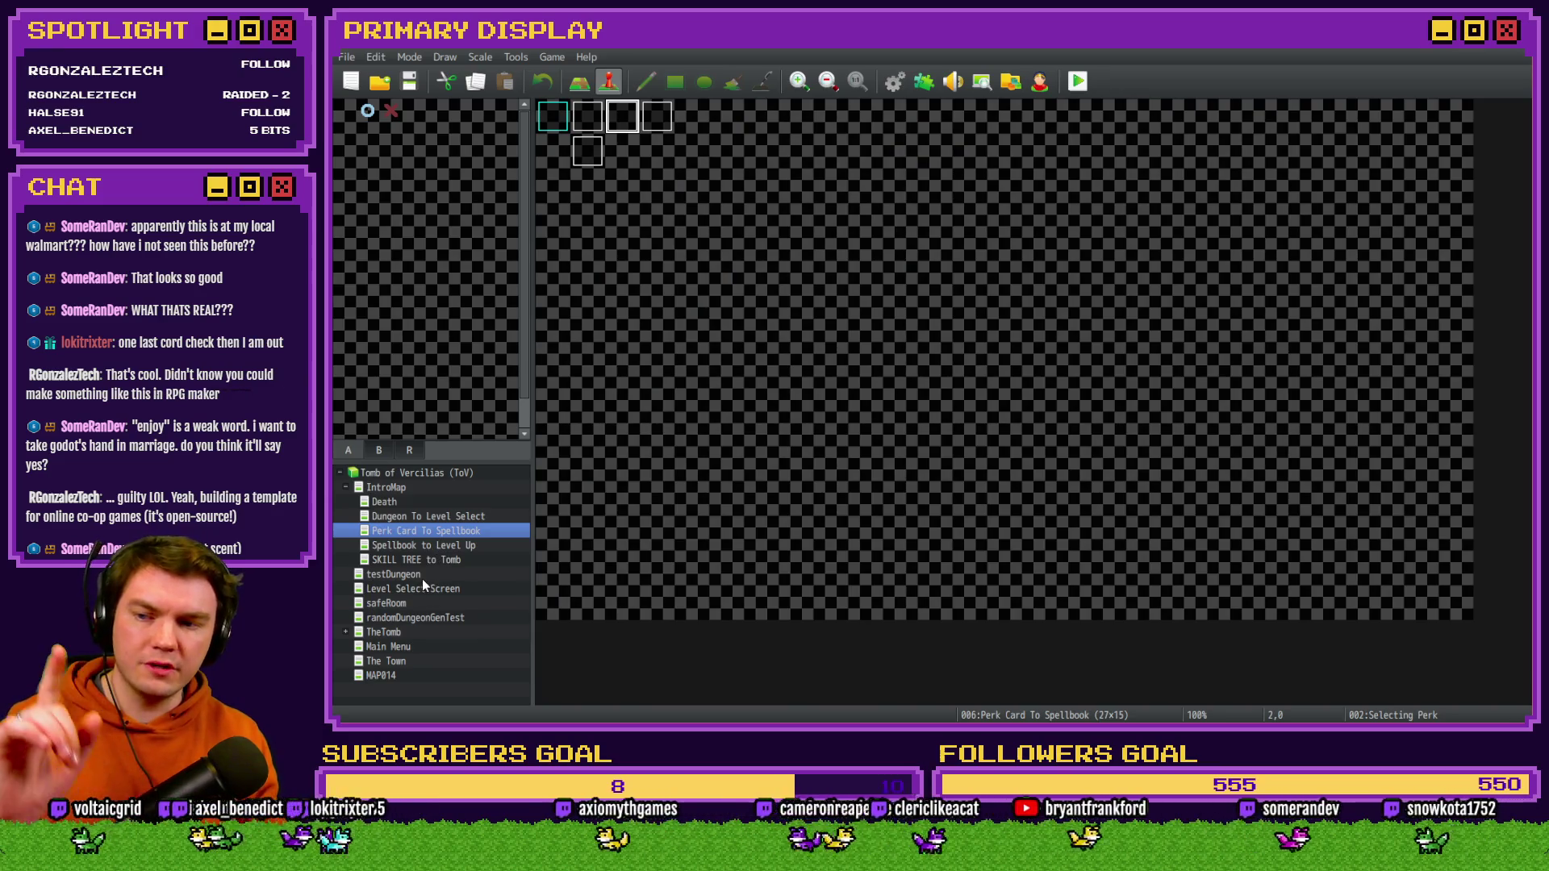
click(400, 632)
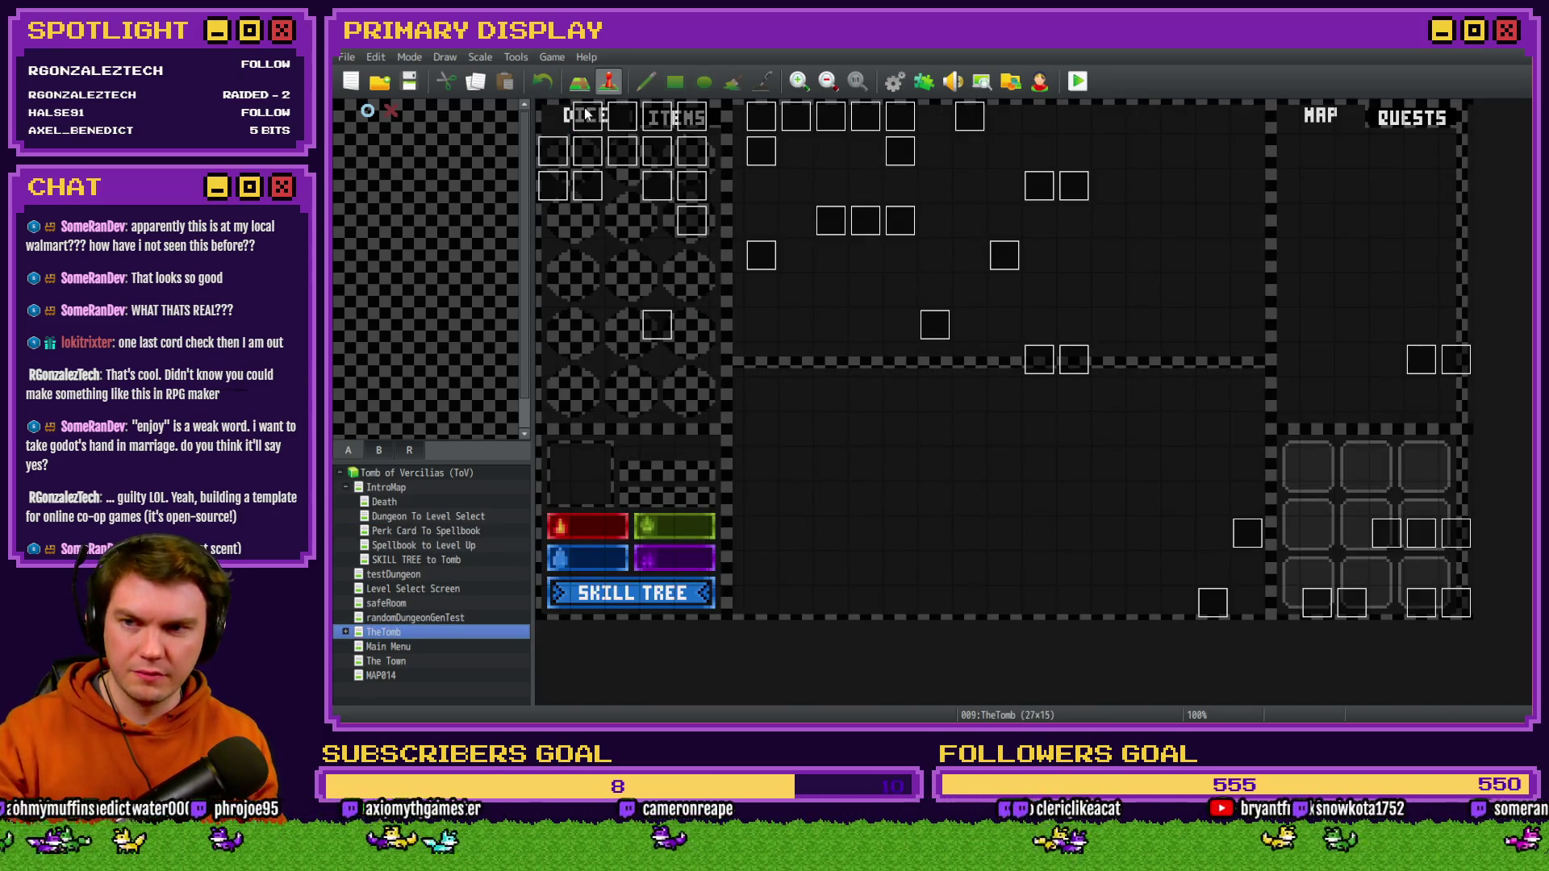
double_click(587, 115)
click(705, 186)
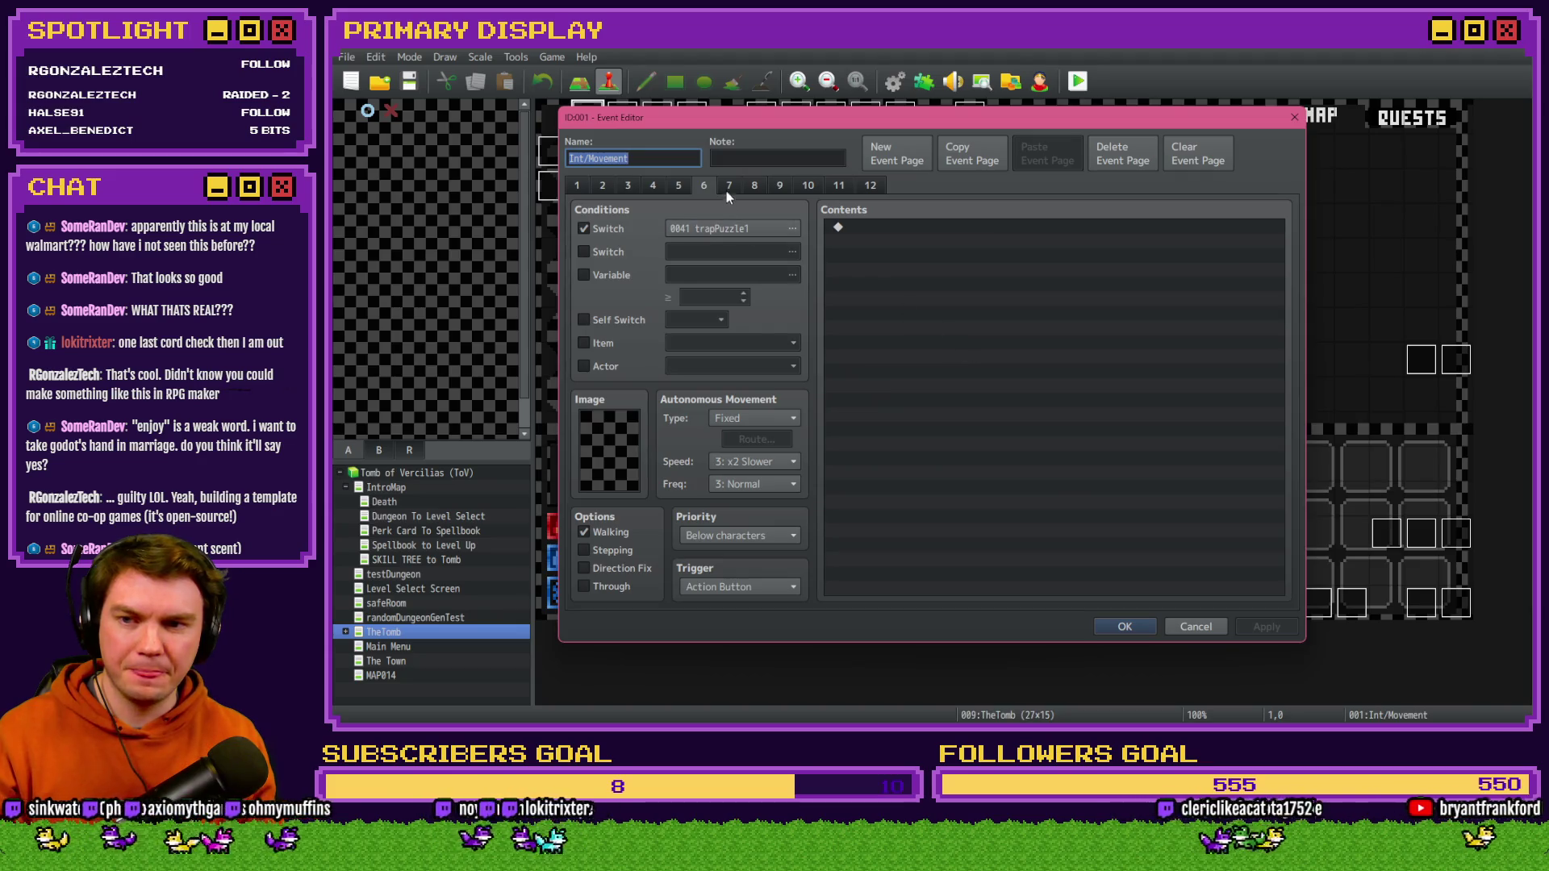
key(Escape)
- Inspect the DiceMove event's healing-potion script lines, then close the event
double_click(627, 117)
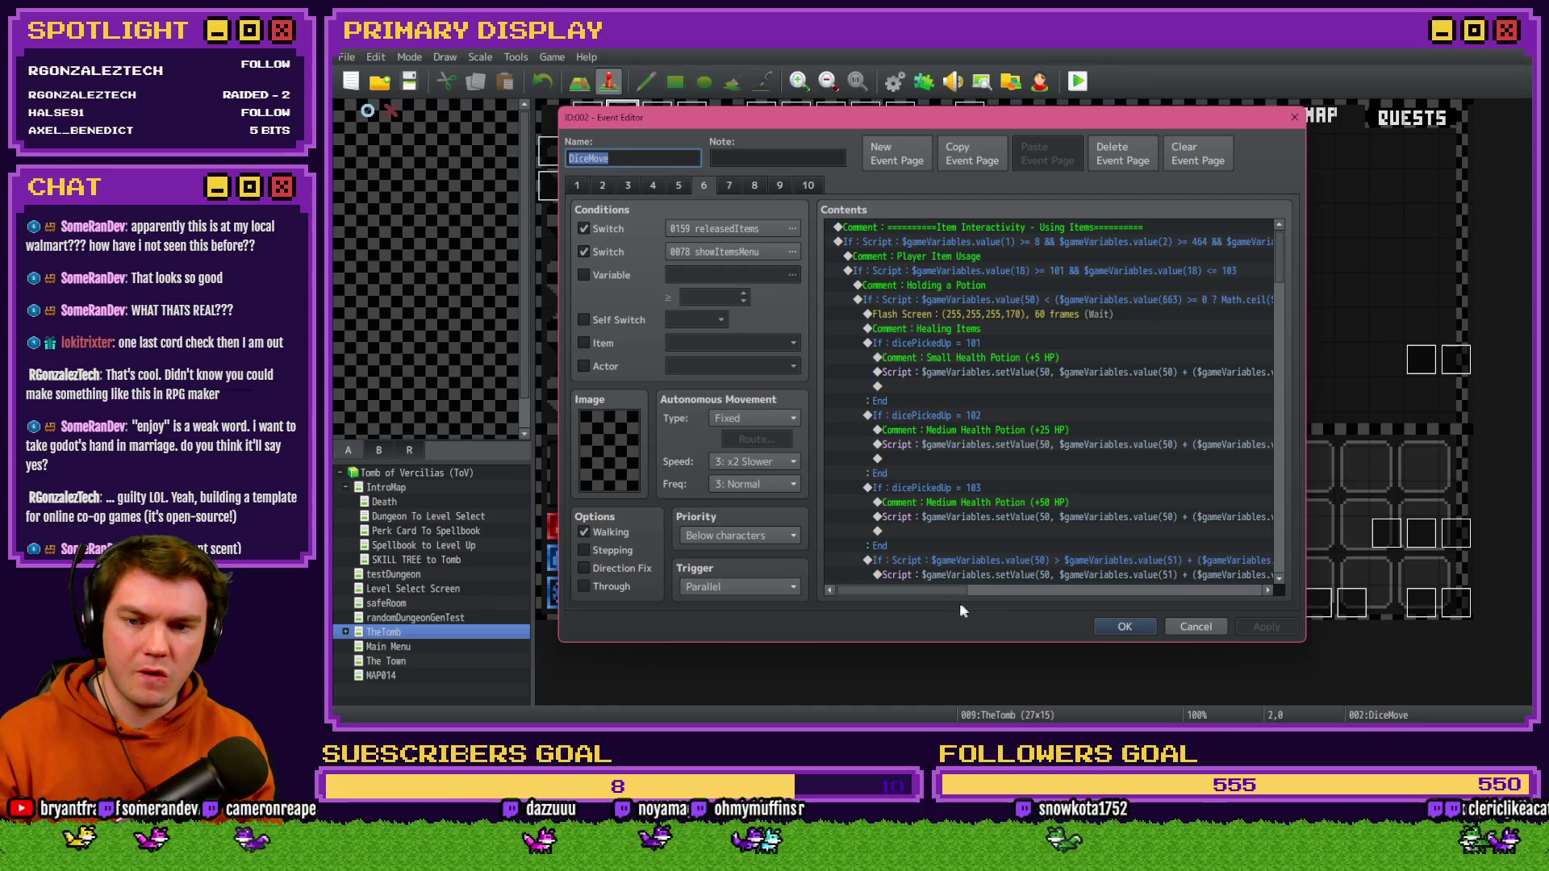
drag(950, 592, 1058, 597)
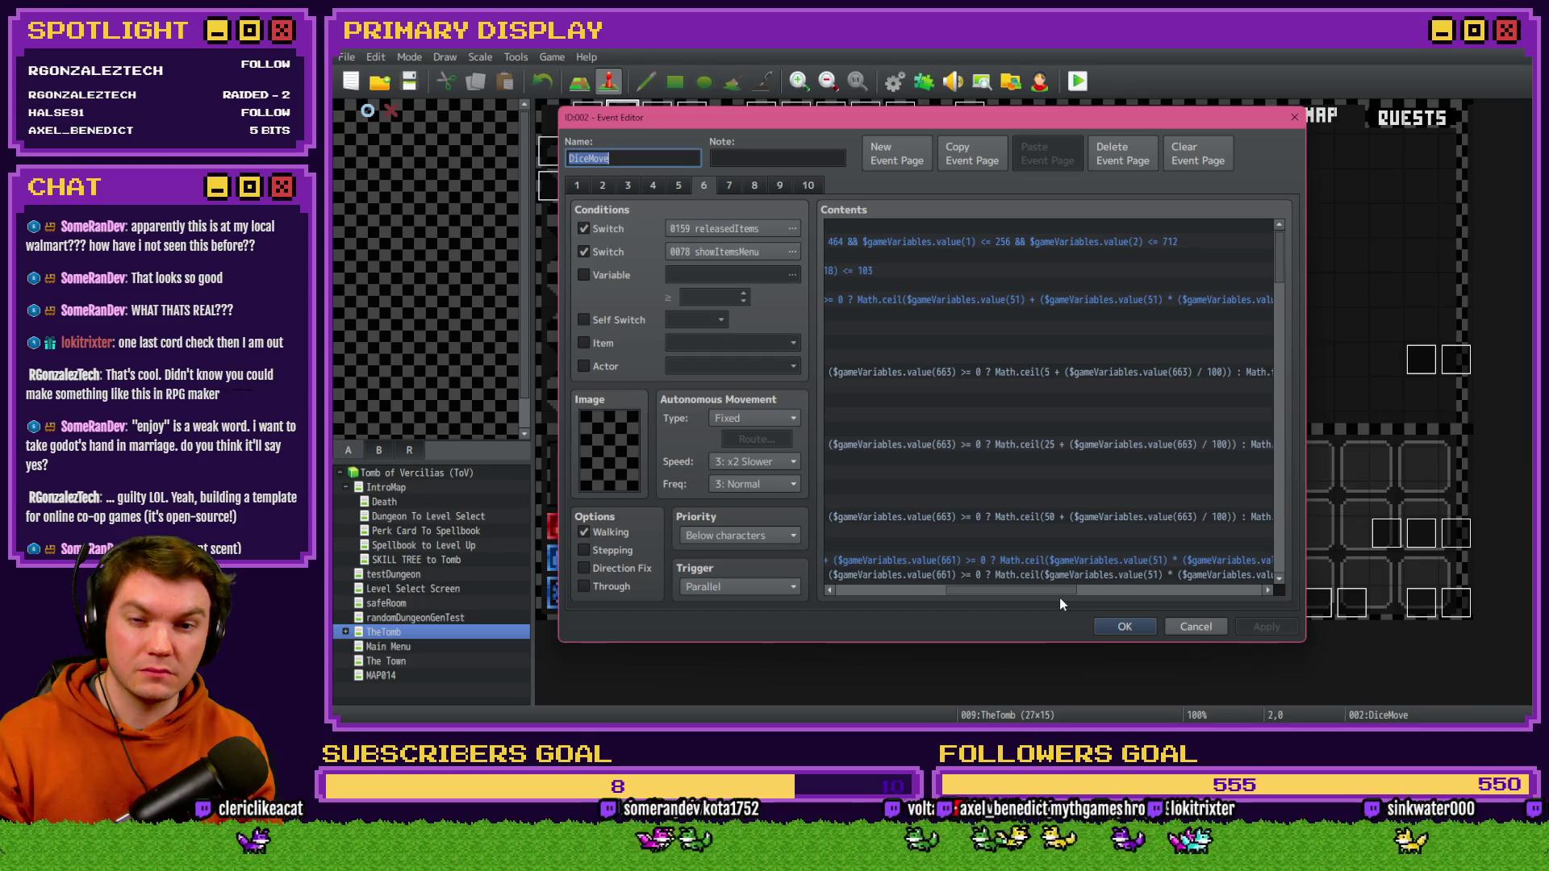
click(1062, 371)
right_click(1061, 371)
key(Escape)
click(1125, 626)
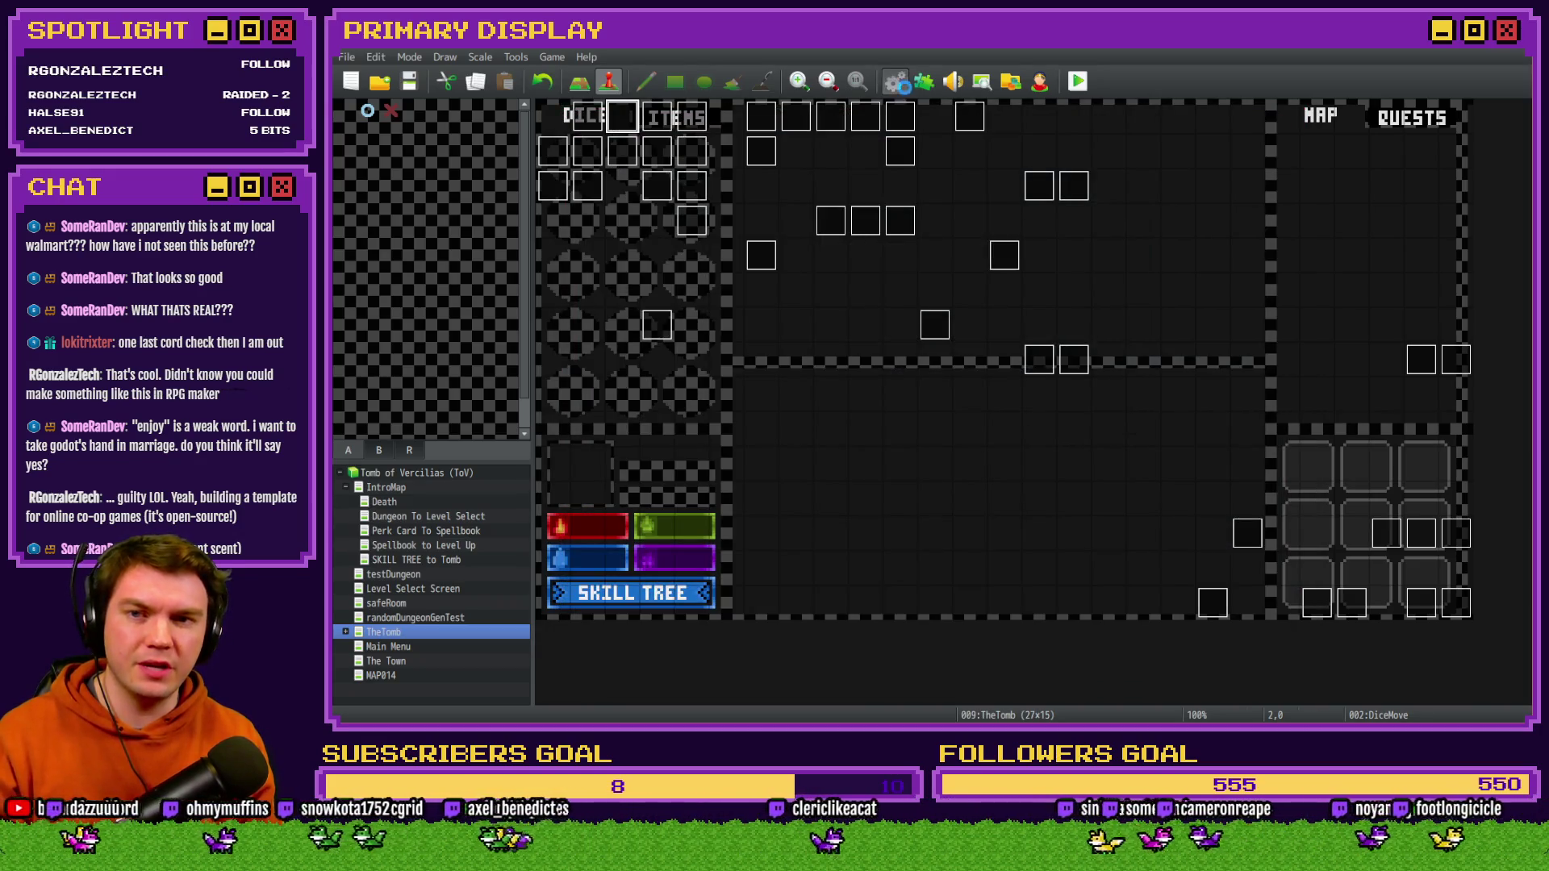
- Check the Small Potion tooltip's HP restore formula in Common Events, then reopen the DiceMove event
click(894, 81)
click(1000, 269)
double_click(1000, 269)
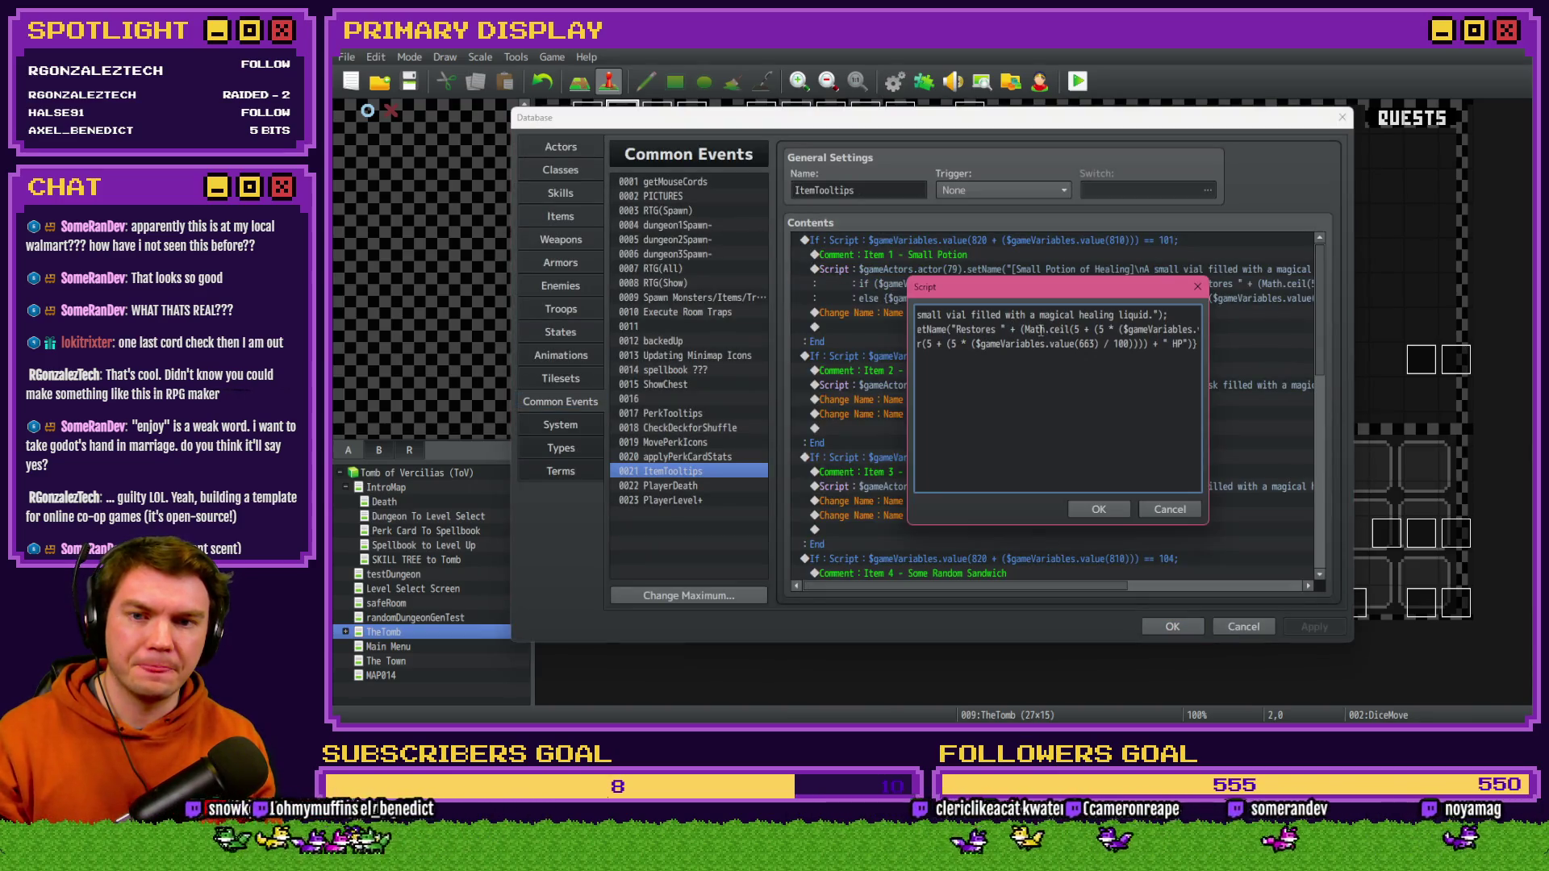
drag(1023, 329, 1206, 335)
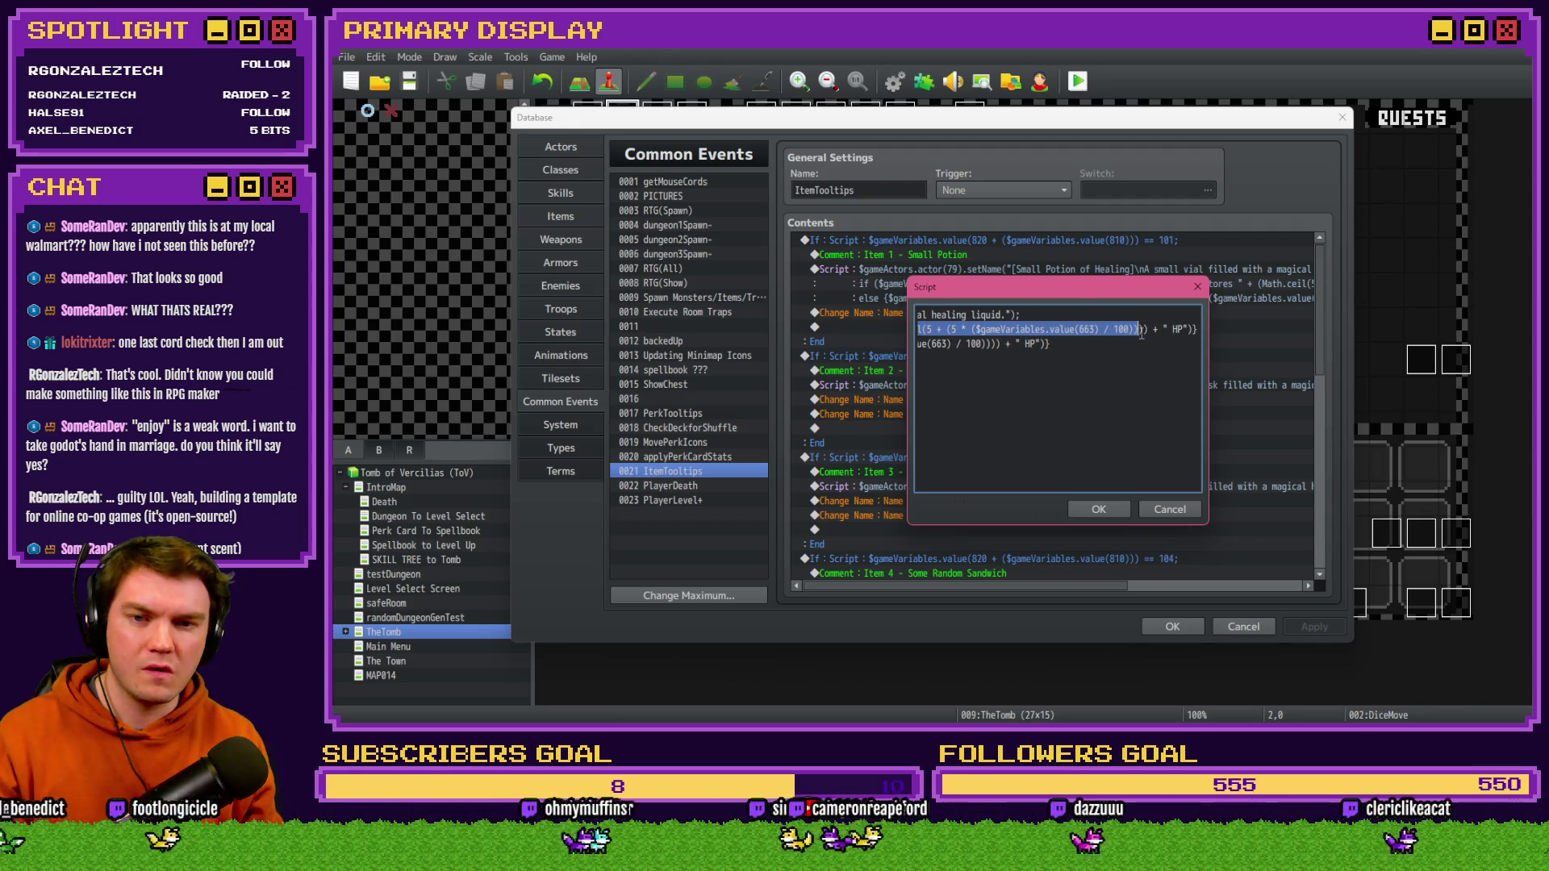
click(1102, 511)
click(1186, 627)
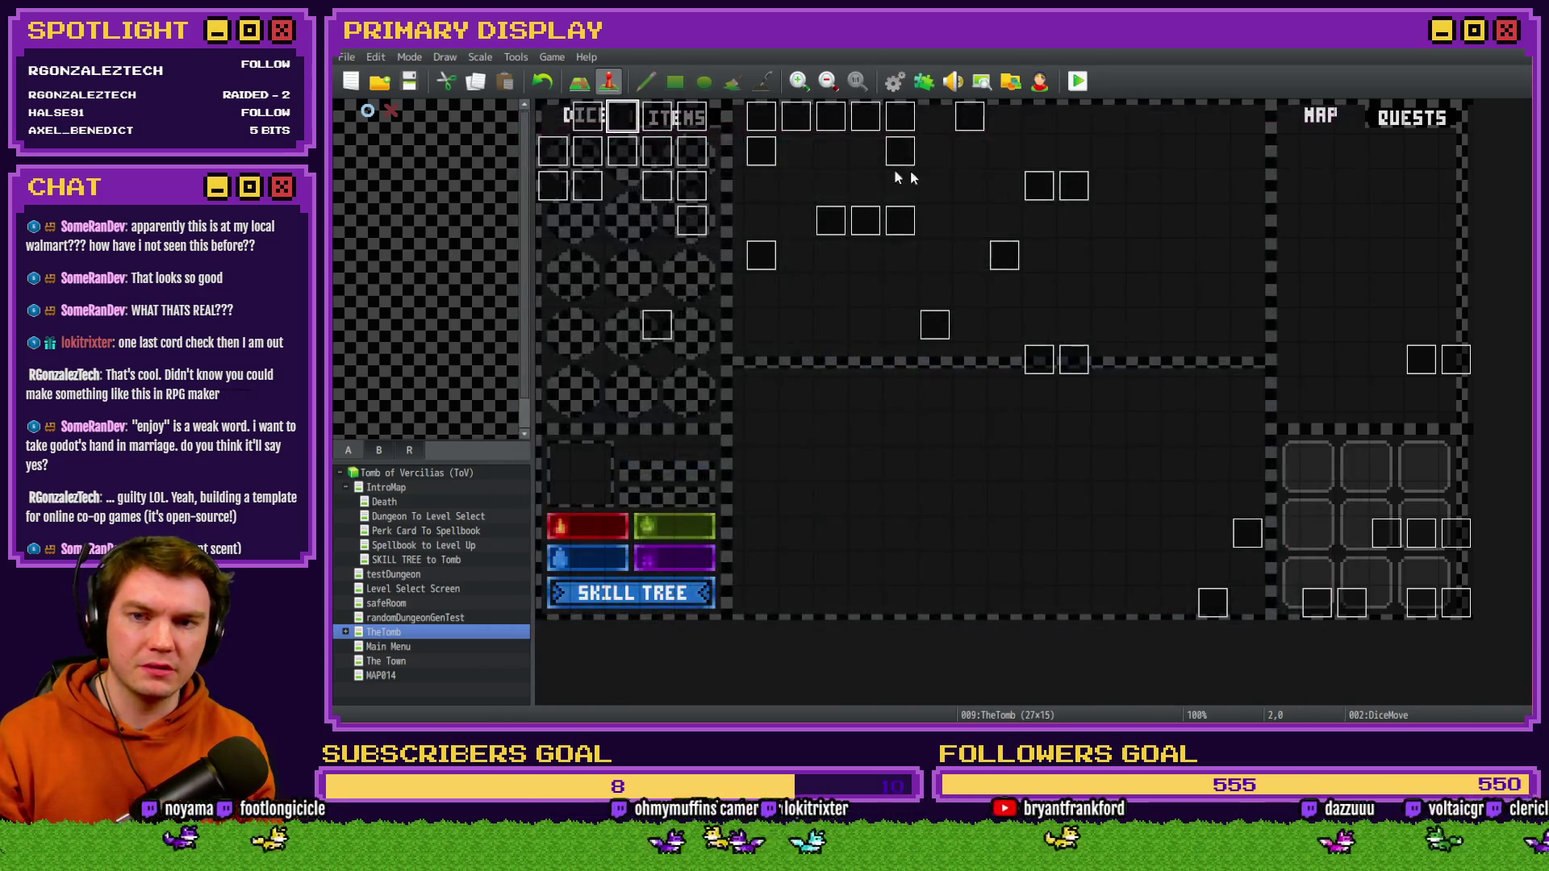
double_click(618, 123)
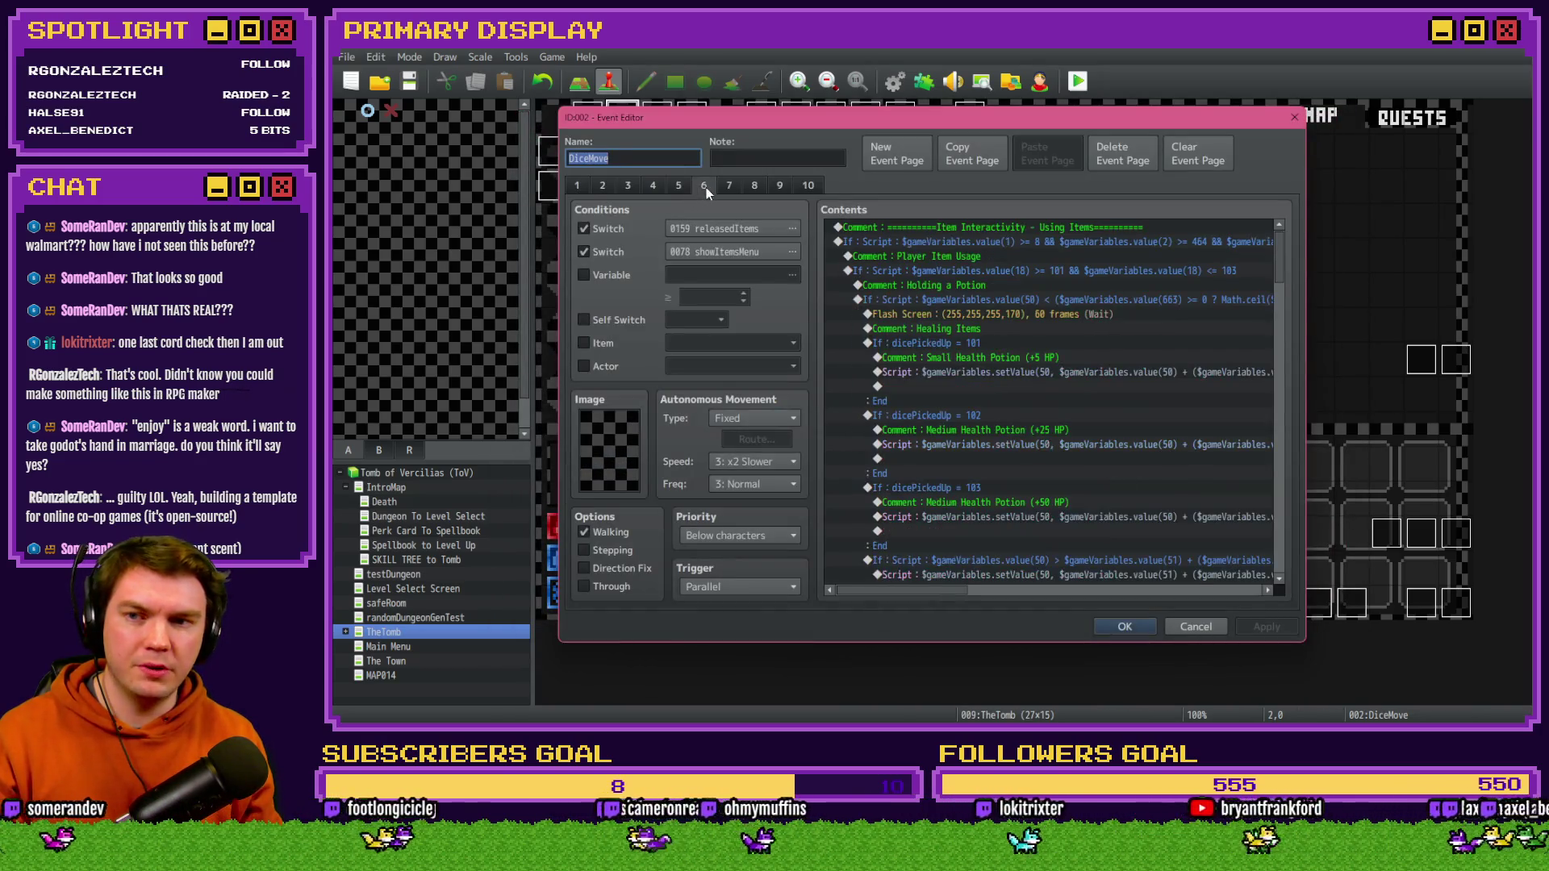
- Paste the '5 * (' modifier version over the Math.ceil term of the Small Health Potion script
click(1004, 358)
double_click(1004, 372)
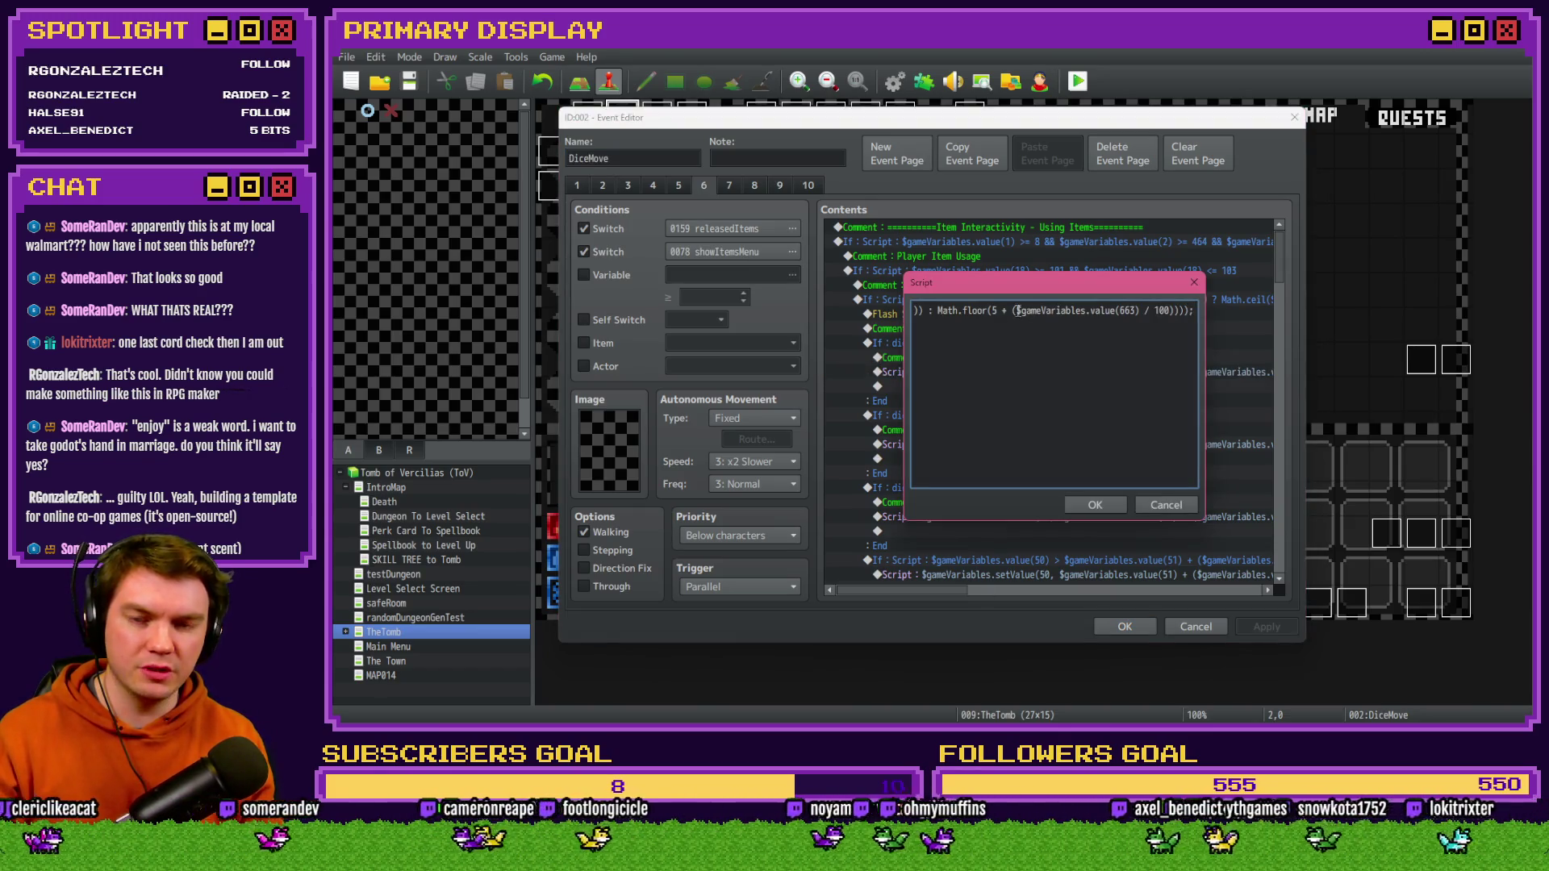
drag(920, 310, 902, 314)
click(1018, 315)
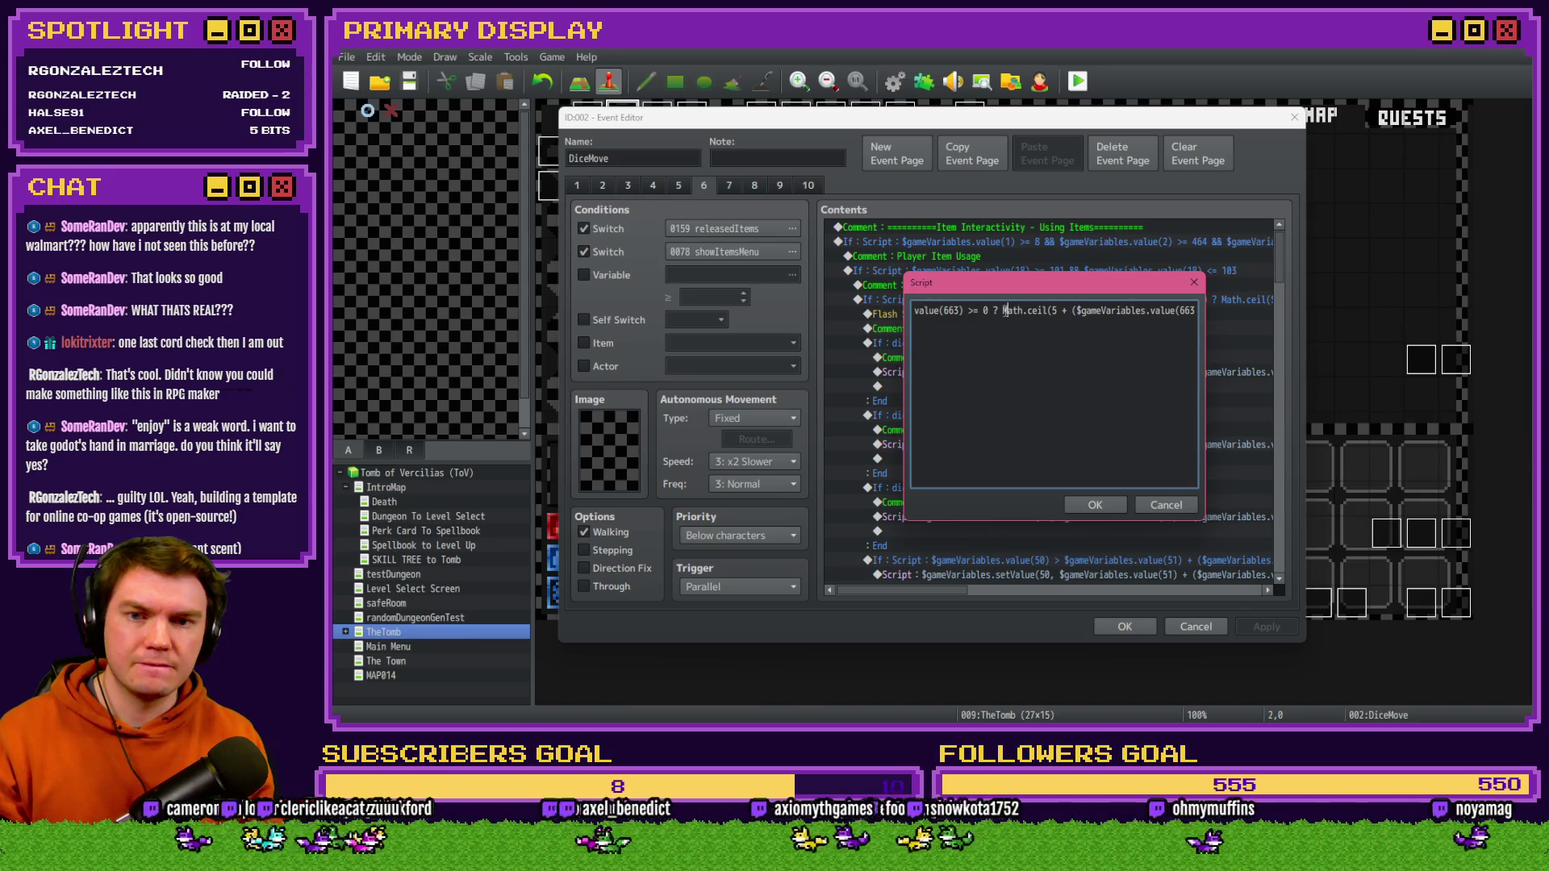
mouse_move(1028, 310)
mouse_down()
mouse_move(1201, 311)
mouse_move(1144, 311)
mouse_up()
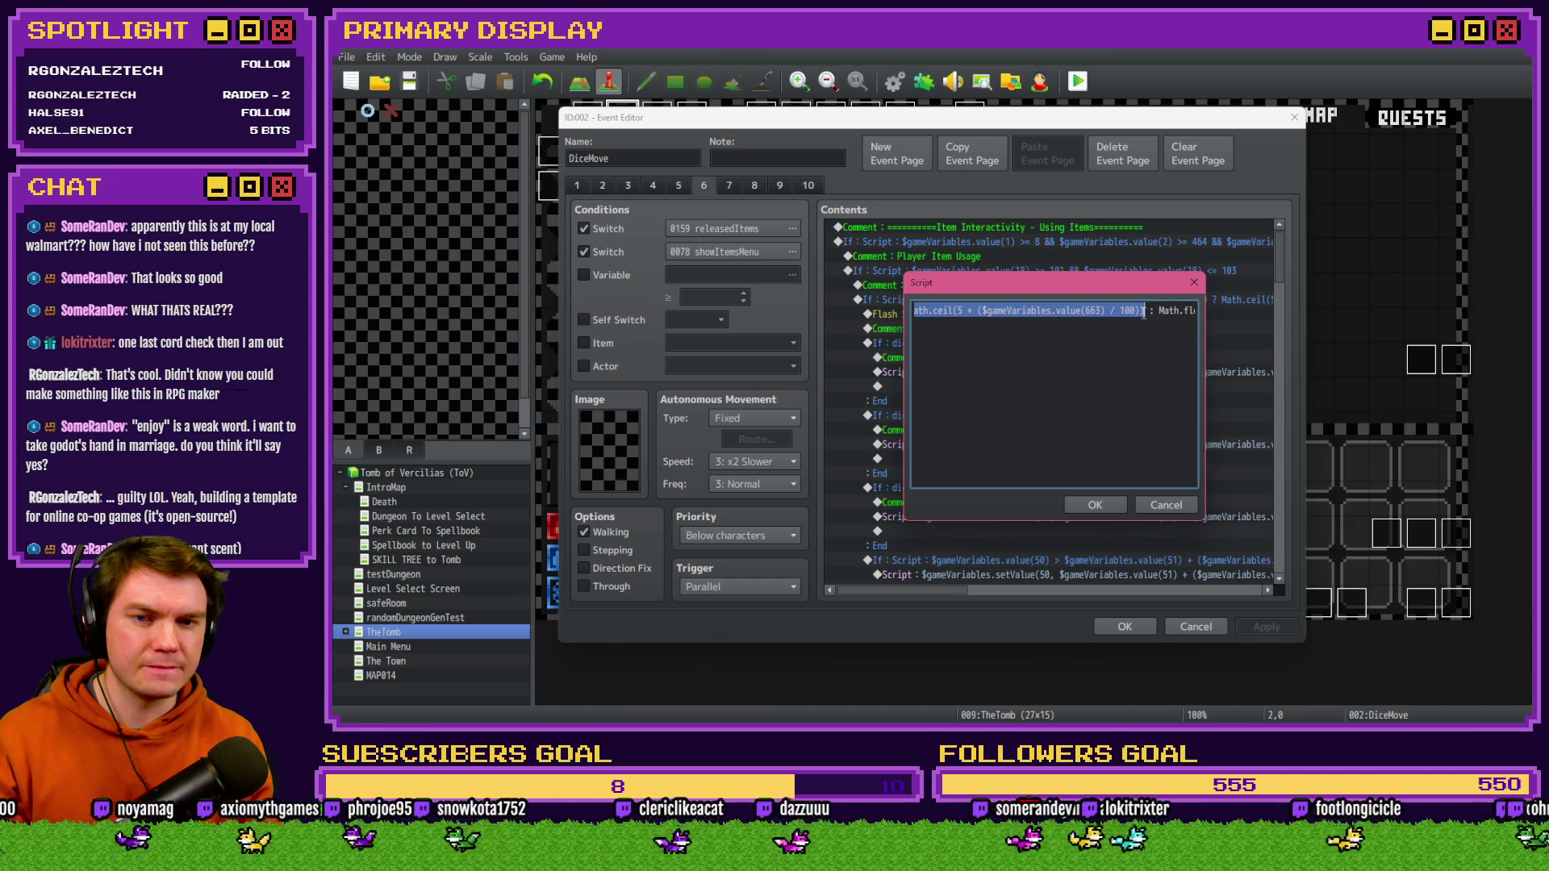
key(ctrl+v)
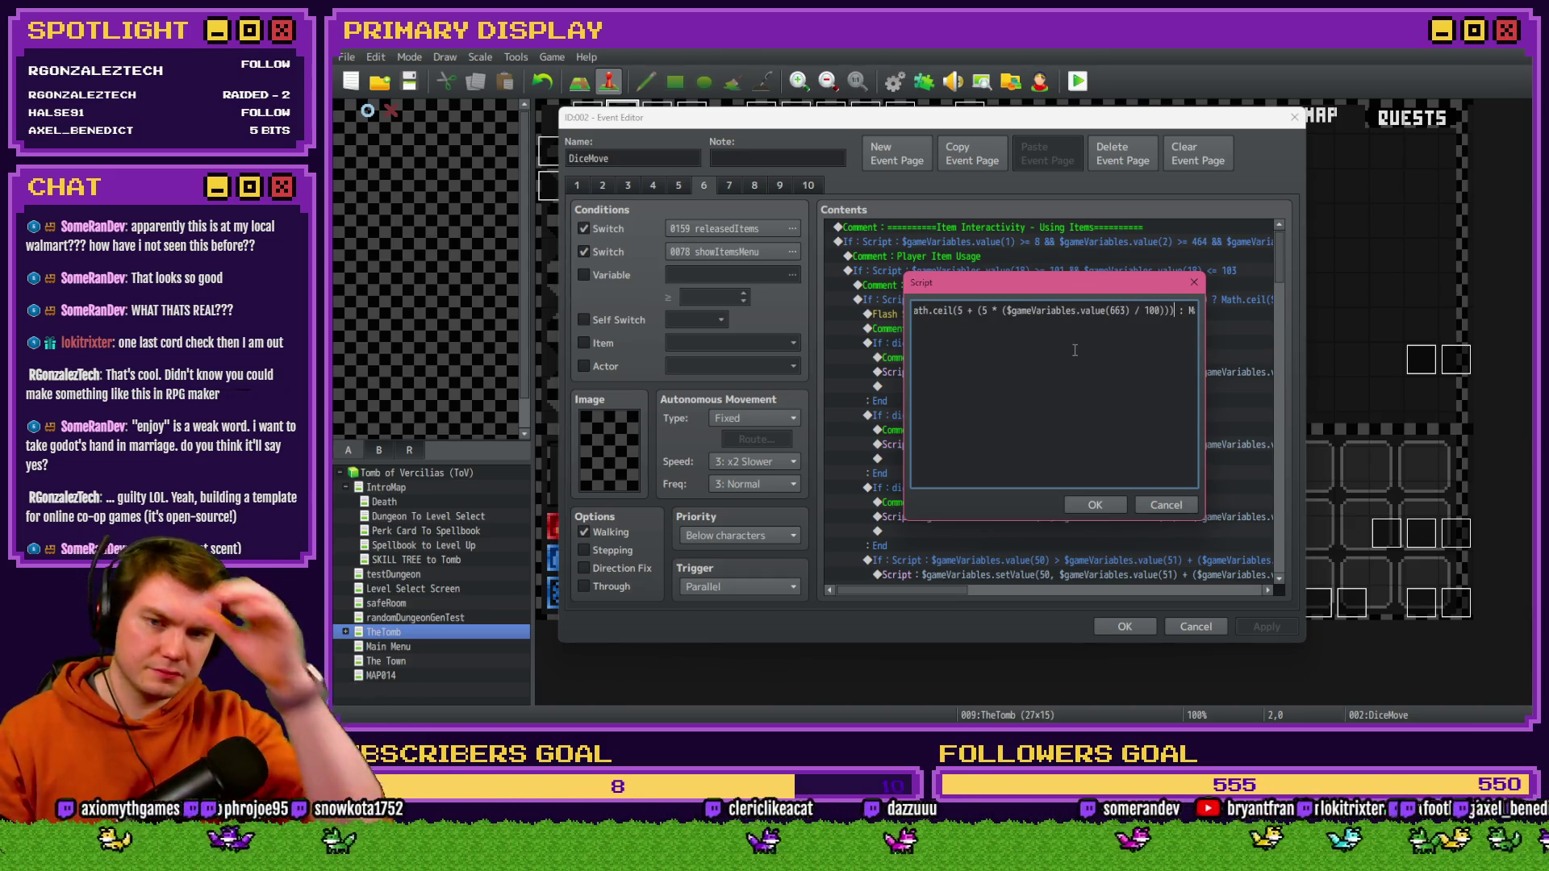
- Insert '5 *' into the Math.floor term and save the DiceMove event
drag(938, 313, 915, 313)
click(965, 313)
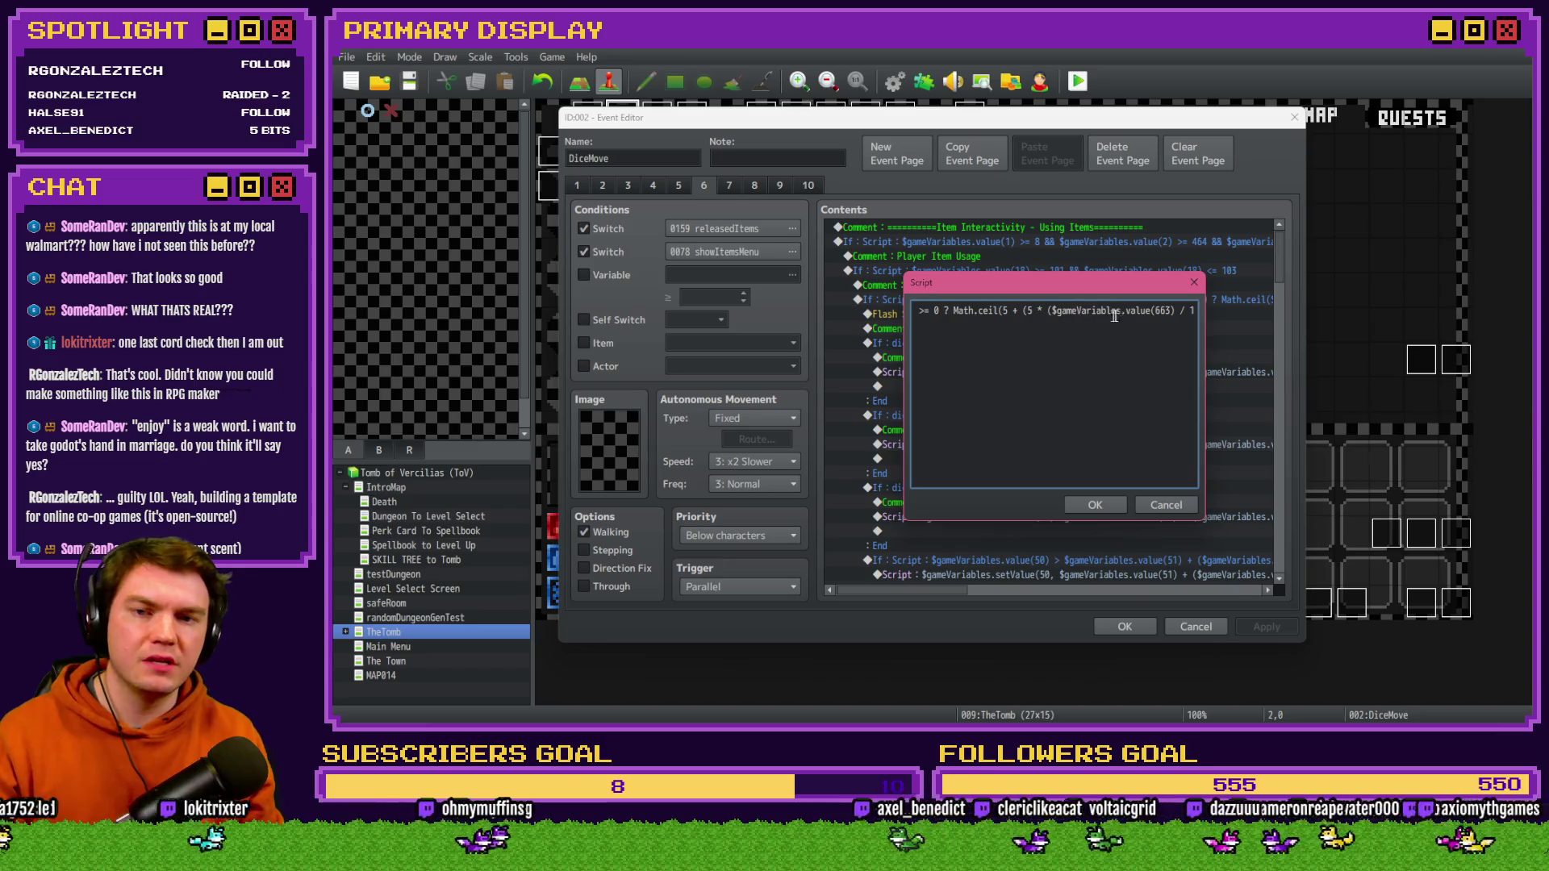
drag(1179, 312, 1208, 310)
click(1088, 311)
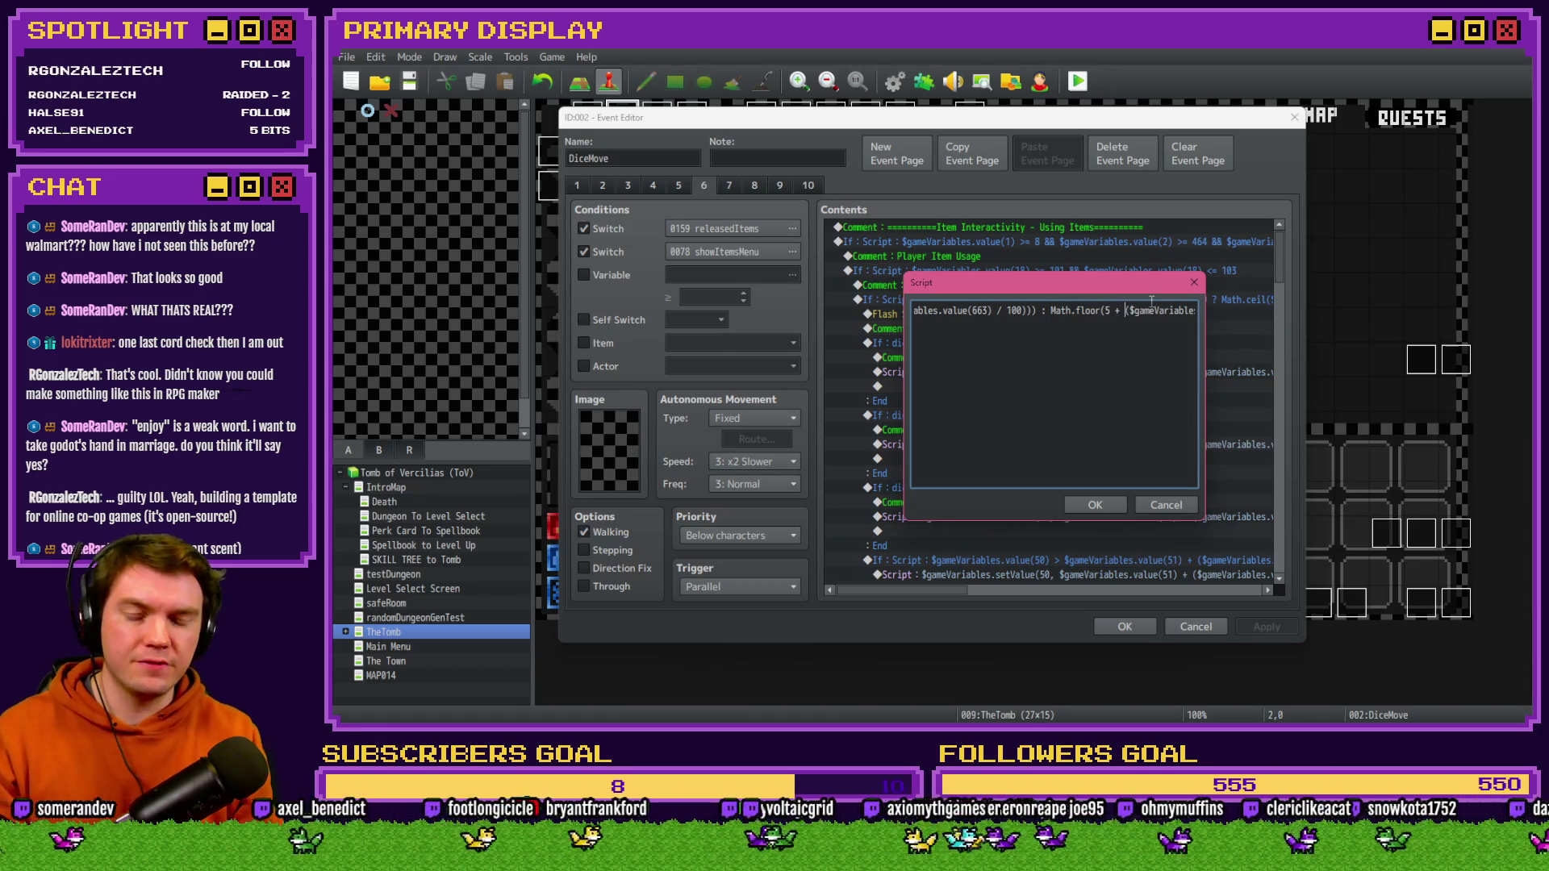
text(5 * ()
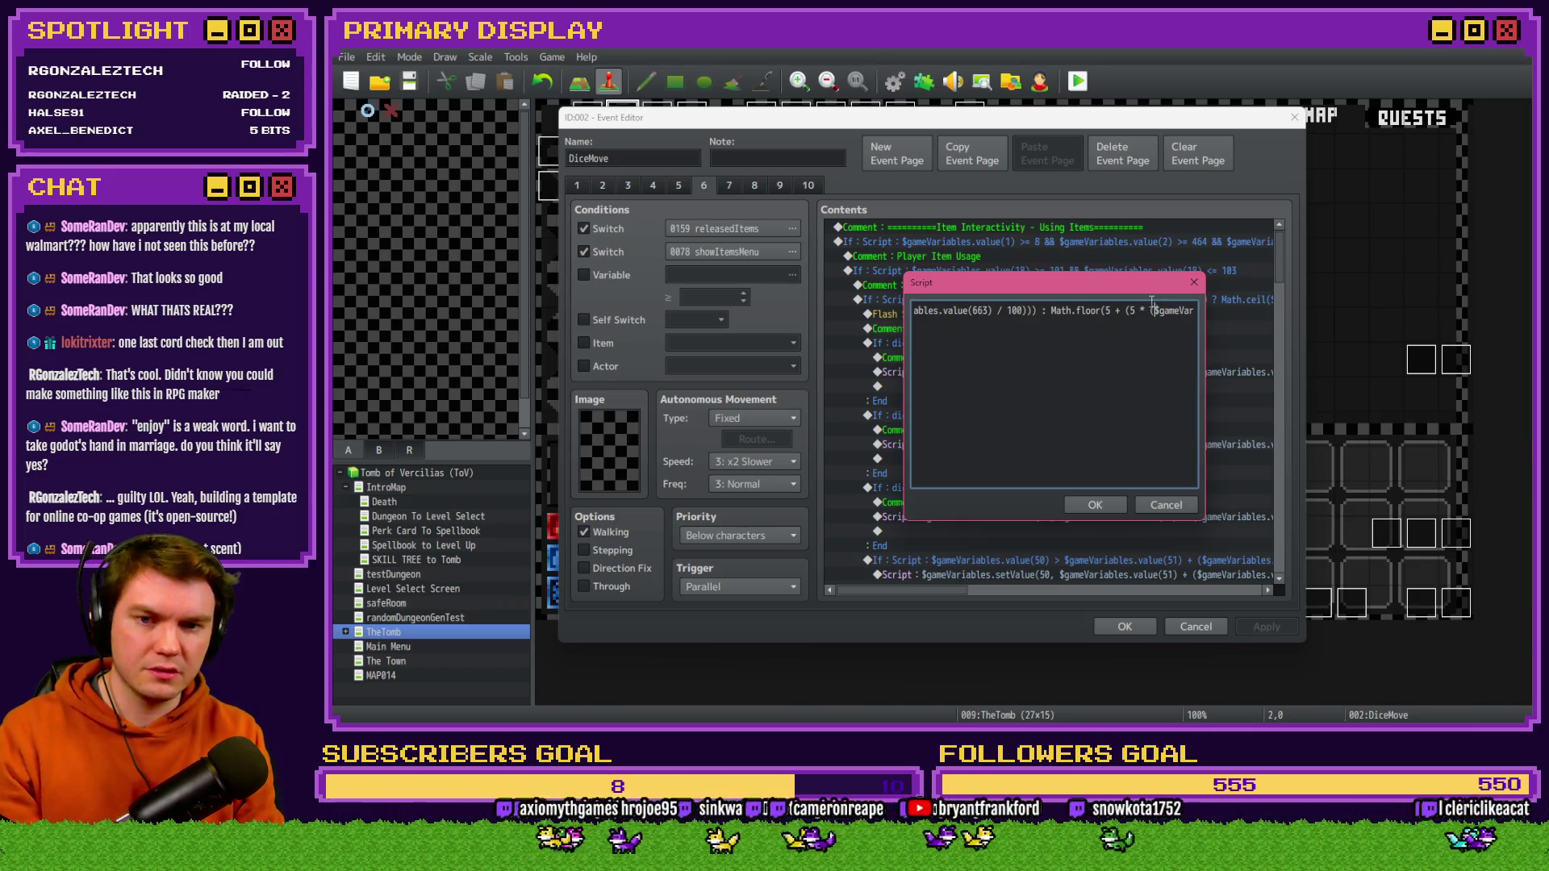
key(Right)
key(Right)
key(Right)
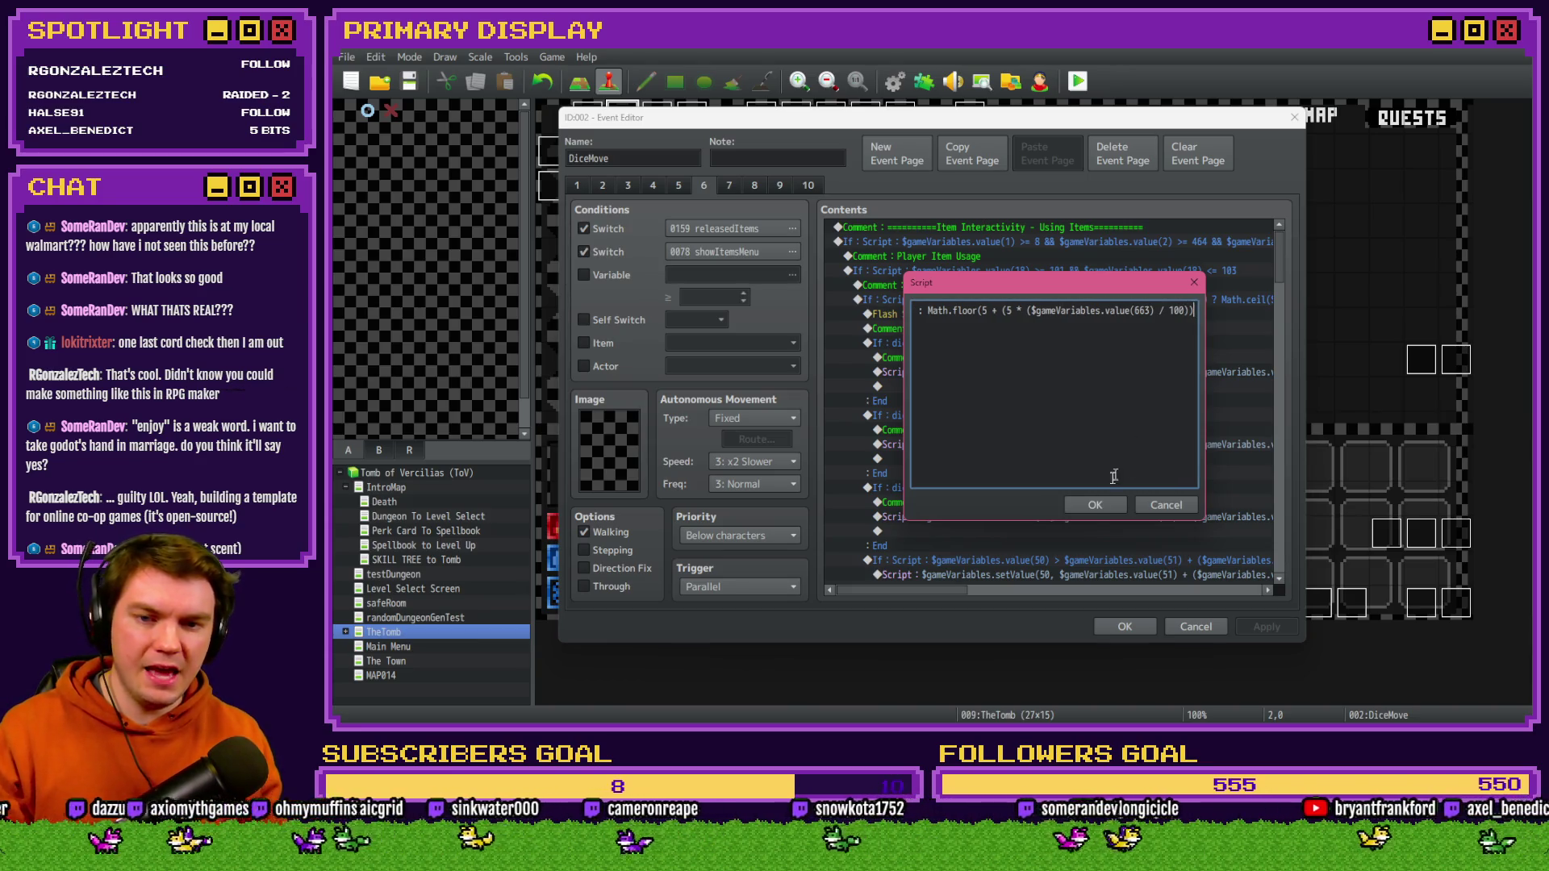
click(1094, 505)
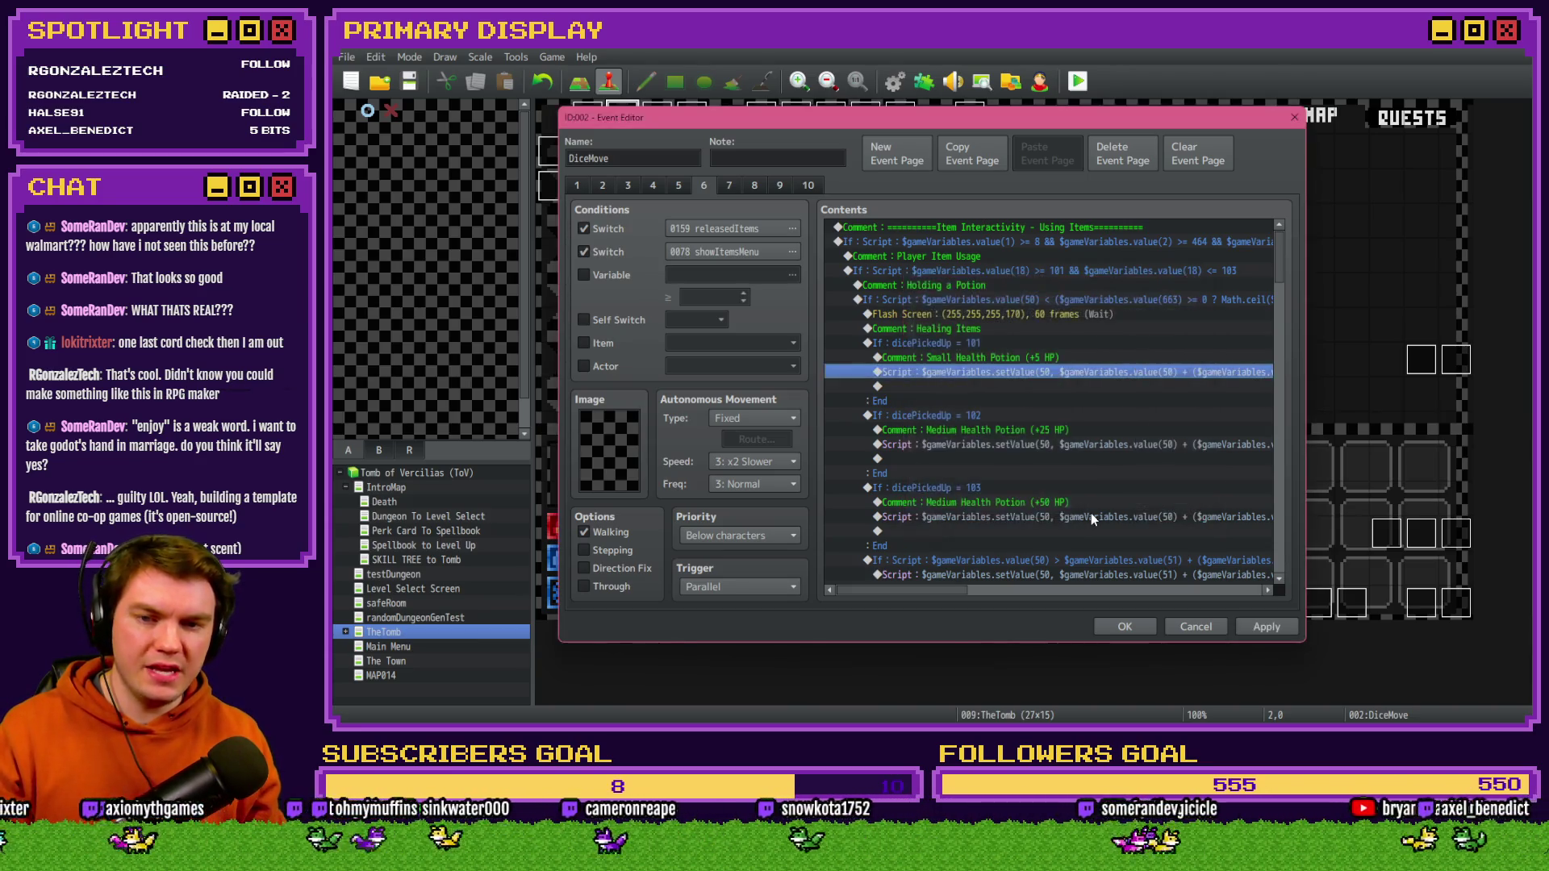
click(1265, 627)
click(1122, 626)
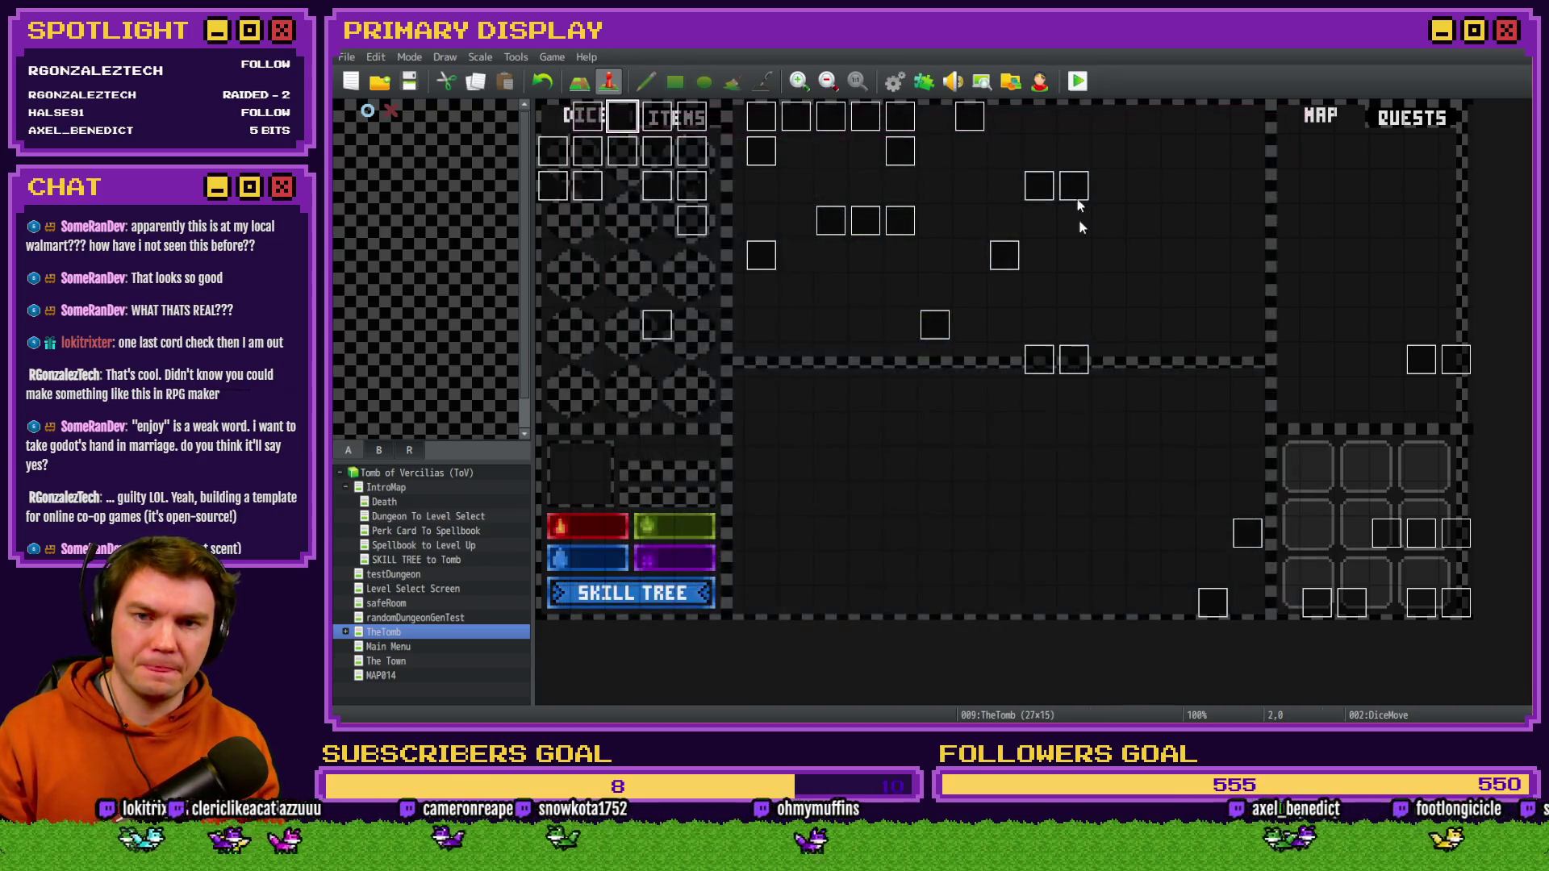
- Save the project and launch a playtest, centering the game window
click(1076, 83)
click(874, 405)
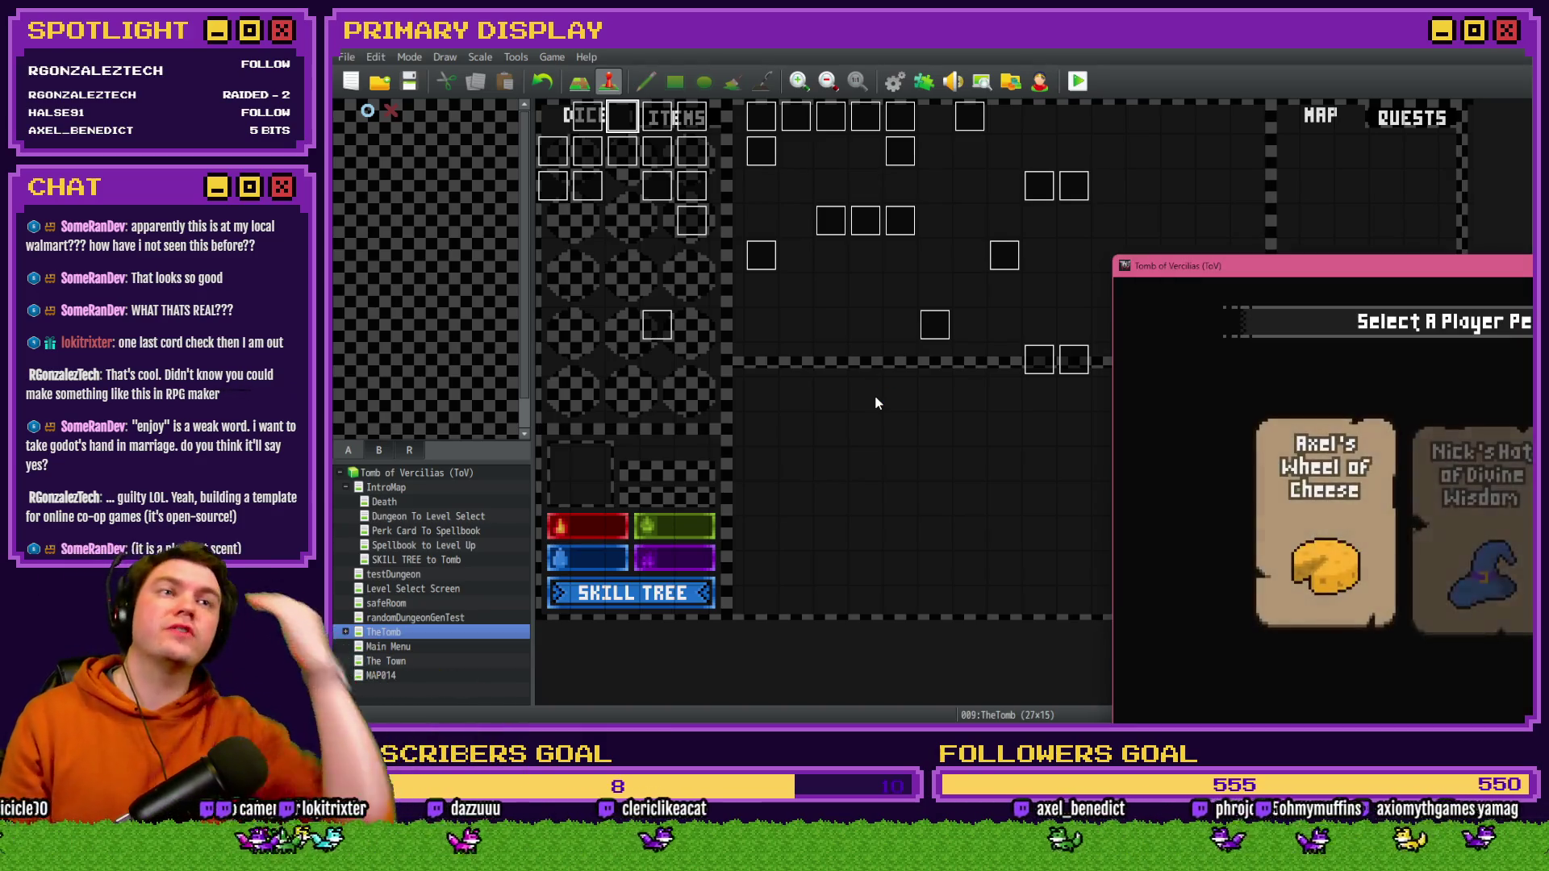
drag(1395, 266, 768, 123)
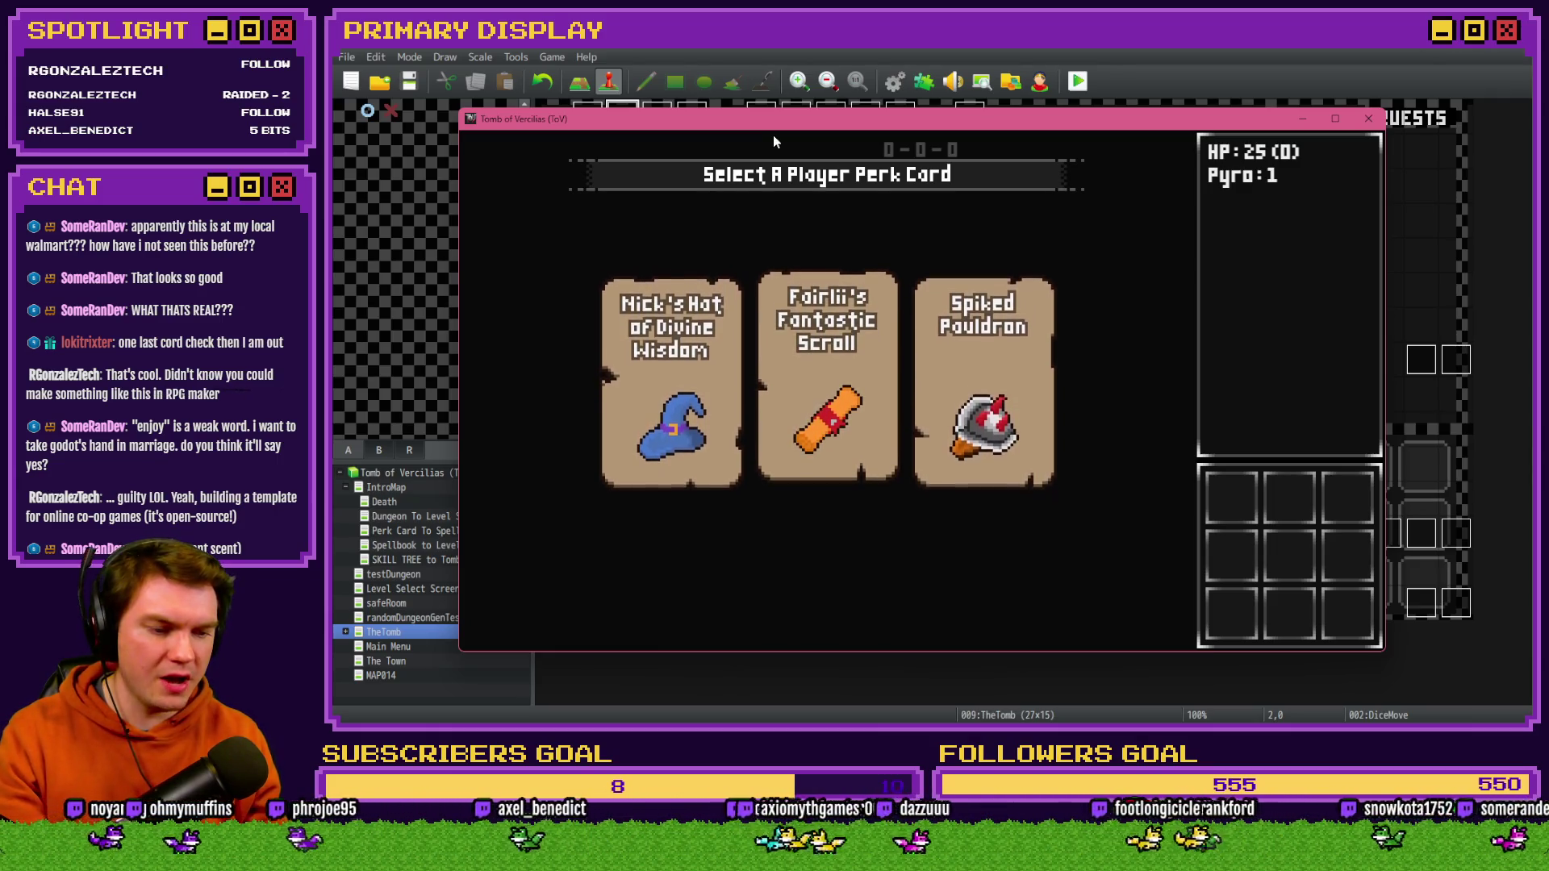
- Take the Fairlii's Fantastic Scroll perk, view the item inventory, and open the F9 debug panel
click(823, 348)
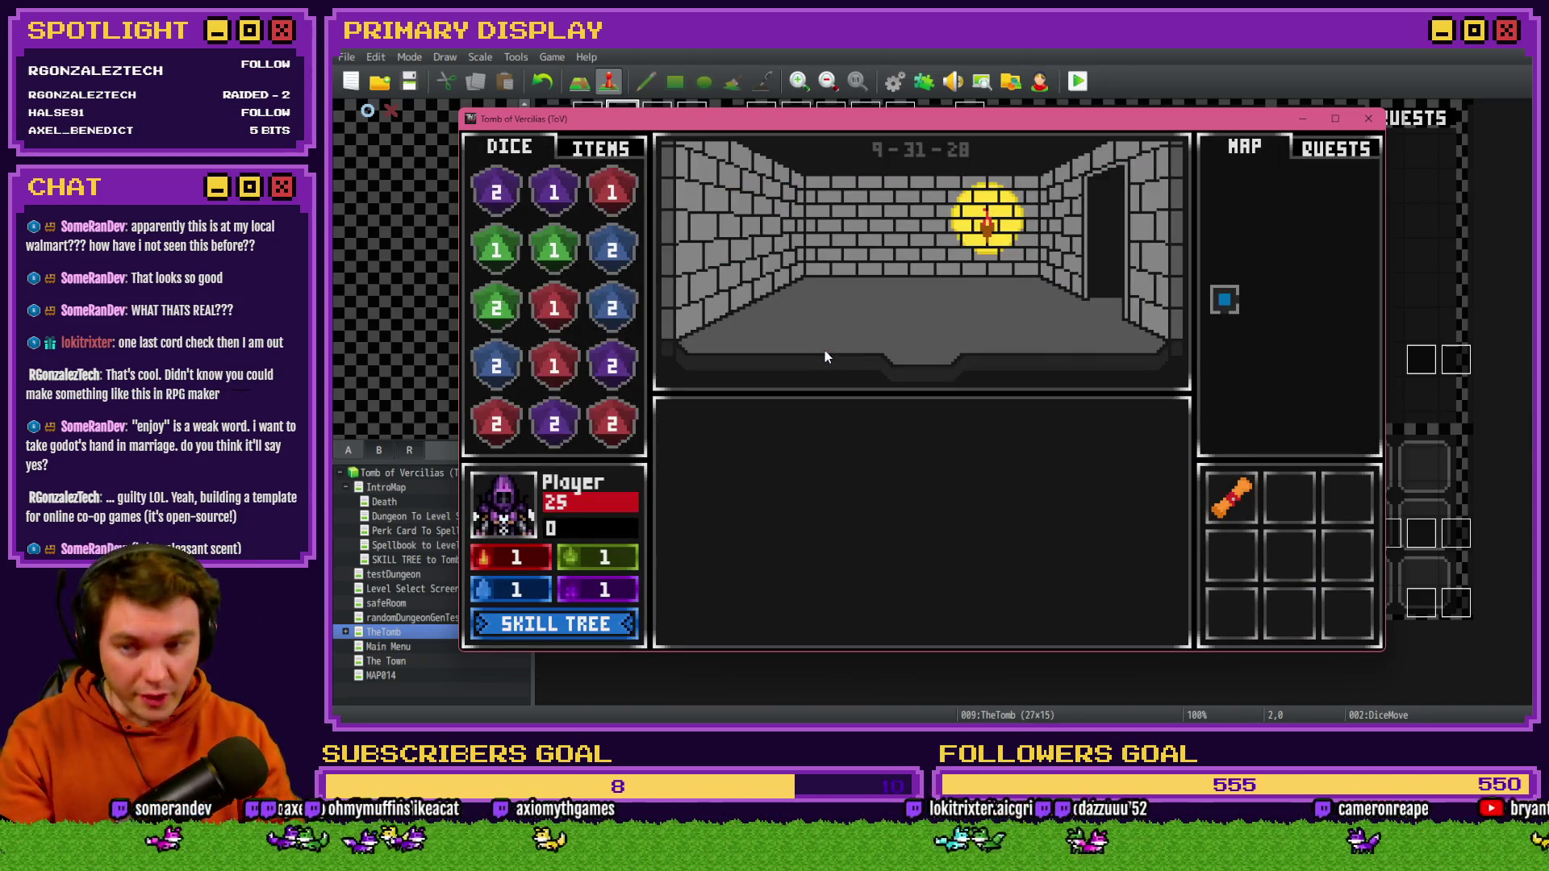
click(599, 155)
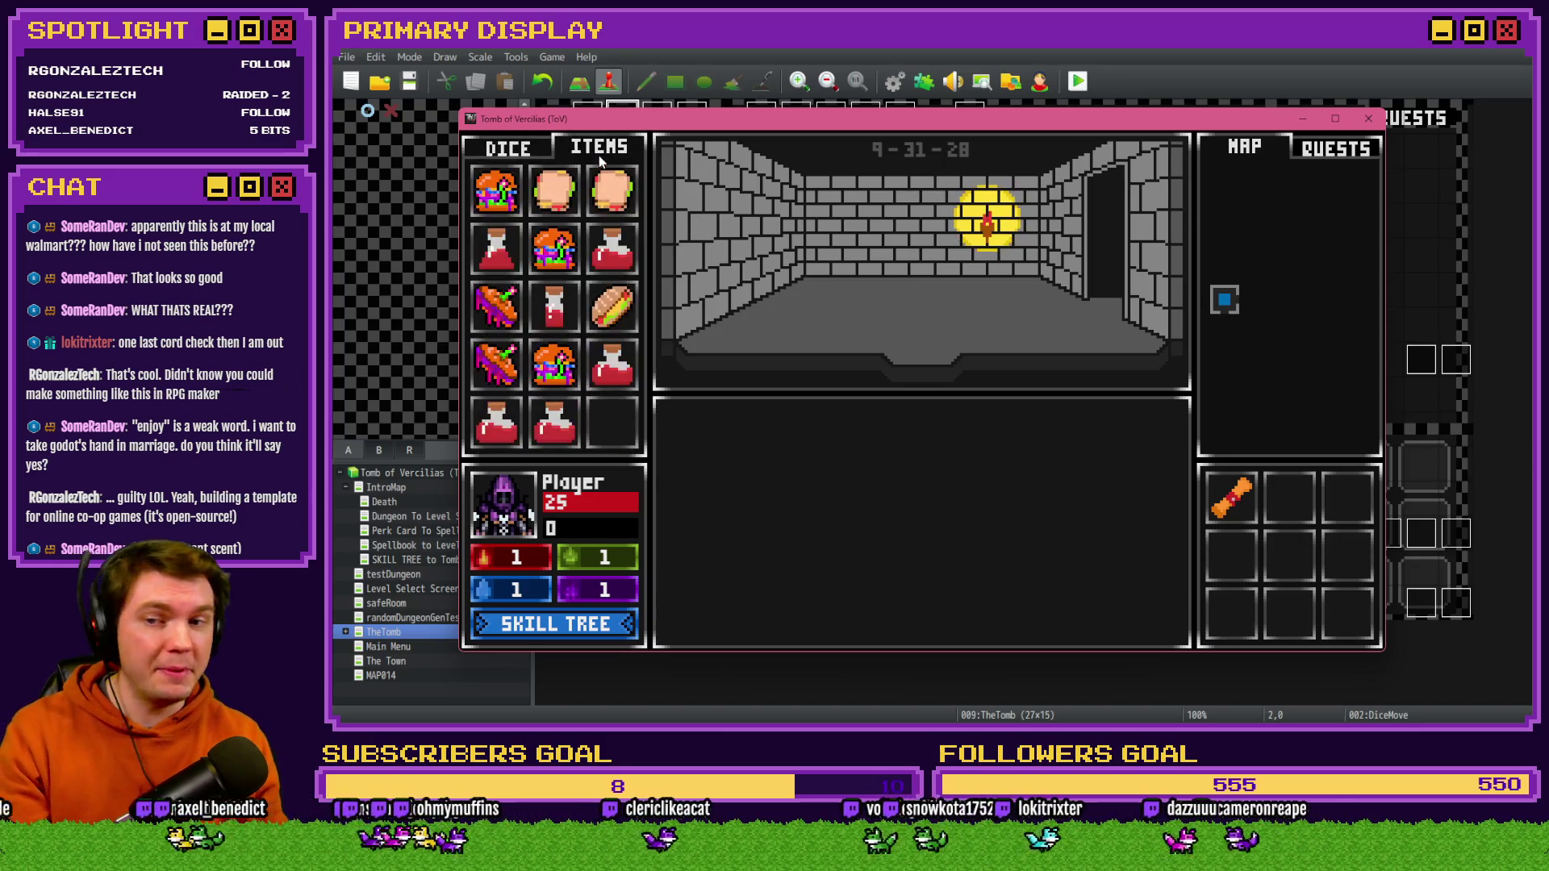
mouse_move(558, 307)
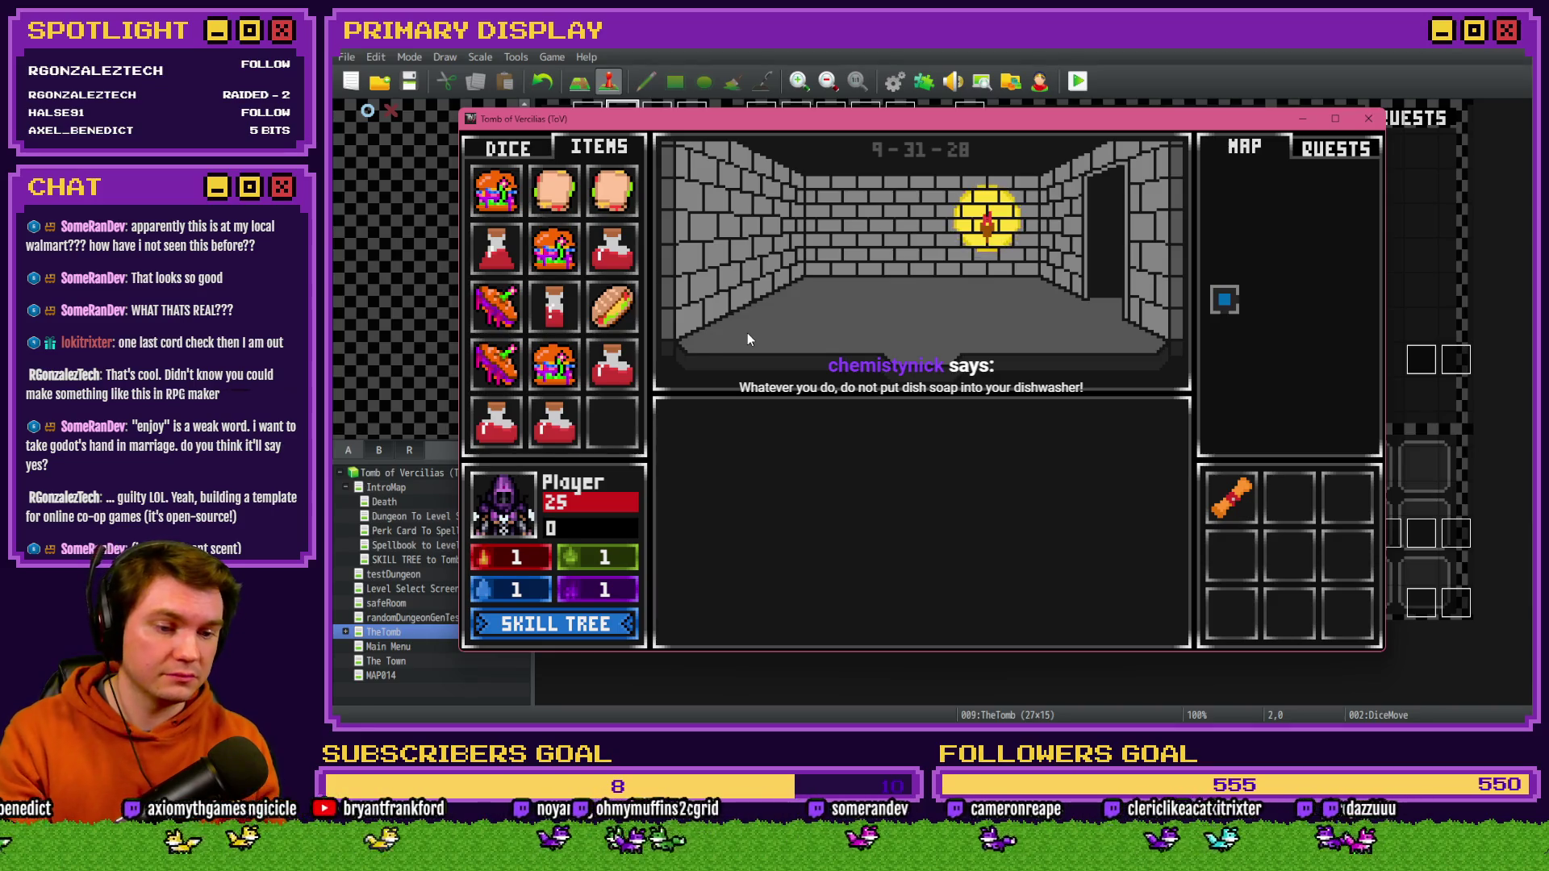
key(F9)
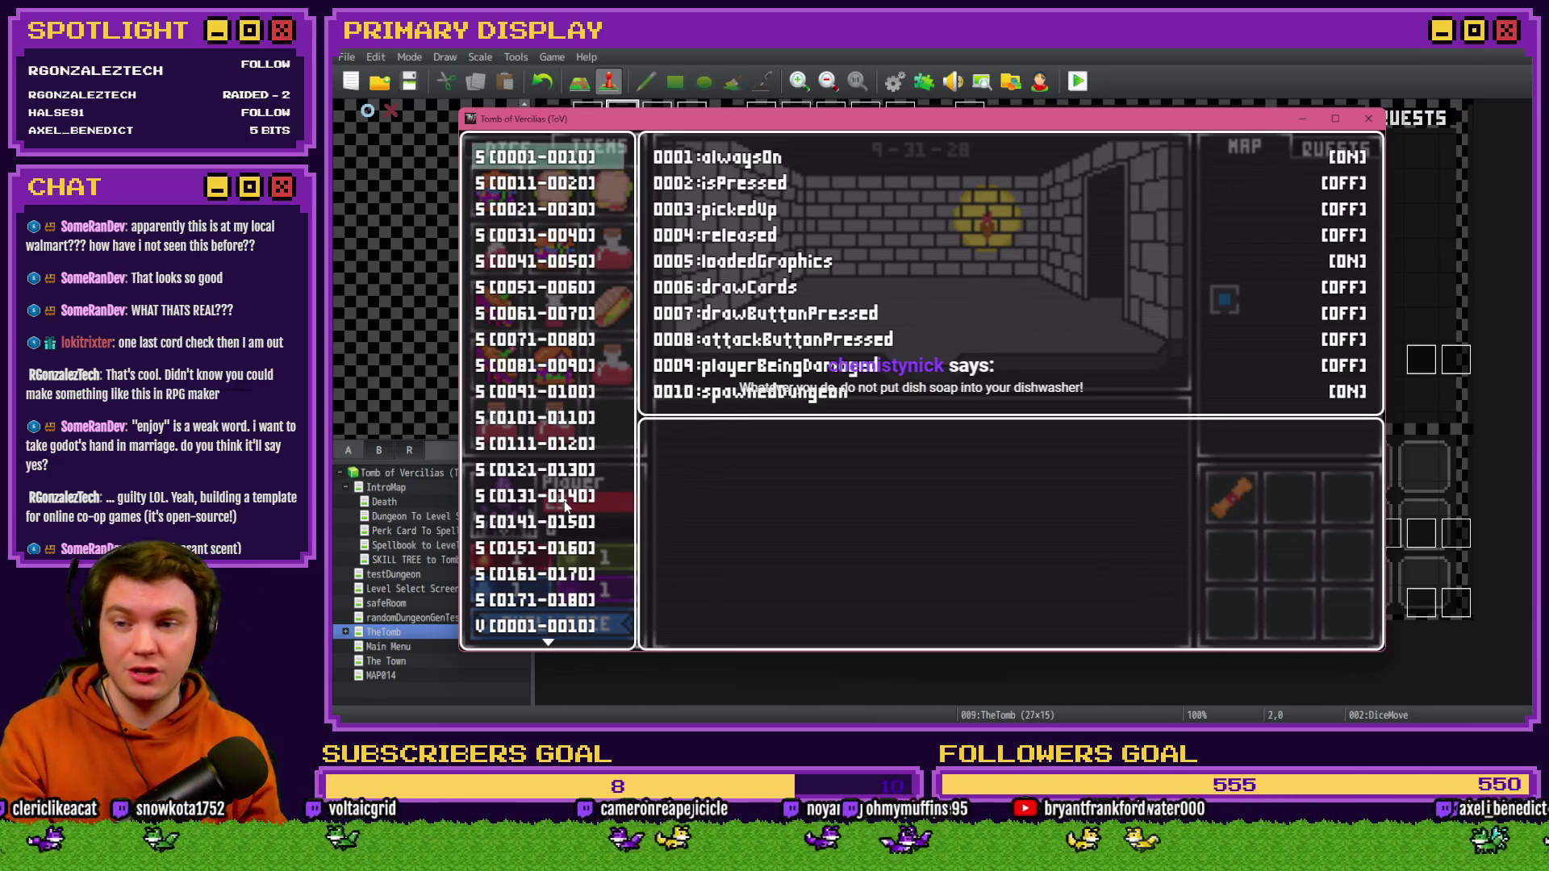
- Set debug variable 0050 playerHP from 25 down to 1
scroll(571, 520, down, 4)
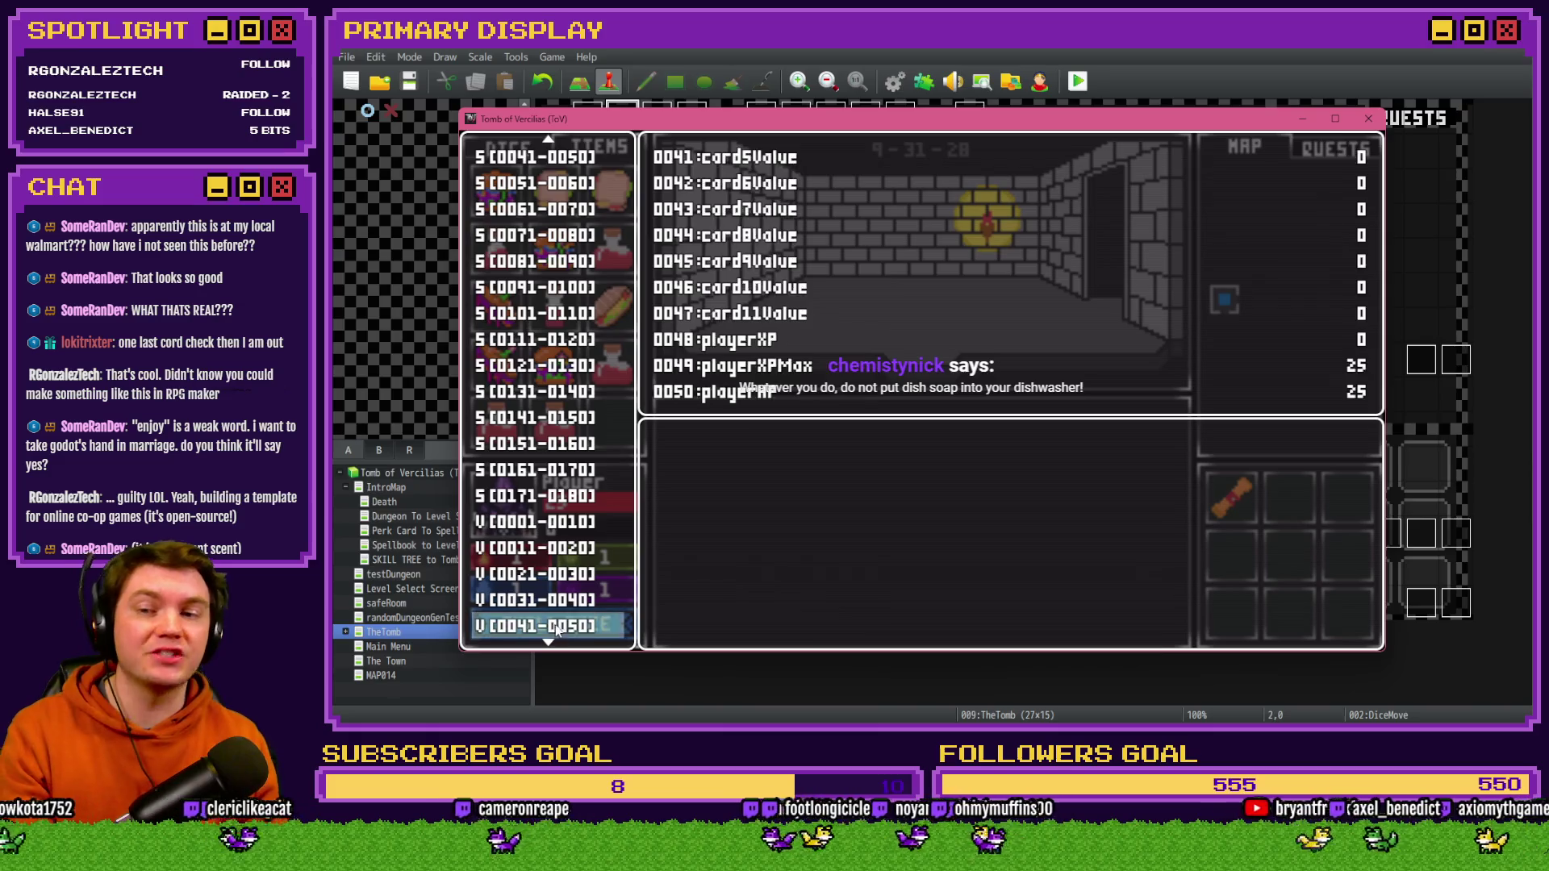
key(Return)
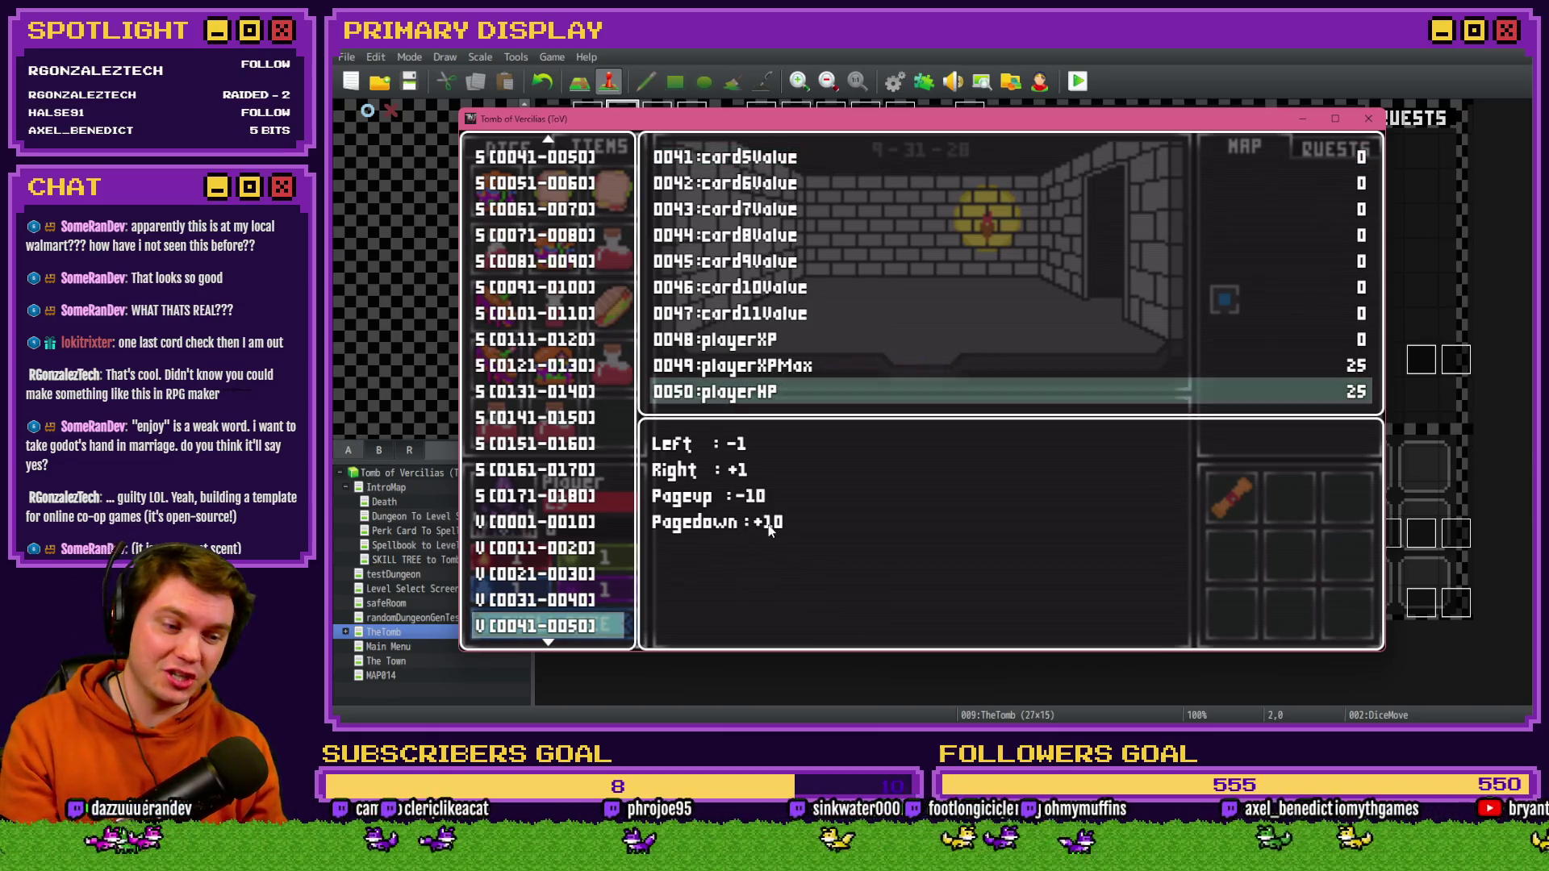
key(Left)
key(Left)
key(Left)
key(Left)
key(Left)
key(Page_Up)
key(Page_Up)
key(Right)
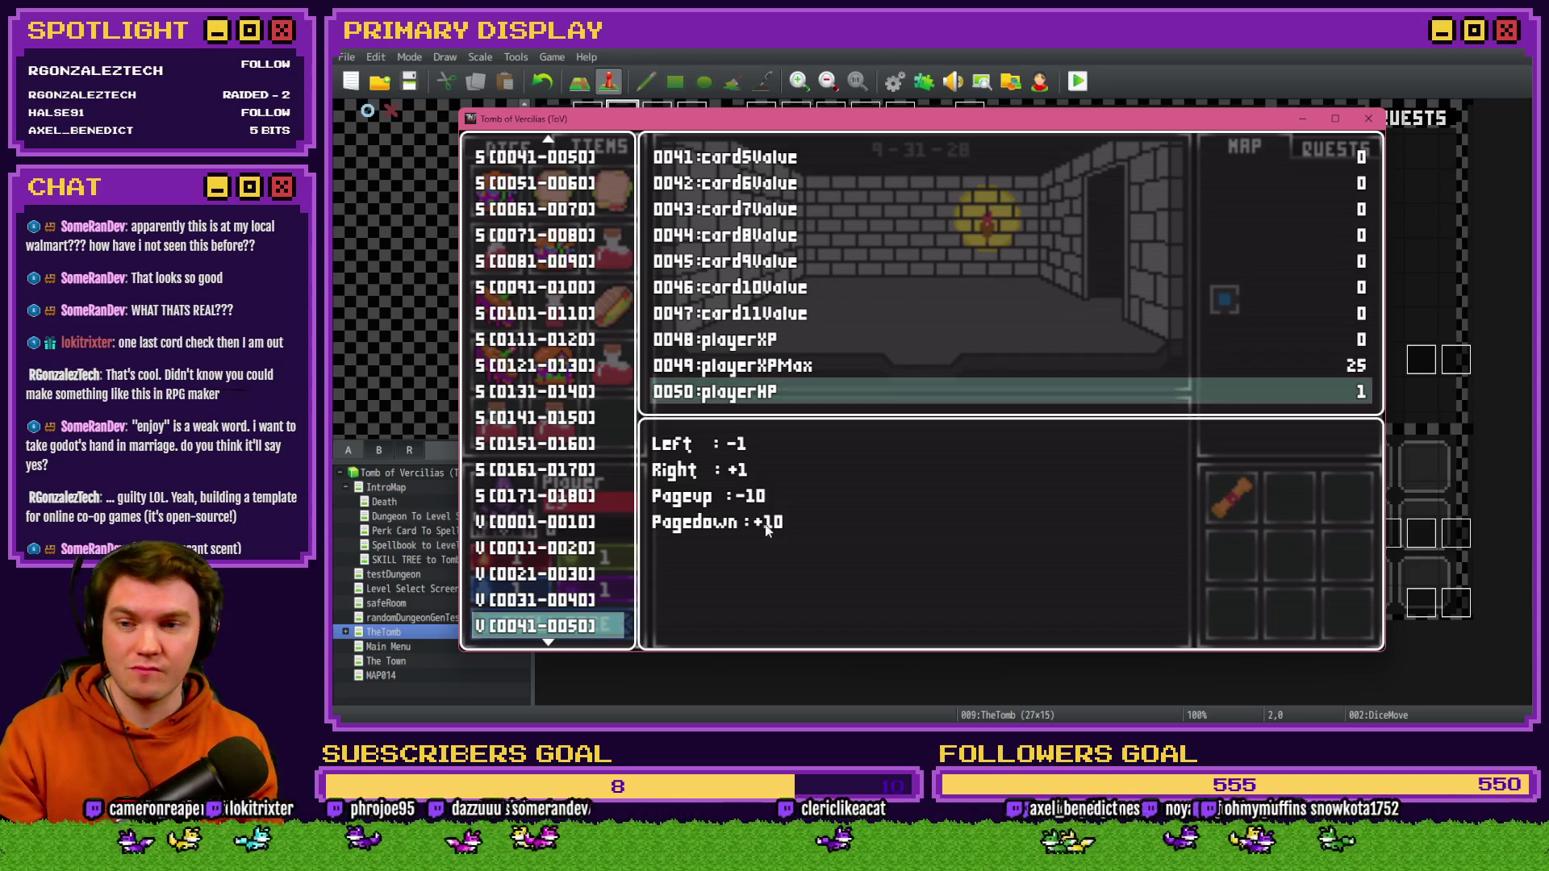
key(Escape)
- Set variable 0663, the healing items modifier, to -50
scroll(587, 523, down, 10)
scroll(586, 523, down, 20)
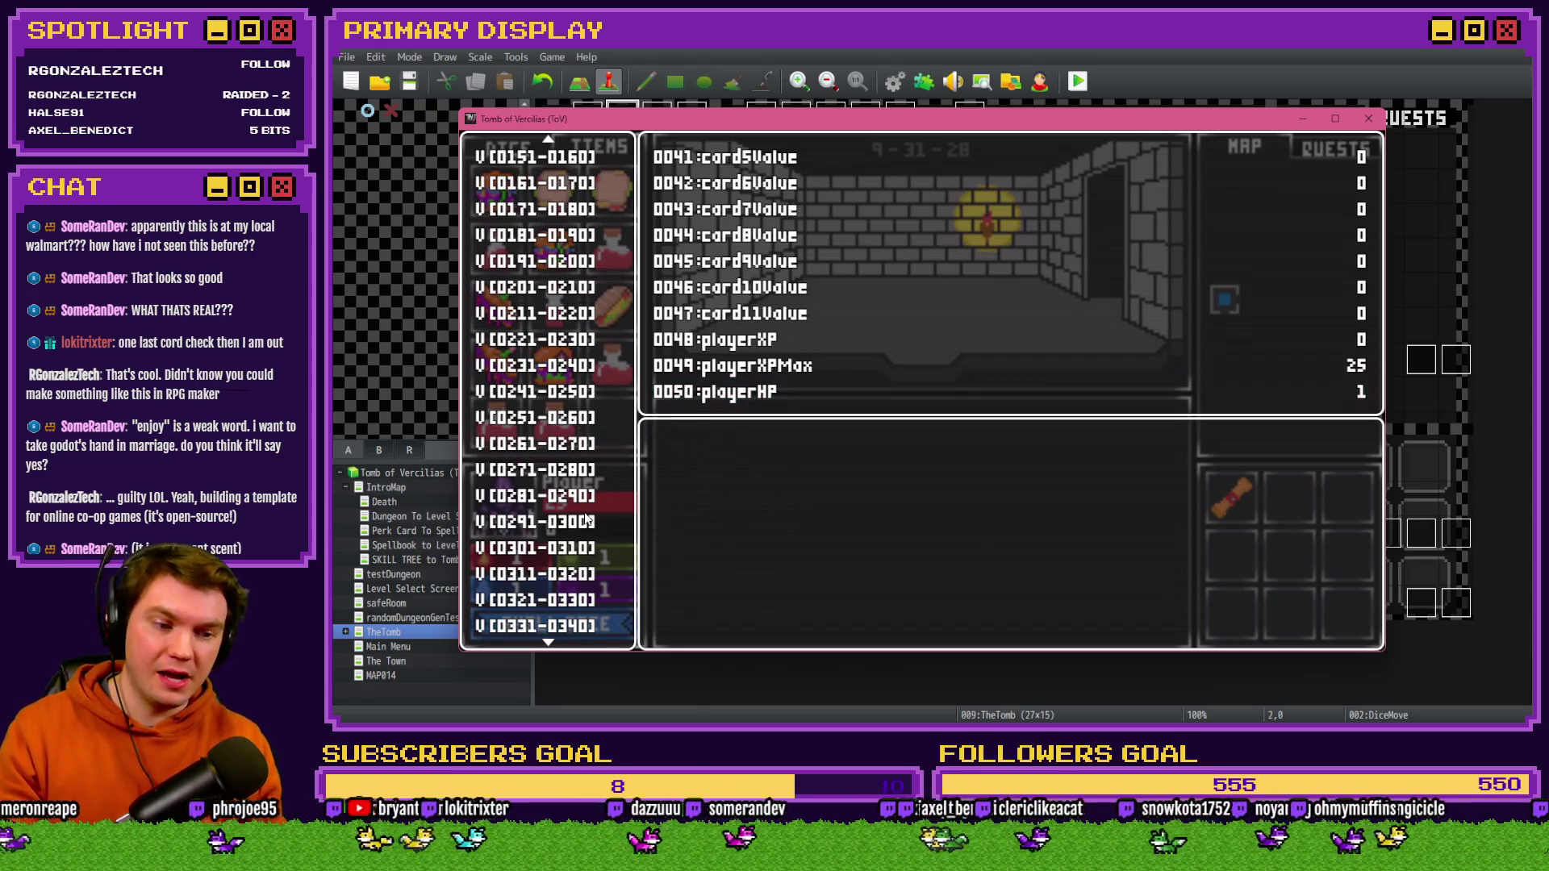
scroll(584, 523, down, 10)
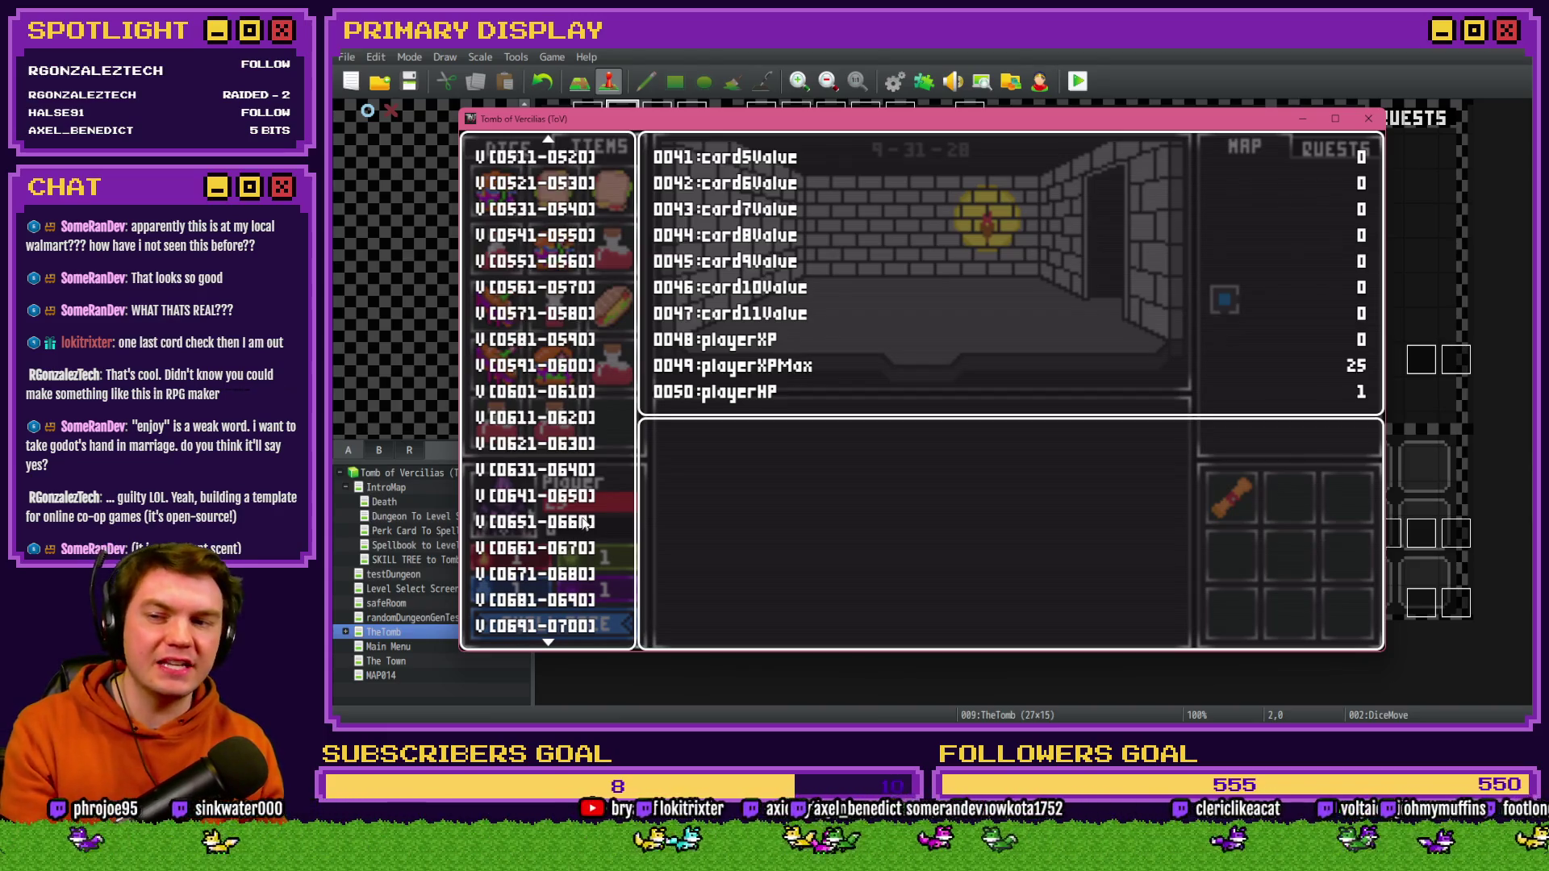
mouse_move(580, 519)
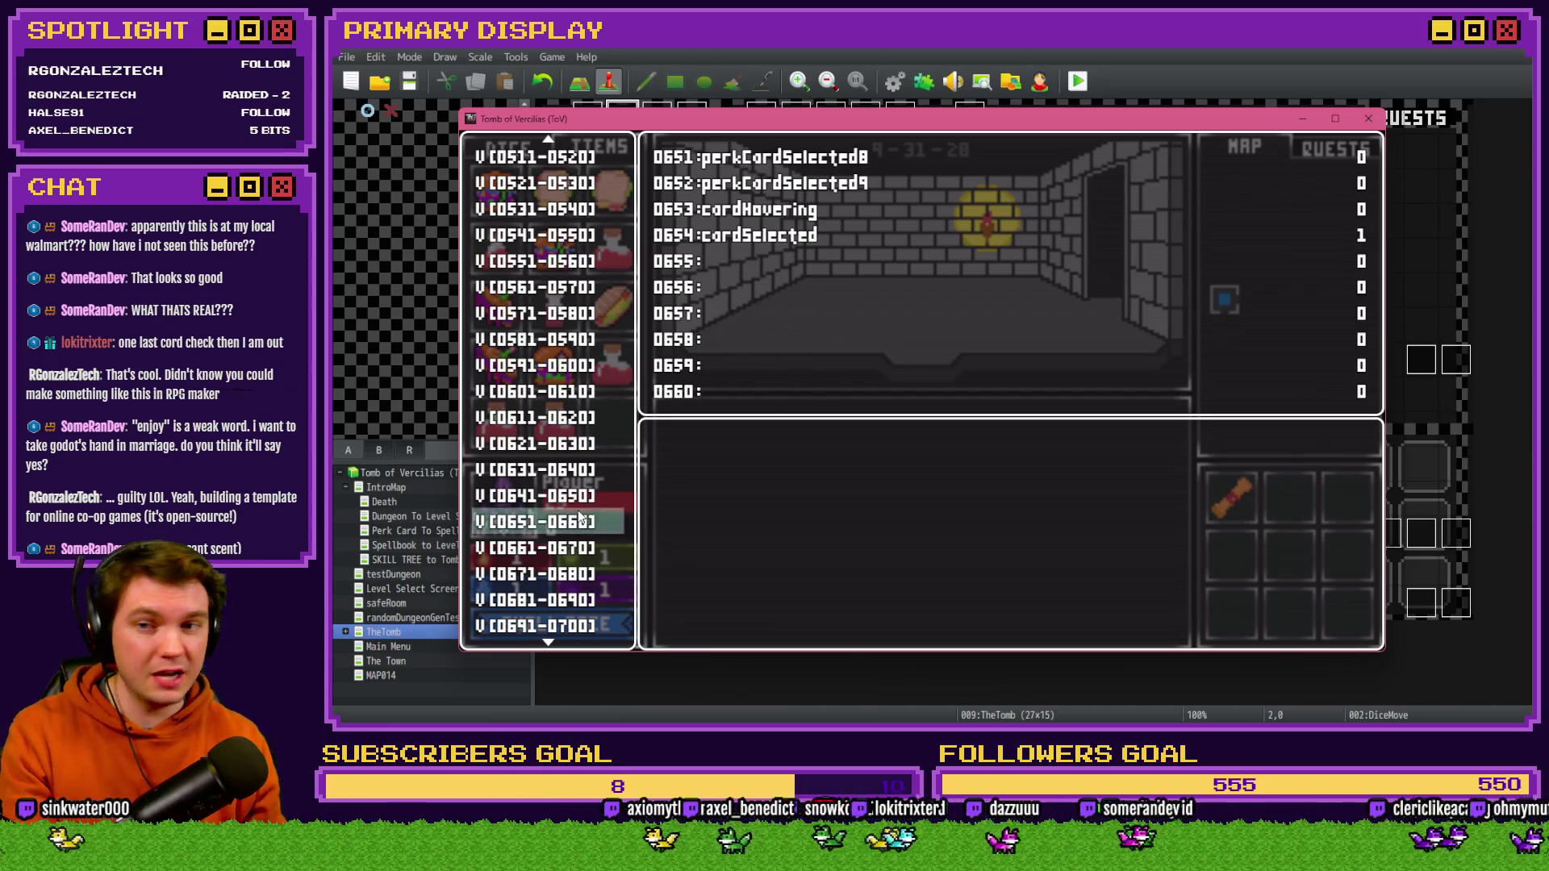
key(Down)
key(Return)
key(Down)
key(Down)
key(Page_Up)
key(Page_Up)
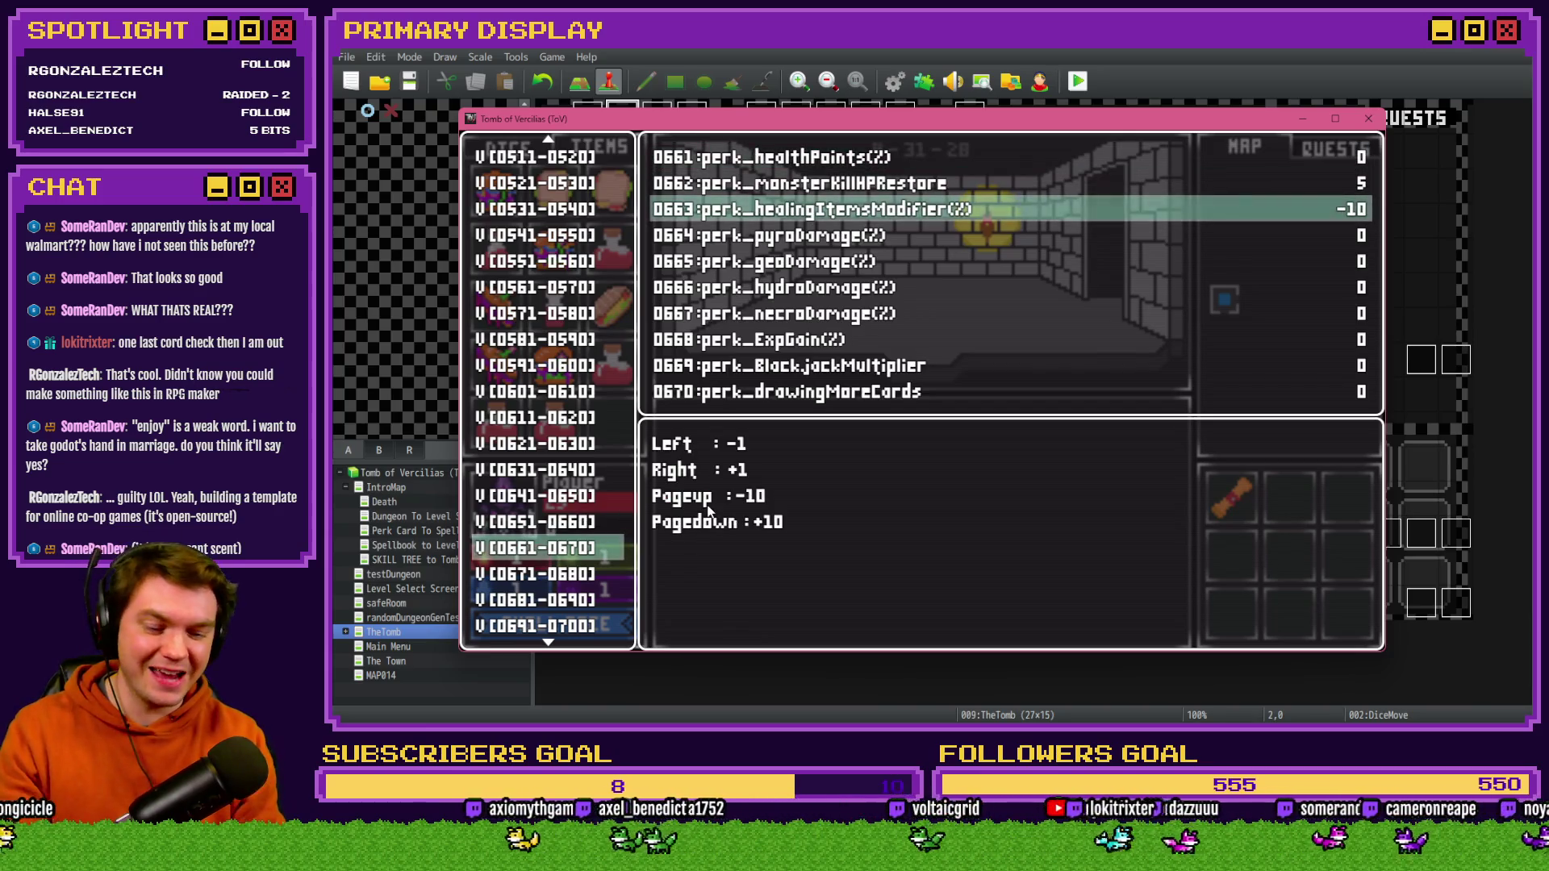
key(Escape)
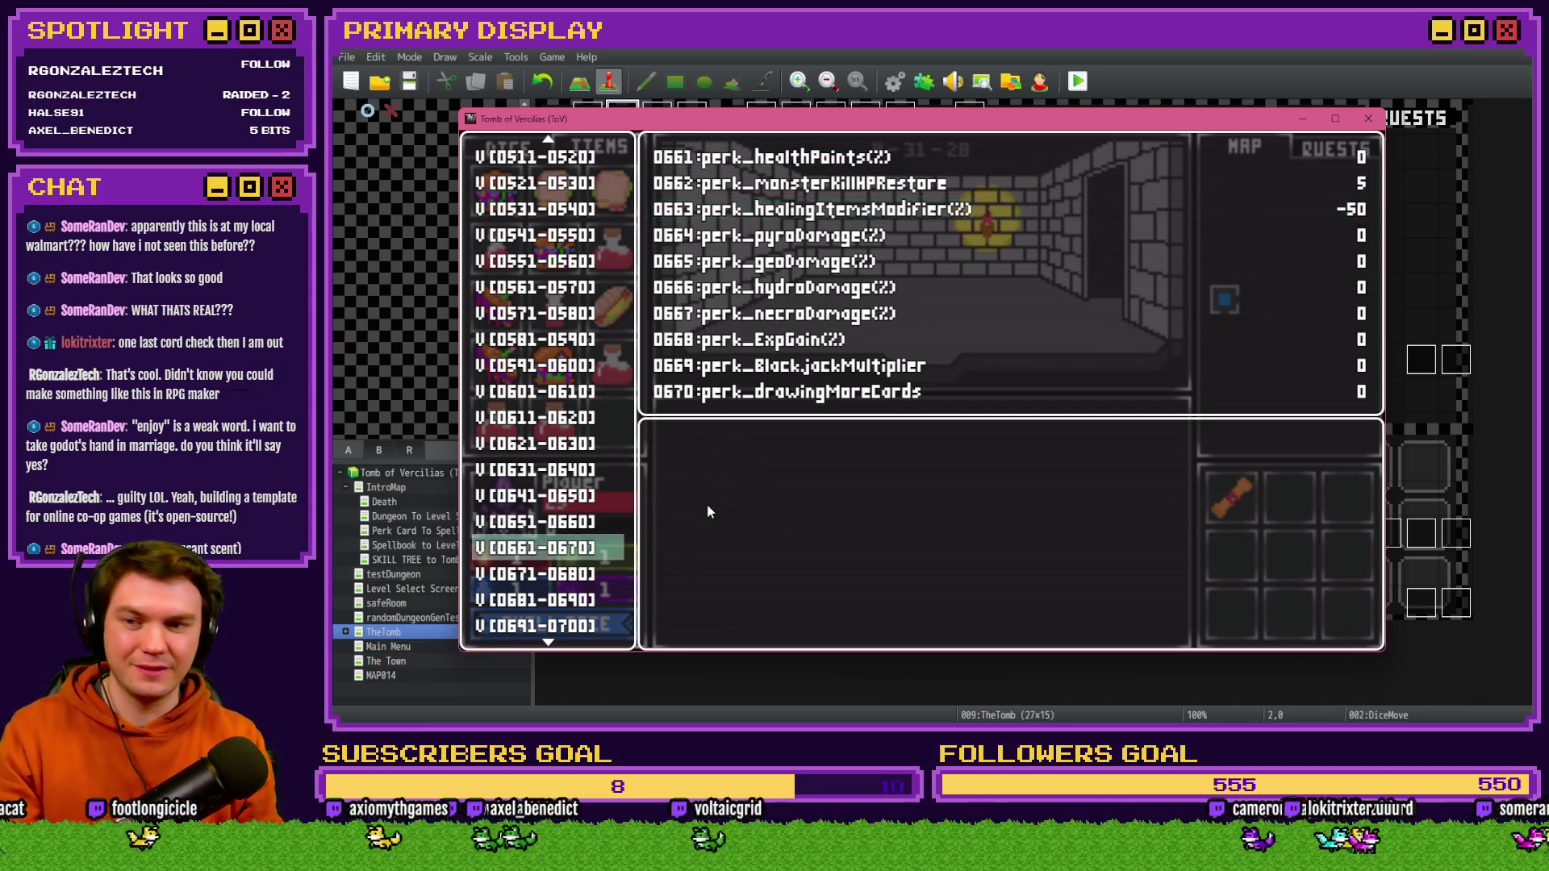
- Drink a small potion to raise HP from 1 to 3, then end the playtest
key(Escape)
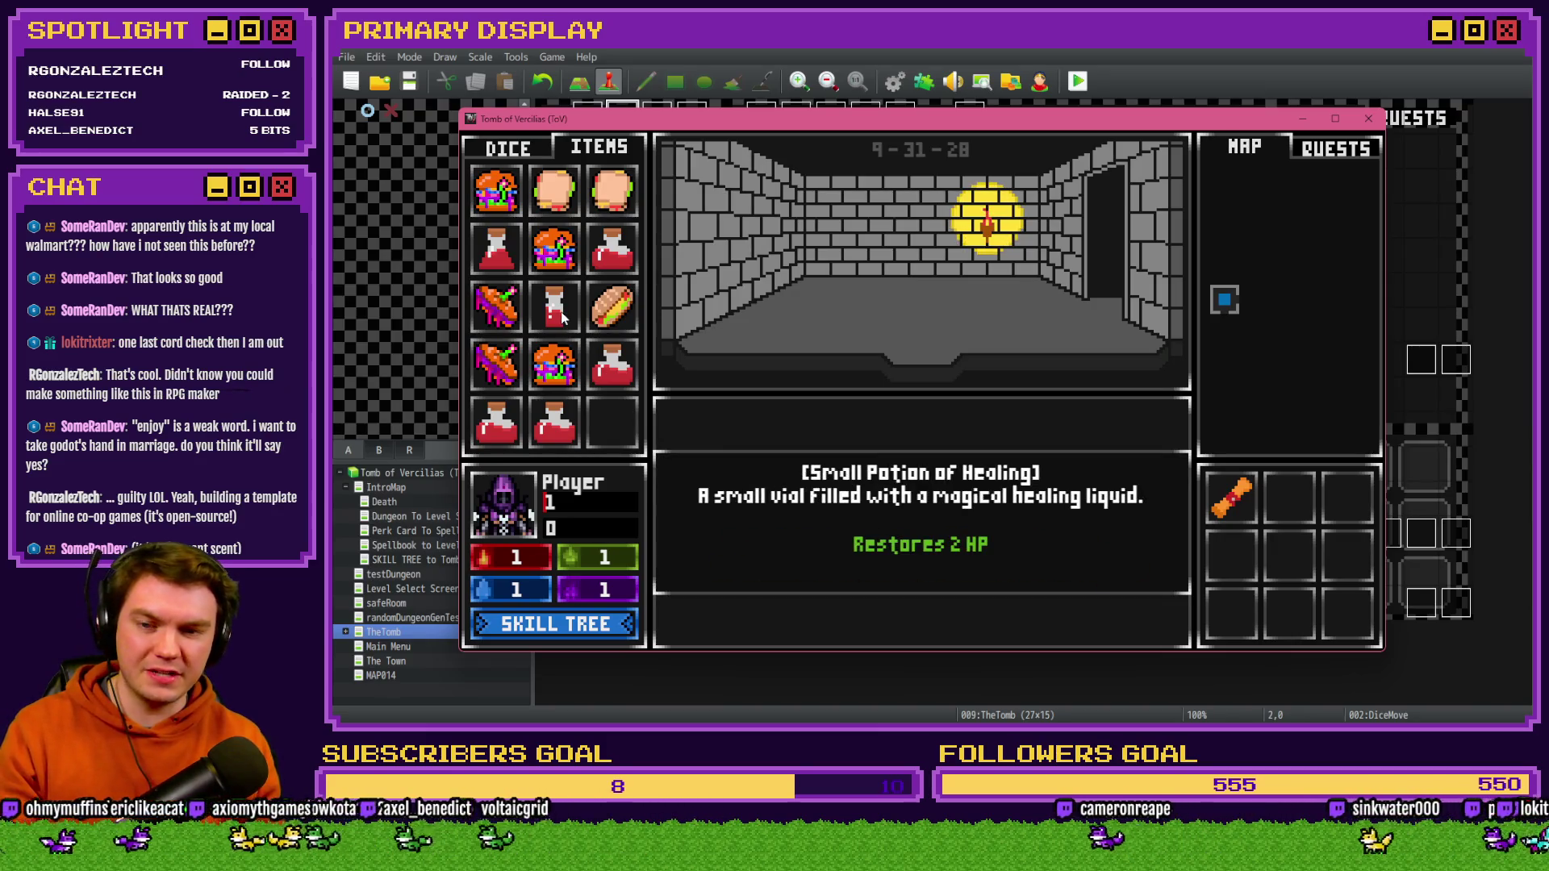
drag(560, 313, 510, 524)
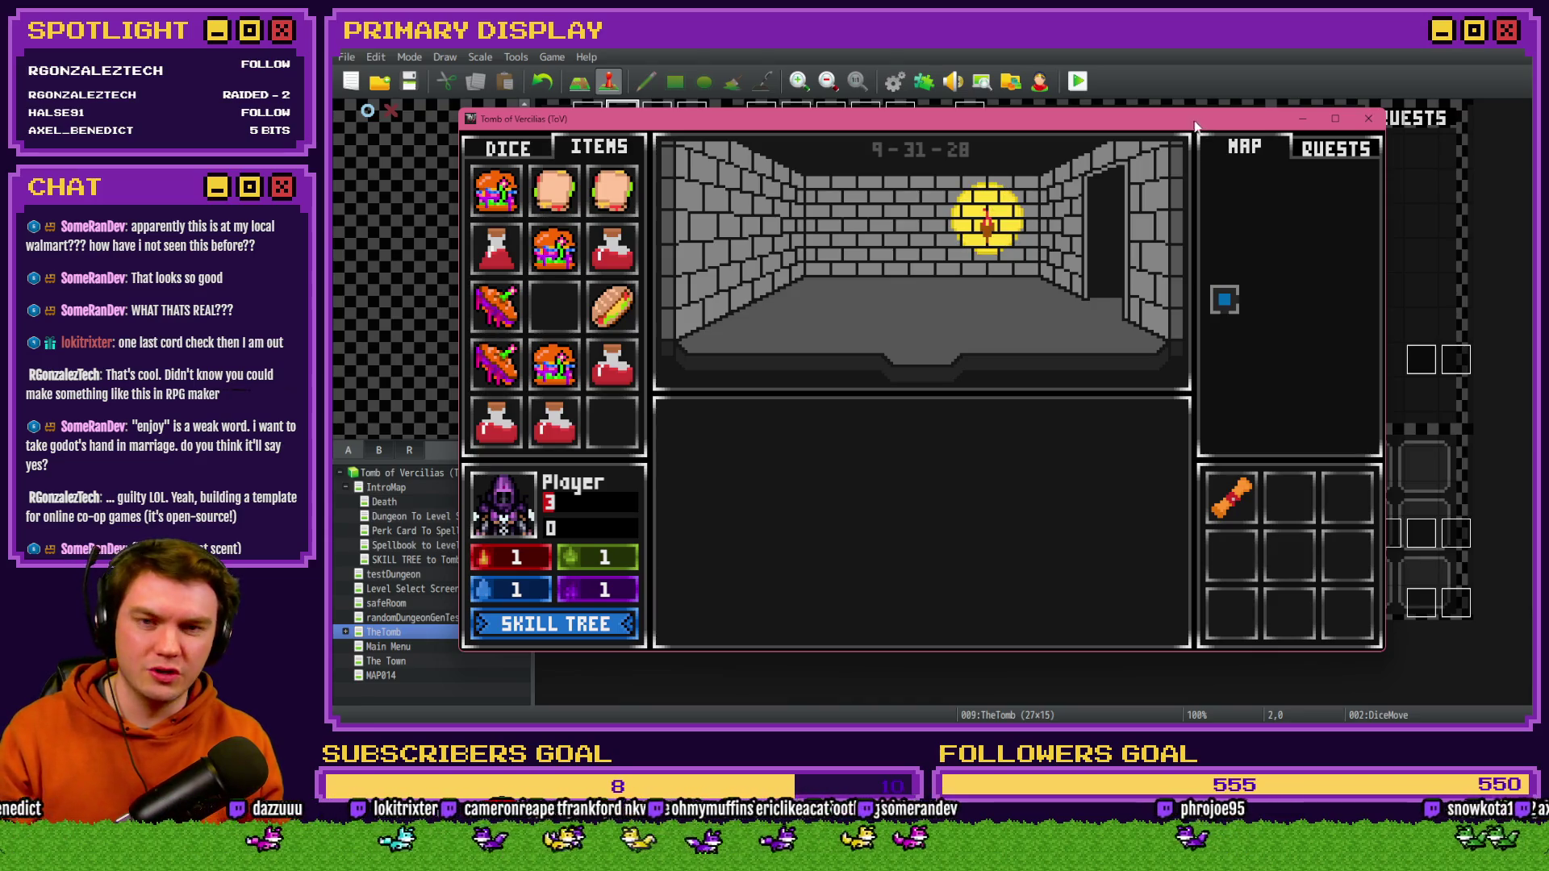
click(1369, 123)
- Select the restore-amount lines of the Small Potion tooltip script in Common Events
click(894, 81)
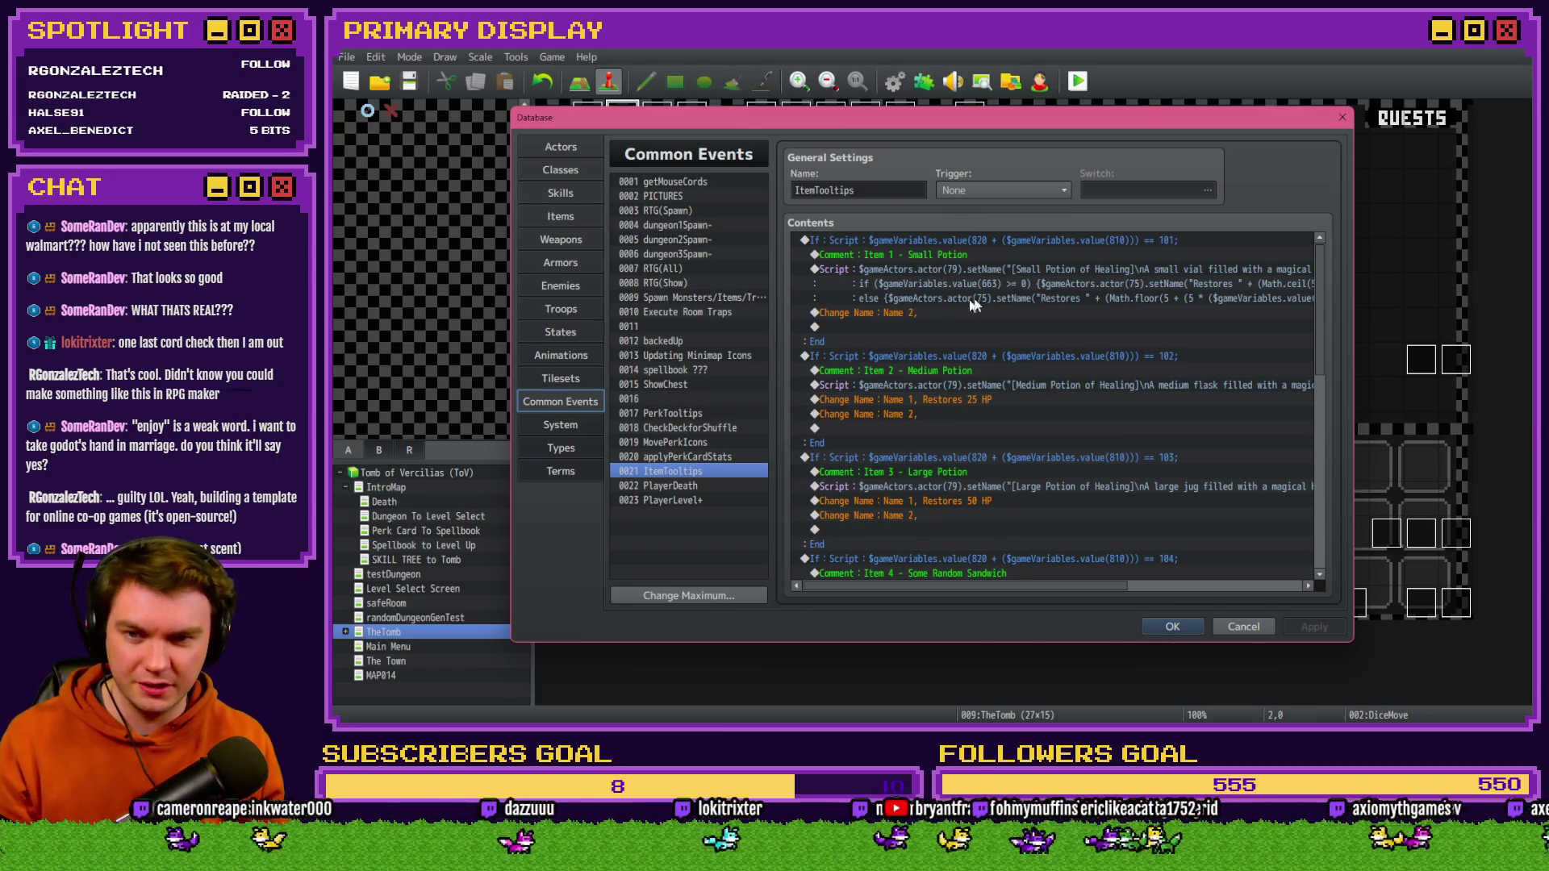
click(1001, 280)
double_click(1003, 269)
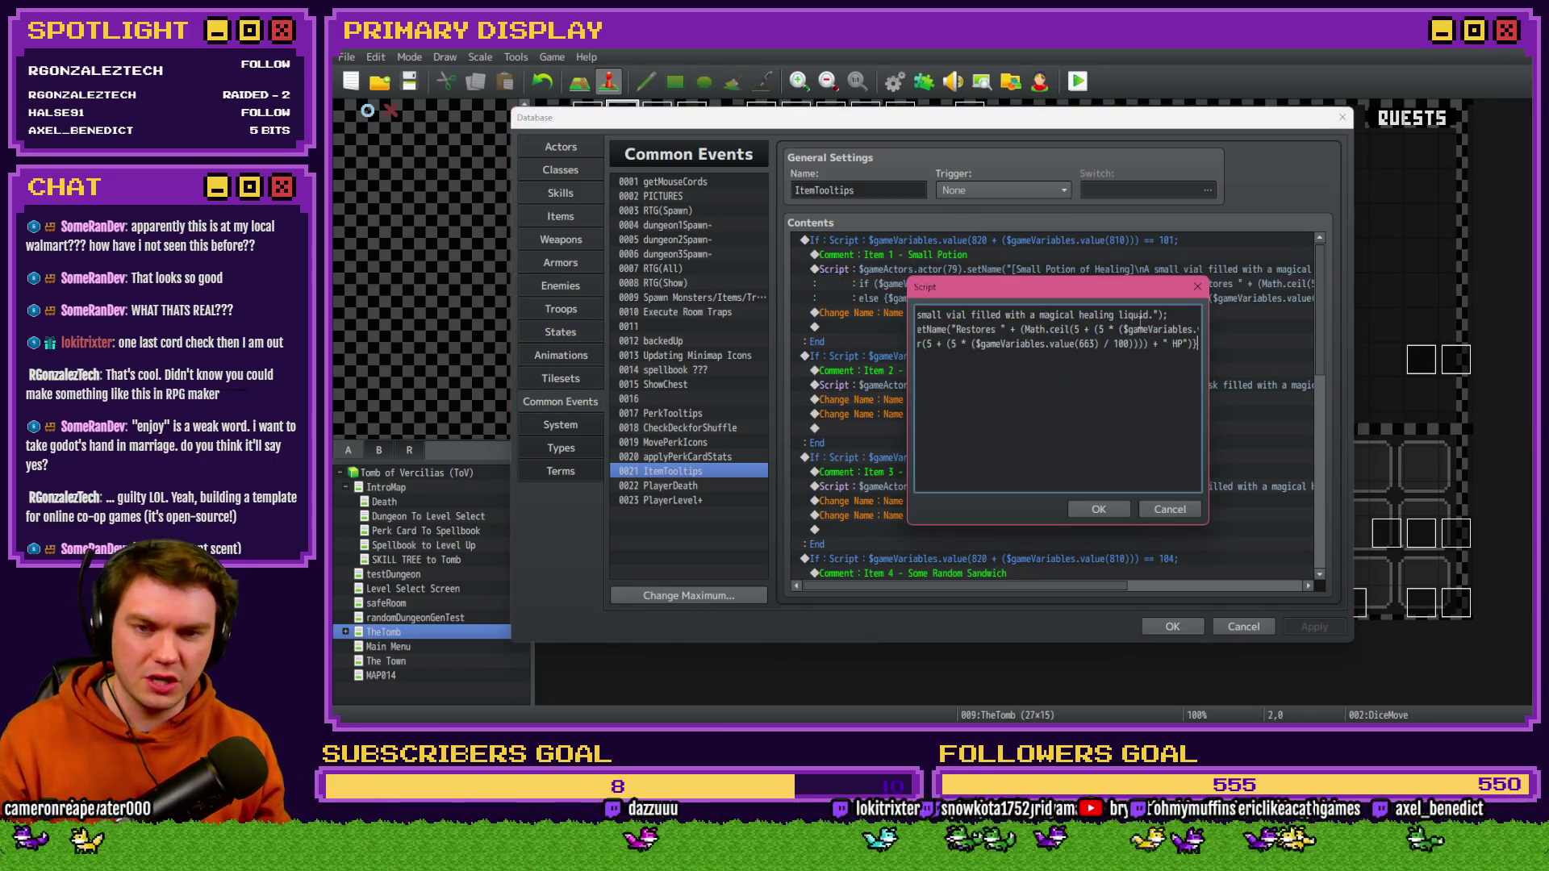
key(shift+Home)
key(shift+Up)
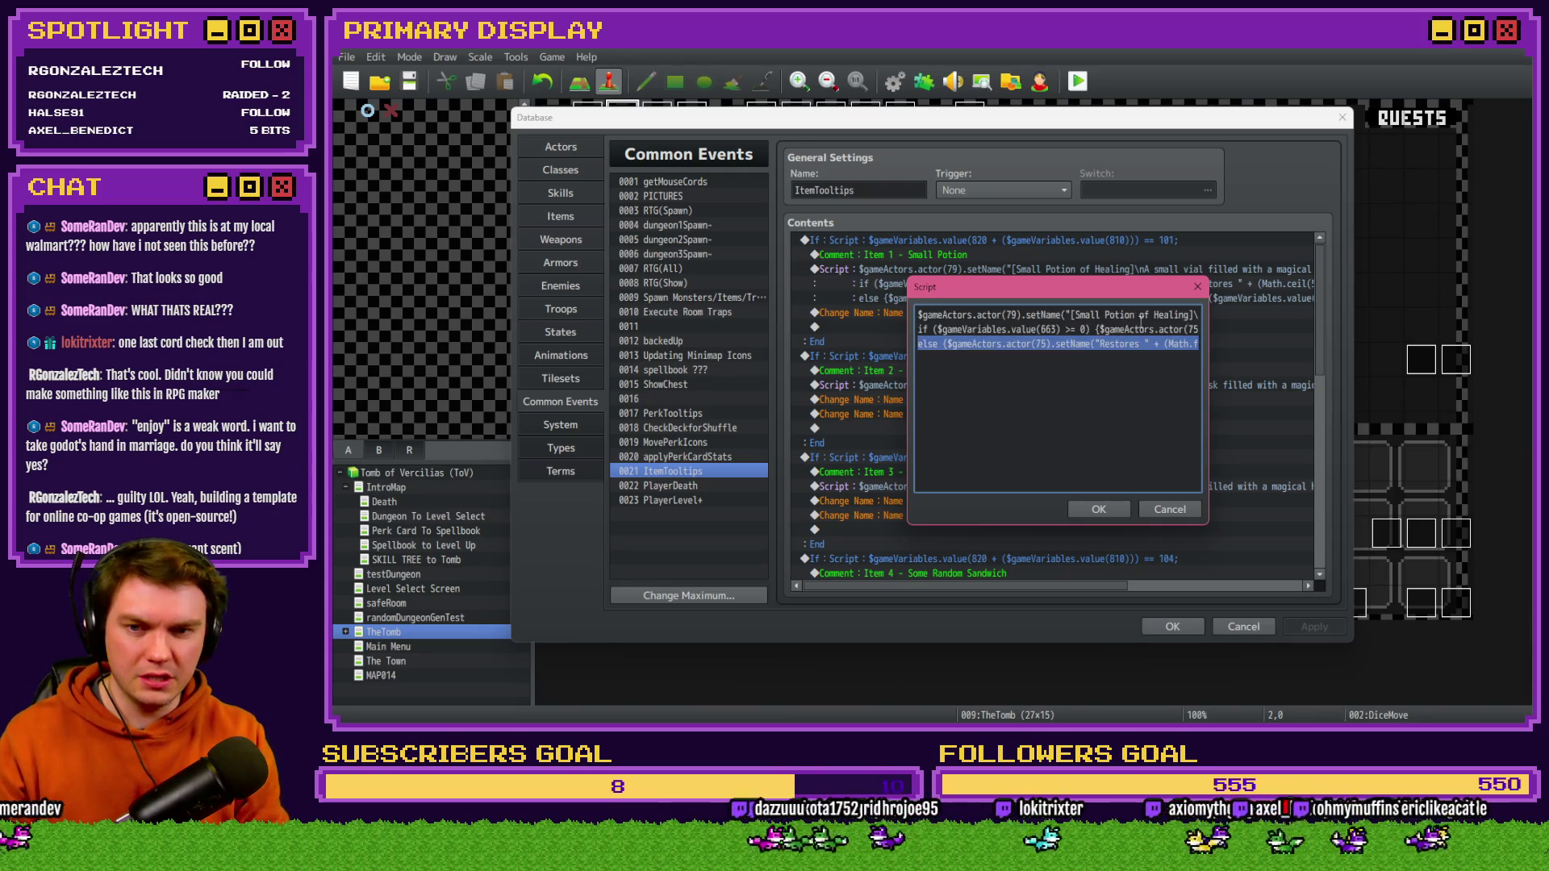
- Delete Item 2's fixed 'Restores 25 HP' rename and paste the if/else setName lines into its Script
click(1100, 509)
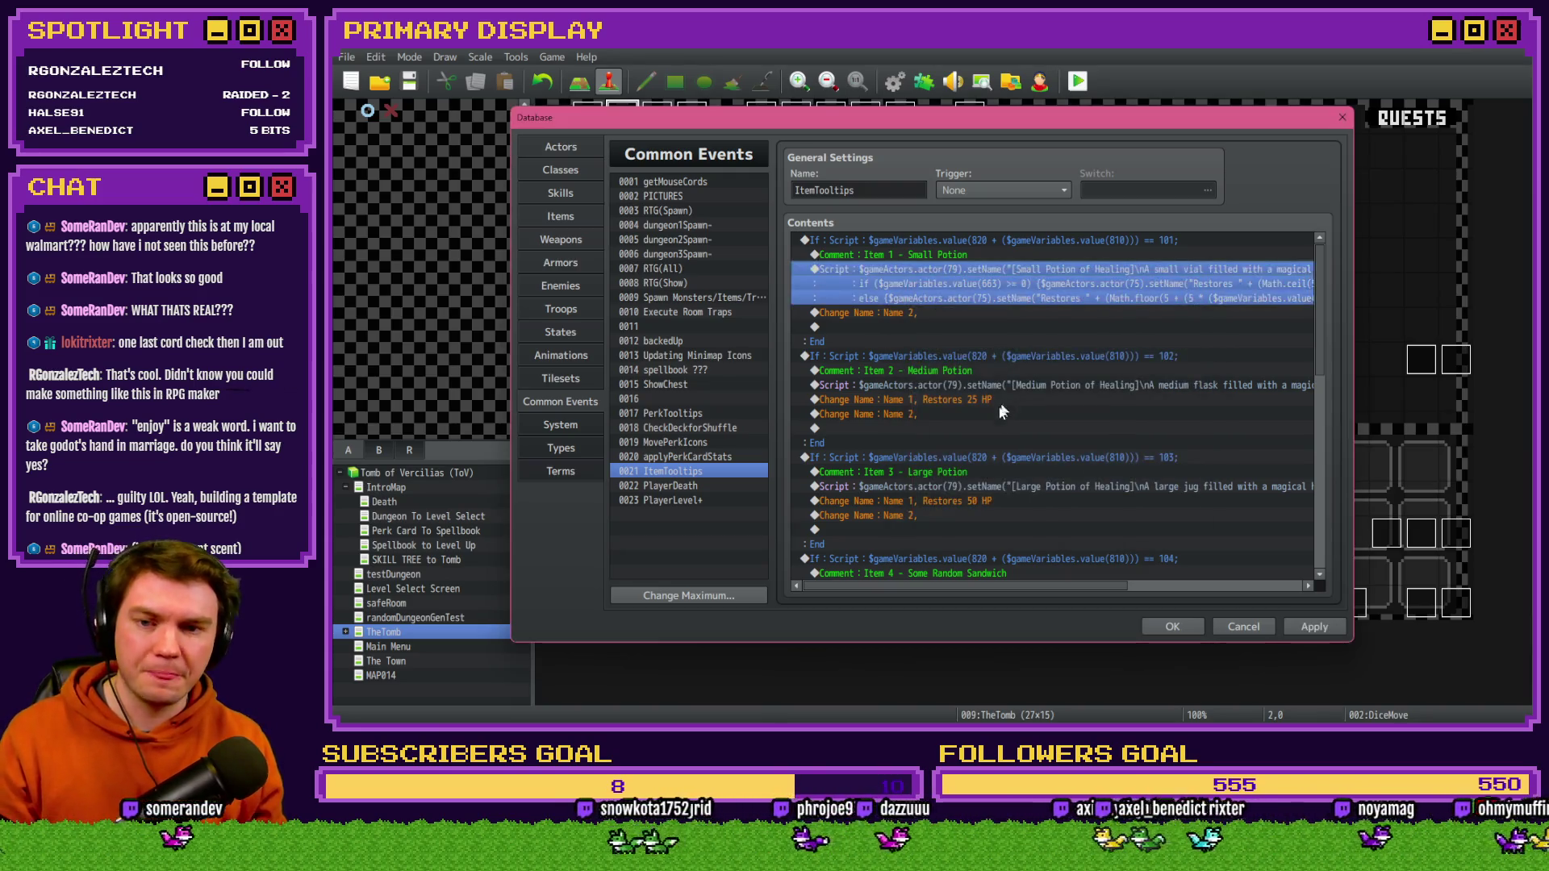
click(984, 401)
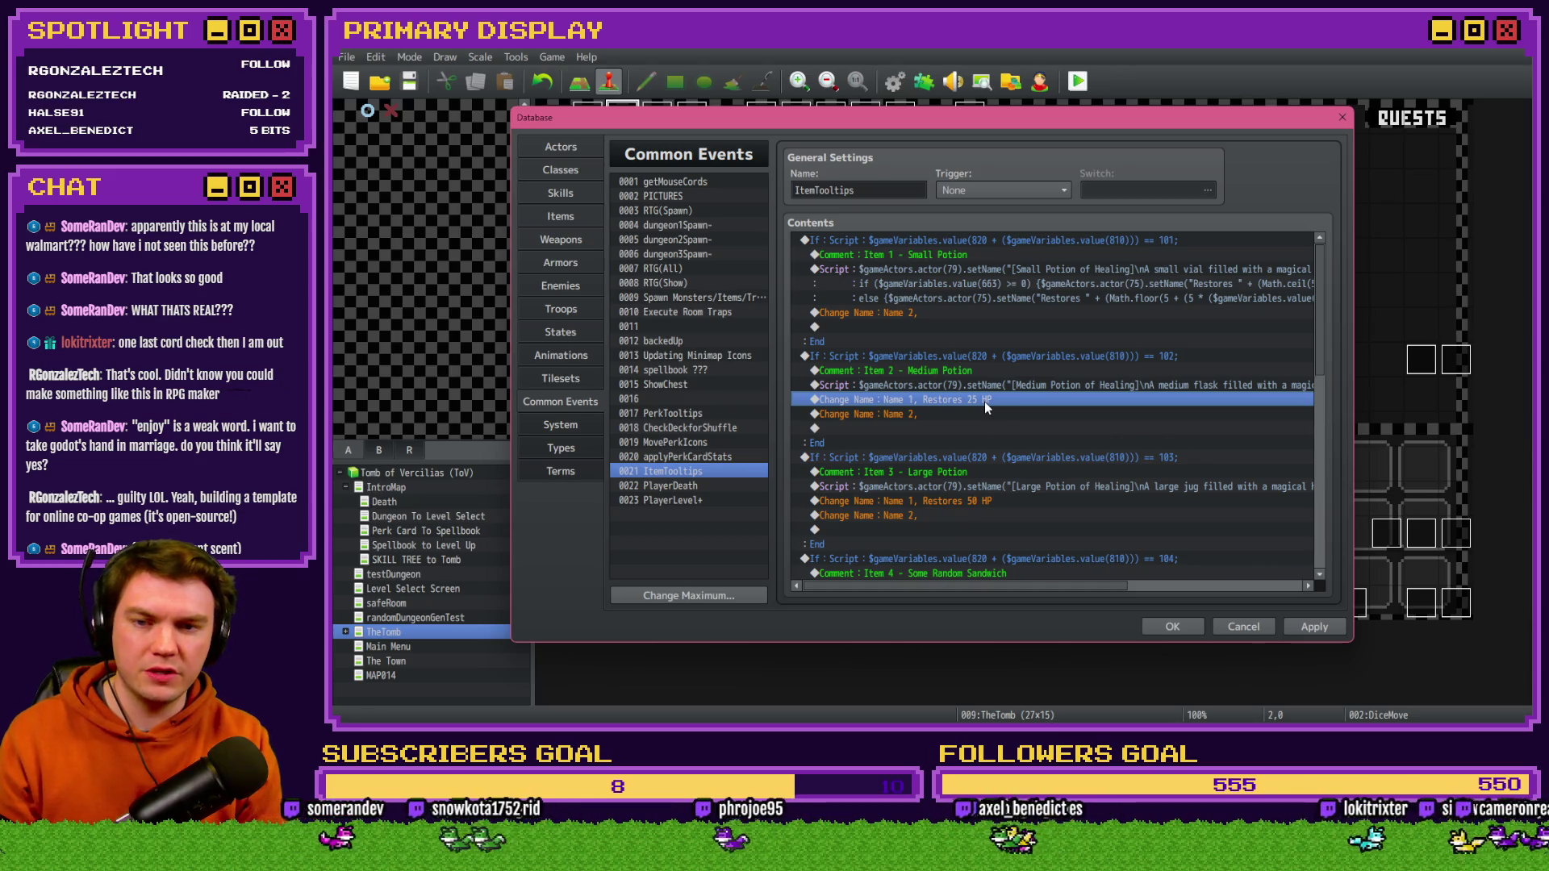
key(Delete)
key(Up)
key(Return)
key(Return)
key(ctrl+v)
key(Home)
- Change the pasted formula from 5 to 25 and confirm the Medium Potion script
drag(1147, 329, 1208, 334)
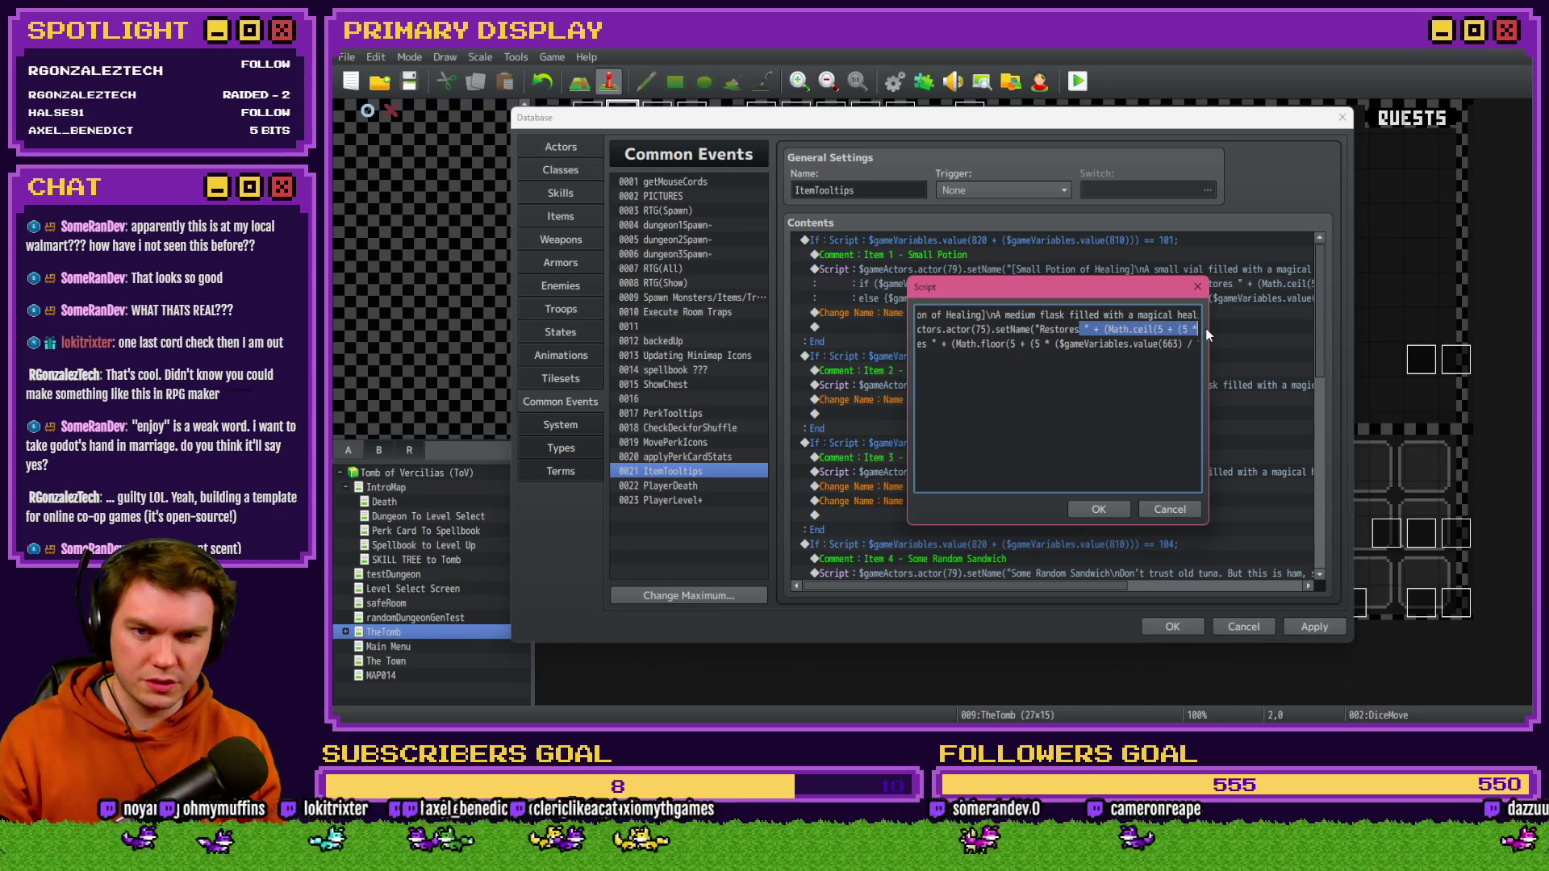
click(1159, 330)
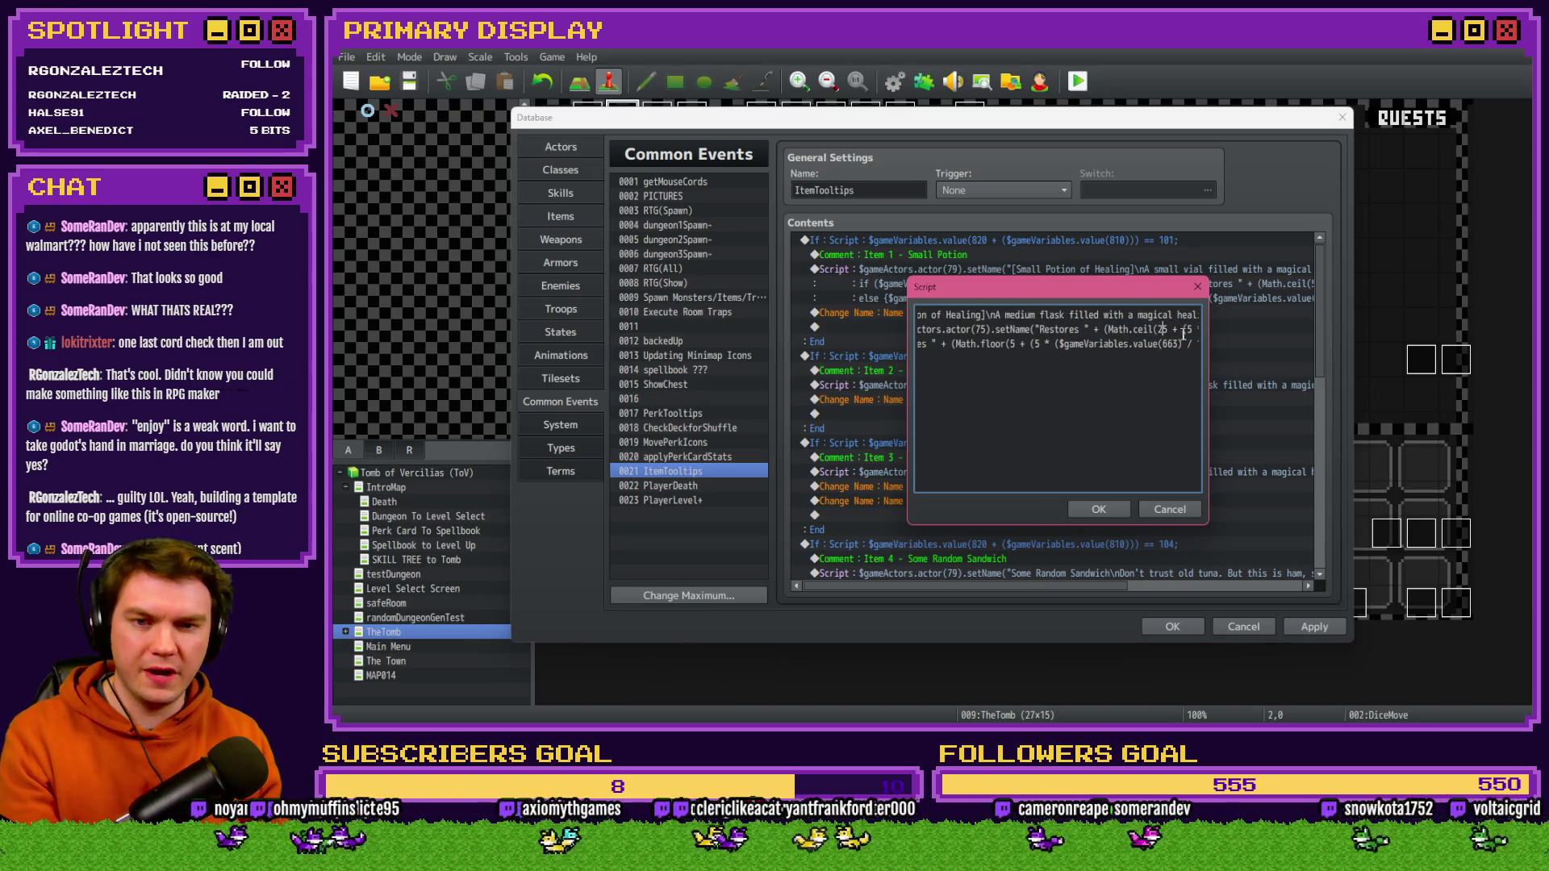
drag(1179, 330, 1210, 335)
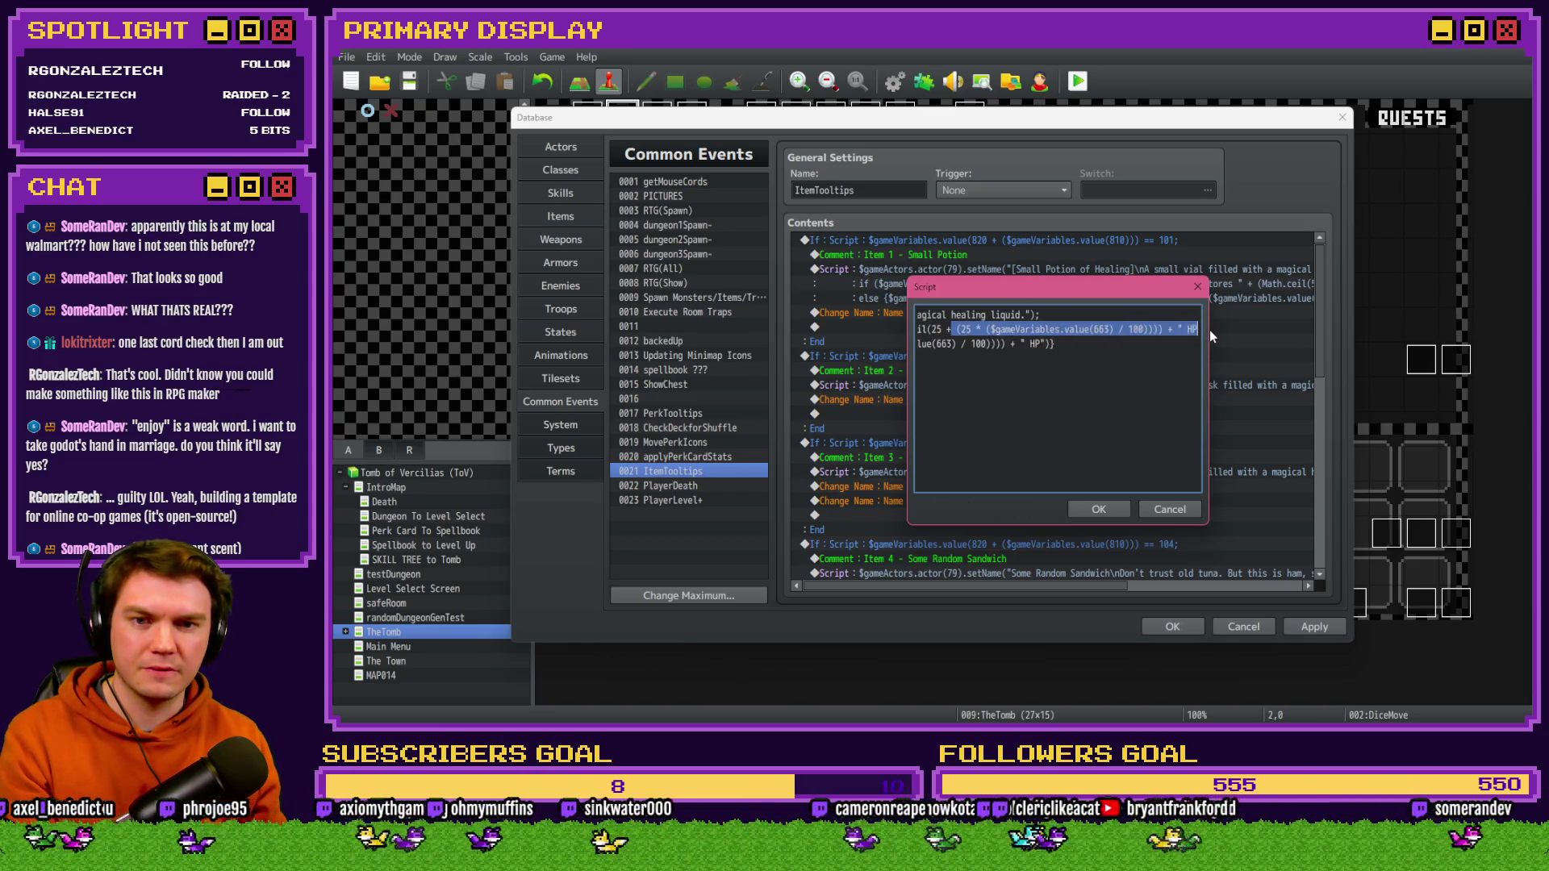
key(Down)
key(Home)
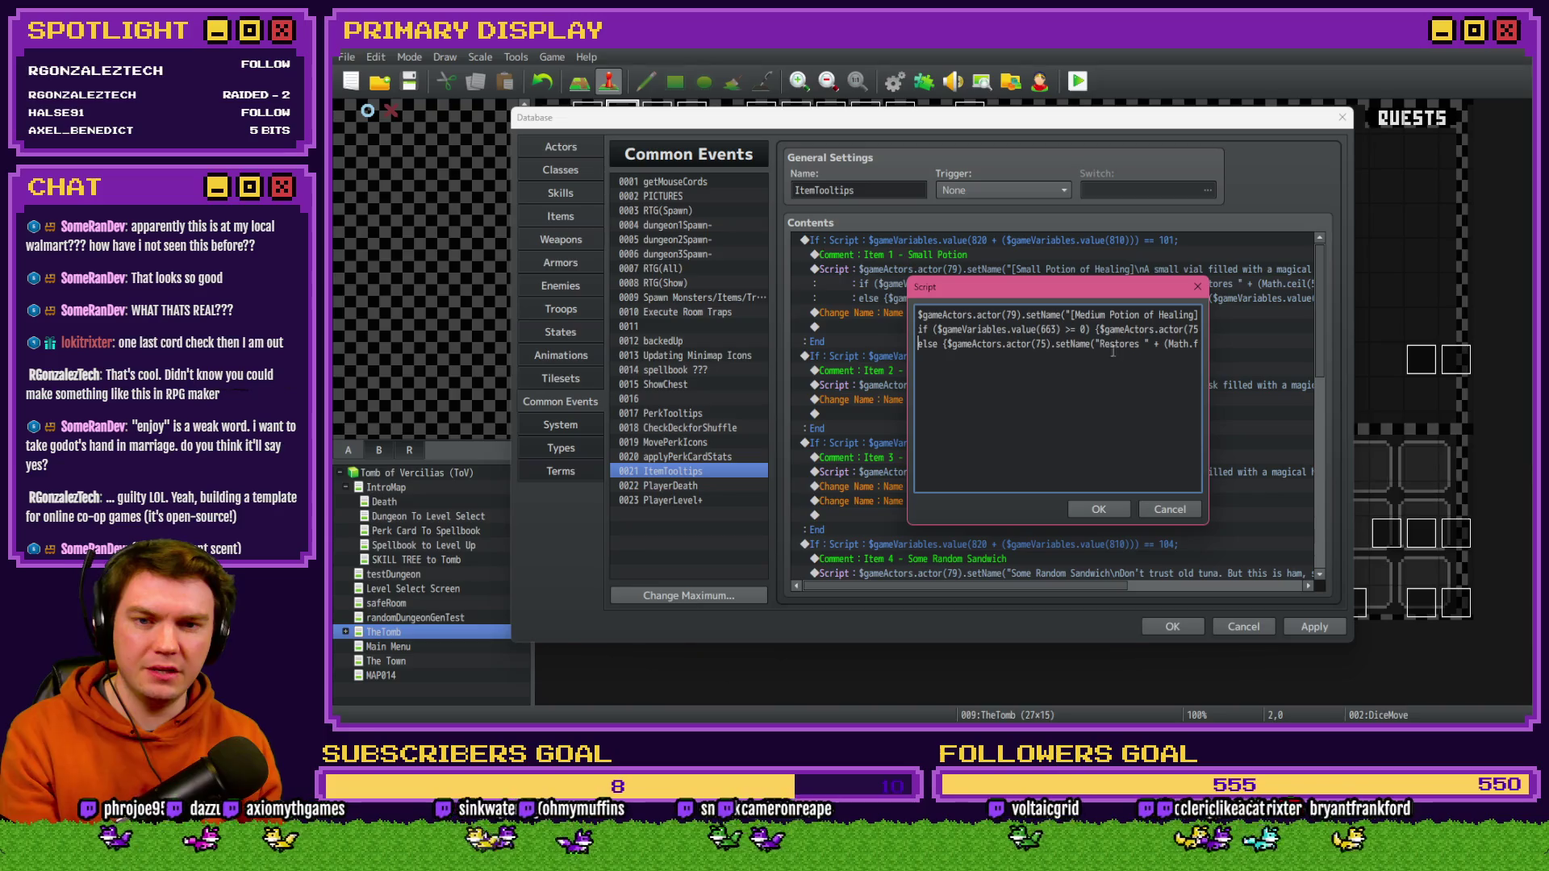
drag(1156, 345, 1214, 346)
click(1085, 344)
text(2)
text(2)
click(1116, 518)
click(1116, 521)
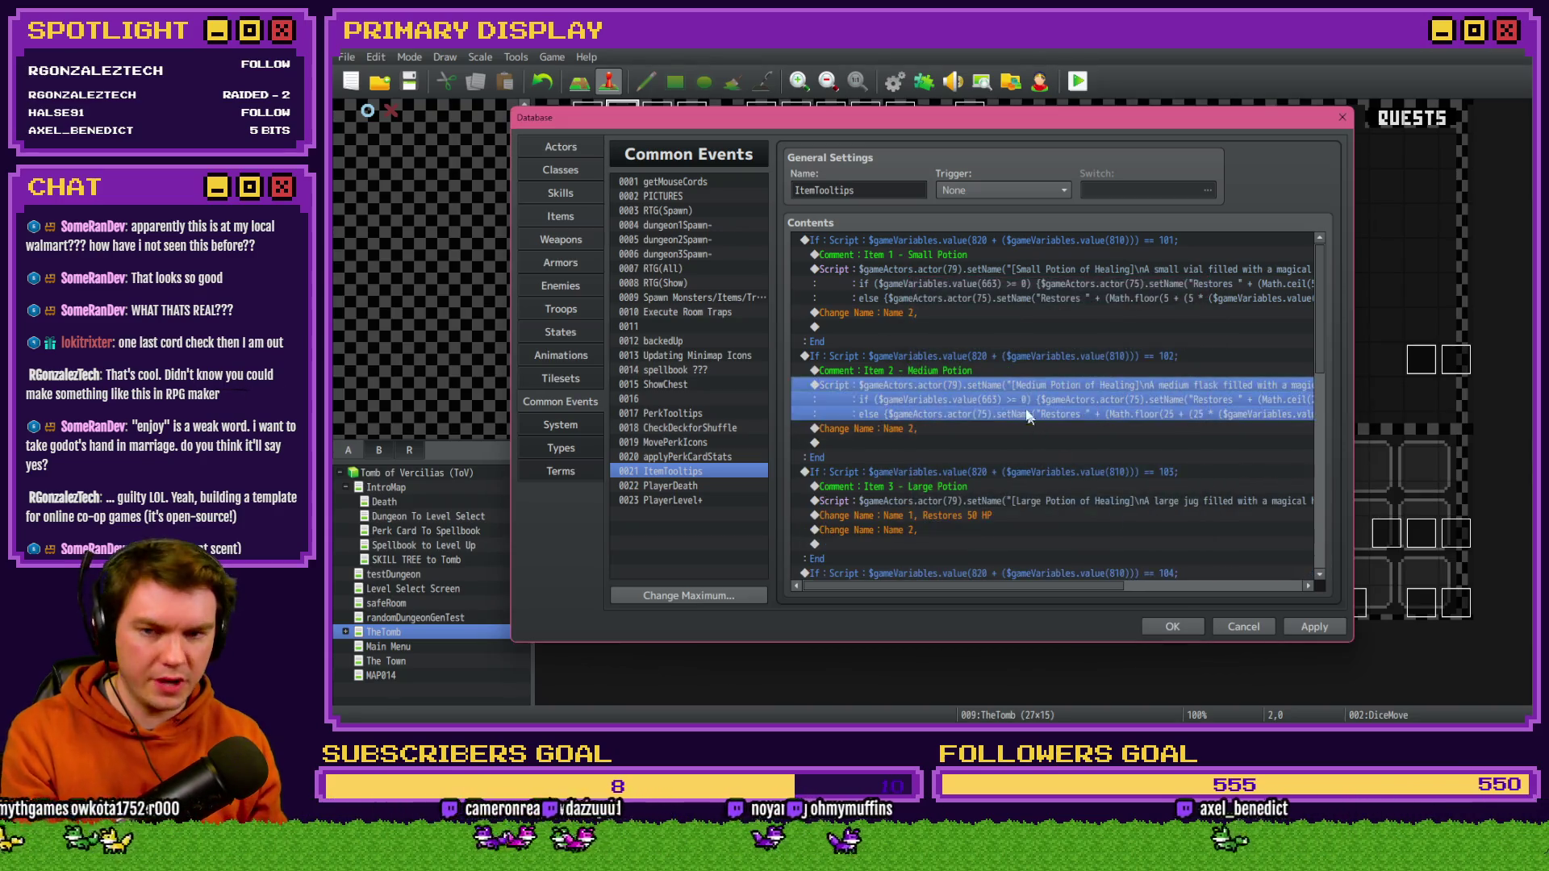
scroll(1010, 450, down, 2)
click(1028, 416)
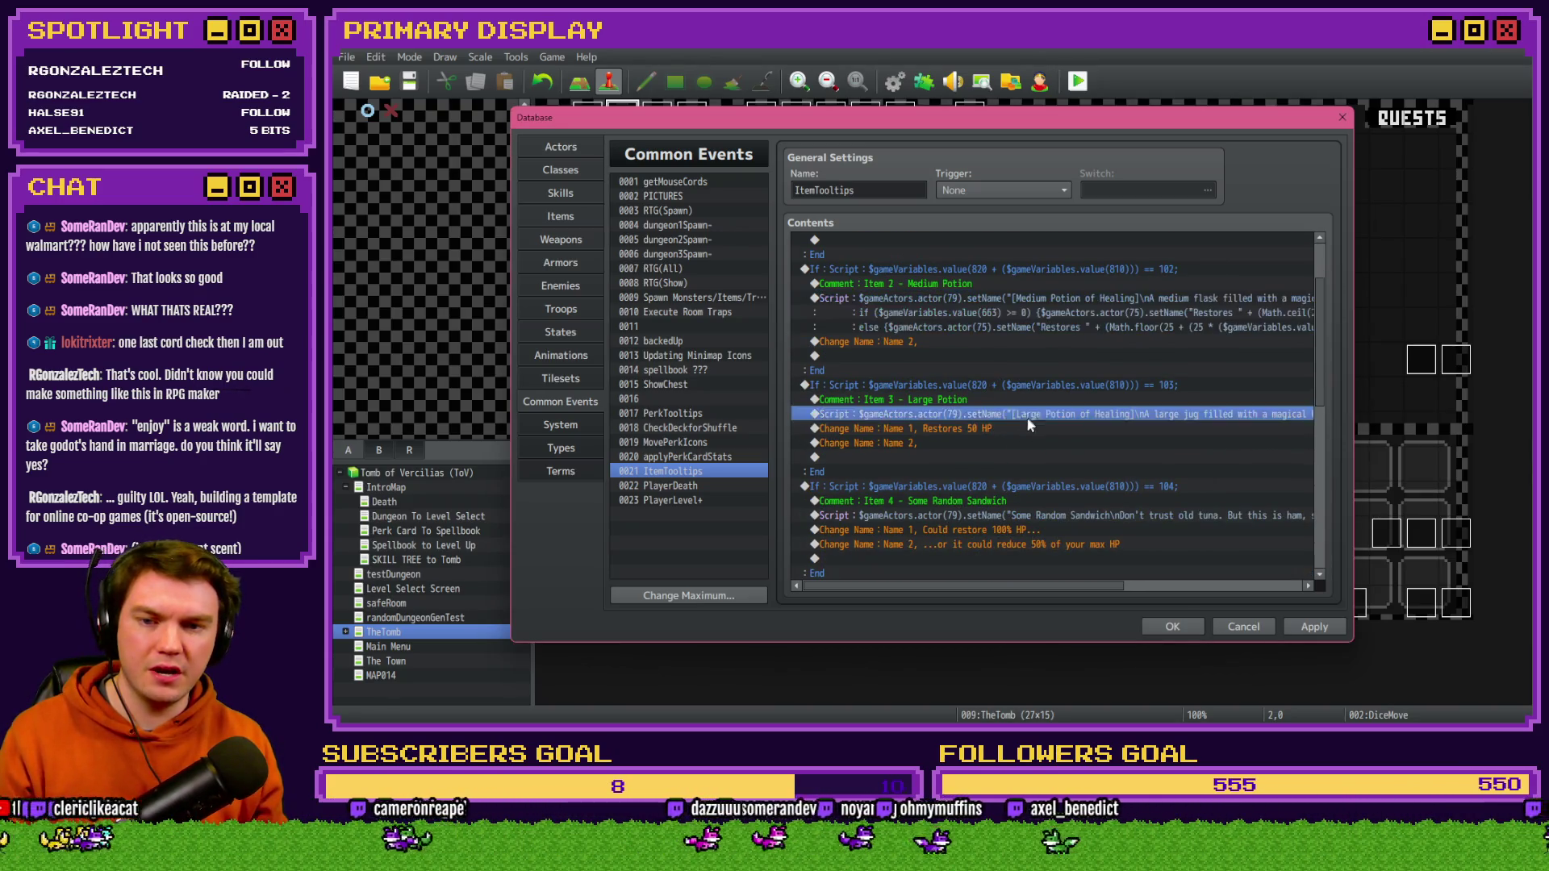
- Replace Item 3's 'Restores 50 HP' rename with the pasted if/else lines using 50
click(1016, 430)
key(Delete)
key(Up)
key(Return)
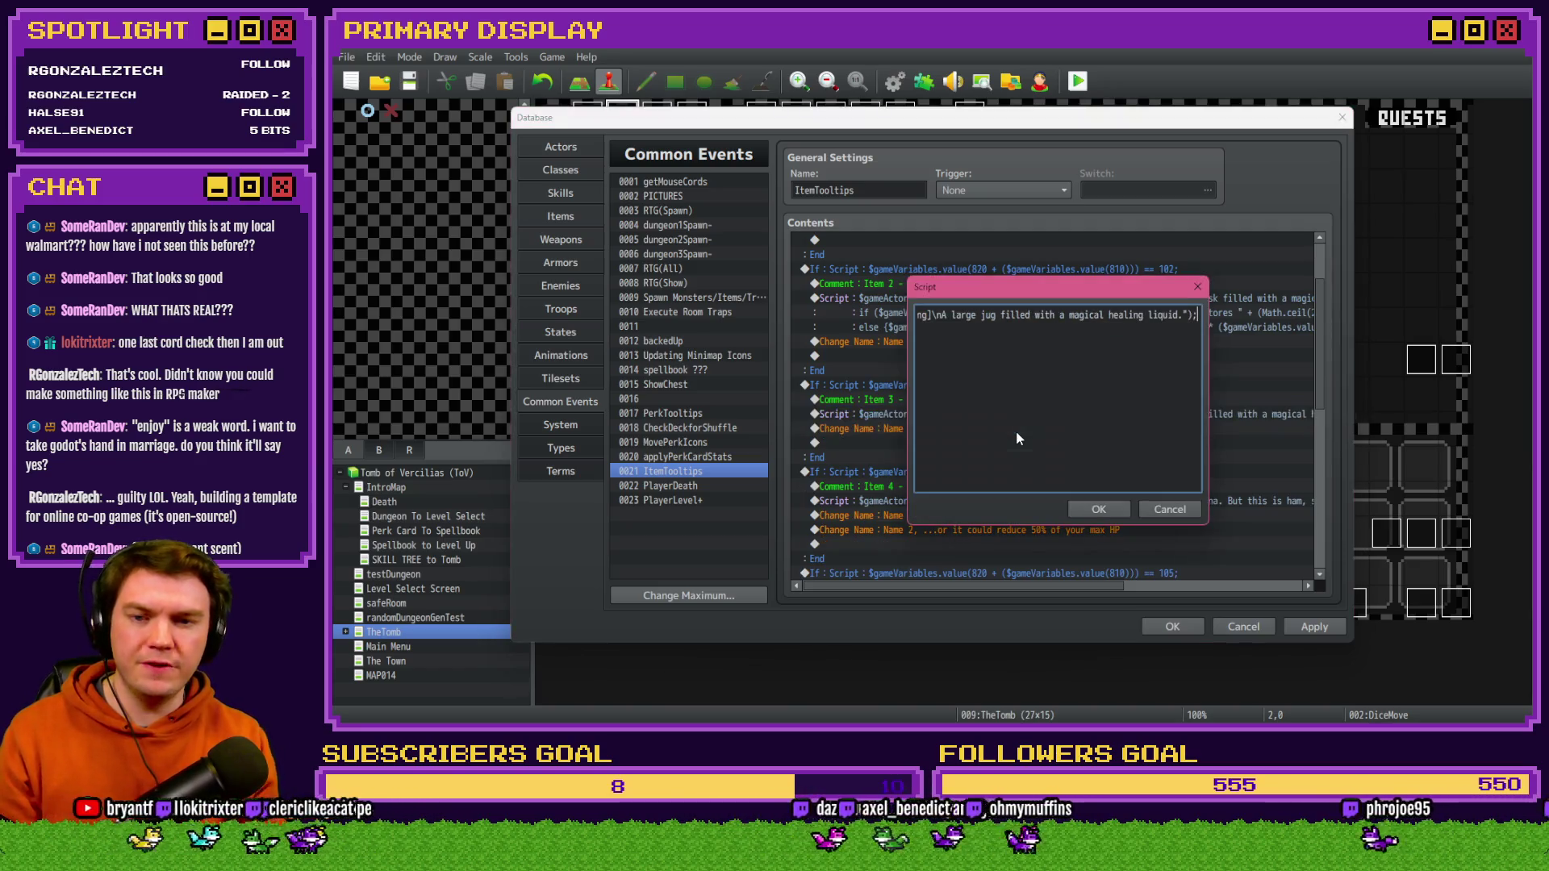
key(Return)
key(ctrl+v)
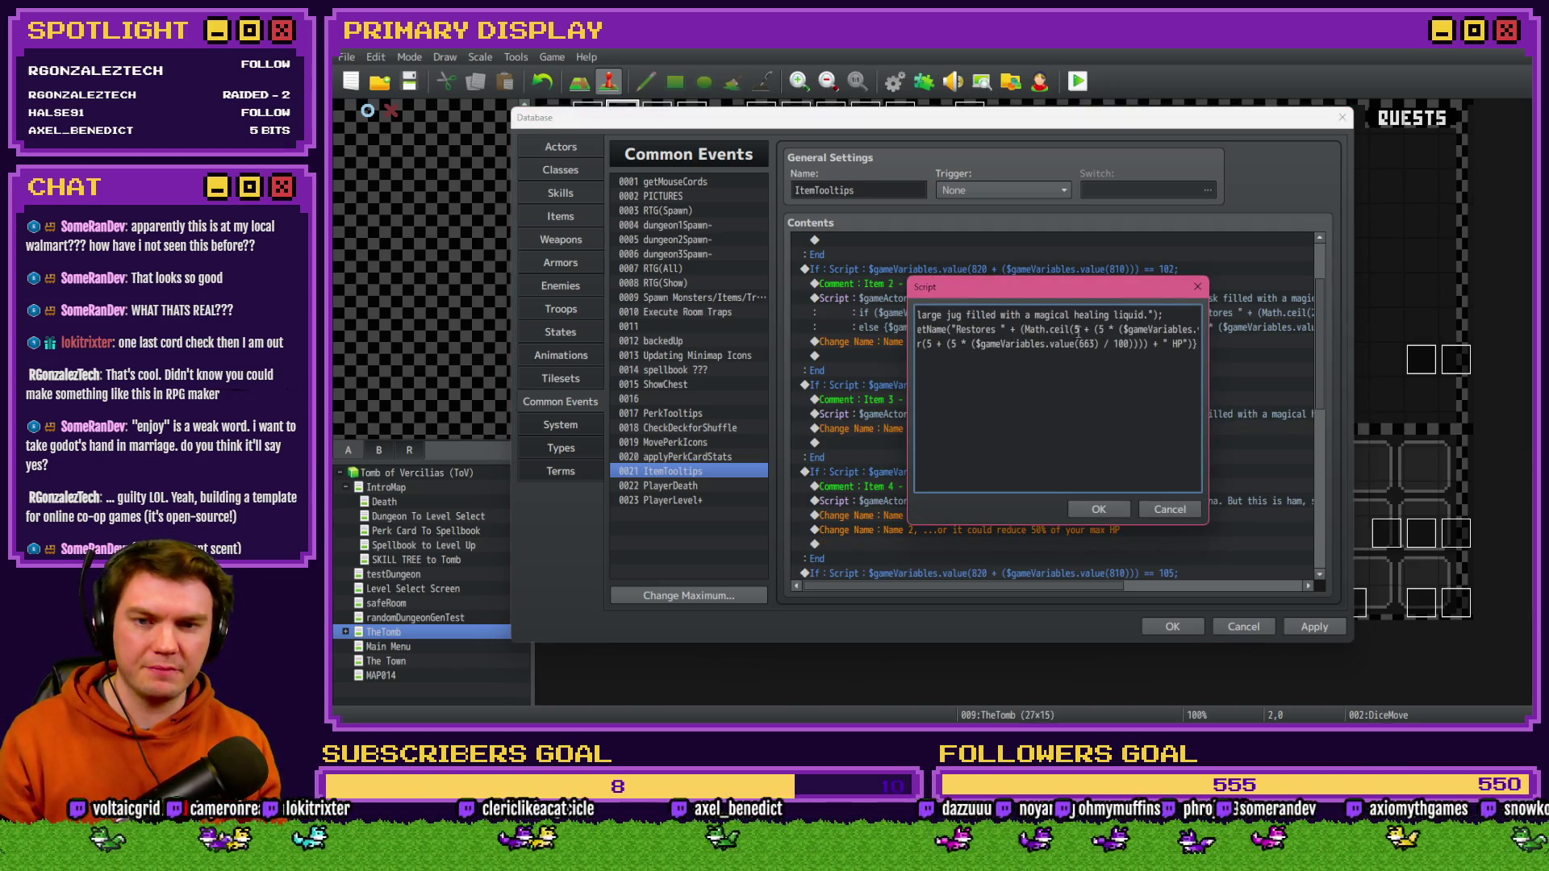
text(0)
text(0)
text(00)
triple_click(1041, 331)
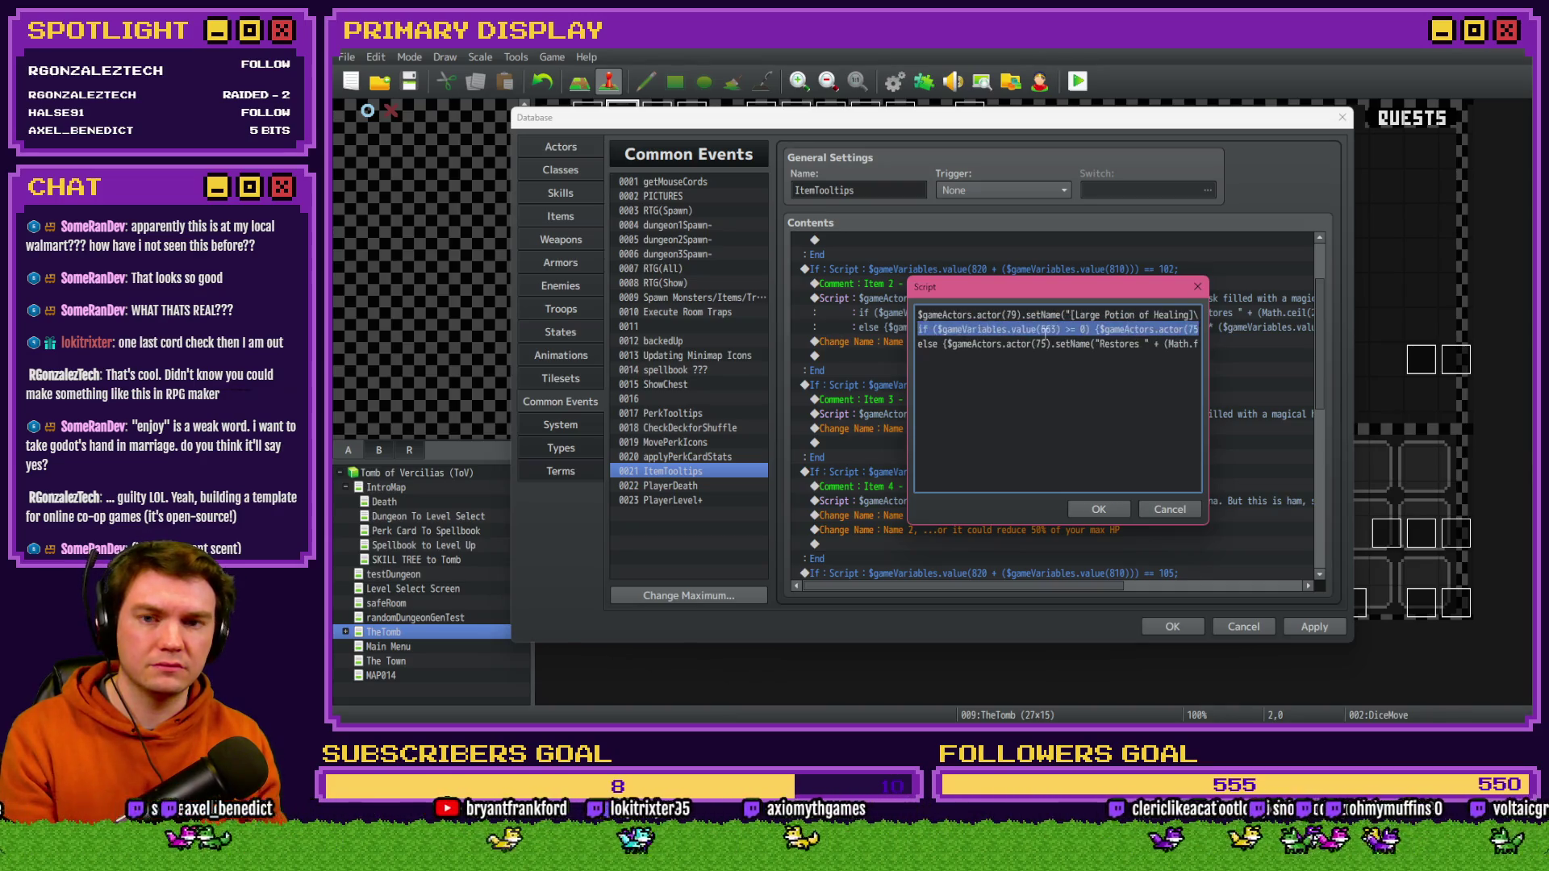
click(1107, 510)
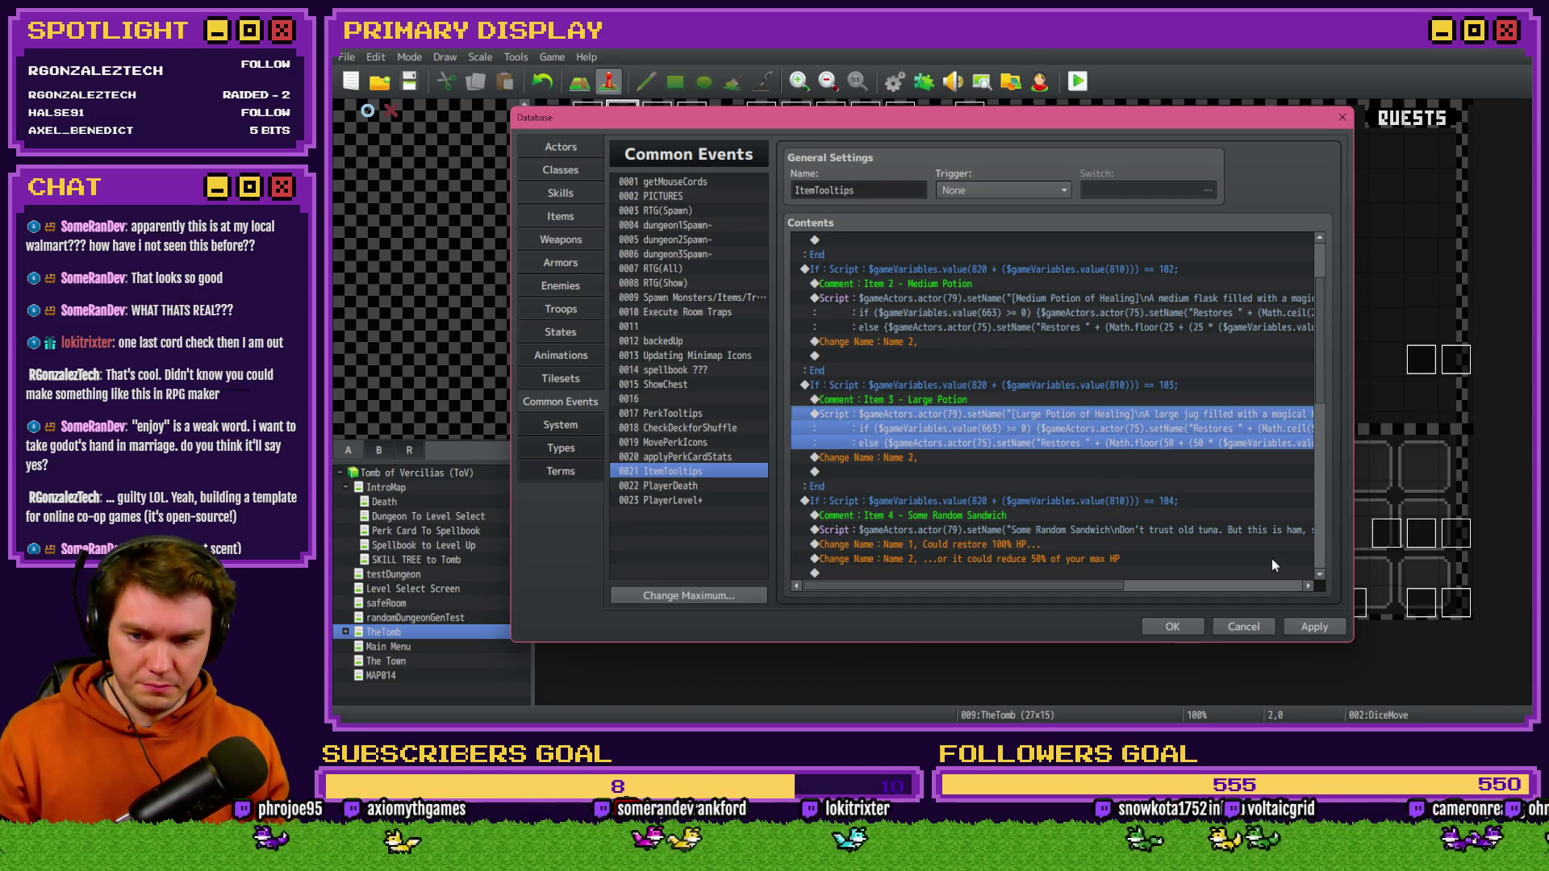
- Apply the tooltip changes and recheck the Medium Potion script before closing the database
click(1314, 626)
click(1173, 626)
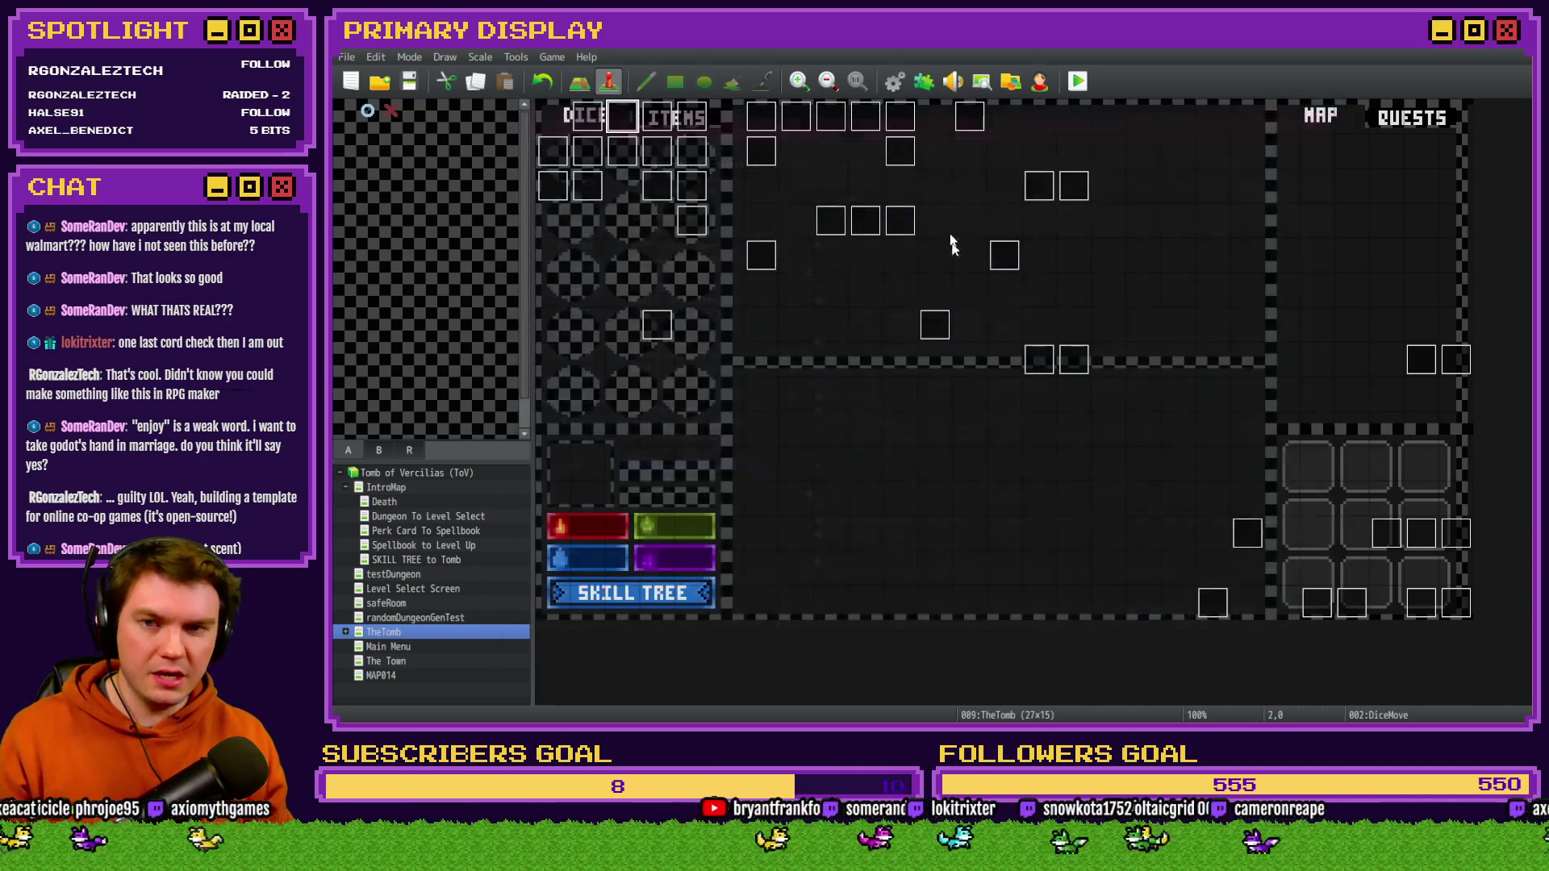
click(895, 83)
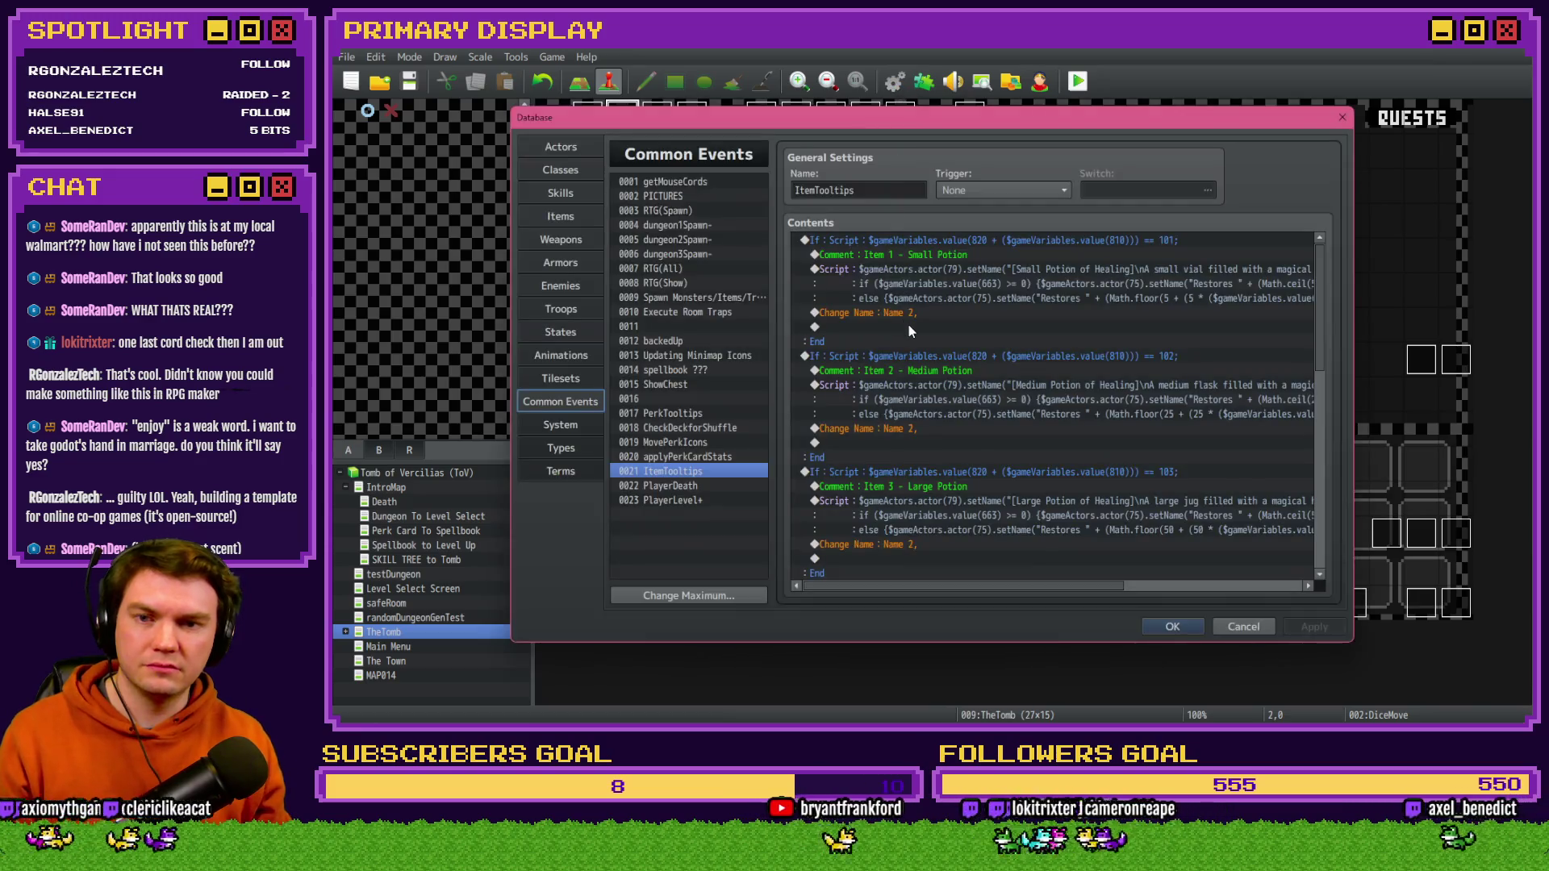
click(1063, 297)
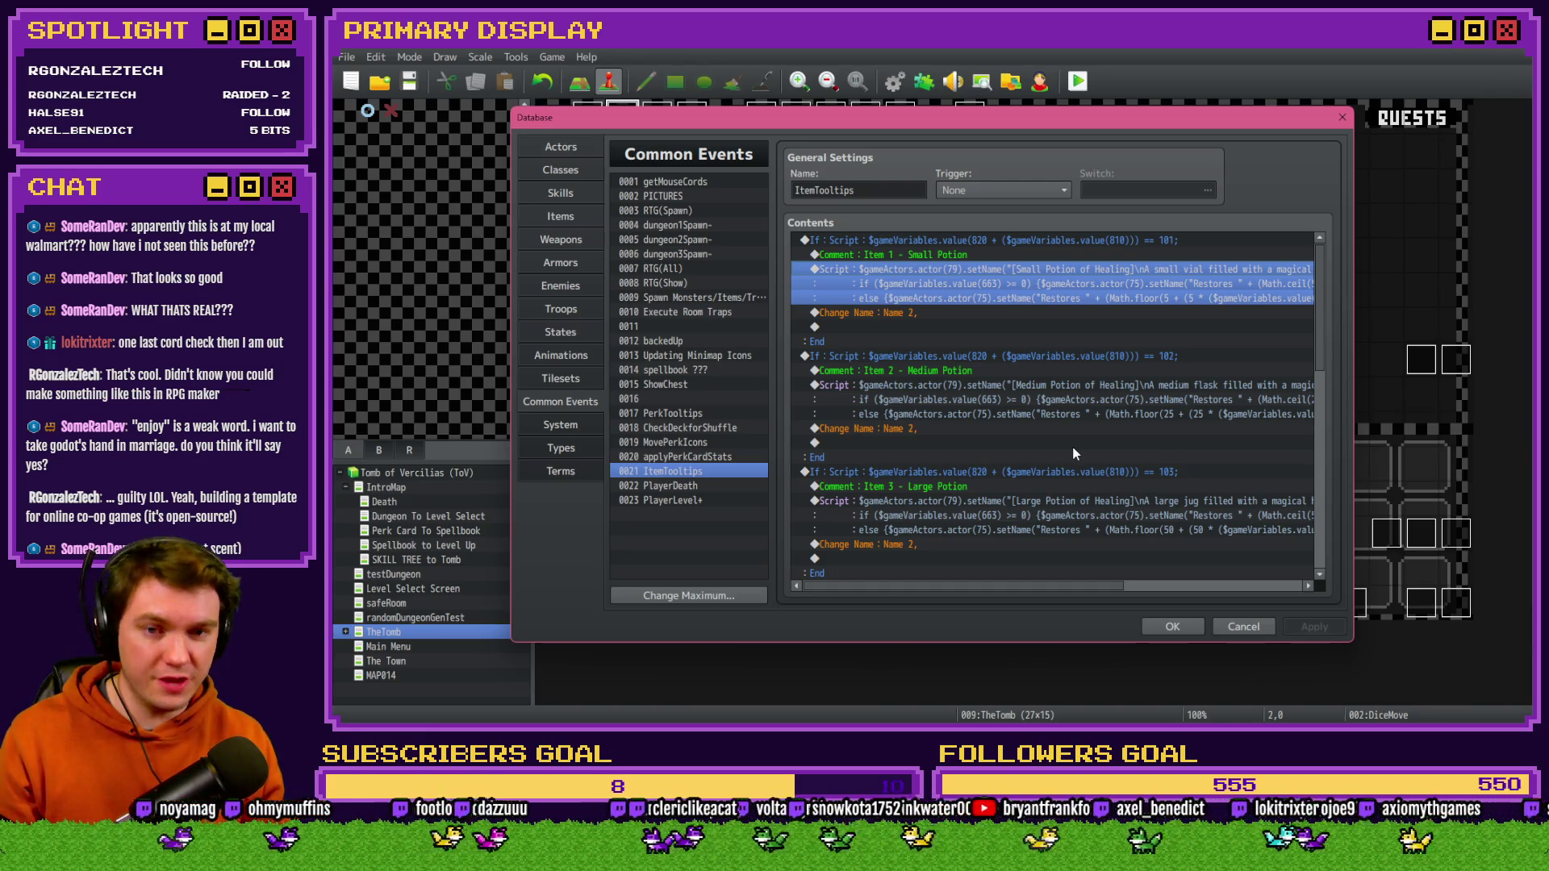
click(1094, 390)
double_click(1094, 389)
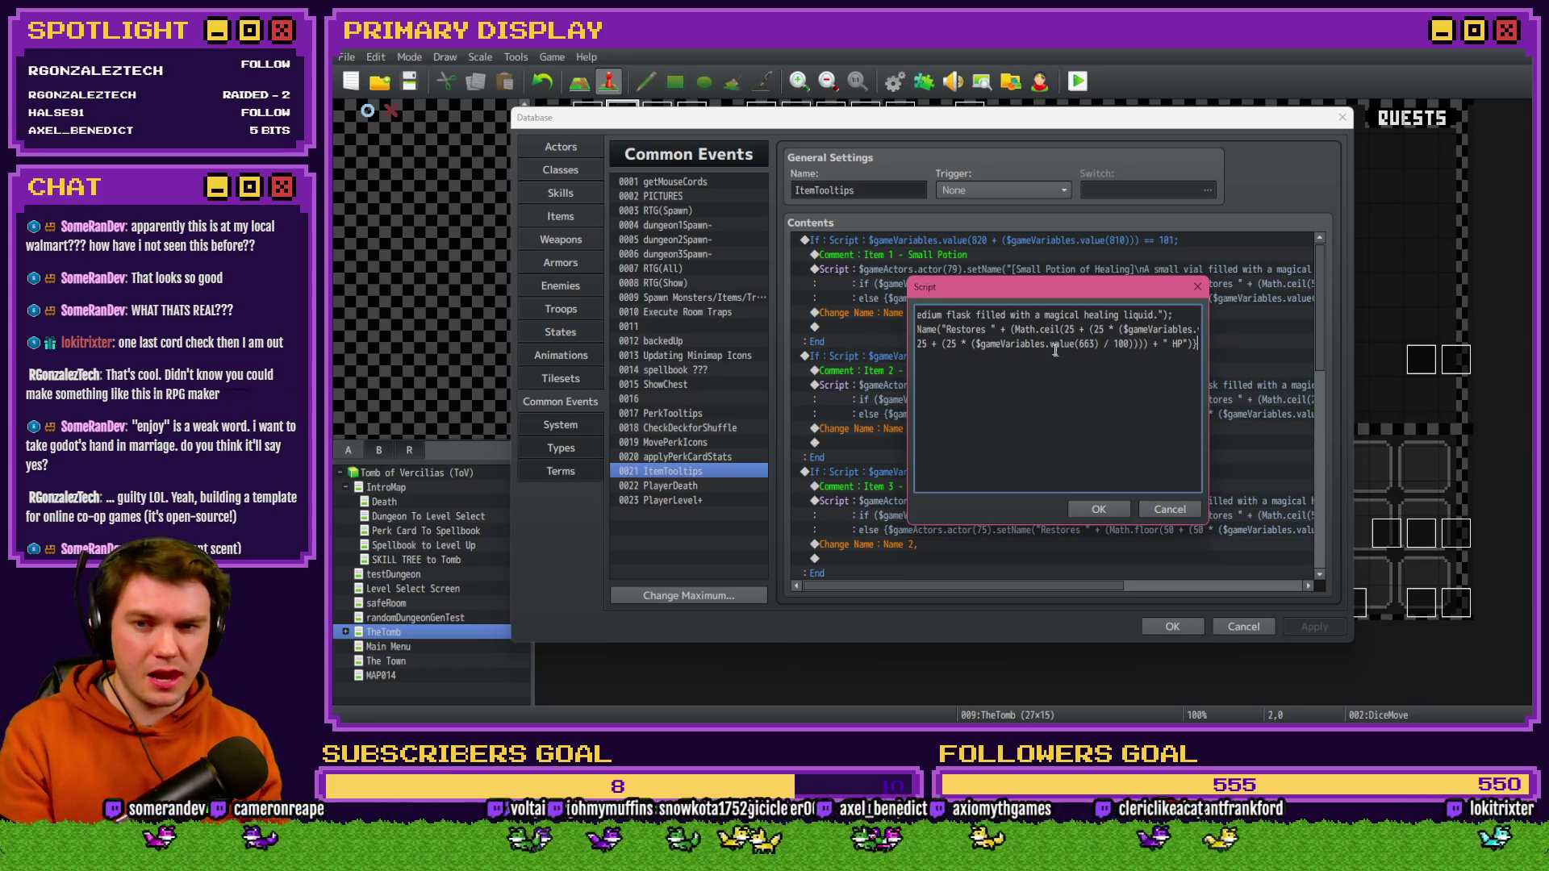
click(1162, 509)
click(1165, 626)
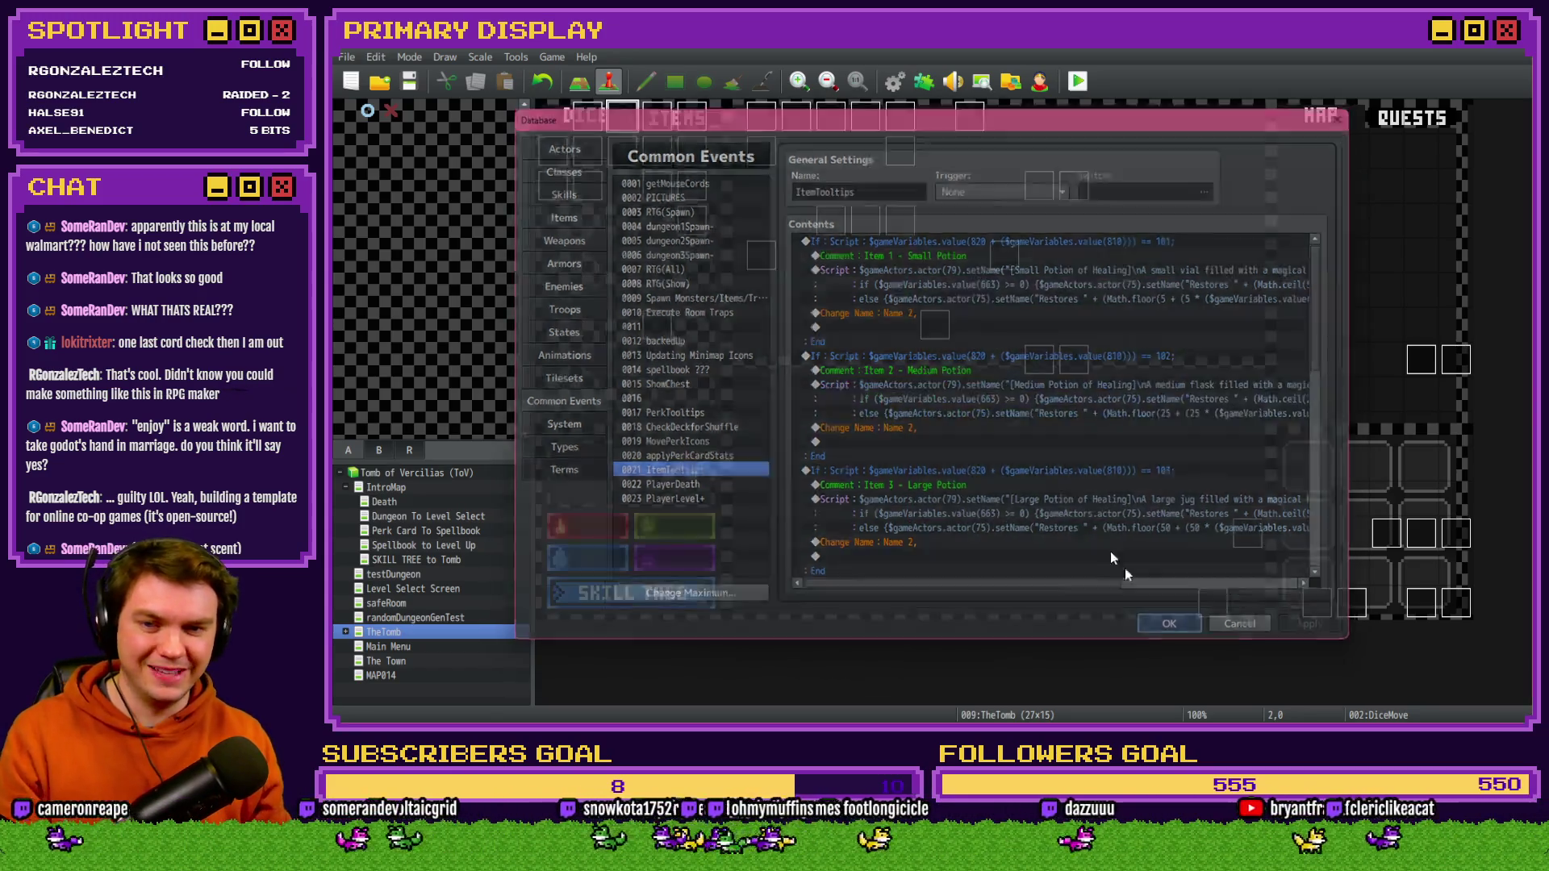
- Open DiceMove's item-use page 6 and select the Medium Health Potion (+25 HP) script
double_click(621, 119)
click(715, 186)
click(1086, 446)
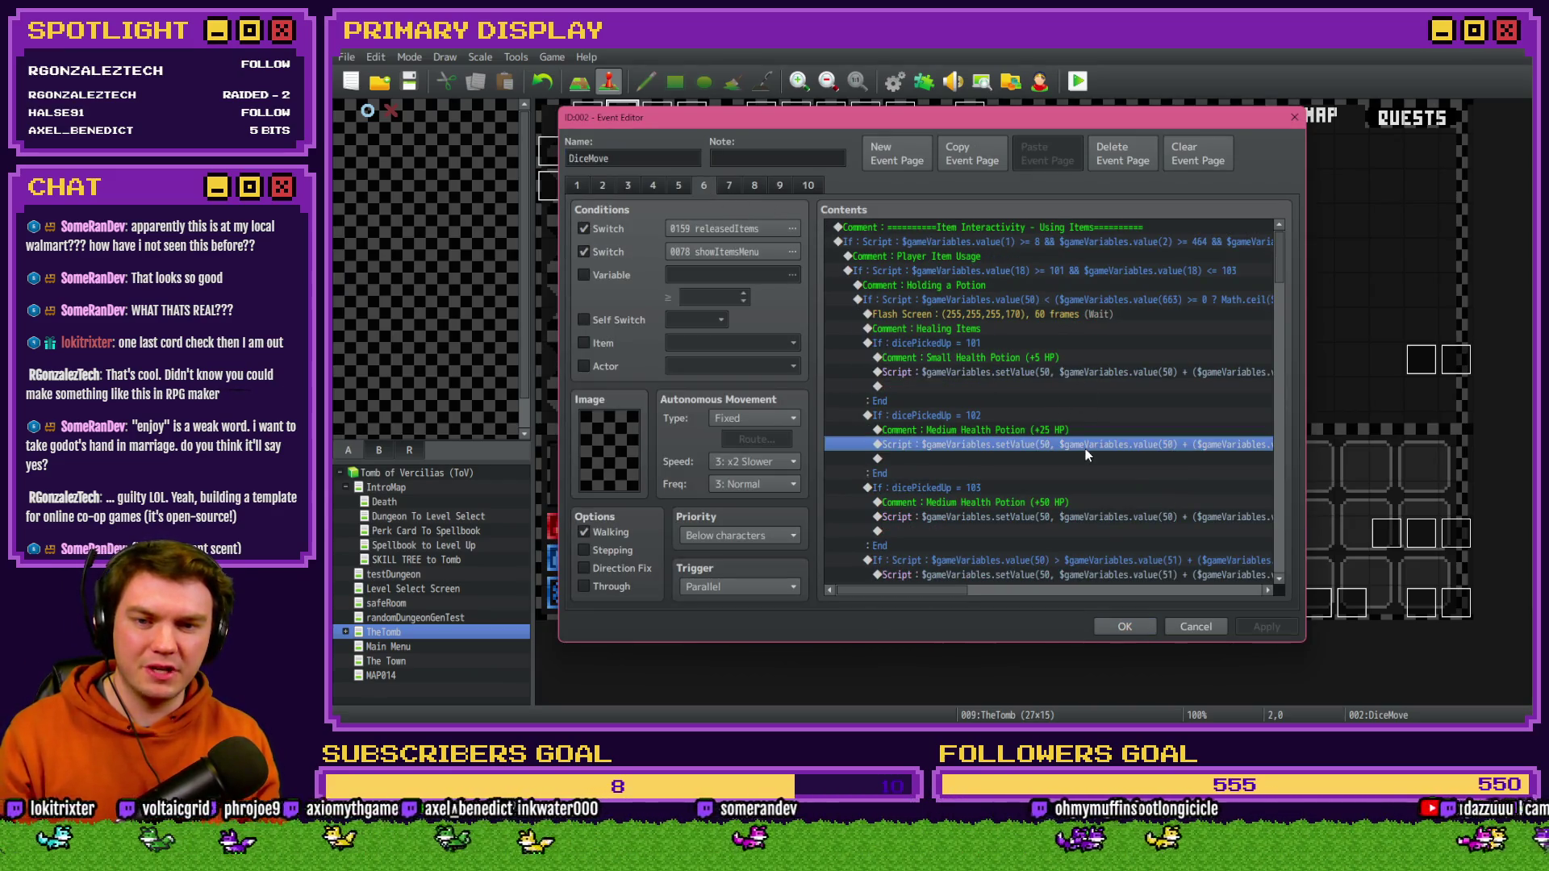
- Edit the Medium Health Potion script, inserting '25 * (' so its heal scales with the modifier
double_click(1086, 446)
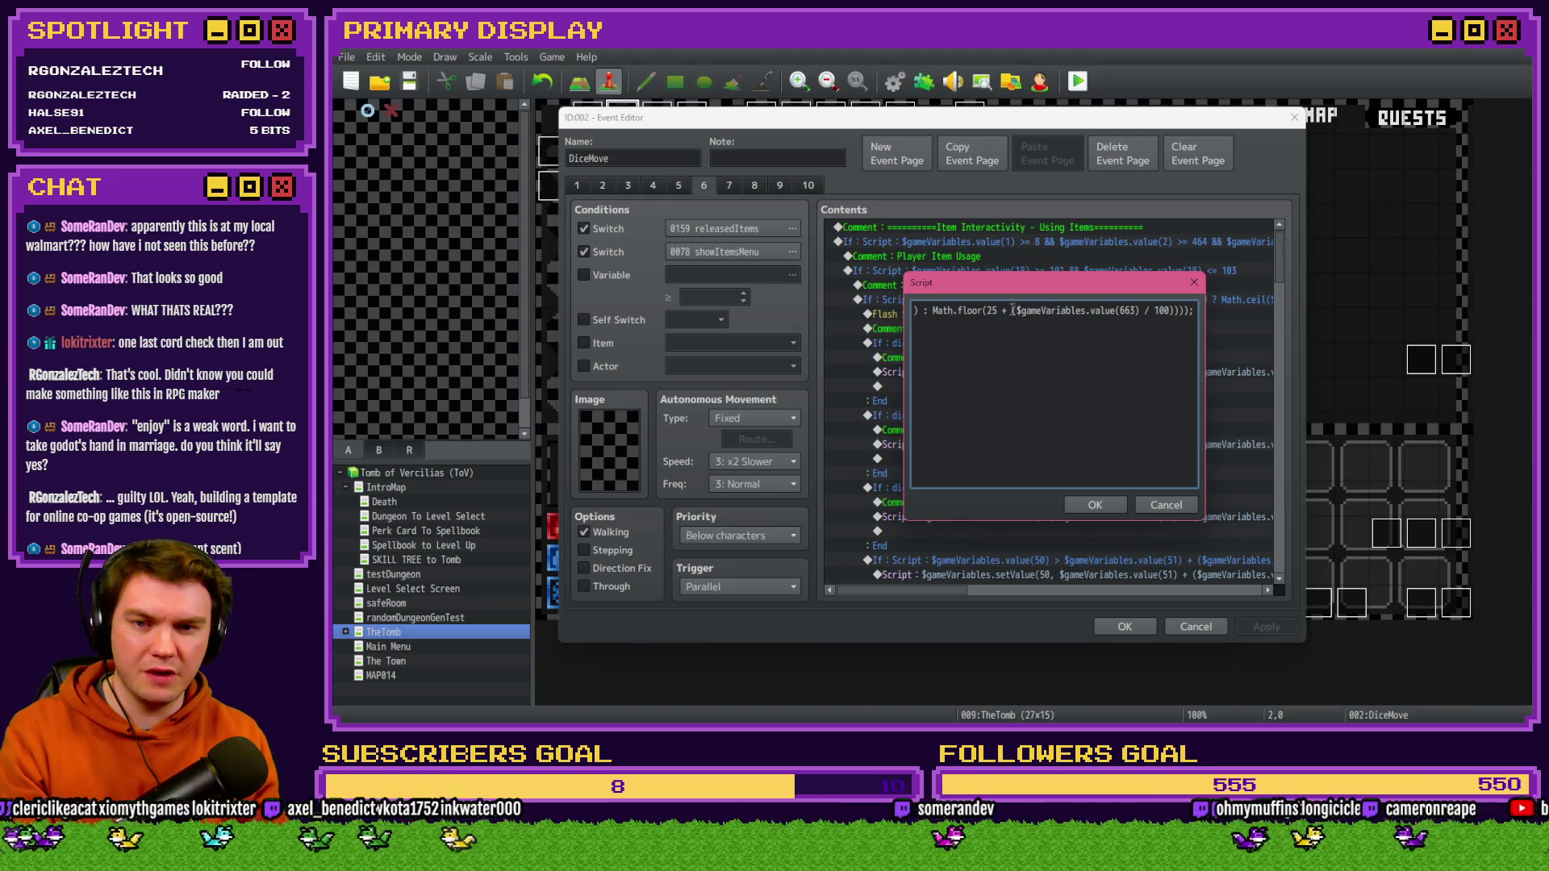
text(20)
text( * )
text(()
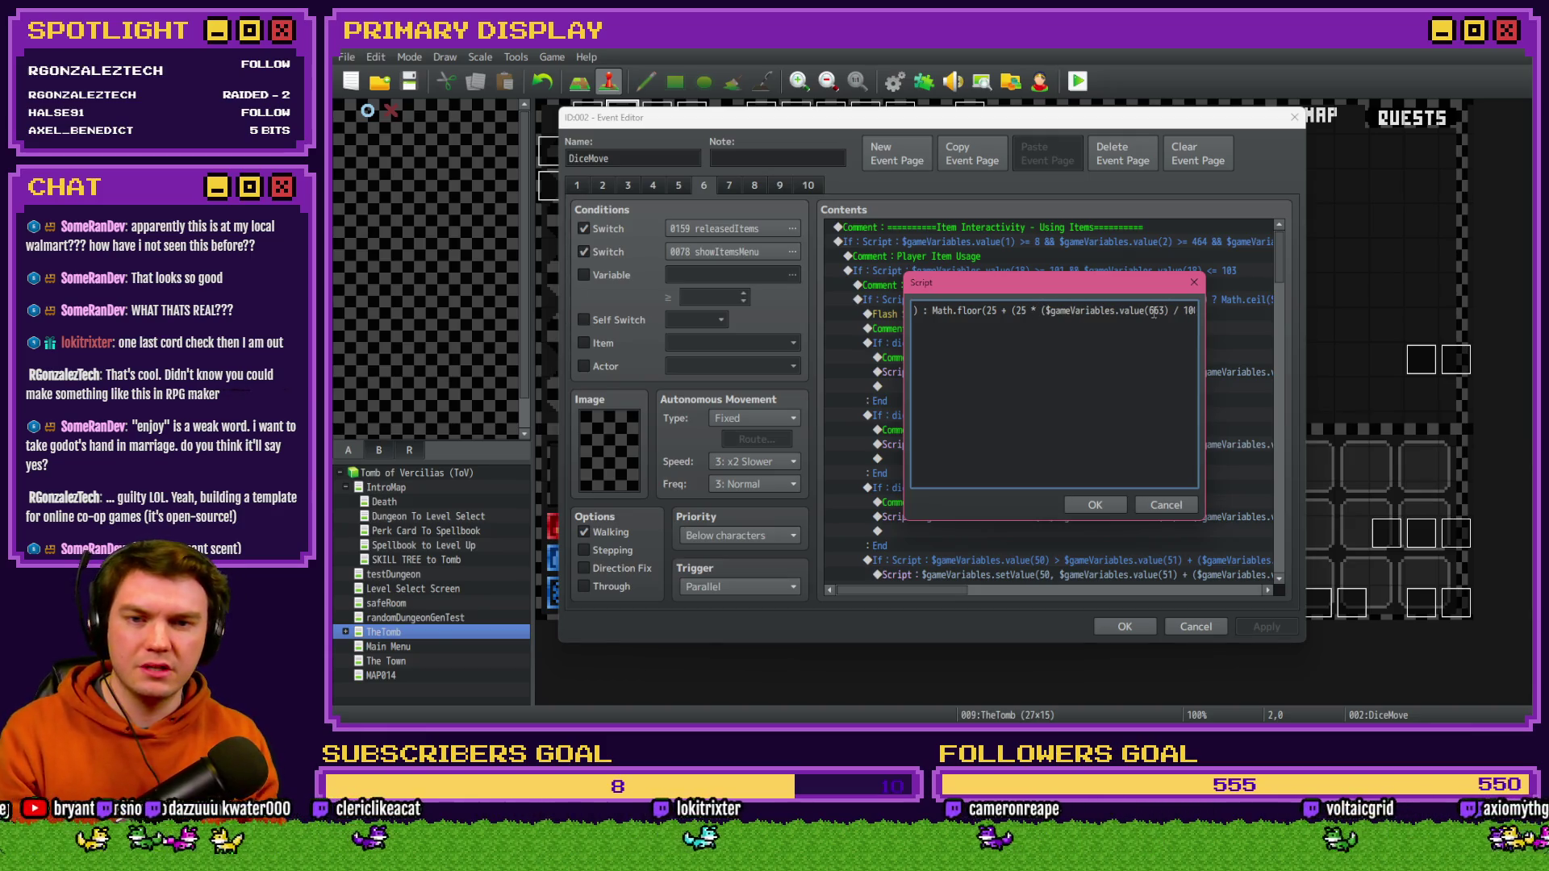
drag(1189, 310, 1186, 311)
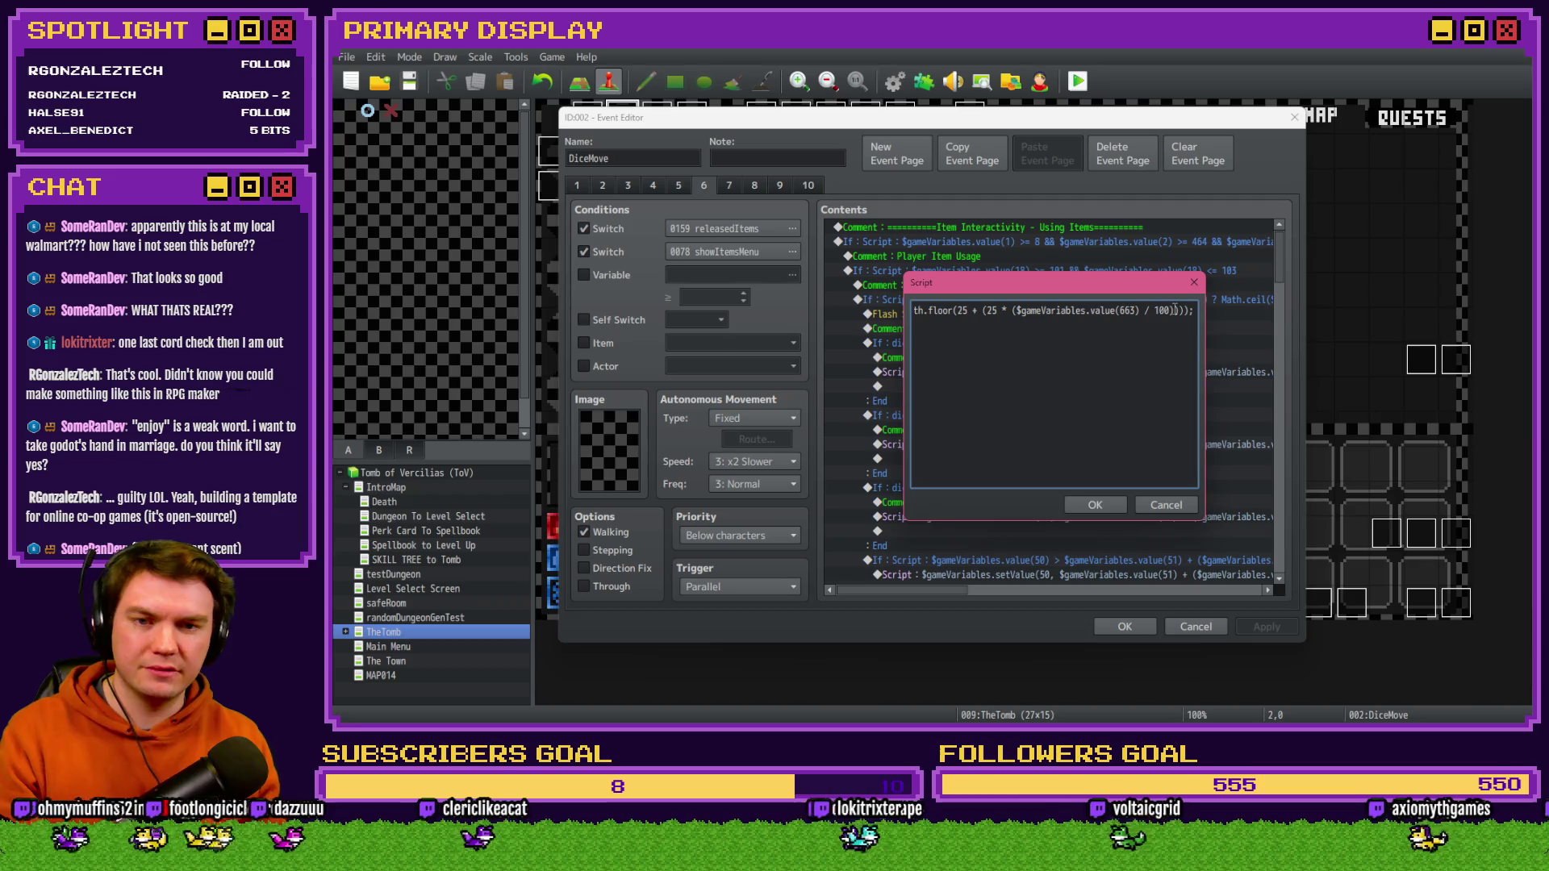
key(Left)
key(Left)
key(Left)
key(Left)
key(Left)
key(Left)
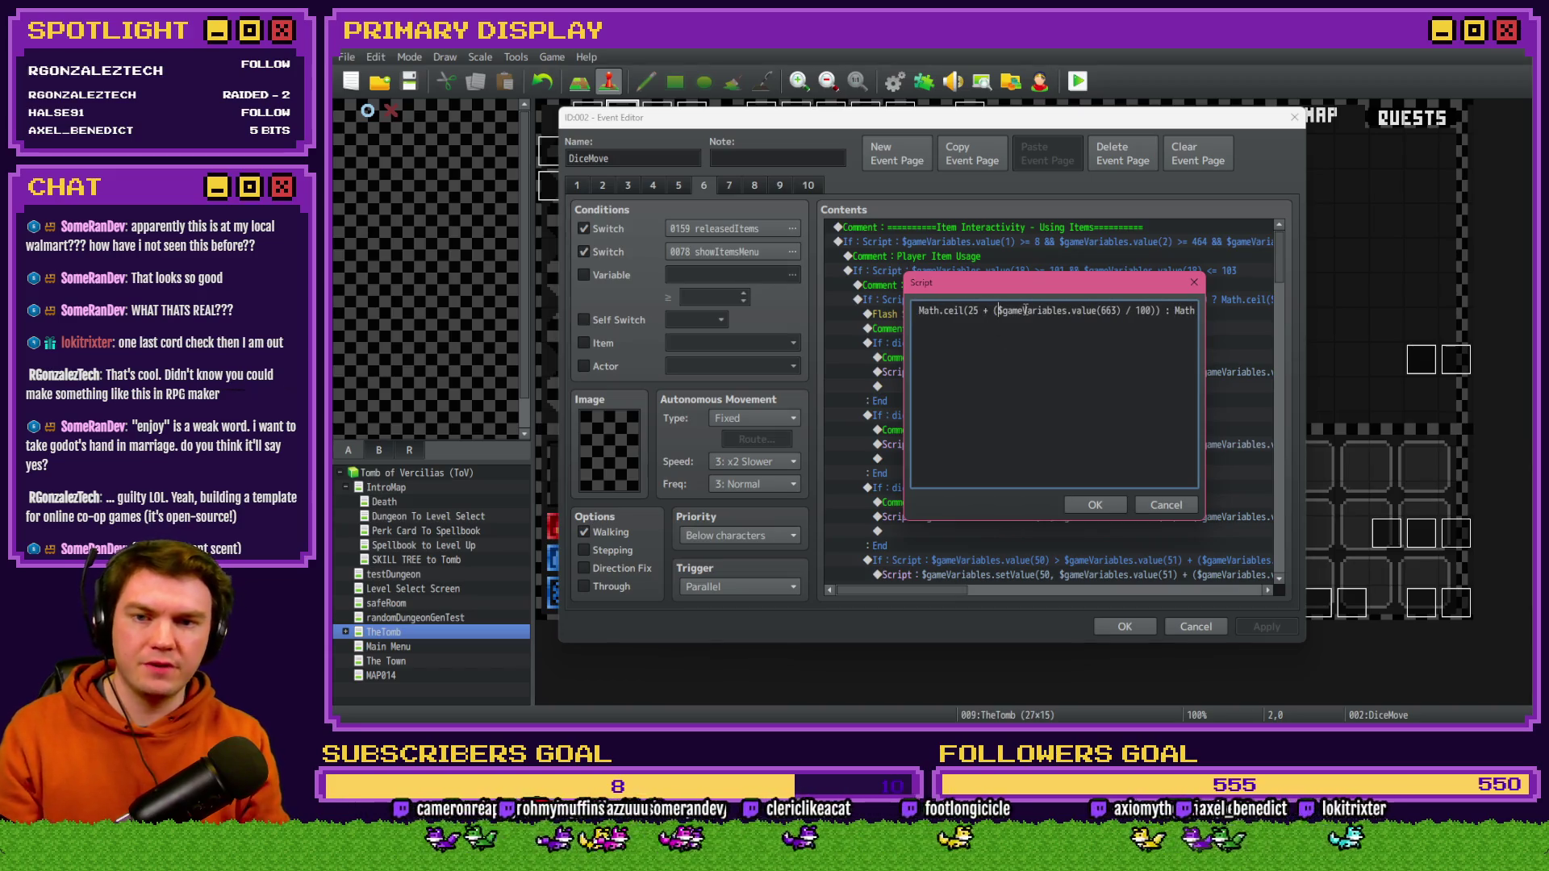
text(25 * )
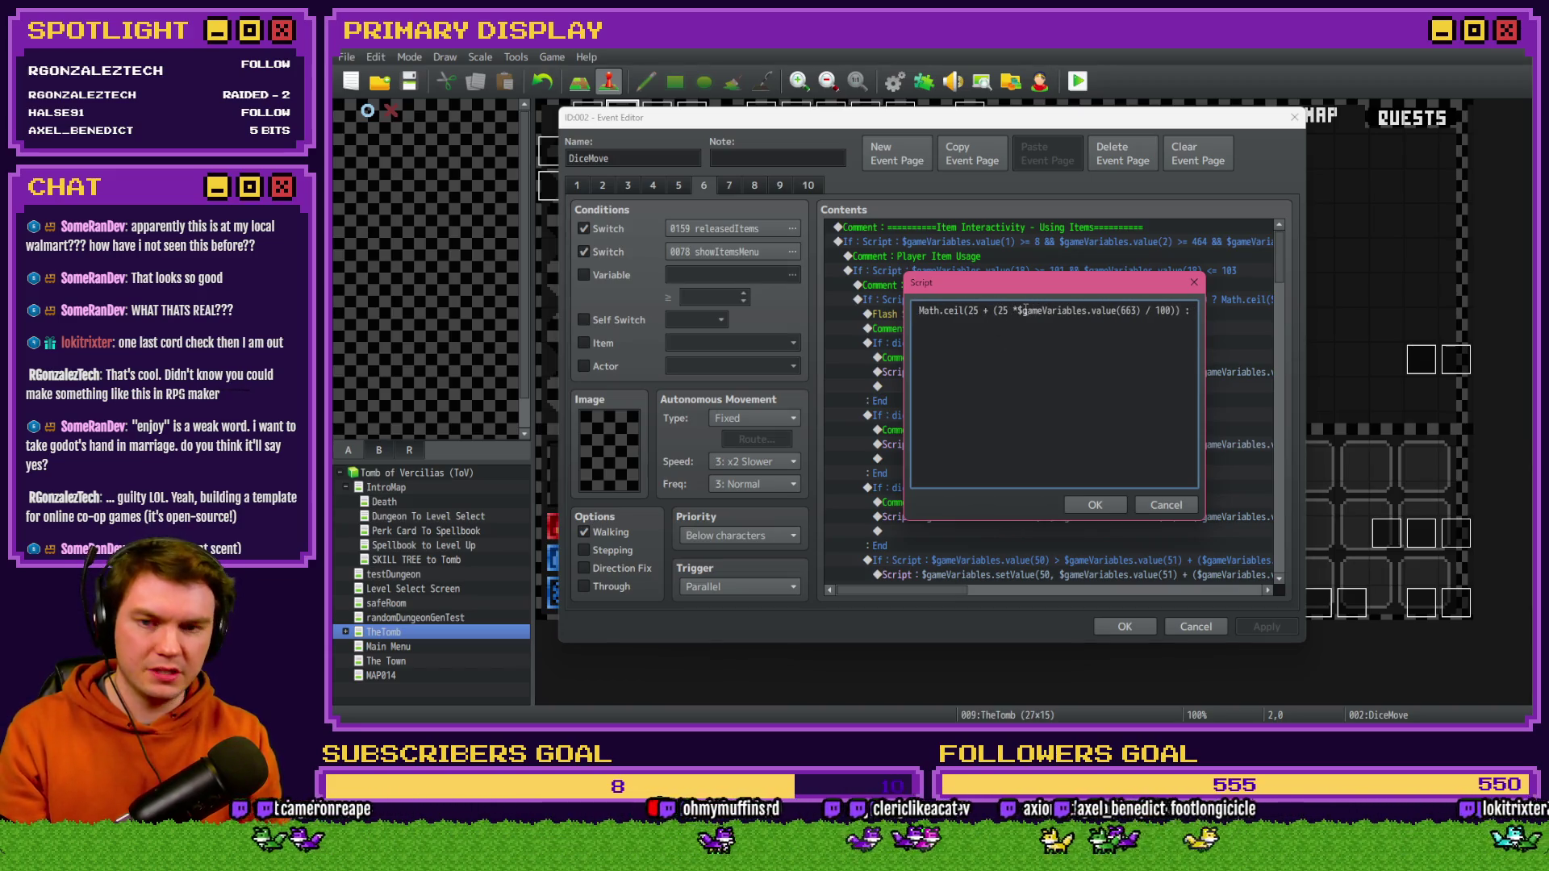
text(()
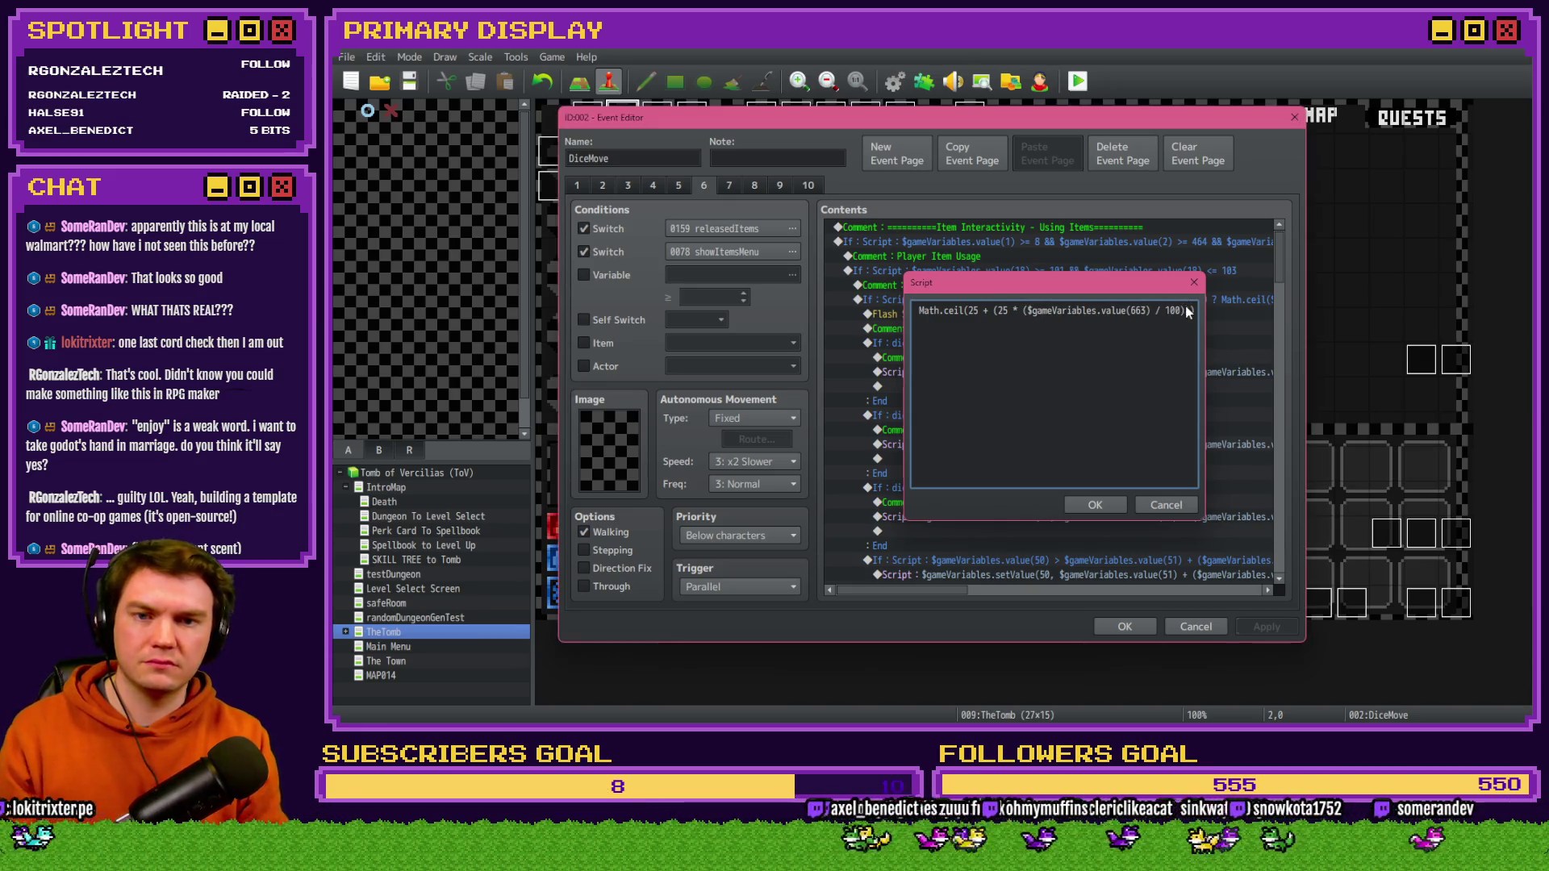
click(1095, 504)
- Make the Large Health Potion script heal 50 + 50 × (variable 663 / 100) and apply the event
double_click(1049, 517)
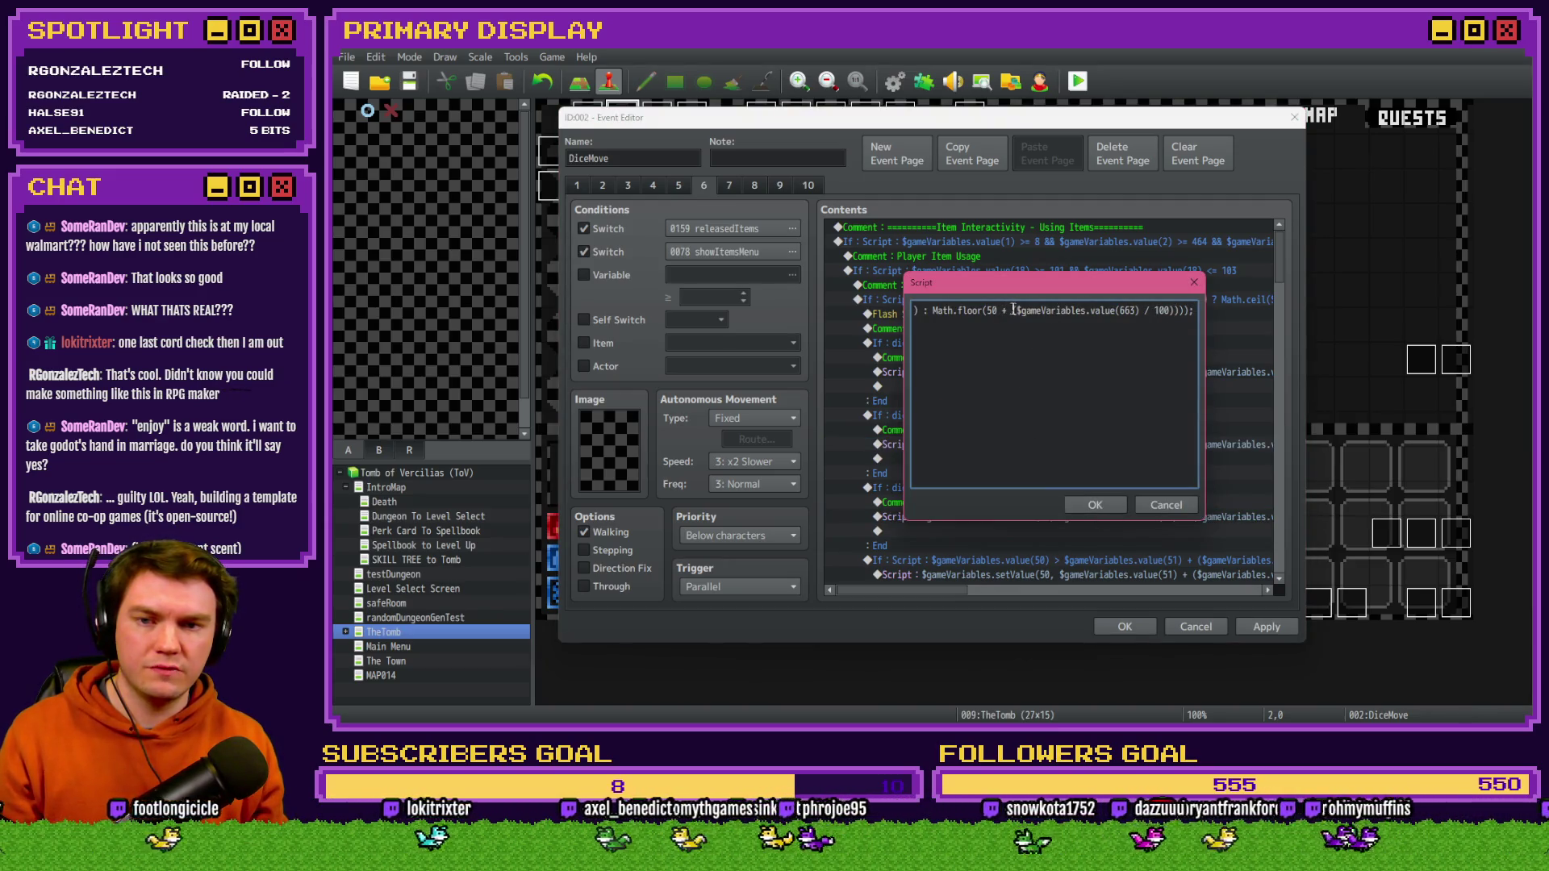
text(50 * )
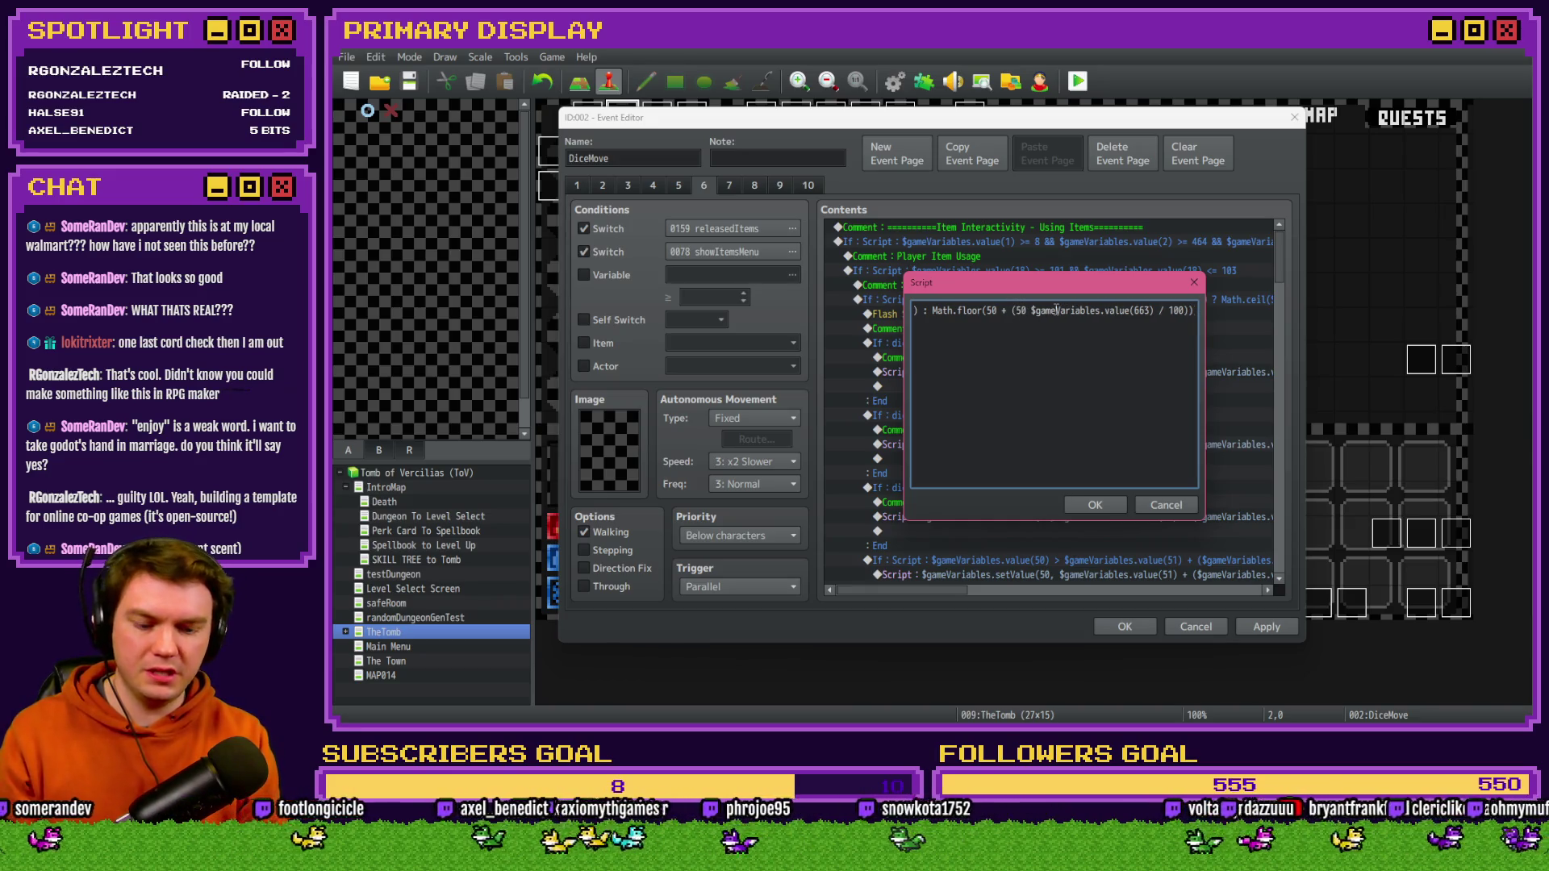
text(()
drag(1185, 311, 1218, 317)
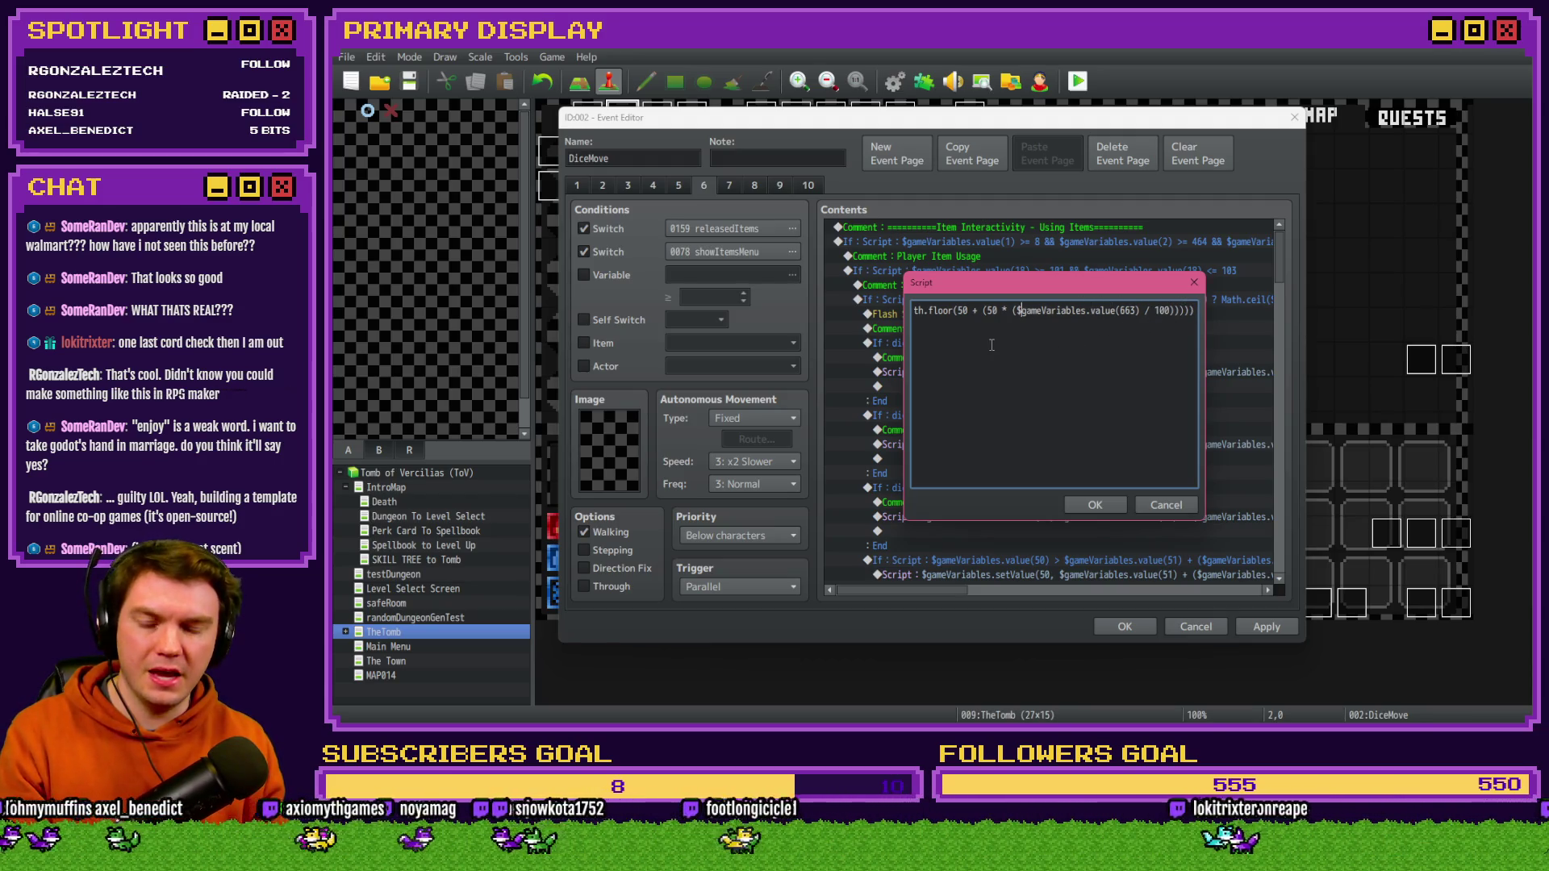
key(Left)
key(Left)
key(Left)
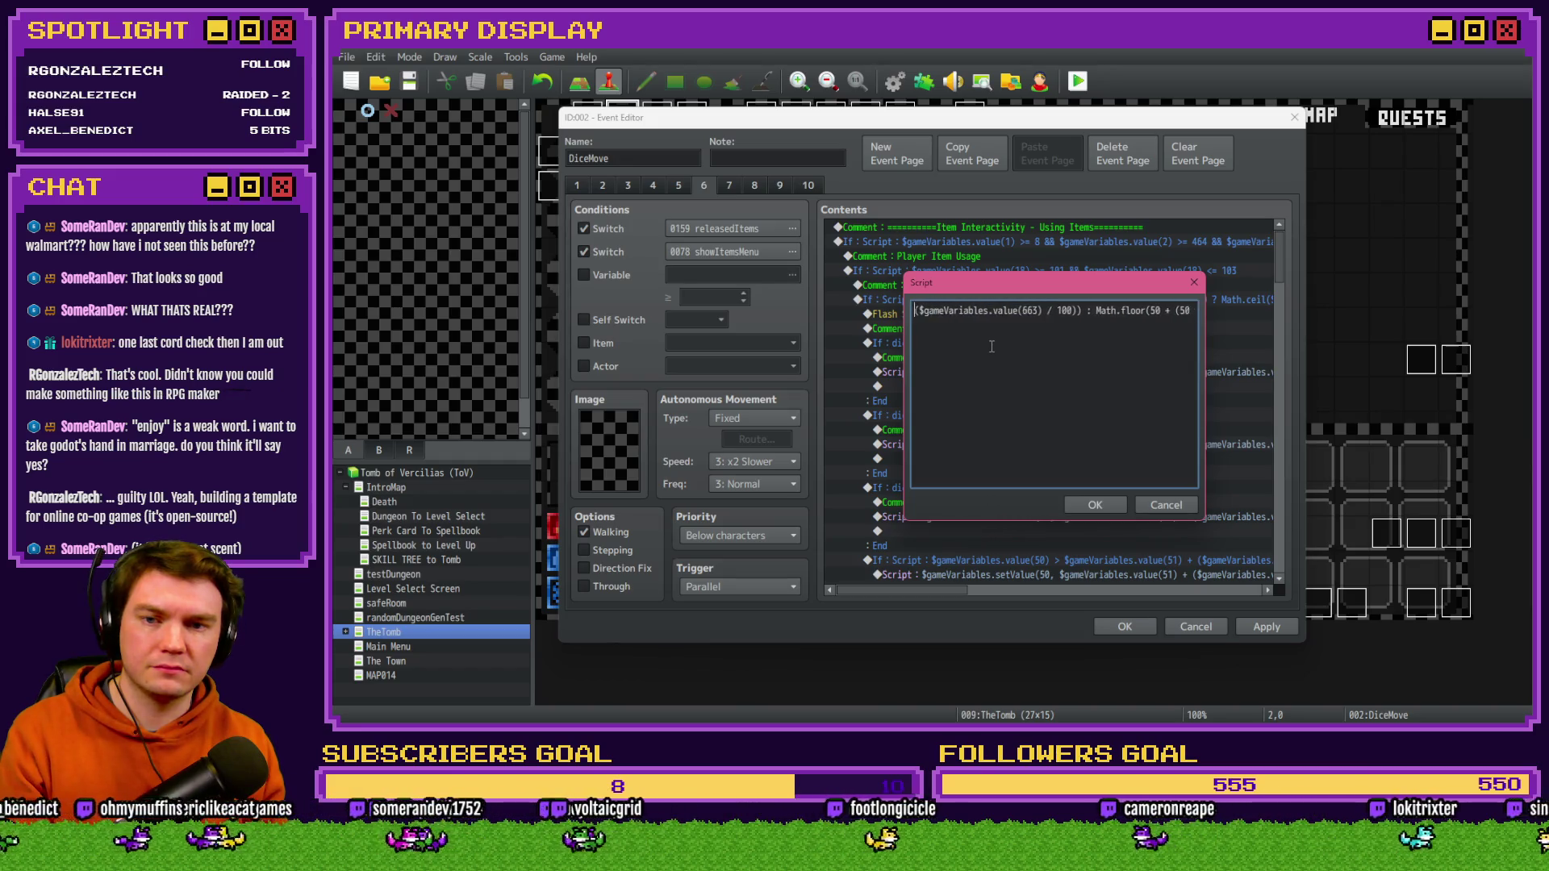
key(Left)
click(1008, 313)
text(50 * ()
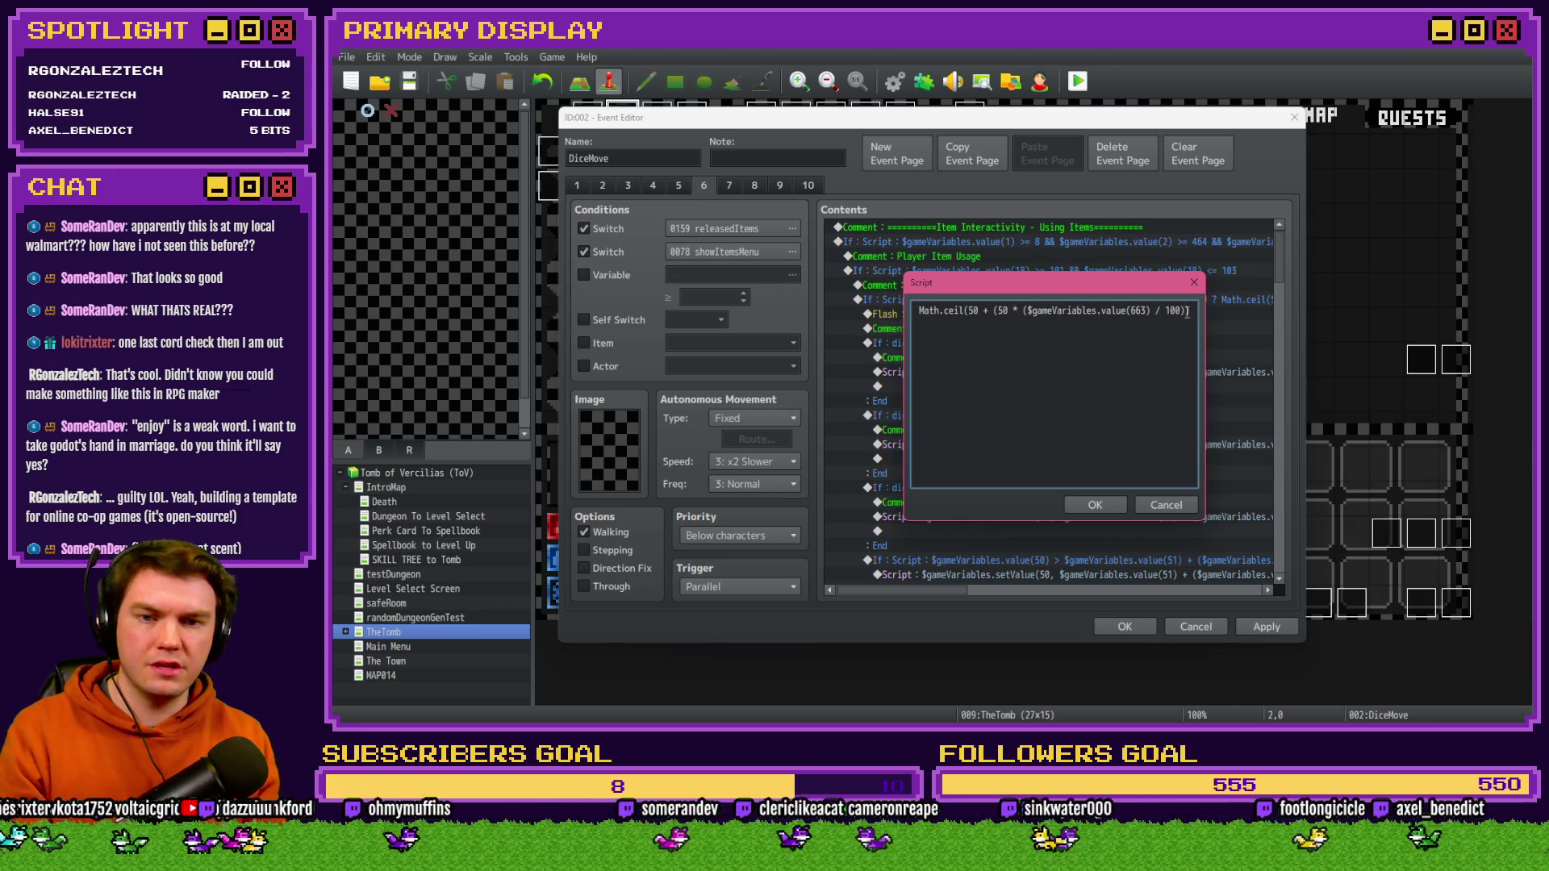
click(1106, 499)
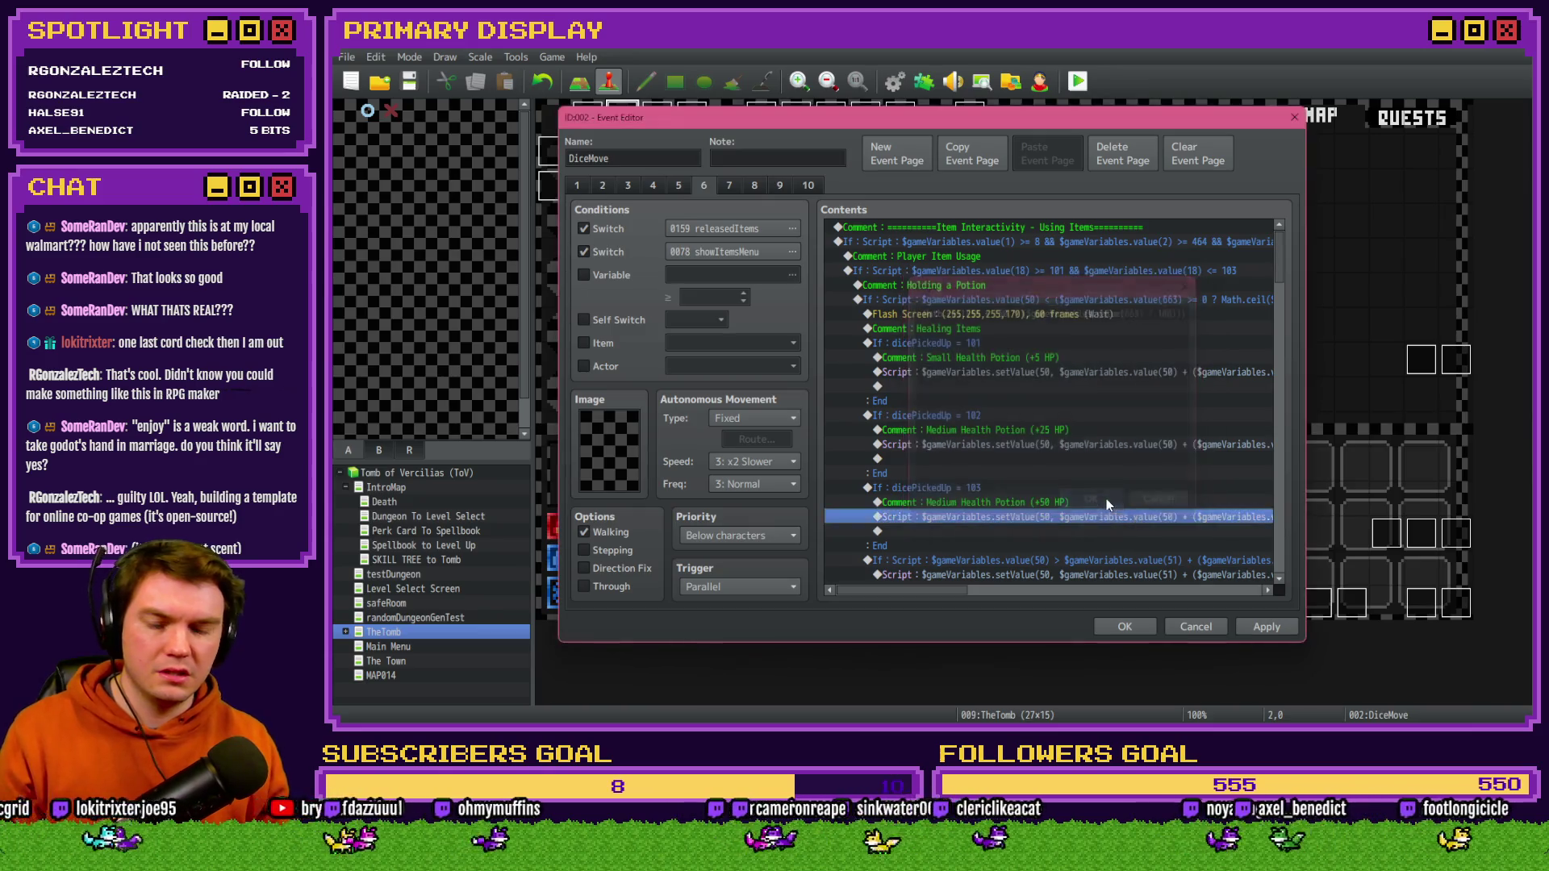
click(1265, 626)
- Close the event, start a playtest and take Fairlii's Fantastic Scroll perk, checking the item inventory
click(1125, 626)
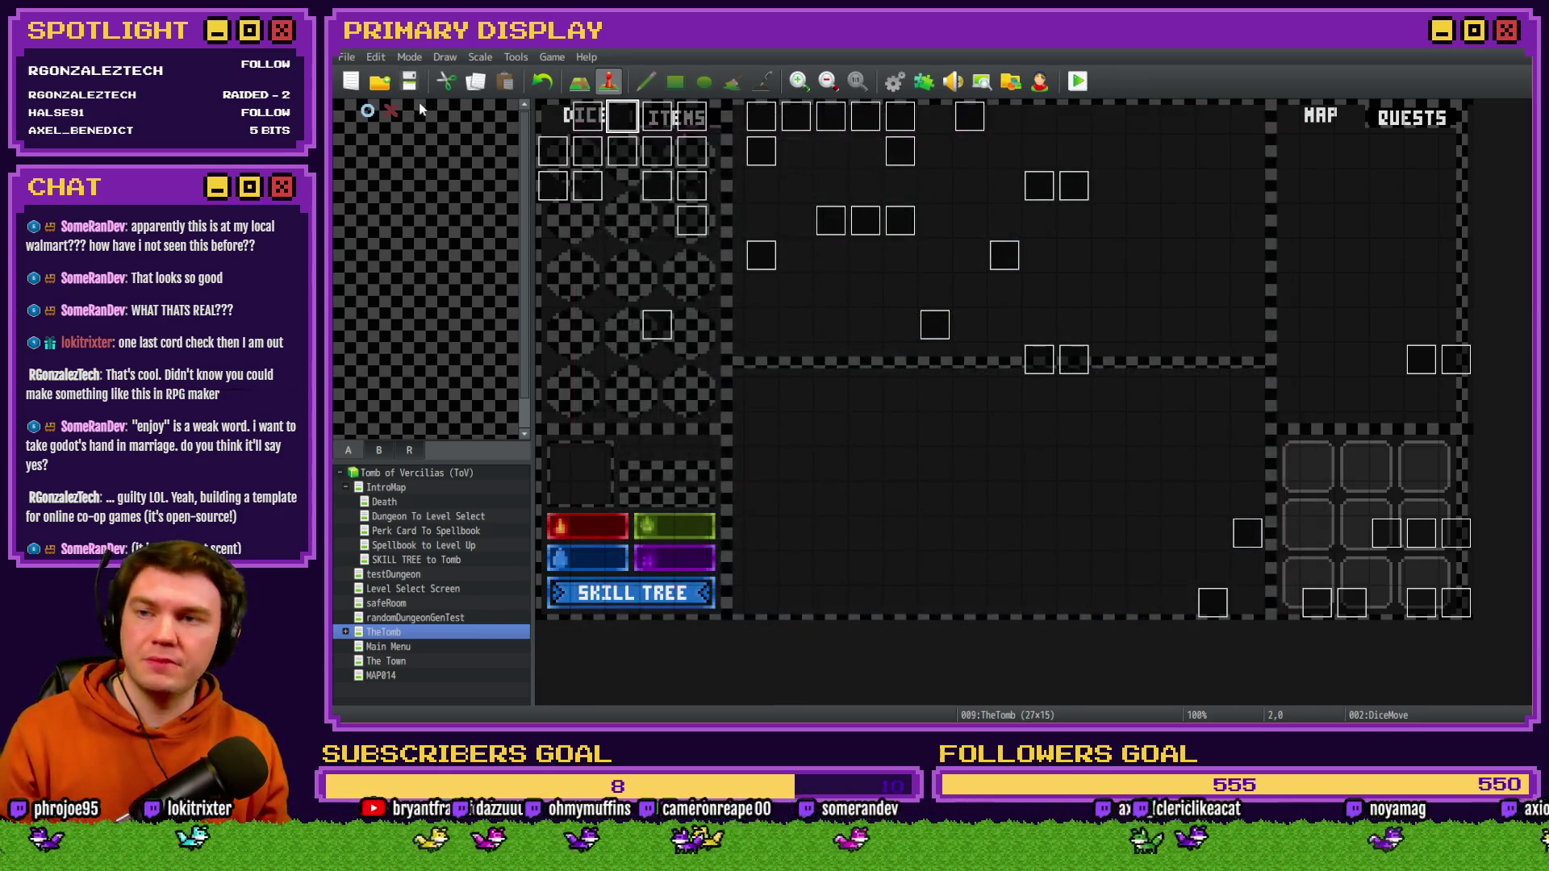
click(1078, 81)
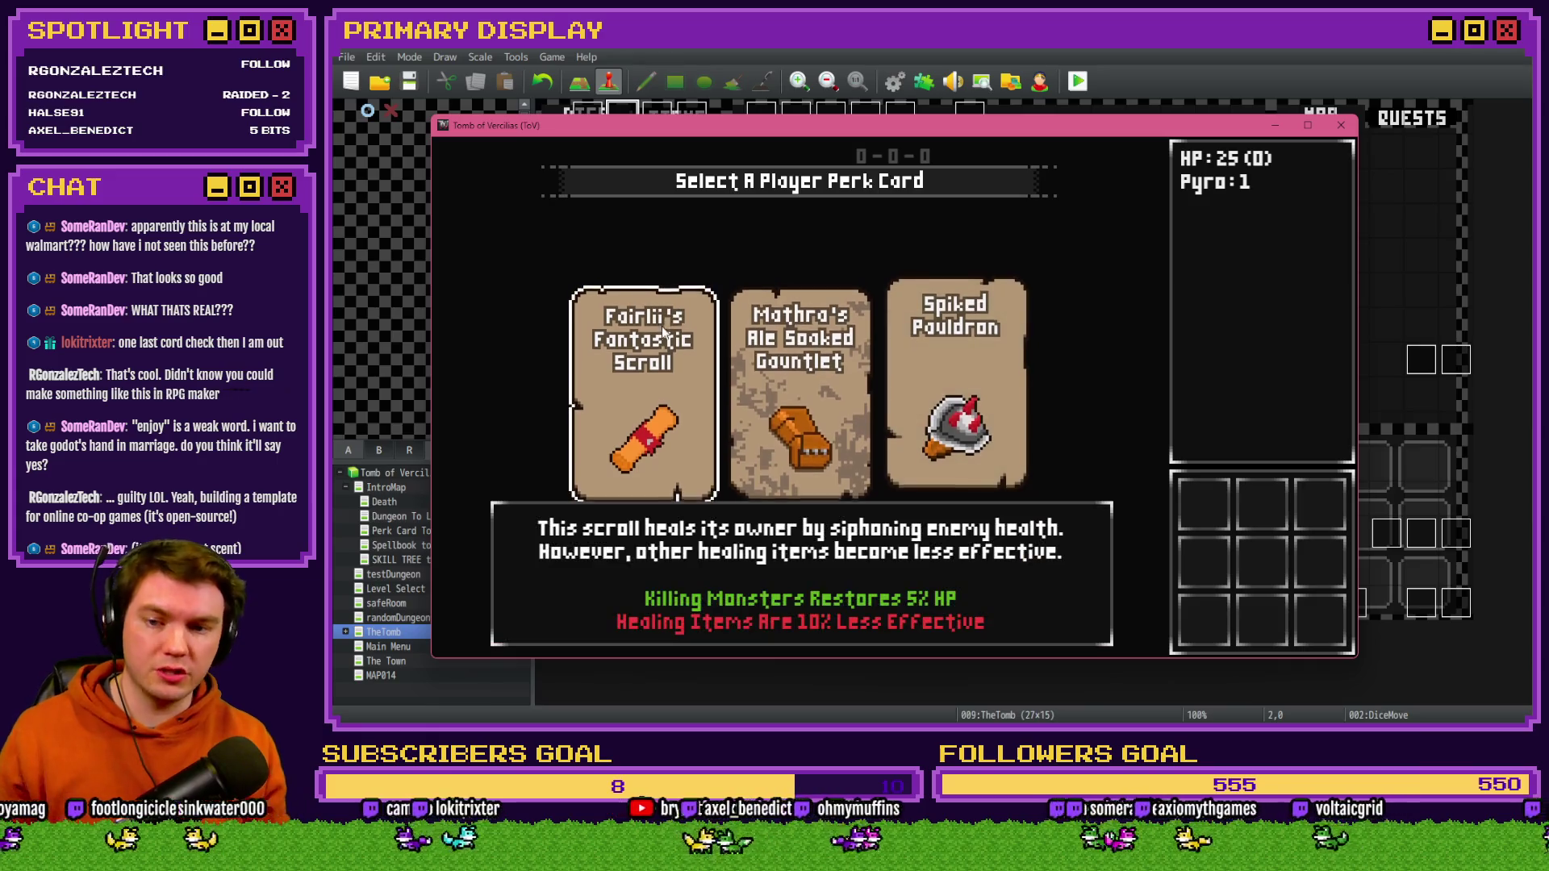
click(666, 331)
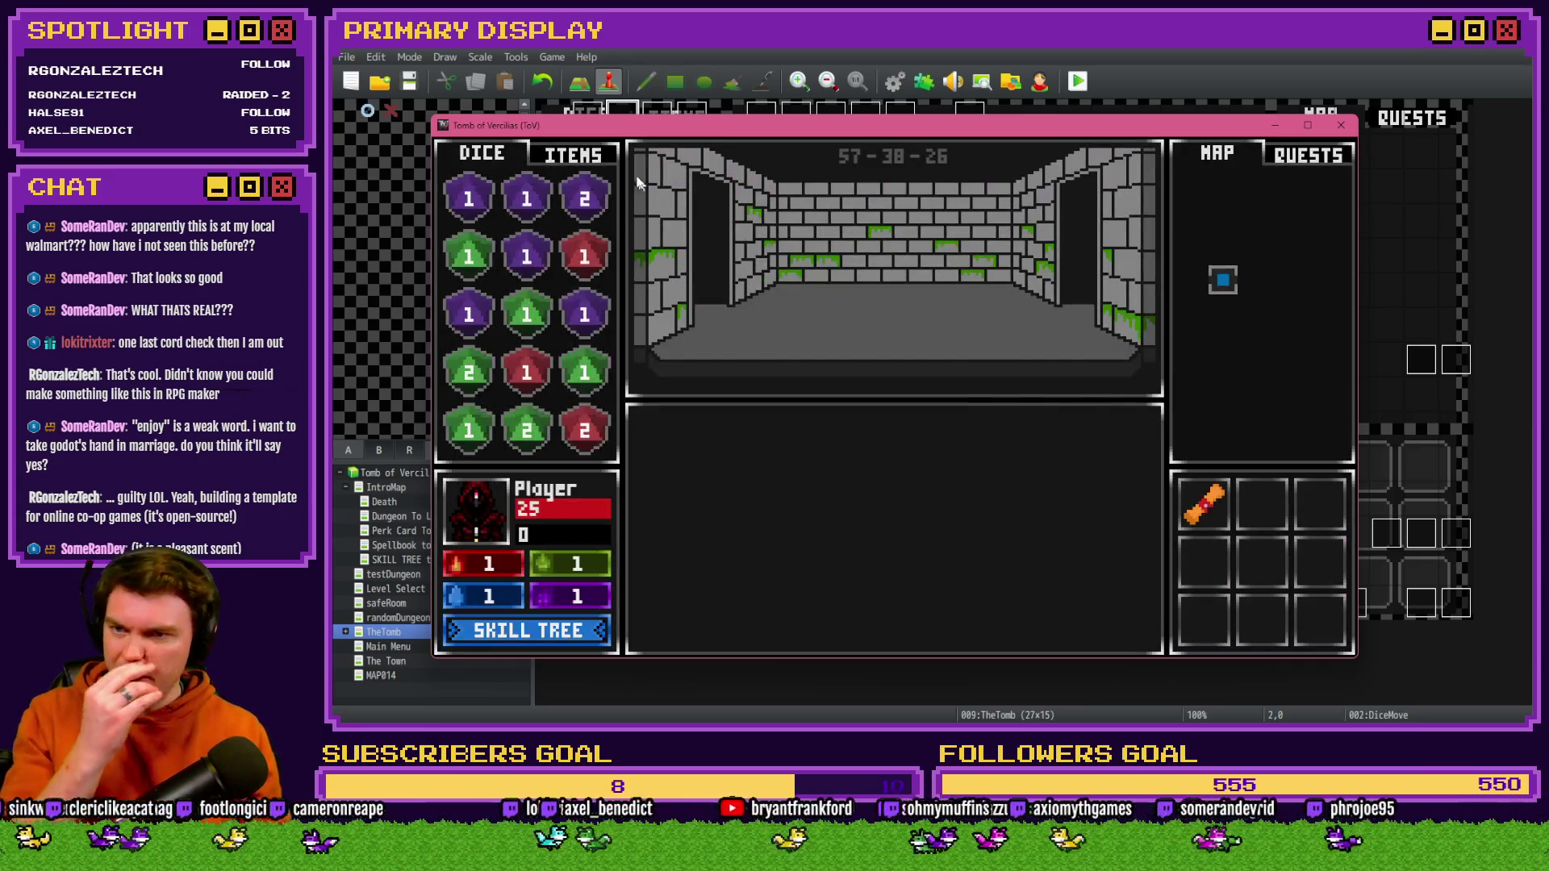
click(599, 157)
mouse_move(585, 256)
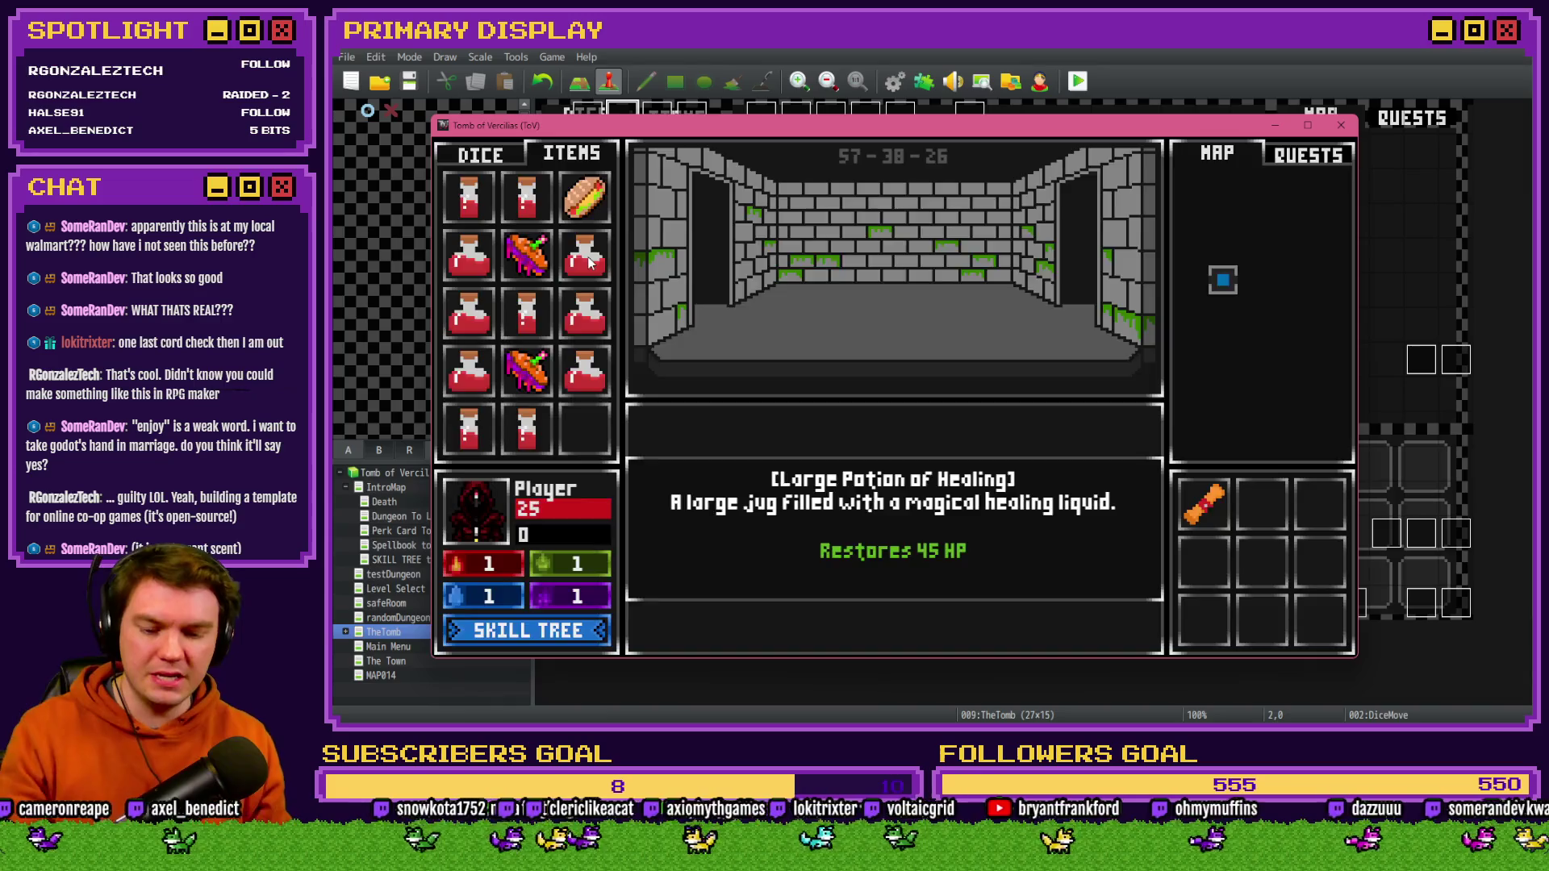
click(589, 262)
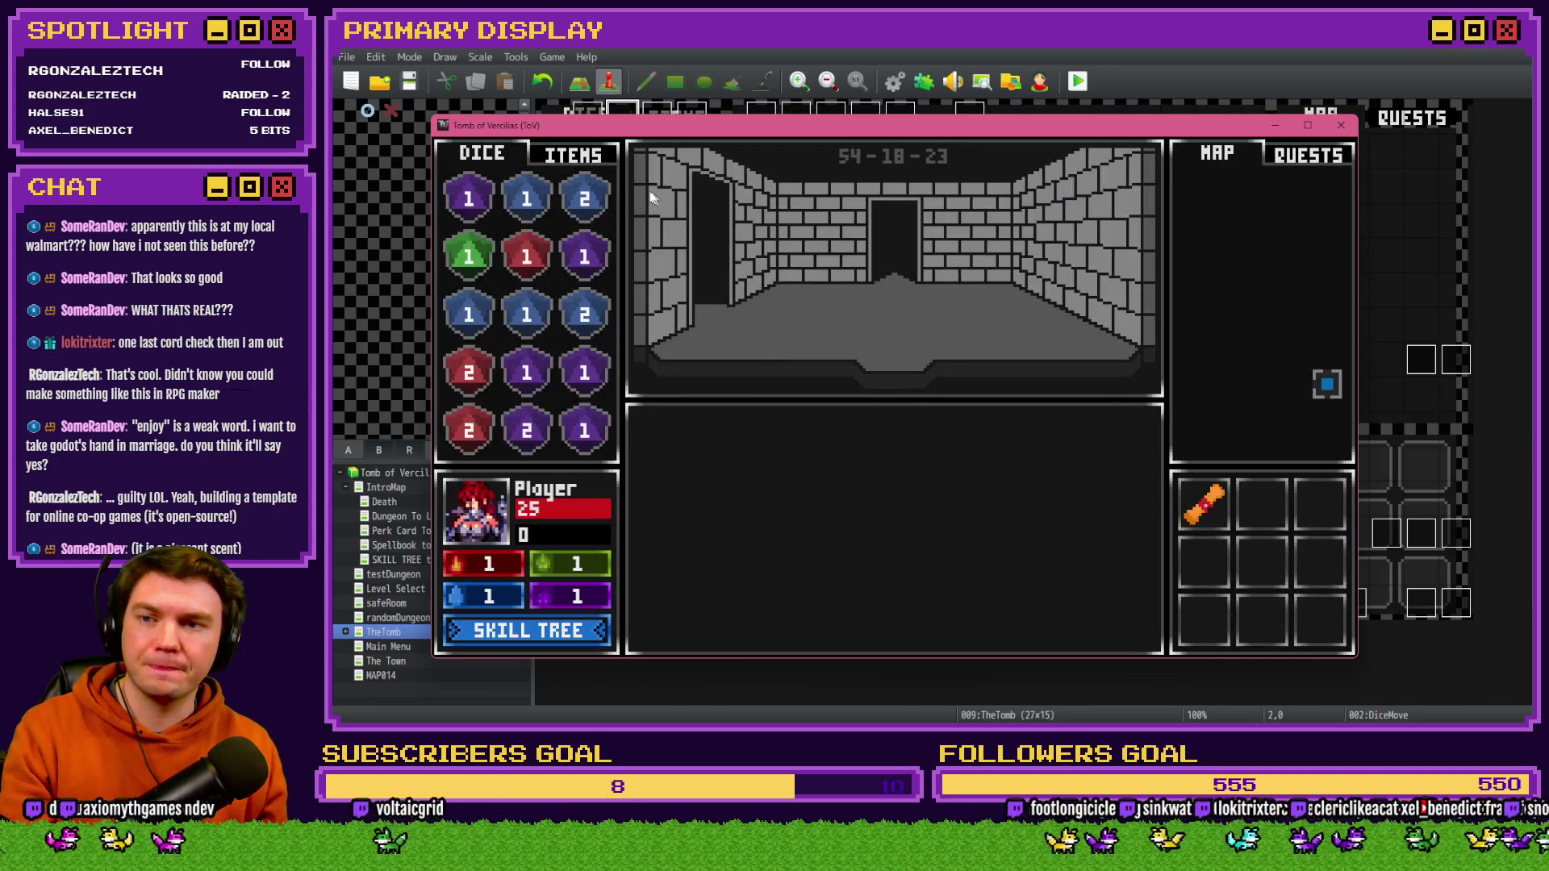
click(591, 153)
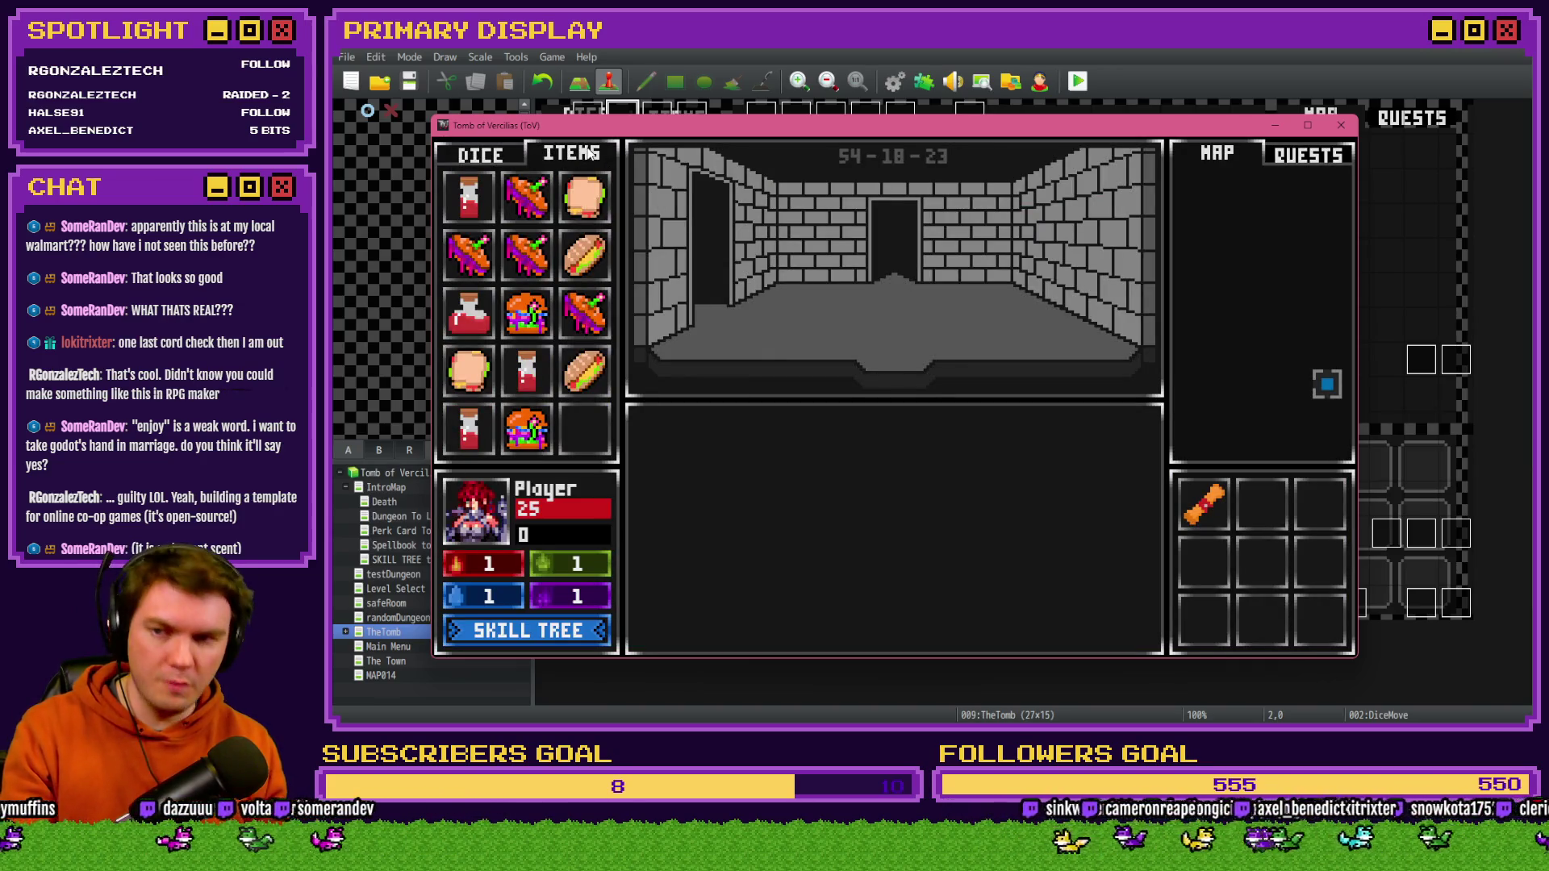
- Restart the run with F5, take the scroll perk into the dungeon, and open the debug window
mouse_move(465, 203)
mouse_move(462, 317)
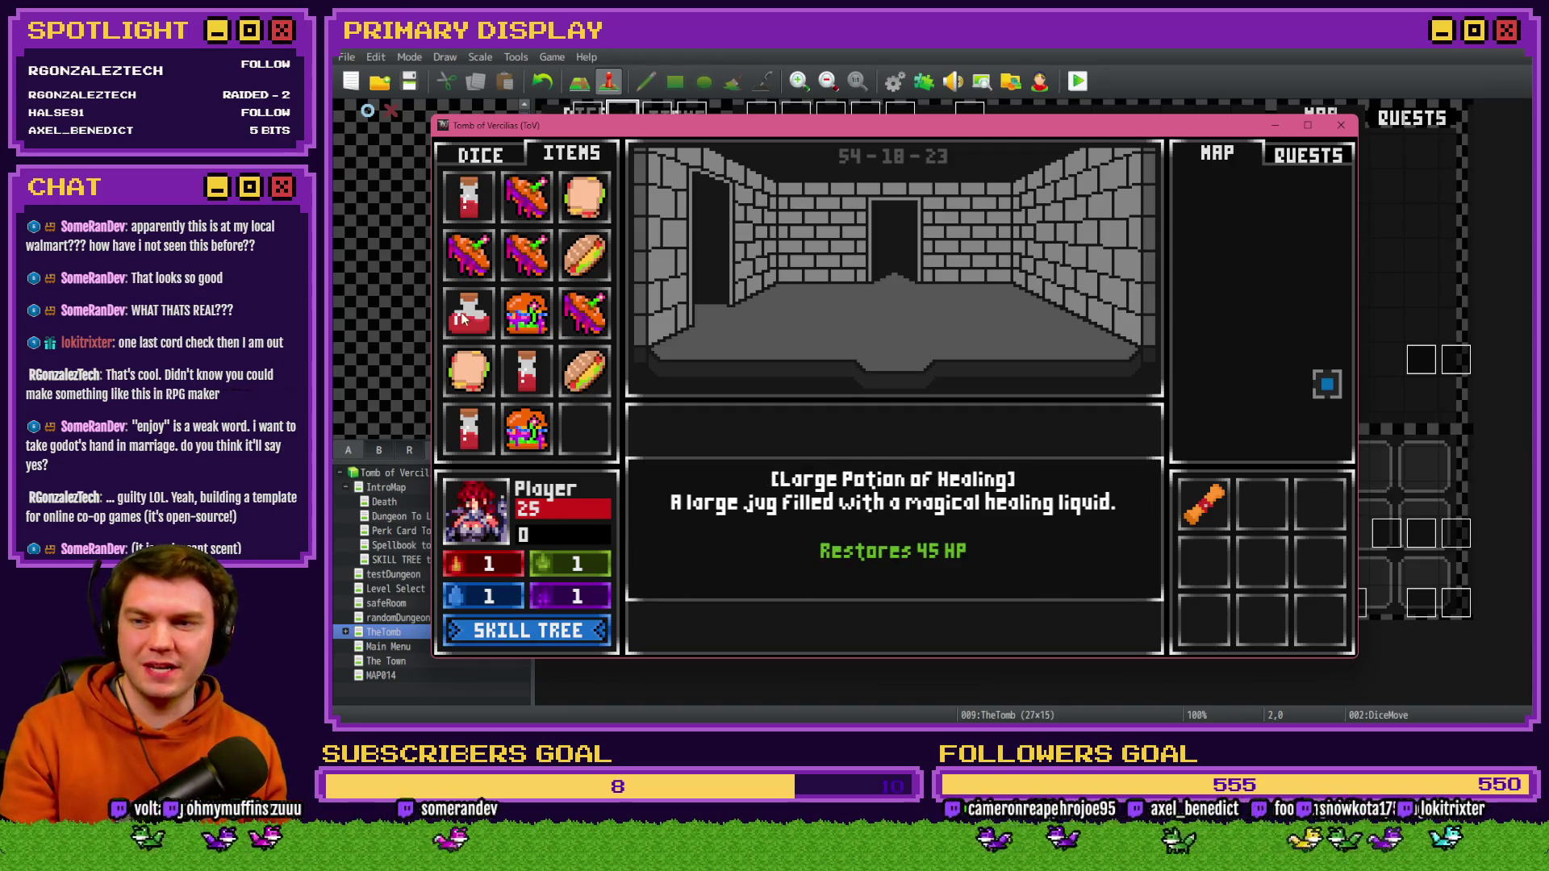
key(F5)
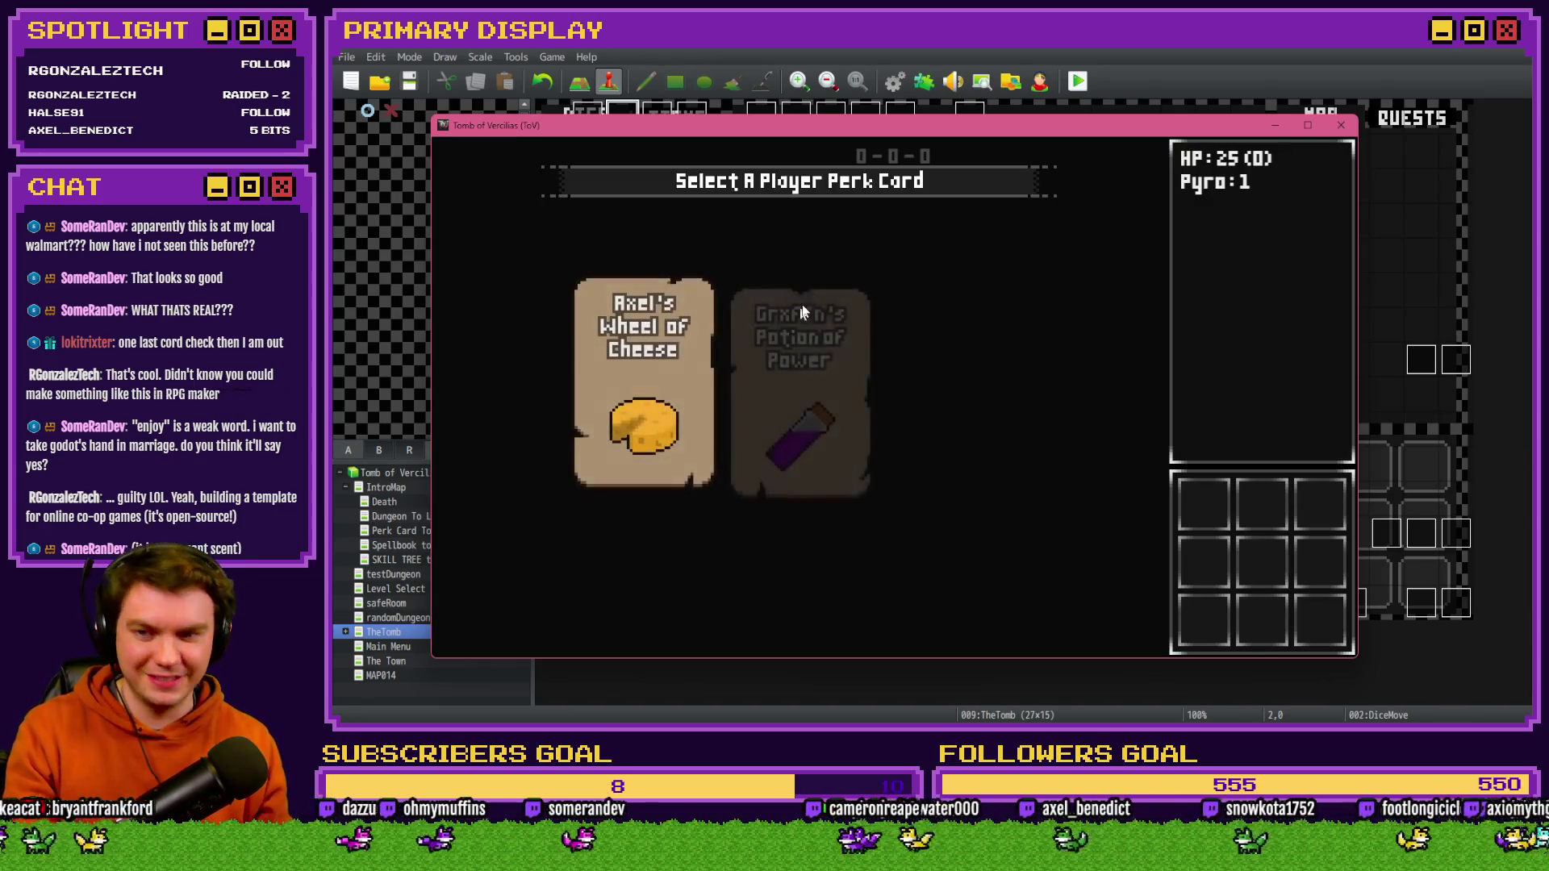
key(F5)
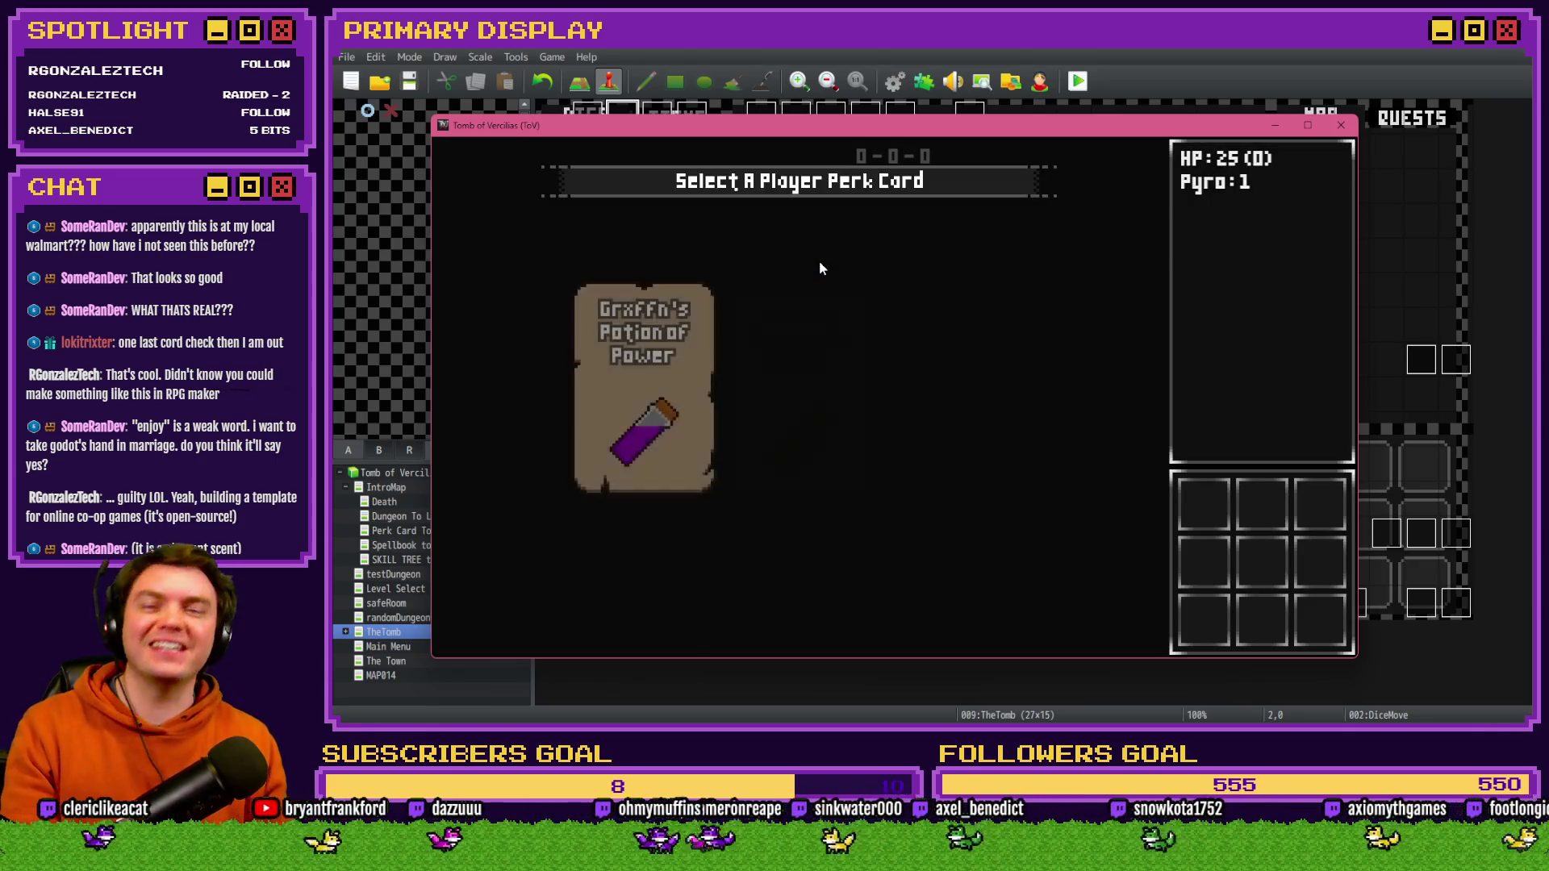
key(Return)
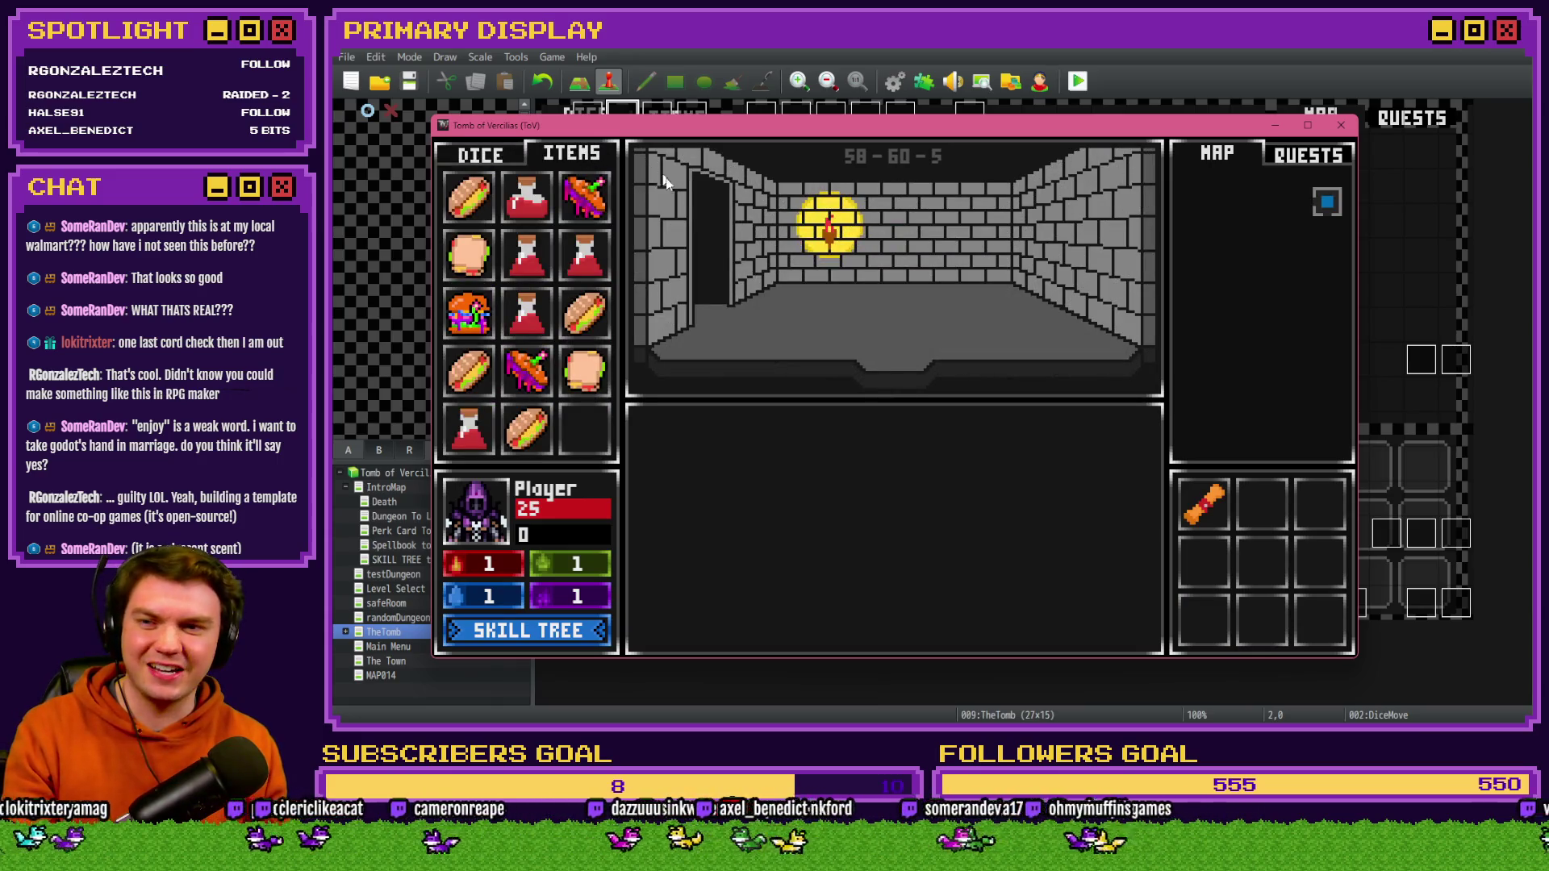
mouse_move(599, 269)
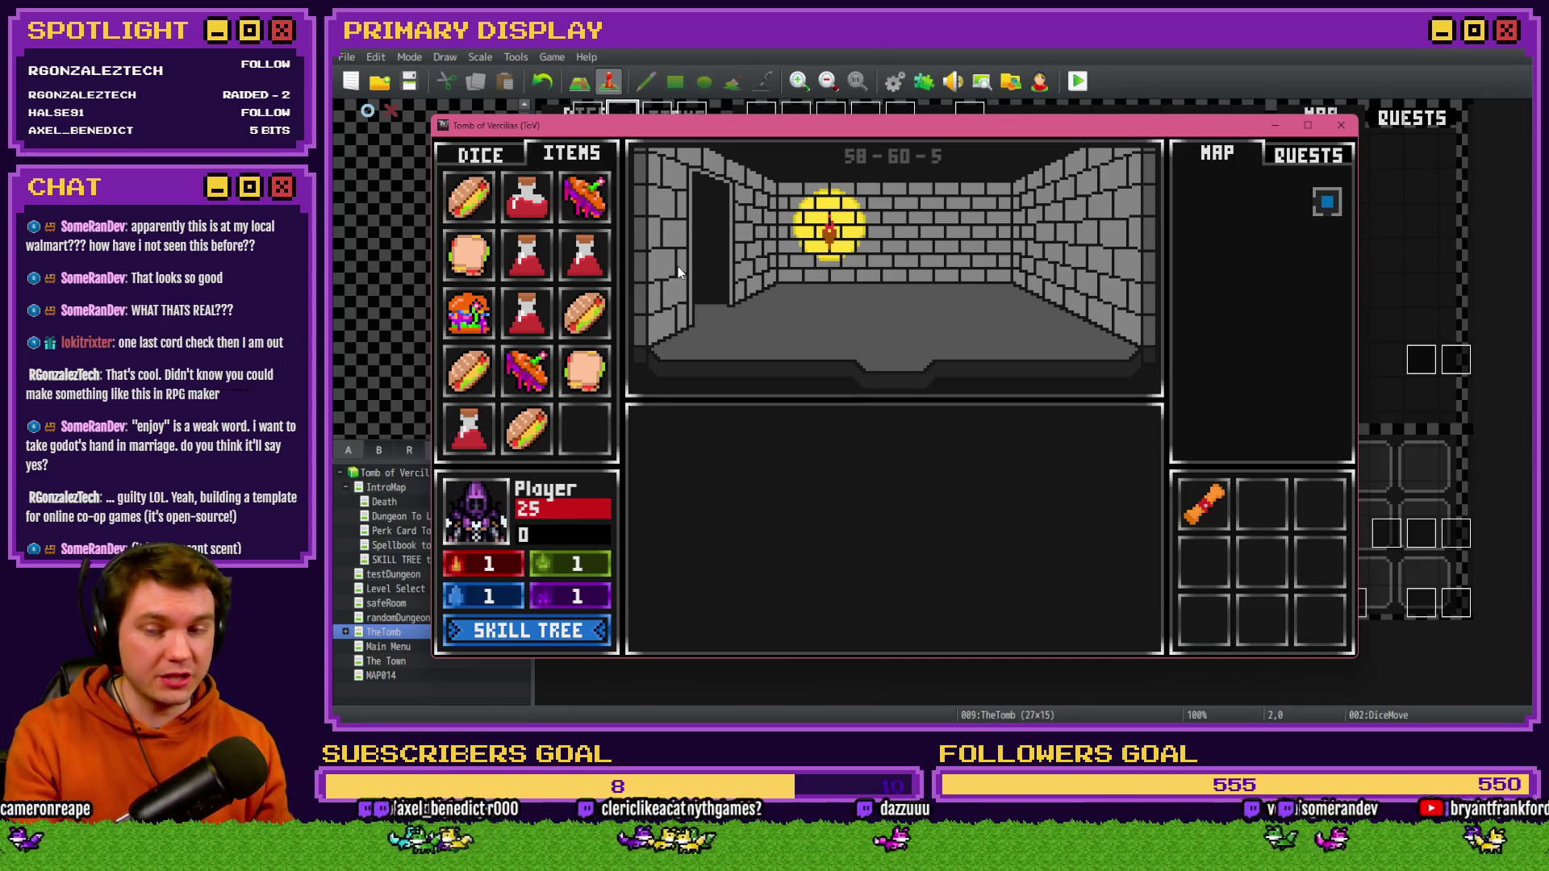
key(F9)
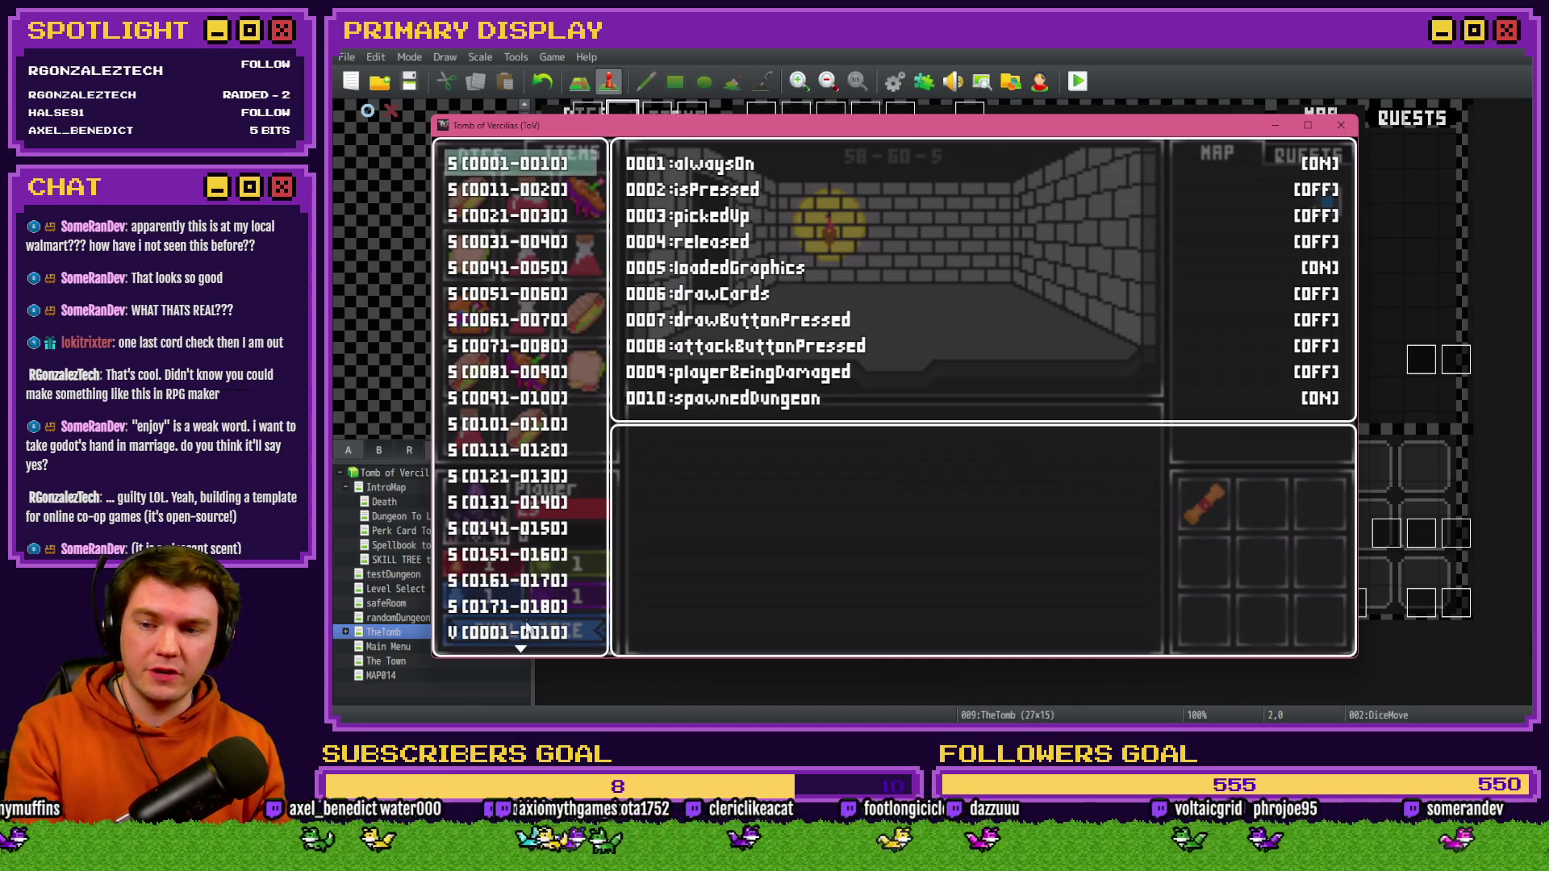
- Set variable 0050 playerHP to 1 in debug, then drink a Medium Potion of Healing (HP 23)
key(Up)
key(Down)
key(Down)
key(Down)
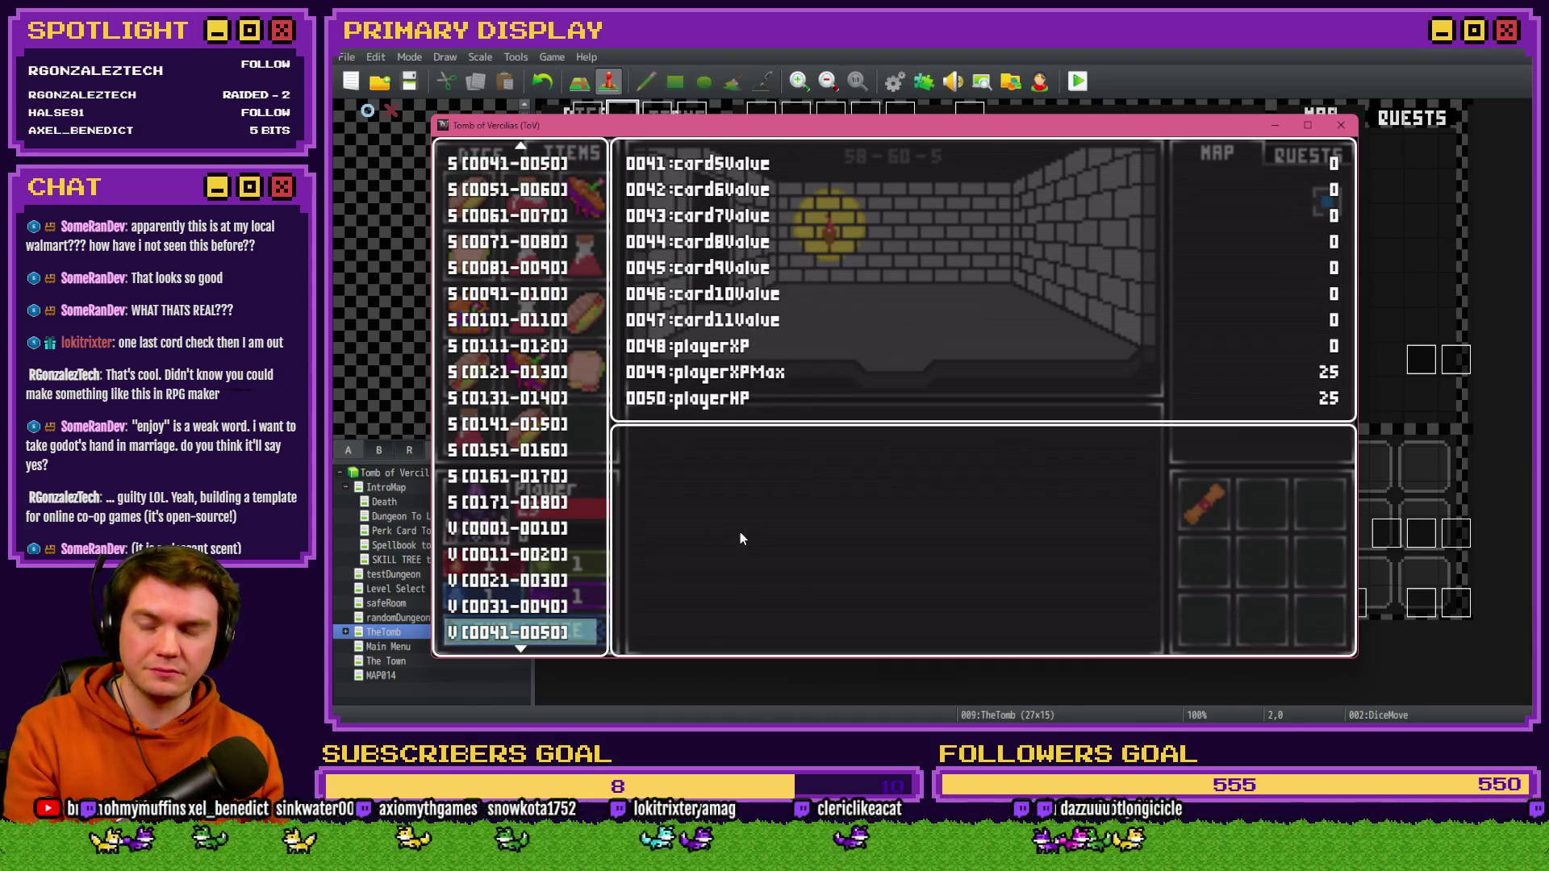
key(Return)
key(Up)
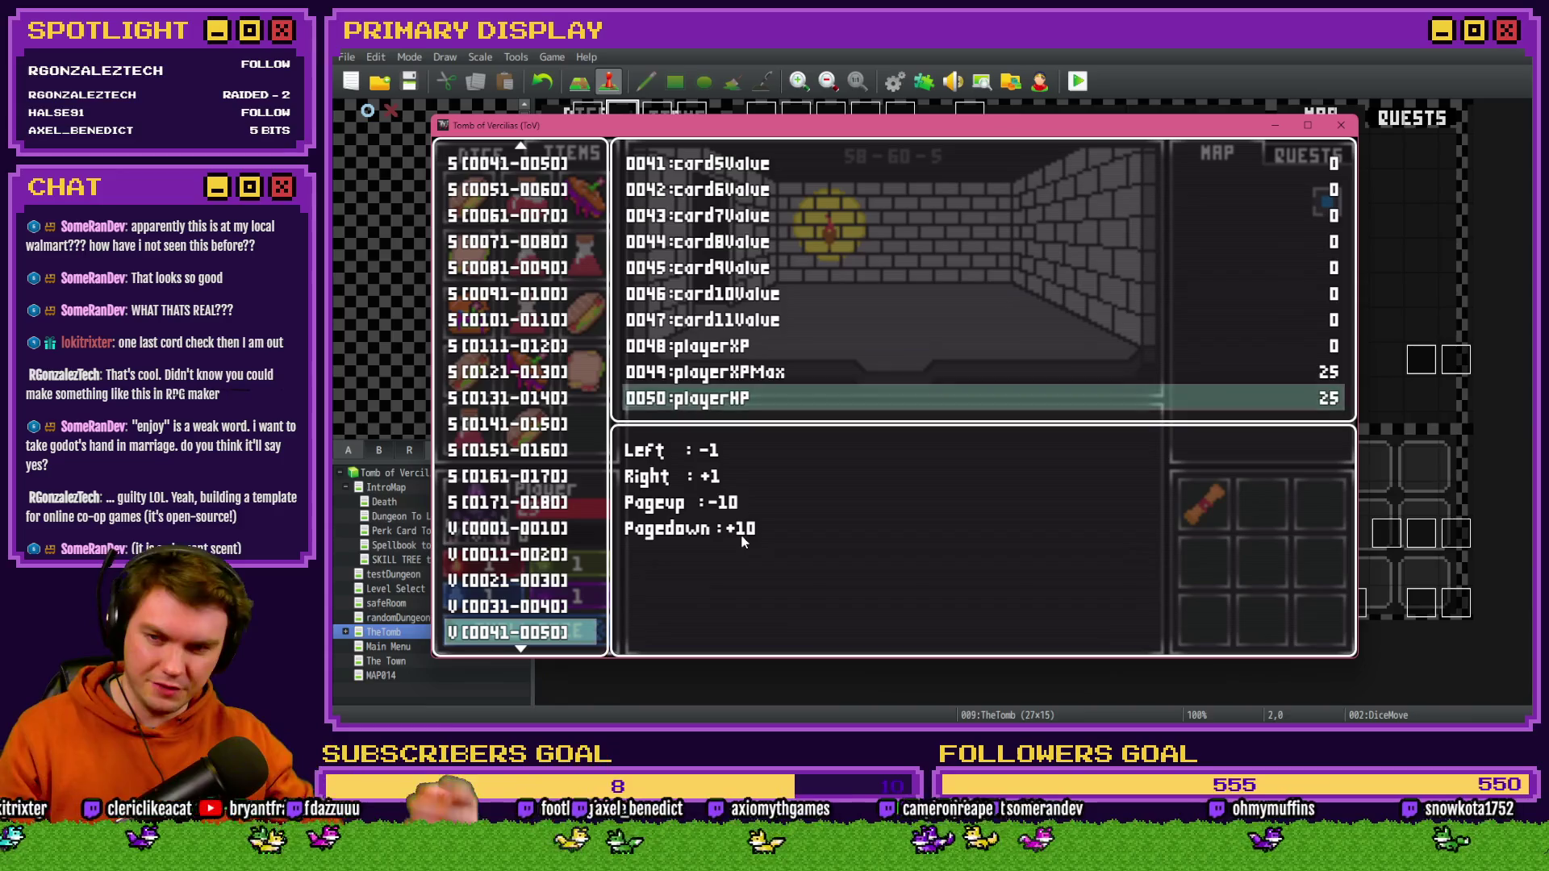
key(Page_Up)
key(Page_Up)
key(Left)
key(Left)
key(Left)
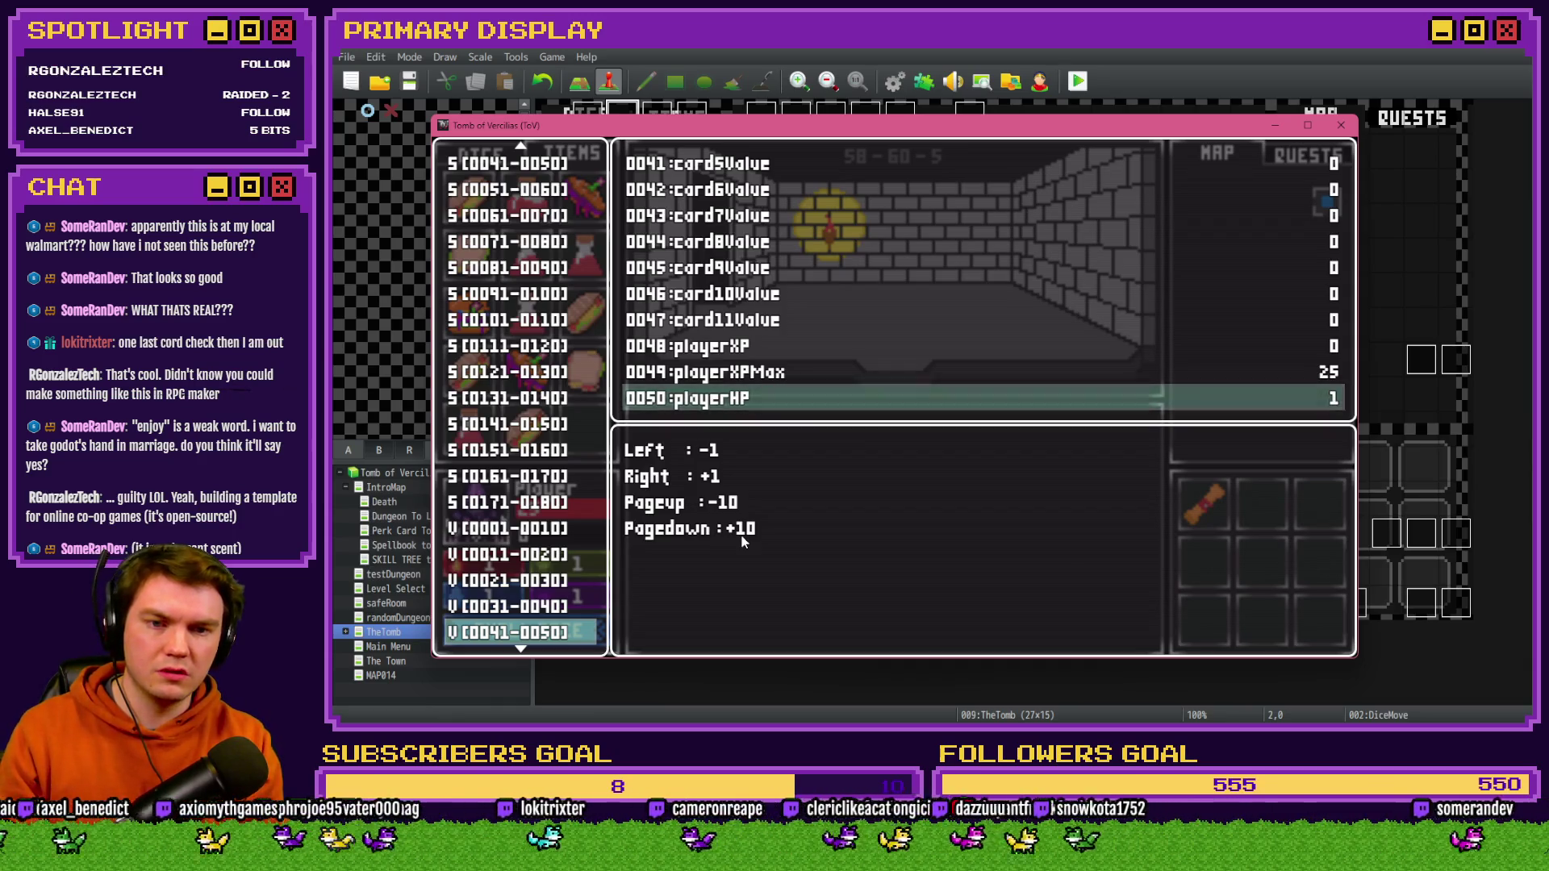
key(Escape)
key(Escape)
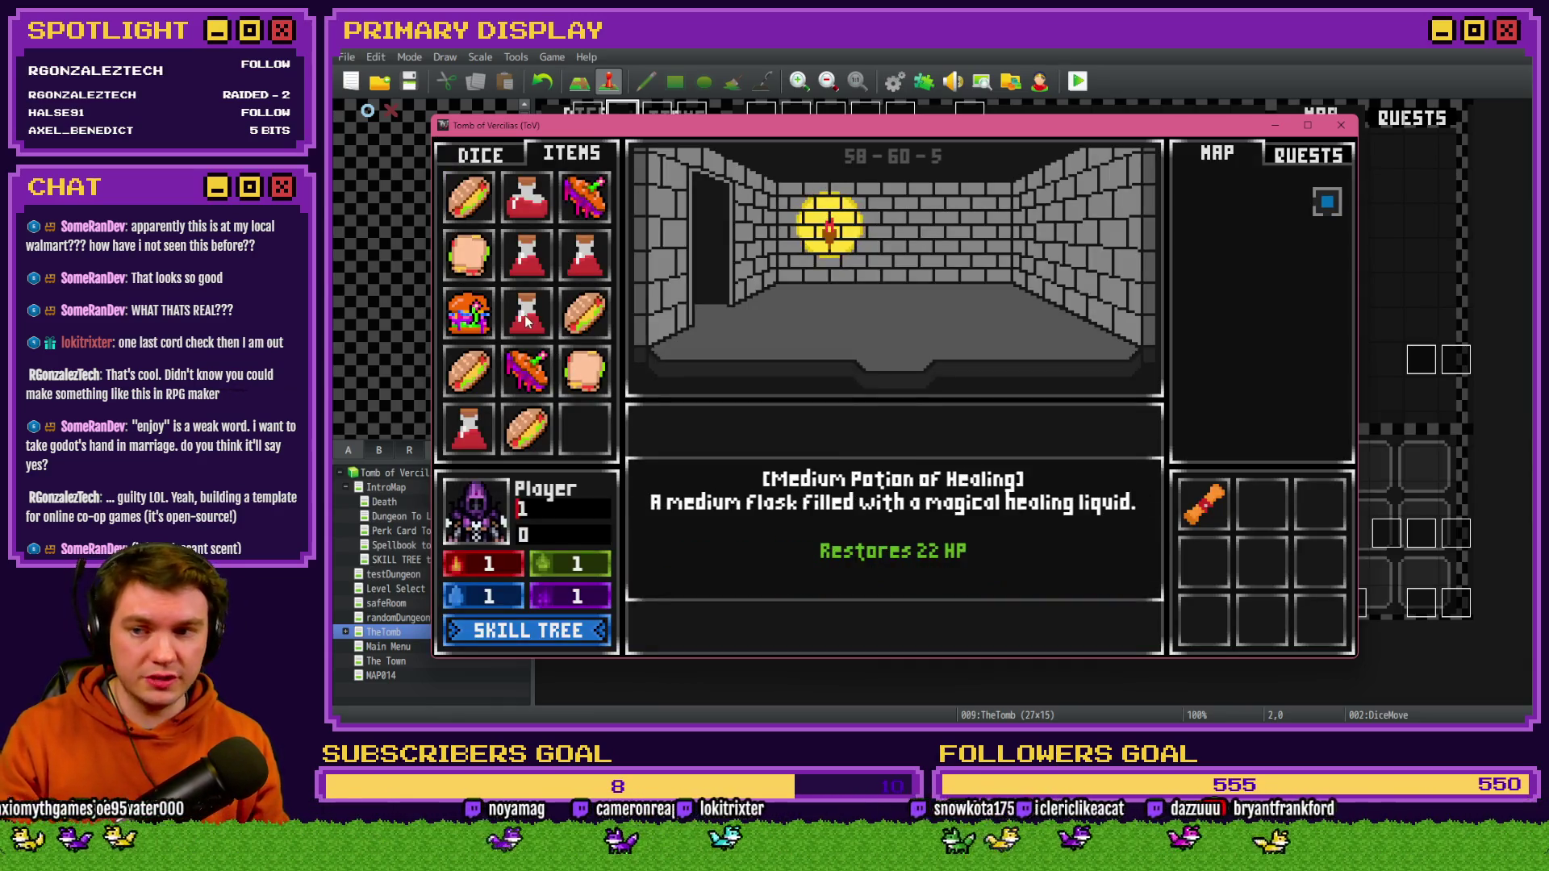
click(530, 323)
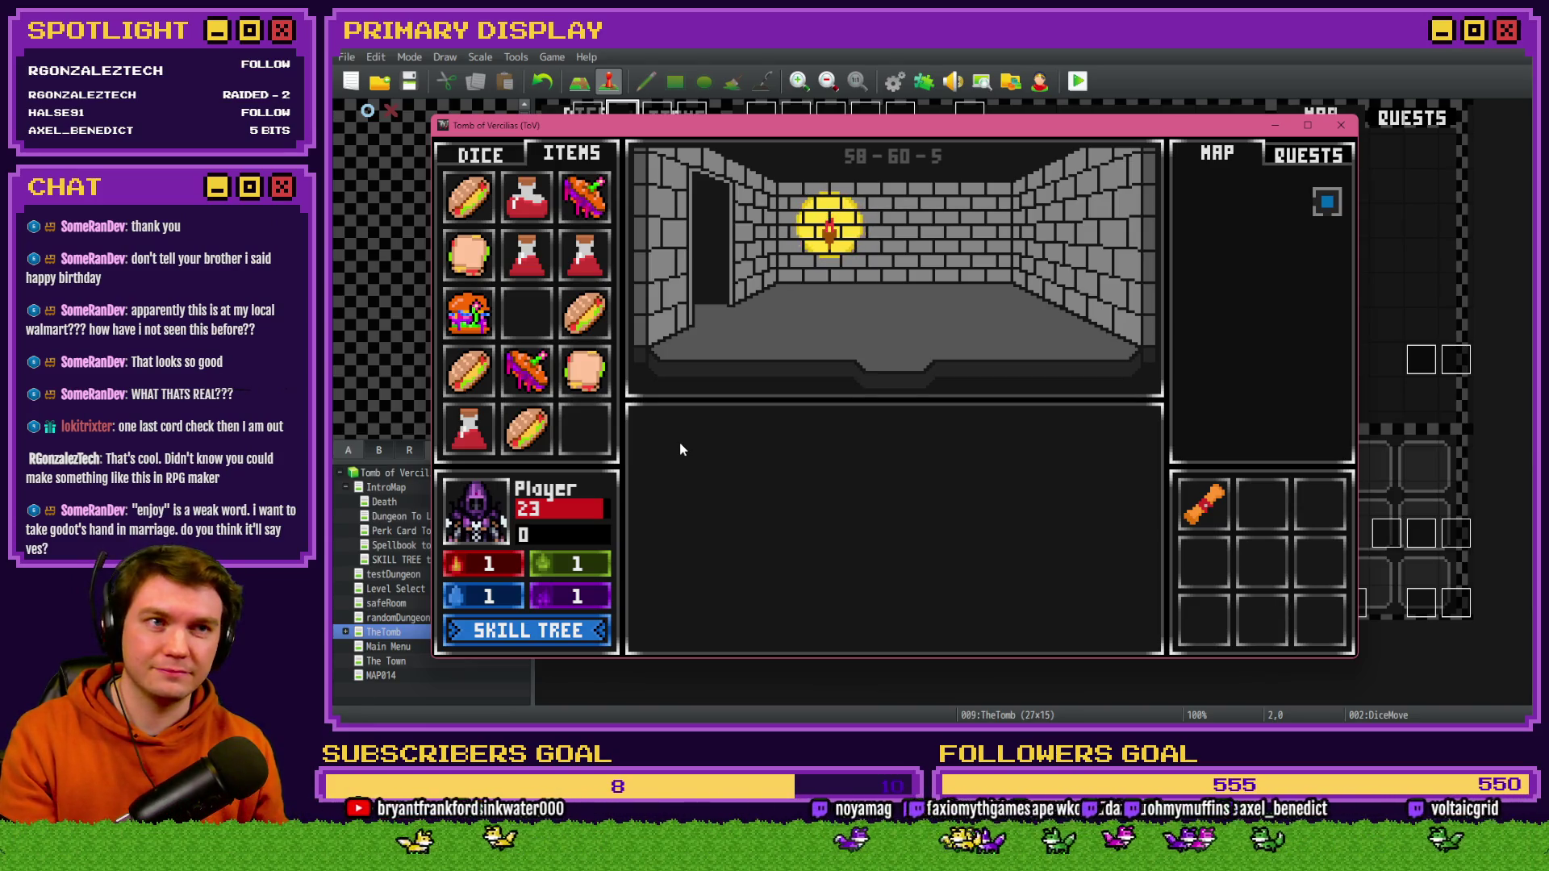
- Lower playerHP from 23 back to 1 in the debug variable list
key(F9)
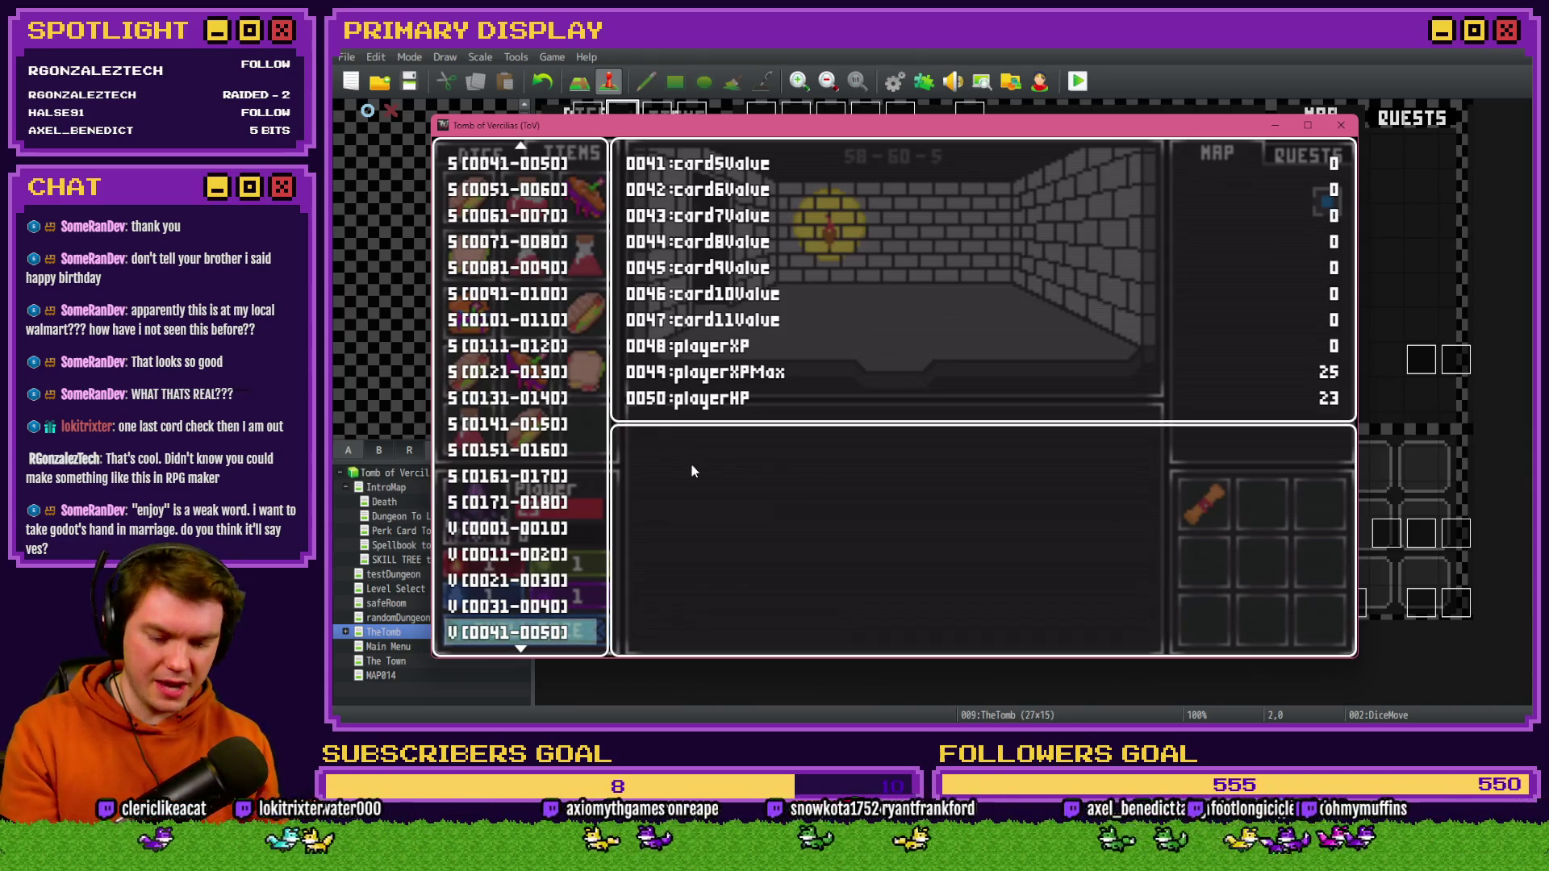
key(Return)
key(Up)
key(Page_Up)
key(Page_Up)
key(Escape)
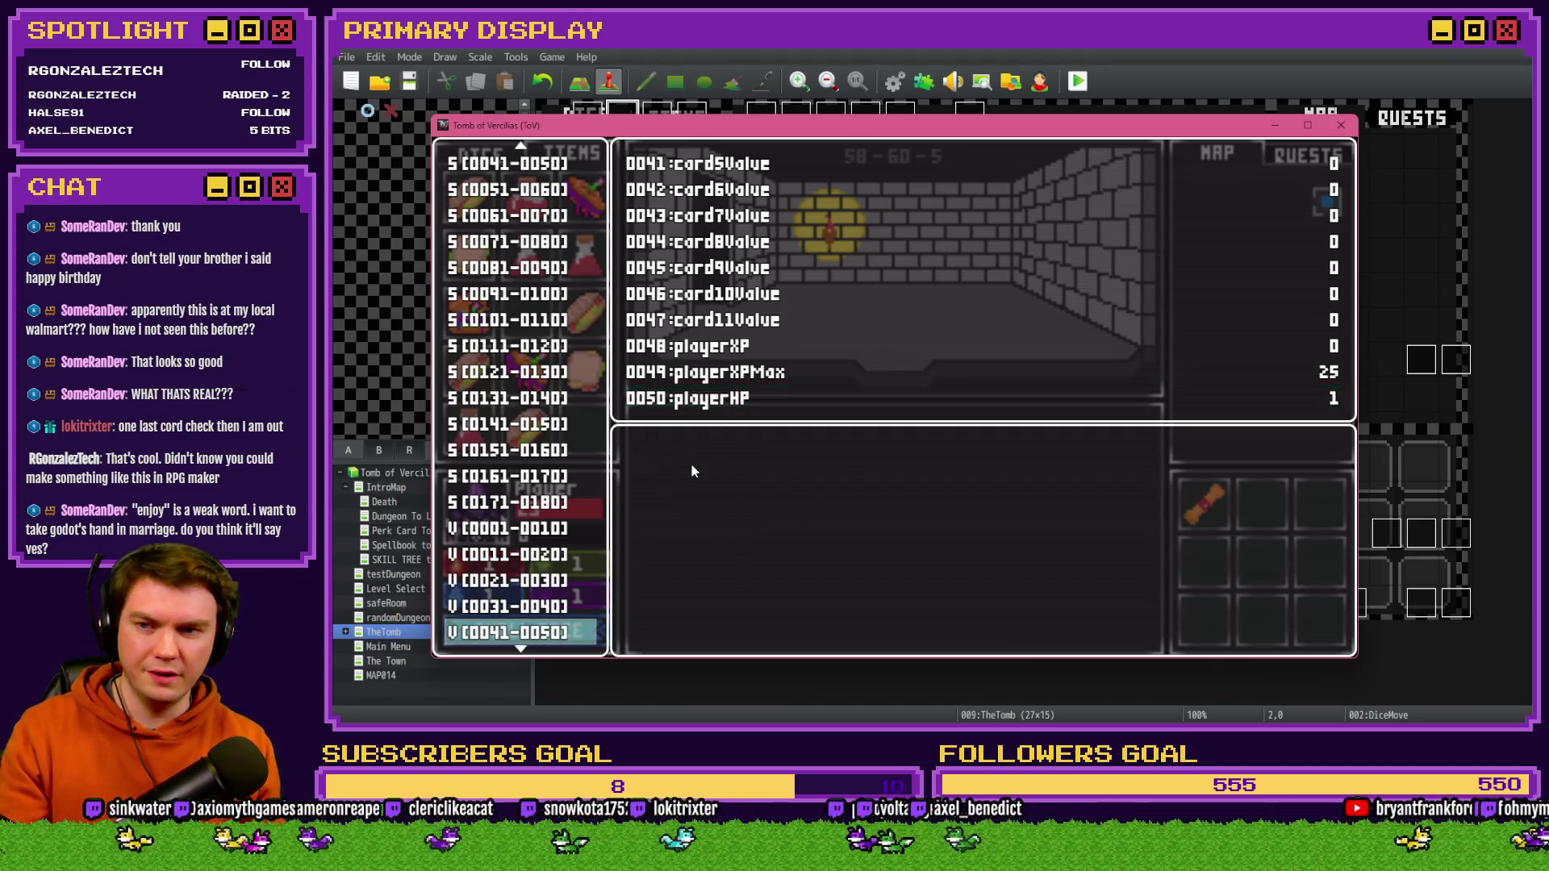
key(Escape)
mouse_move(533, 208)
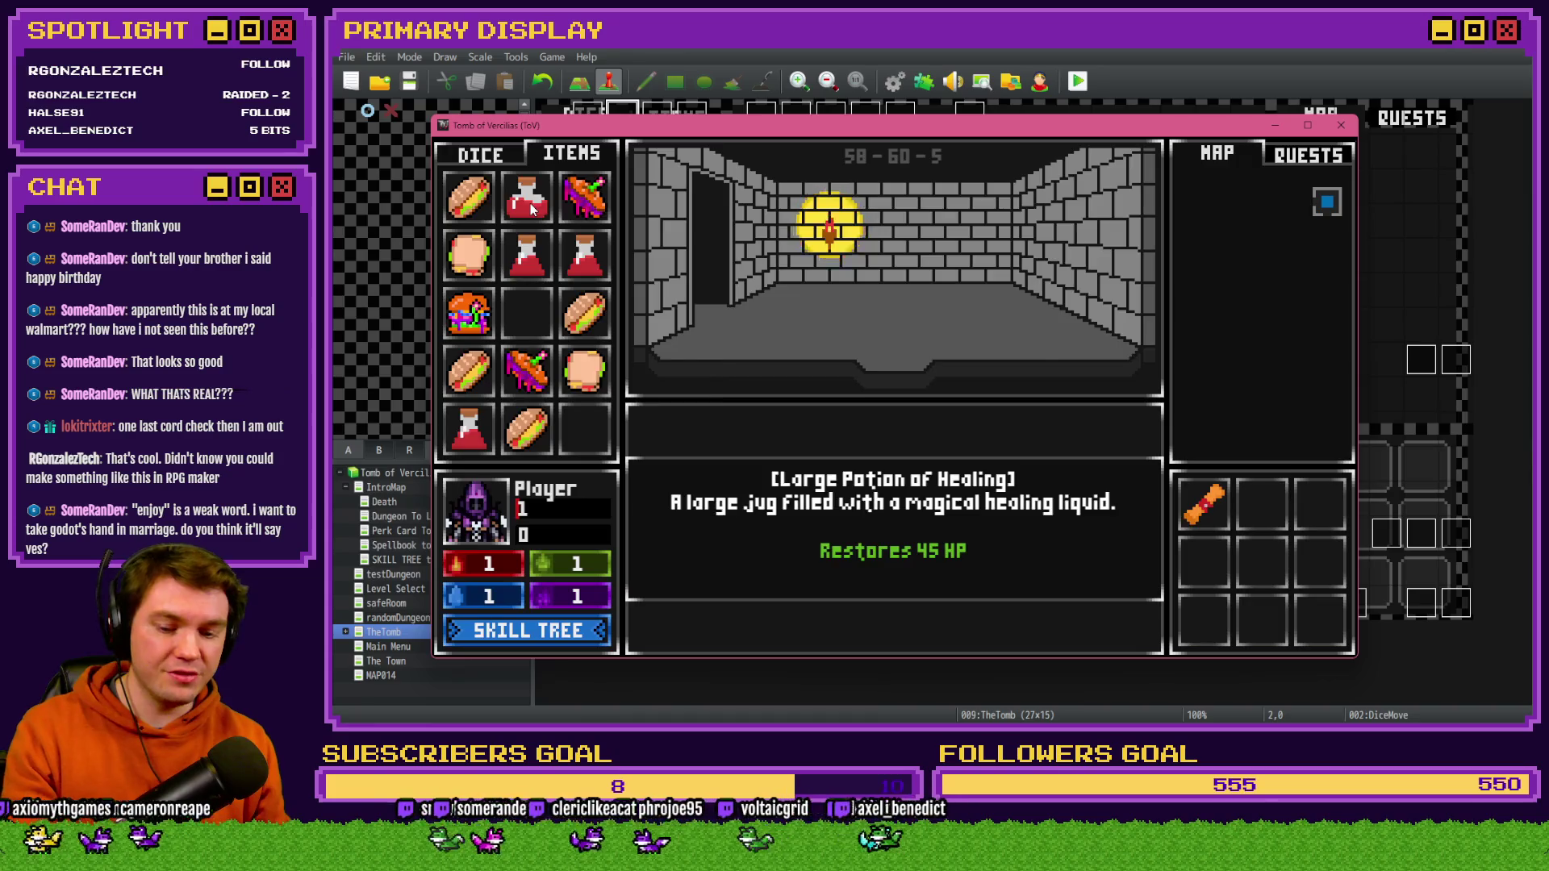
- Set variable 0663 perk_healingItemsModifier to -80 in the 0661–0670 group
key(F9)
key(Down)
key(Down)
key(Down)
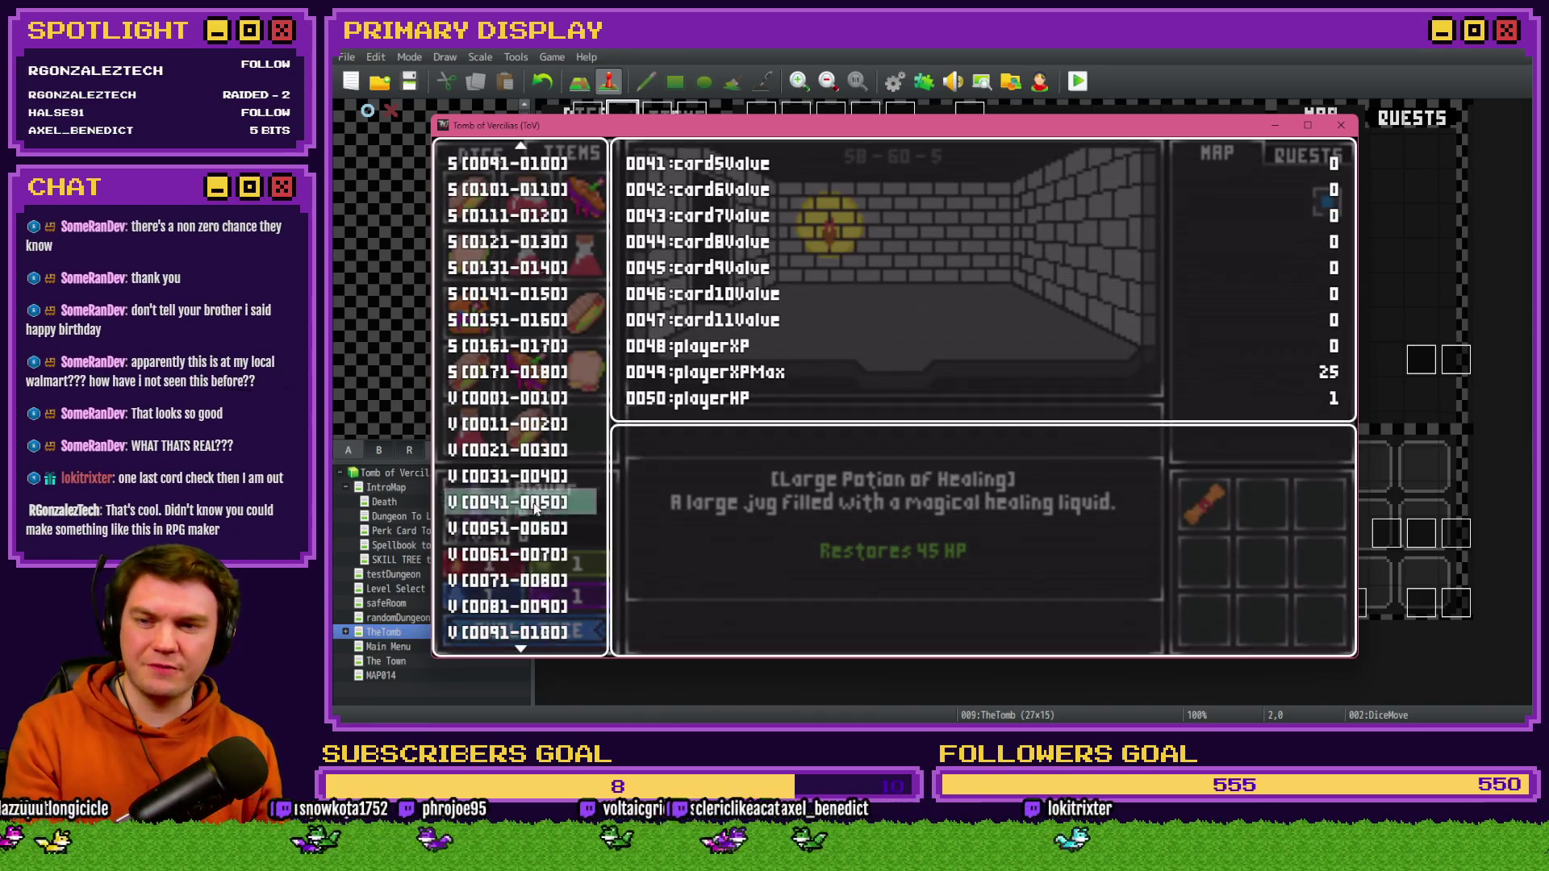
key(Down)
key(Down)
key(Down)
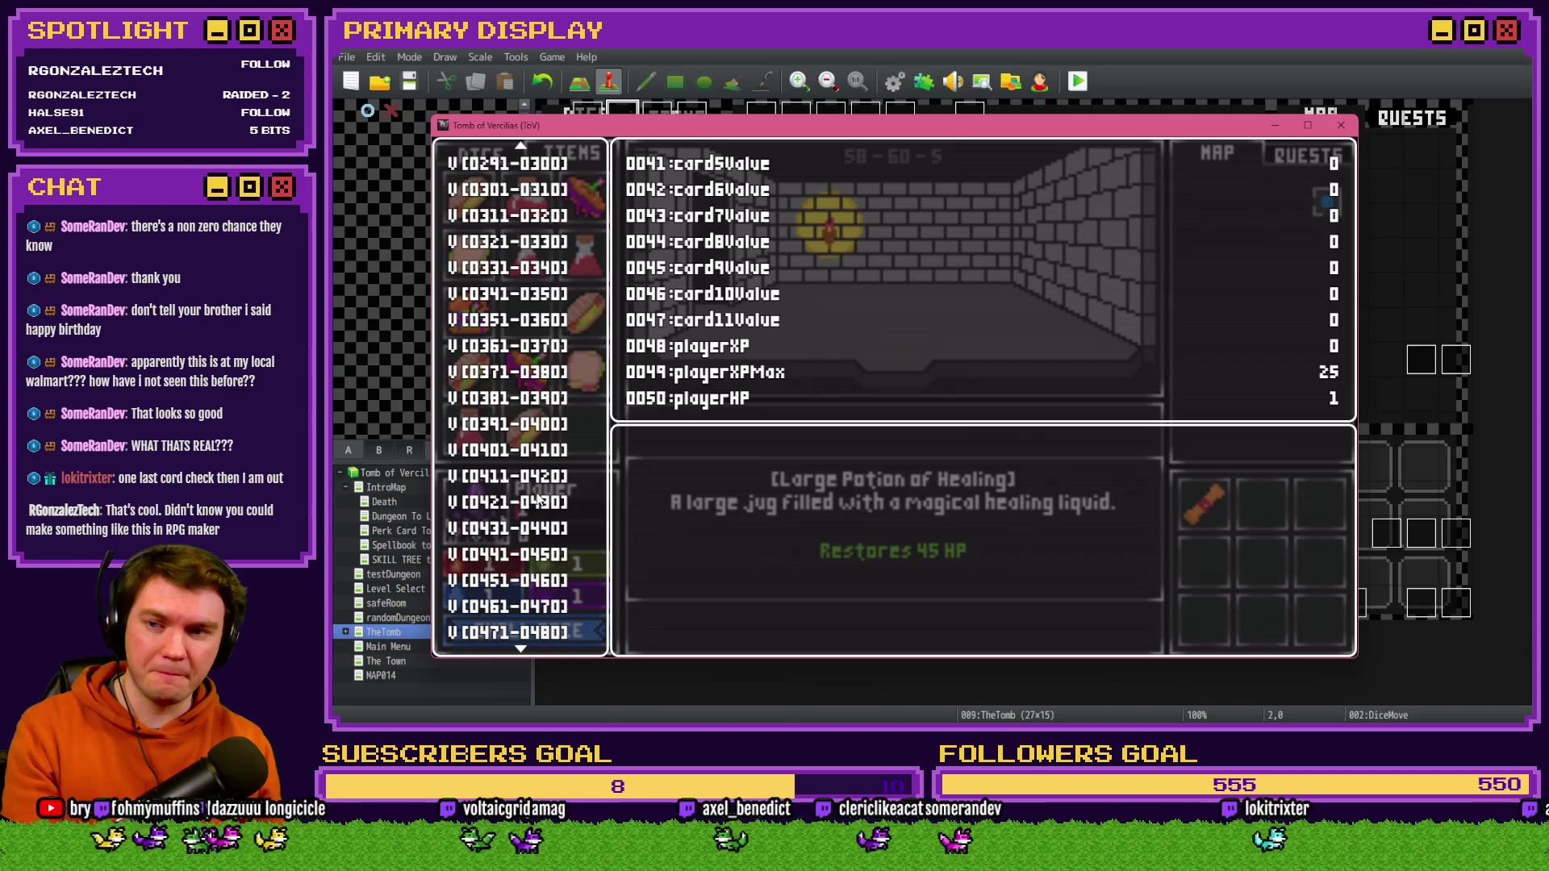
key(Down)
key(Down)
key(Down)
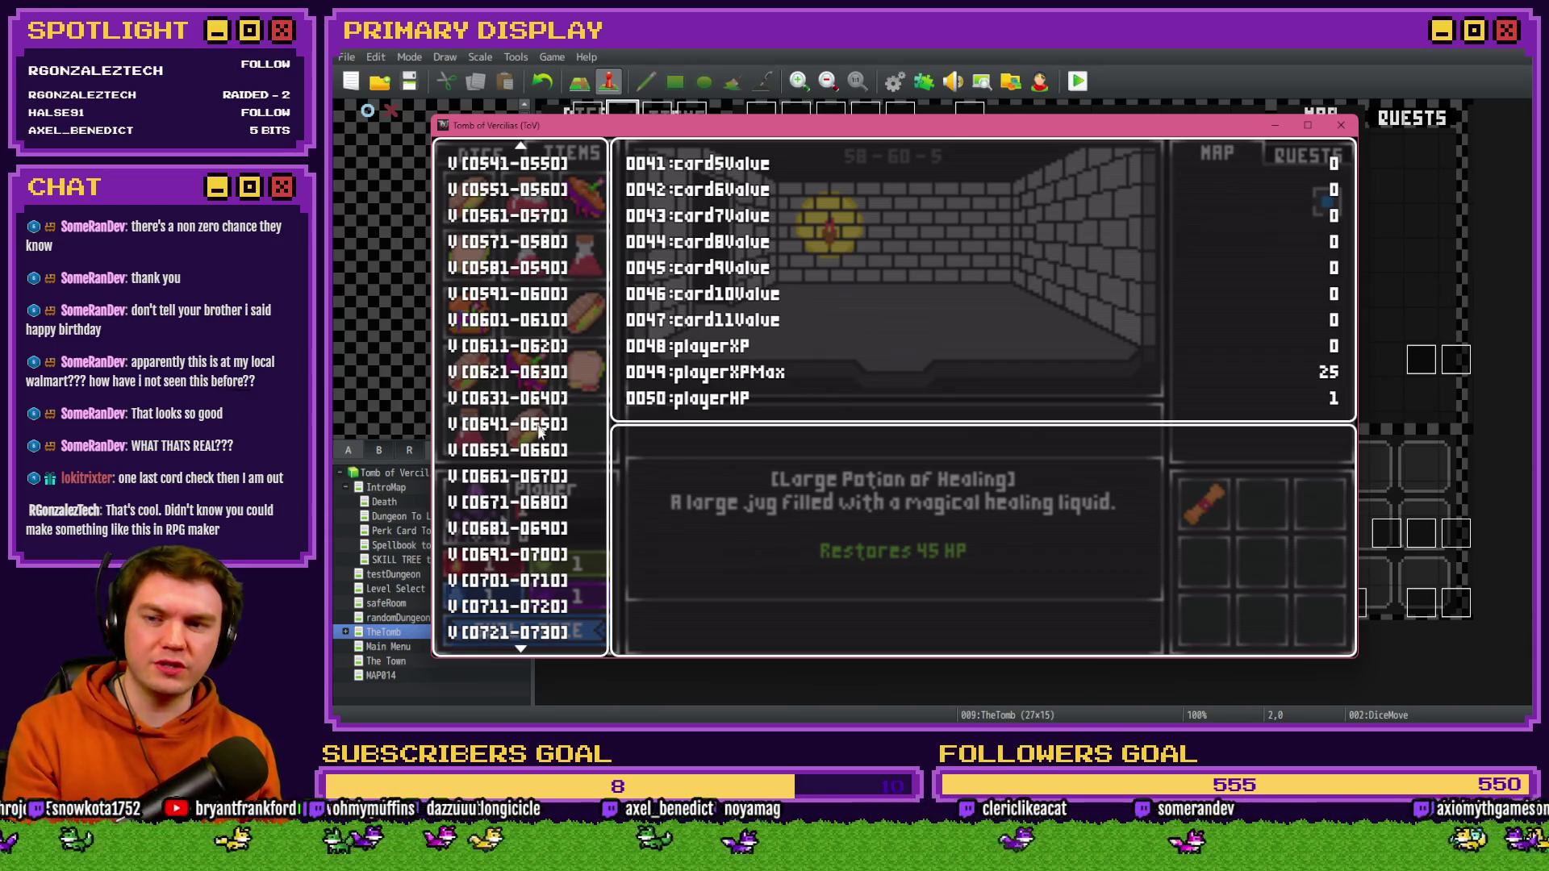
click(538, 426)
key(Down)
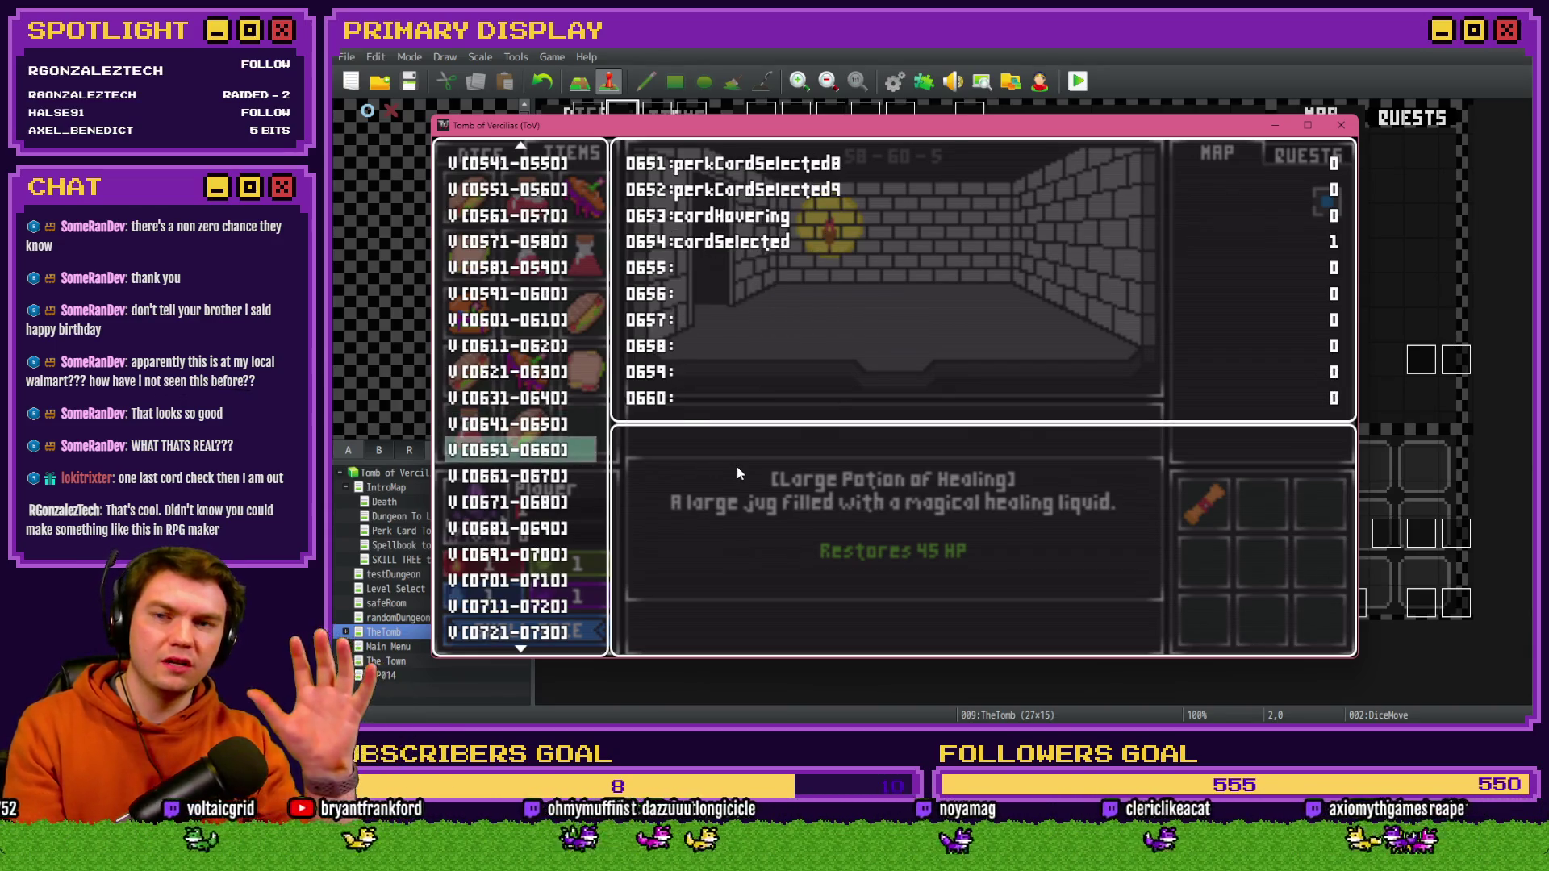
key(Down)
key(Return)
key(Down)
key(Down)
key(Page_Up)
key(Page_Up)
key(Page_Up)
key(Page_Up)
key(Page_Up)
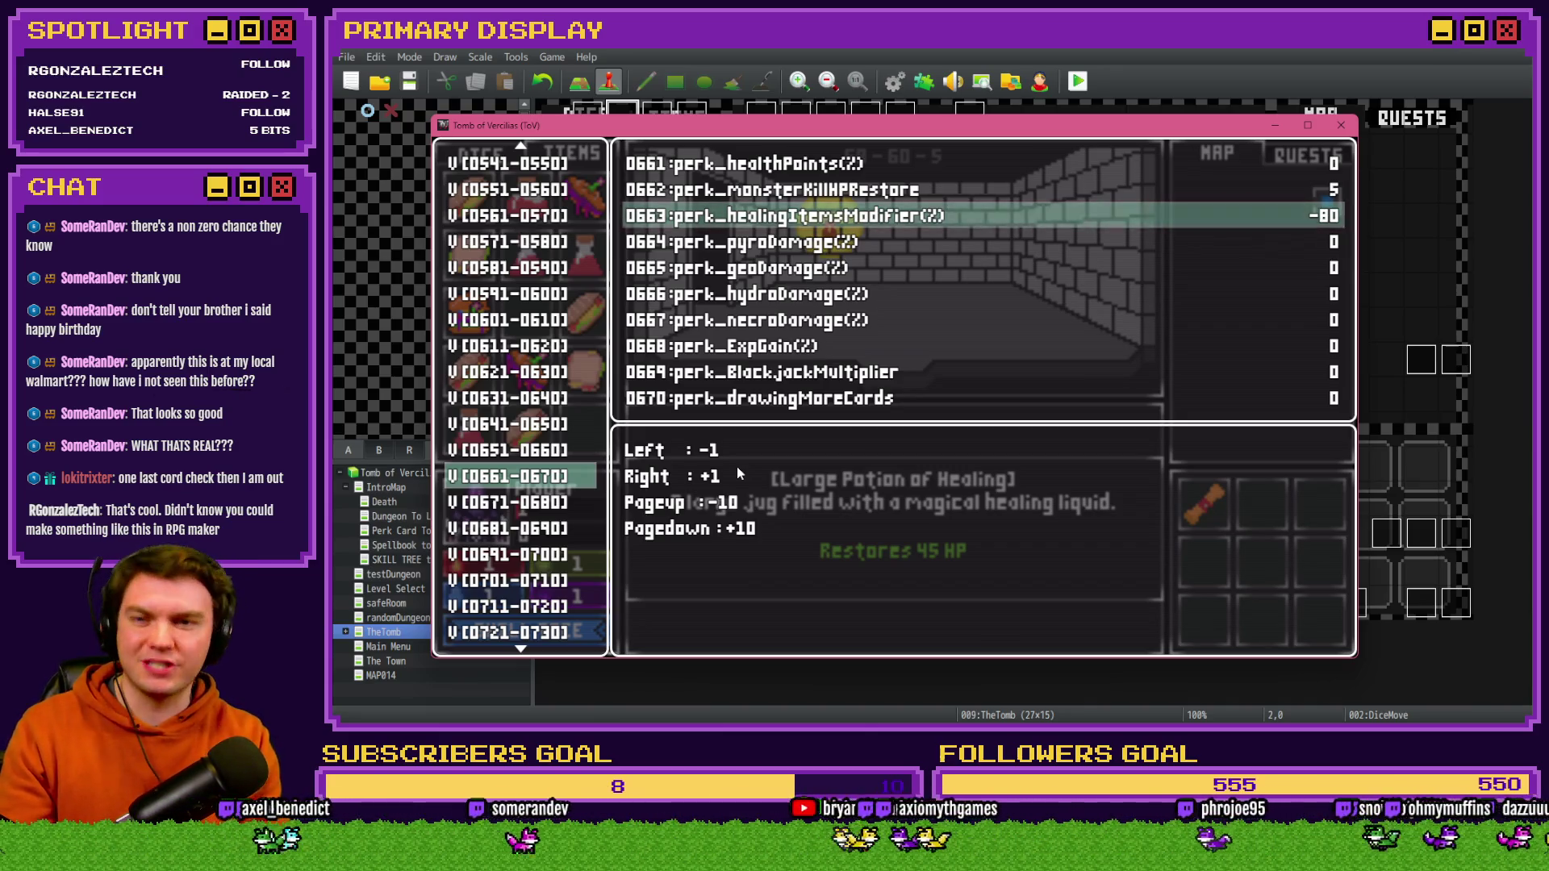
key(Escape)
key(Escape)
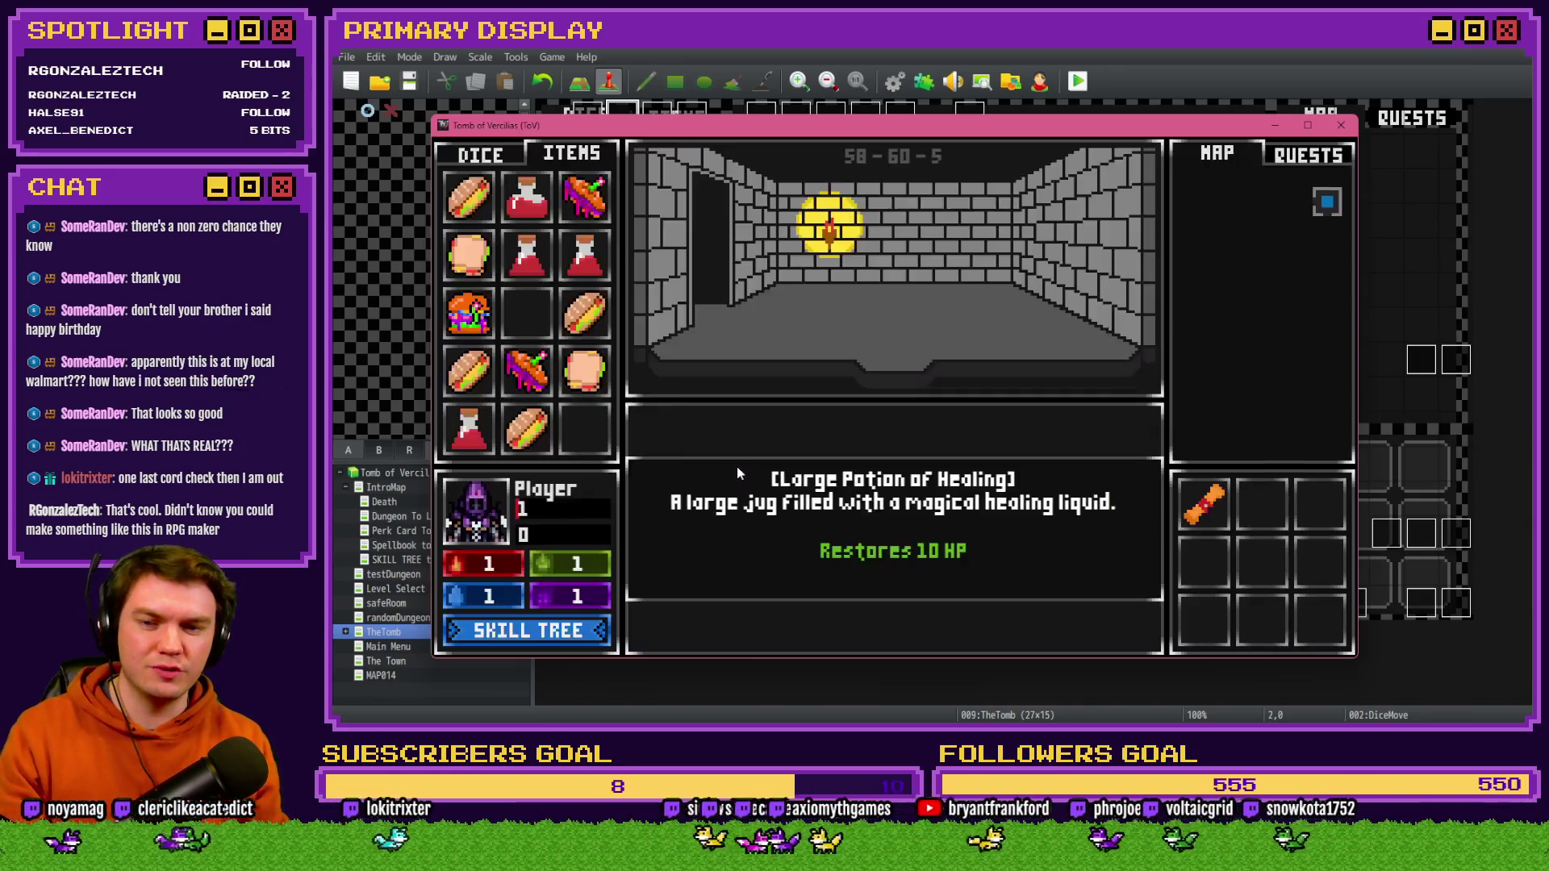
key(F9)
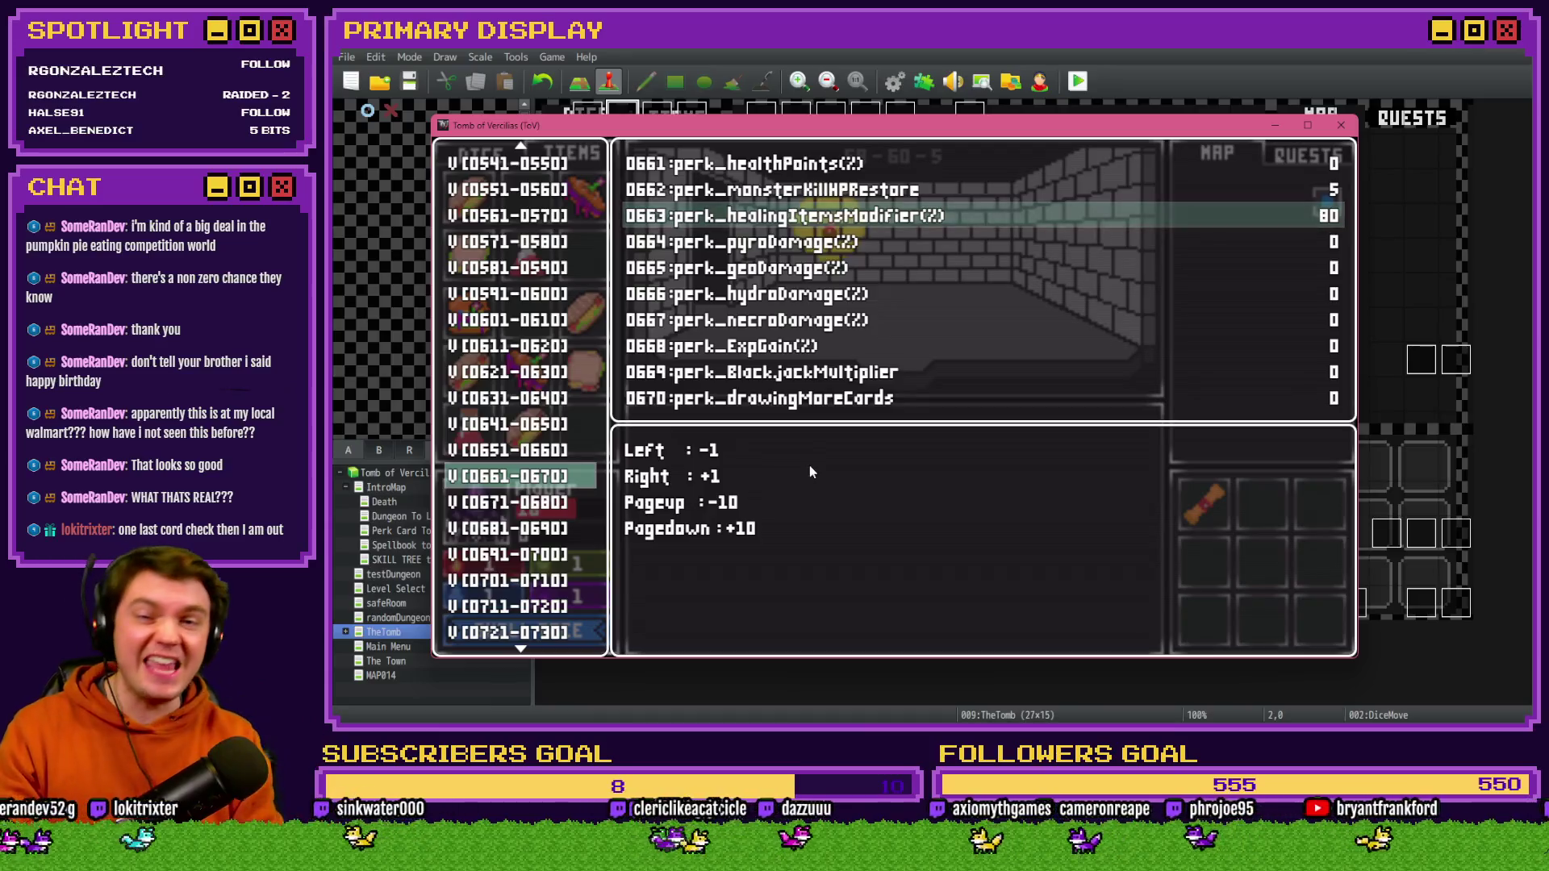
- Set variable 0051 playerHPMax to 50 in the debug window
key(Escape)
scroll(546, 440, up, 15)
scroll(530, 516, up, 5)
click(539, 375)
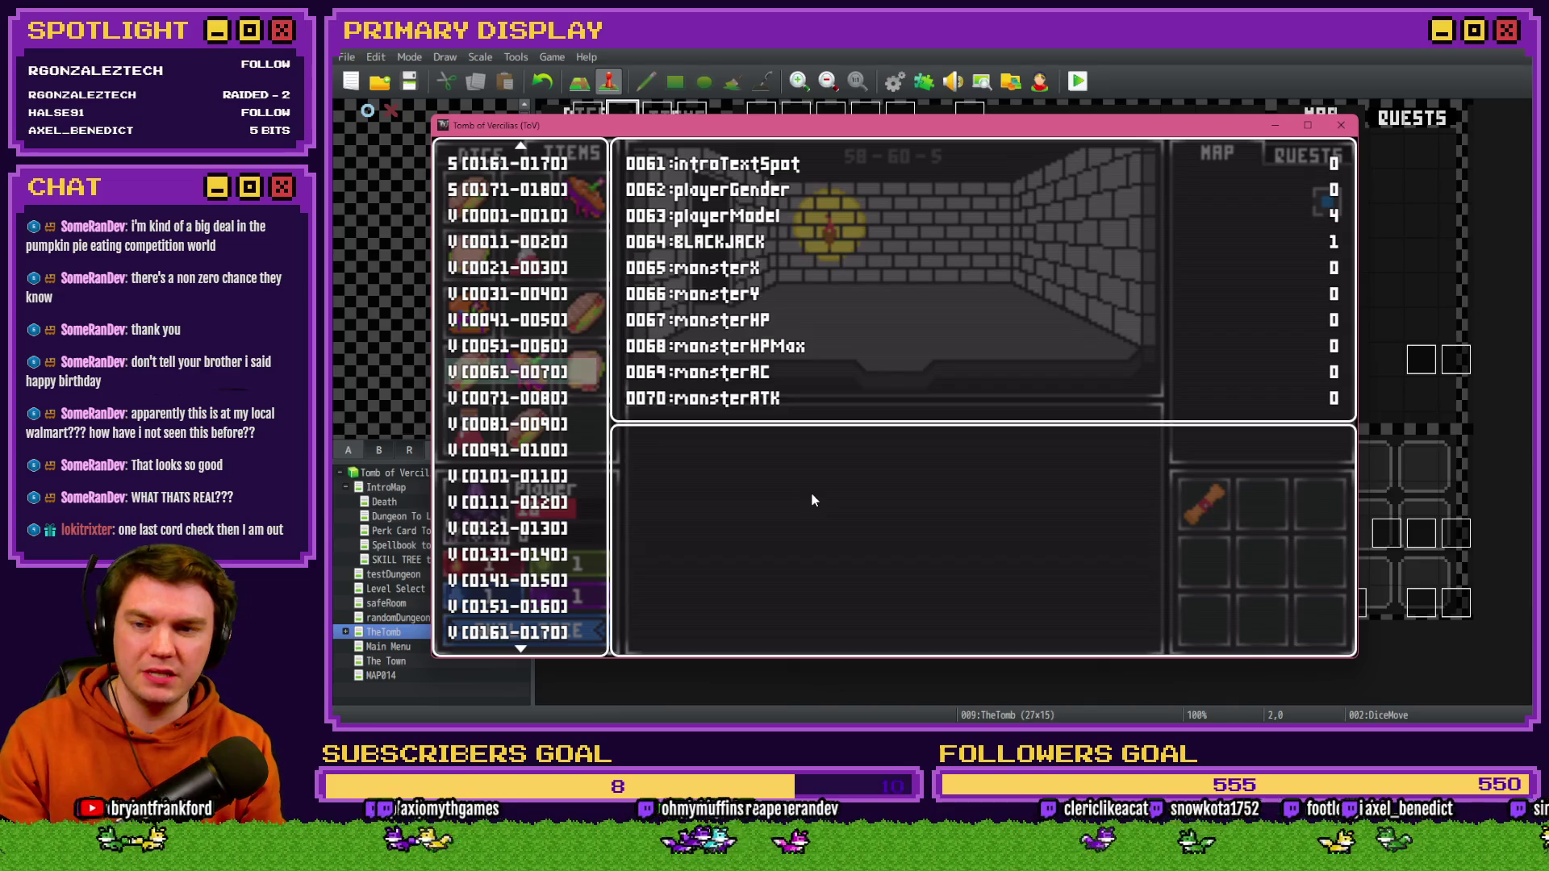
key(Up)
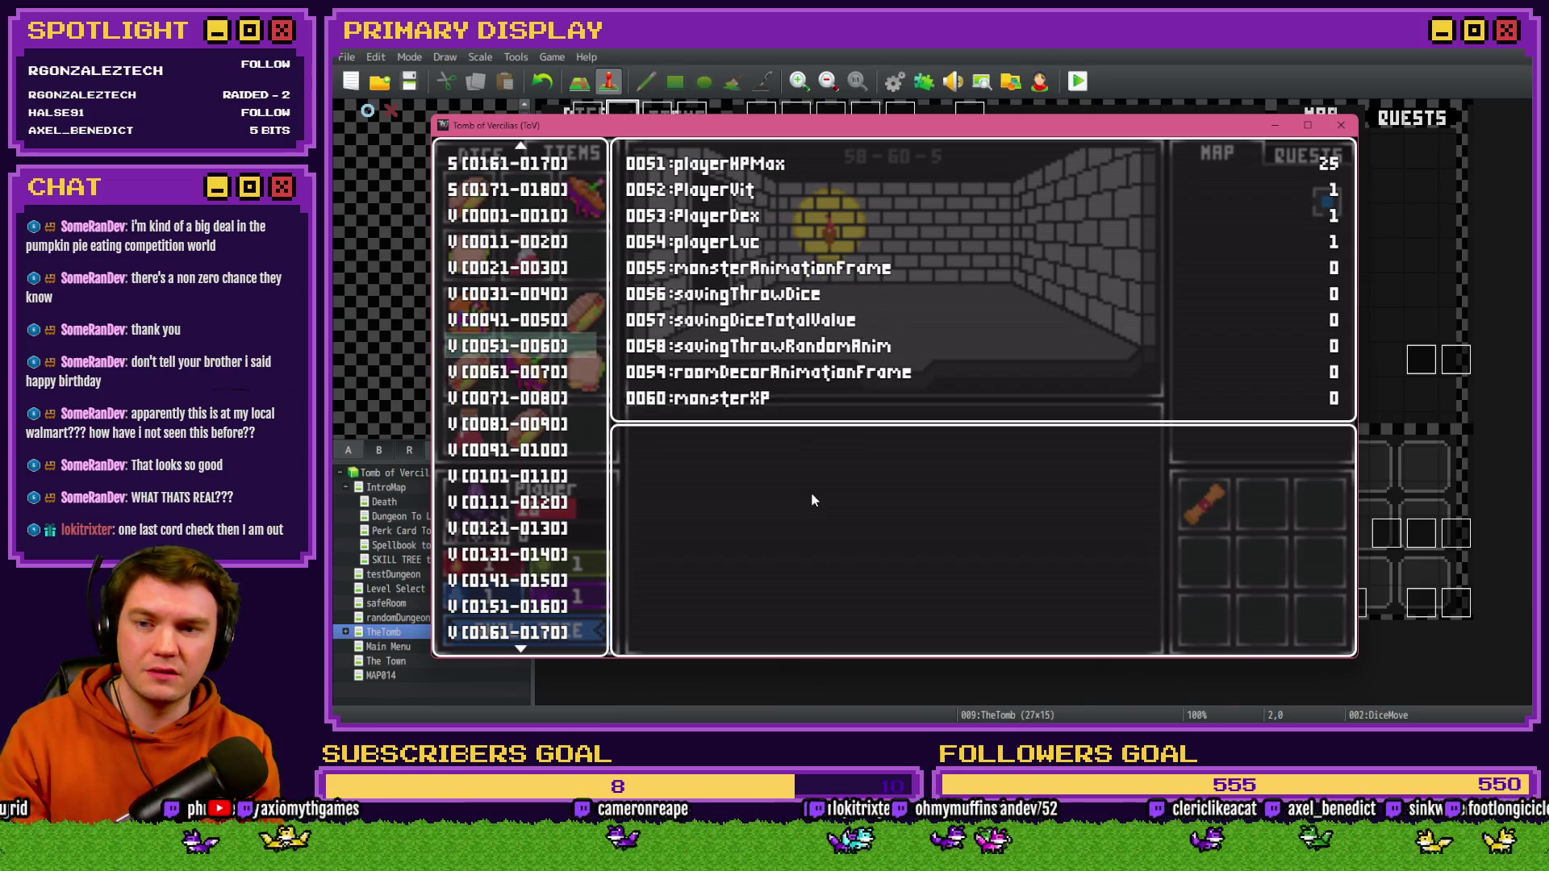
key(Return)
key(Page_Down)
key(Page_Down)
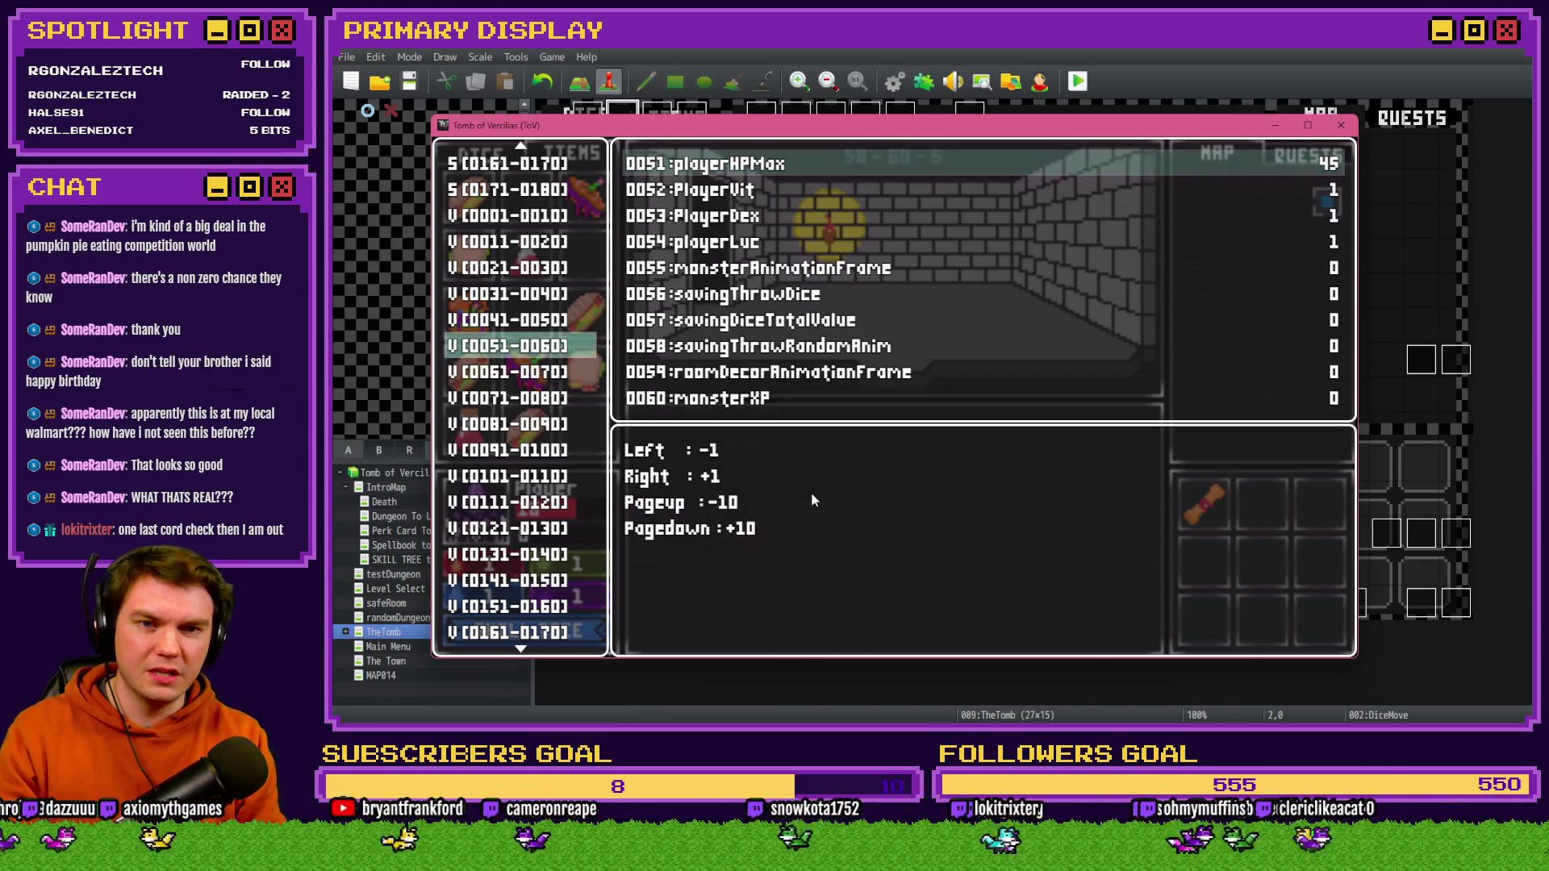
key(Right)
key(Right)
key(Right)
- Lower variable 0050 playerHP for the healing test and resume the game
key(Escape)
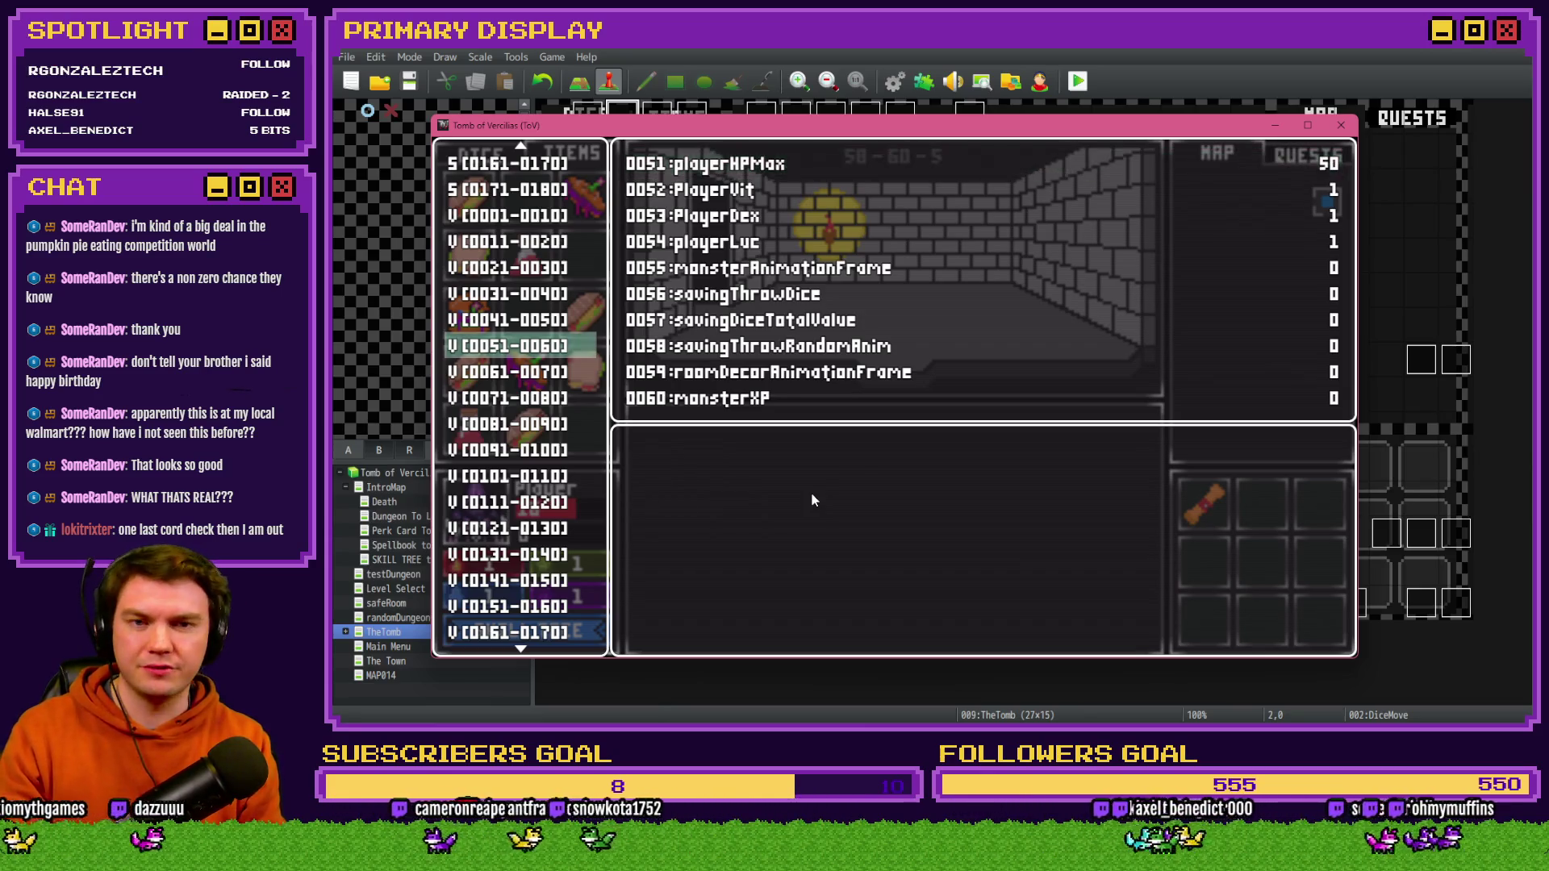
key(Up)
key(Return)
key(Up)
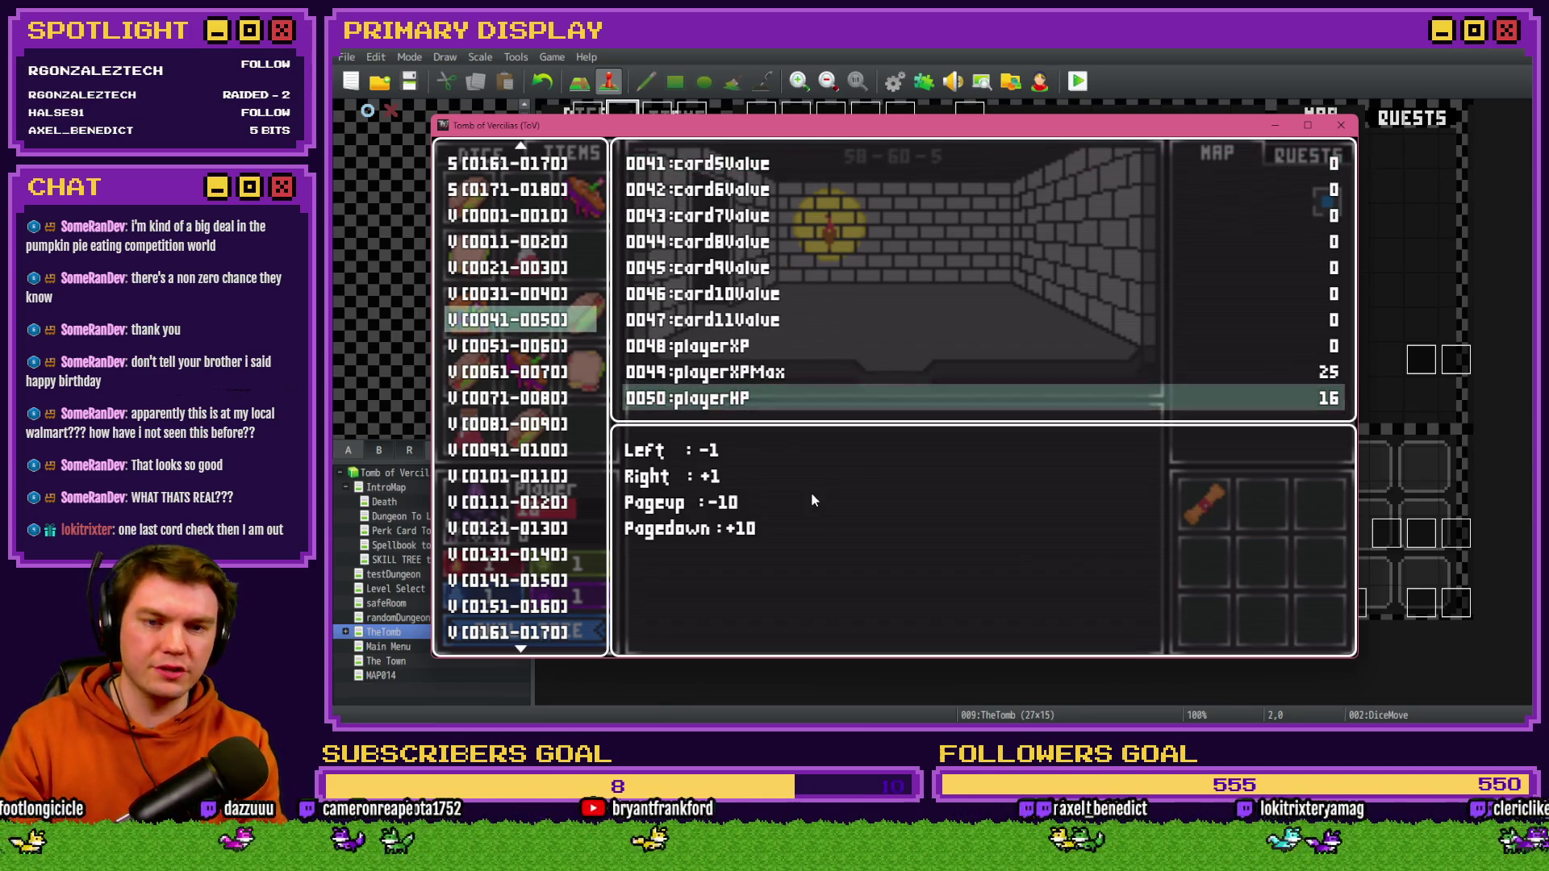
key(Page_Up)
key(Left)
key(Left)
key(Left)
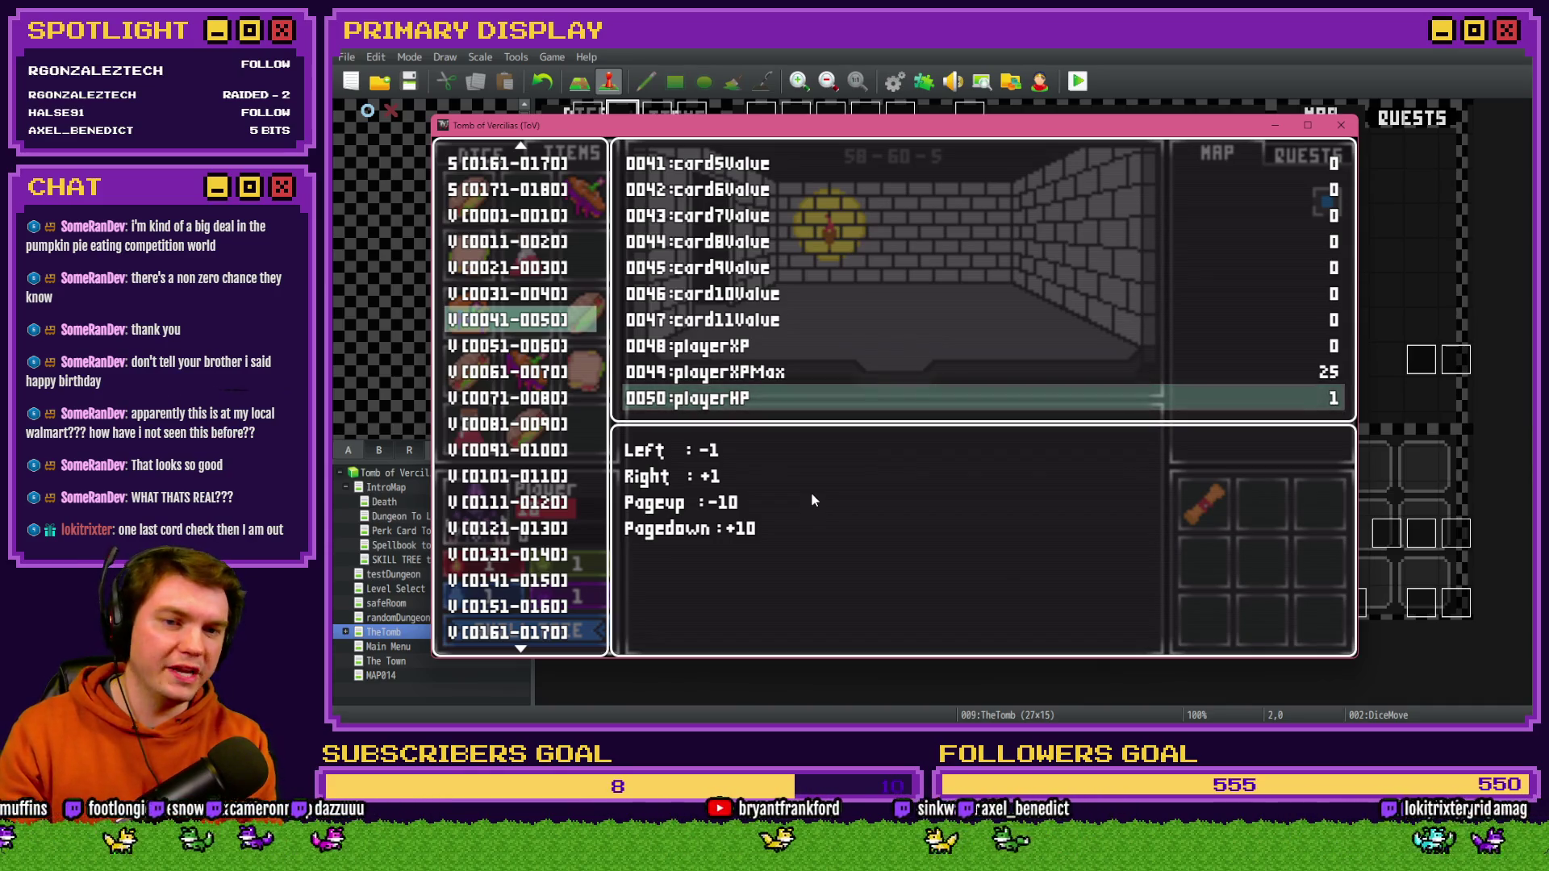
key(Escape)
key(Escape)
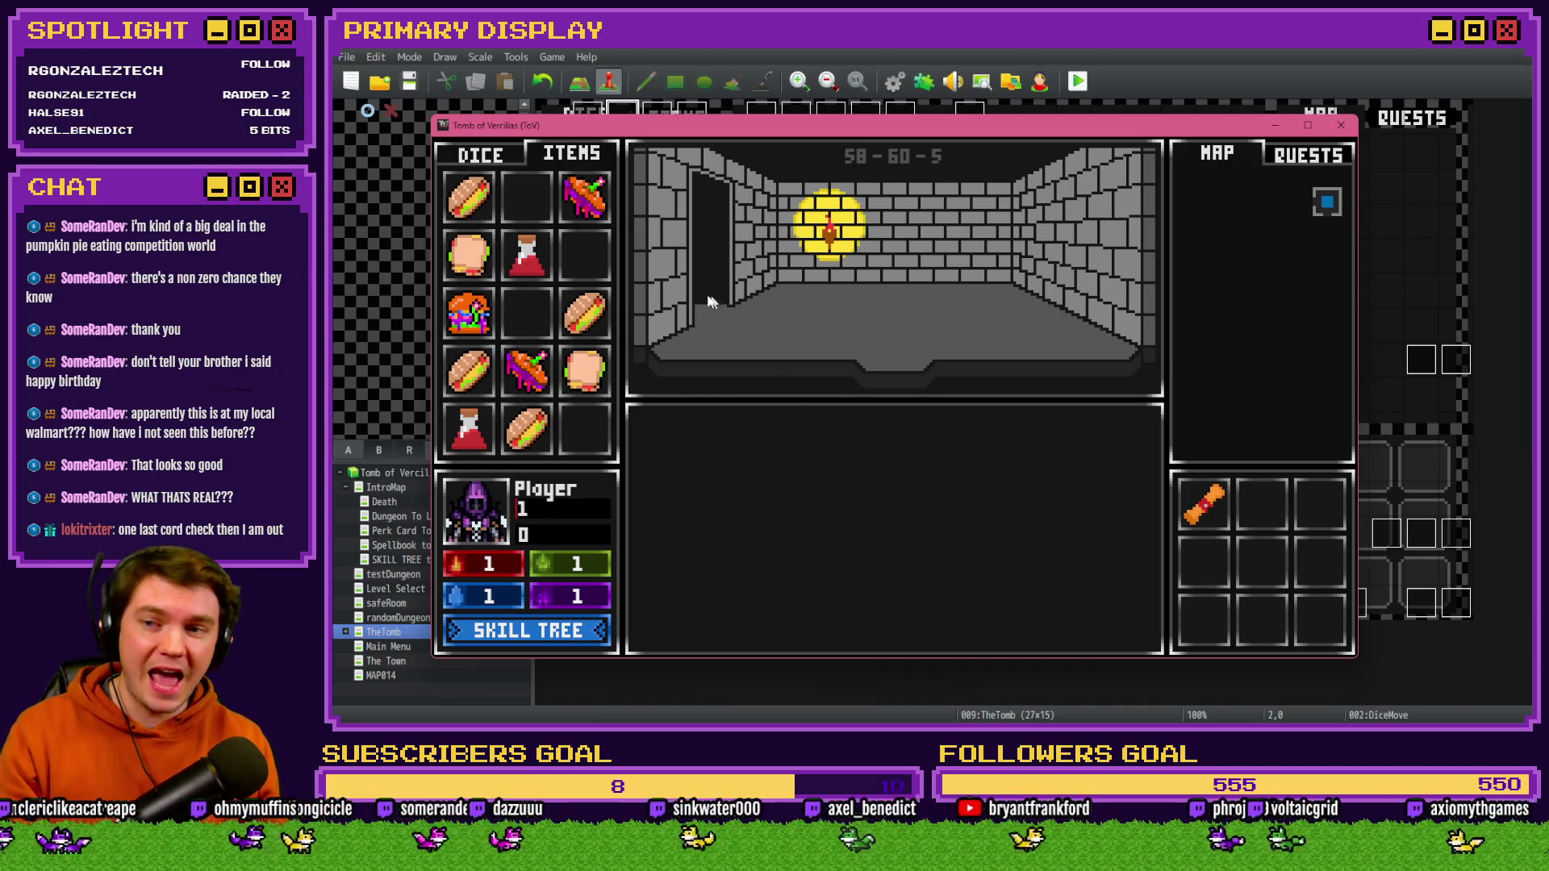
- Use the healing potion and ham sandwich on the player to verify both, then close the playtest
mouse_move(538, 258)
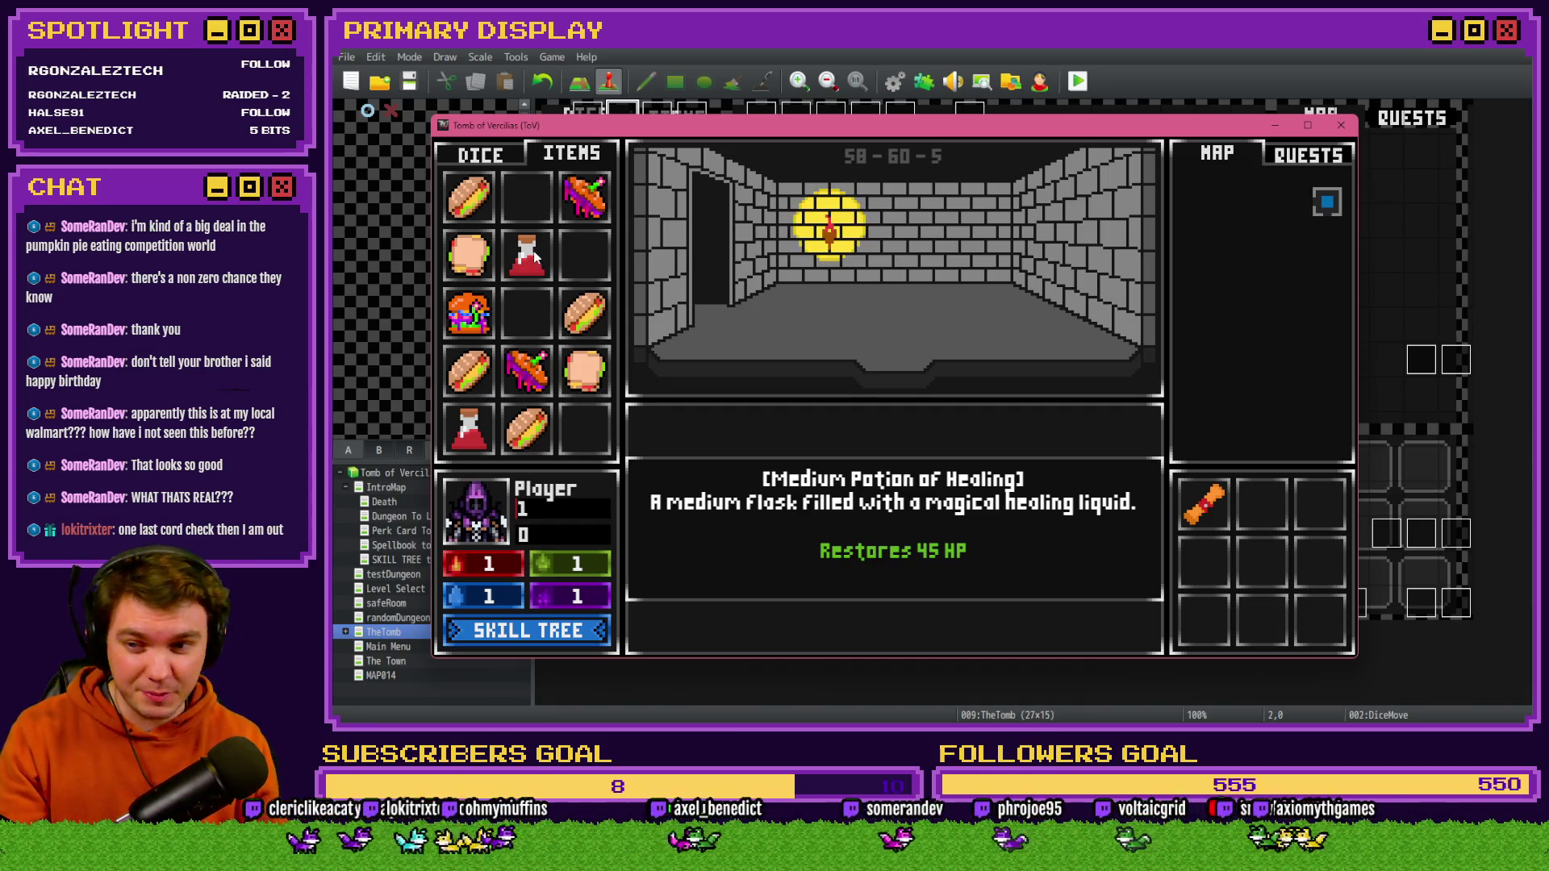
drag(535, 256, 488, 508)
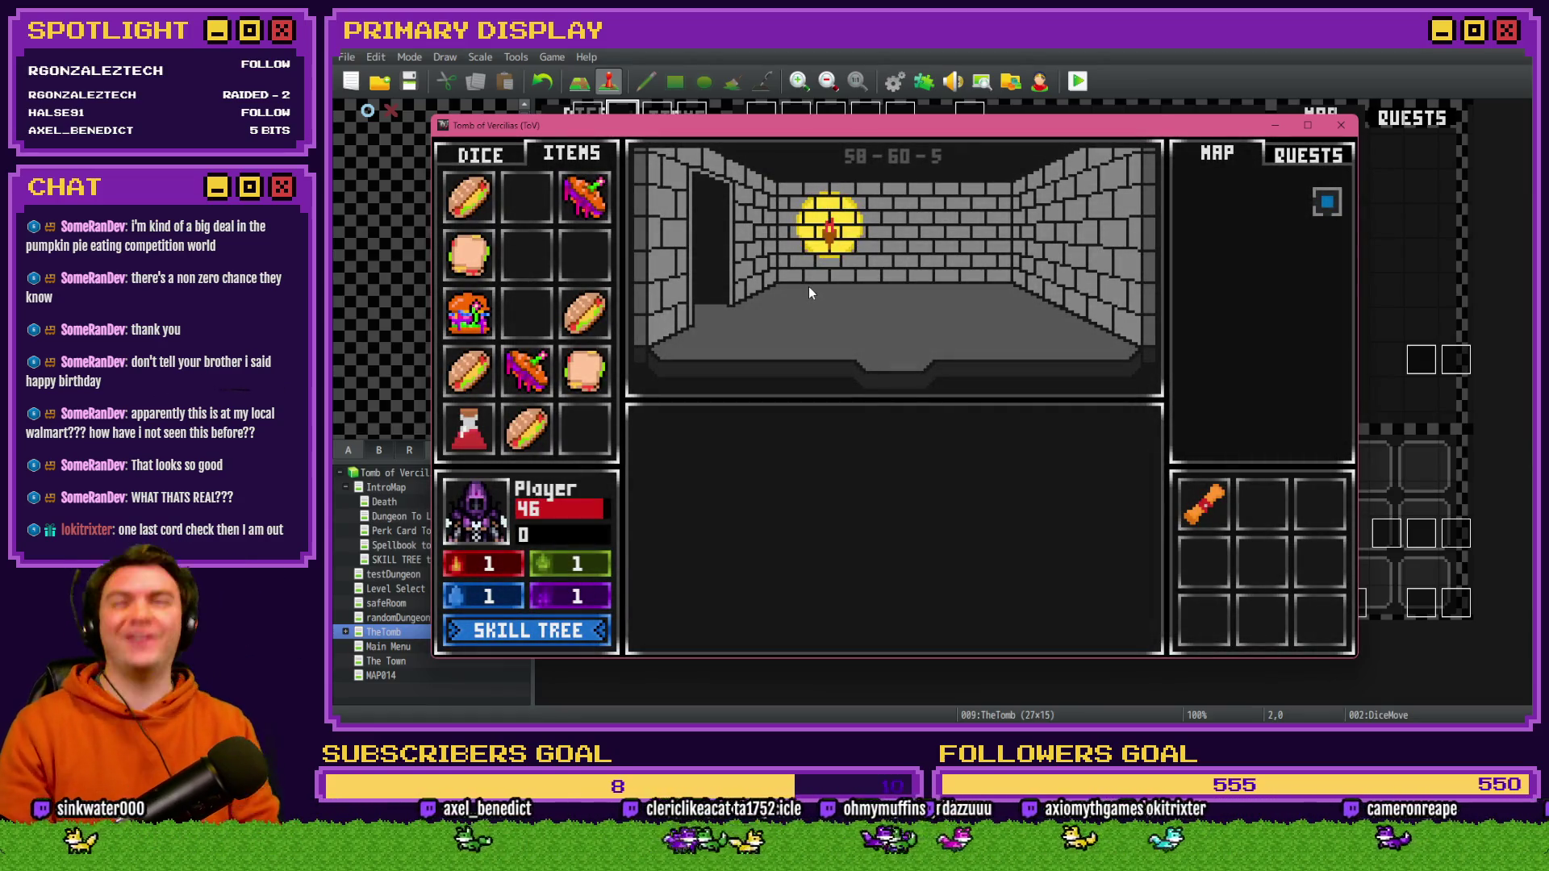
mouse_move(611, 325)
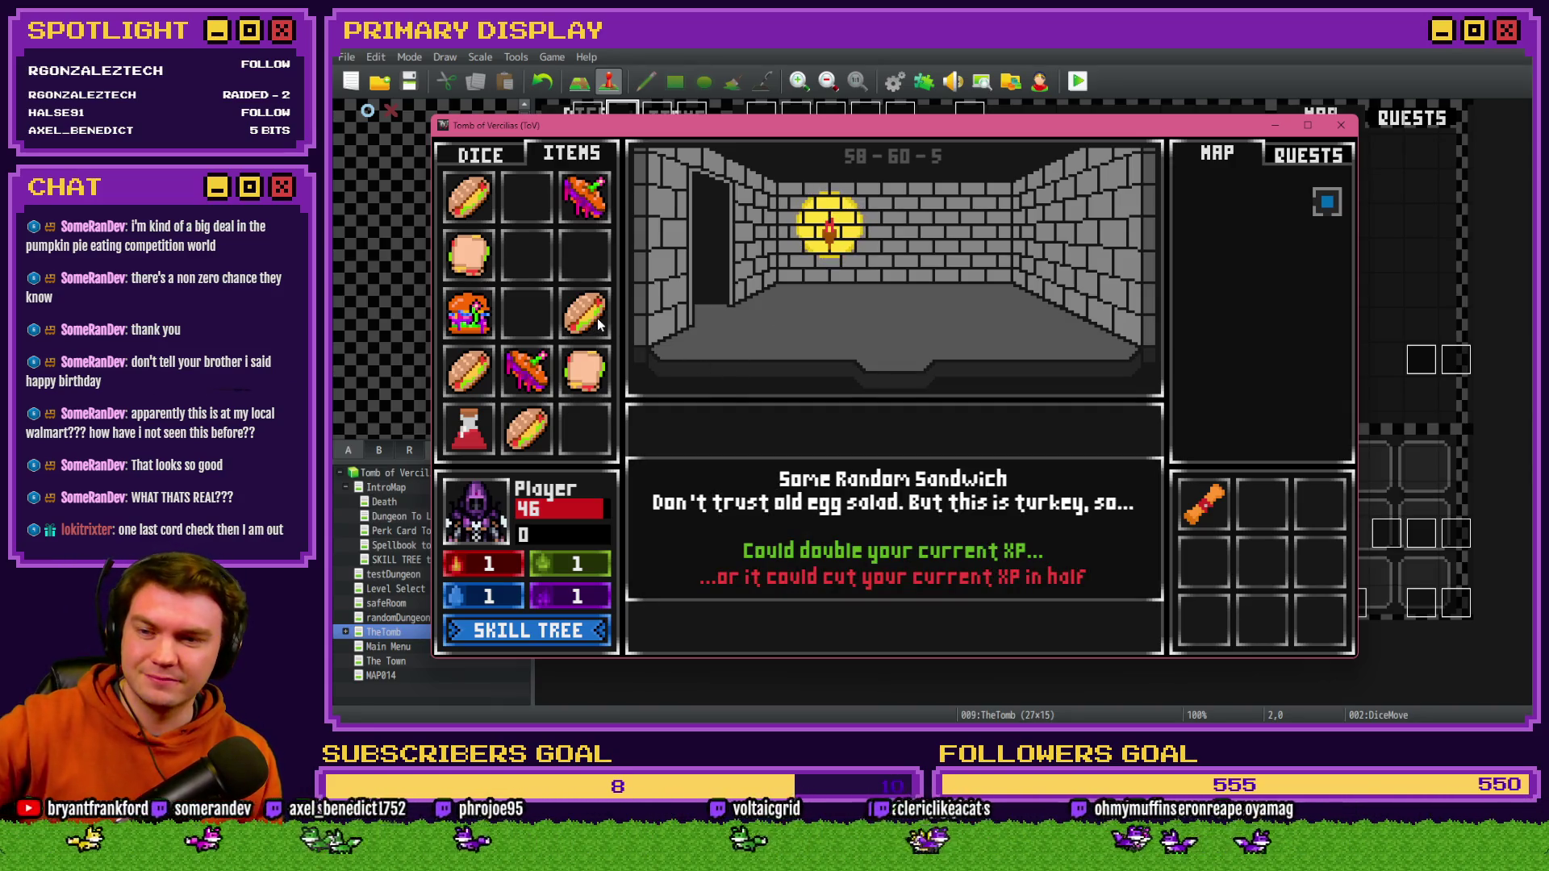
mouse_move(582, 376)
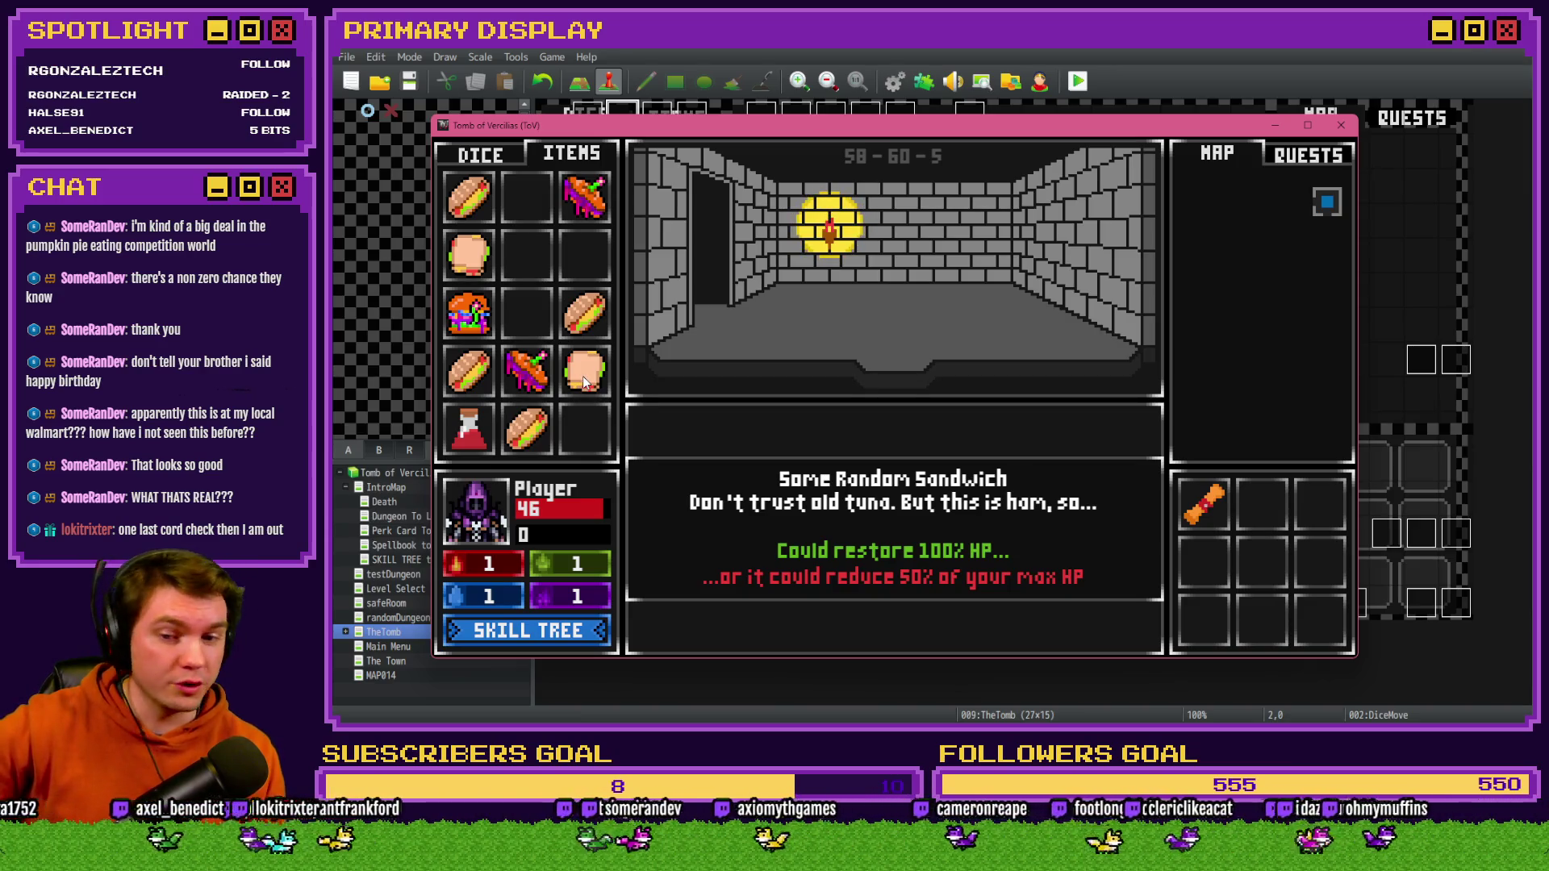
drag(583, 376, 497, 539)
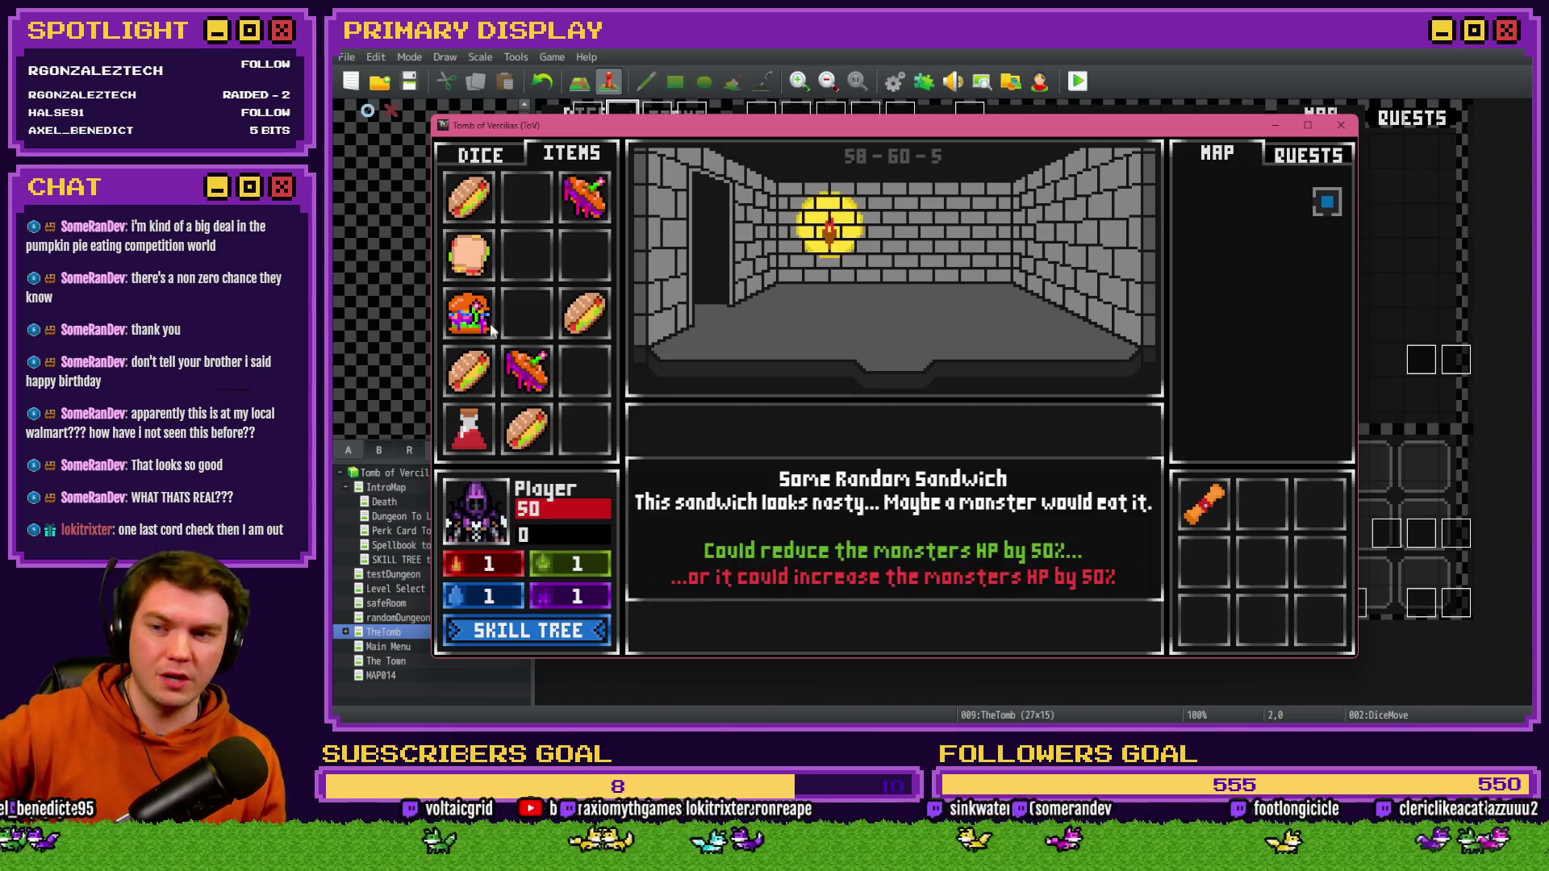
mouse_move(469, 255)
mouse_down()
mouse_move(484, 516)
mouse_move(501, 533)
mouse_up()
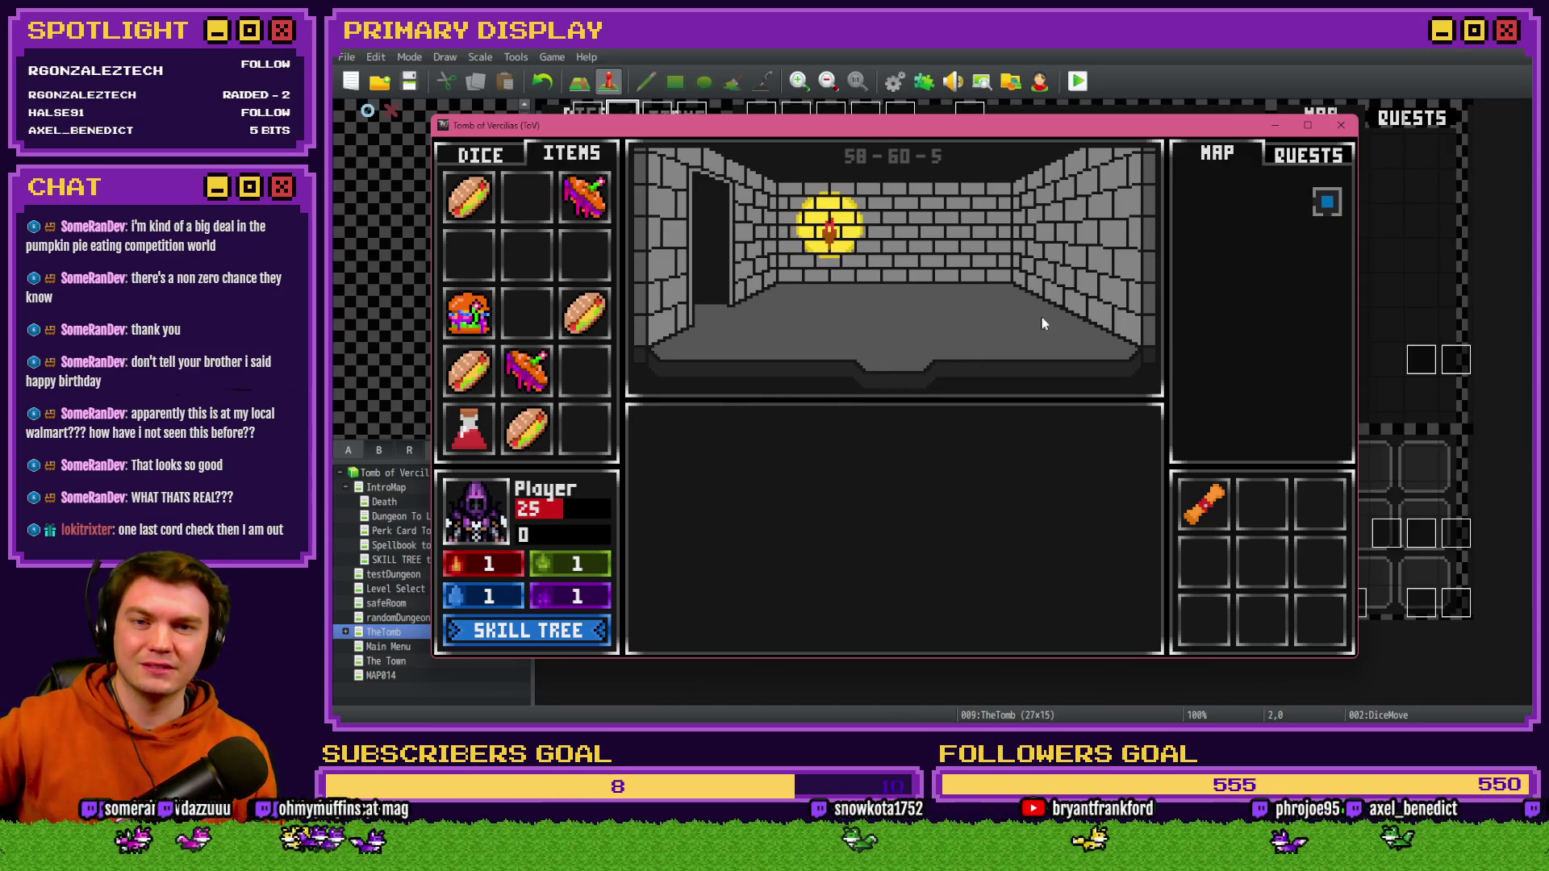
click(1341, 125)
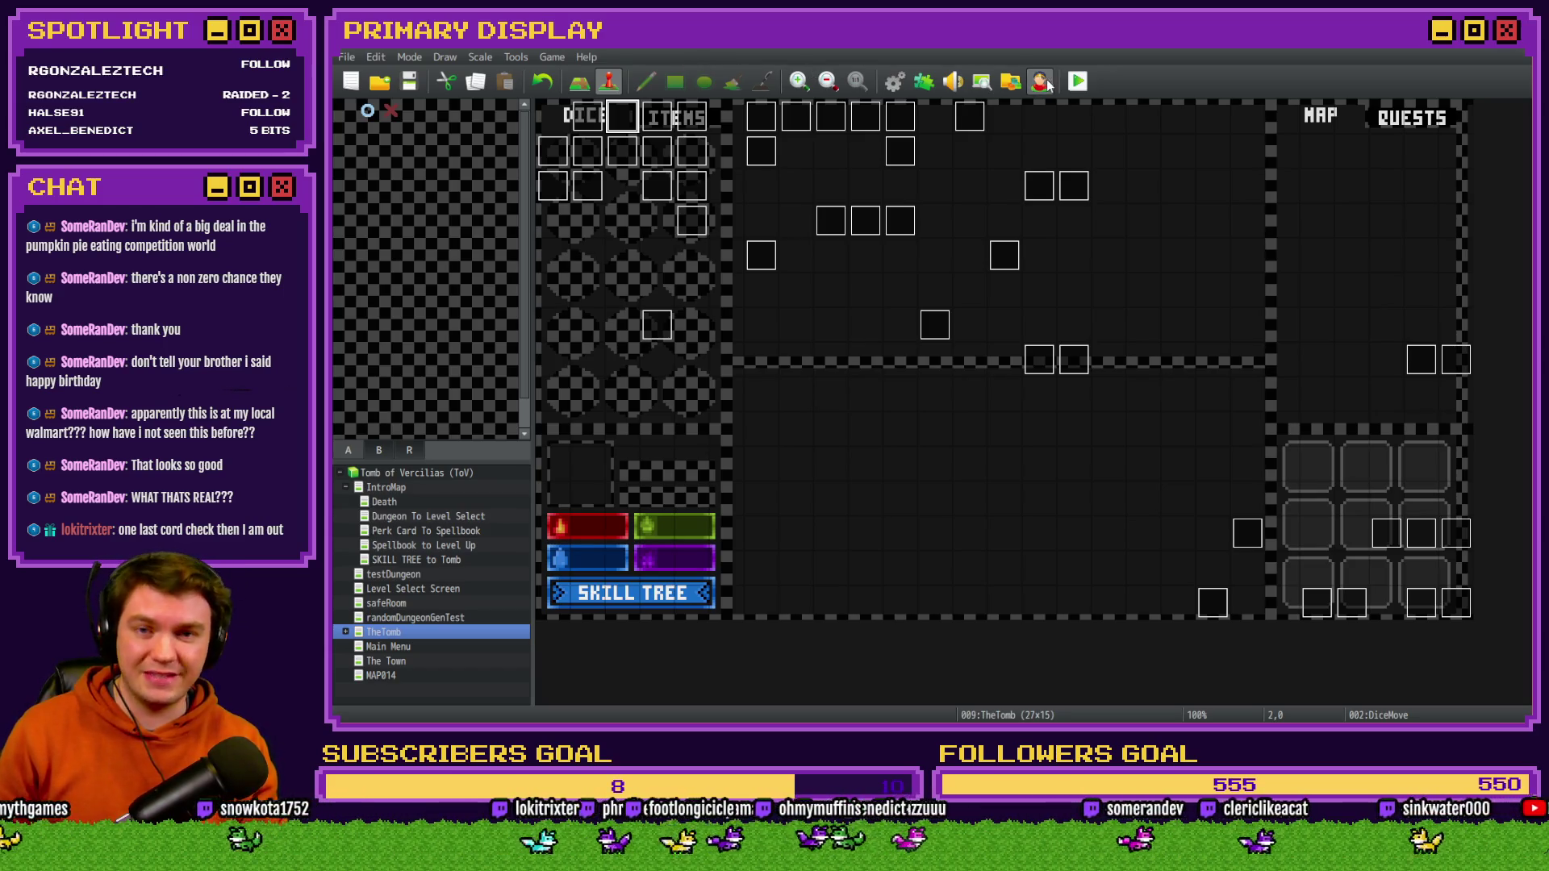
- Start a new playtest, take Gryffn's Potion of Power perk, and view the item inventory
click(1077, 82)
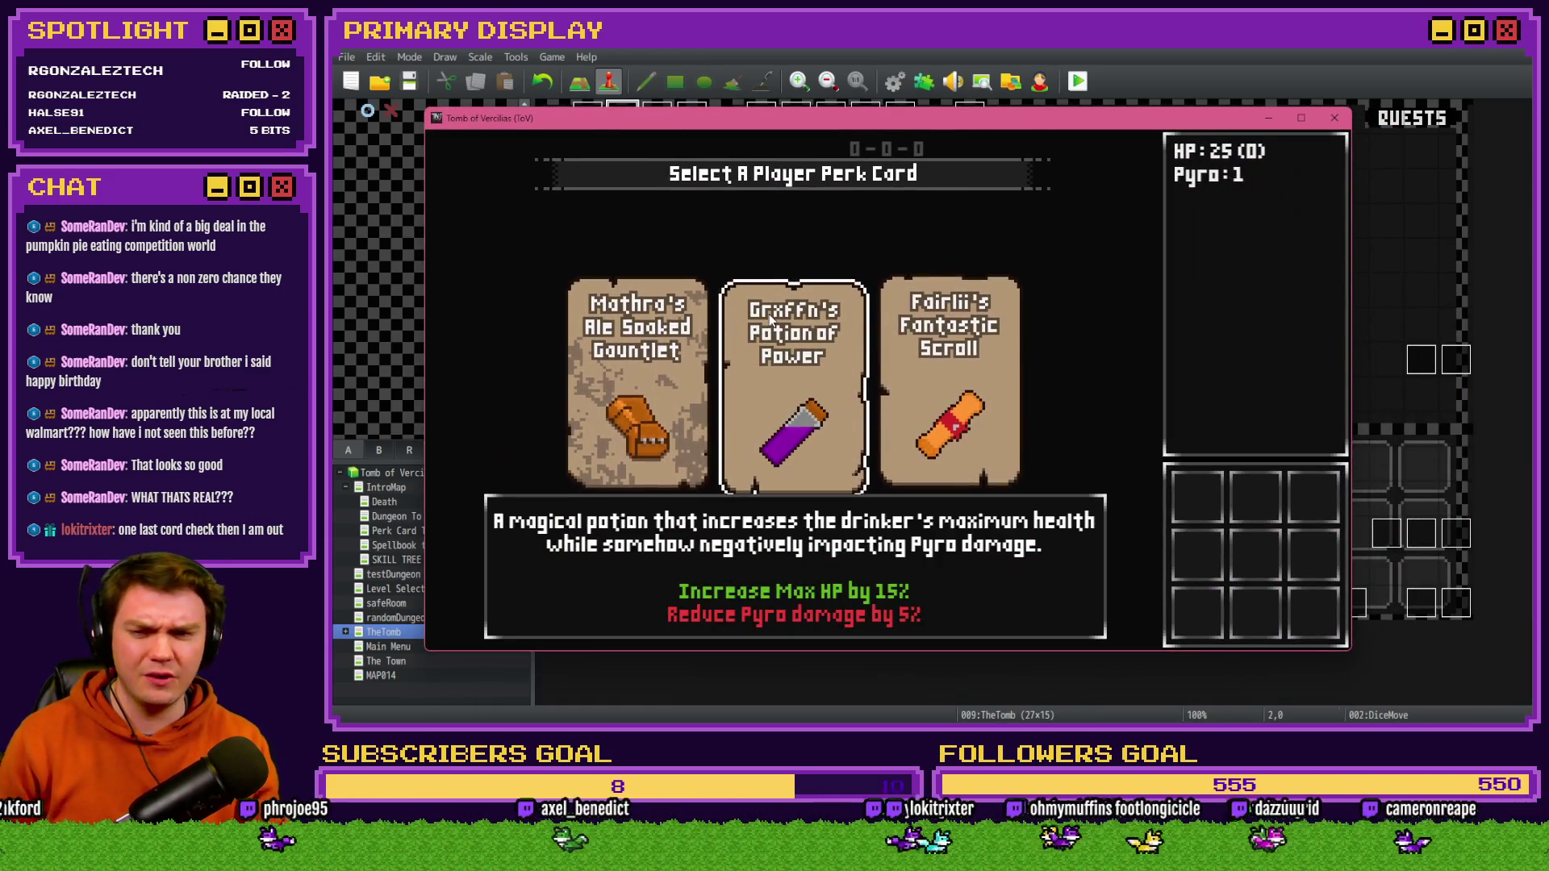
click(769, 318)
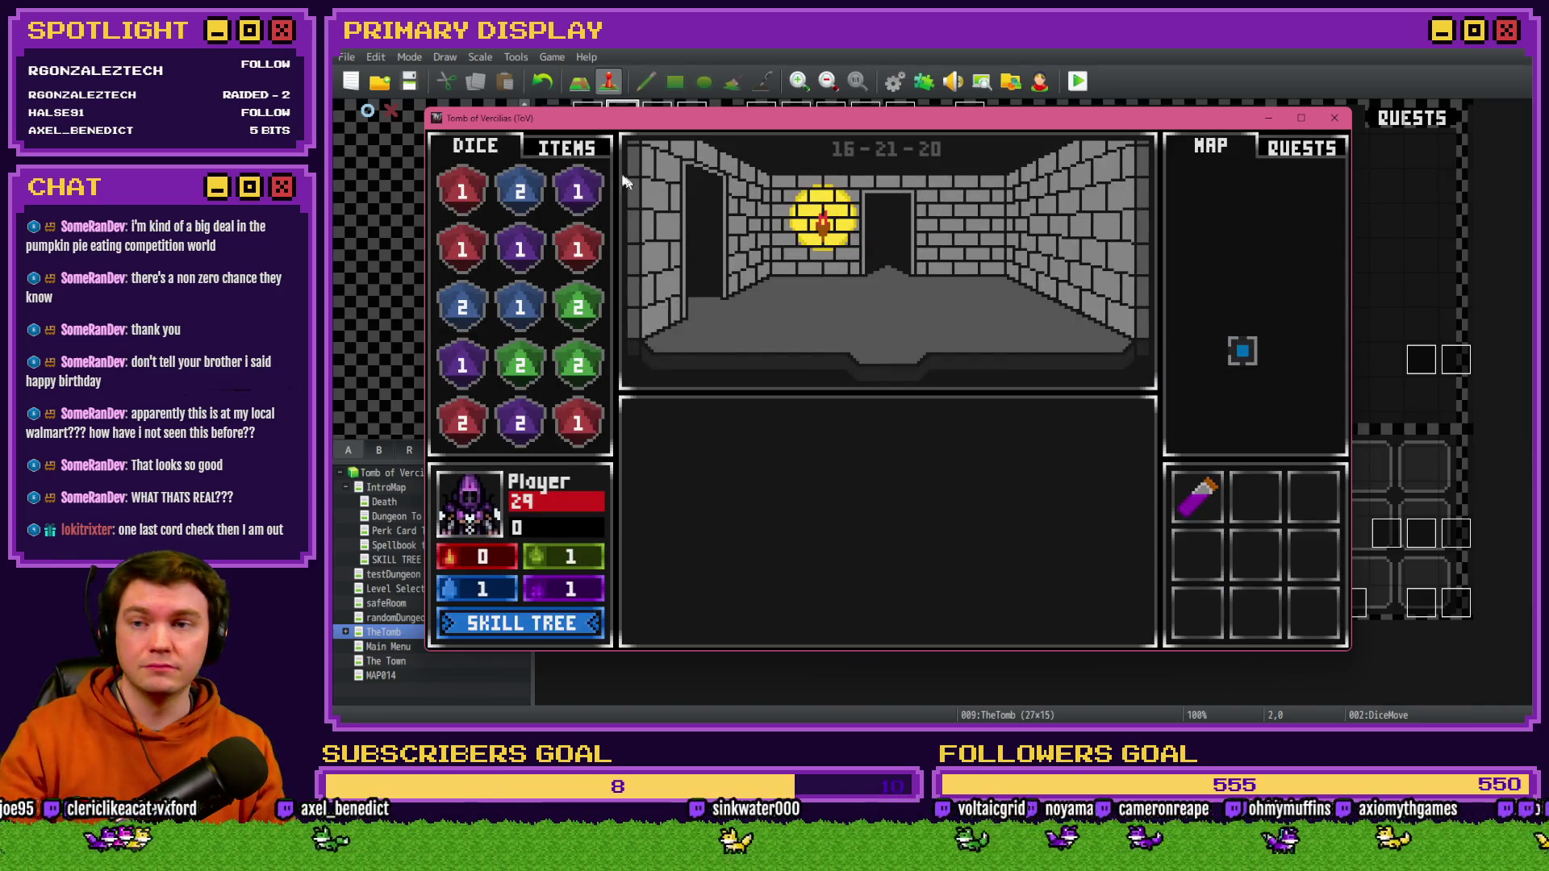
click(565, 147)
mouse_move(582, 193)
mouse_move(506, 315)
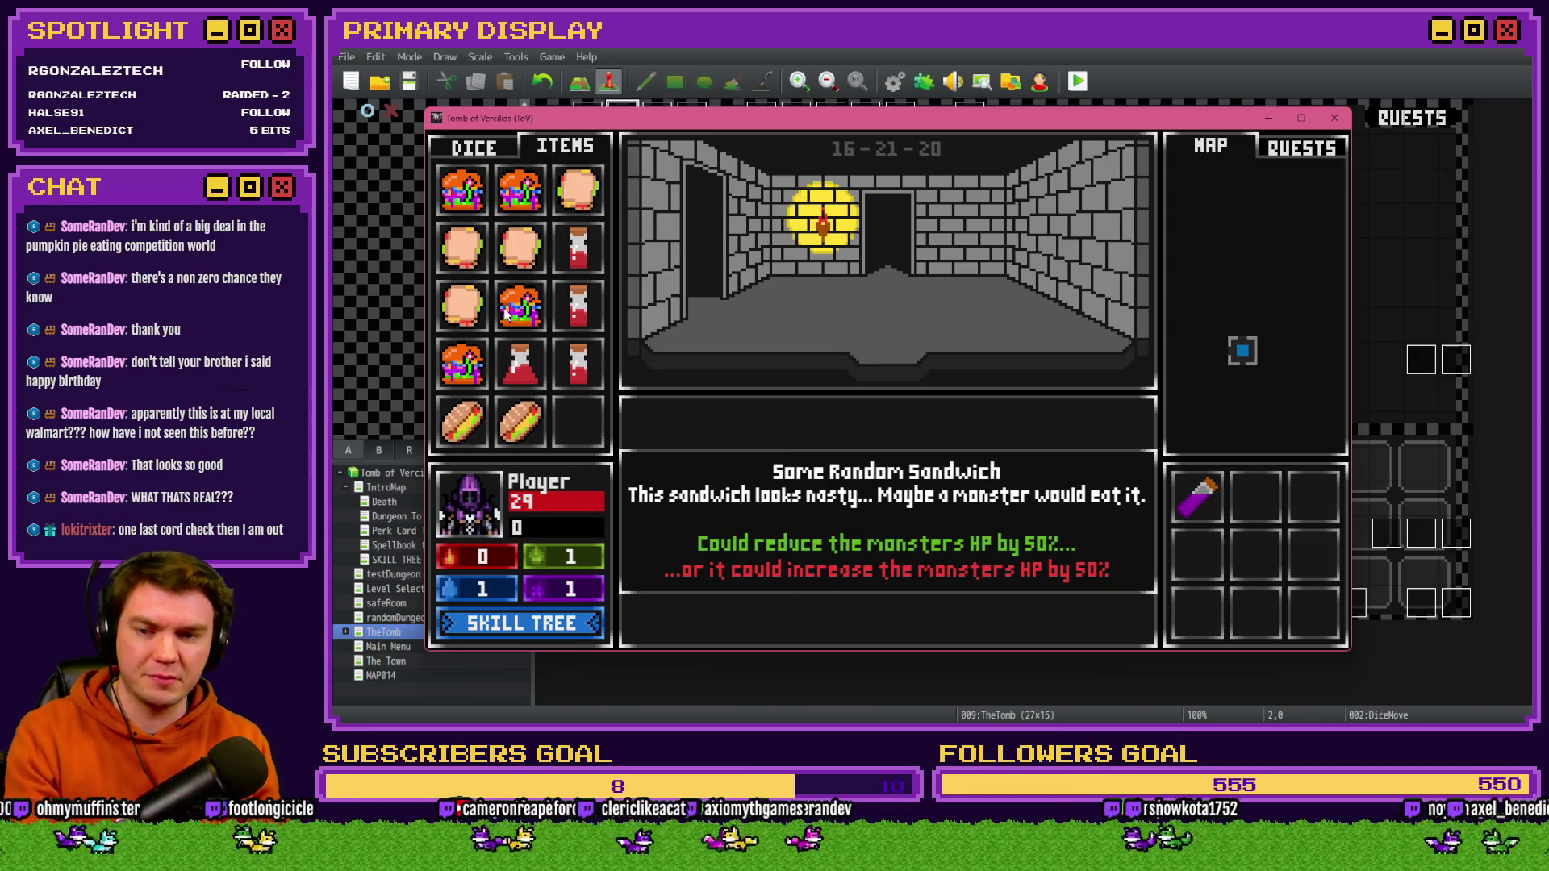
- Defeat two skull monsters by feeding them sandwiches, collecting the dropped red die in between
key(Up)
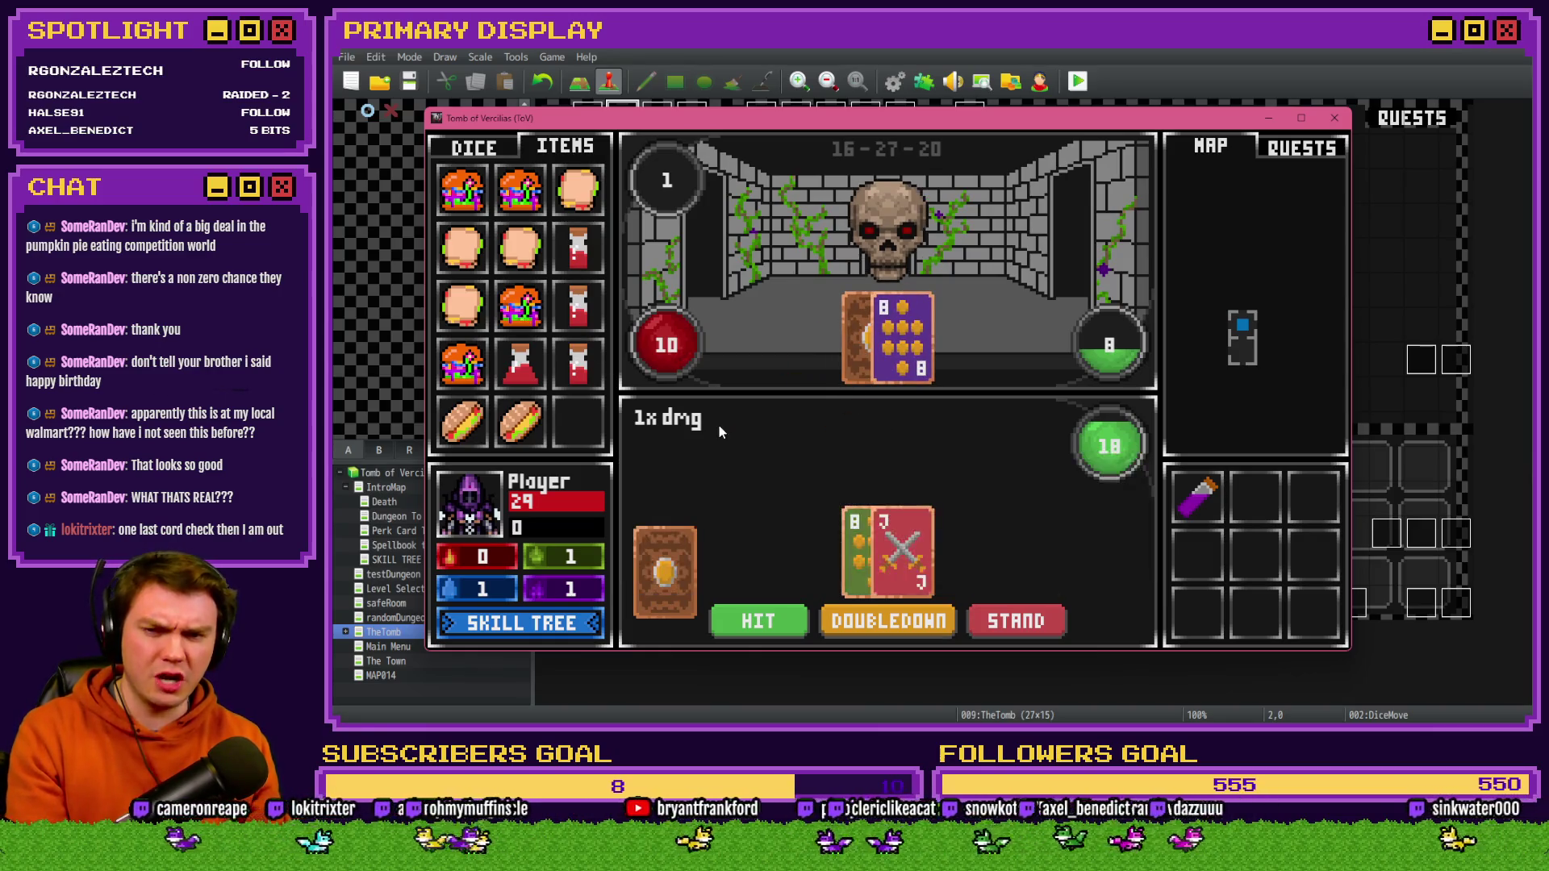
mouse_move(522, 316)
mouse_down()
mouse_move(787, 303)
mouse_move(891, 246)
mouse_up()
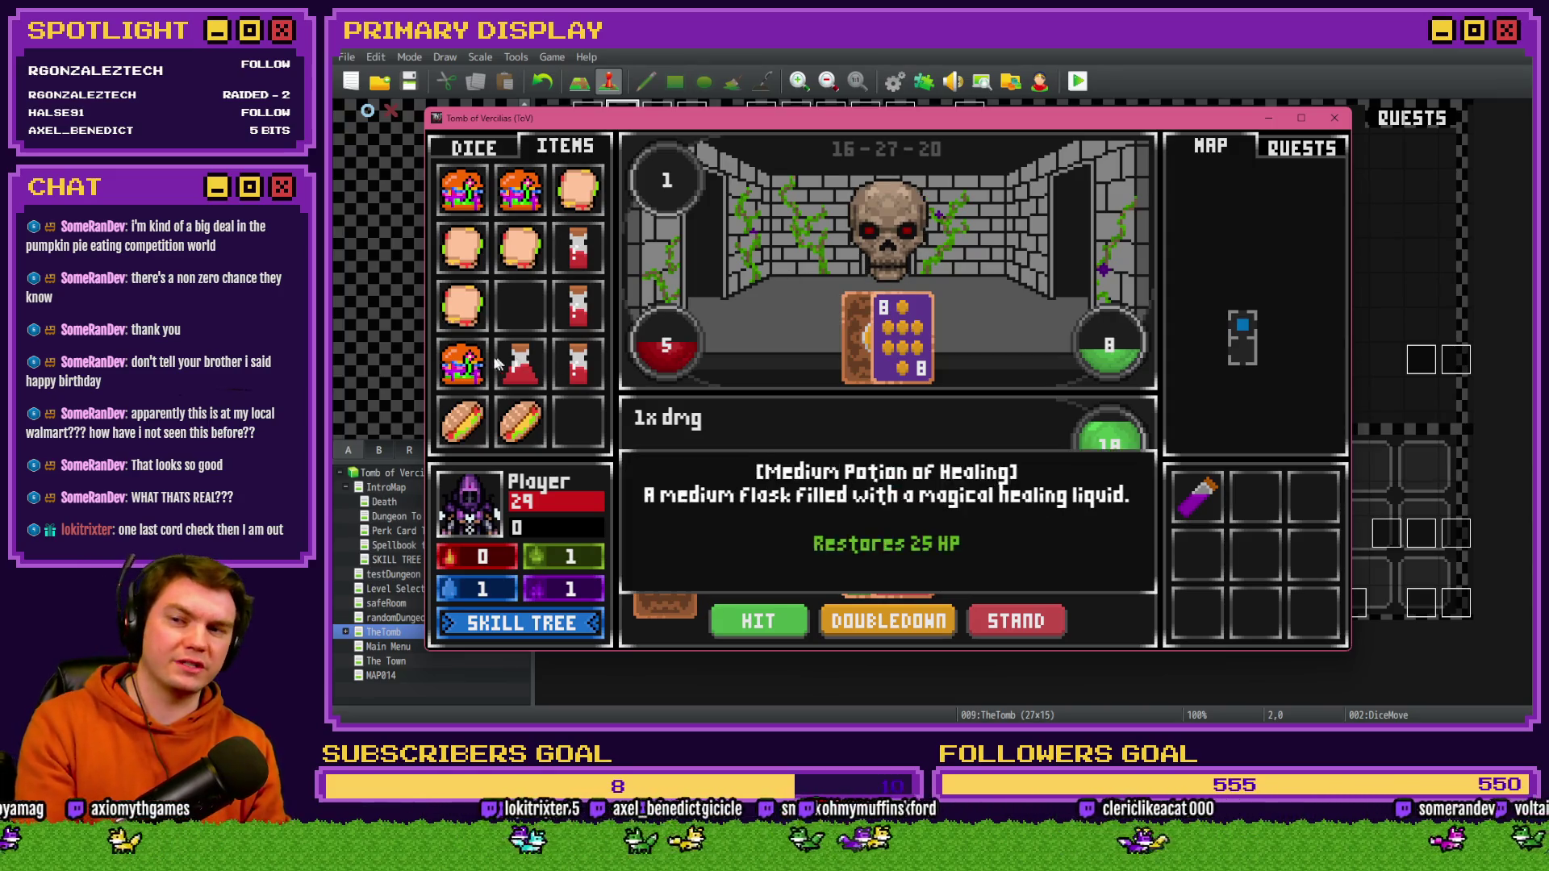
drag(462, 363, 873, 240)
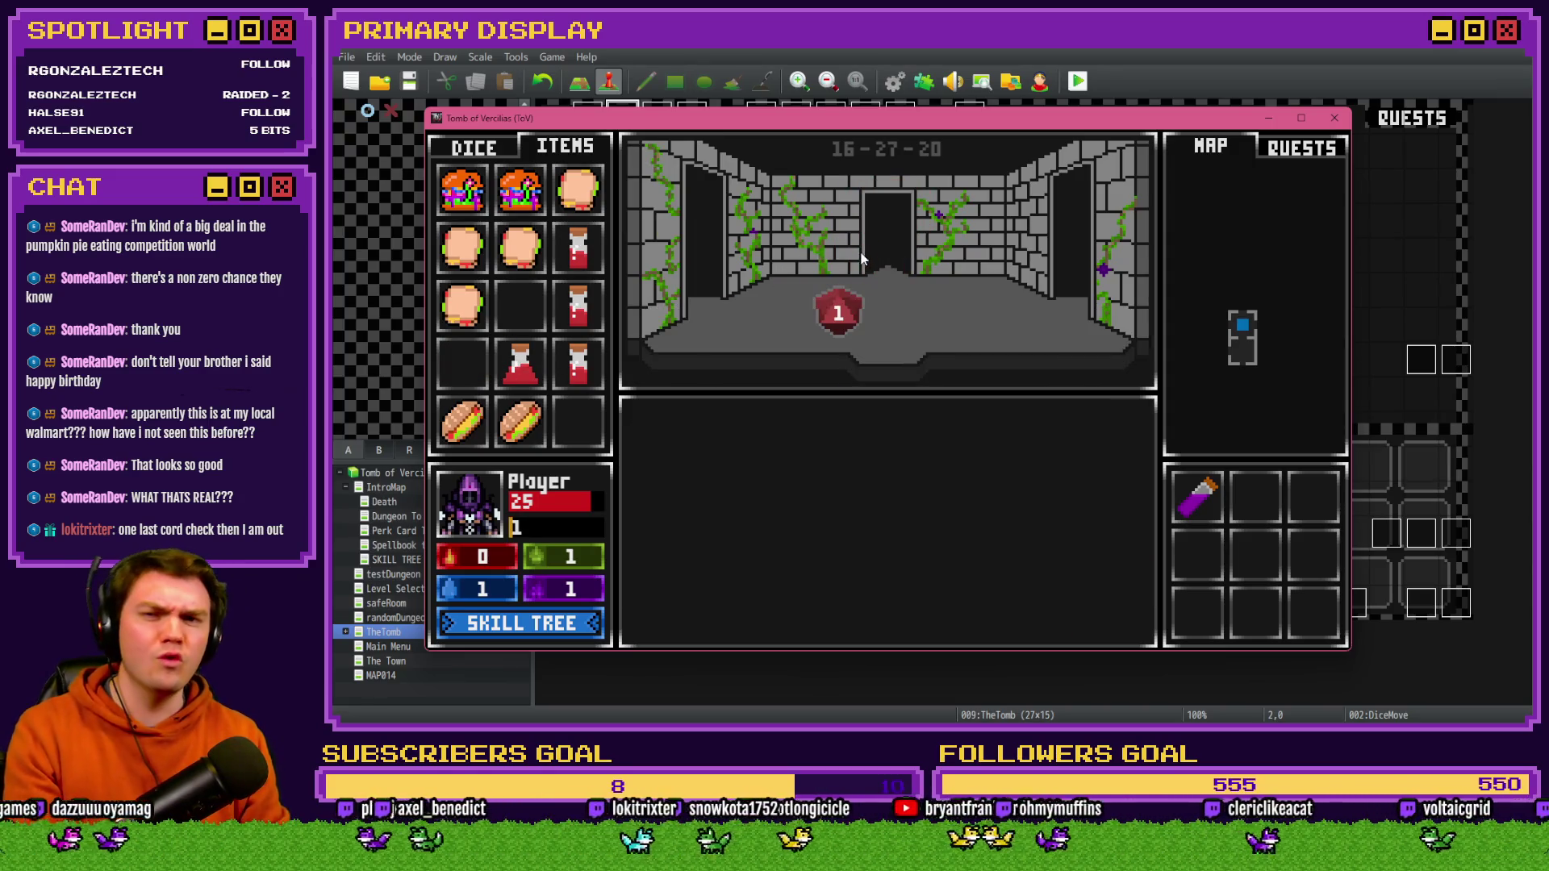
click(838, 315)
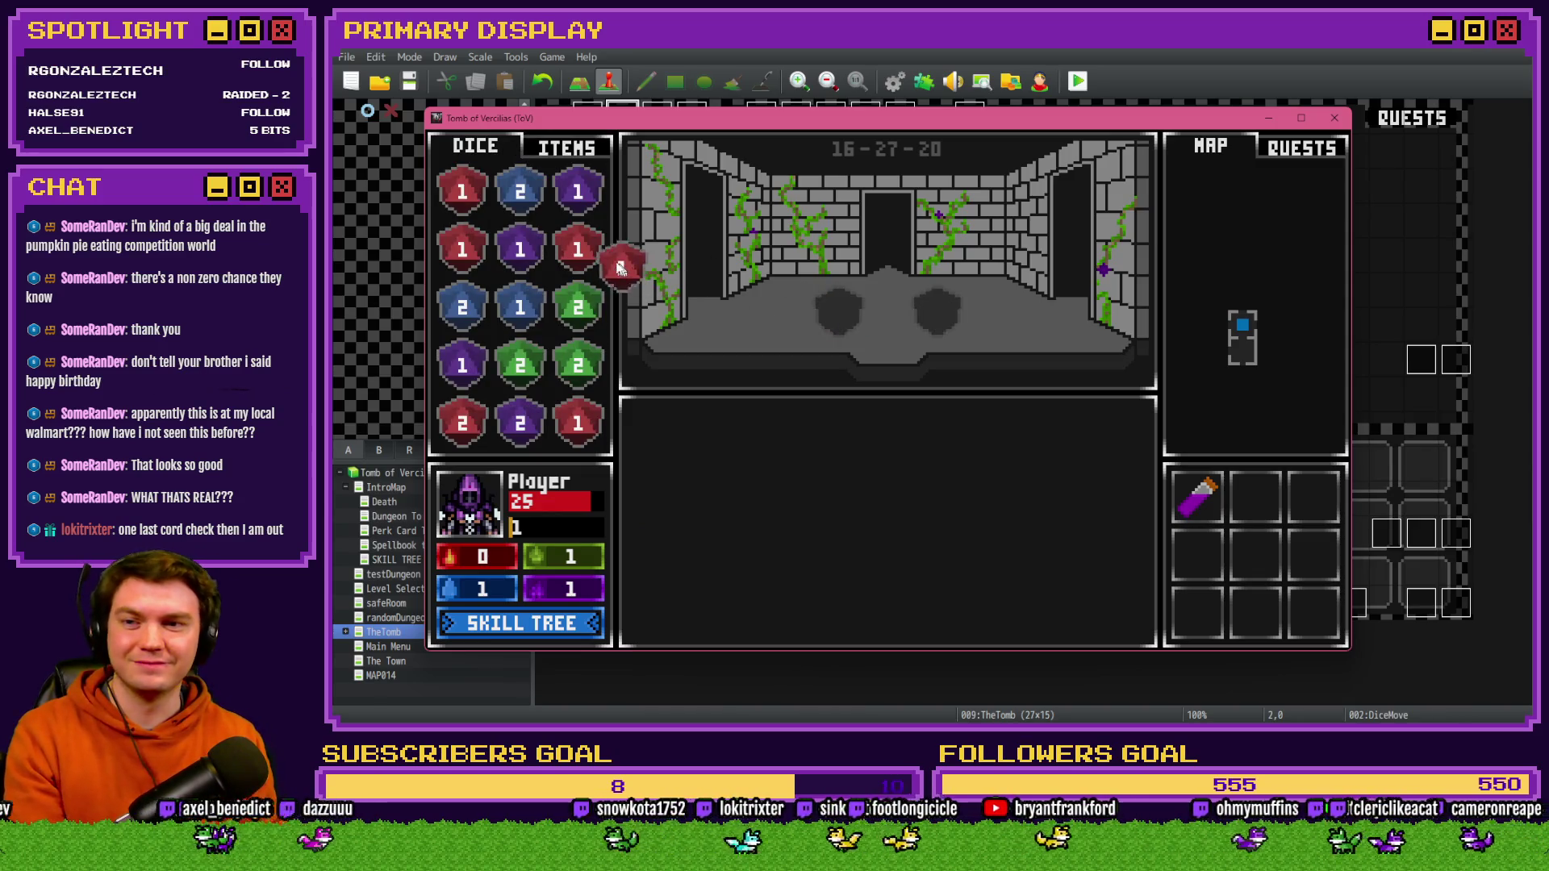
click(805, 312)
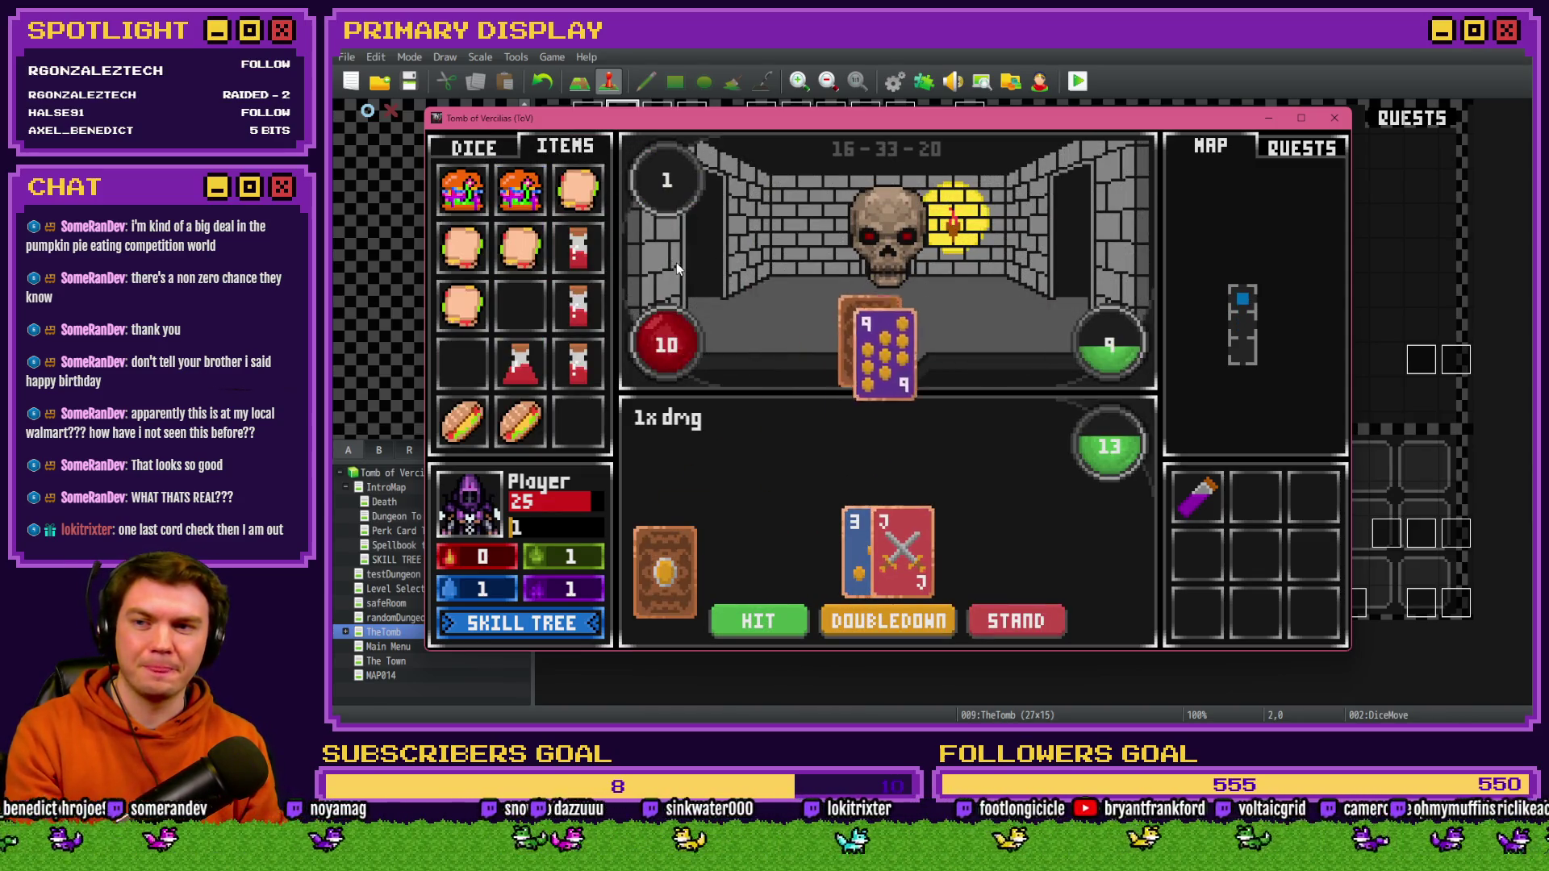
mouse_move(522, 184)
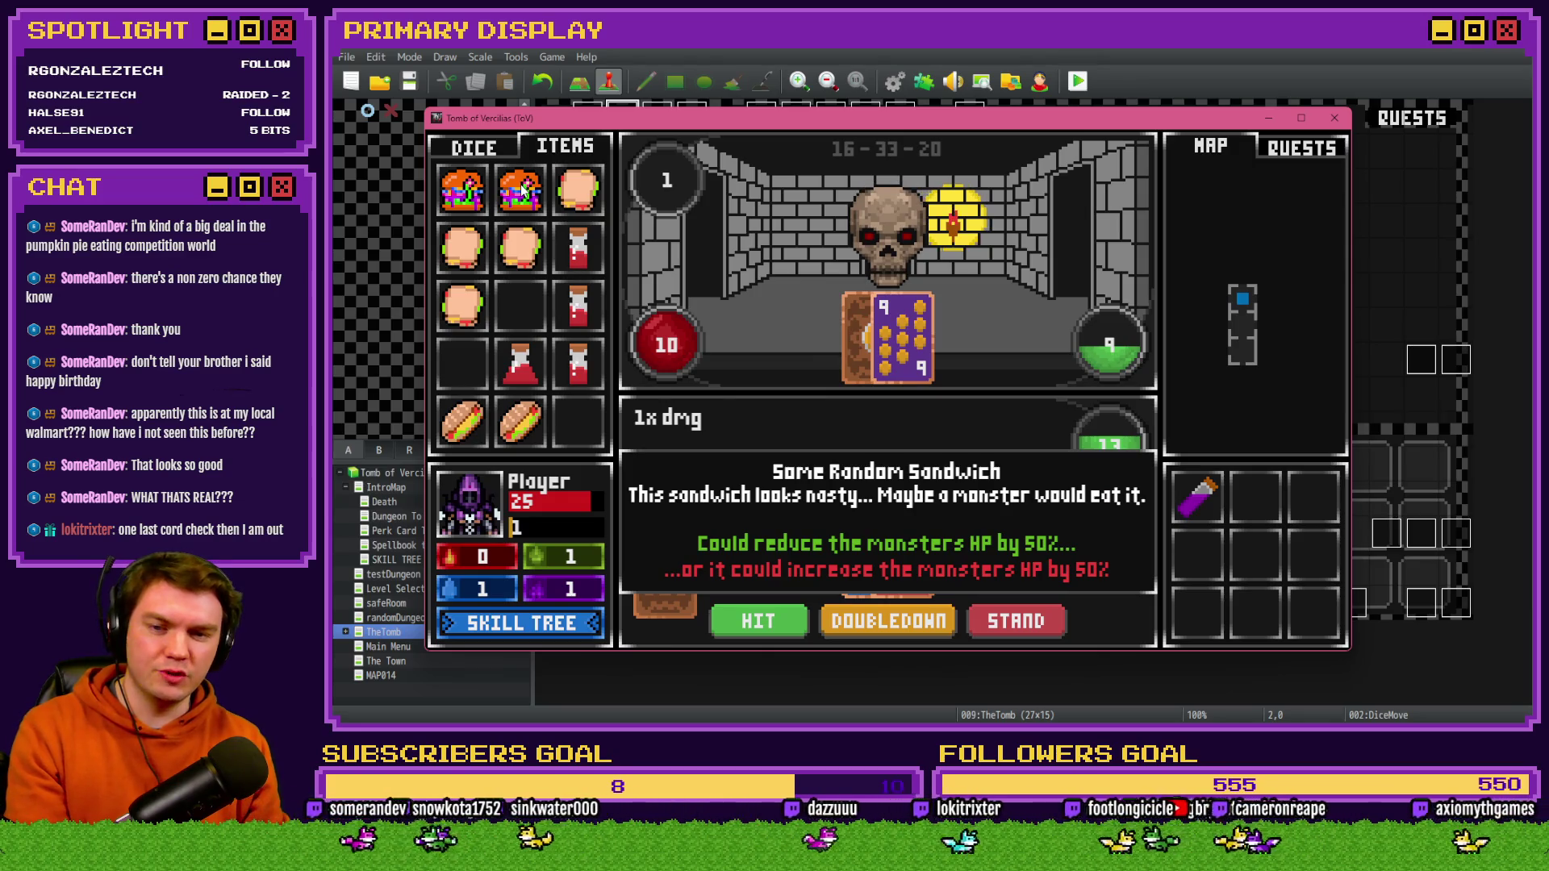
click(522, 191)
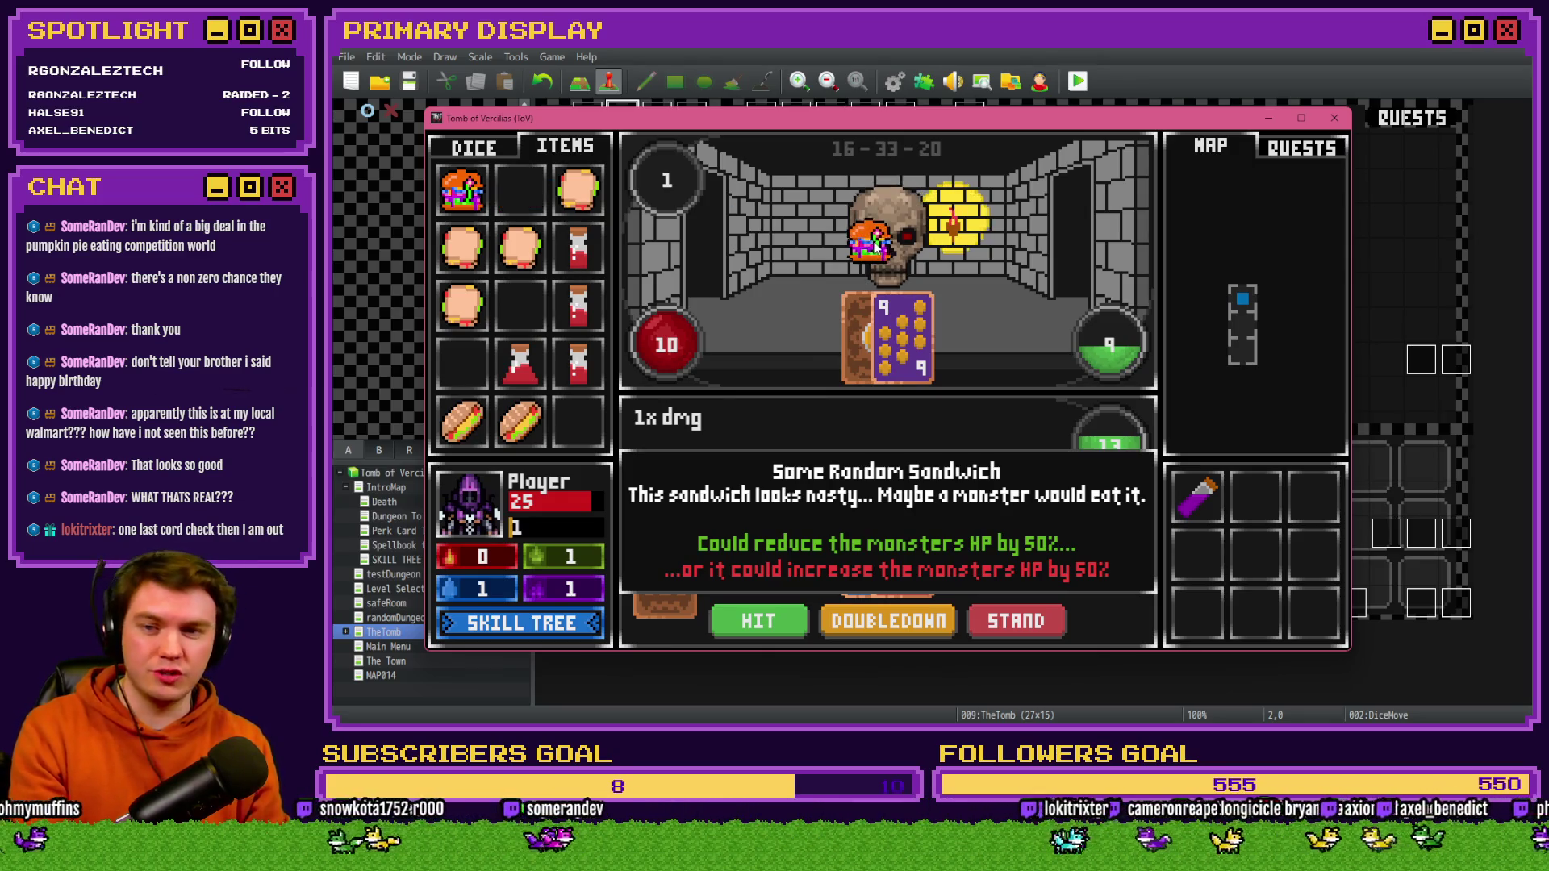
click(457, 198)
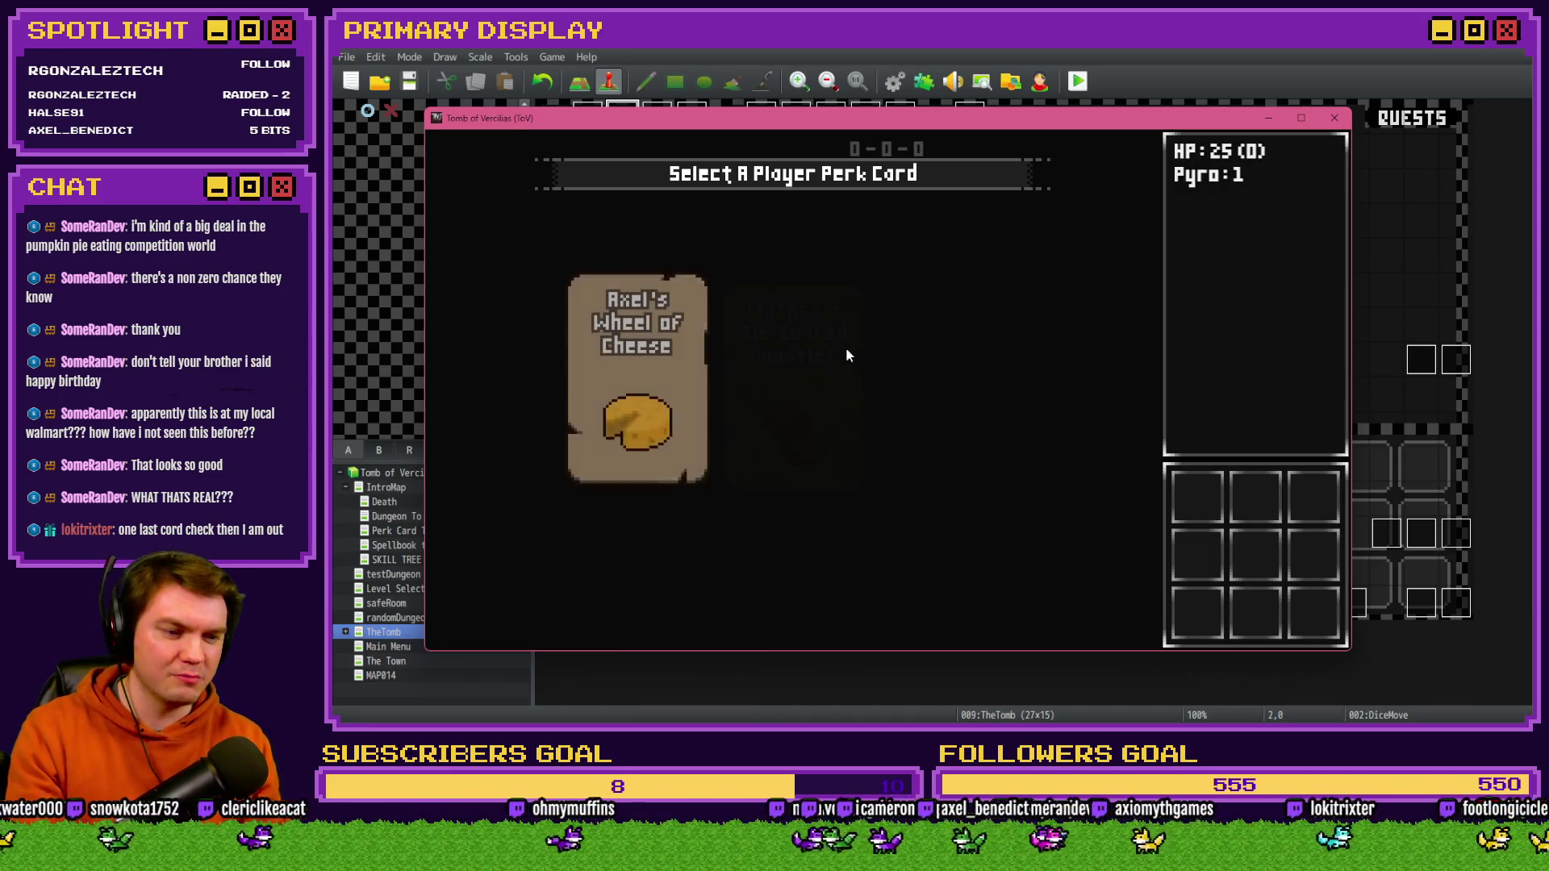
mouse_move(846, 349)
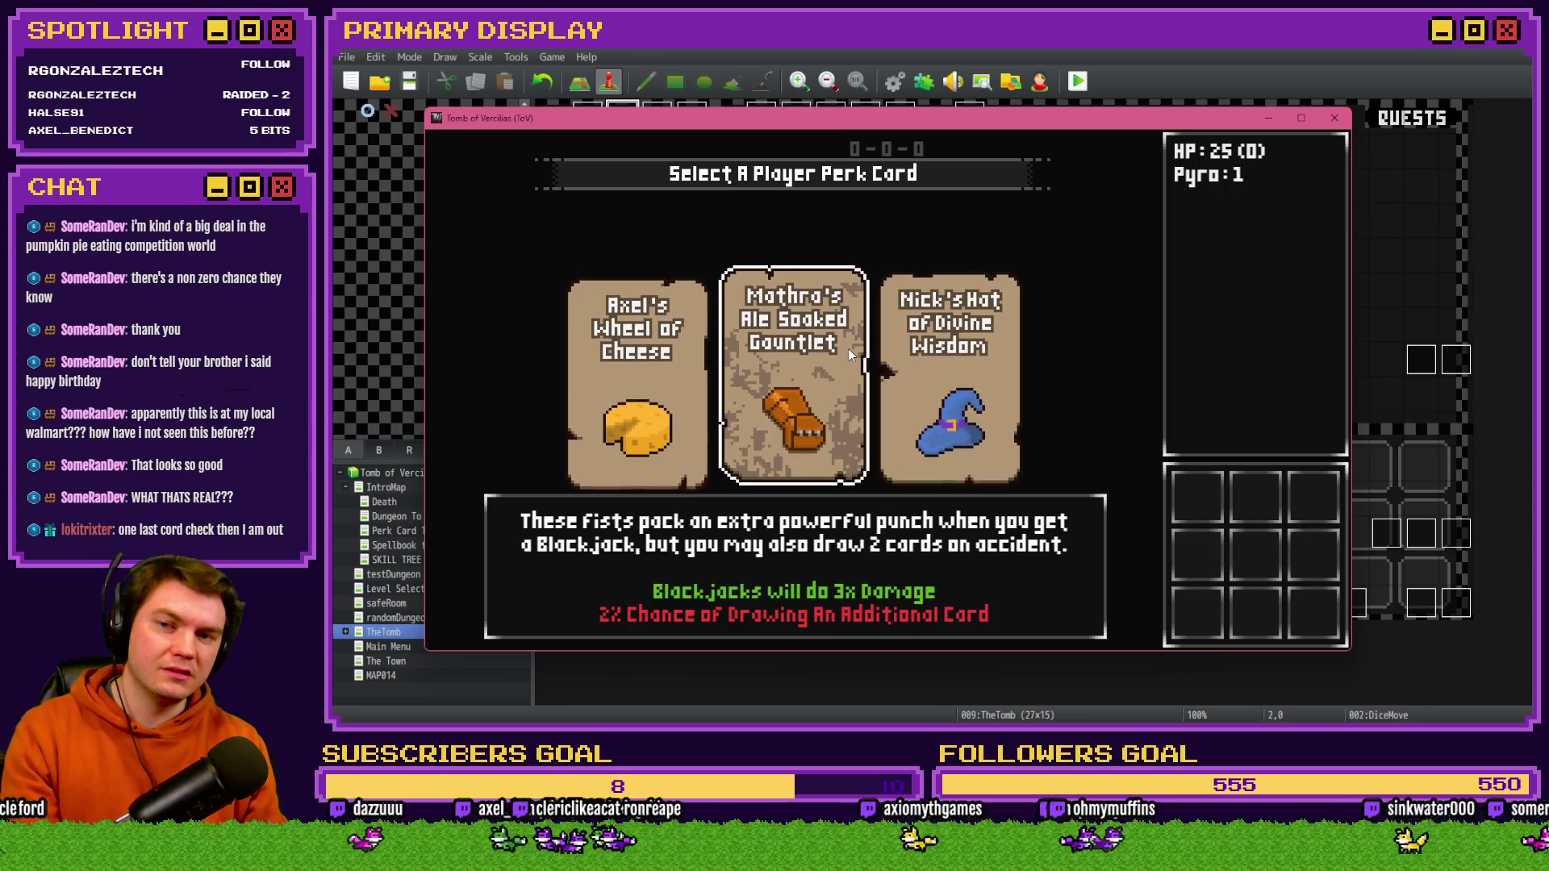
- Switch the playtest to fullscreen with F4 and pick Nick's Hat of Divine Wisdom perk
mouse_move(885, 367)
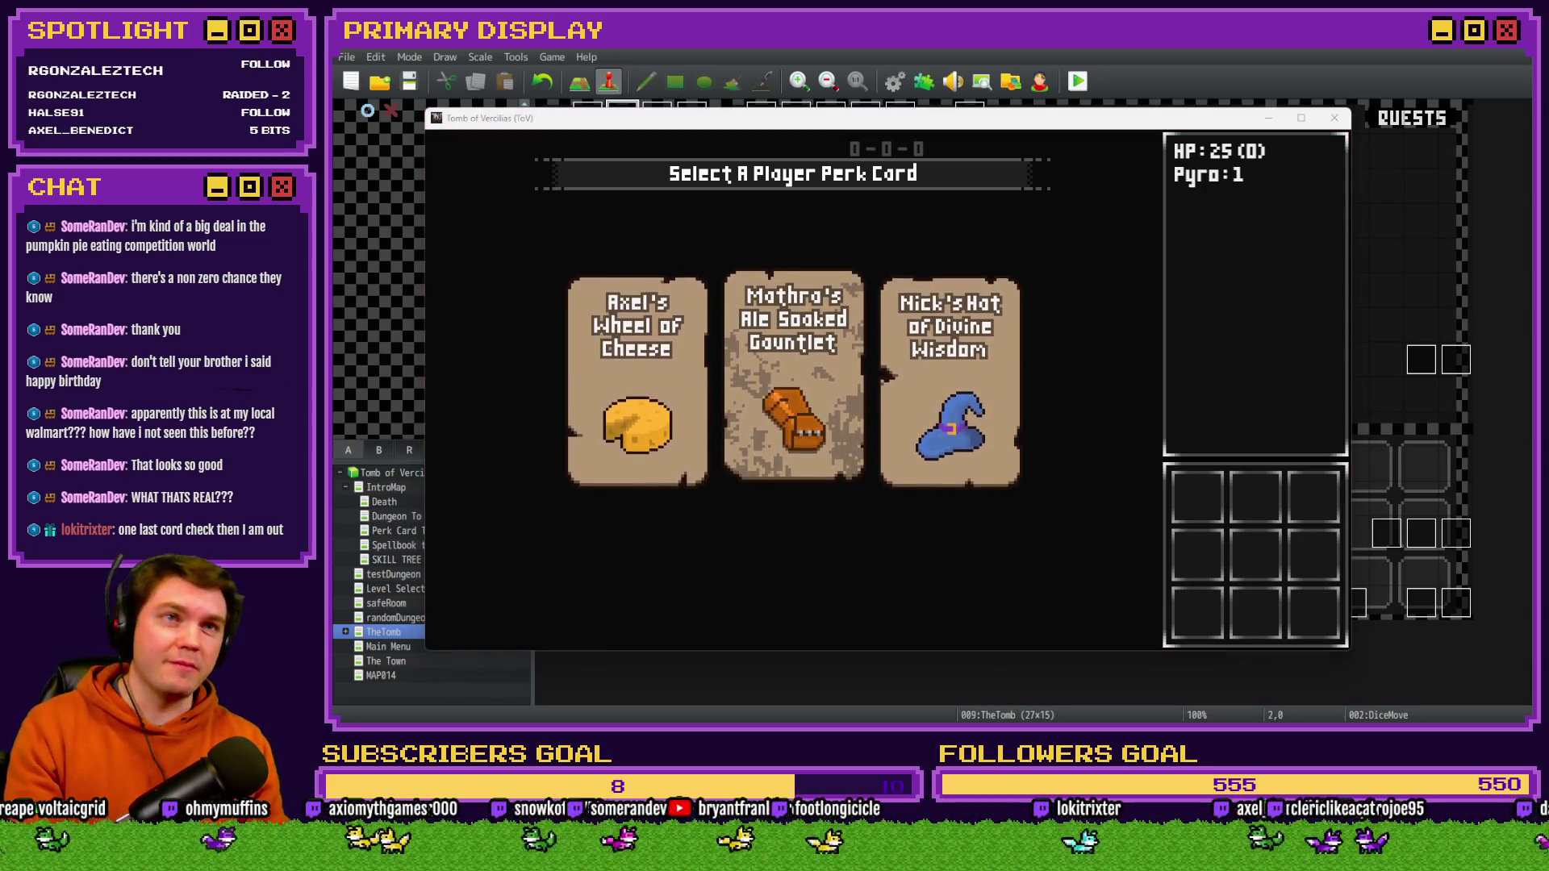
key(F4)
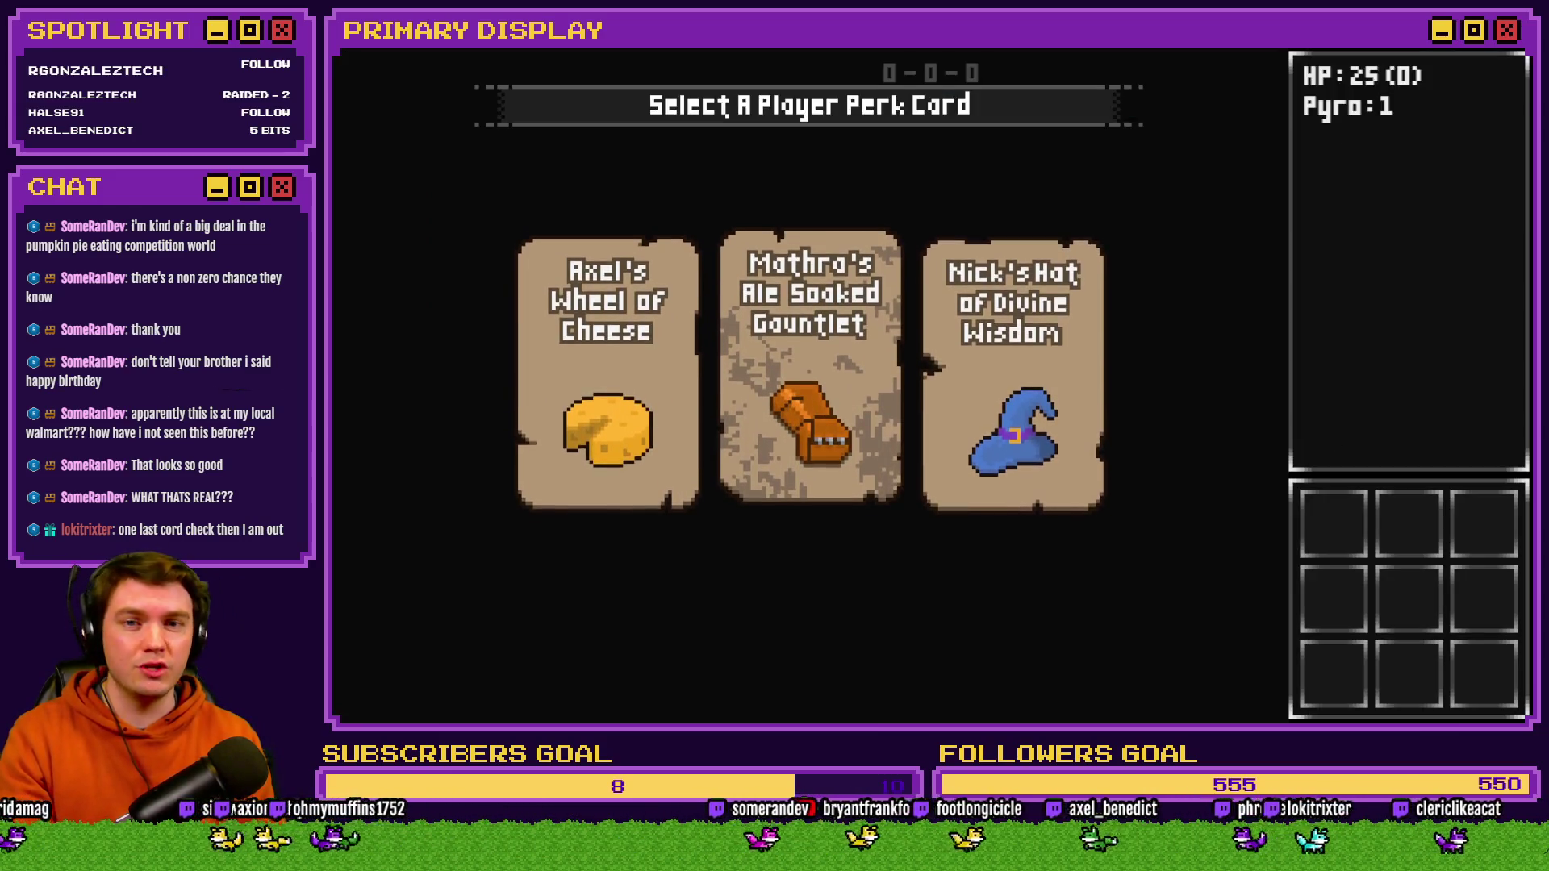
mouse_move(1041, 274)
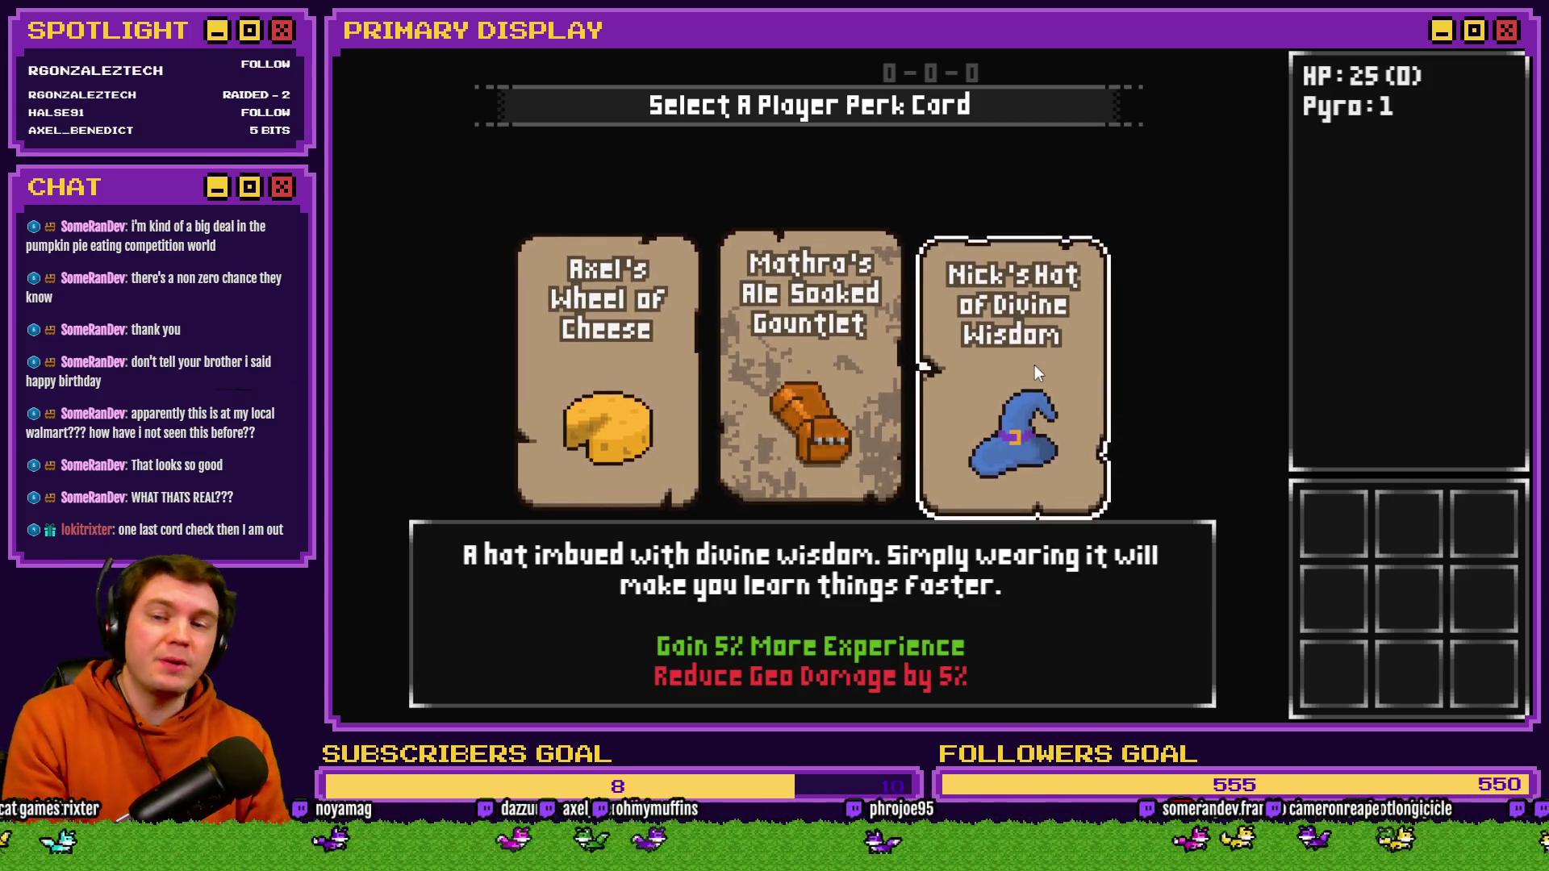
click(1035, 365)
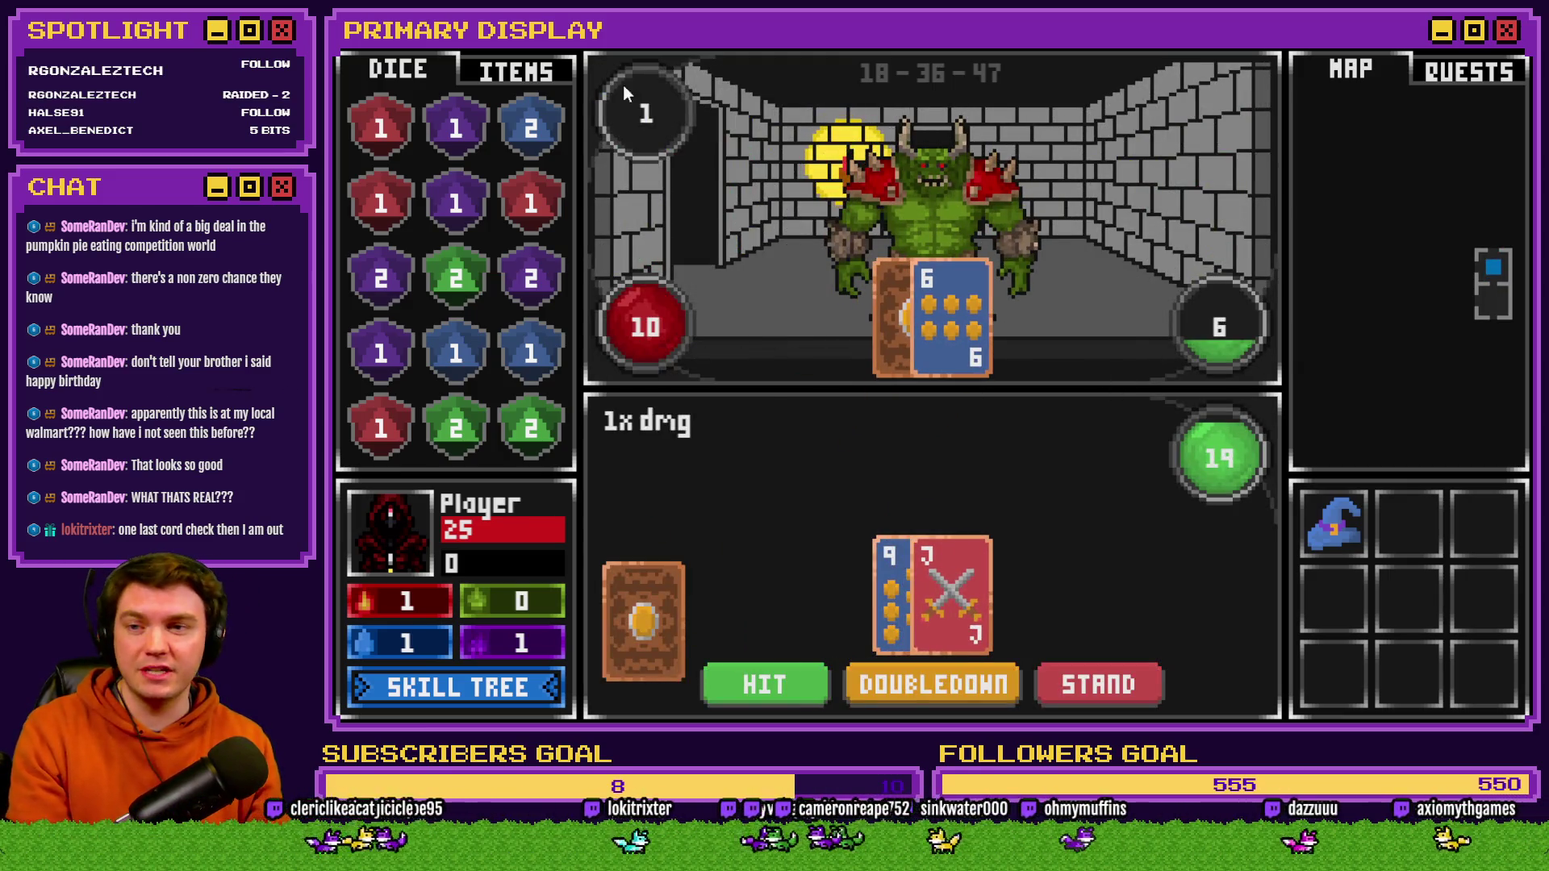
- Feed the rainbow burger to the monster, raising its HP from 10 to 15, then open debug with F9
click(529, 72)
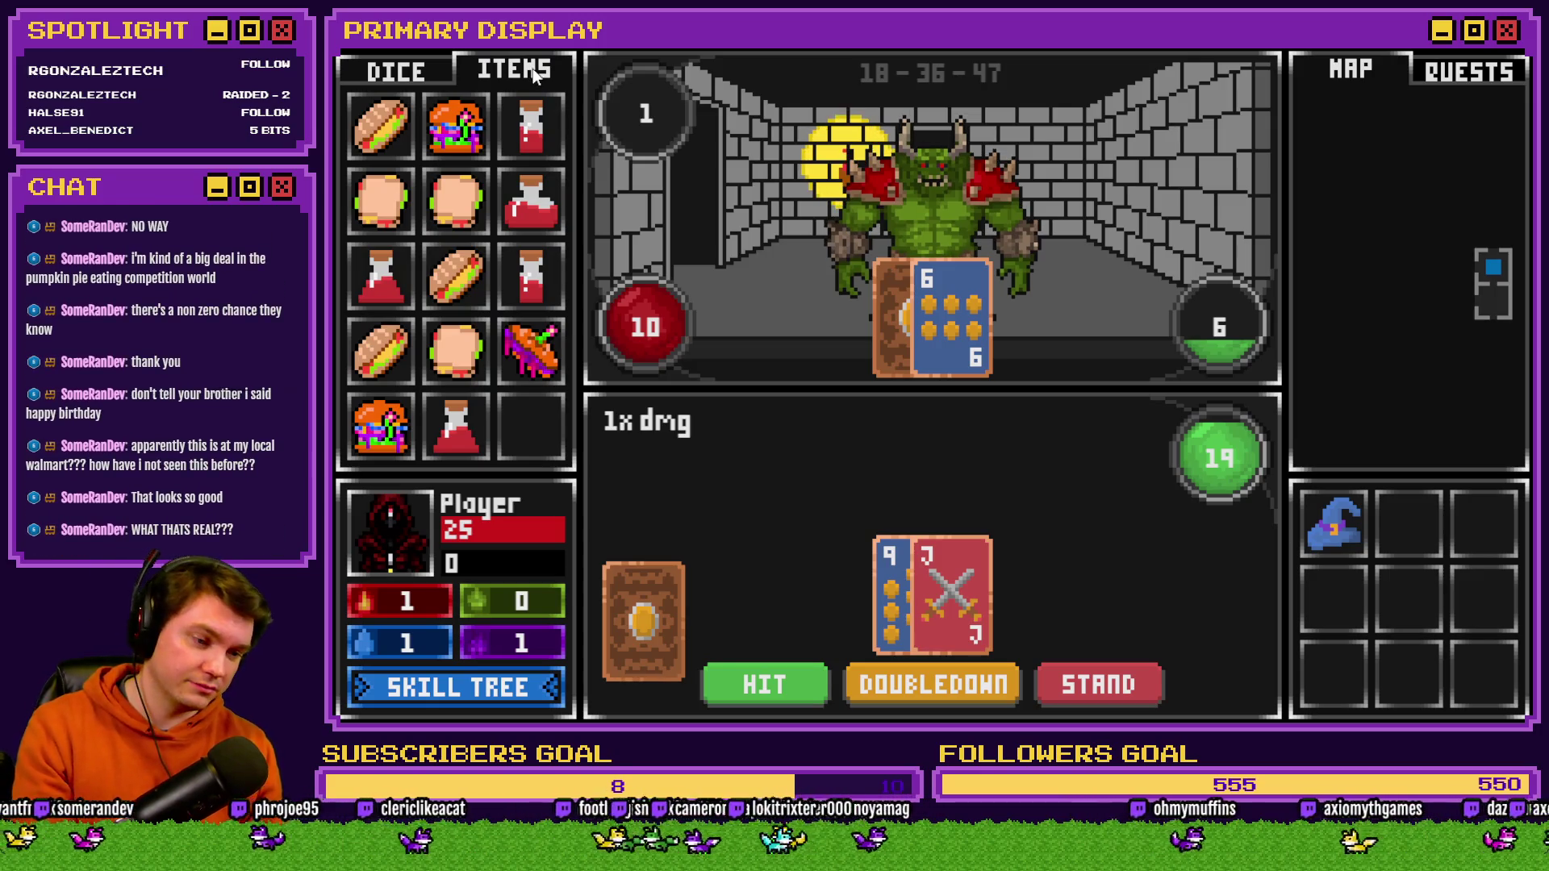
mouse_move(542, 365)
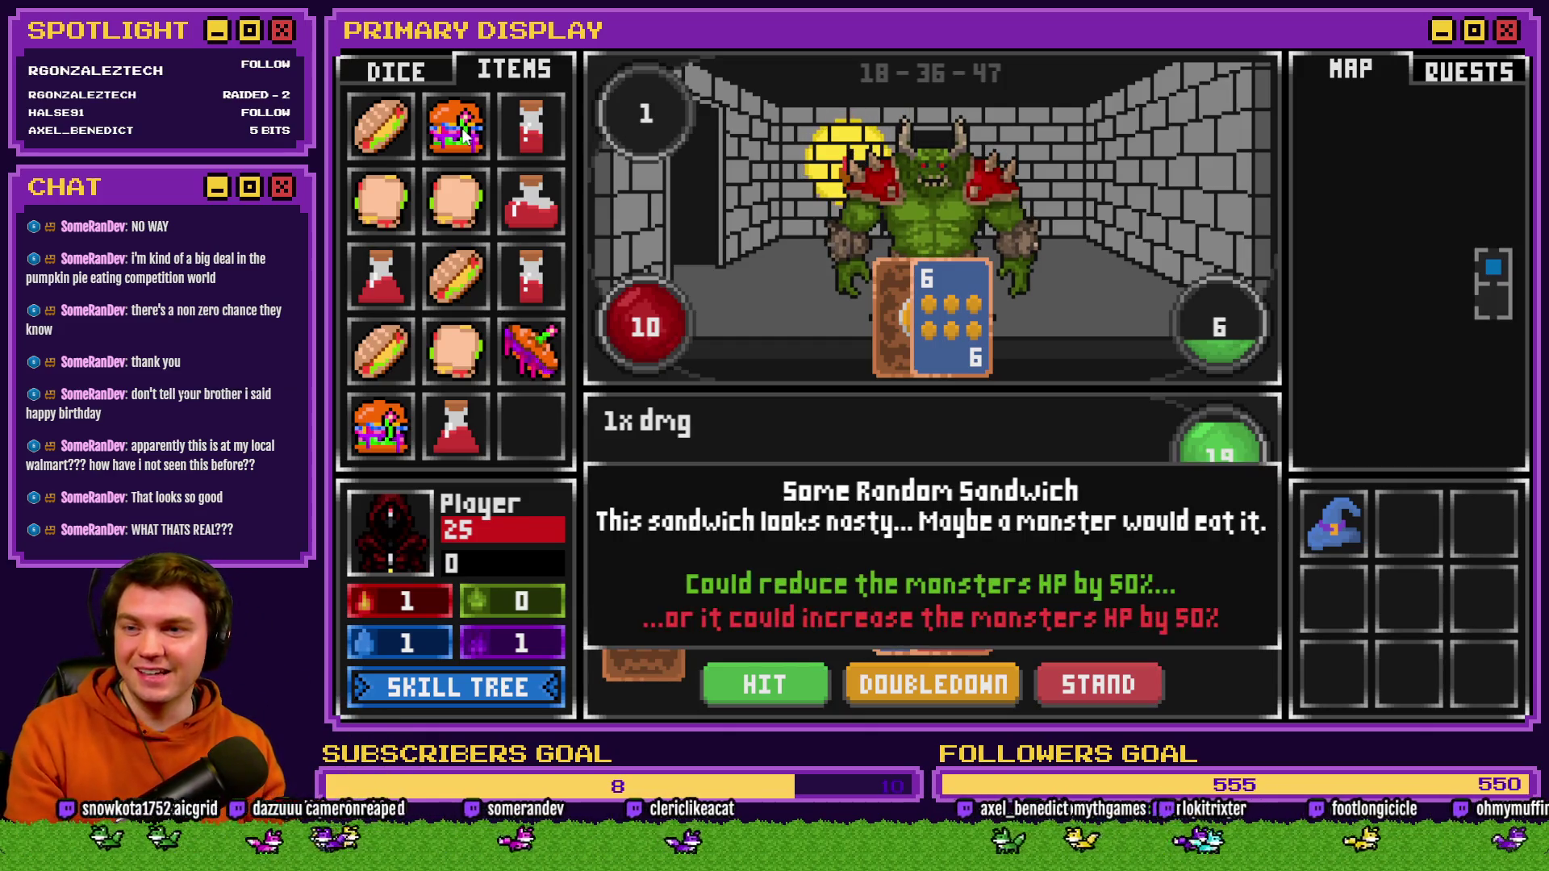
mouse_move(456, 125)
mouse_down()
mouse_move(781, 201)
mouse_move(944, 210)
mouse_up()
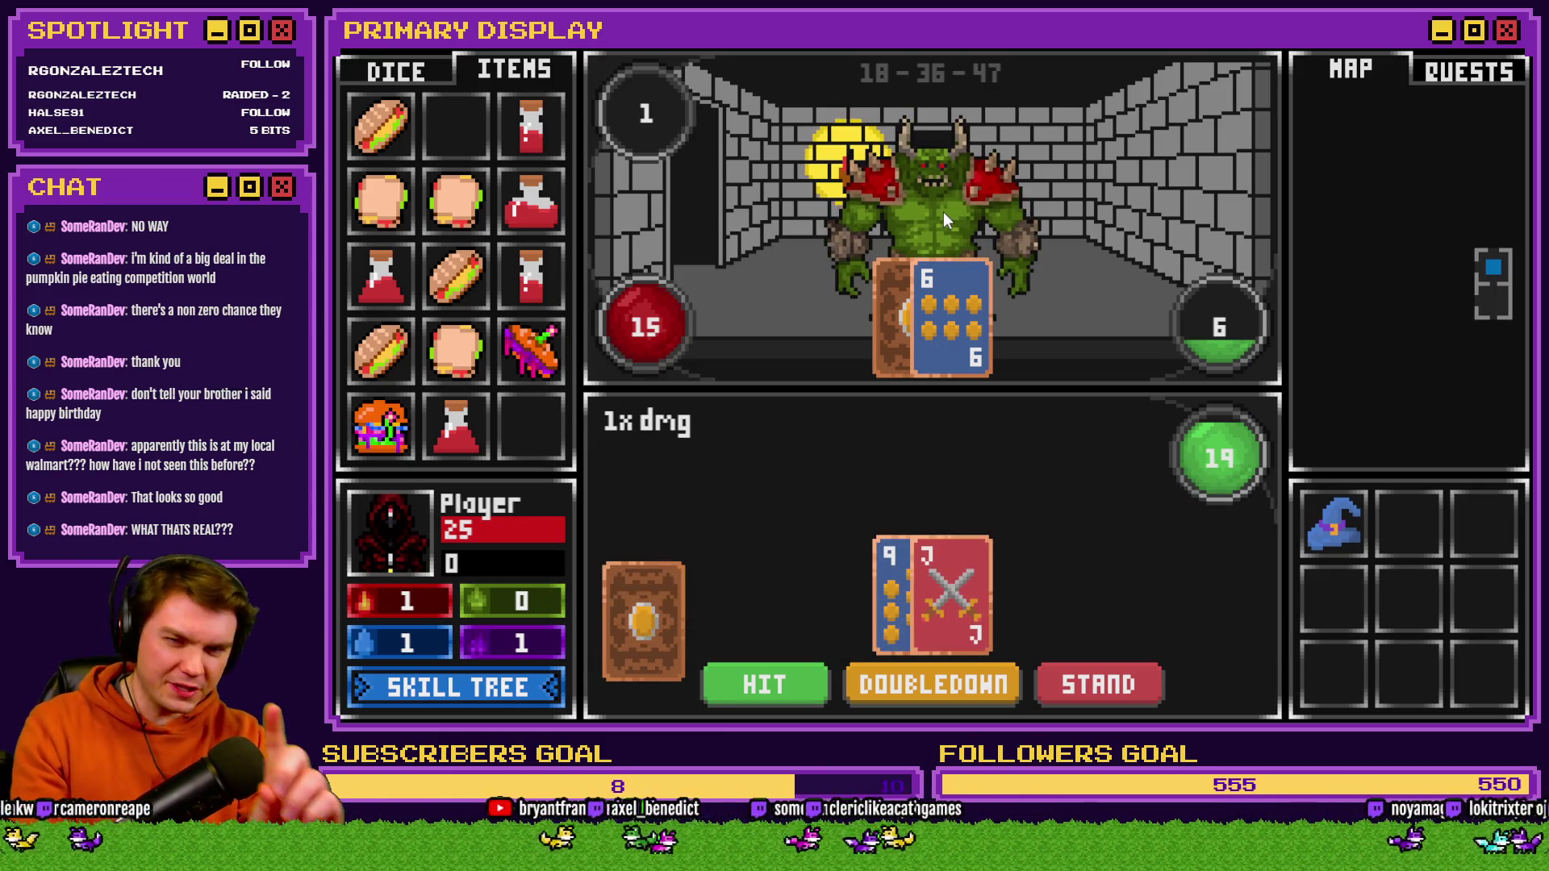
mouse_move(517, 361)
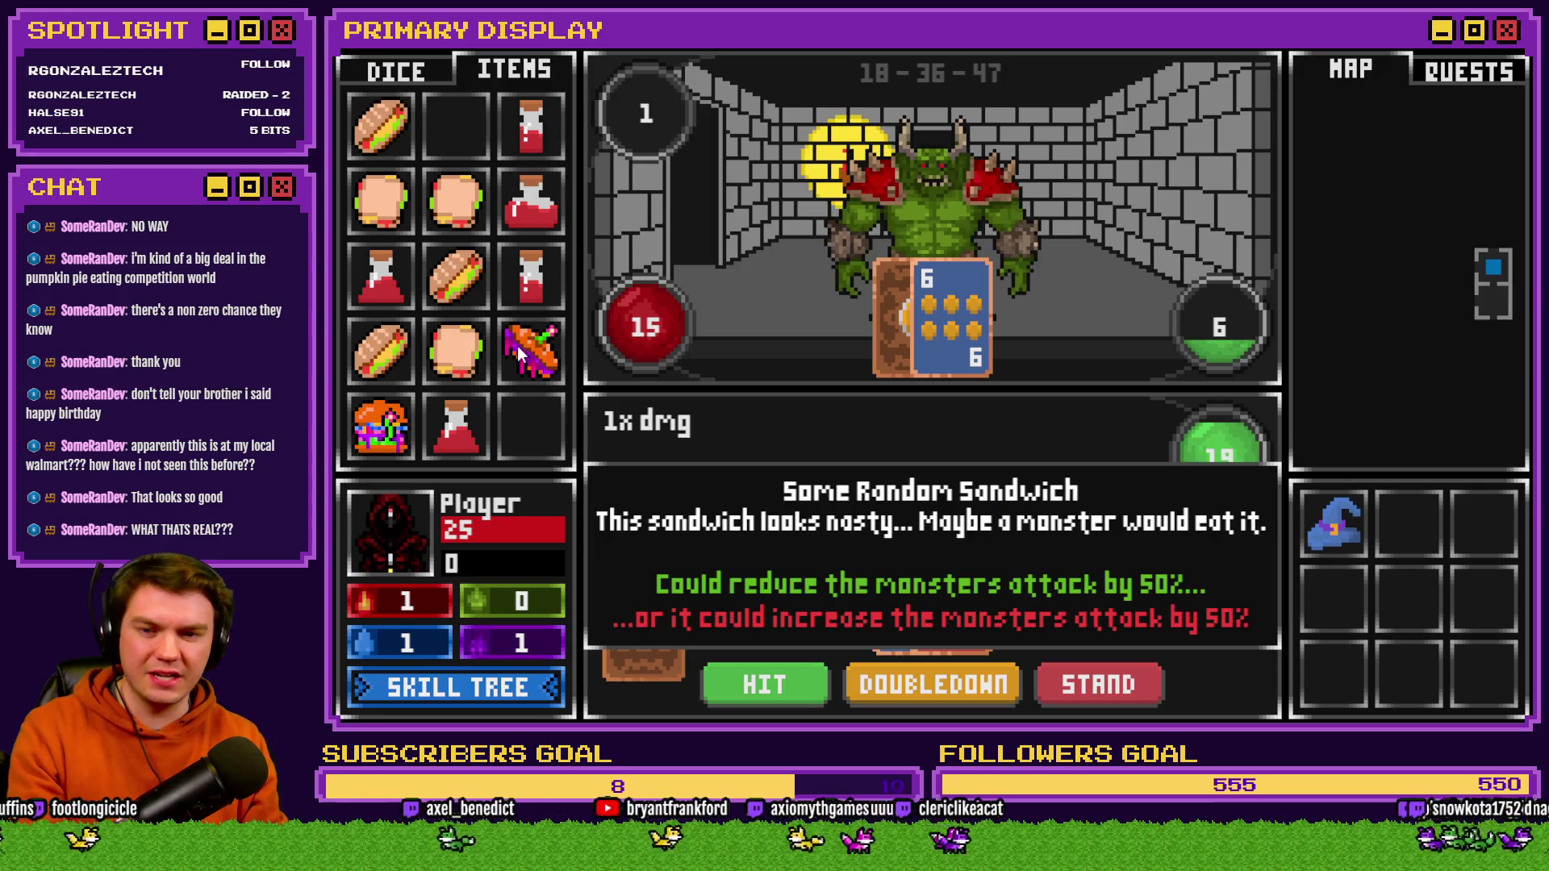
key(F9)
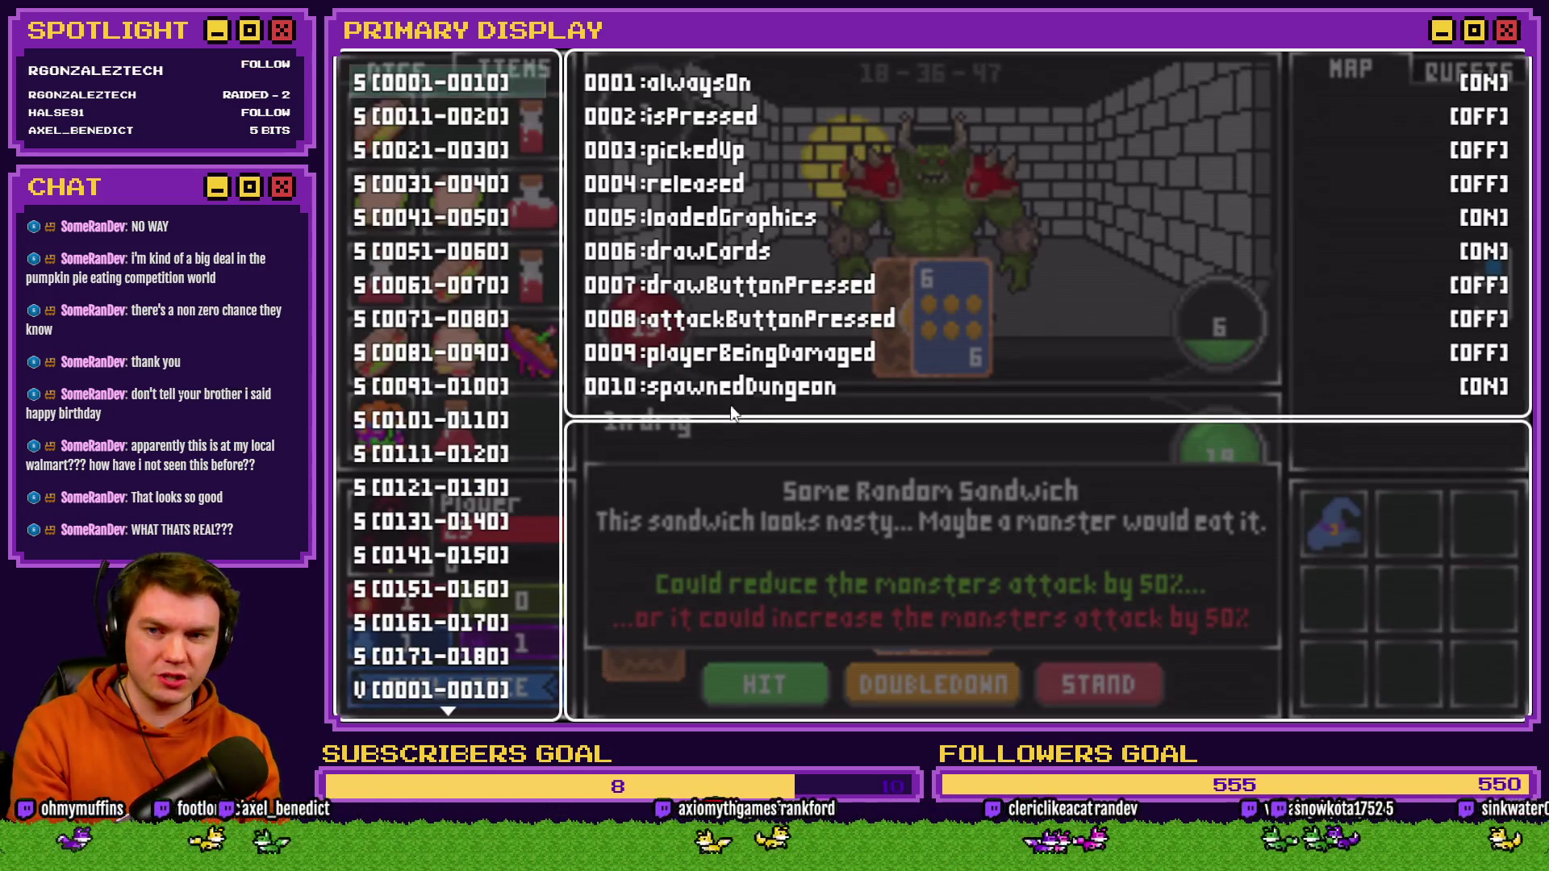
- Raise variable 0070 monsterATK from 1 to 4 in the 0061–0070 group and close debug
click(401, 601)
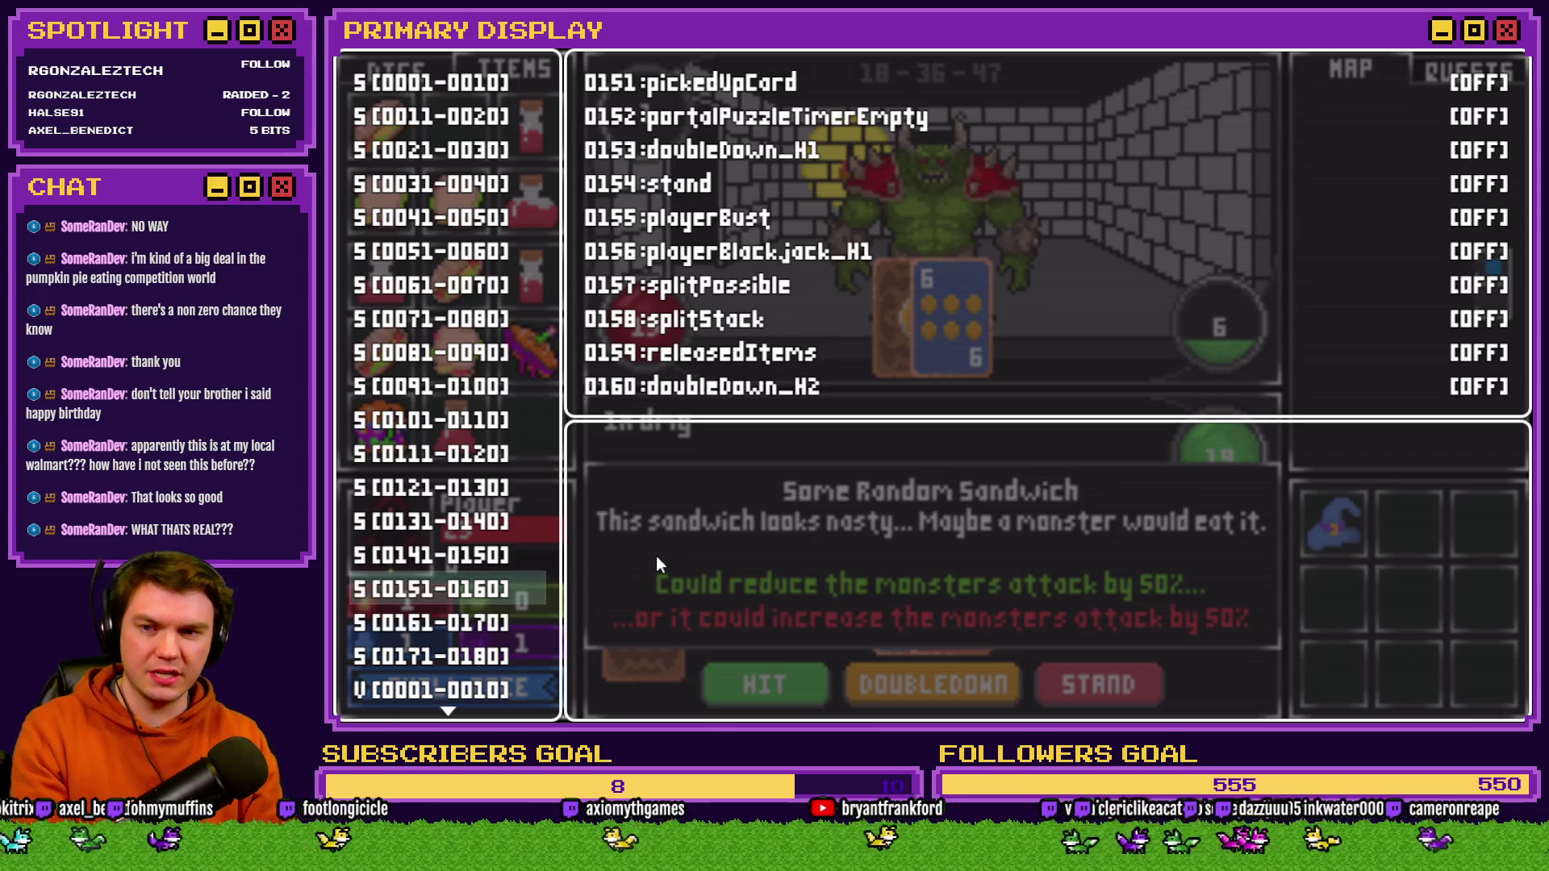
key(Up)
key(Up)
key(Up)
key(Up)
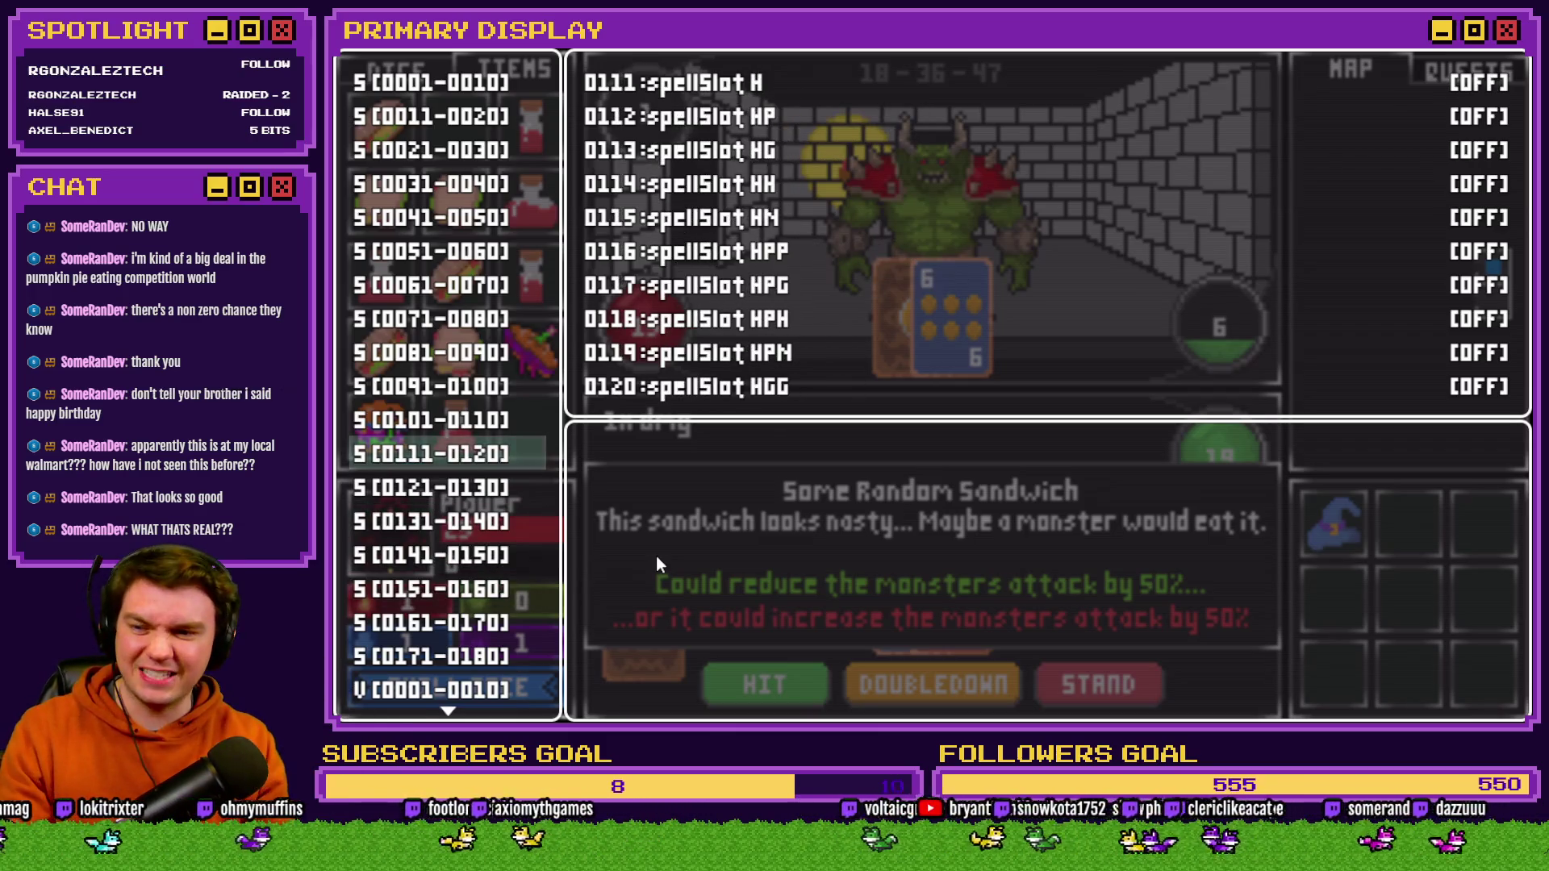
key(Down)
key(Down)
key(Down)
key(Down)
key(Down)
key(Down)
key(Down)
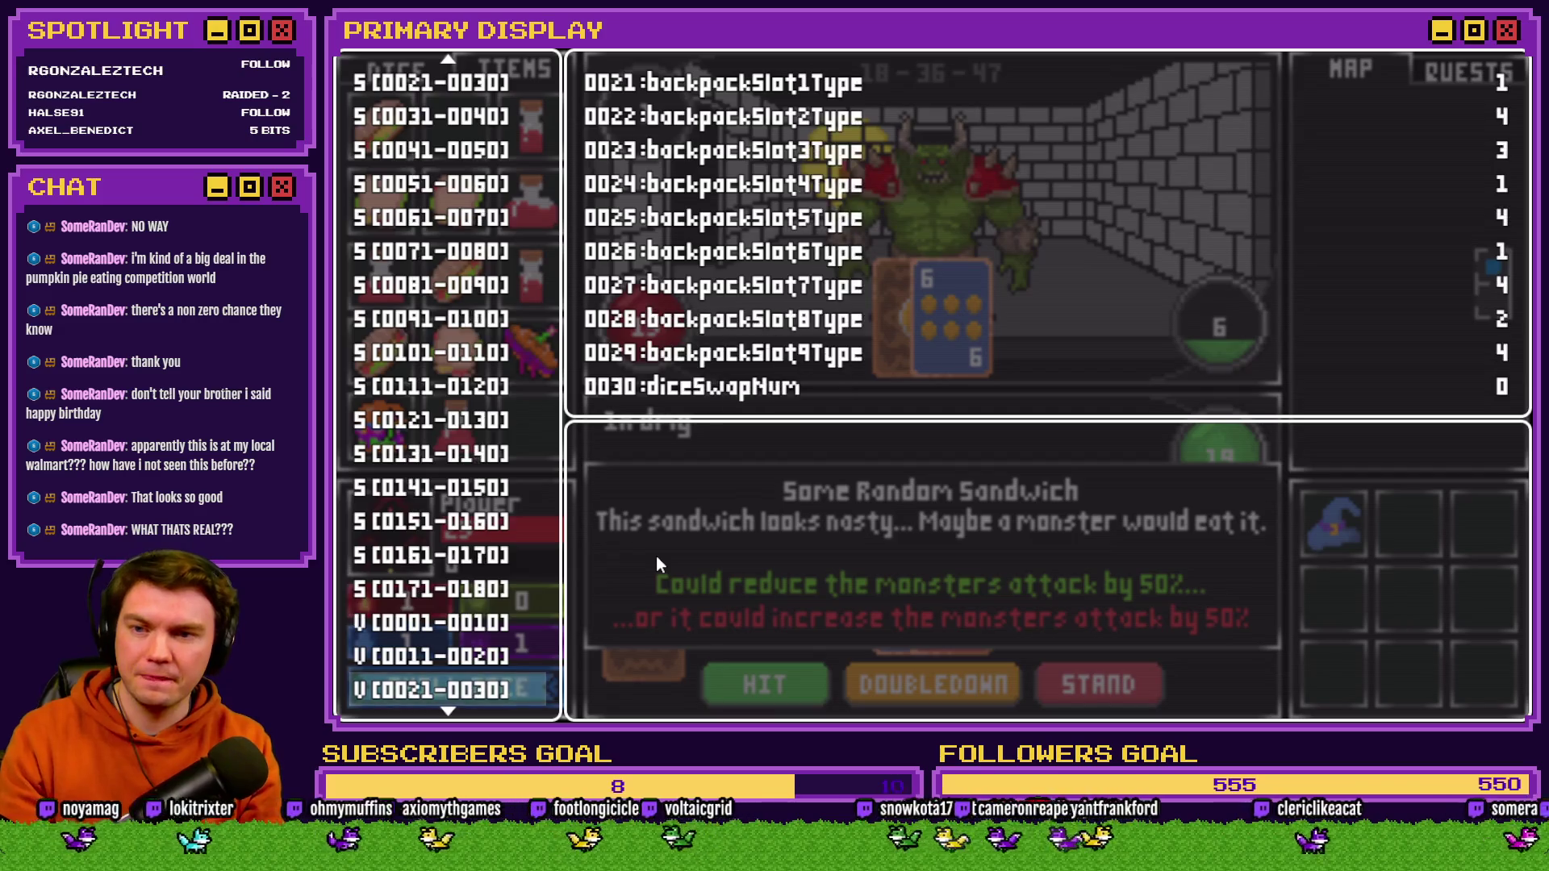
key(Down)
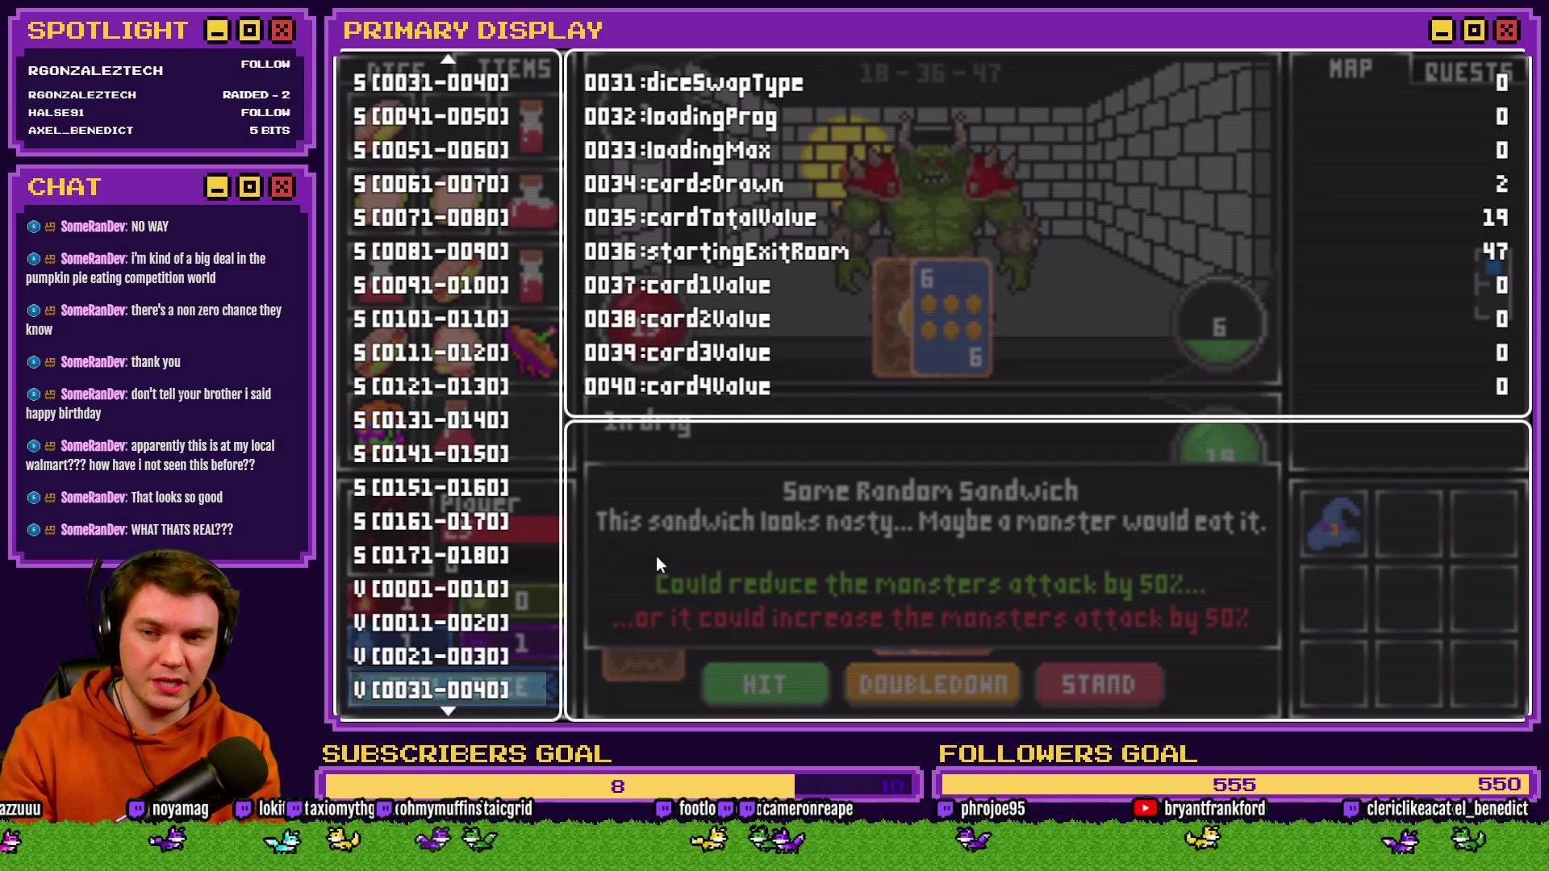
key(Down)
key(Down)
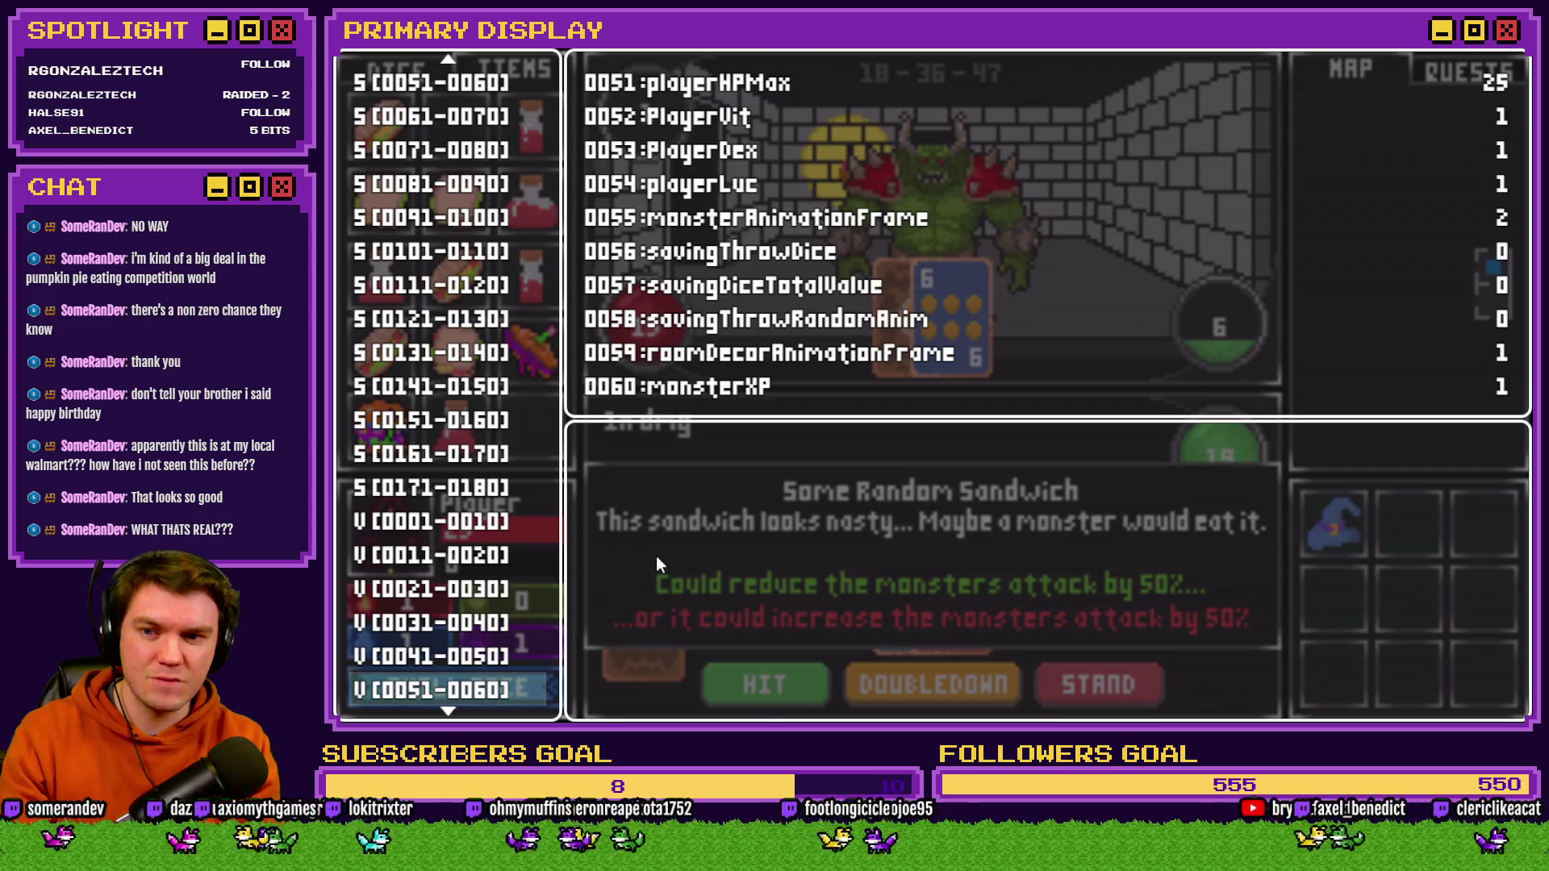
key(Down)
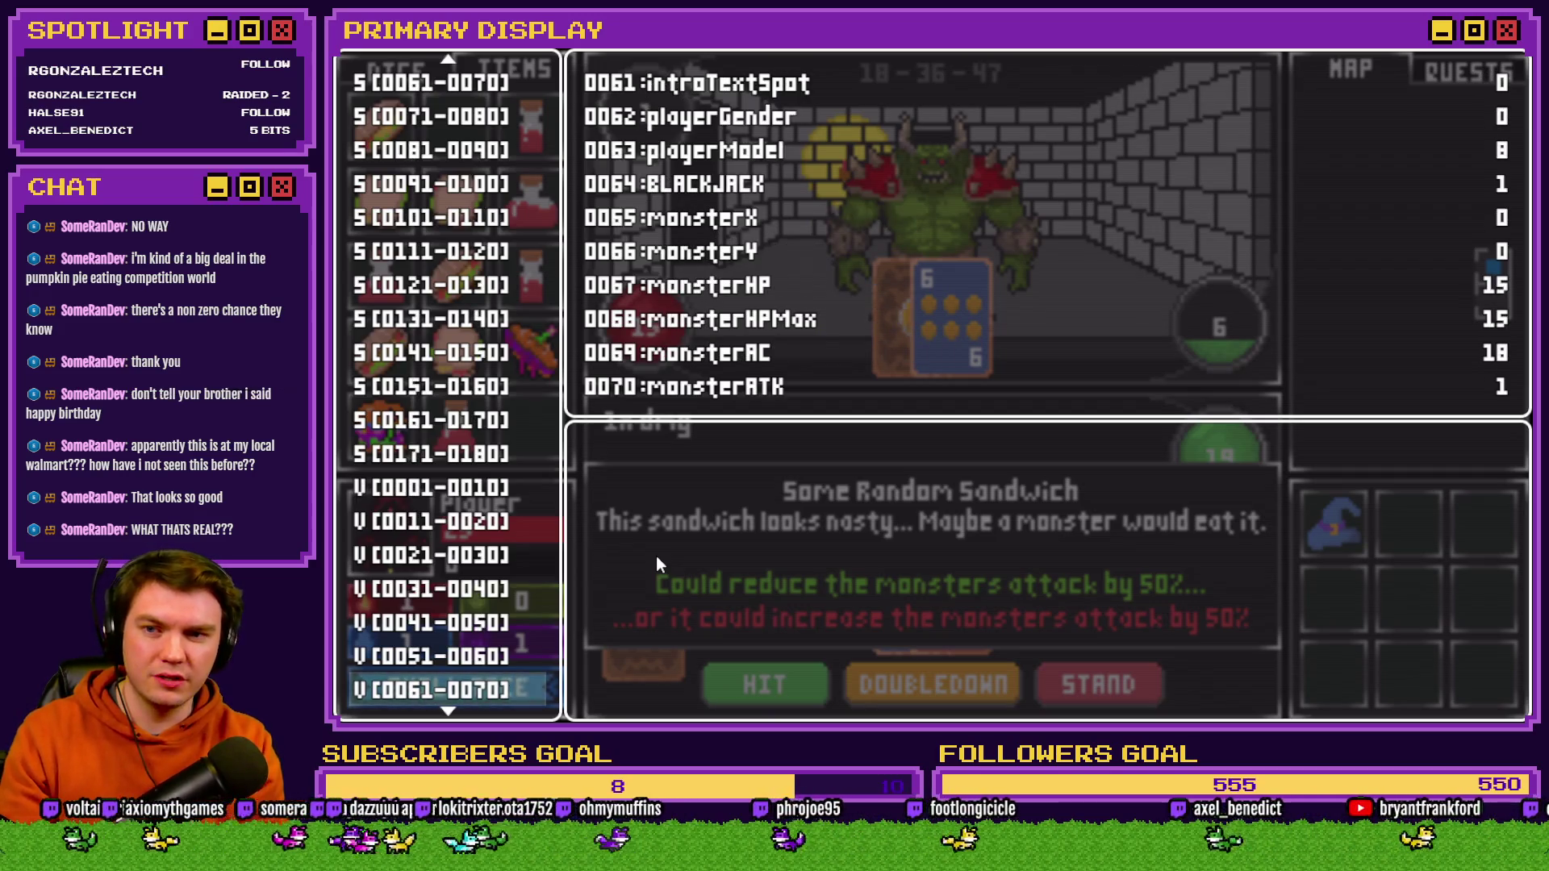
key(Return)
key(Up)
key(Right)
key(Right)
key(Right)
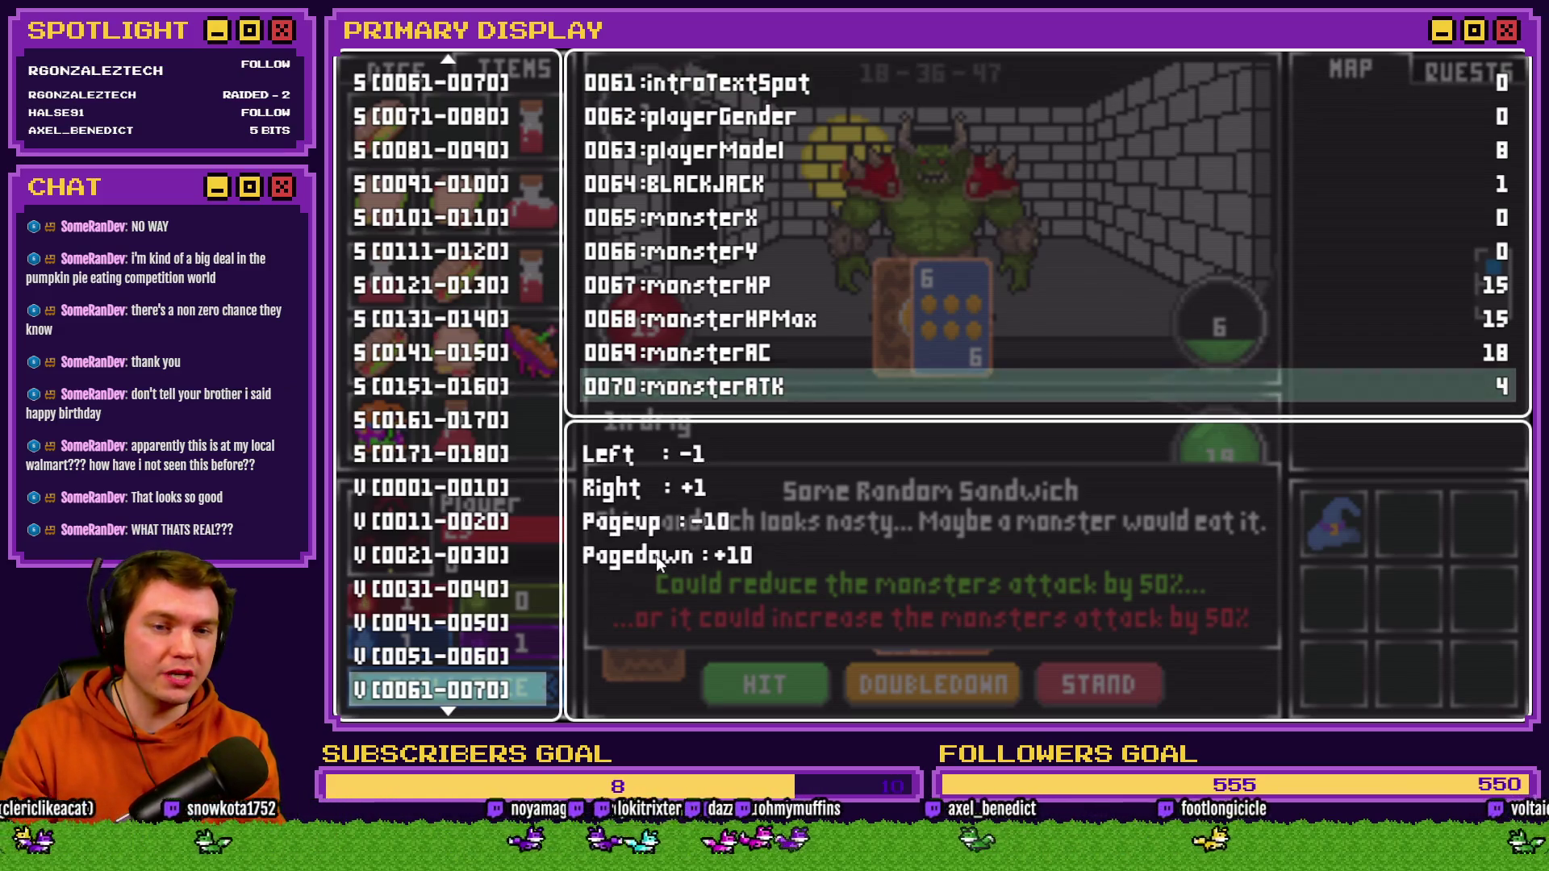
key(Escape)
- Feed the monster the purple sandwich (attack to 2) and rainbow burger (HP to 22), then close the playtest
mouse_move(542, 368)
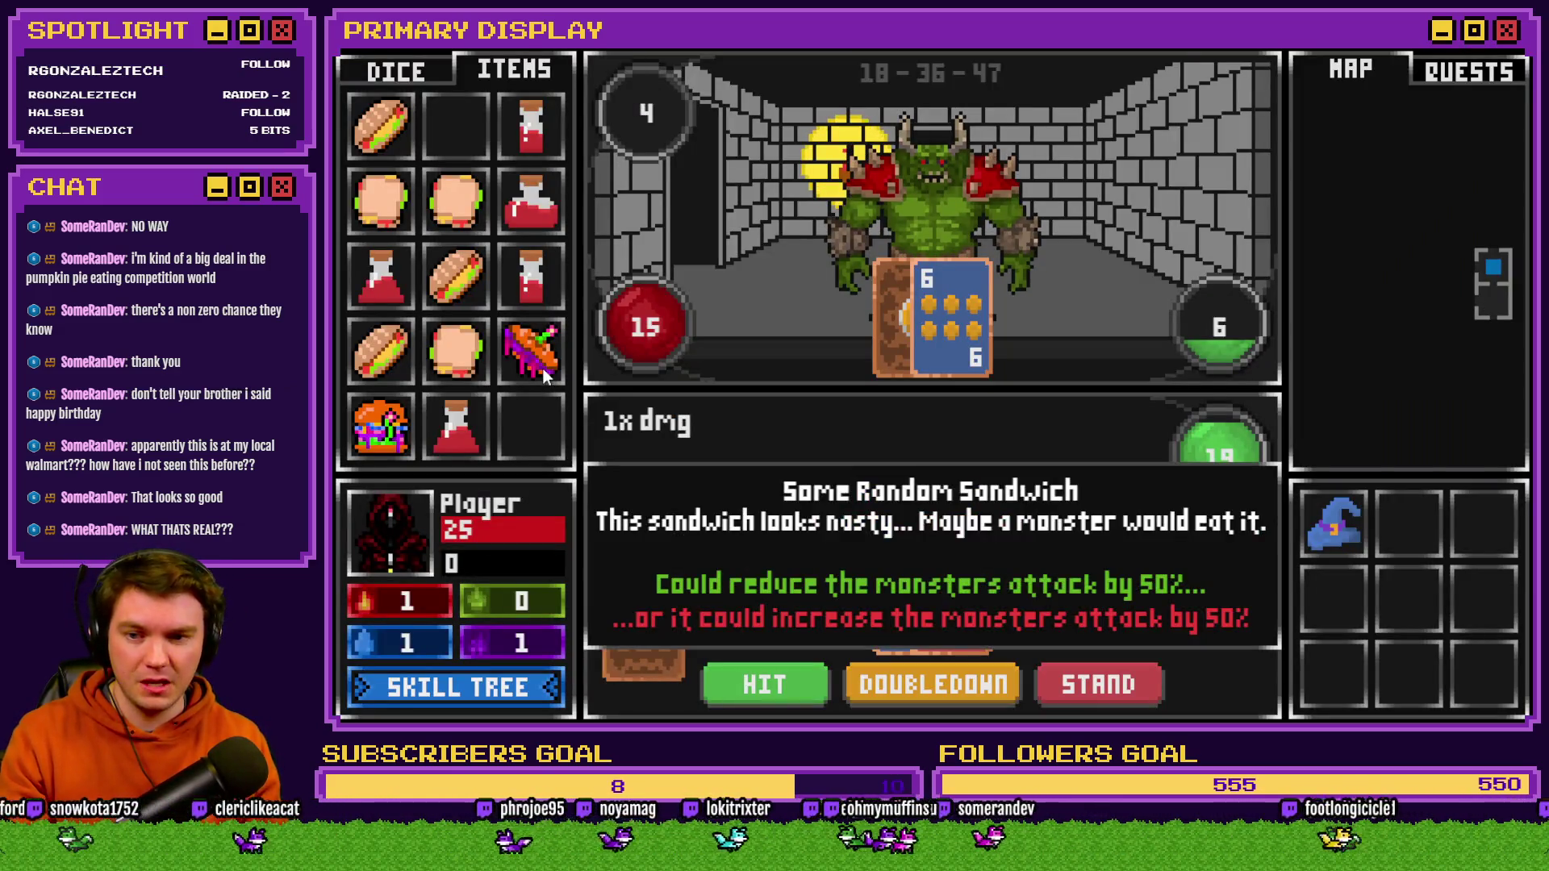
mouse_move(540, 366)
mouse_down()
mouse_move(864, 242)
mouse_move(627, 355)
mouse_move(904, 215)
mouse_up()
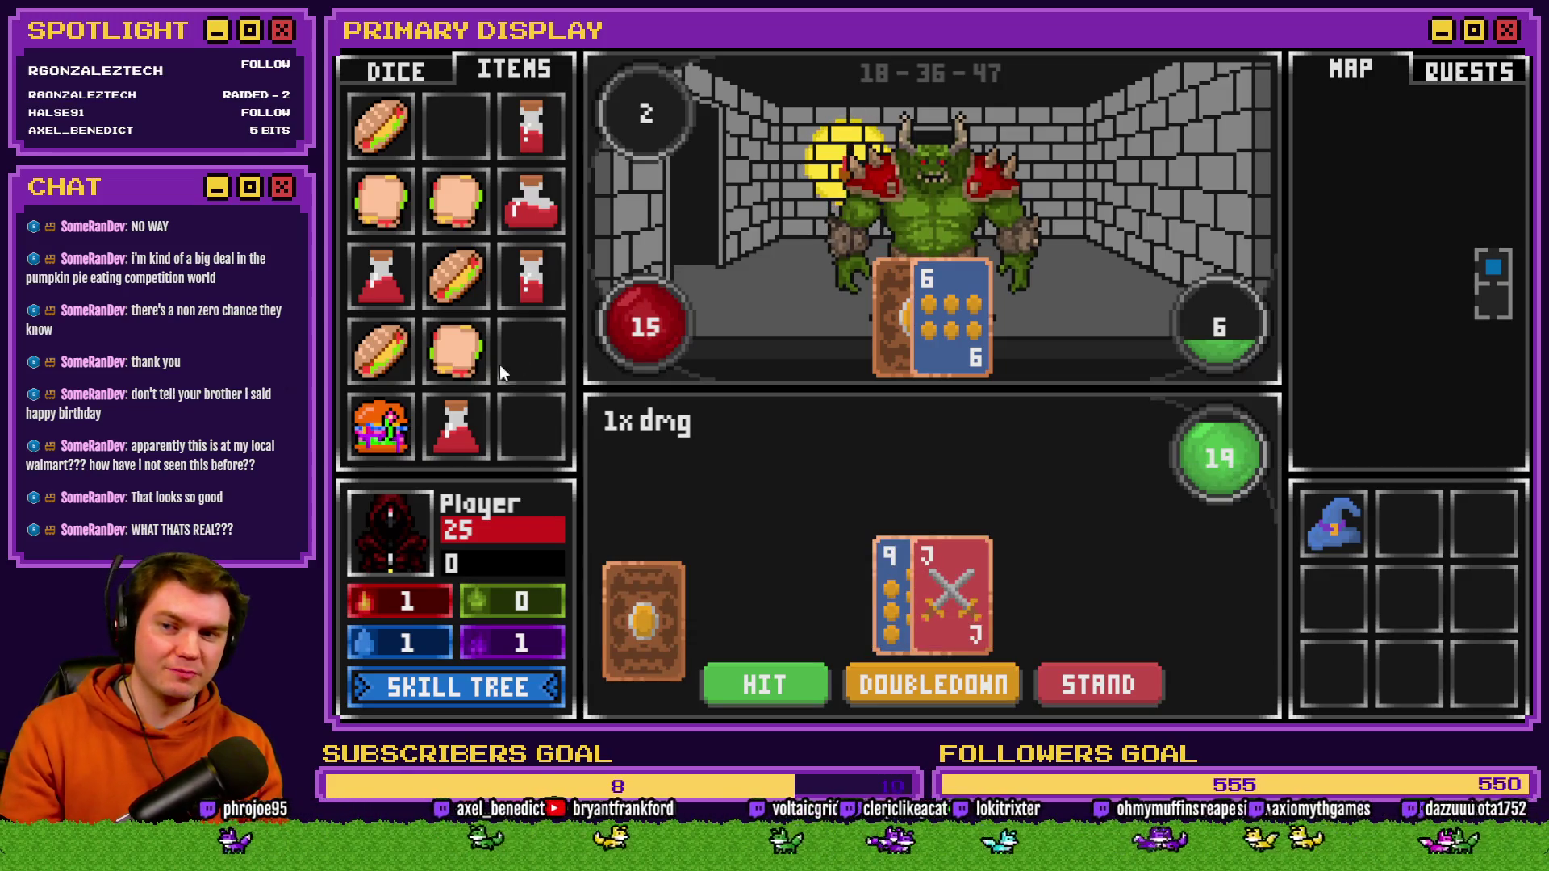
mouse_move(381, 428)
mouse_down()
mouse_move(365, 428)
mouse_move(1014, 179)
mouse_move(954, 196)
mouse_up()
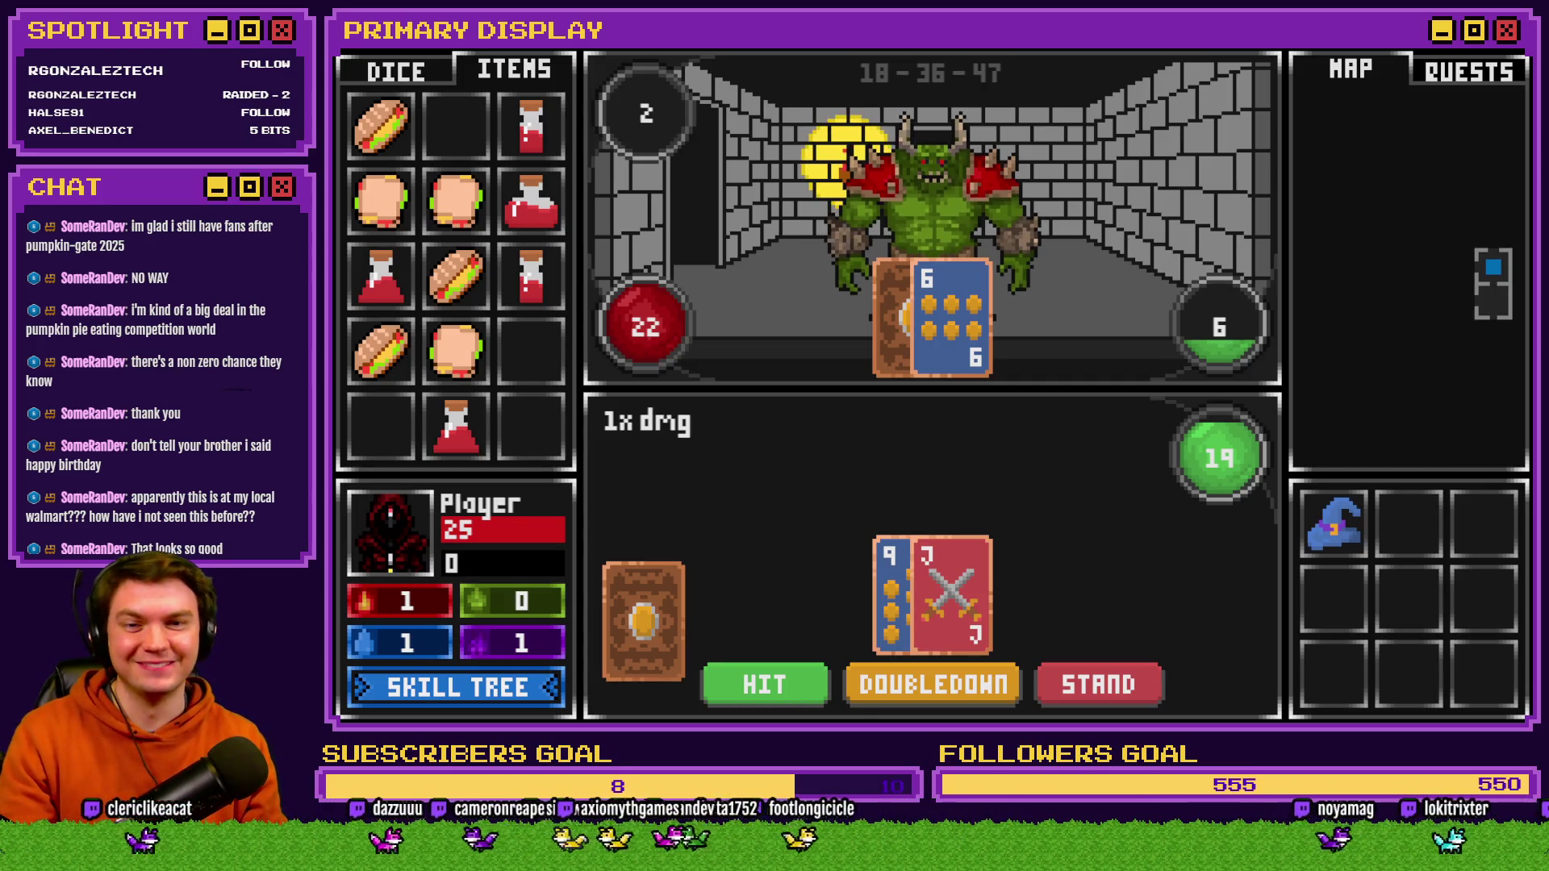
key(alt+F4)
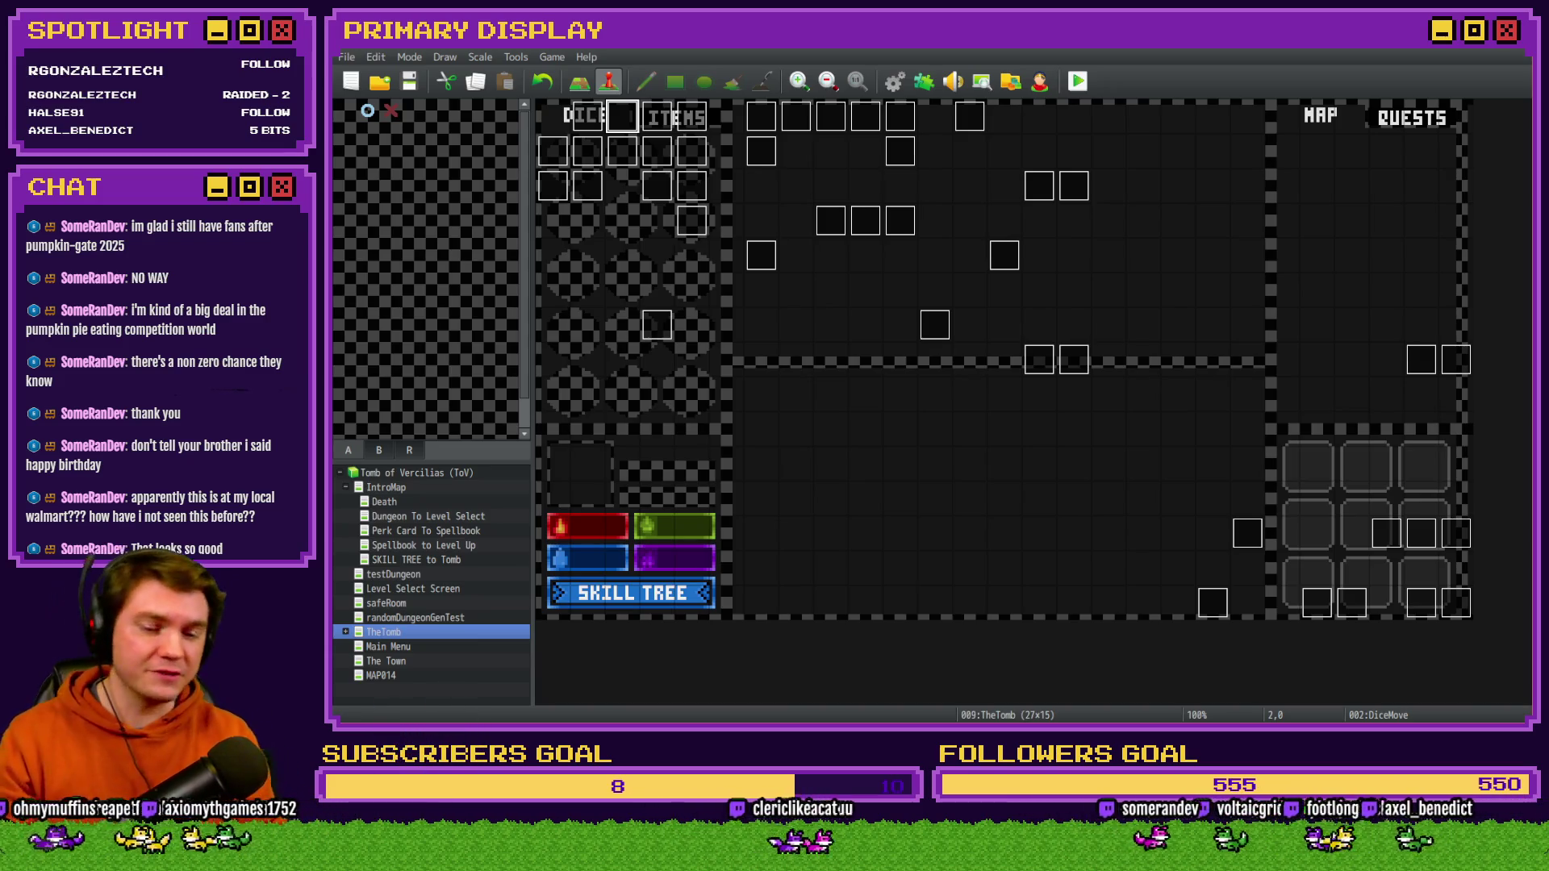
key(alt+Tab)
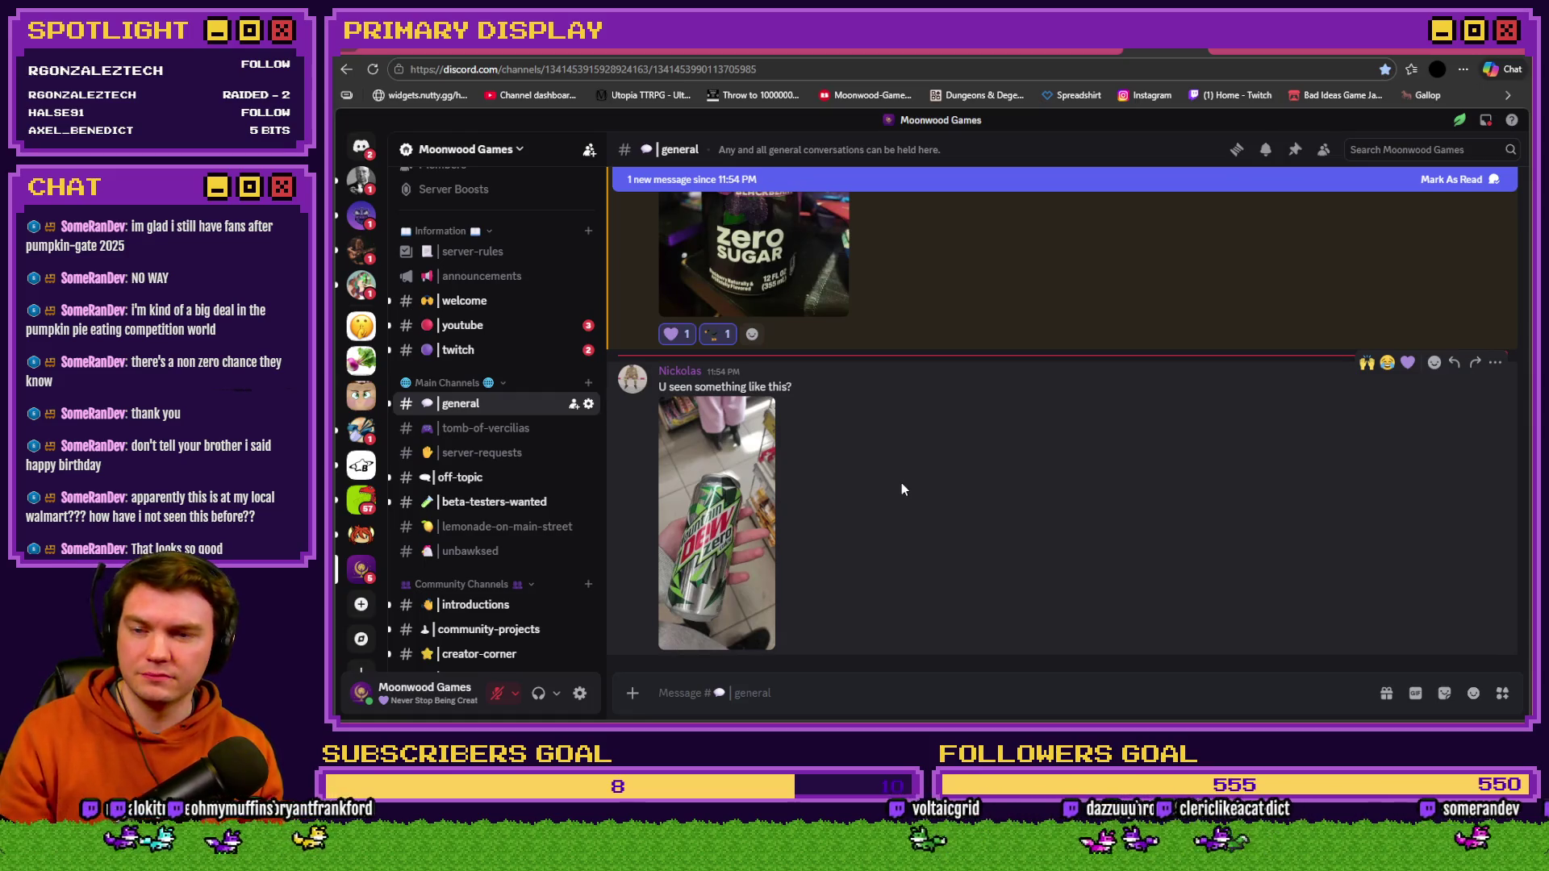
- Enlarge the Mountain Dew can photo and zoom in and out to examine the can
click(686, 496)
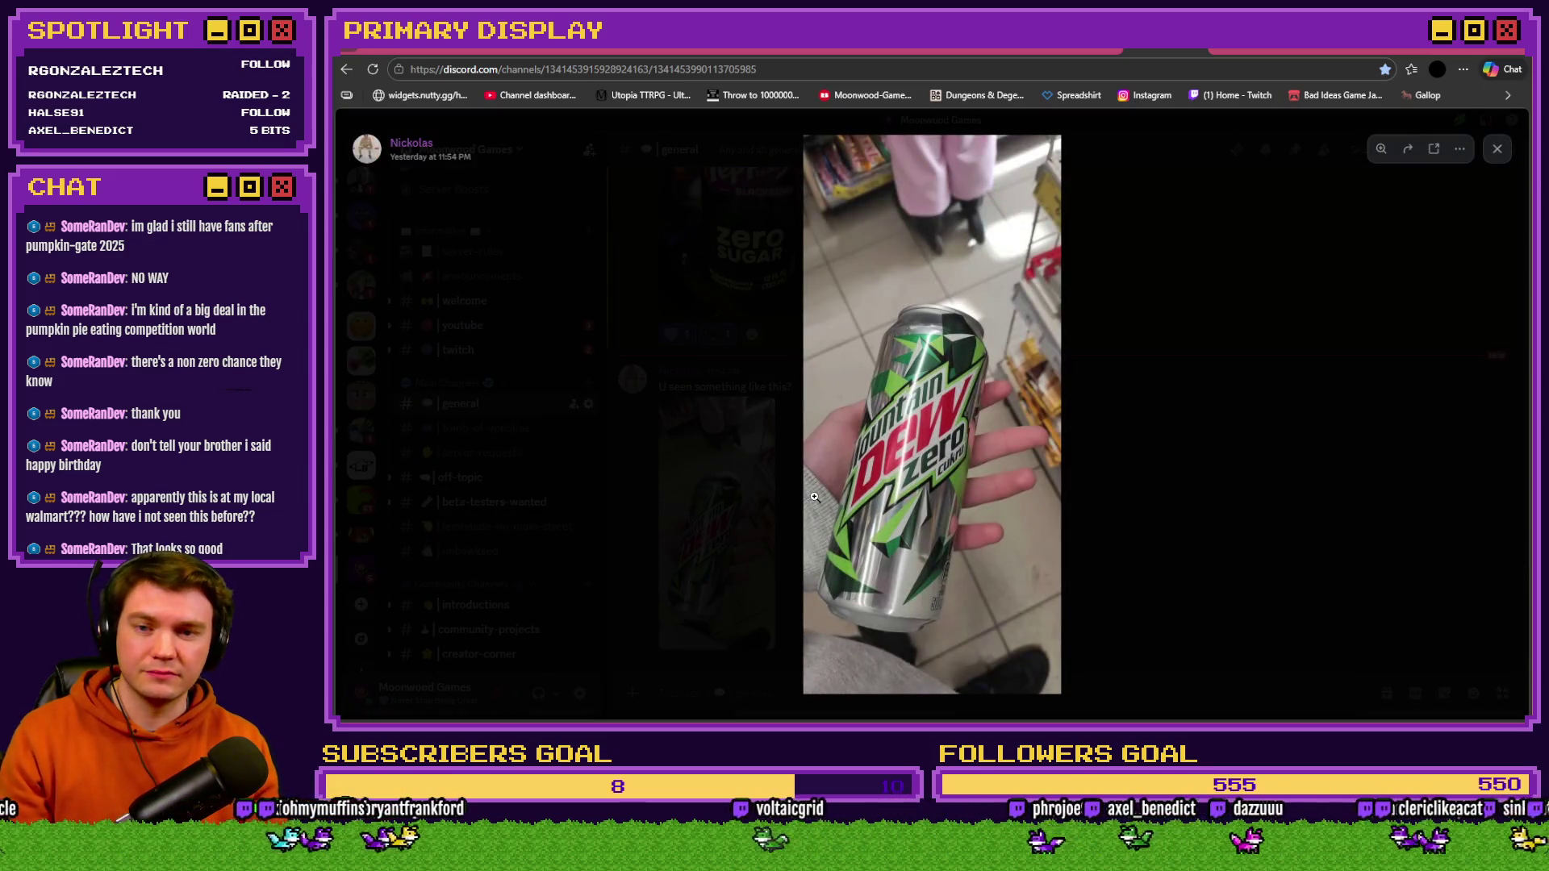
click(898, 479)
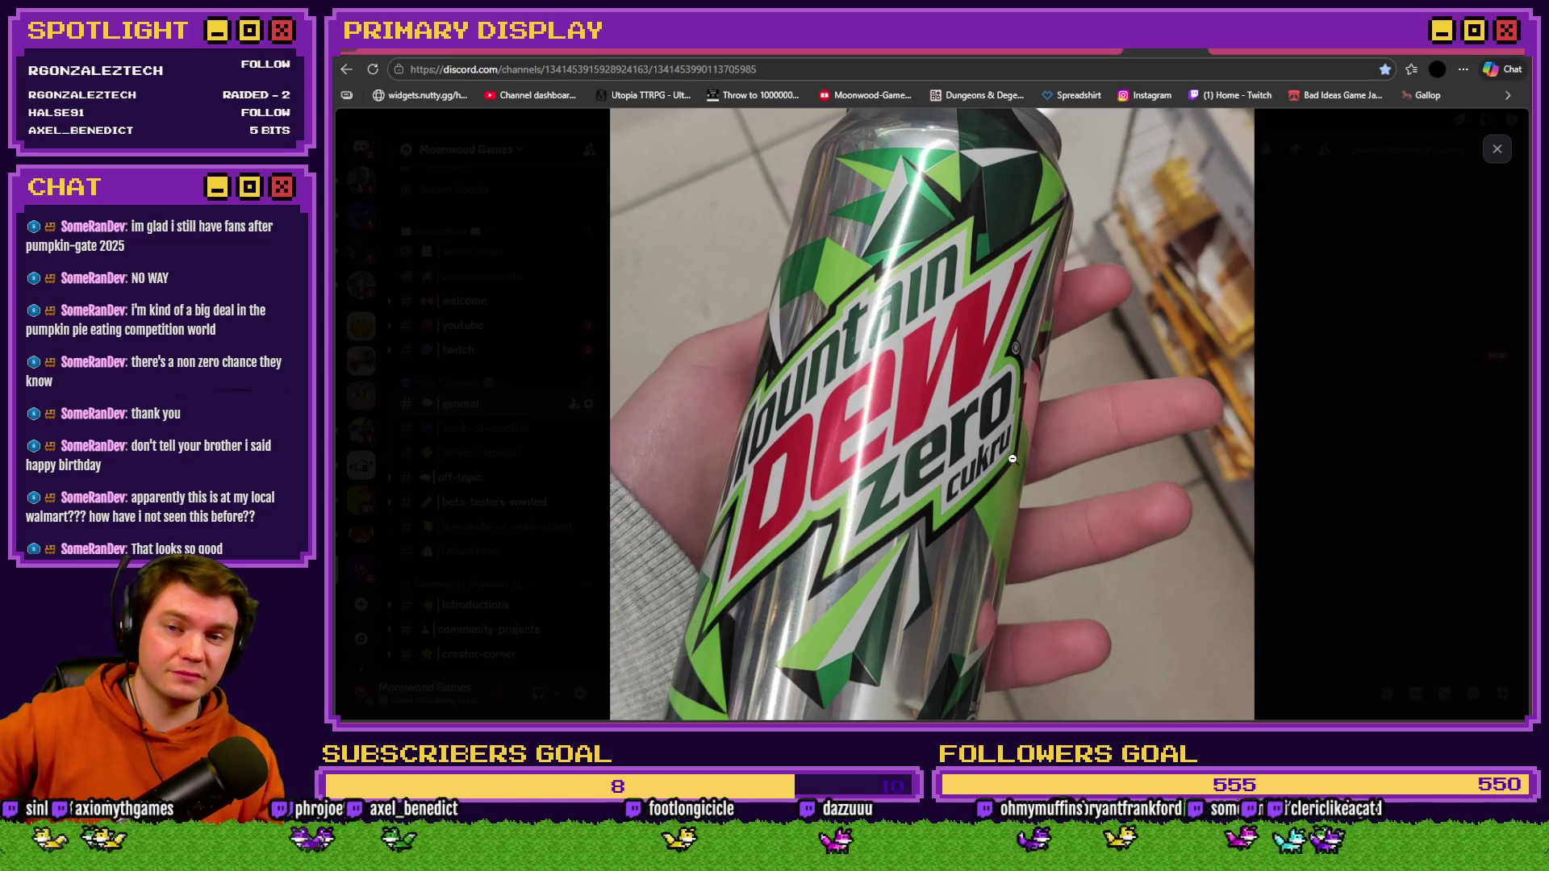
click(1012, 458)
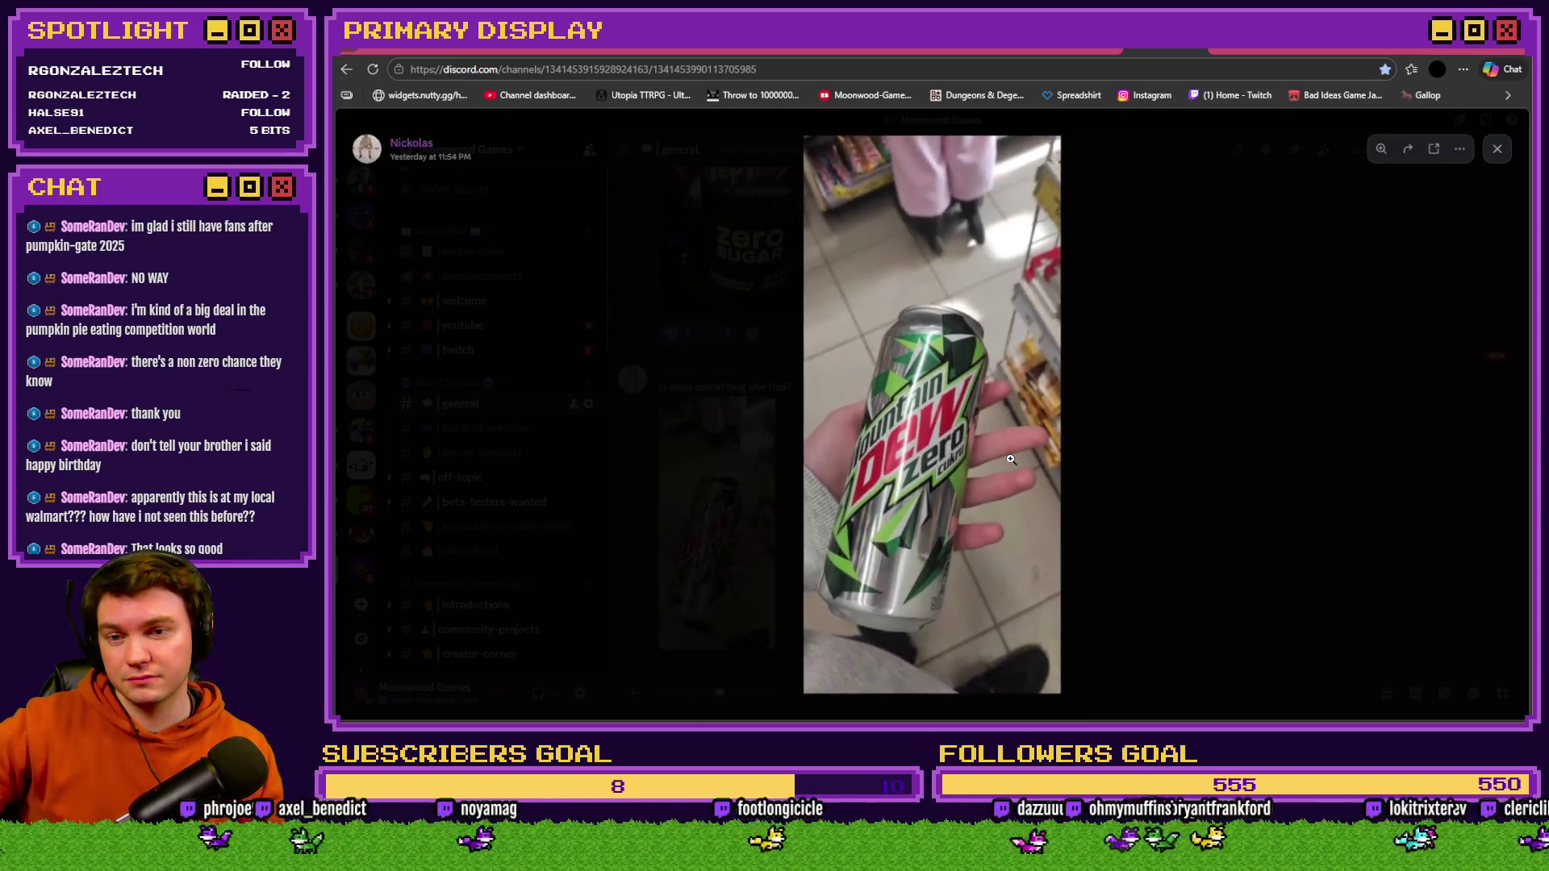
click(903, 464)
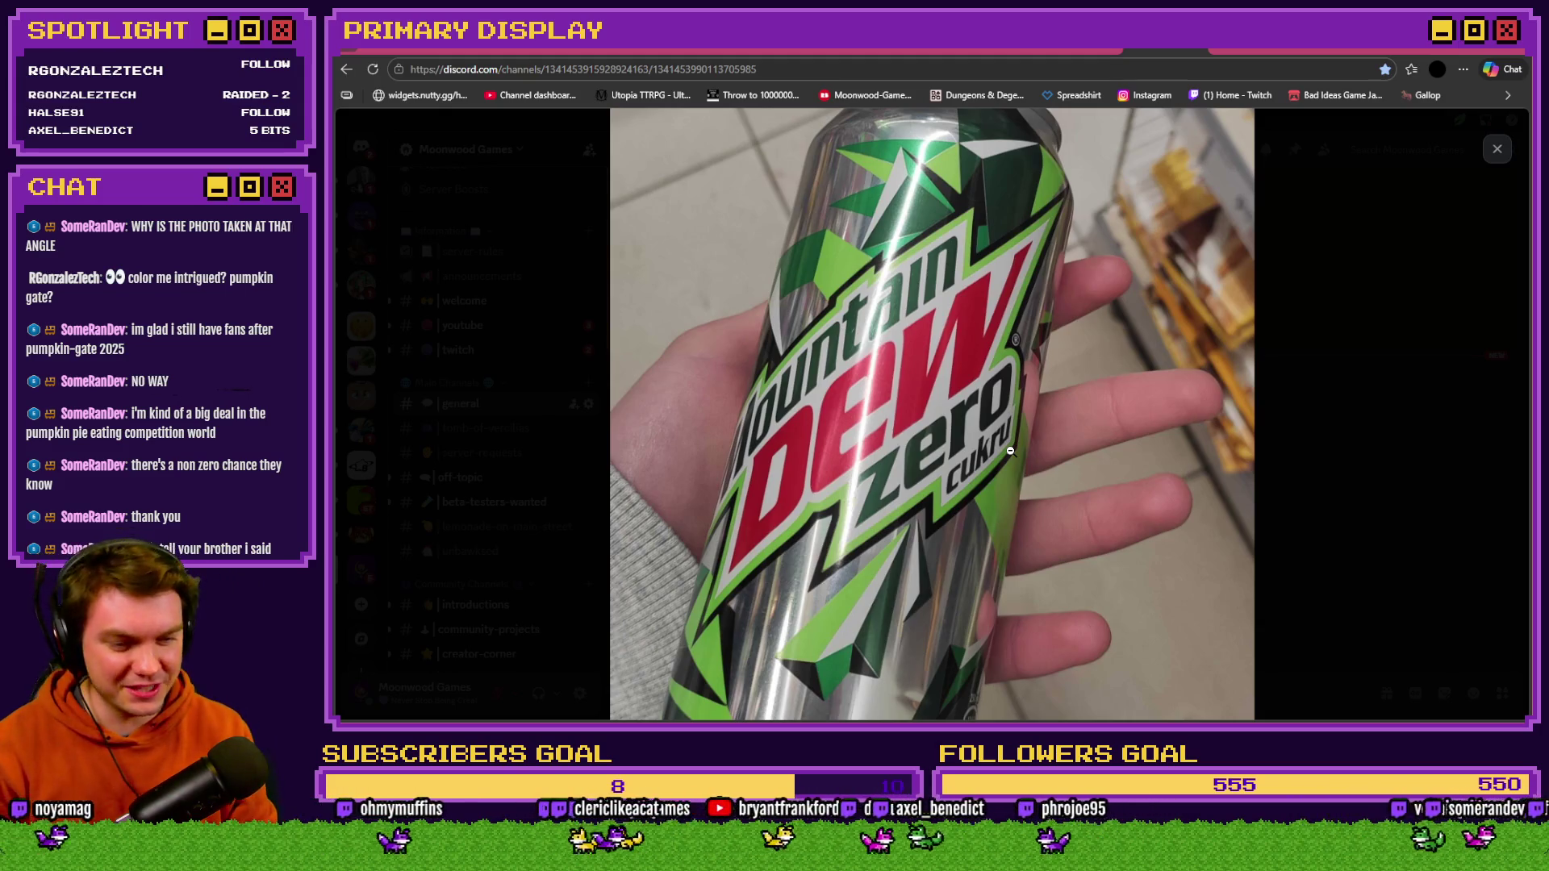
click(977, 446)
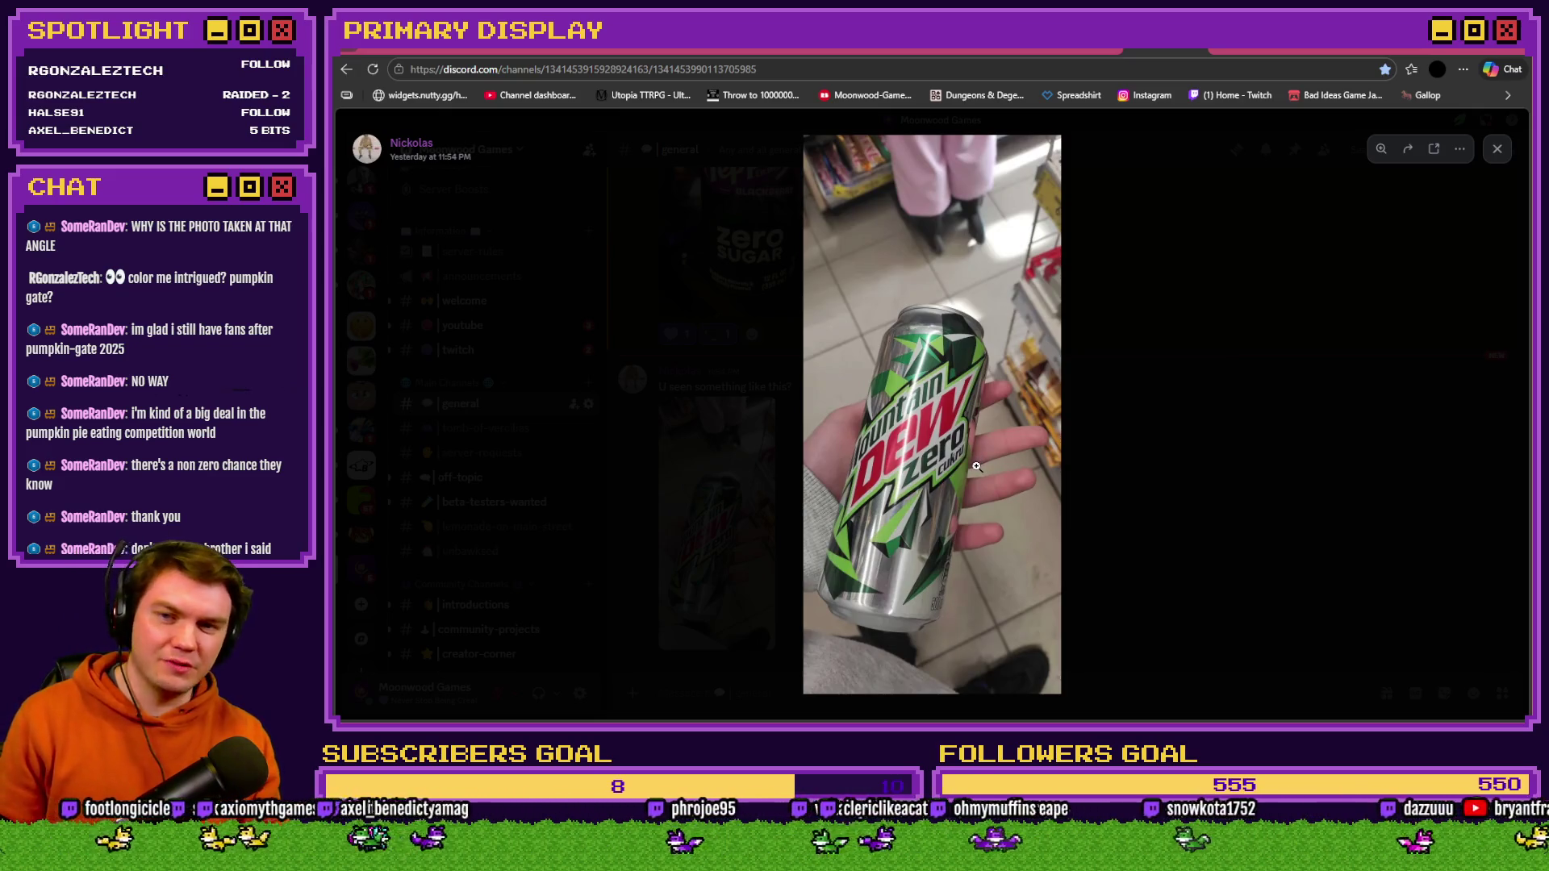
click(945, 223)
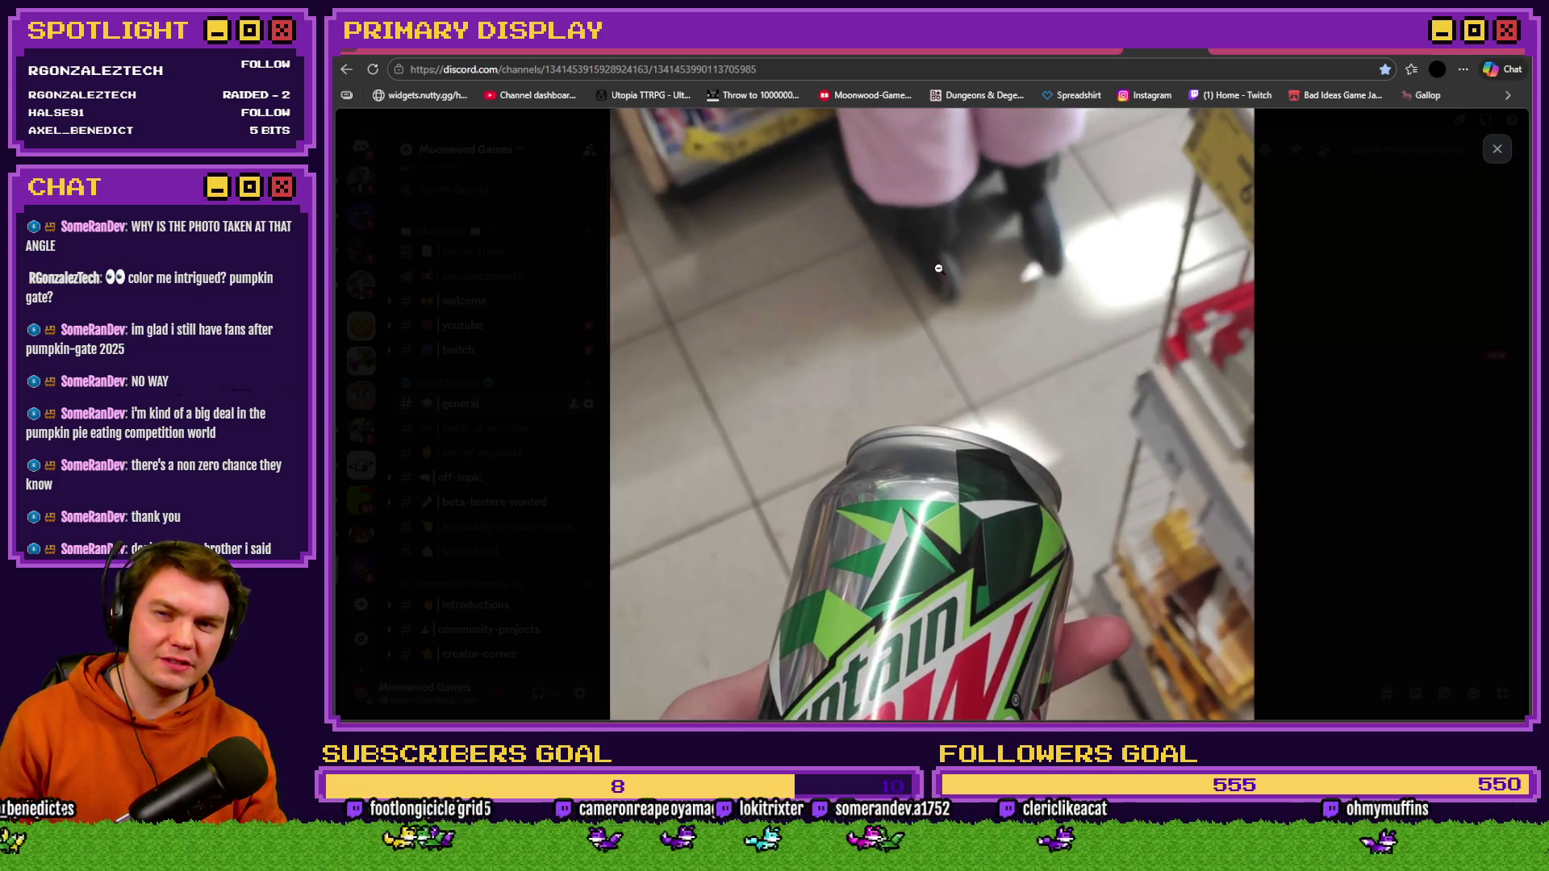
drag(938, 268, 941, 371)
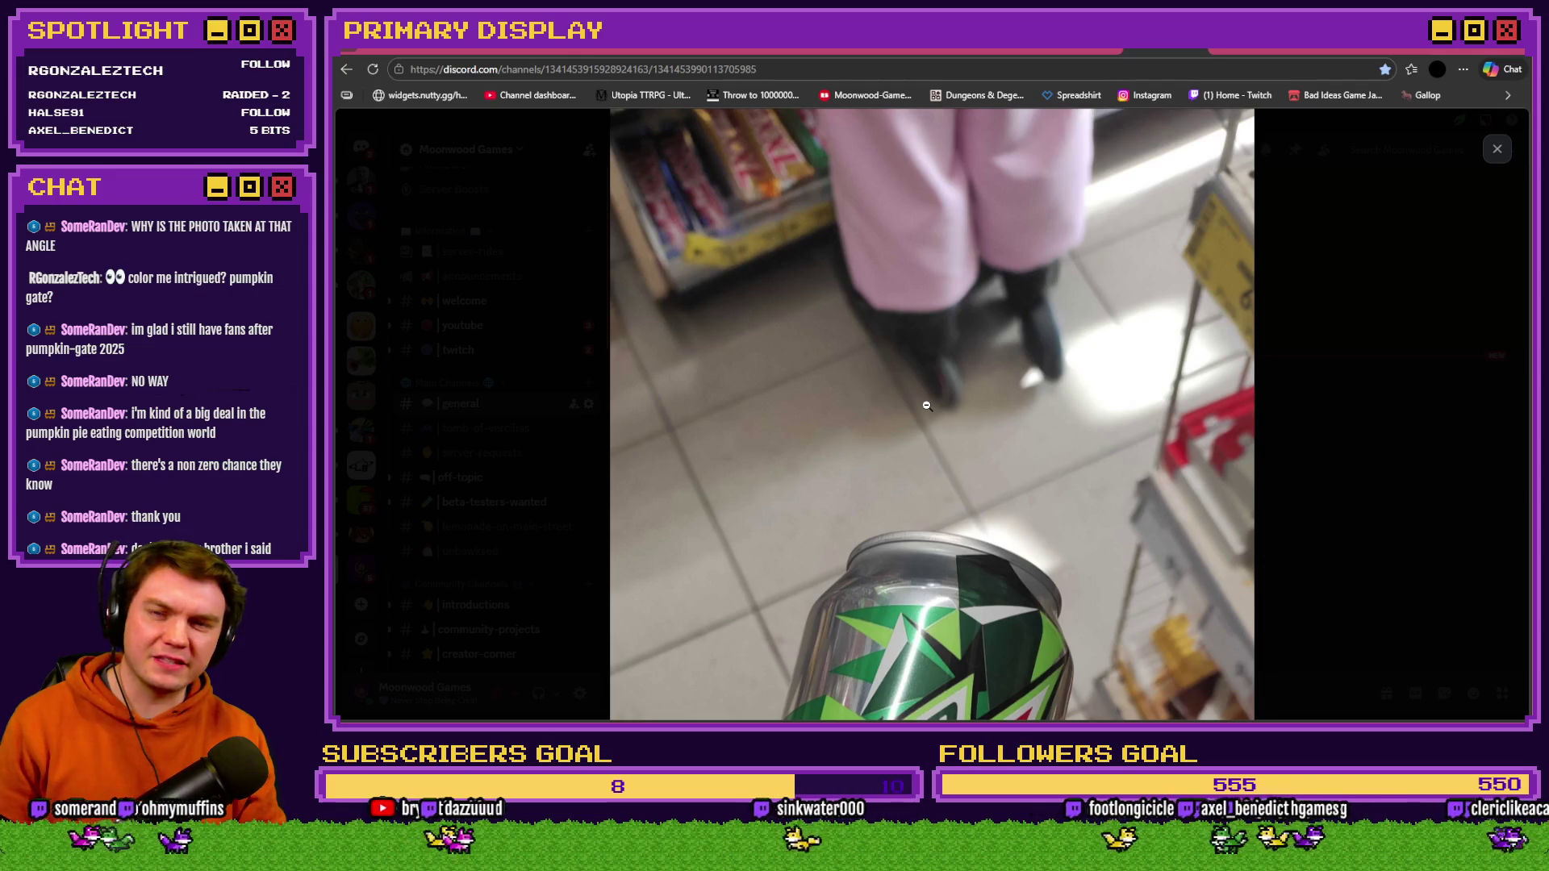
click(927, 407)
click(1163, 424)
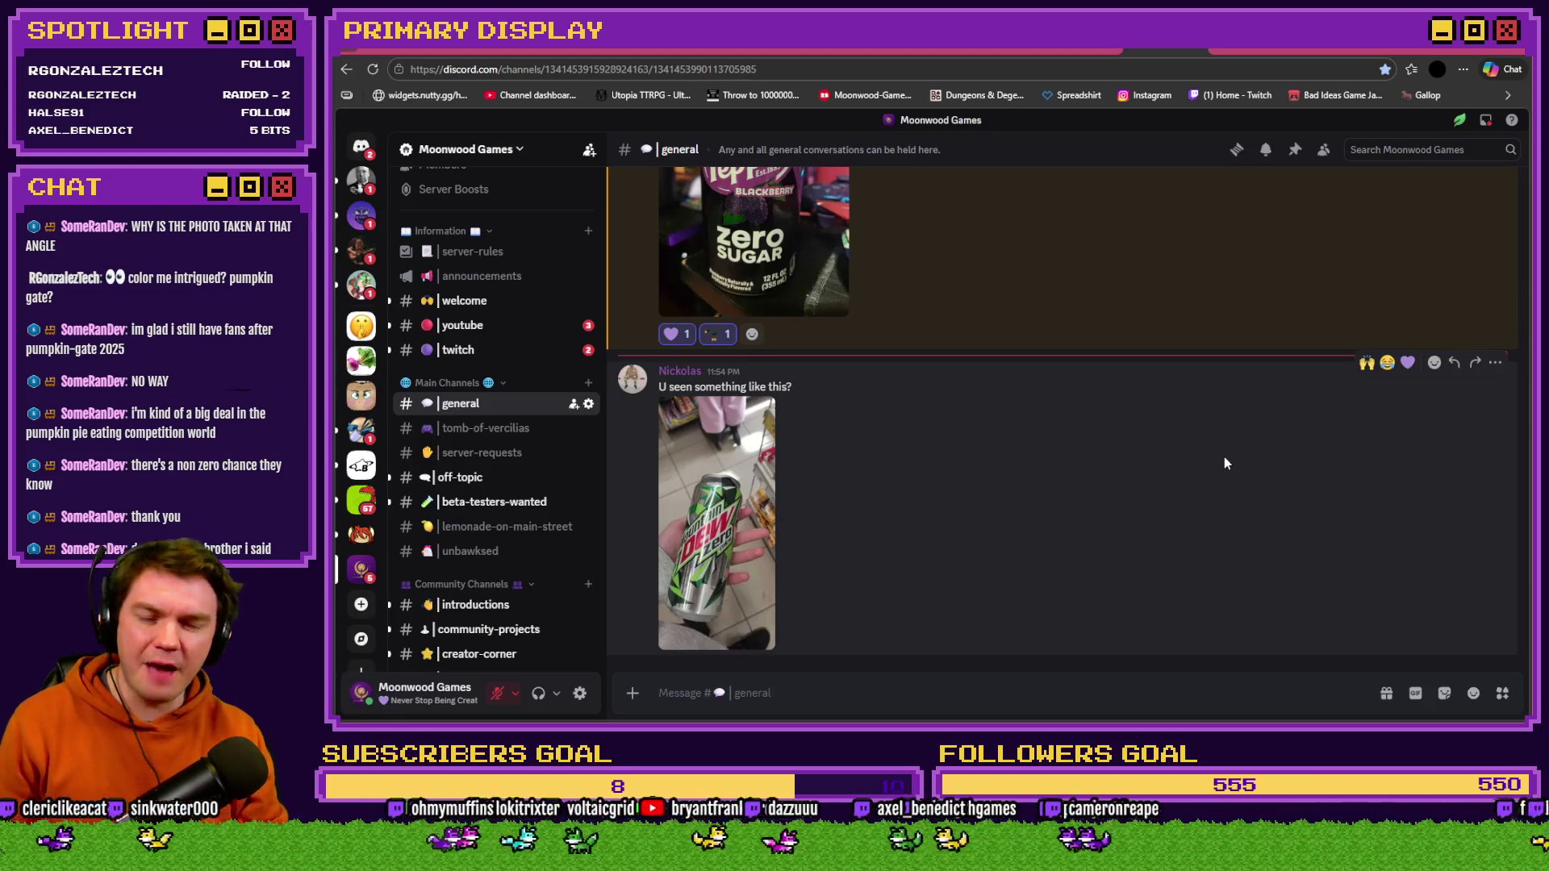
- React with 🙌 to the can photo, re-examine it enlarged, then close the image viewer
click(1366, 363)
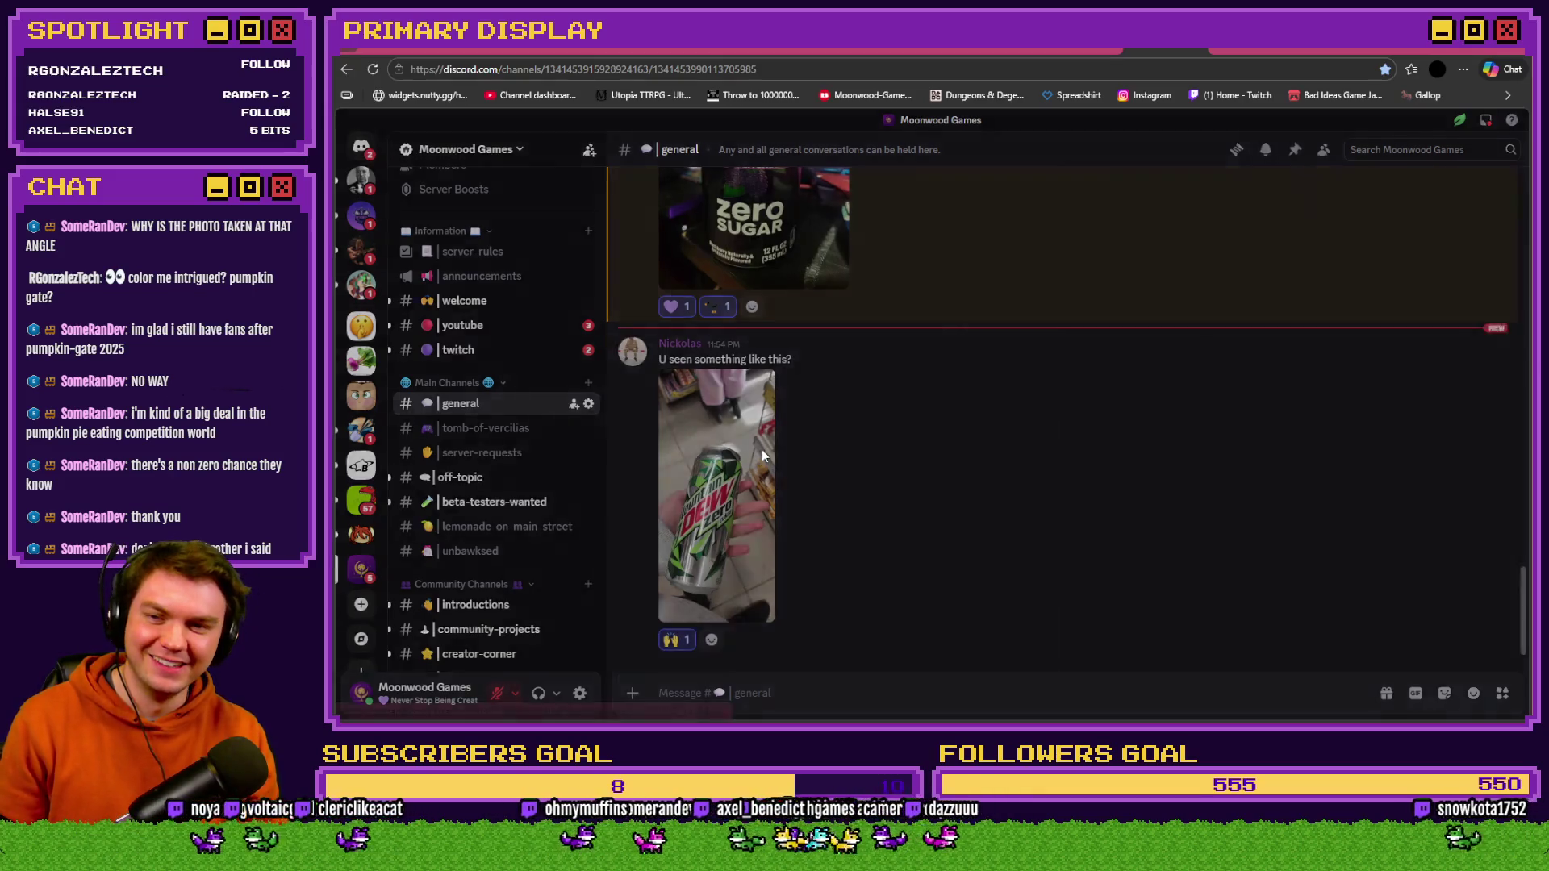
click(762, 457)
click(968, 484)
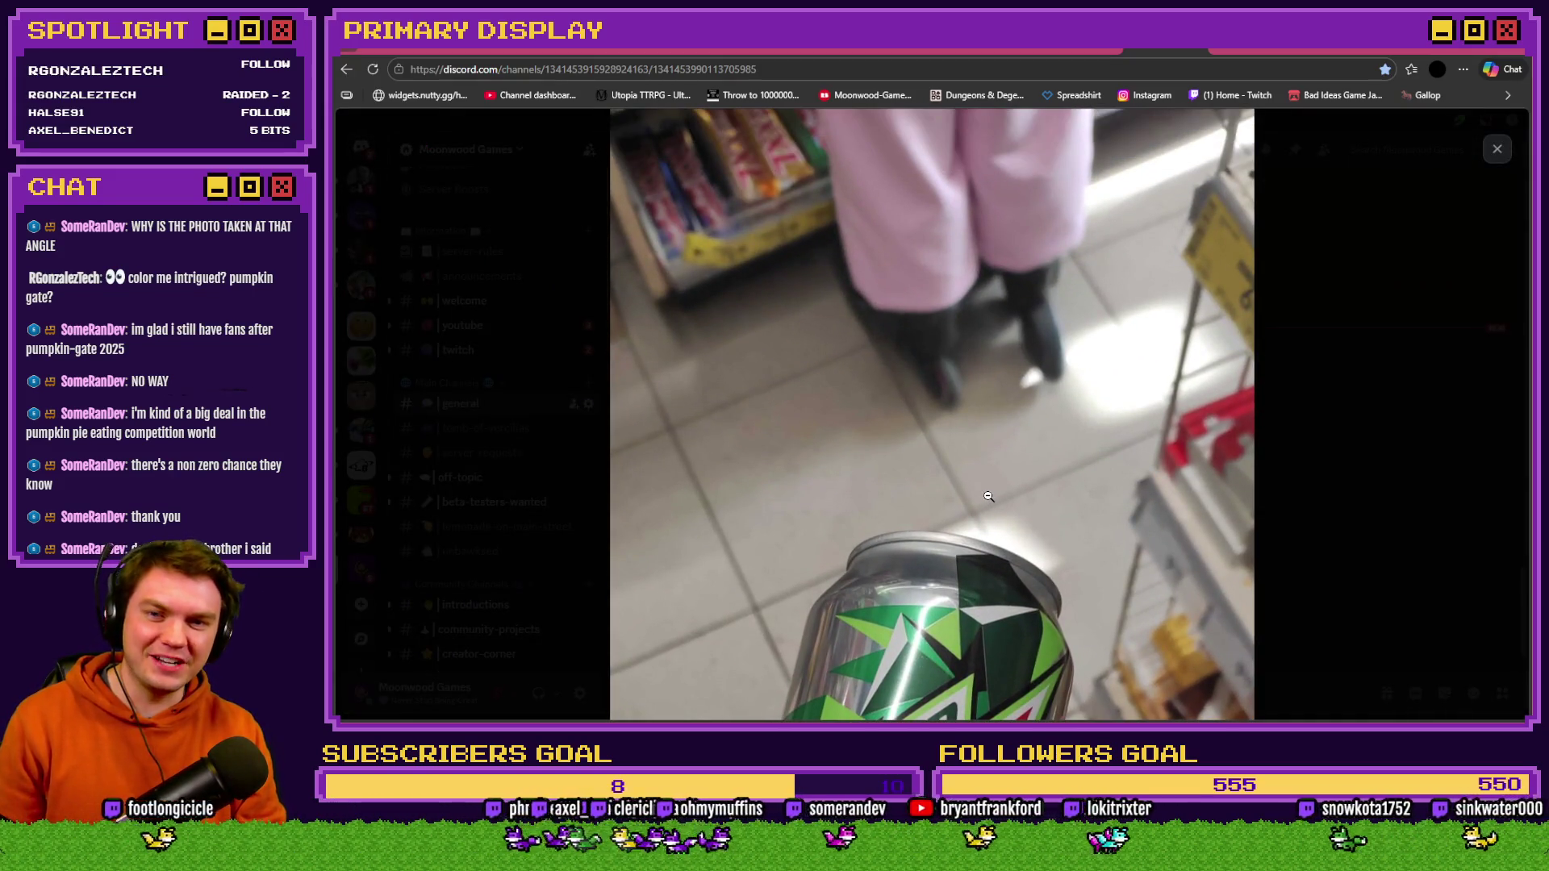
click(998, 362)
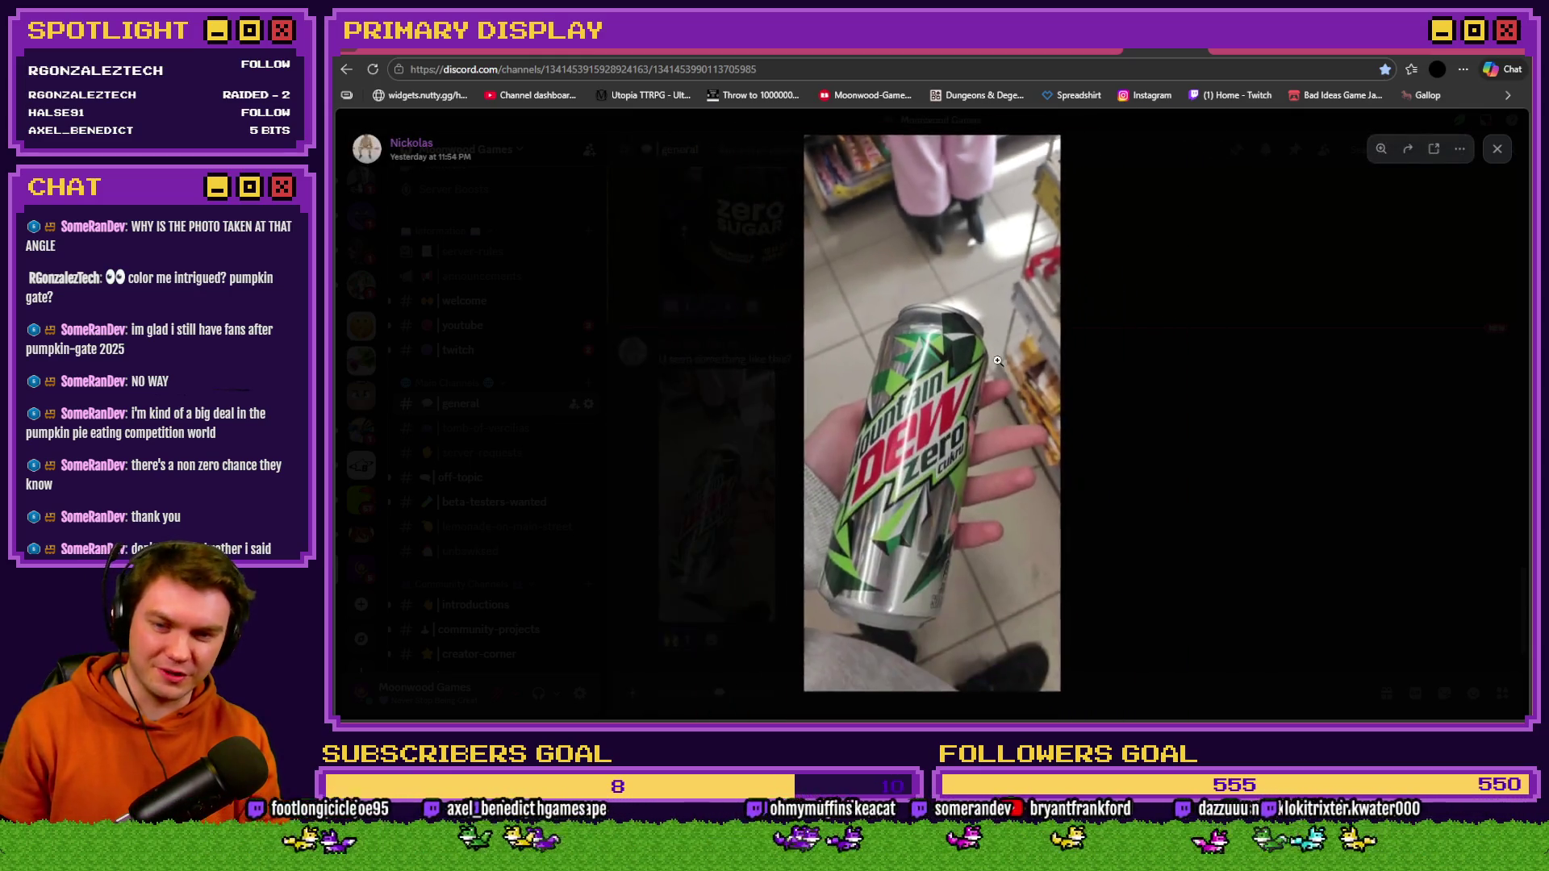
click(1021, 672)
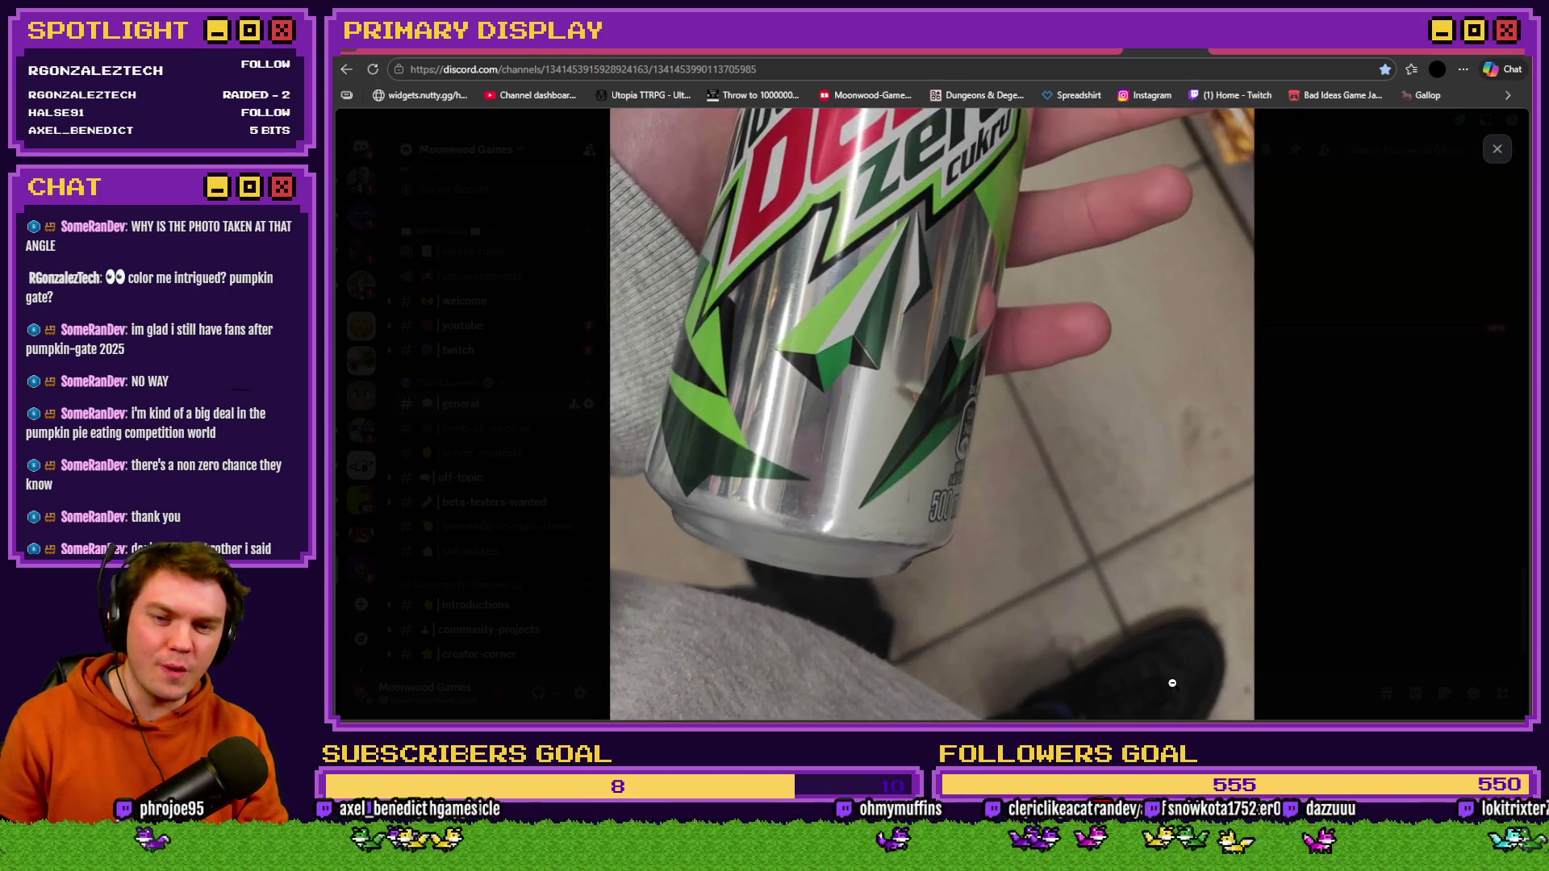
click(1103, 626)
click(857, 278)
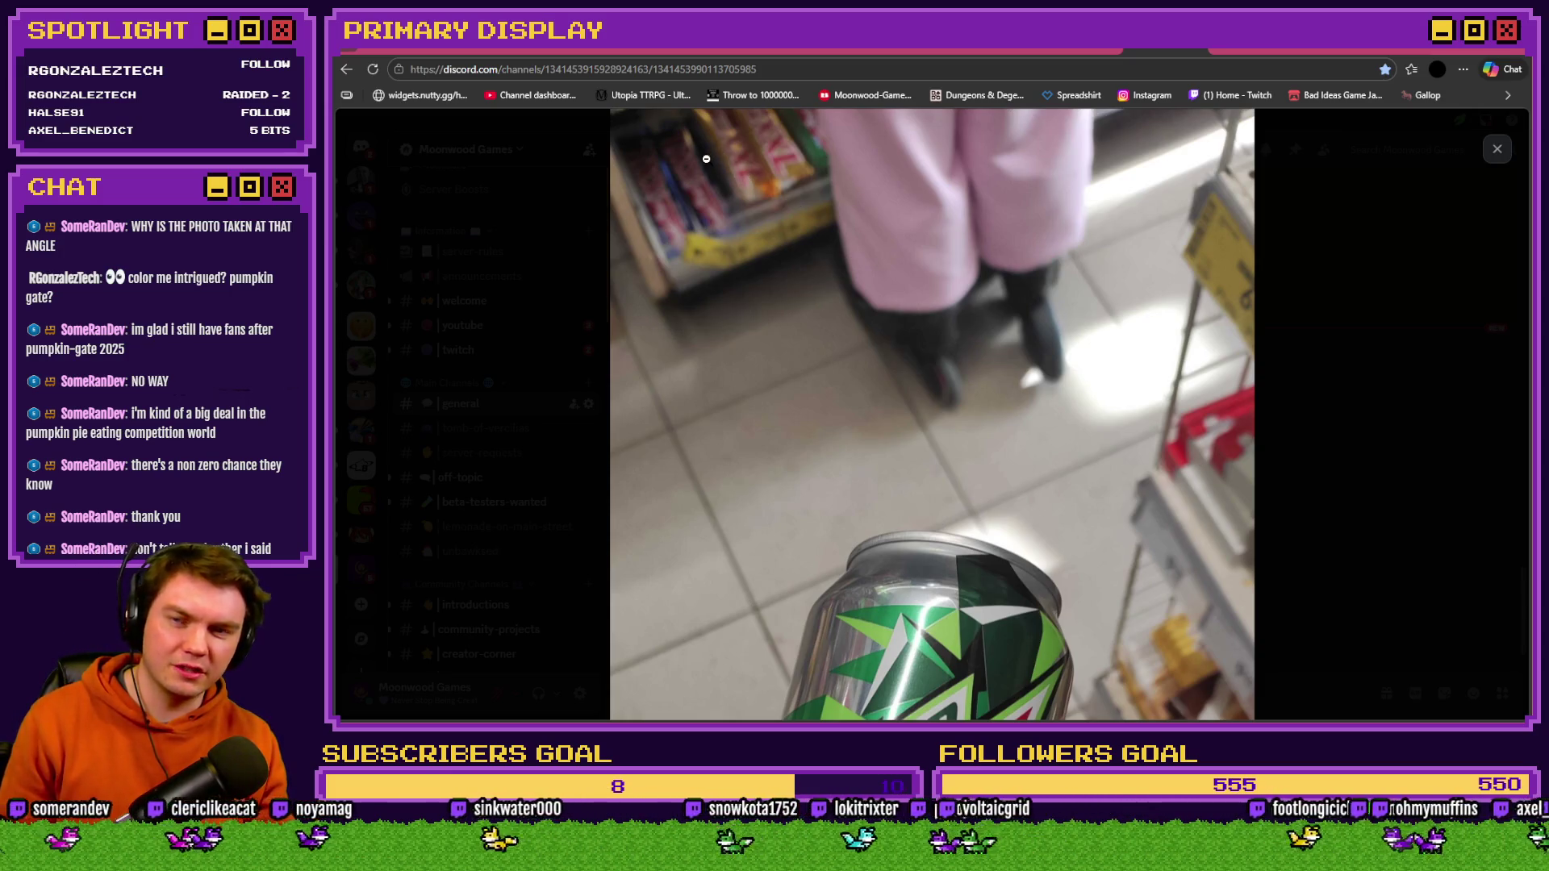
click(1353, 352)
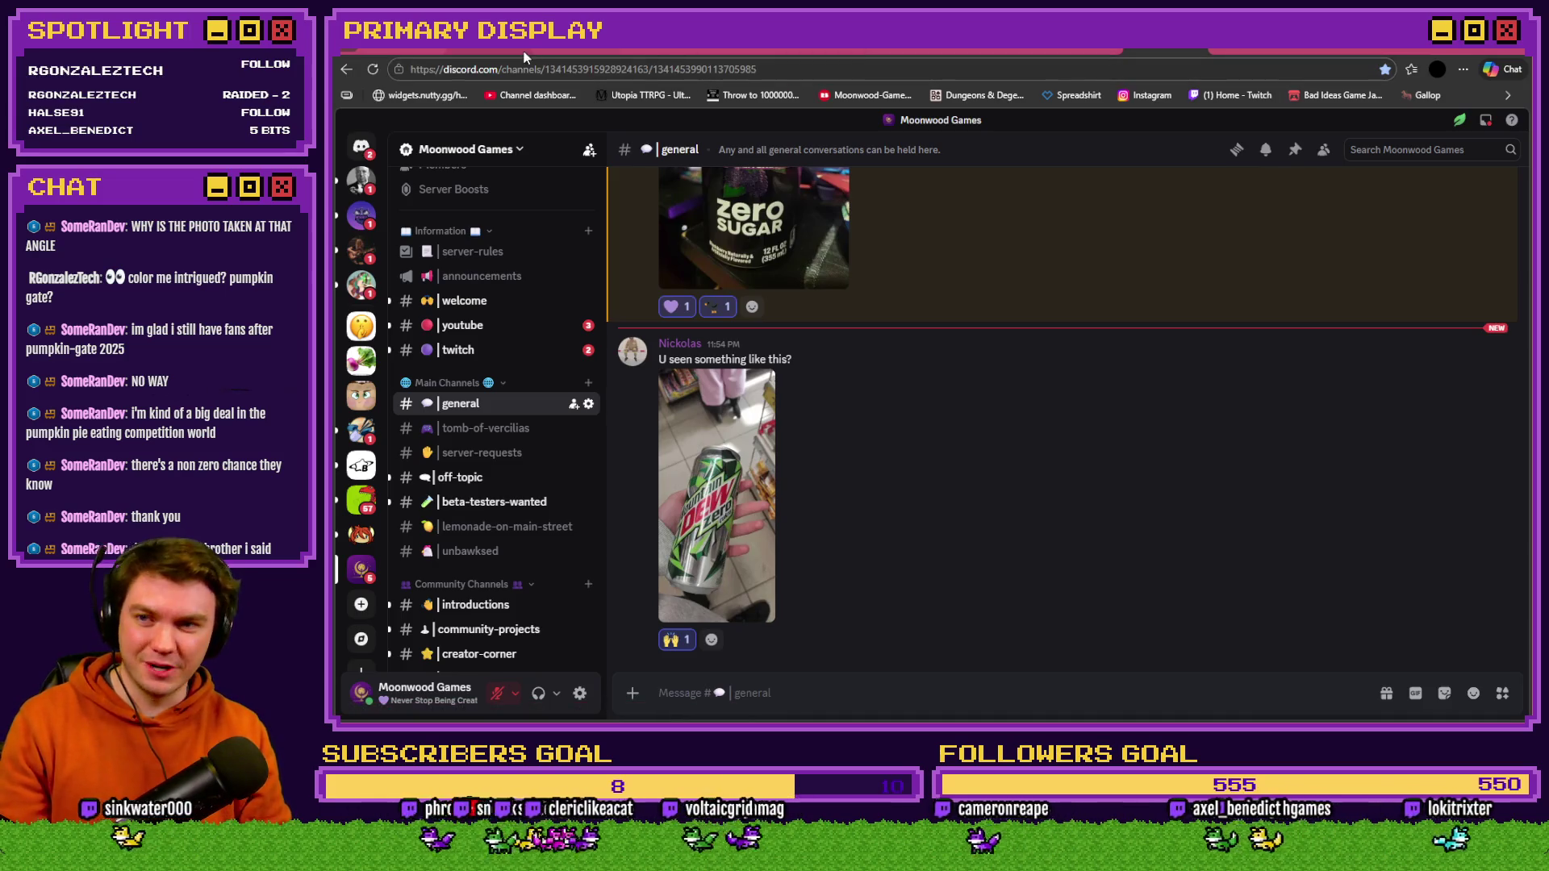
click(490, 50)
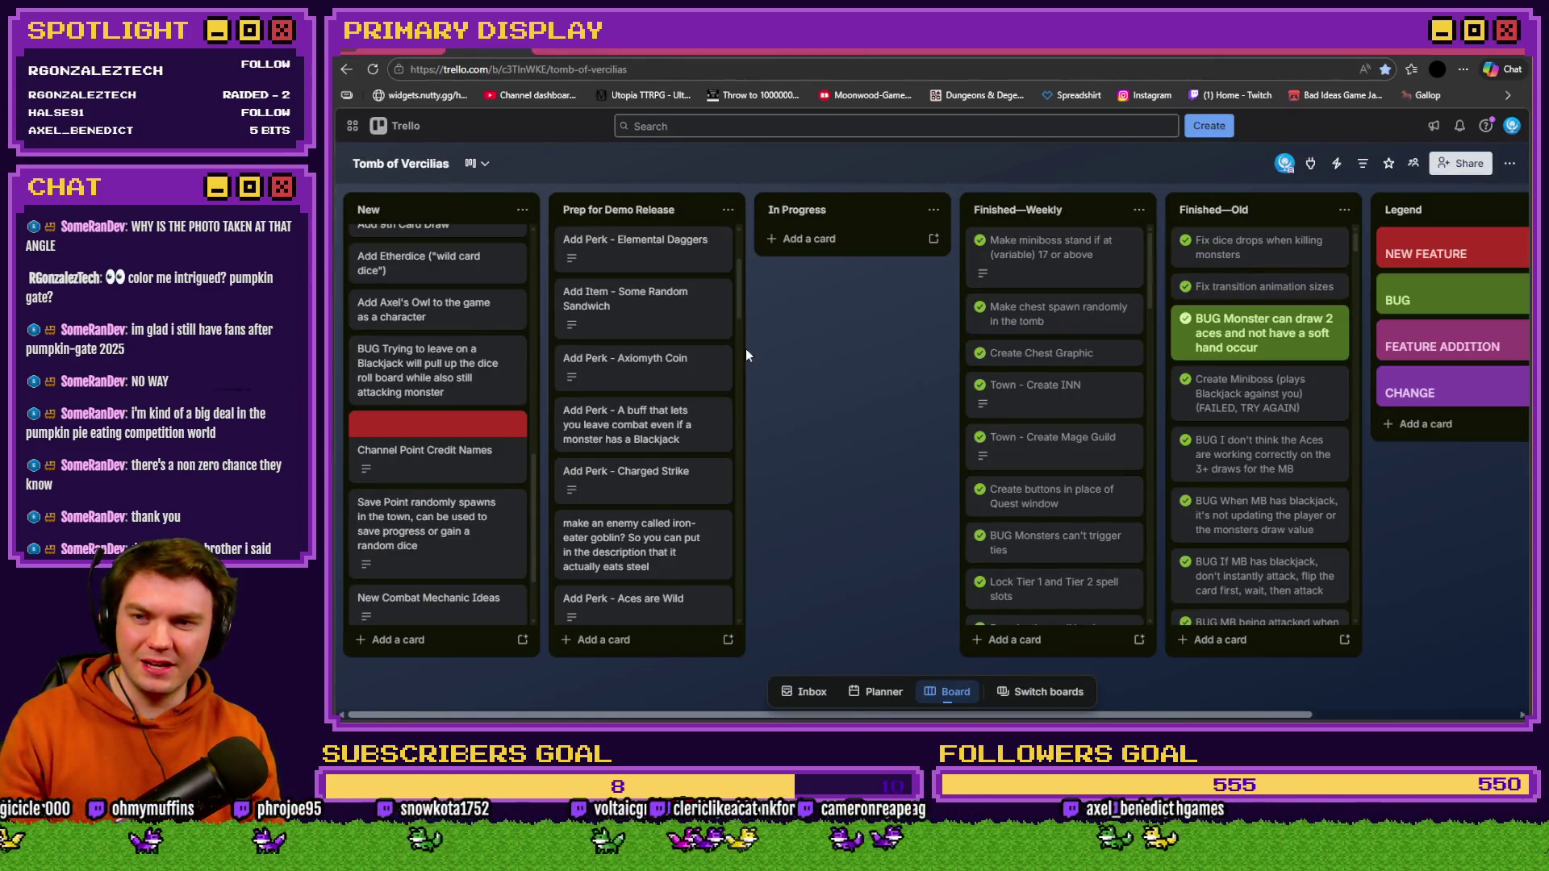
- Move the Some Random Sandwich card to the bottom of the Prep for Demo Release list
scroll(435, 444, up, 10)
scroll(659, 431, up, 3)
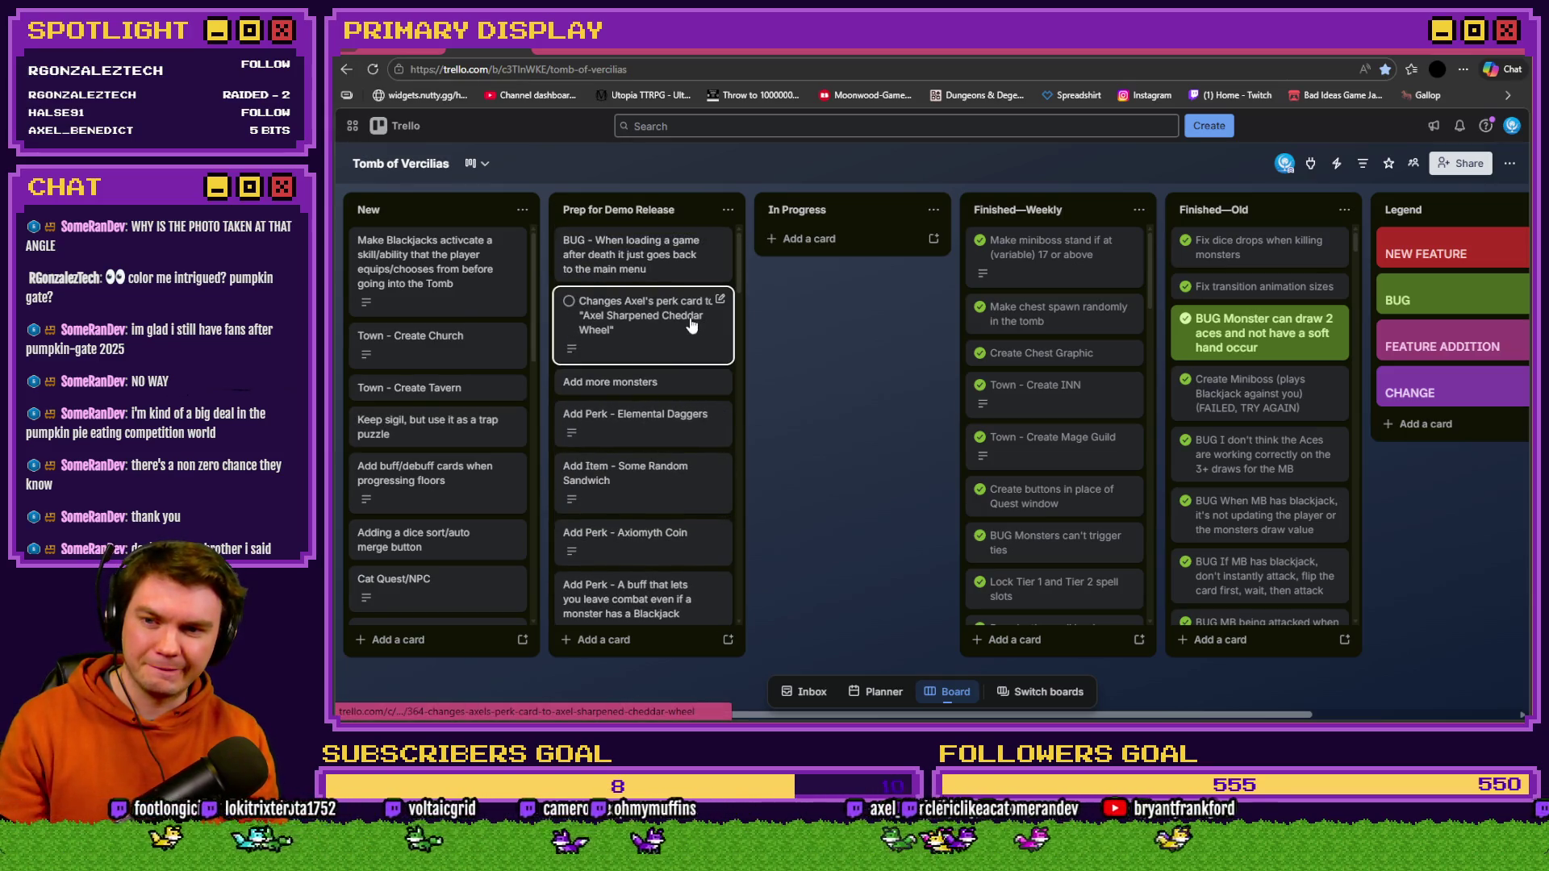
mouse_move(691, 324)
mouse_down()
mouse_move(672, 599)
mouse_move(749, 444)
mouse_move(761, 260)
mouse_move(739, 242)
mouse_up()
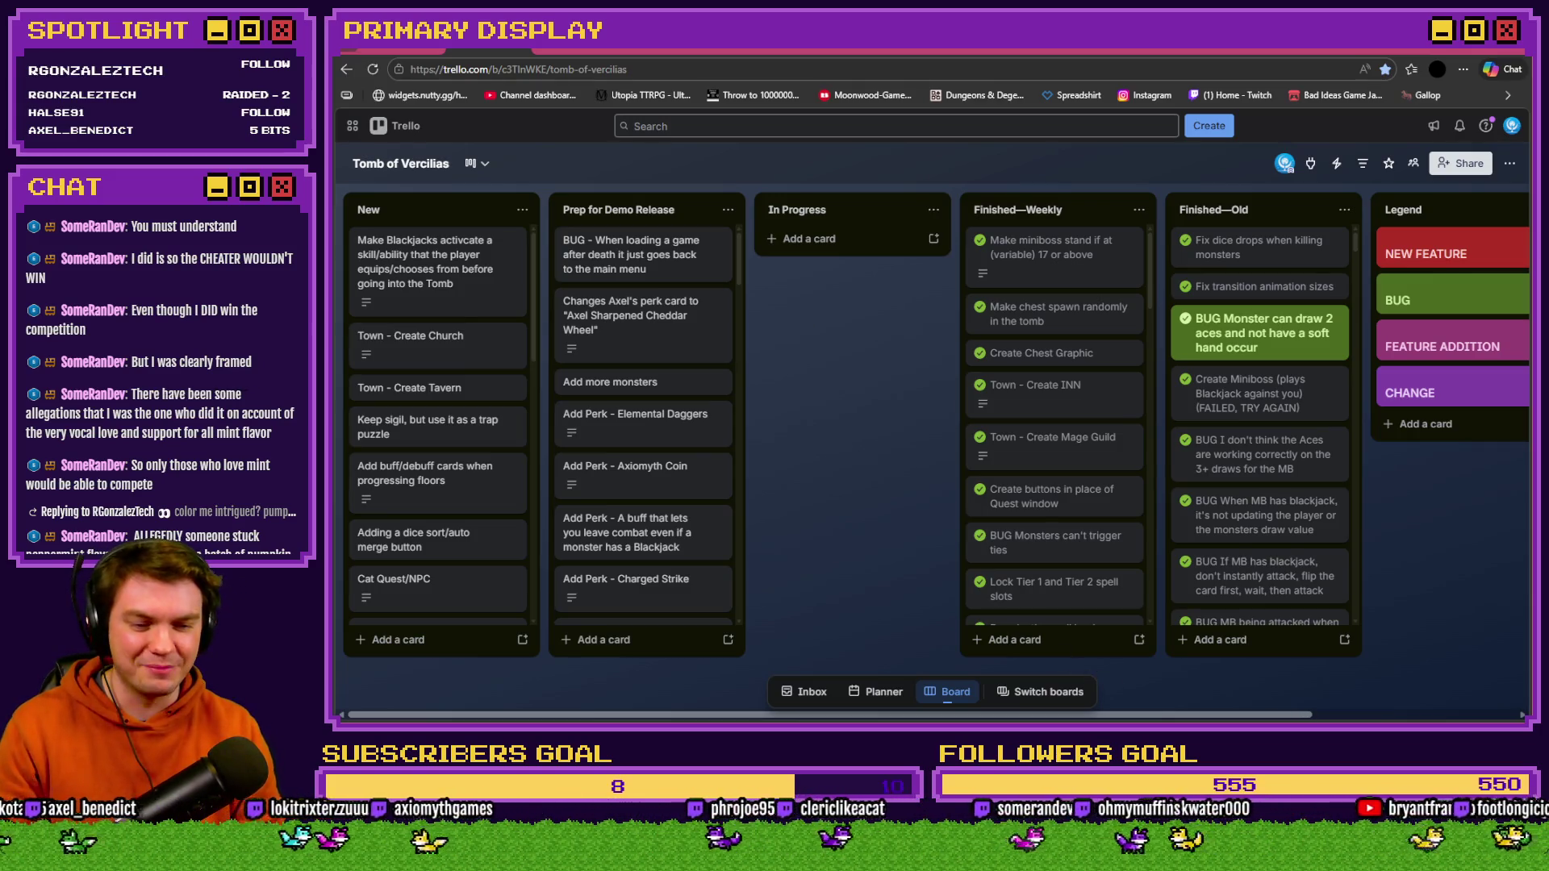
key(alt+Tab)
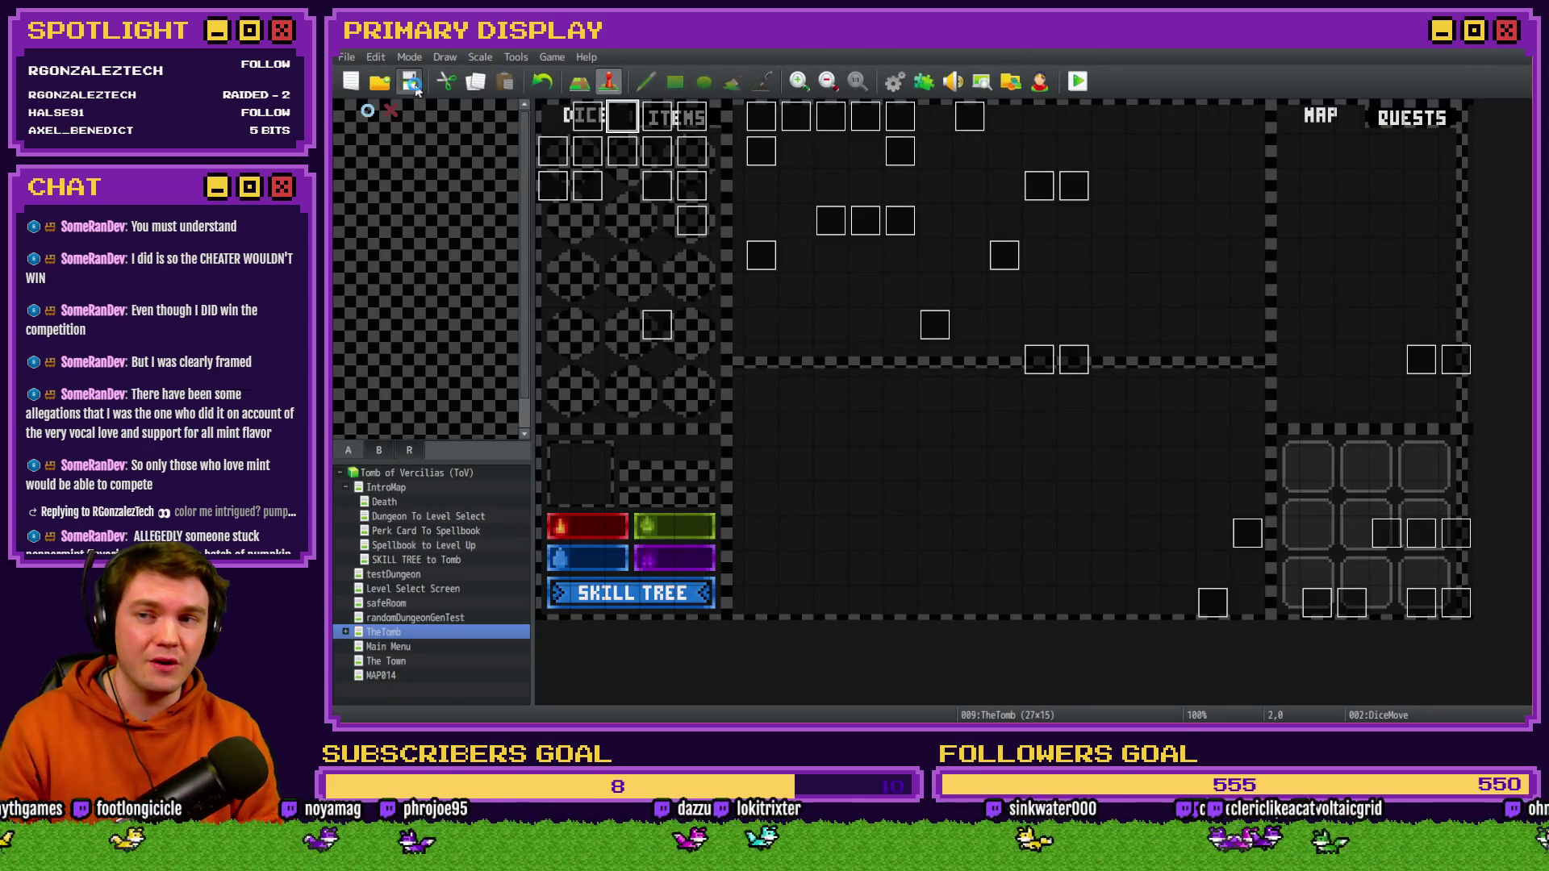
- Start a playtest, take the Spiked Pauldron perk, and show the dungeon map with inventory items
click(1078, 81)
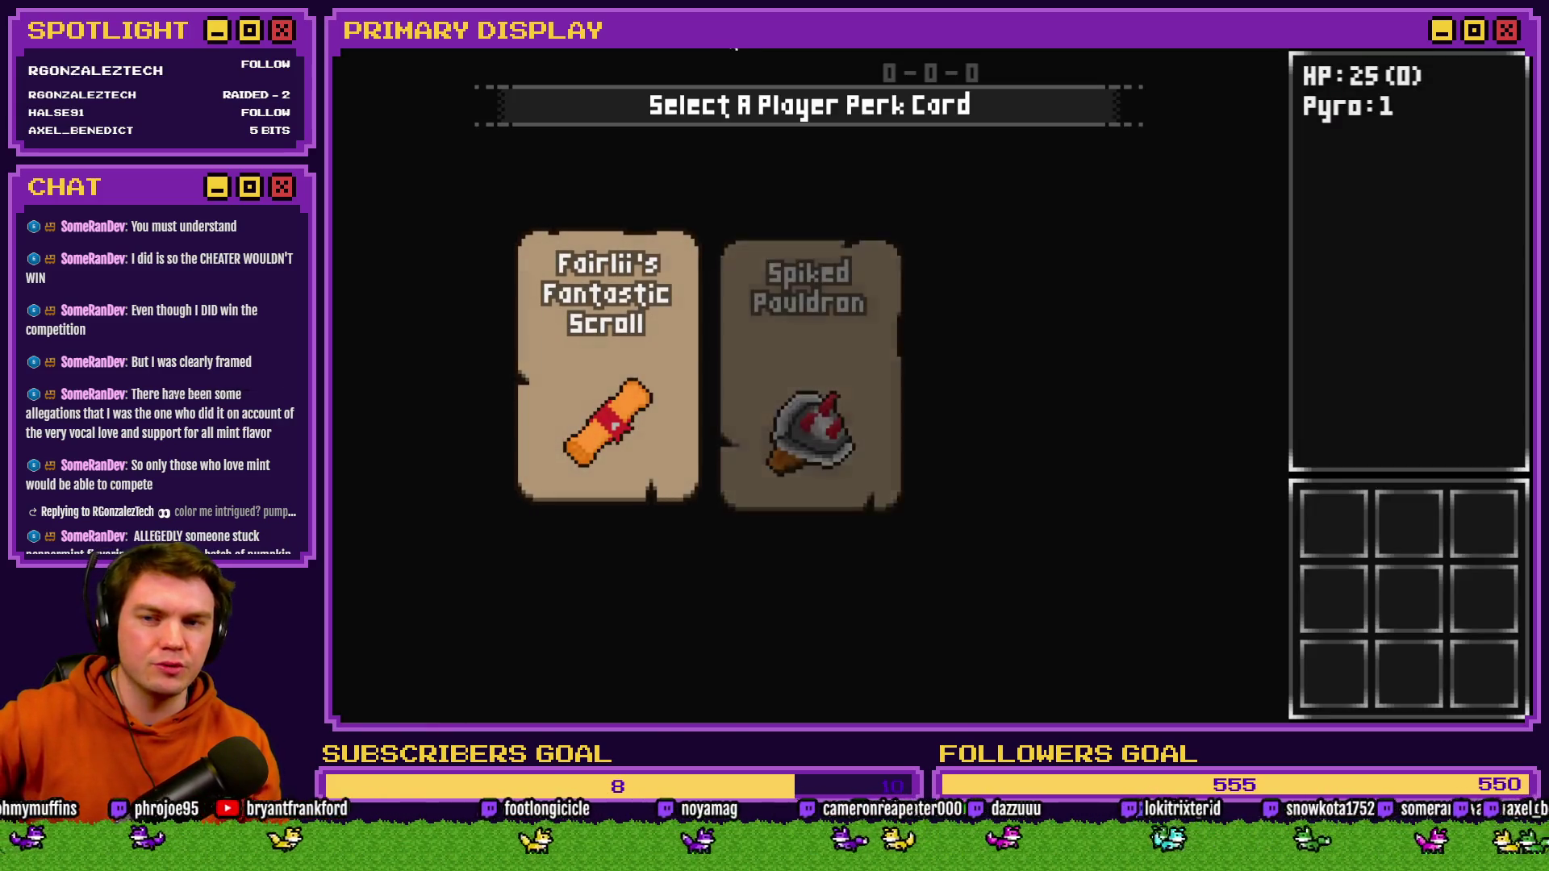
mouse_move(778, 326)
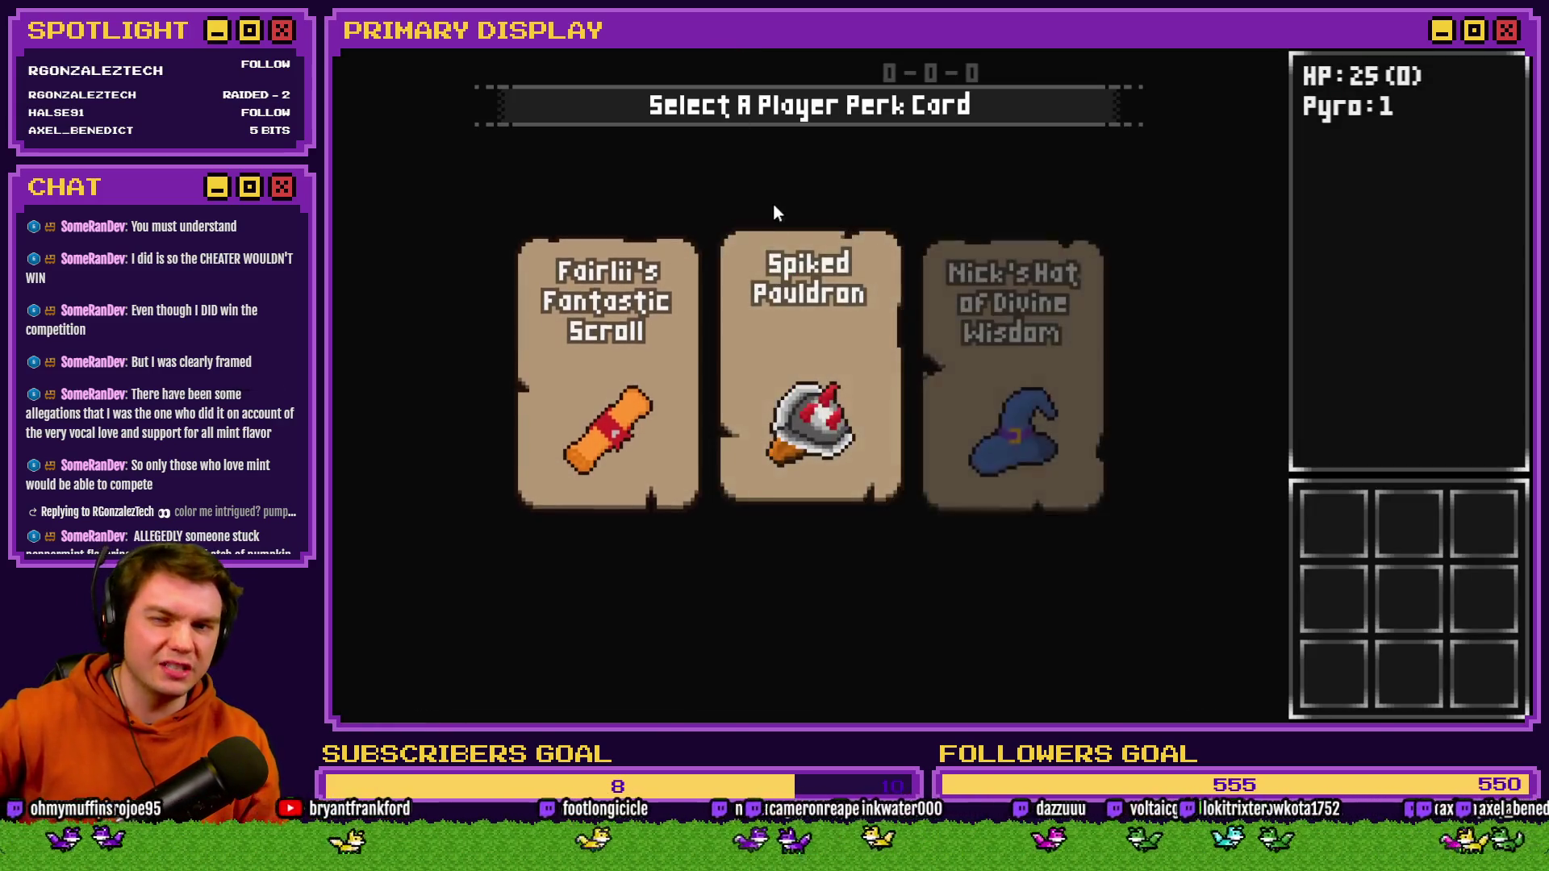
click(790, 329)
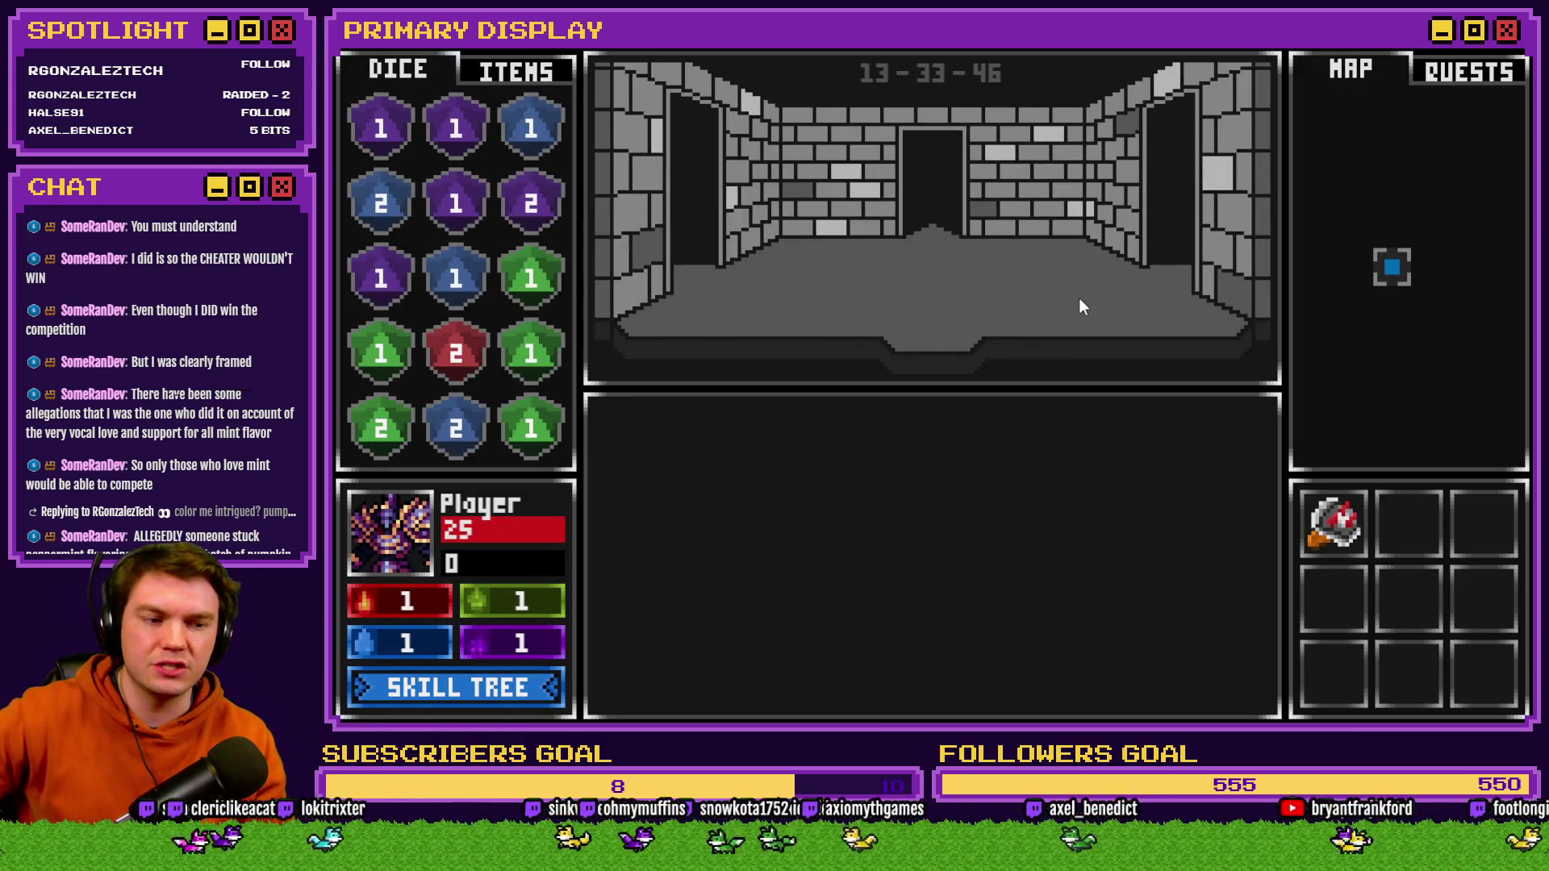
click(1450, 74)
click(1375, 71)
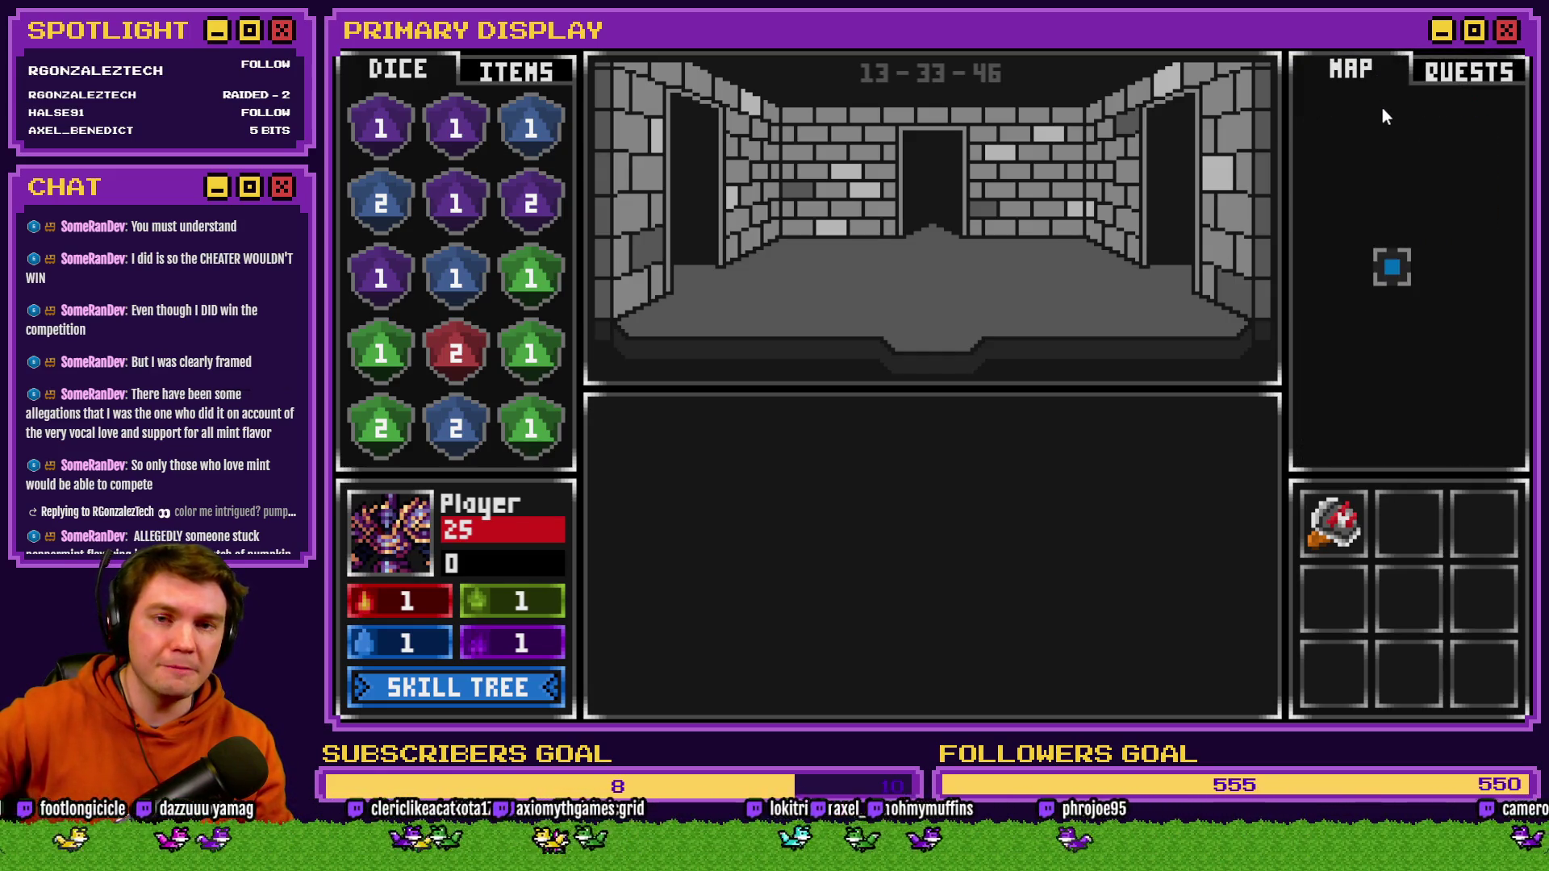
click(516, 71)
- Feed every sandwich and burger in the inventory to the player, leaving only potions, then end the playtest
mouse_move(428, 146)
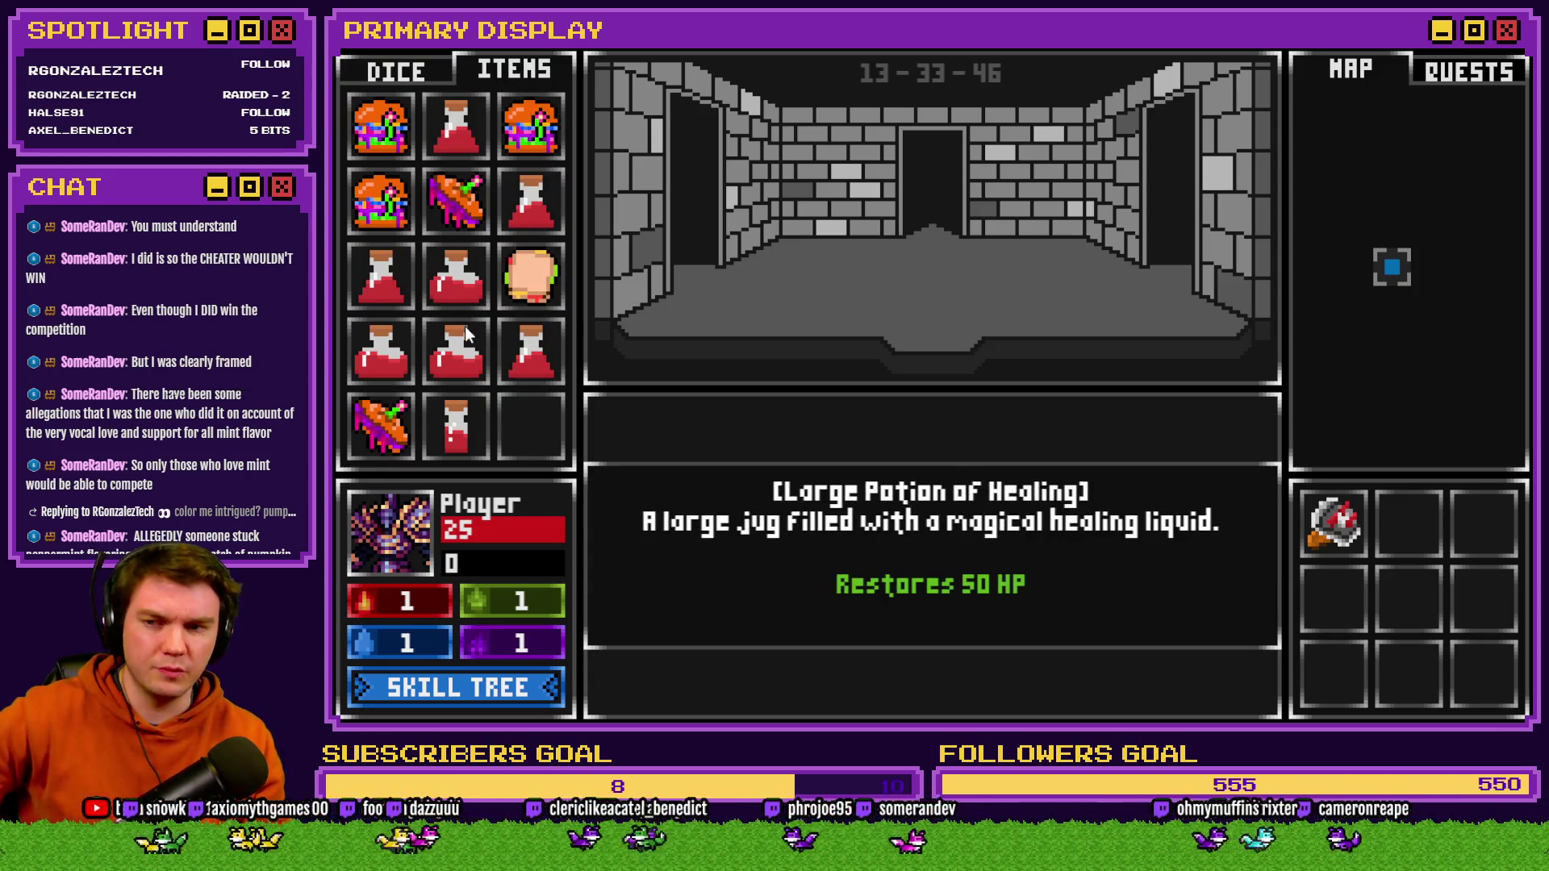
mouse_move(464, 321)
mouse_down()
mouse_move(466, 550)
mouse_move(468, 517)
mouse_up()
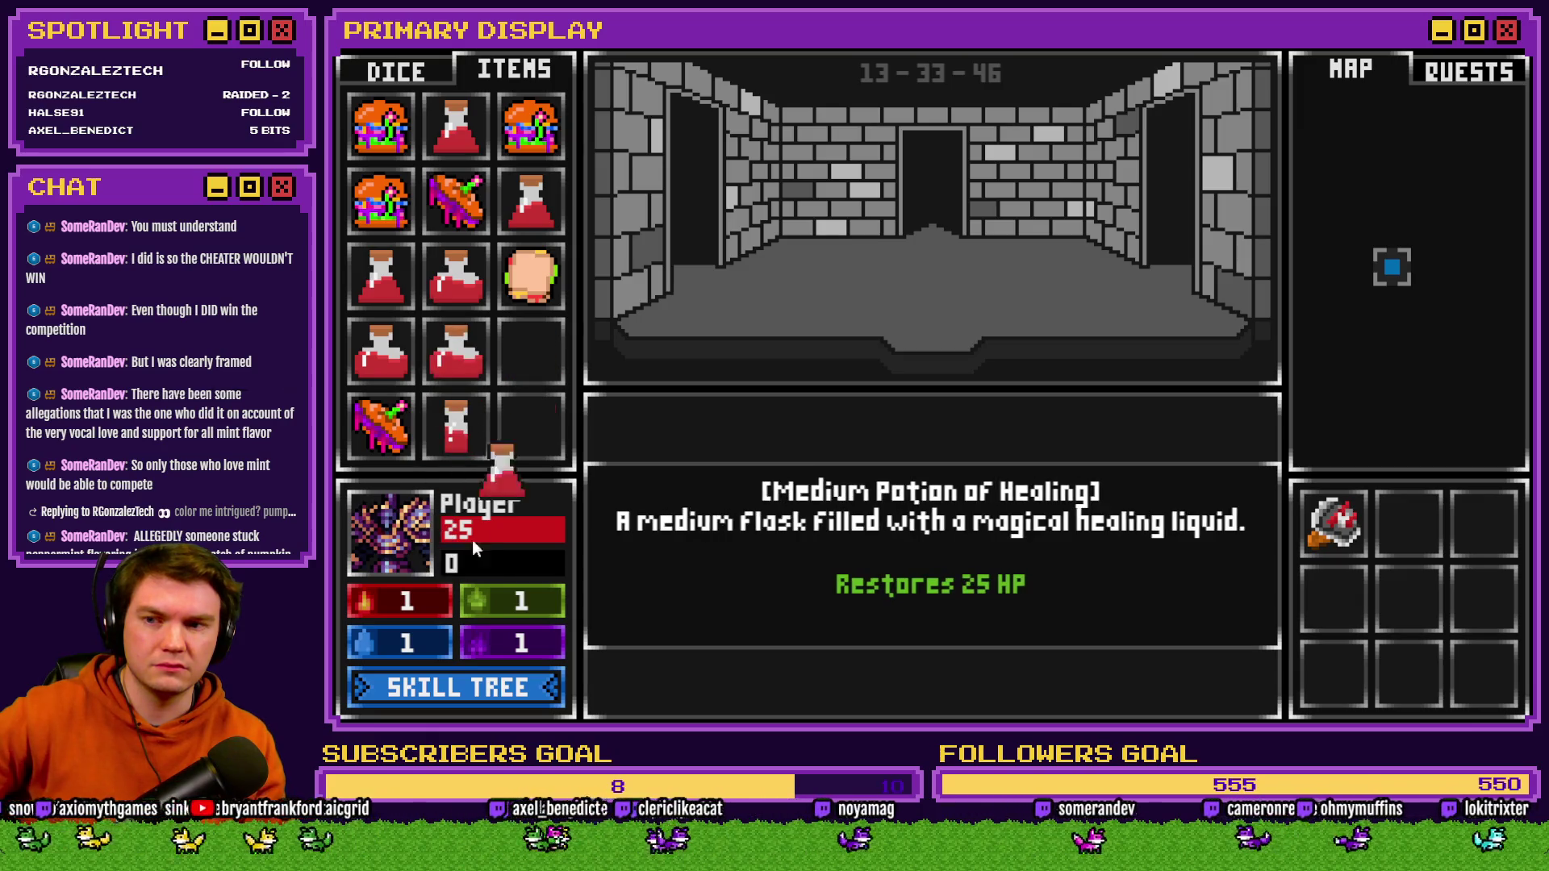
drag(532, 307, 449, 519)
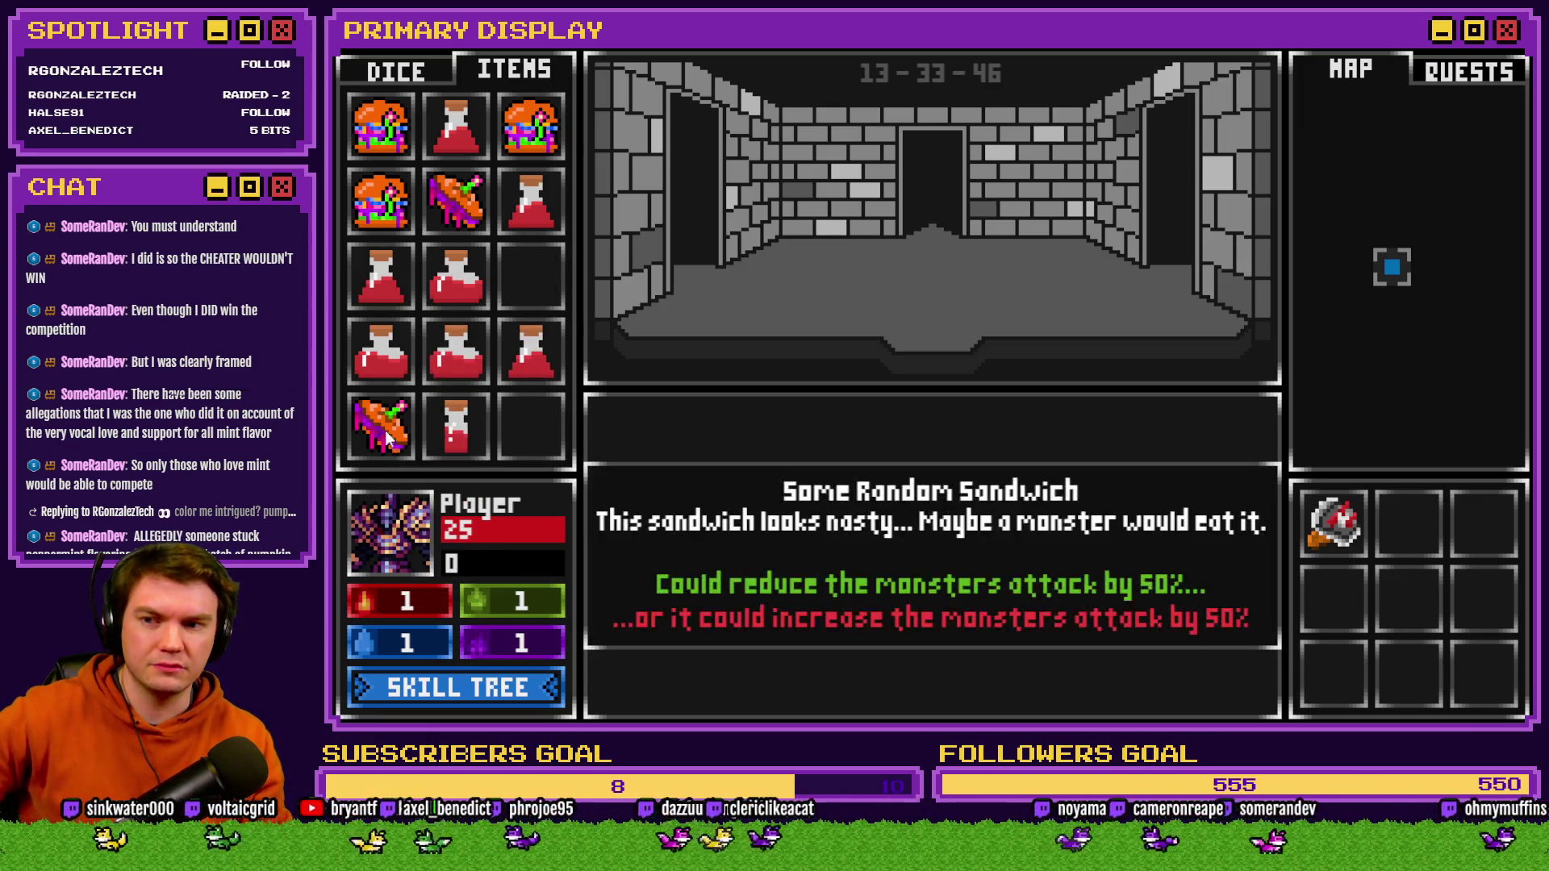
drag(388, 440, 391, 570)
drag(381, 203, 424, 540)
drag(531, 125, 395, 551)
drag(456, 201, 403, 541)
drag(381, 125, 438, 565)
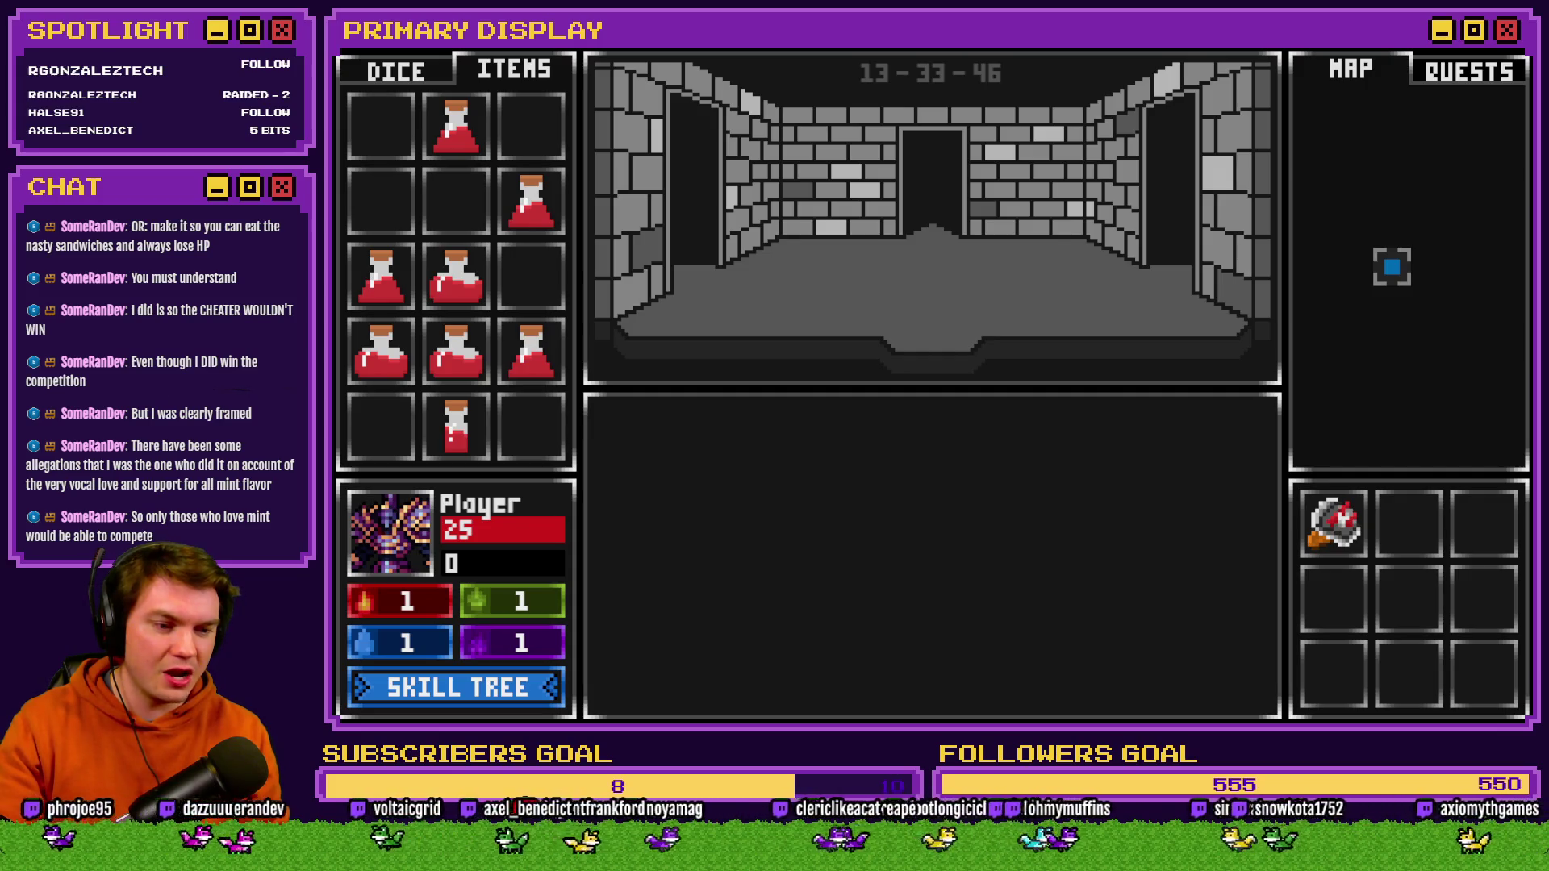
key(alt+F4)
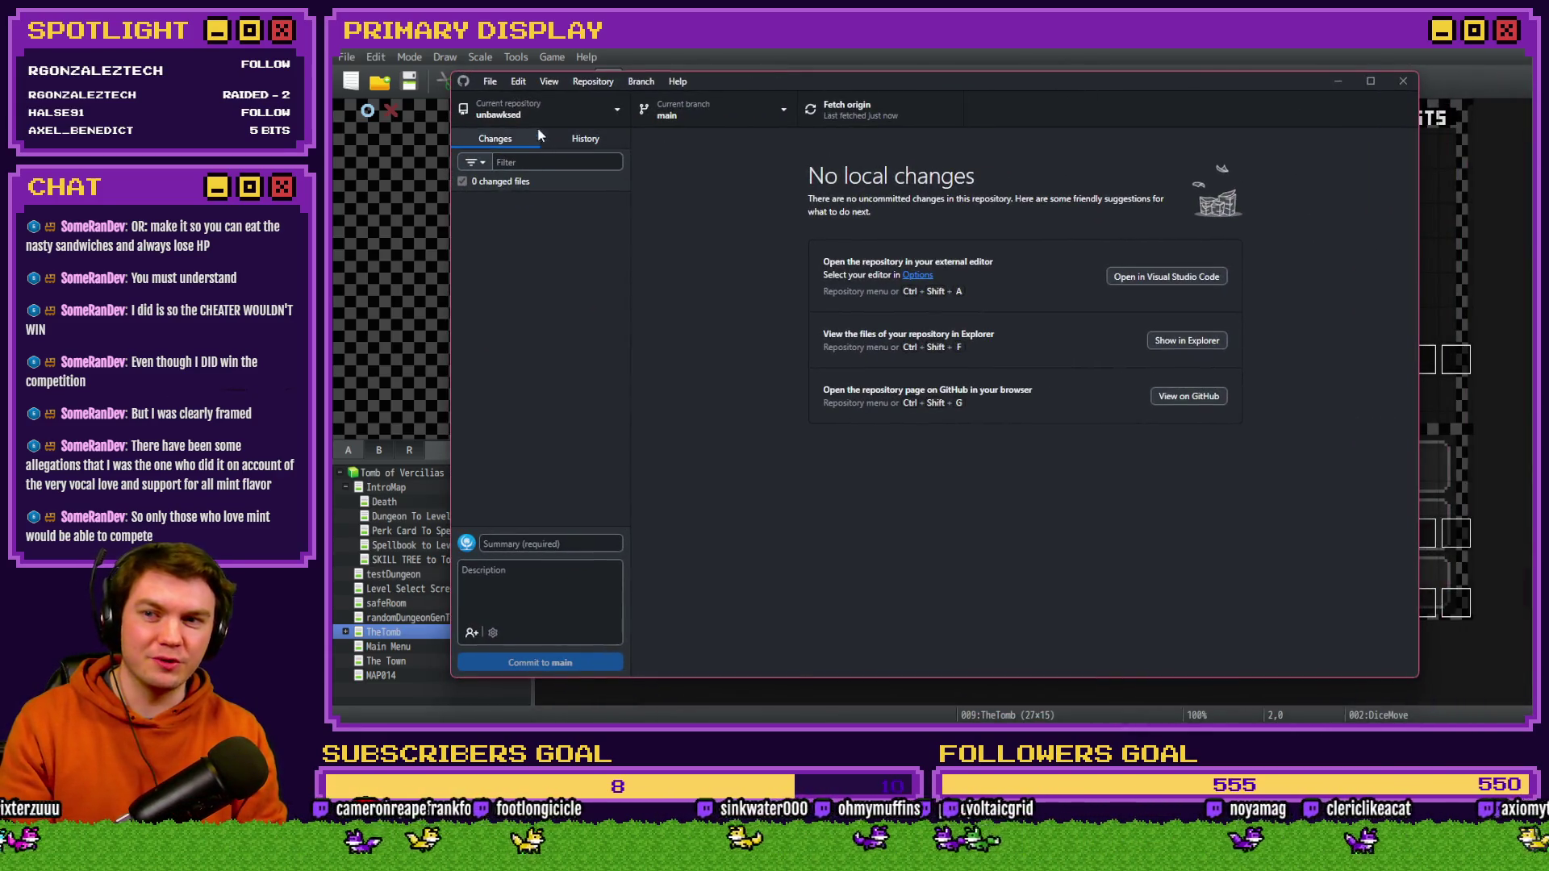
- Pick Tomb_of_Vercilias from the repository list, showing changes to CommonEvents.json, Map009.json and System.json
click(541, 118)
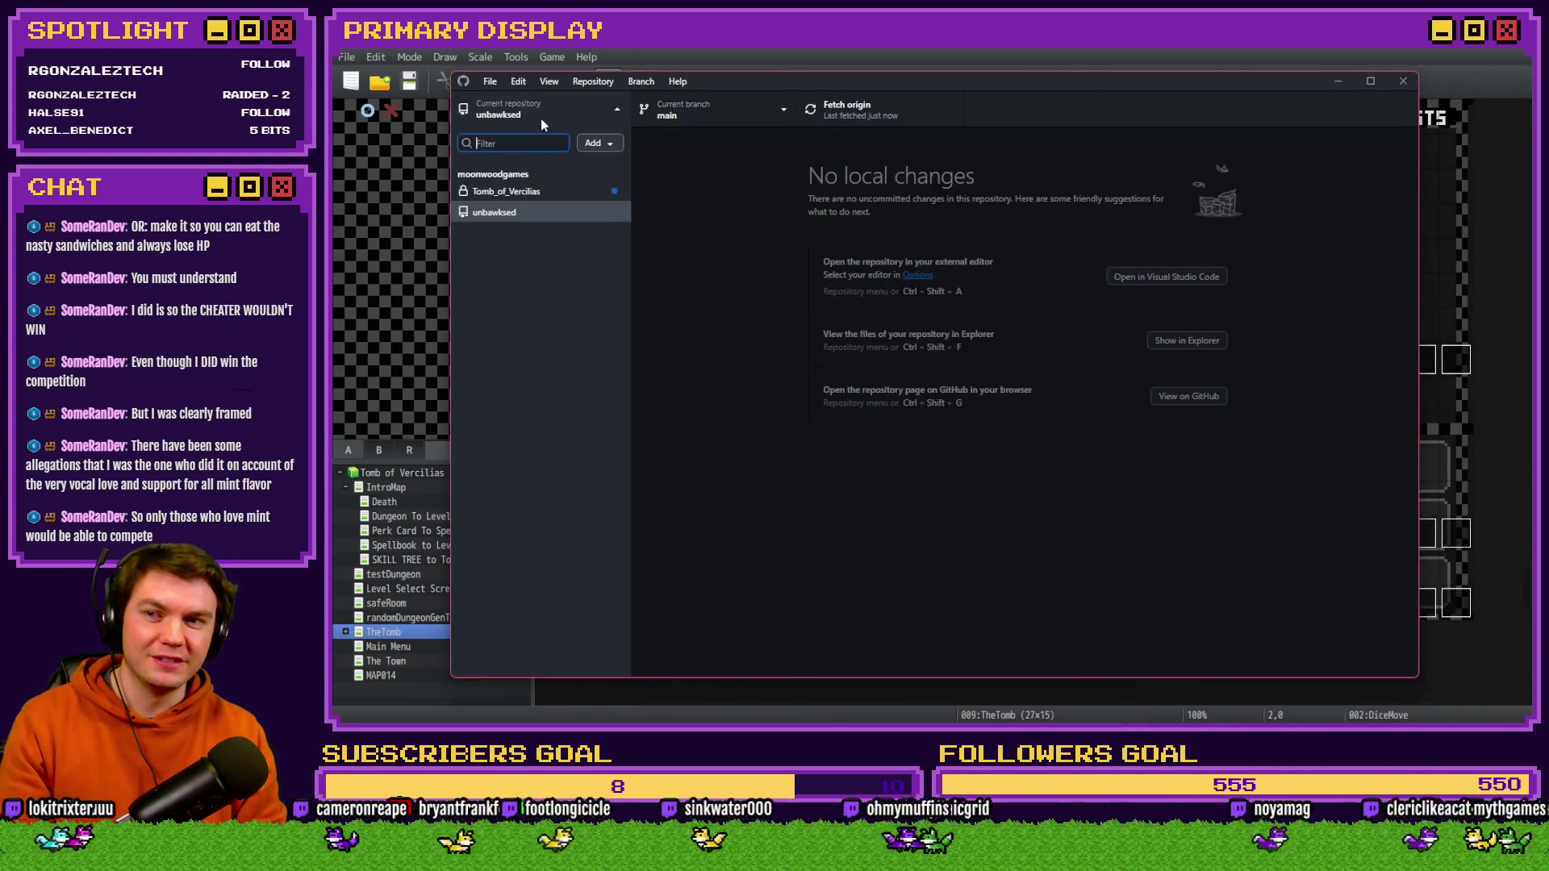
click(509, 192)
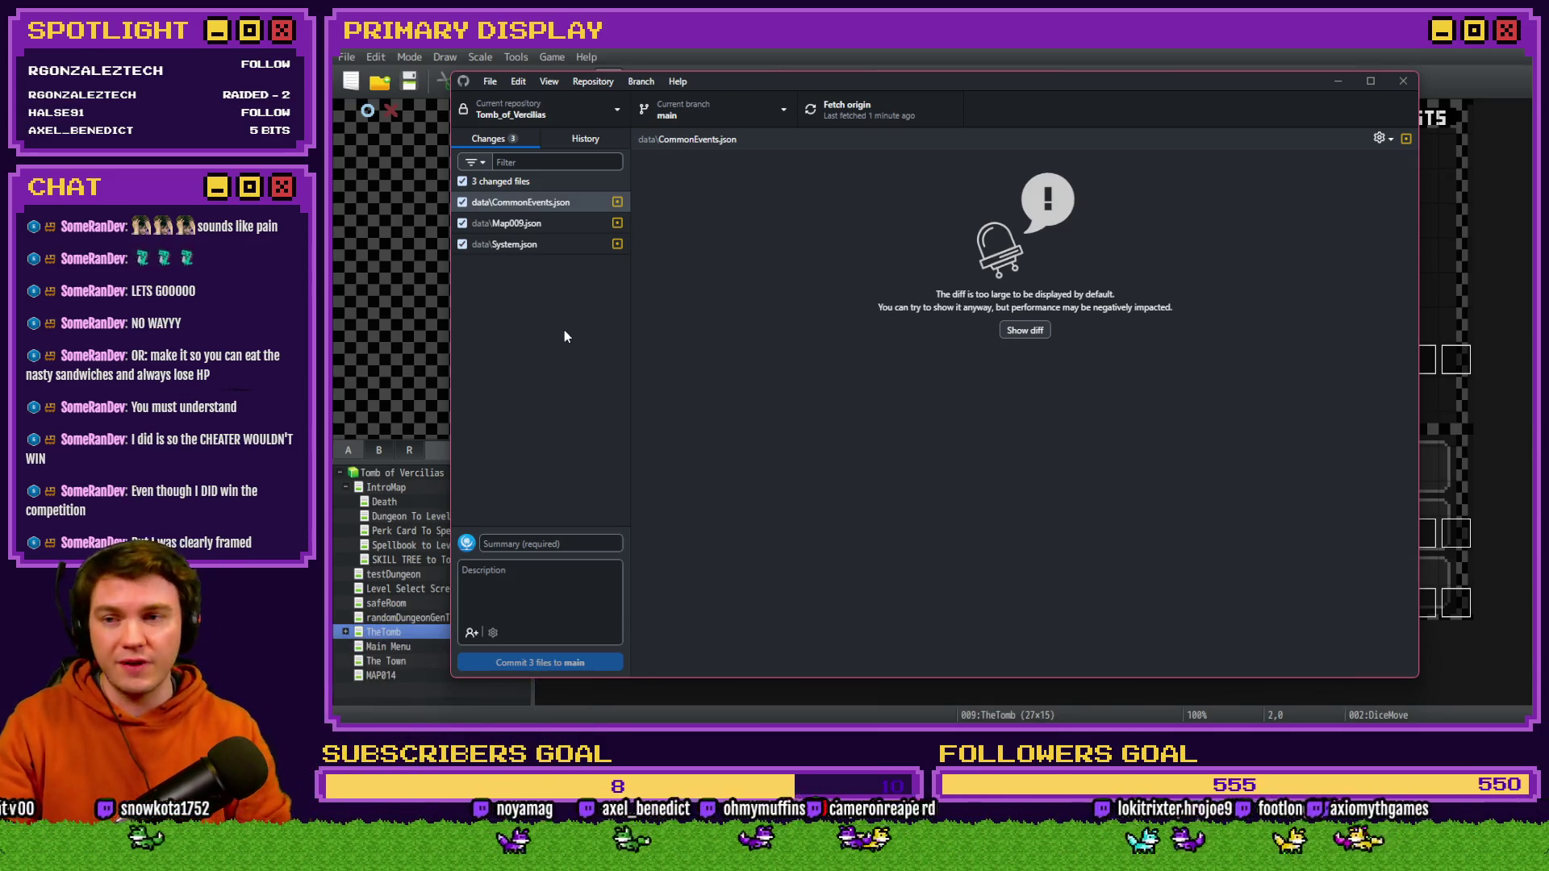
- Commit the 3 files to main as 'Fixed healing potions and sandwiches' and push to origin
click(520, 545)
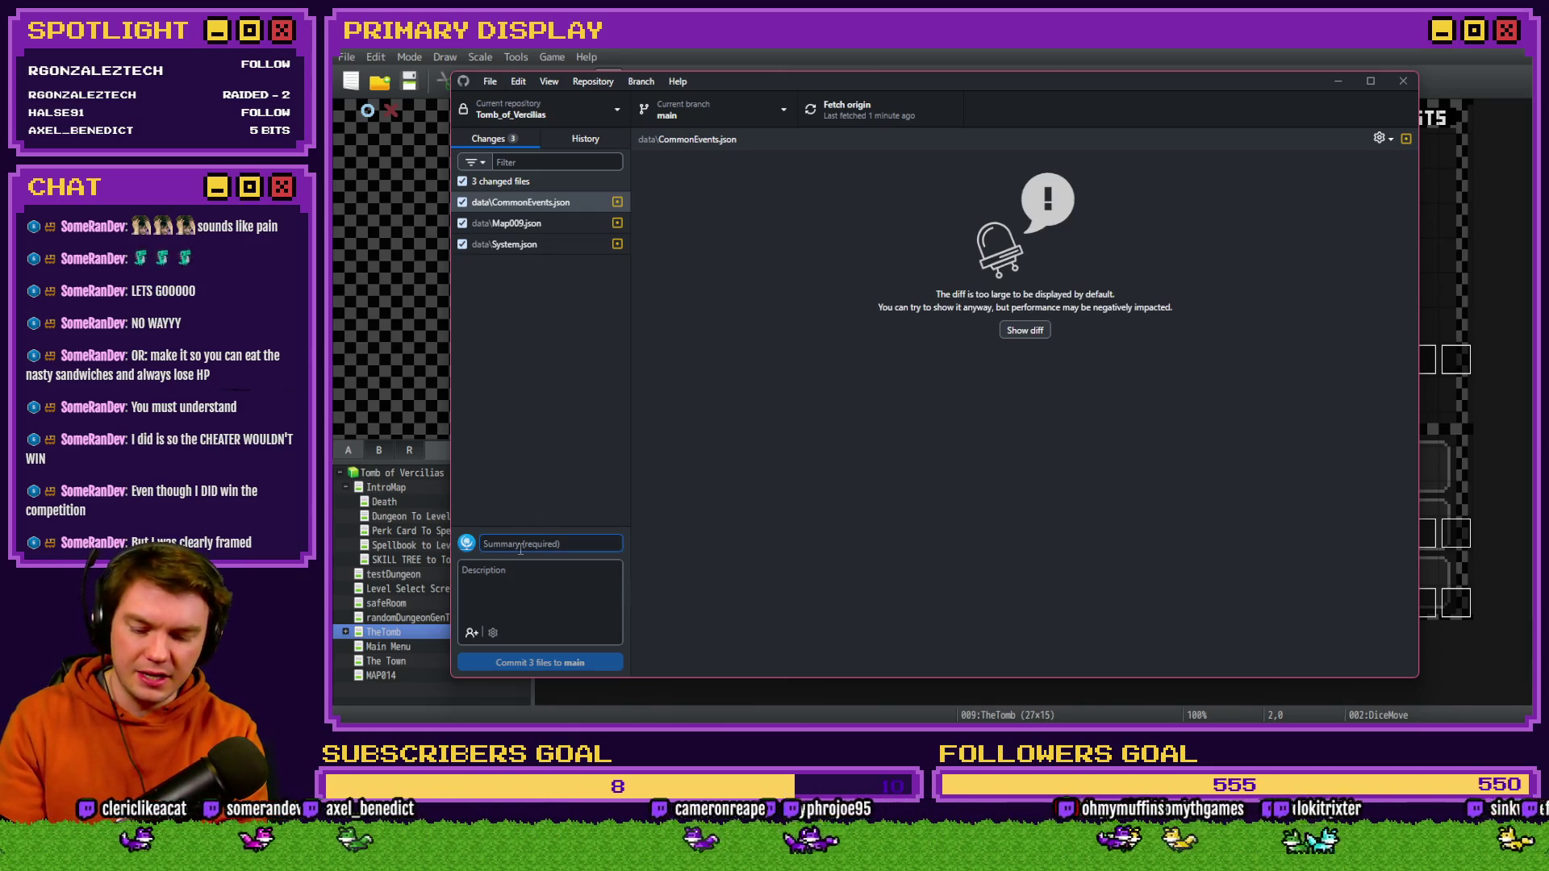
text(Fixed healing)
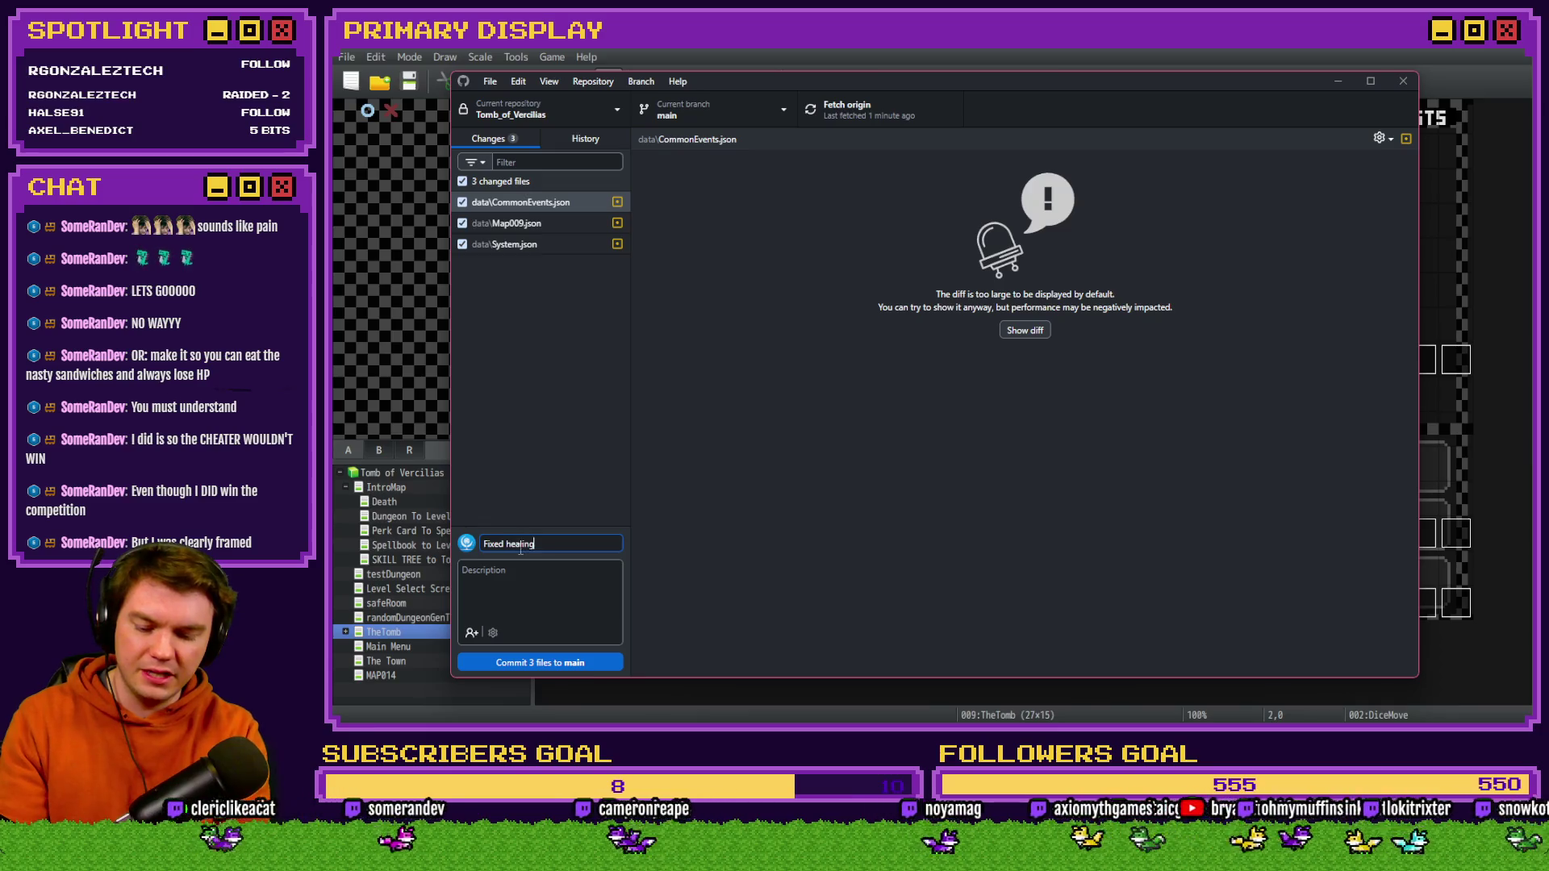
text( potions and)
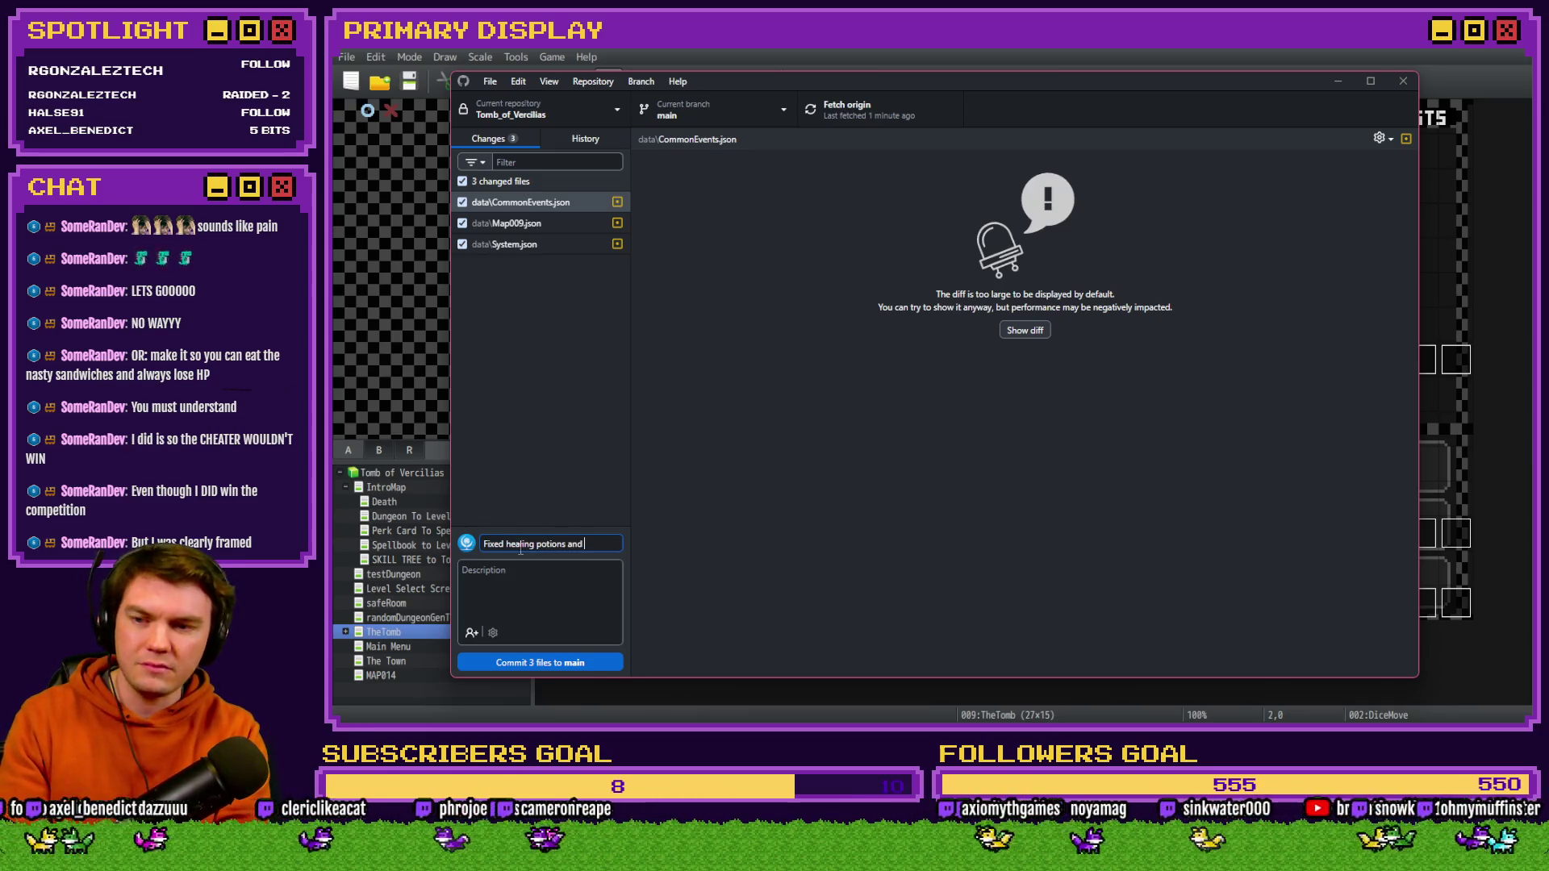
text(sandwiches)
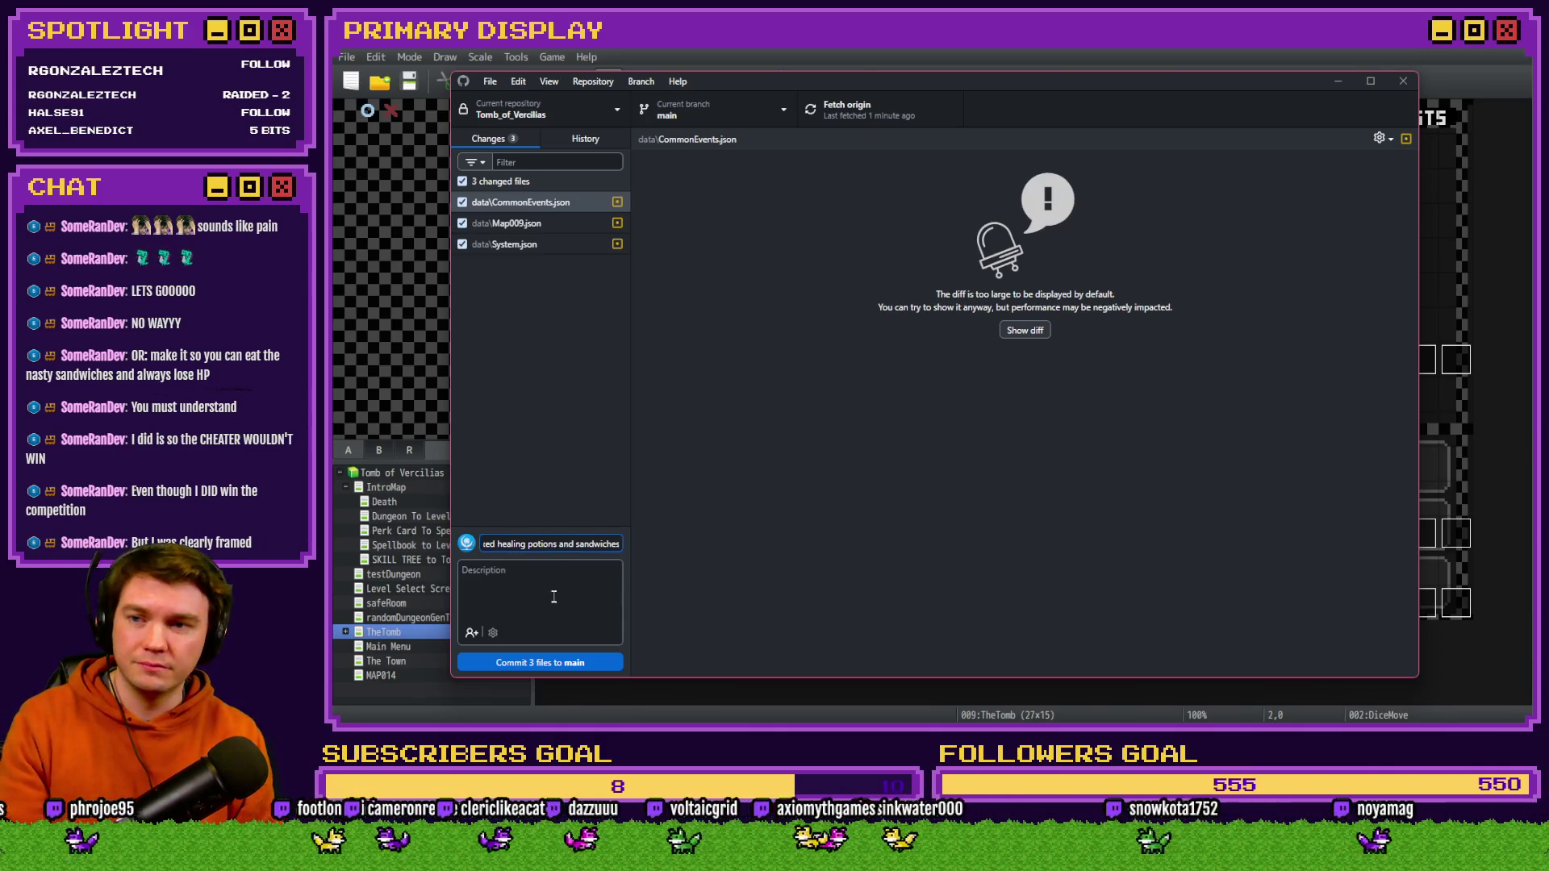
click(541, 660)
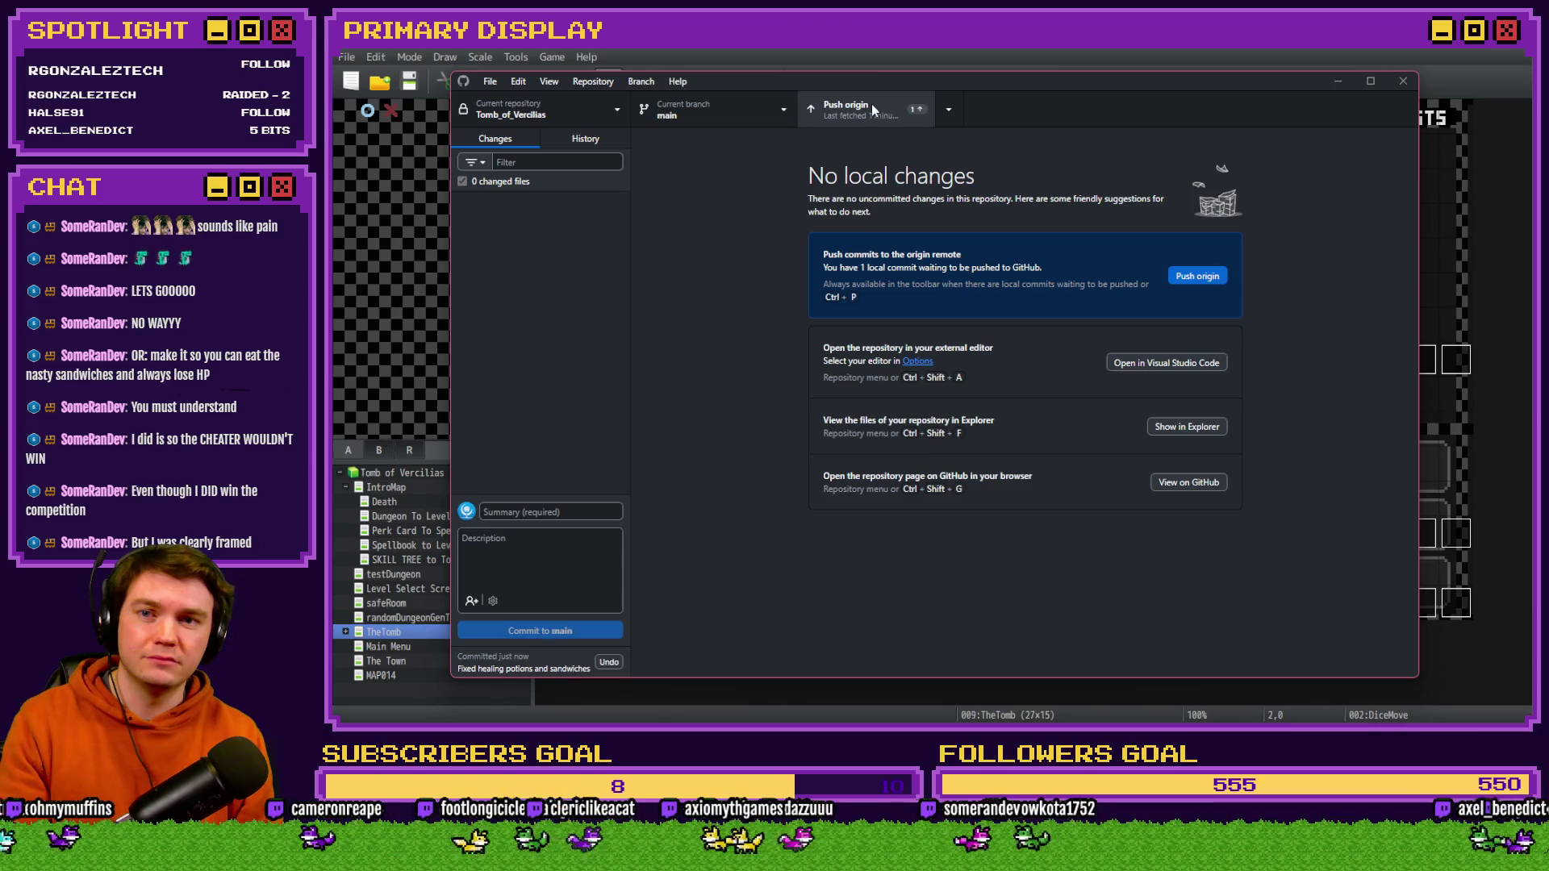
click(872, 104)
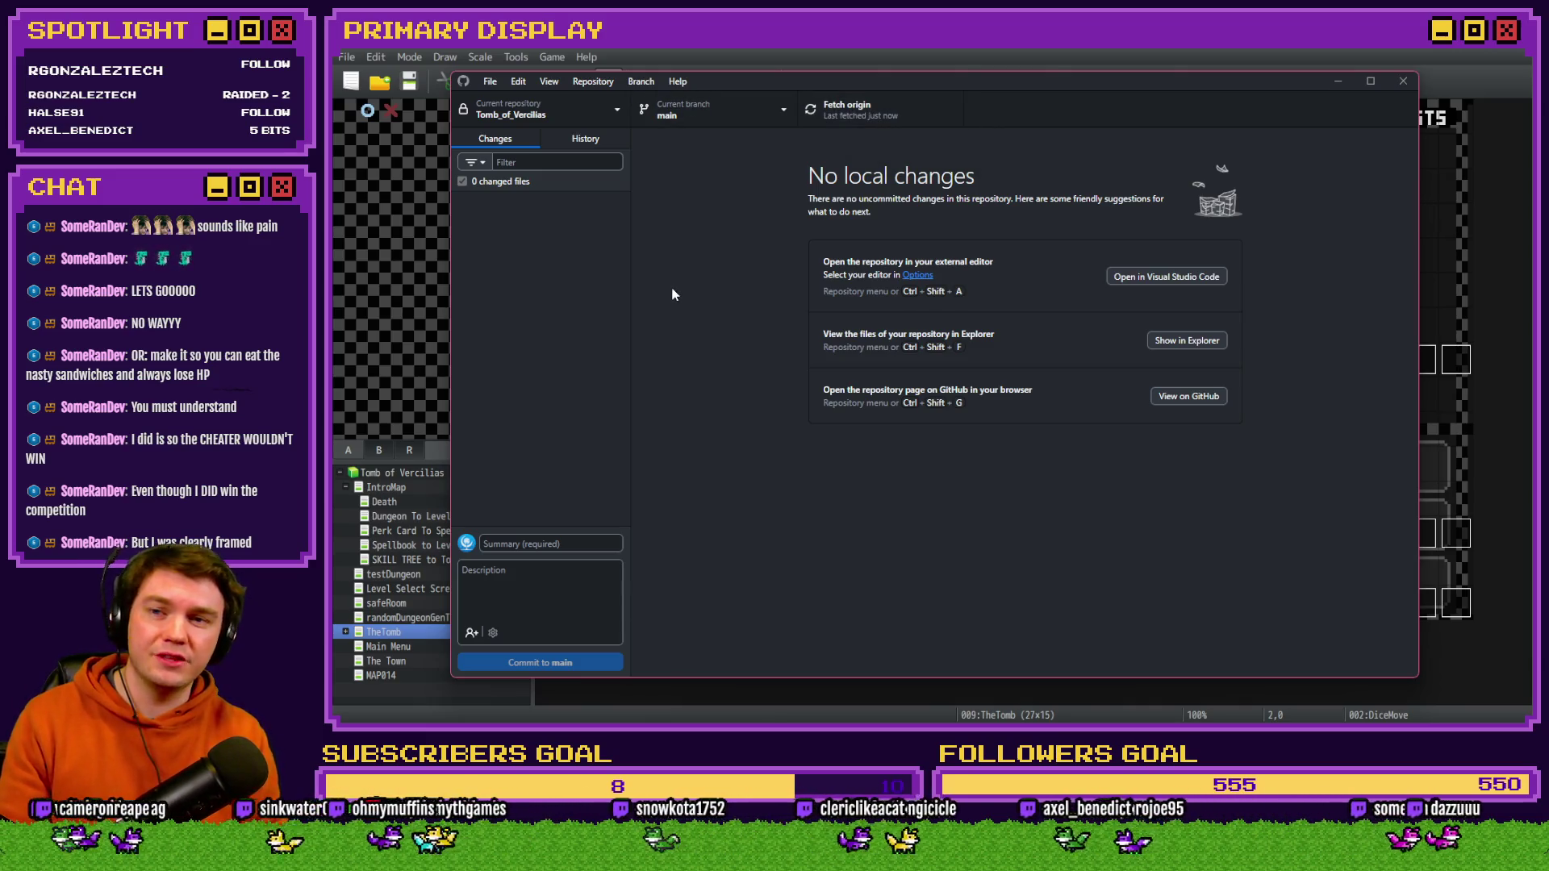
click(726, 111)
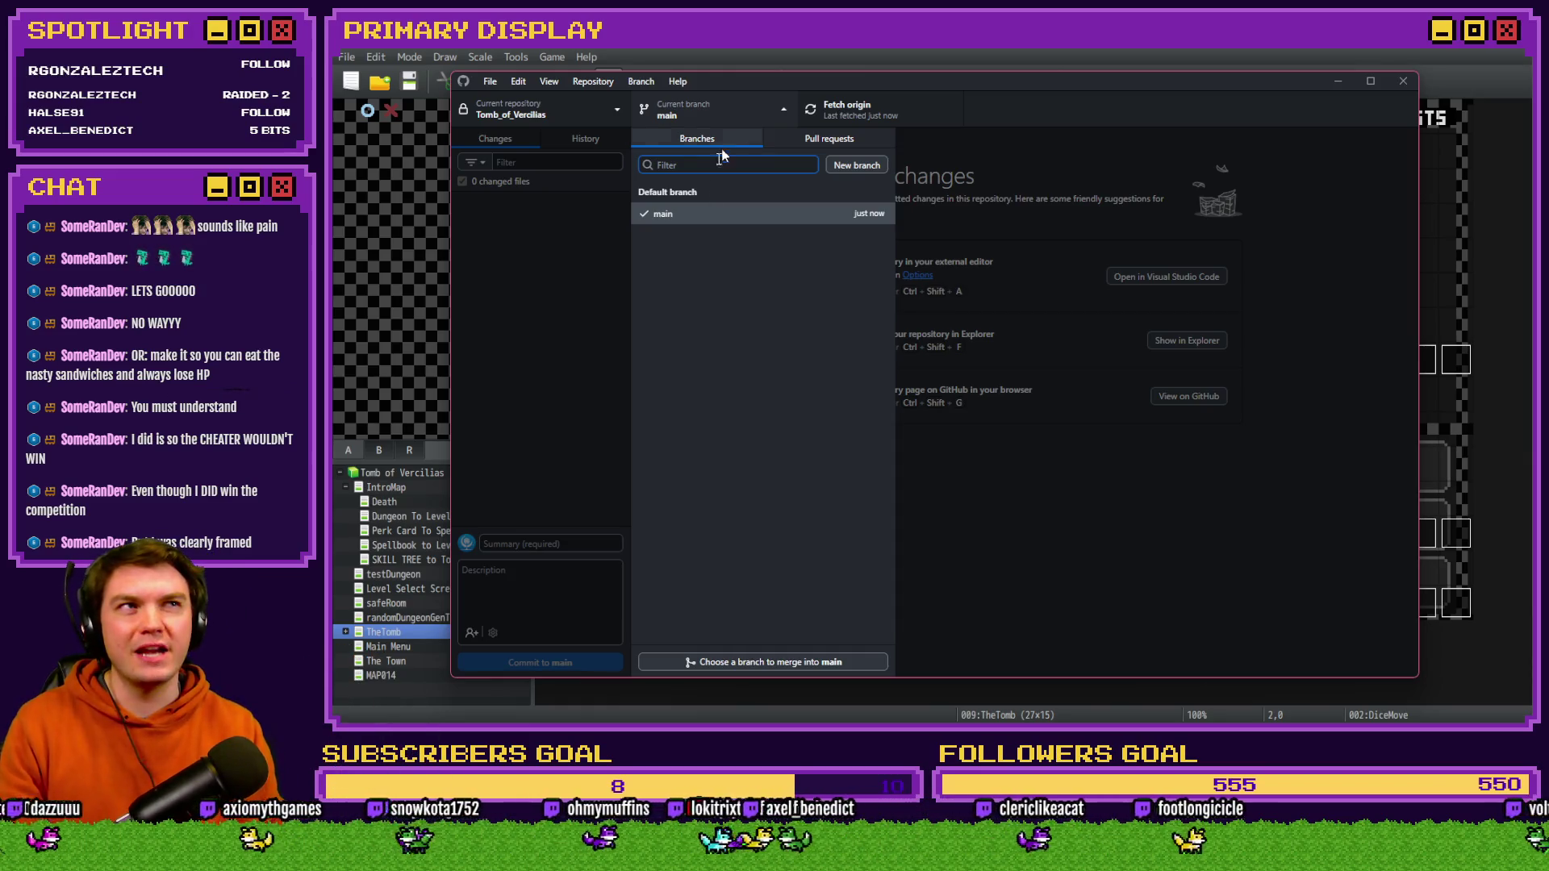
click(564, 305)
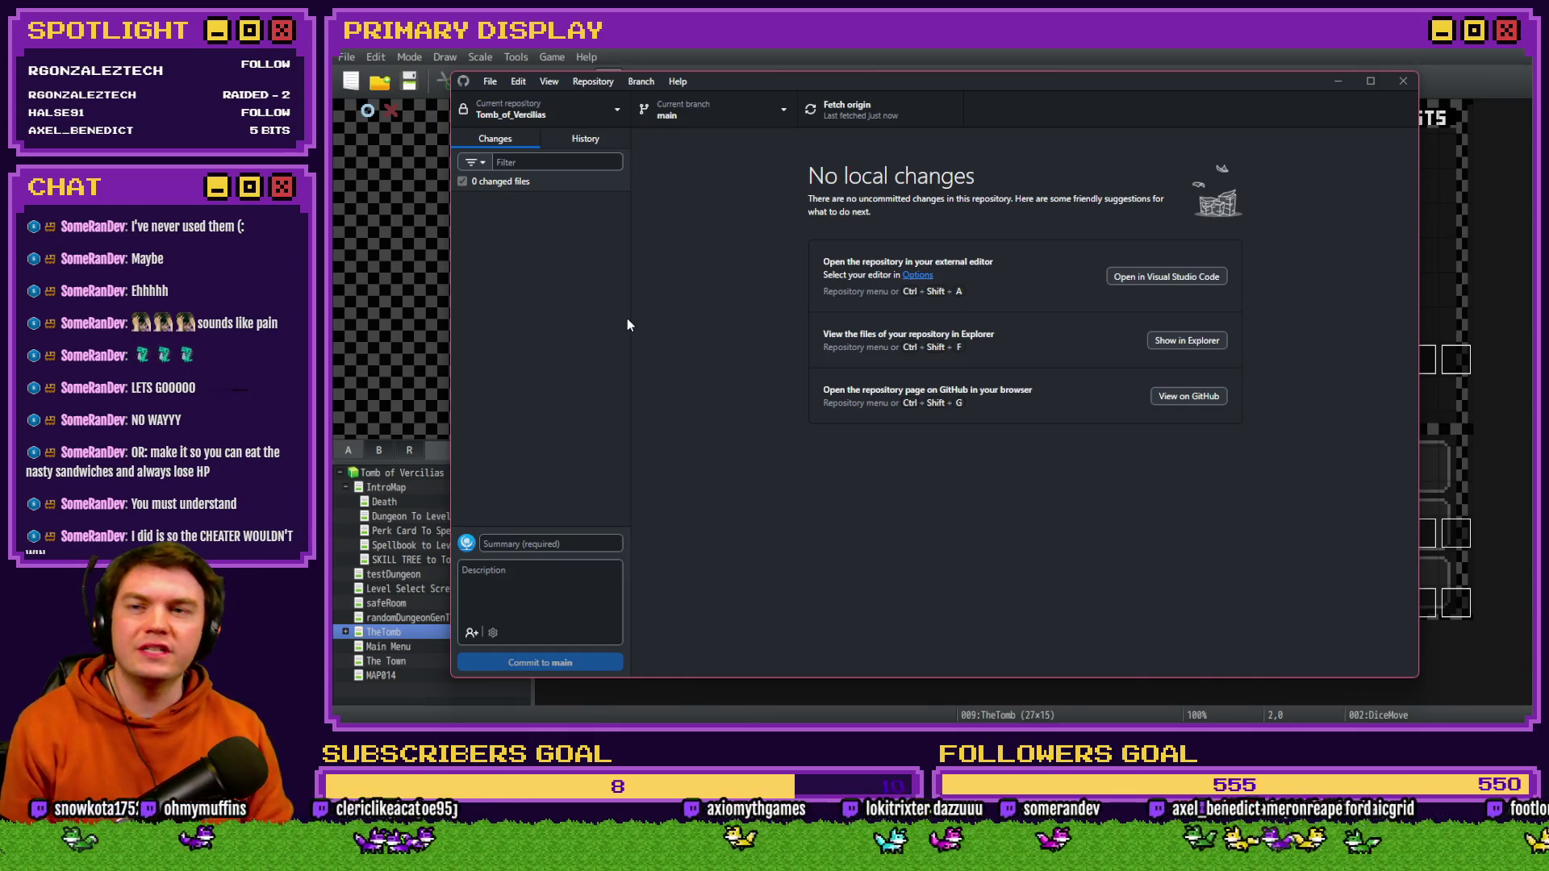
click(722, 123)
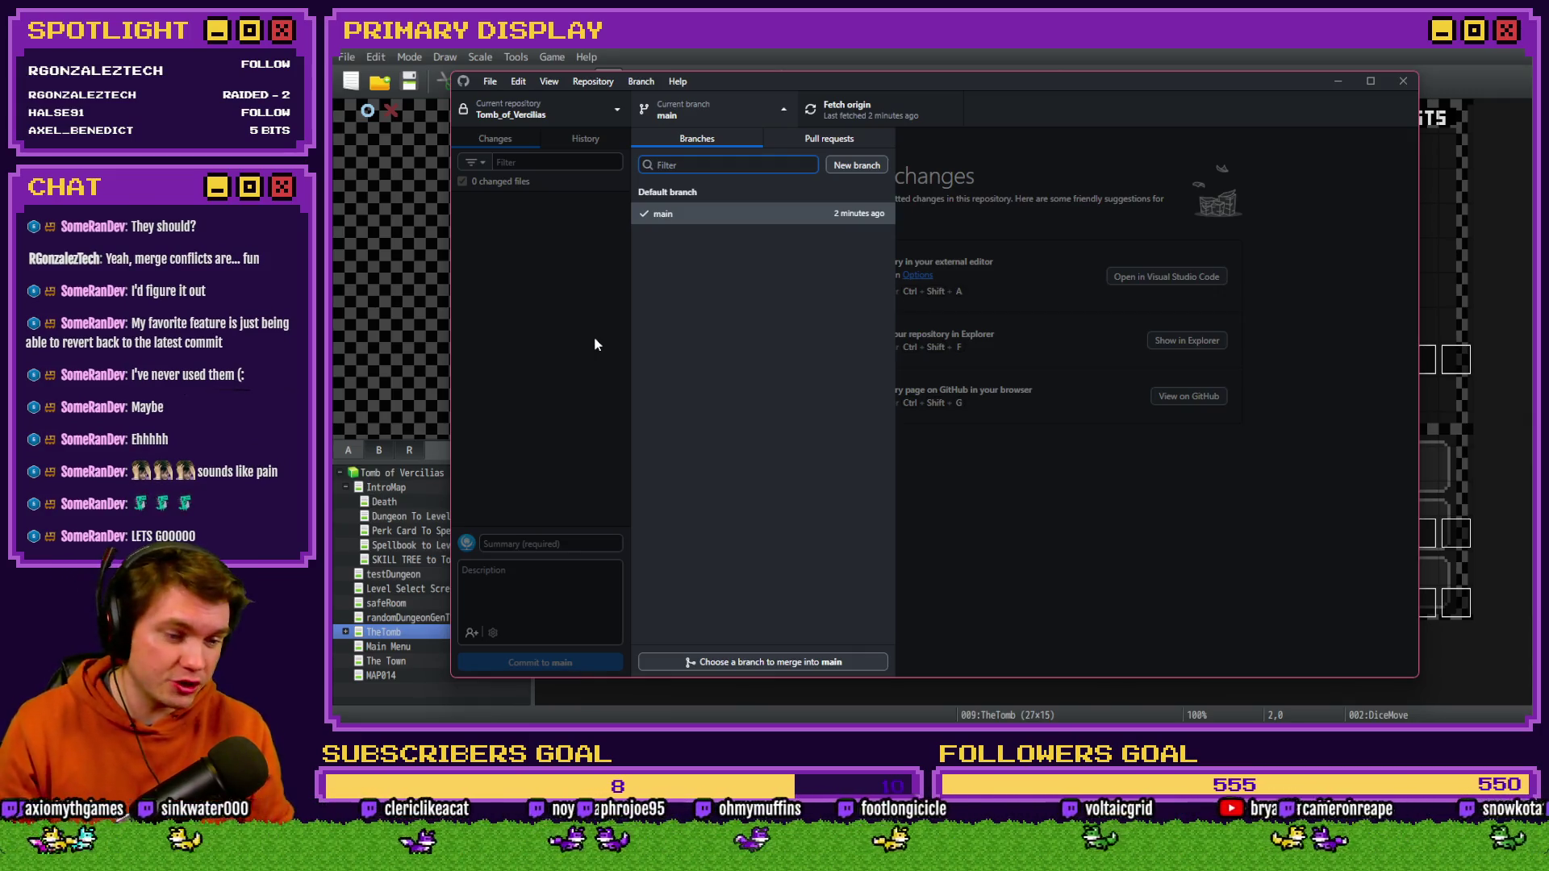
click(1408, 84)
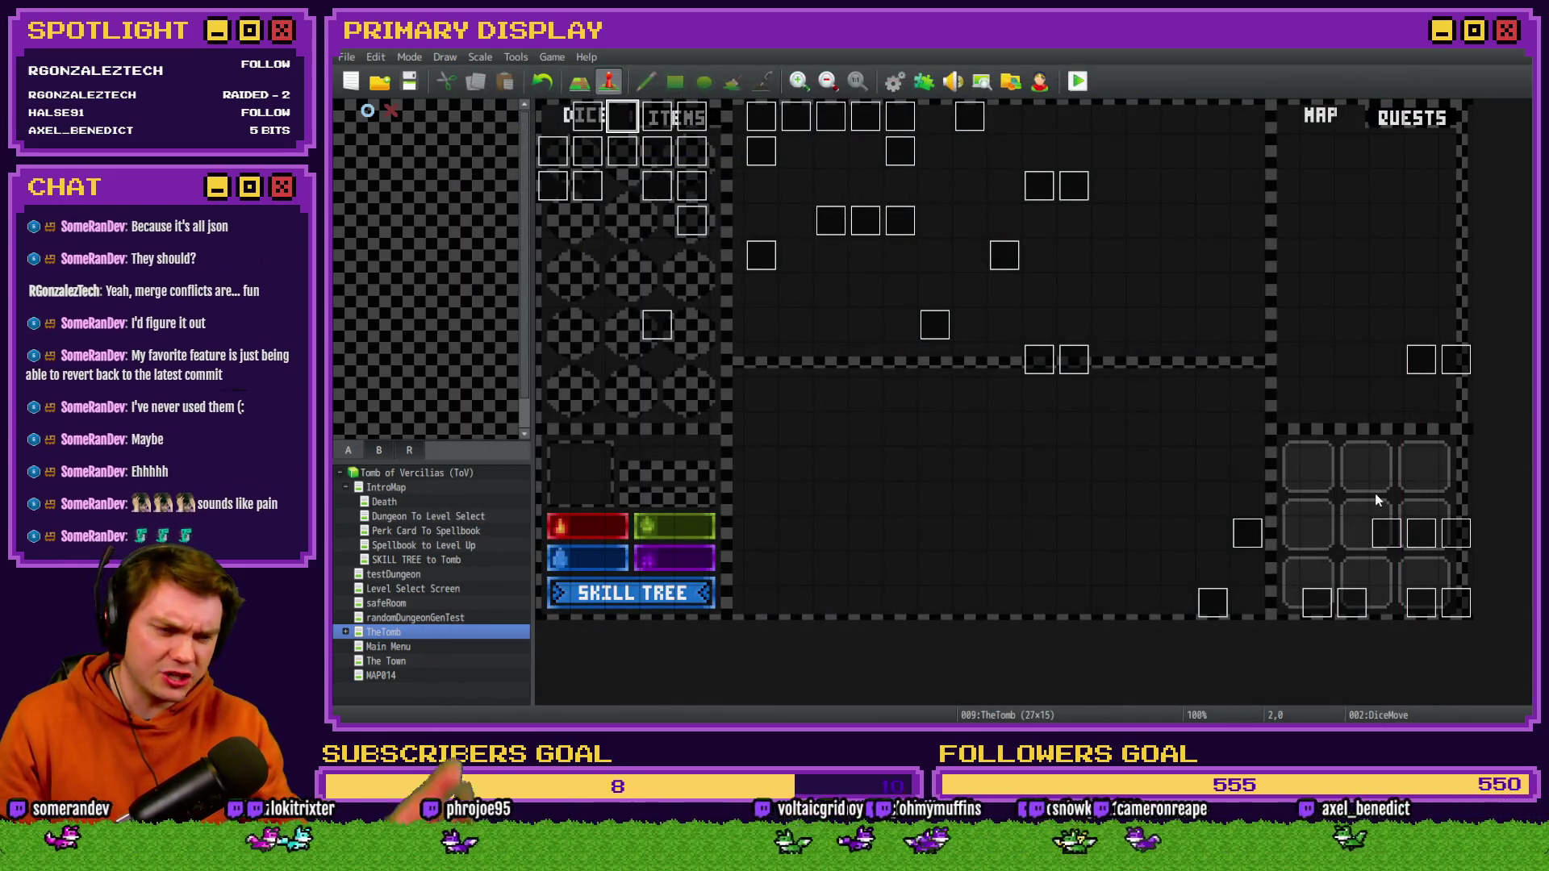